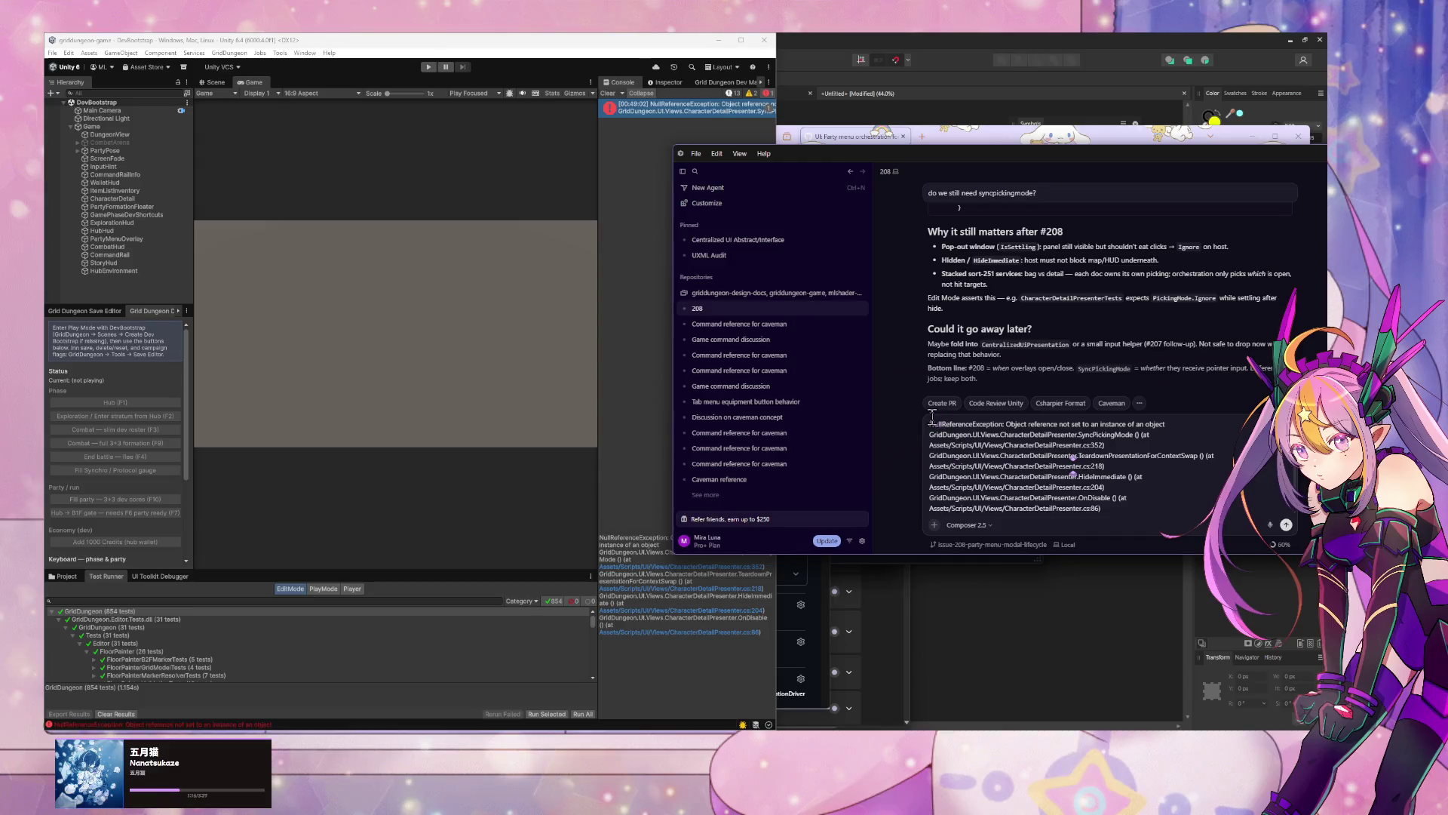
Step: Ask the agent whether the pasted play-mode-exit NullReferenceException is relevant, then let Unity recompile
key("shift+Return")
key("shift+Return")
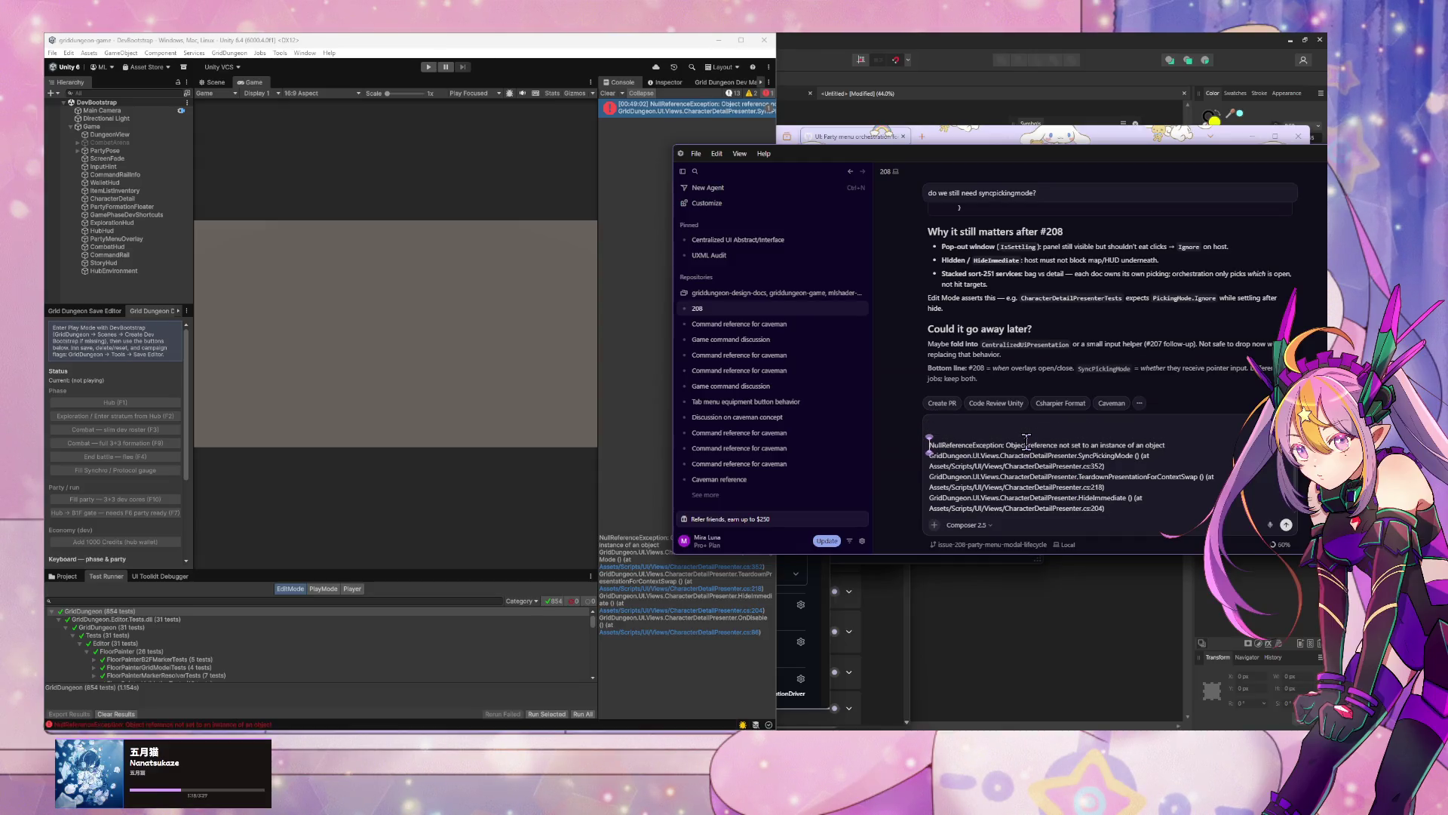
type("gett")
type("ing this error after exiting play")
type(" mode. relevant?")
key("Return")
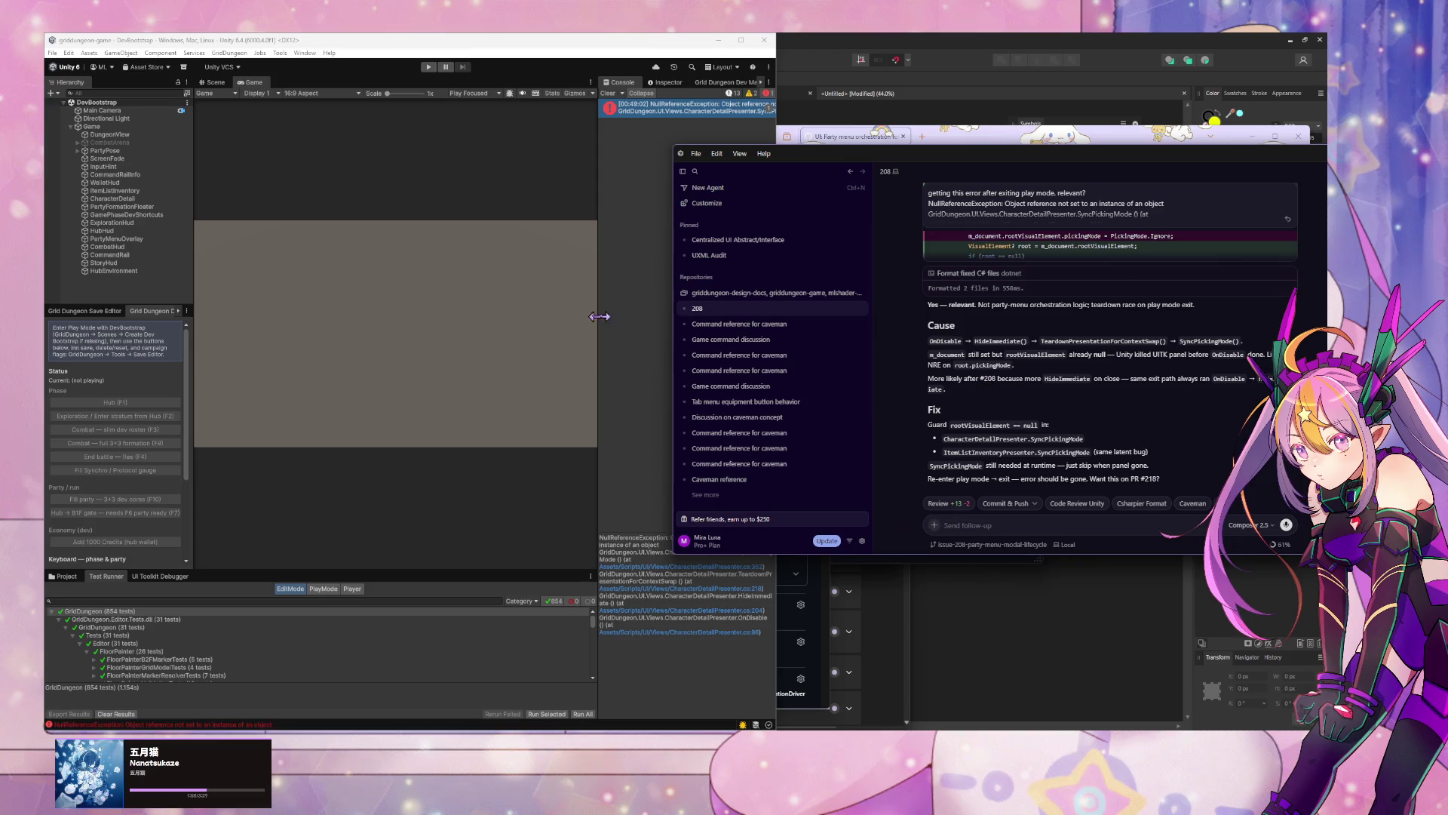
left_click(571, 325)
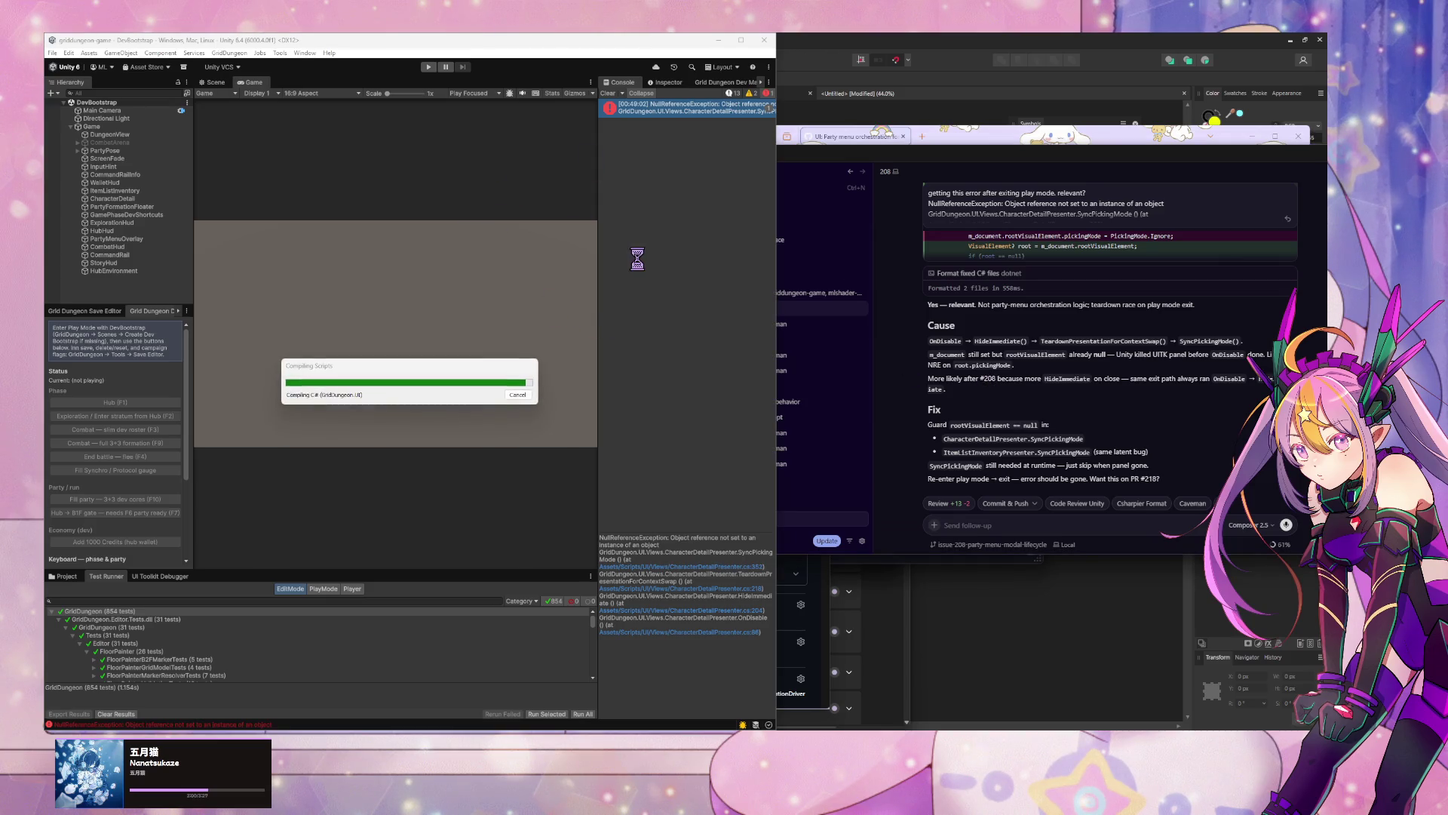
Step: Ask the agent to audit other UI for this potential bug
left_click(1080, 528)
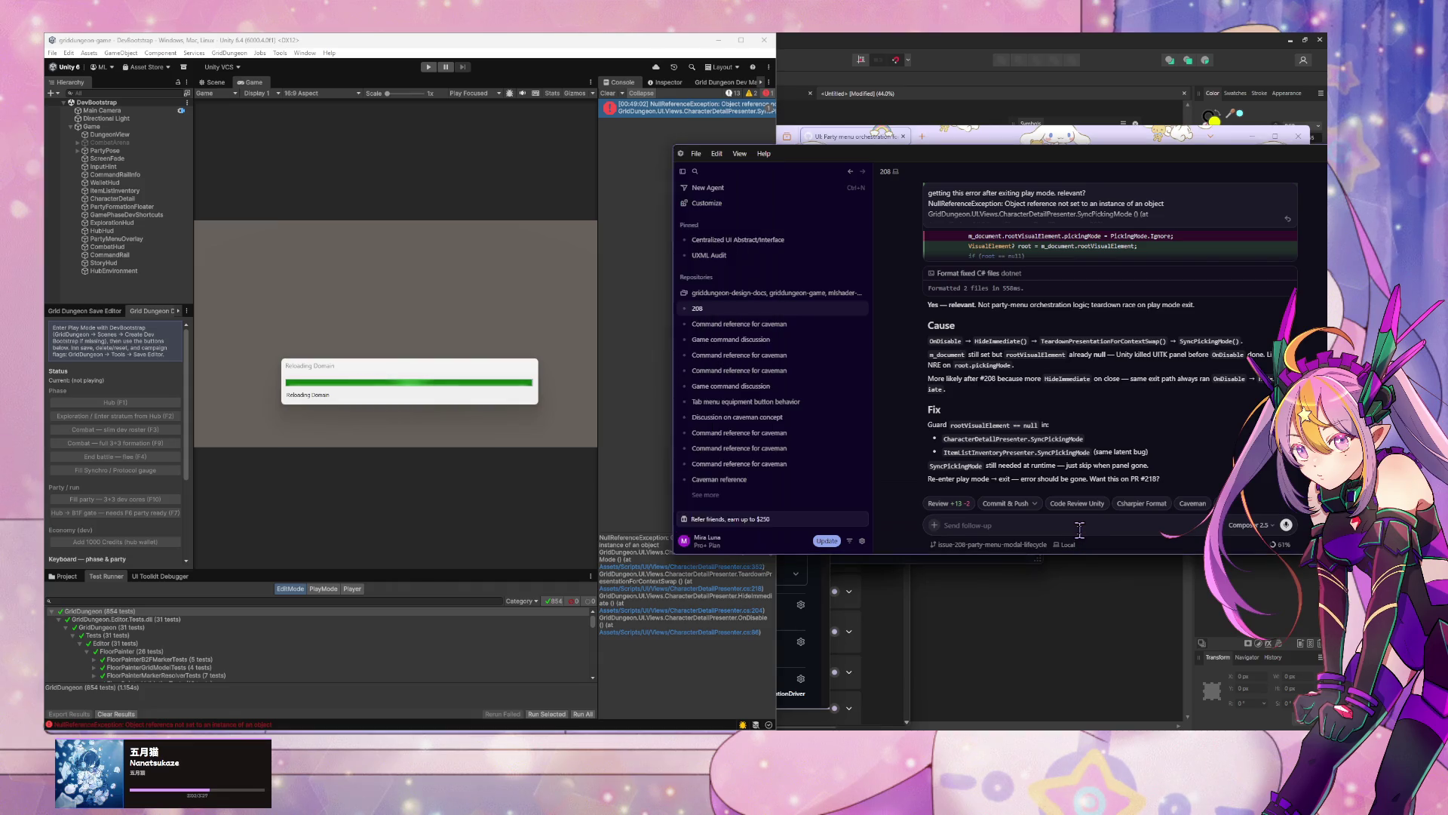
mouse_move(743, 386)
type("aud")
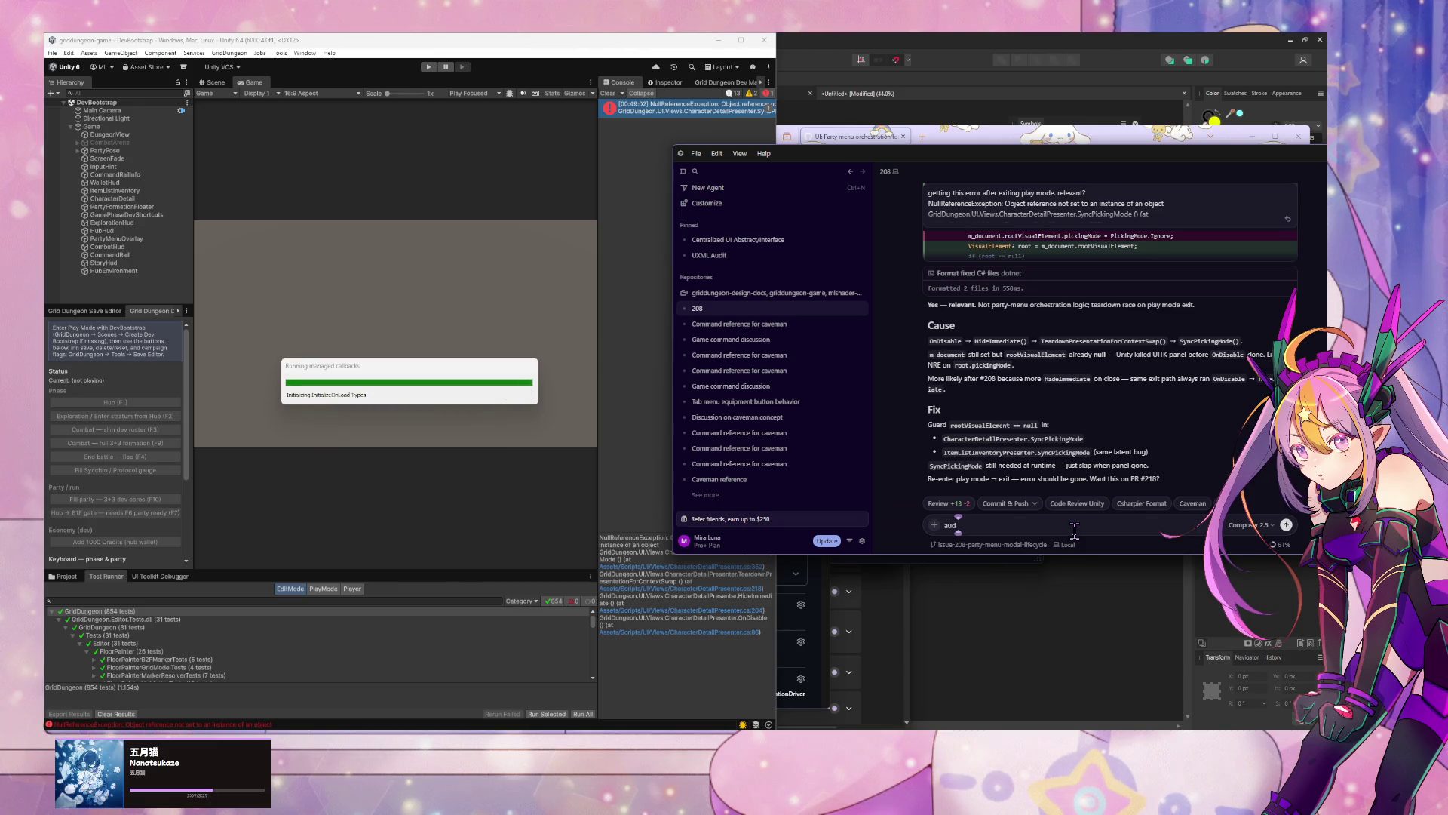
type("it a")
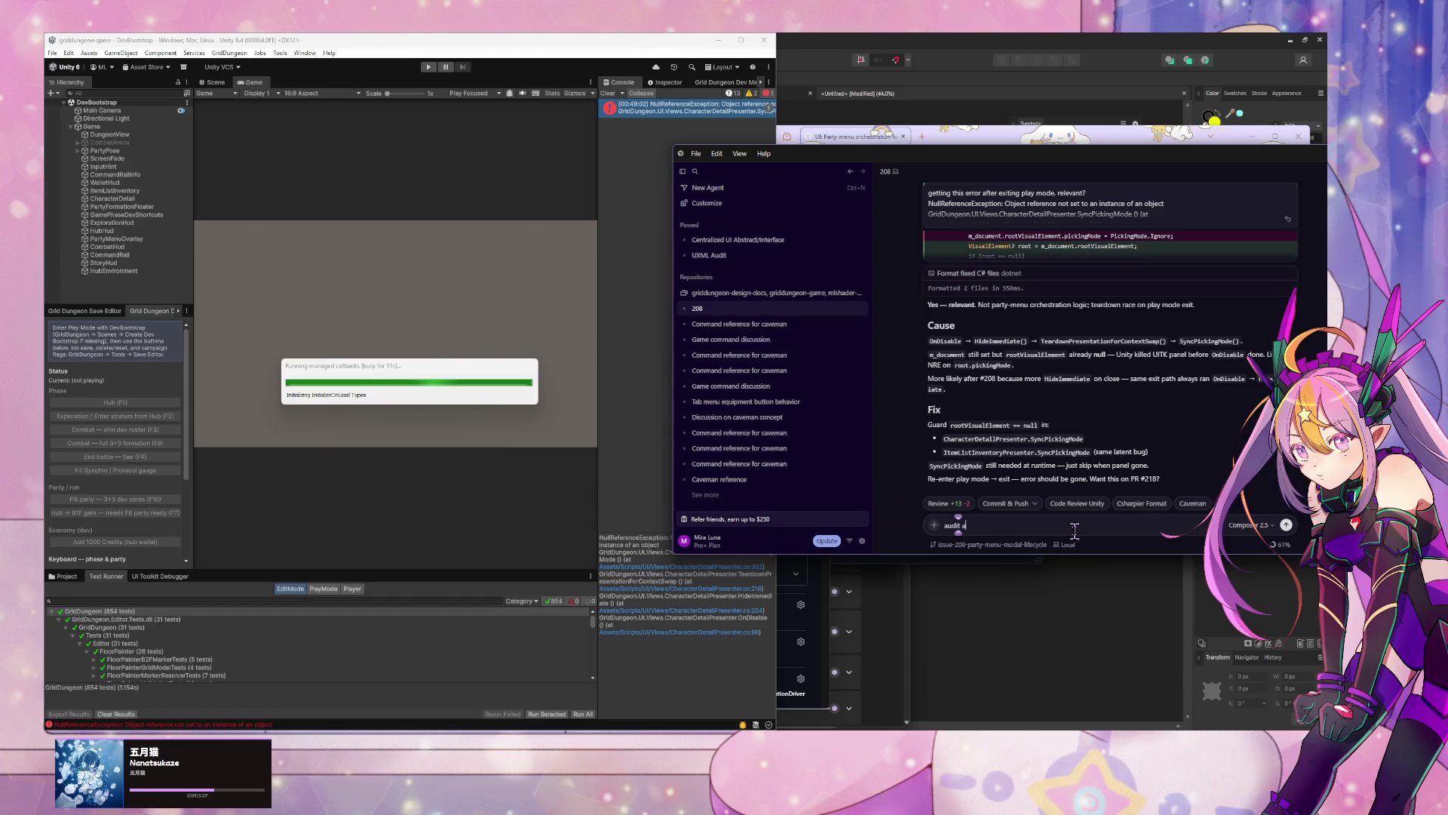
key("BackSpace")
type("other")
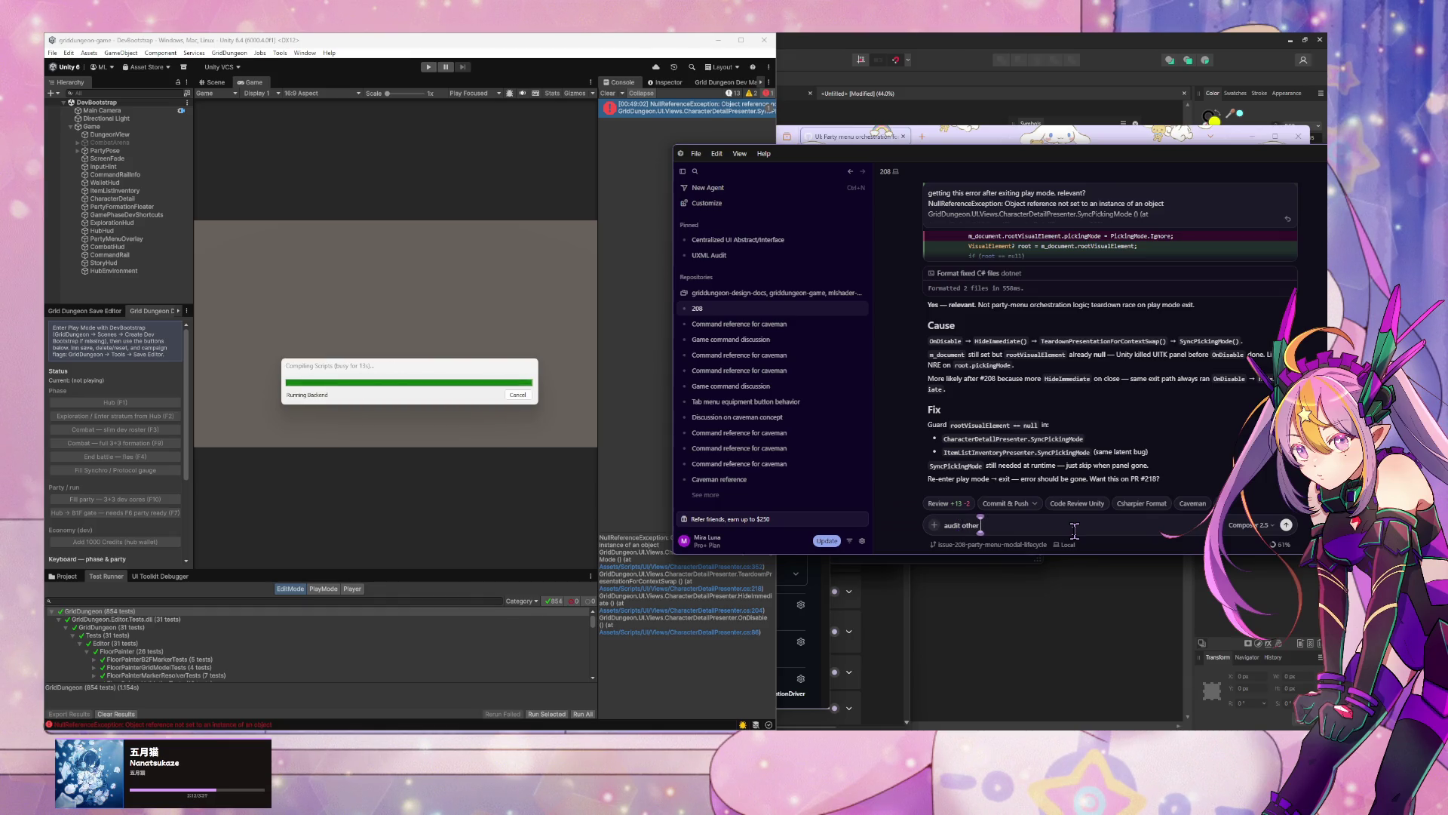
type(" UI for this")
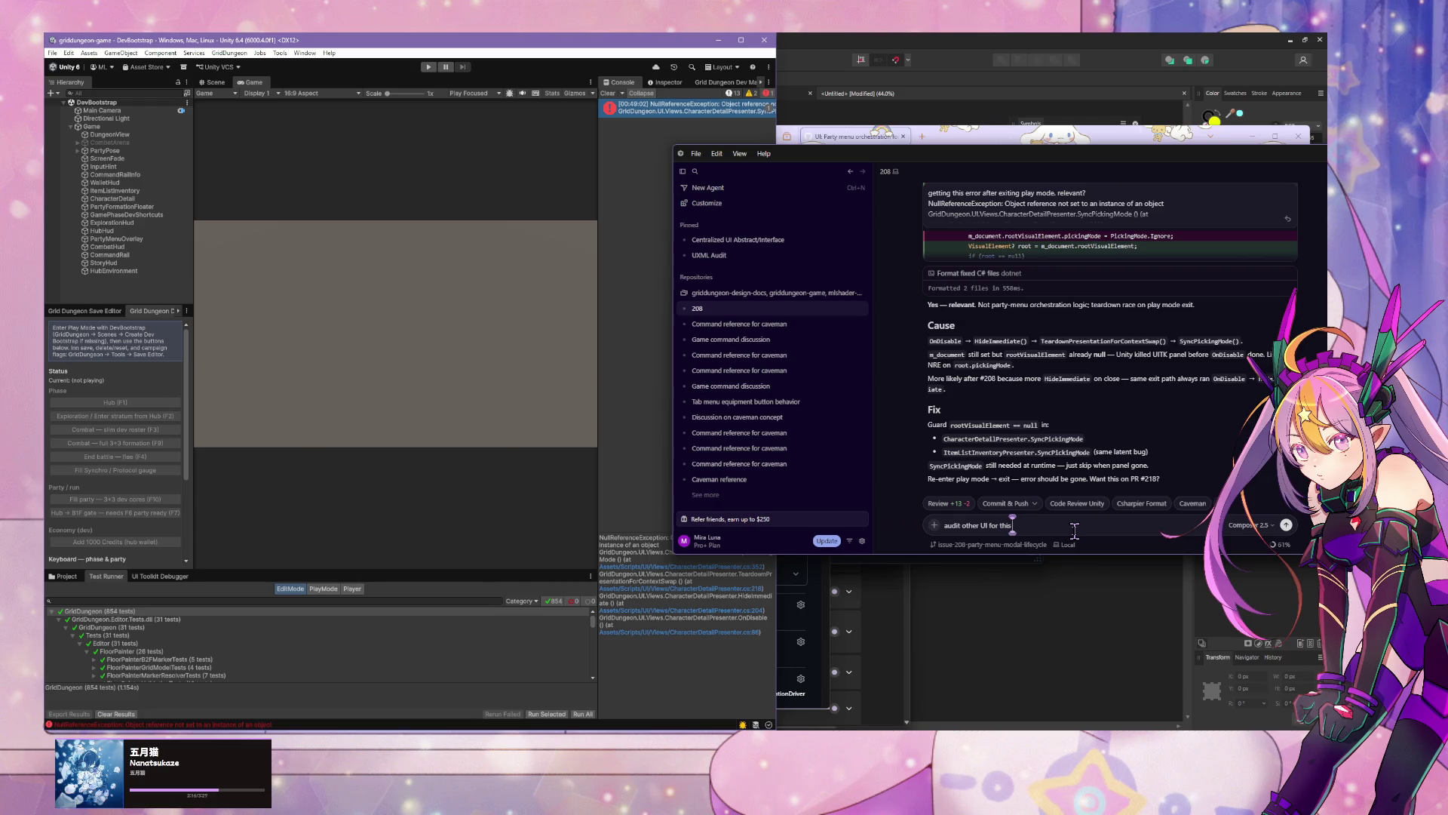
type(" bal bug")
key("Return")
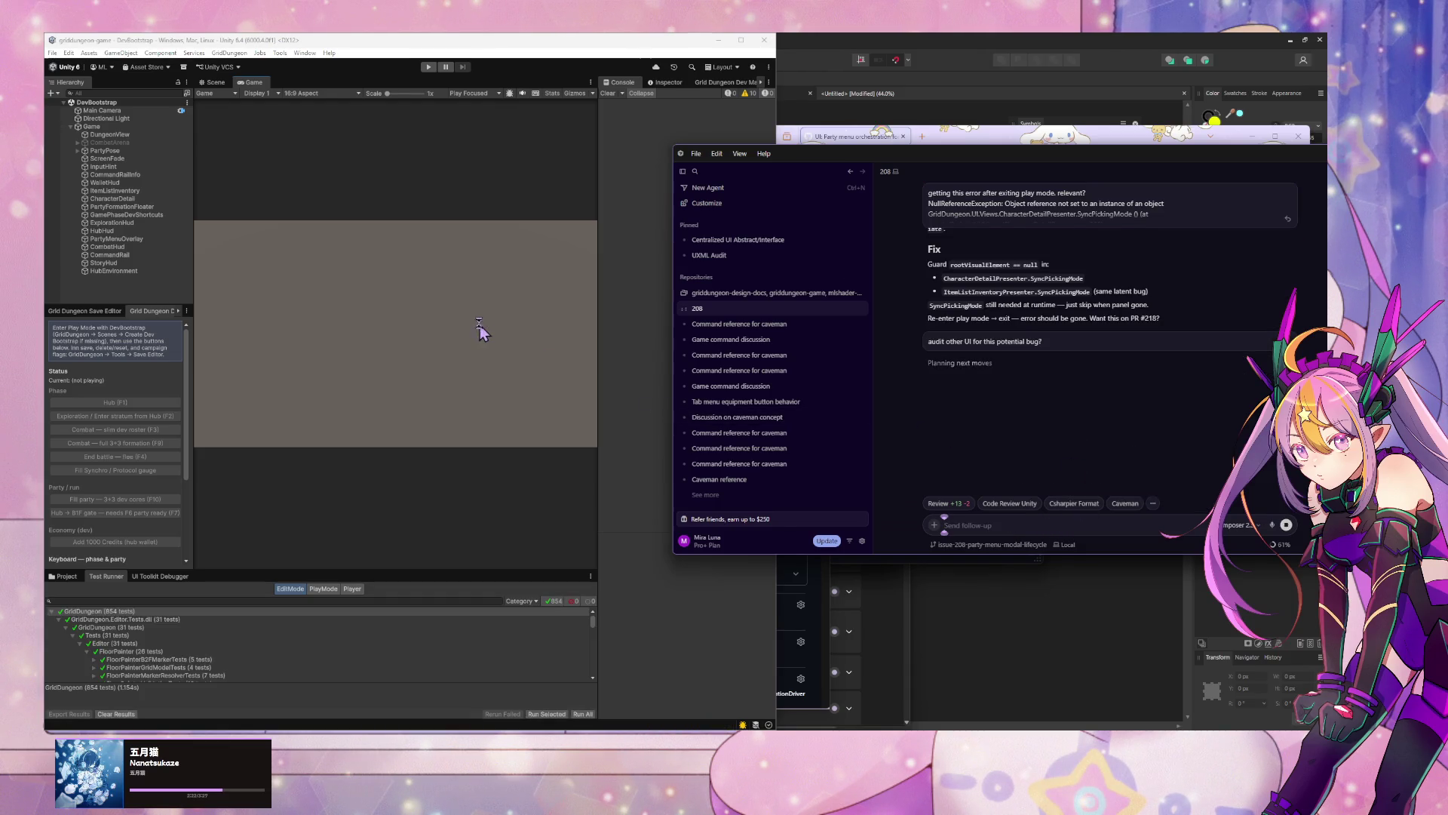
Step: Run the GridDungeon EditMode tests in Unity's Test Runner and start play mode
left_click(149, 613)
double_click(149, 613)
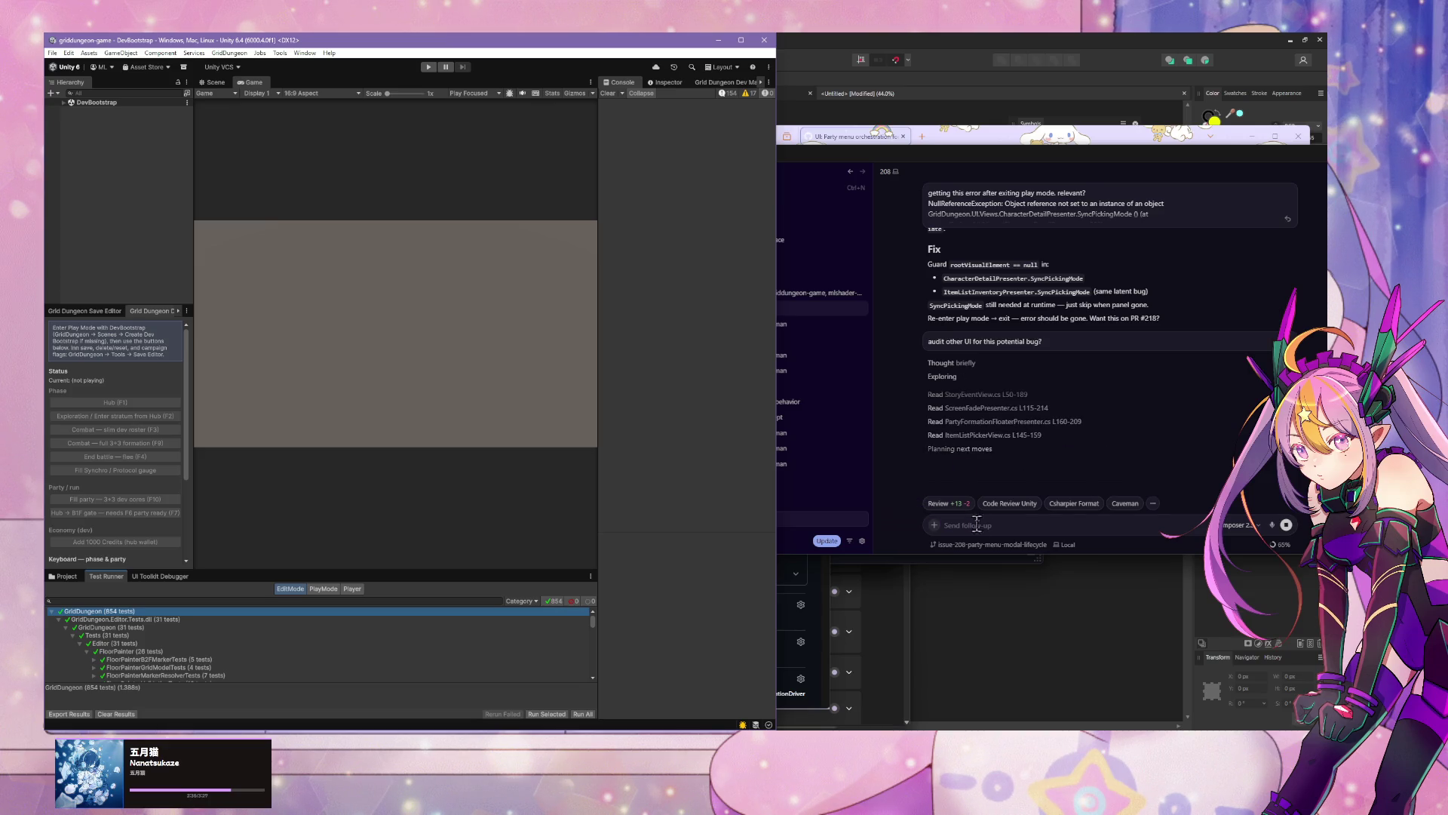
left_click(428, 67)
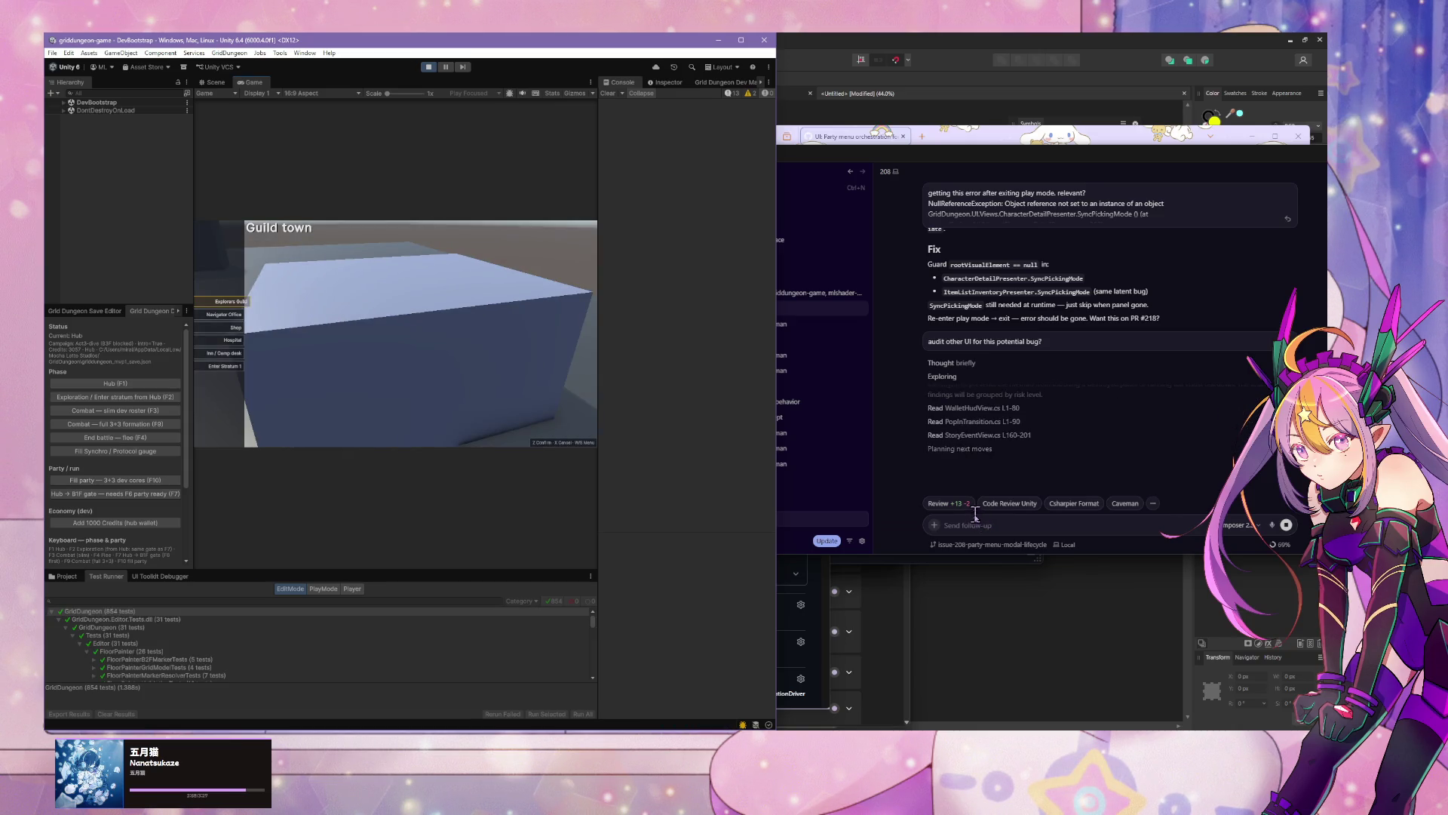
Step: In the running game, open and close the party menu's Equipment and Formation panels
left_click(391, 349)
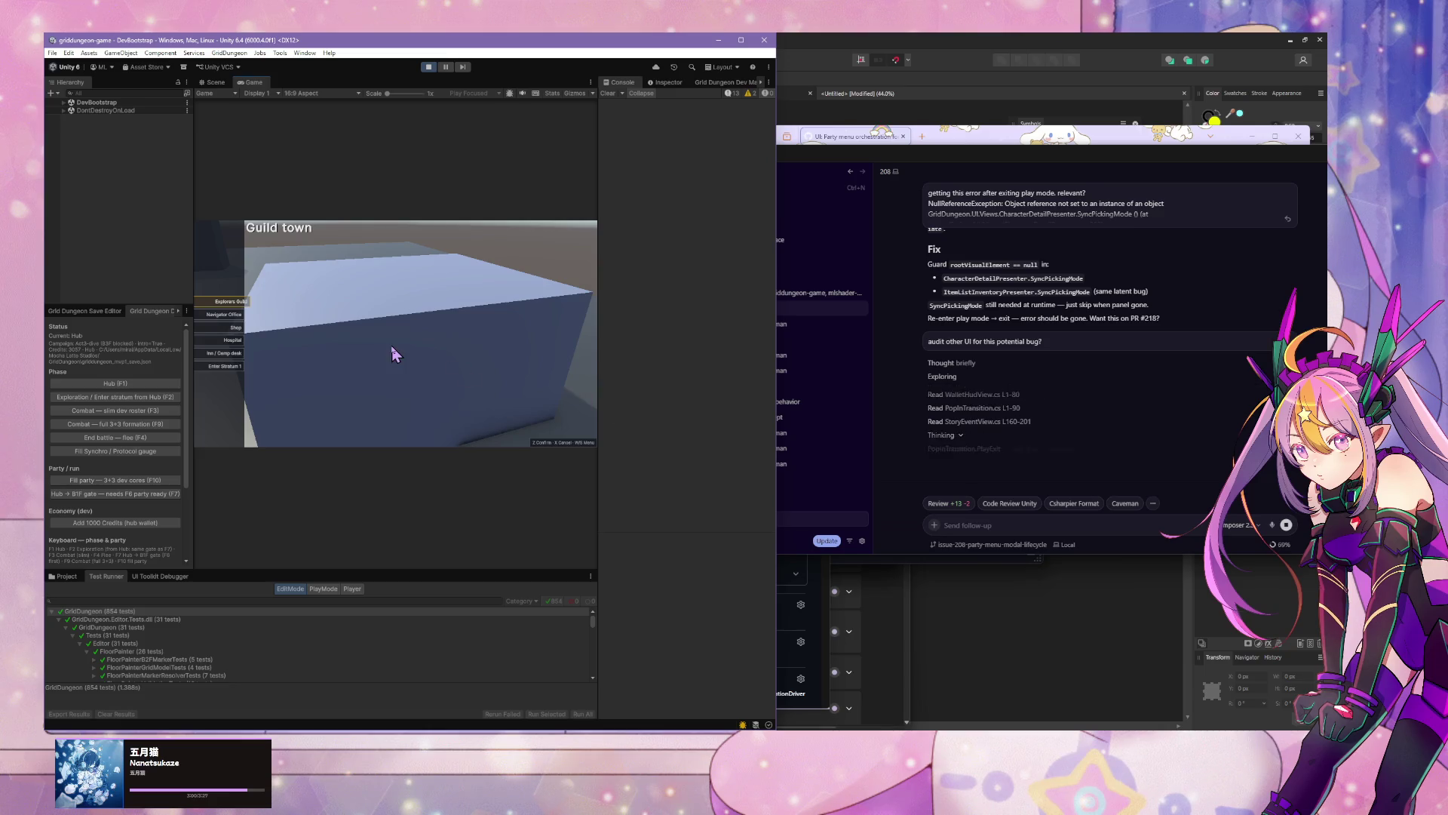
key("Down")
key("Down")
key("Down")
key("Escape")
key("Down")
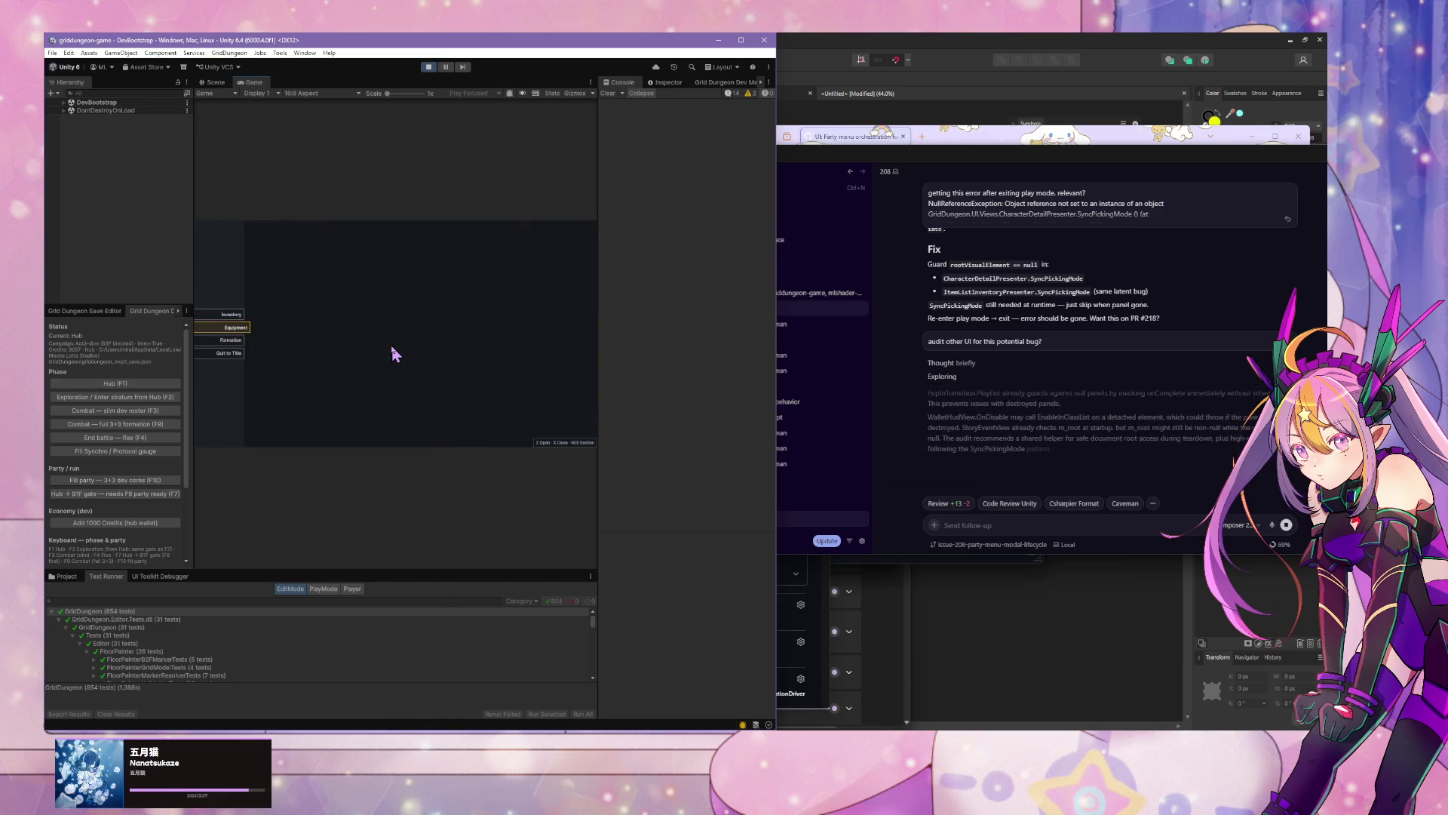
key("z")
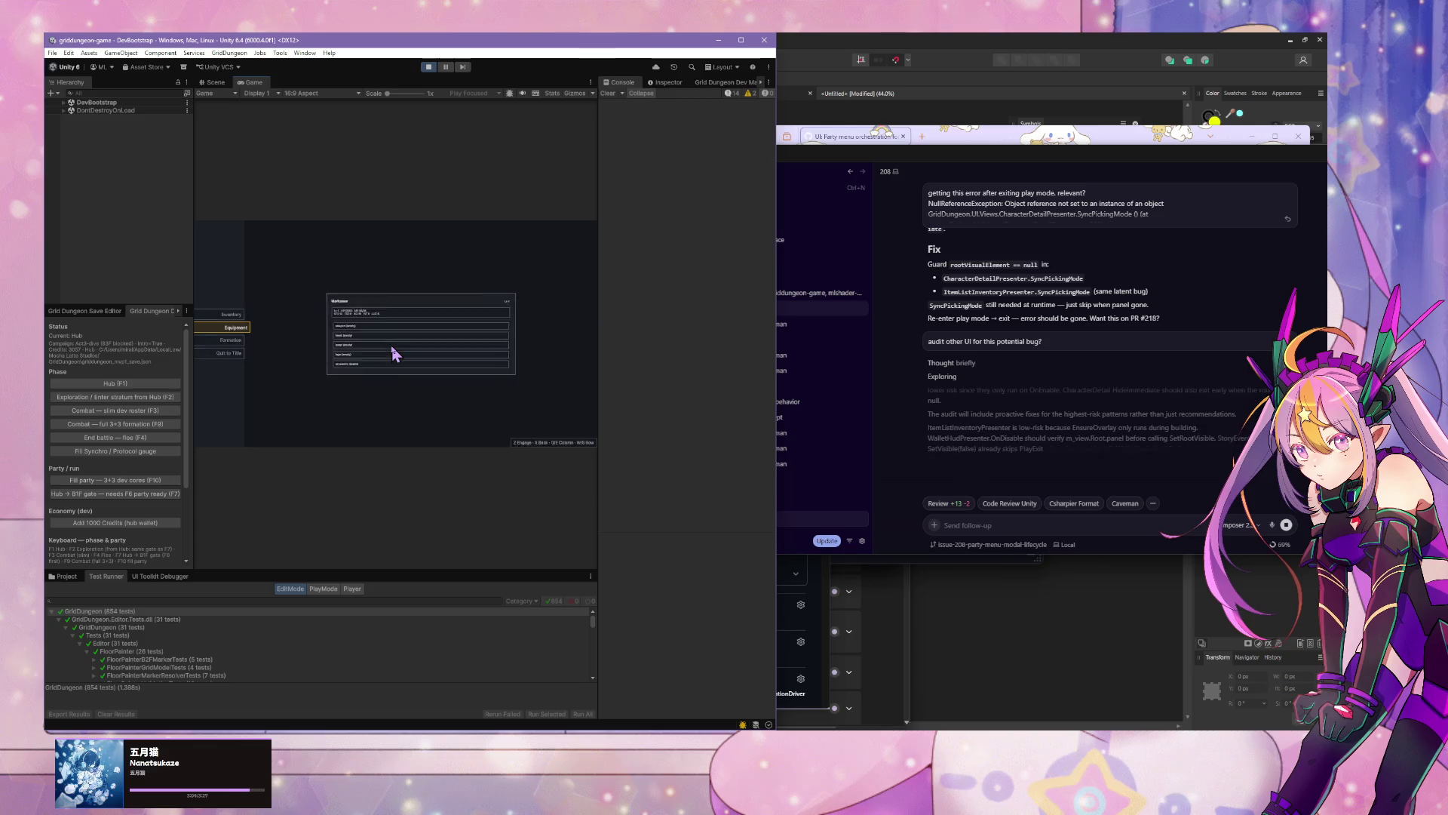
key("x")
key("Down")
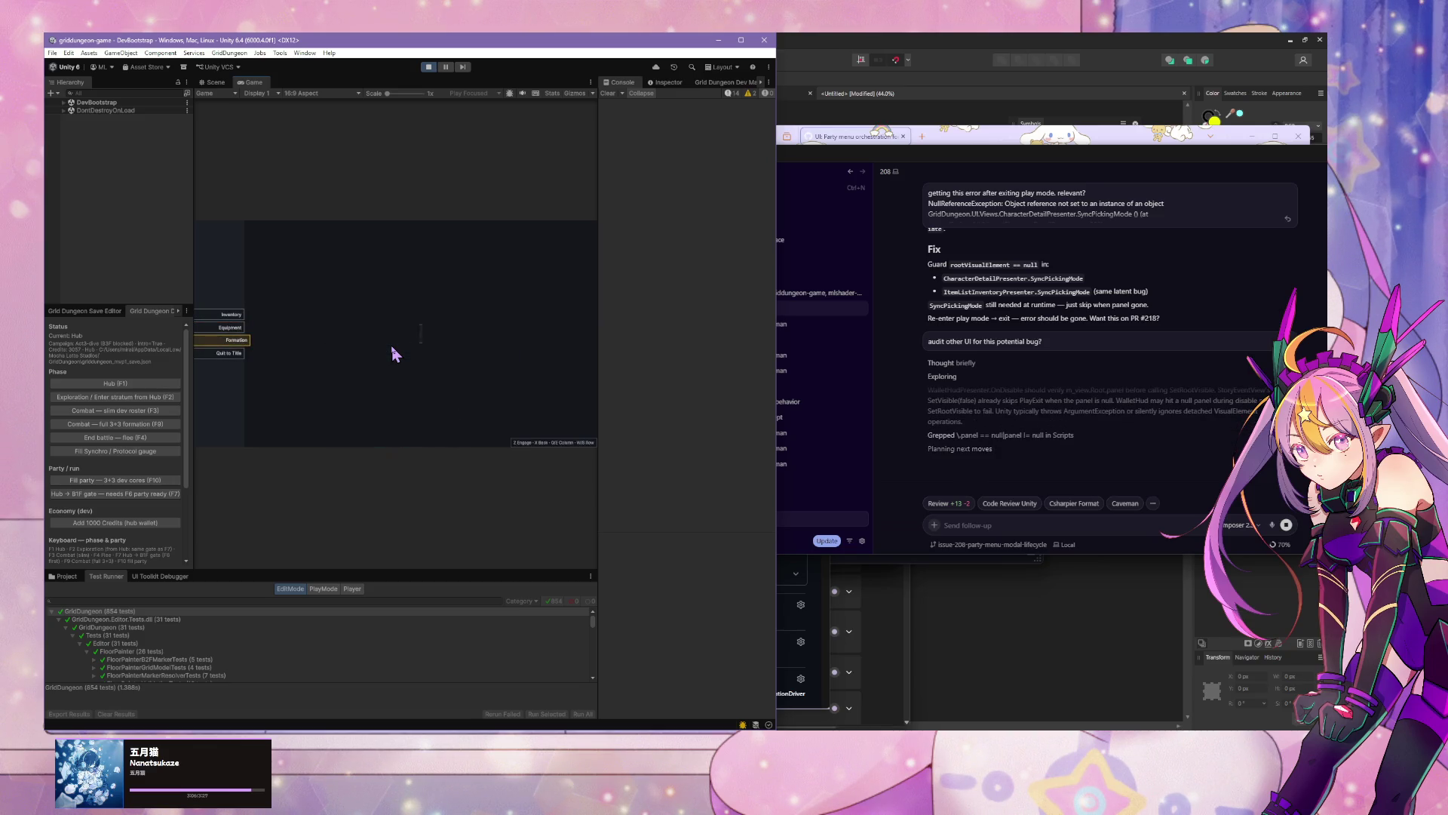
key("z")
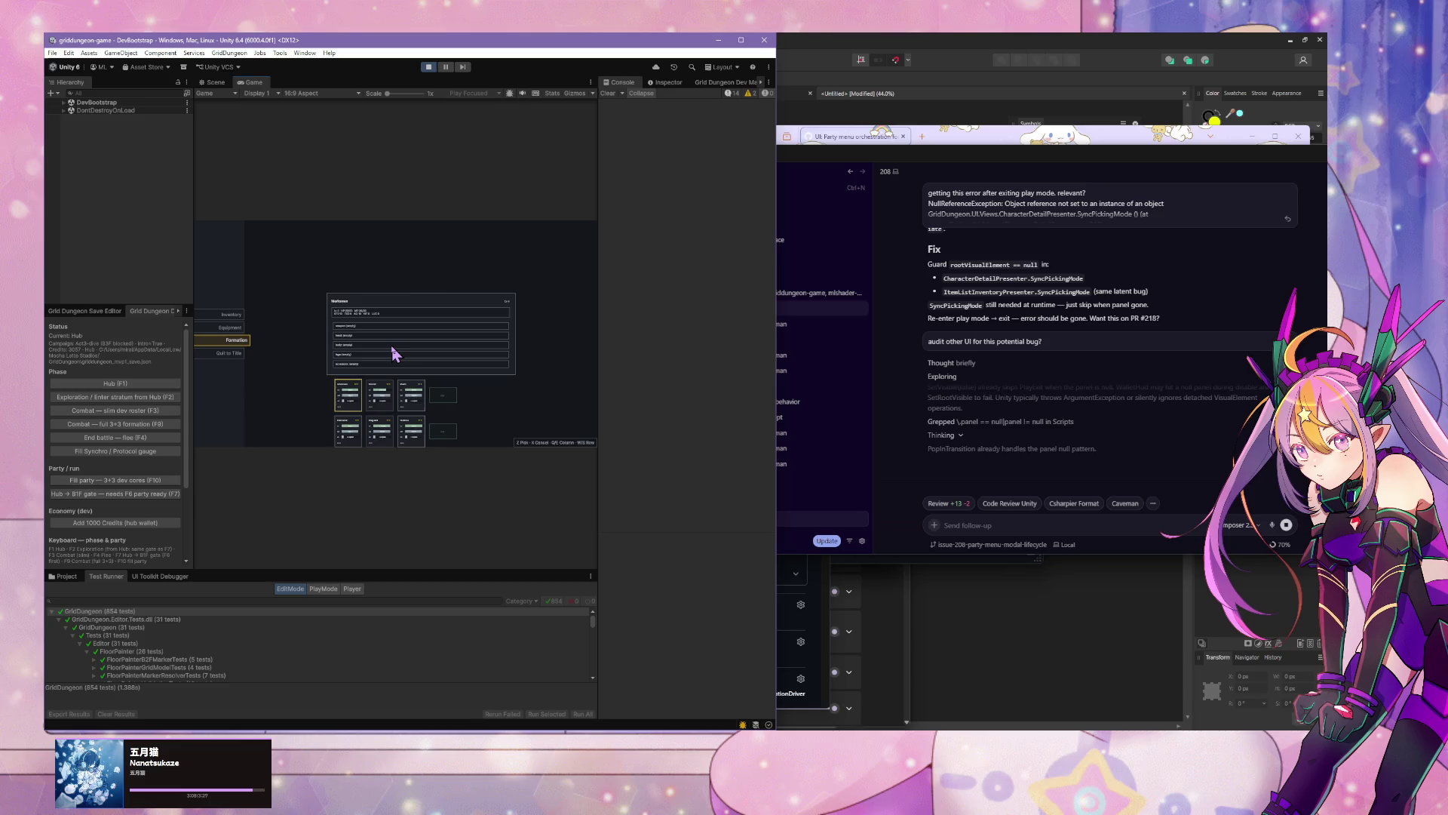
key("x")
key("z")
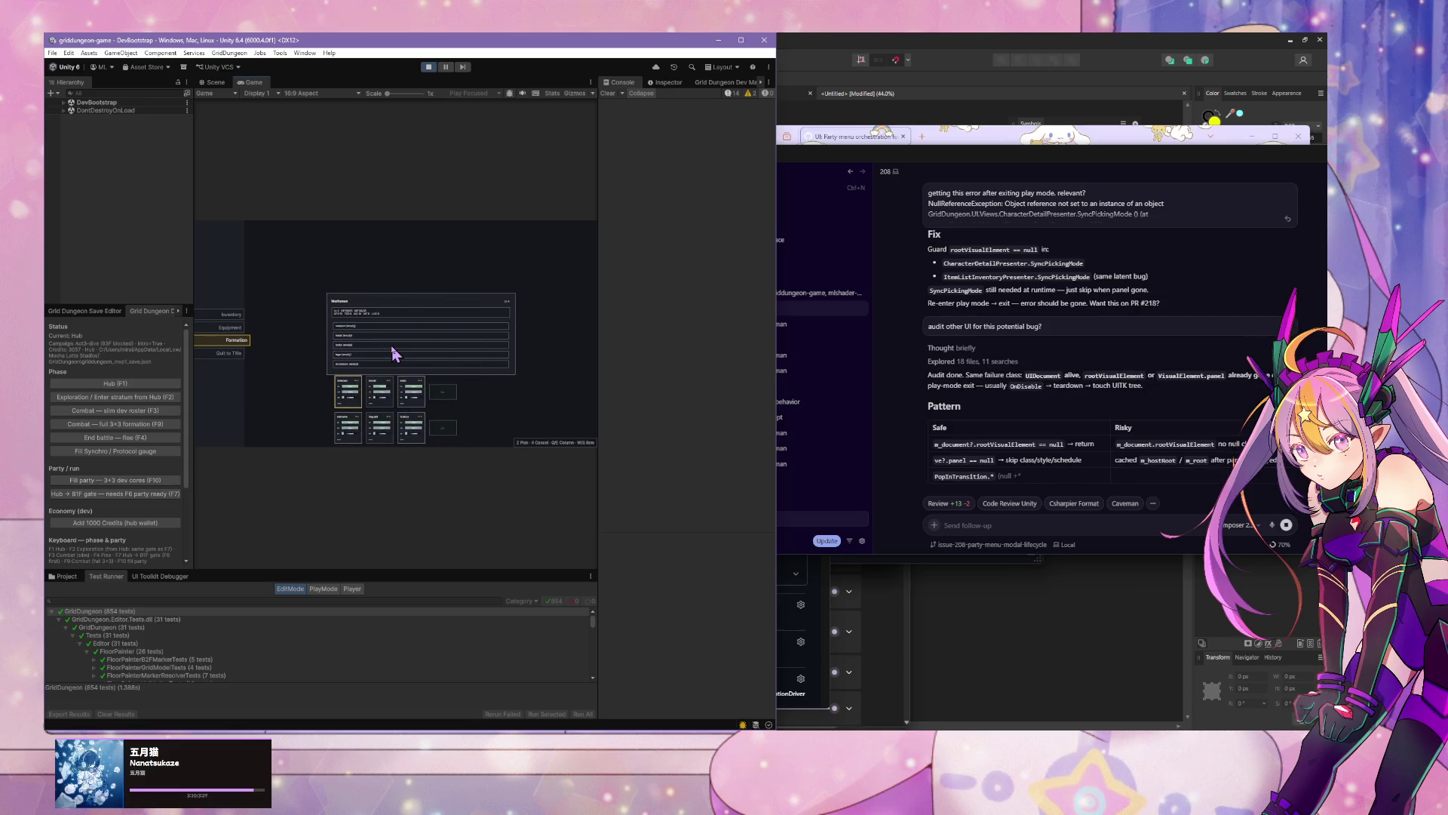
key("x")
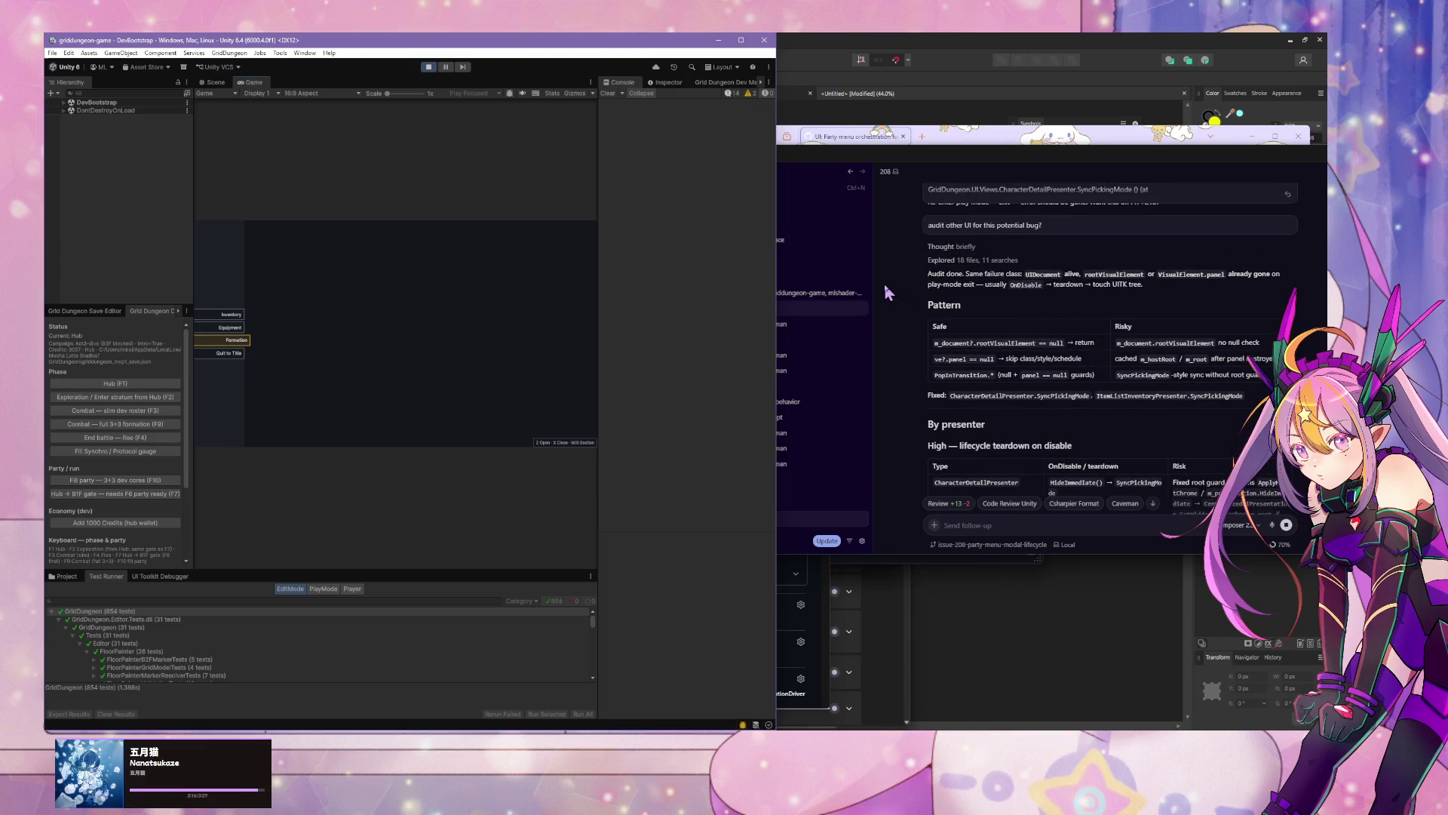
Step: Read through the agent's risky-presenter audit tables and five prioritized null-guard fixes
scroll(887, 293, "up", 1)
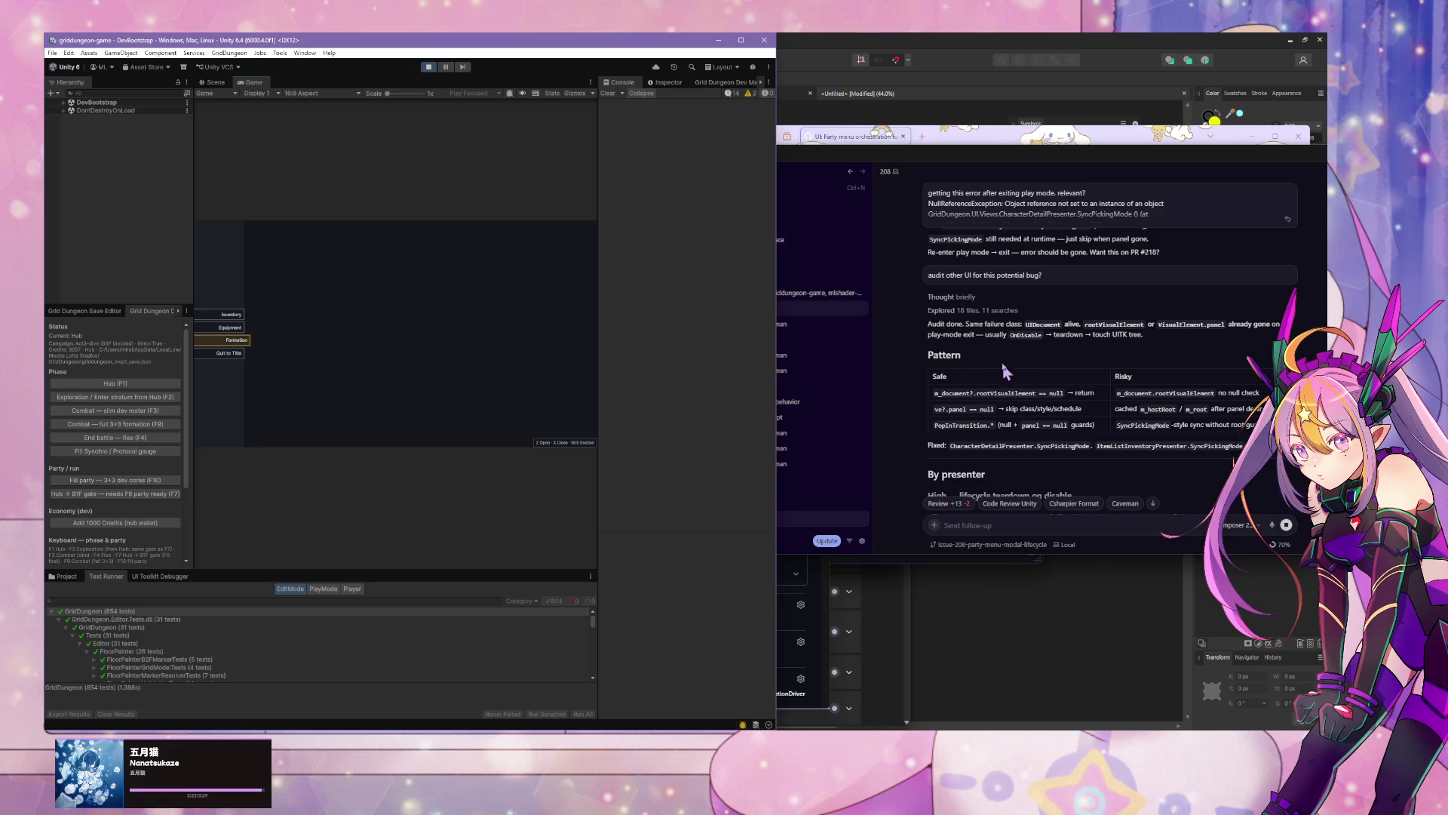
scroll(979, 332, "down", 2)
scroll(978, 332, "down", 5)
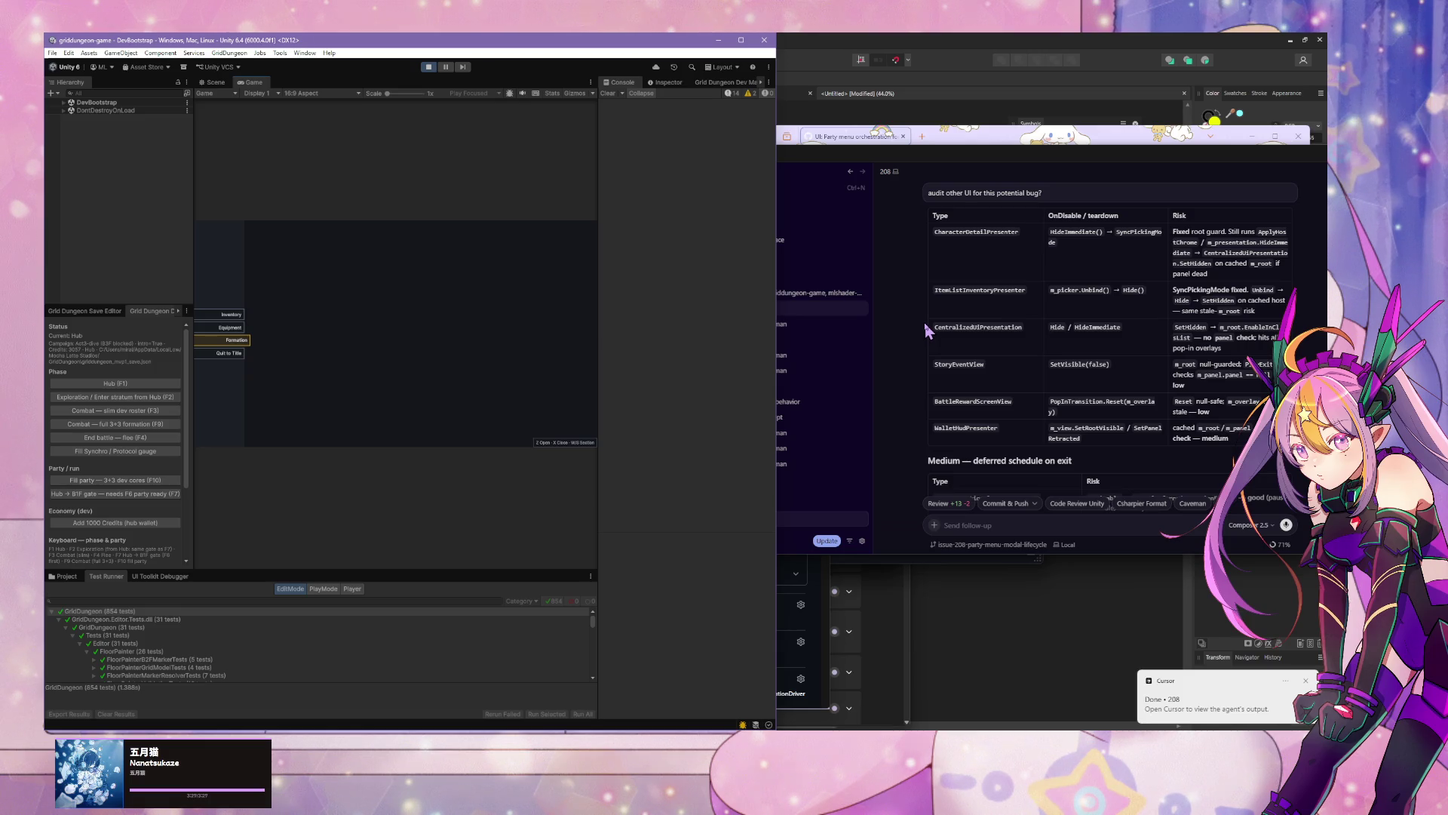
scroll(925, 326, "down", 3)
scroll(924, 330, "down", 3)
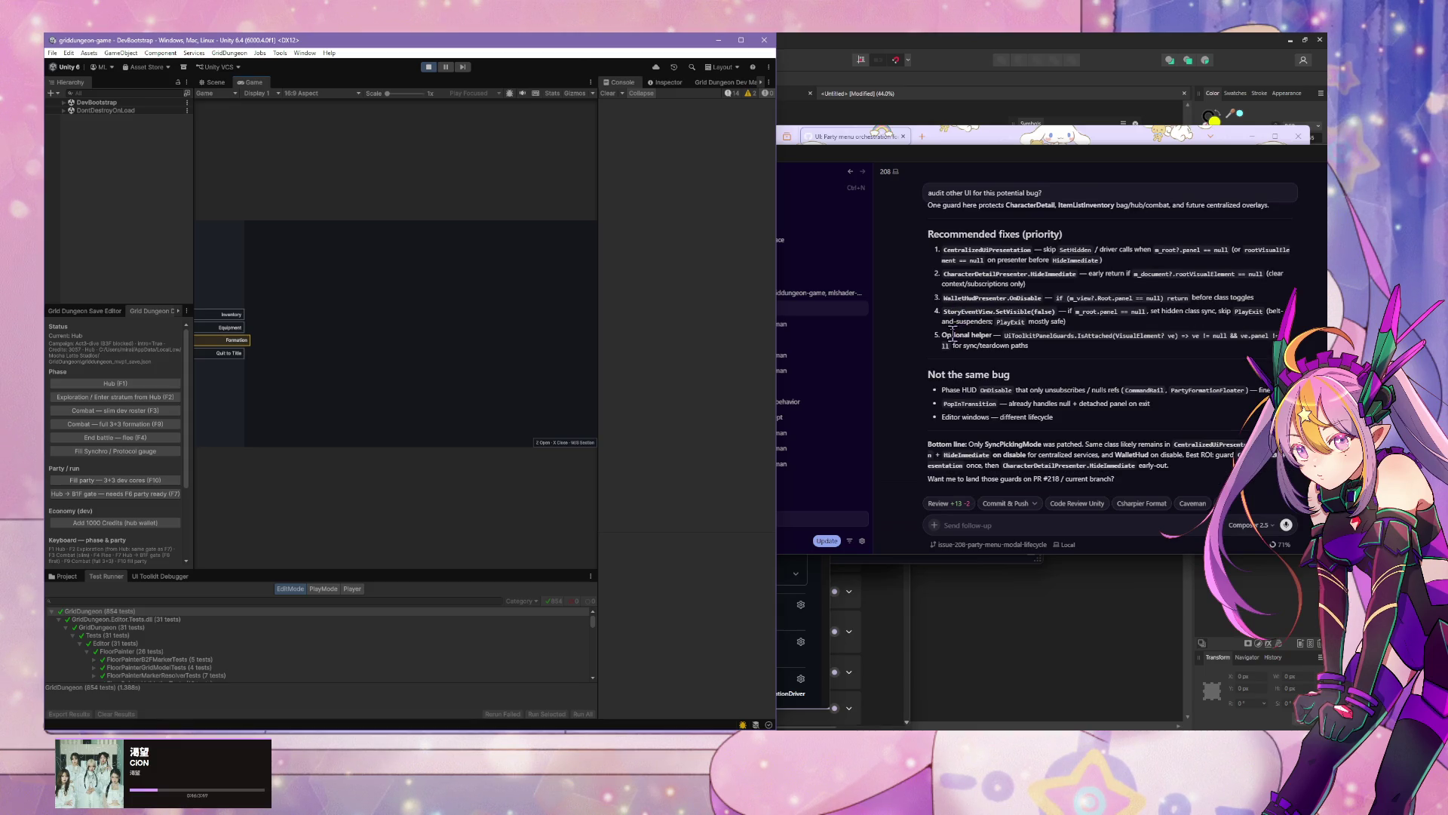
left_click(1039, 518)
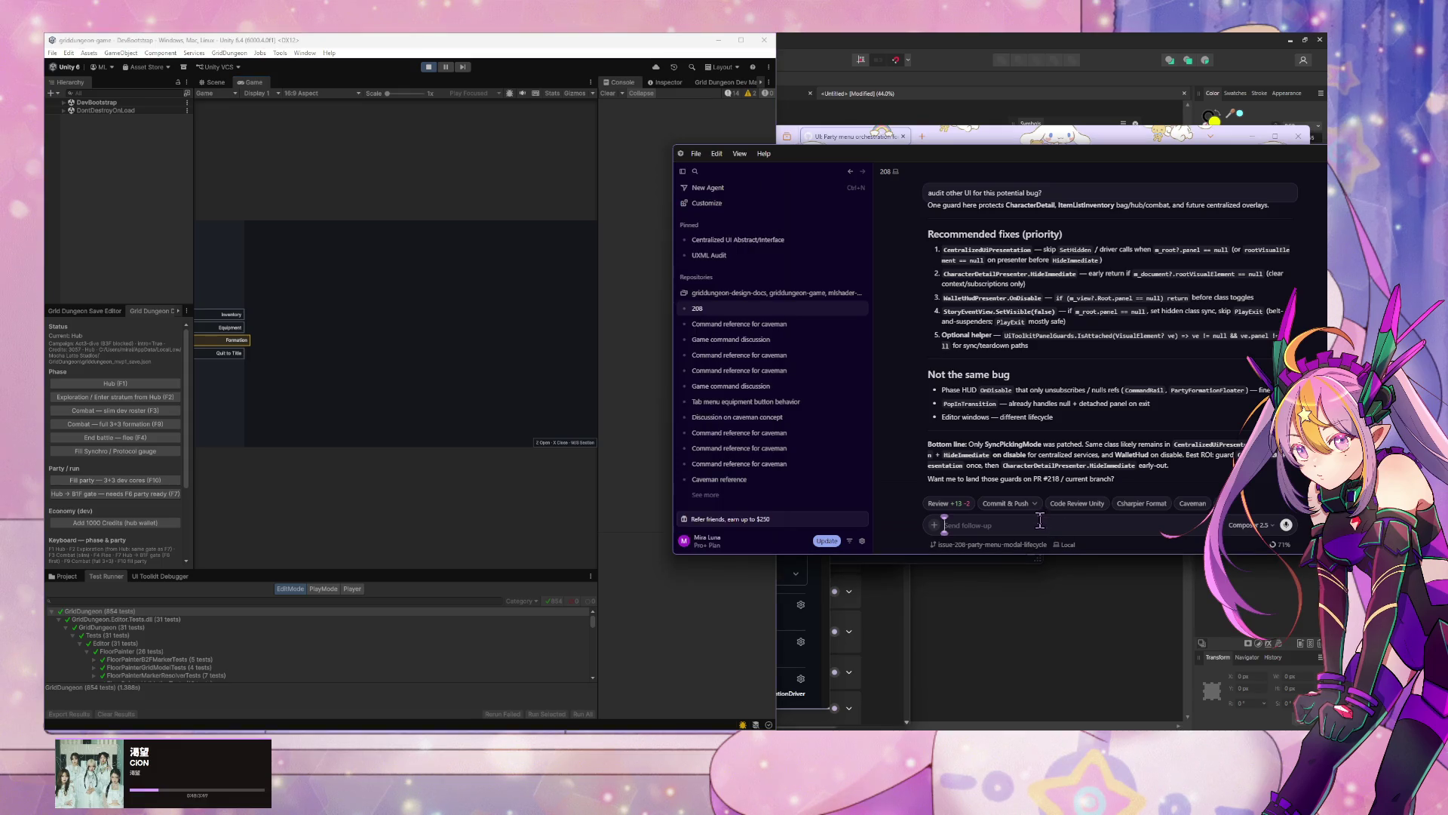
Step: Ask the agent to create a tech-debt issue, then queue 'merge and close issue'
type("create tech d")
type("ue. w")
type("ill come back after all re")
type("factor")
type(" is done")
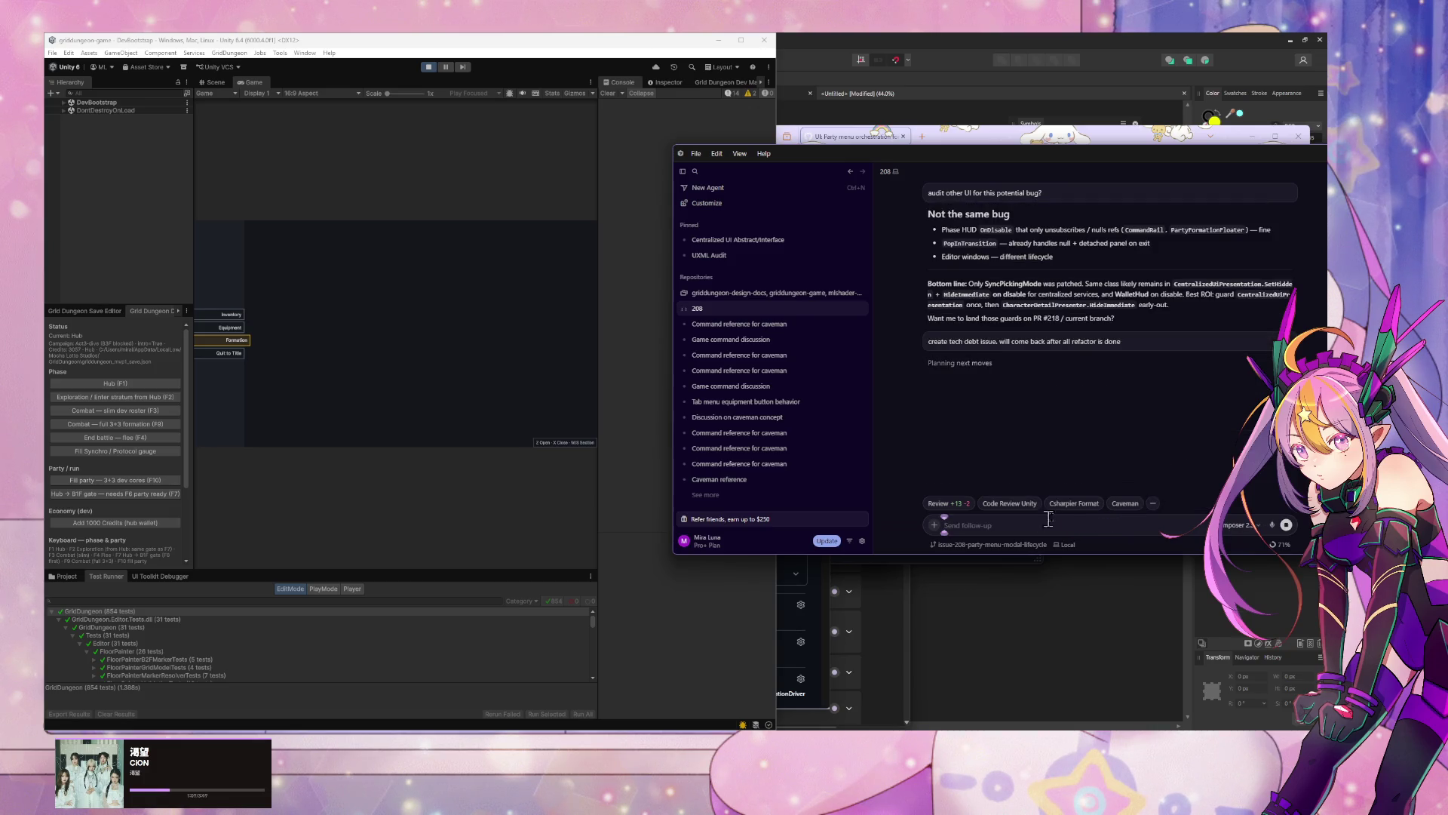
mouse_move(762, 347)
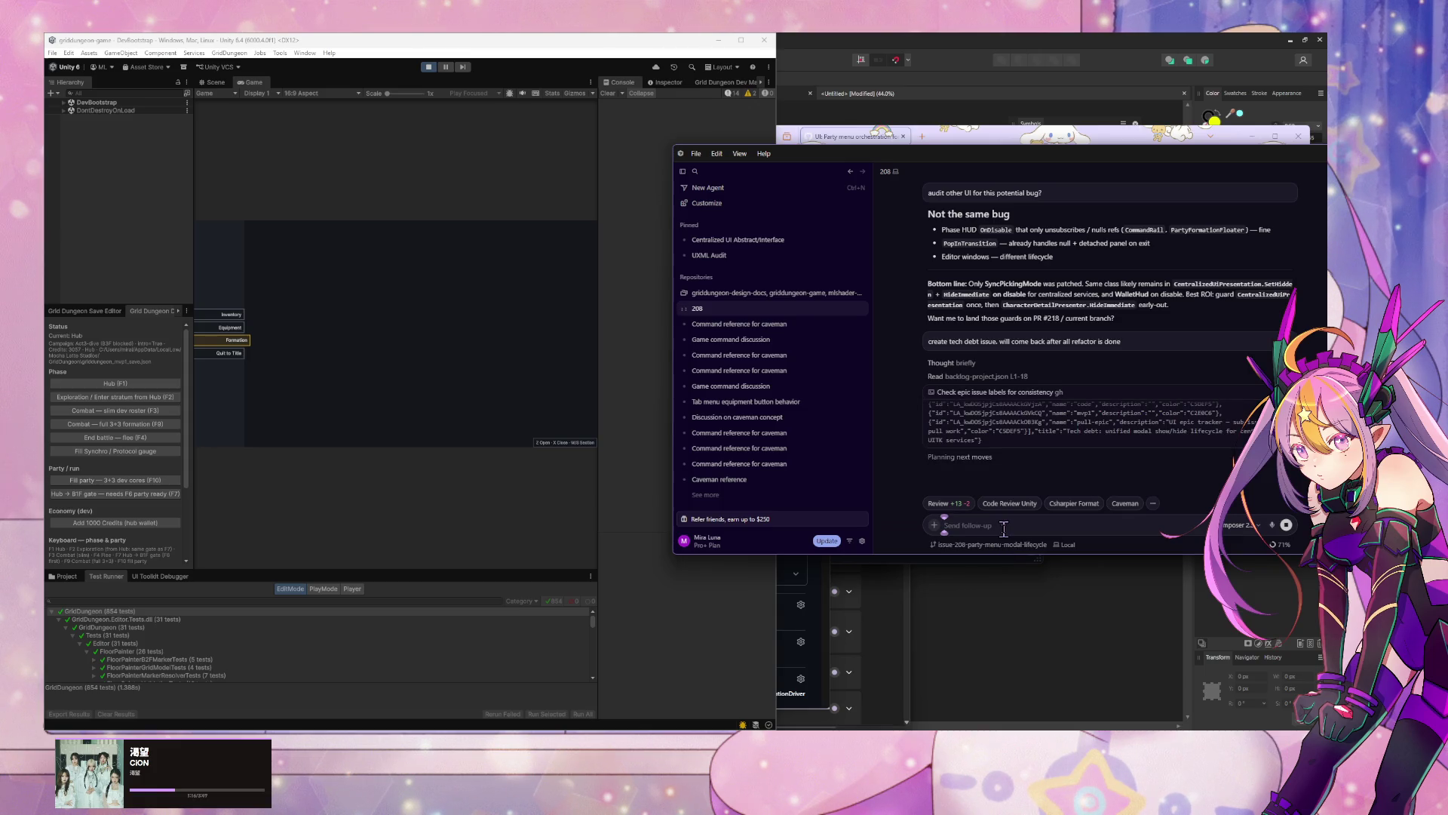
type("merge and close is")
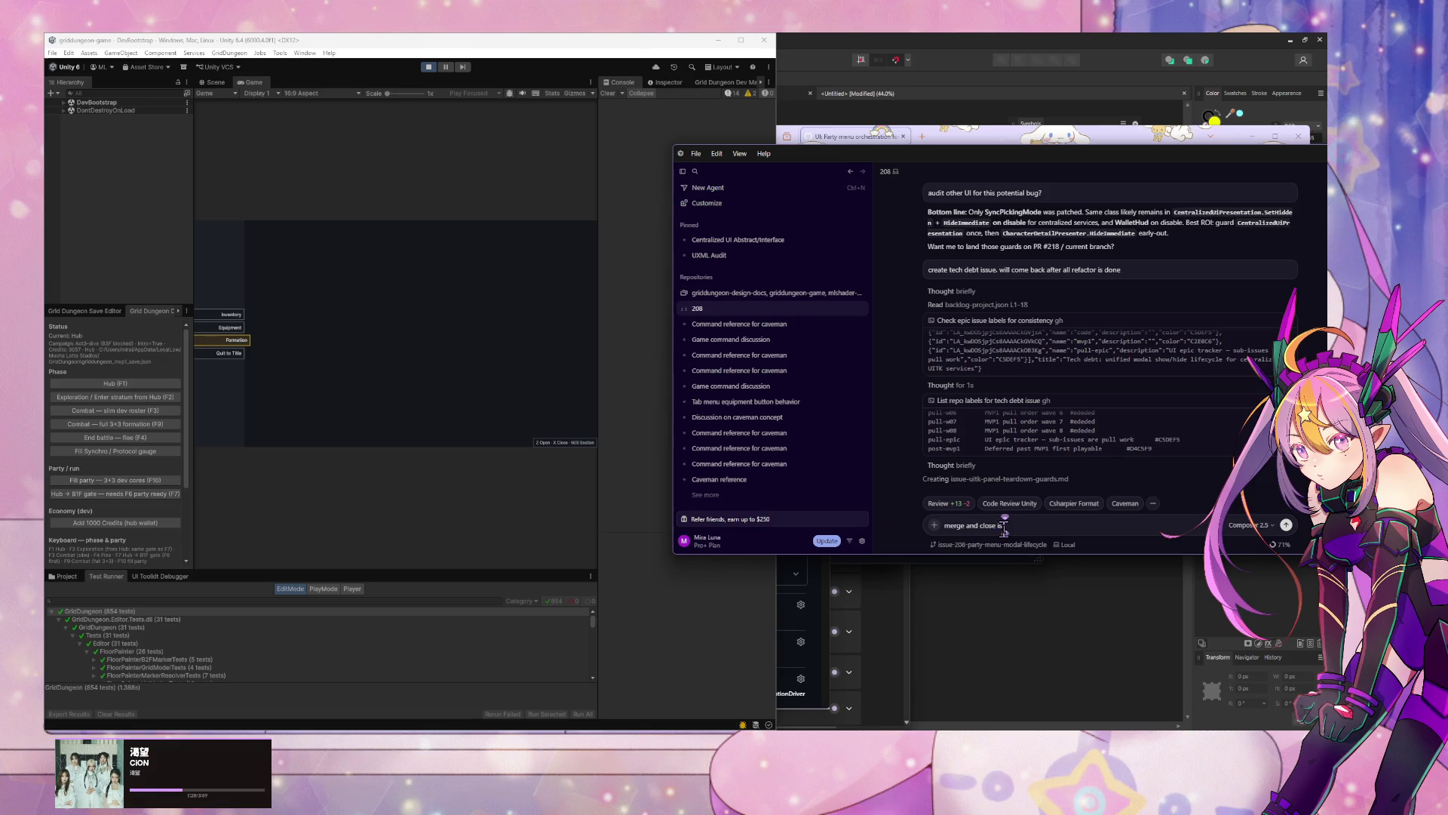
key("Return")
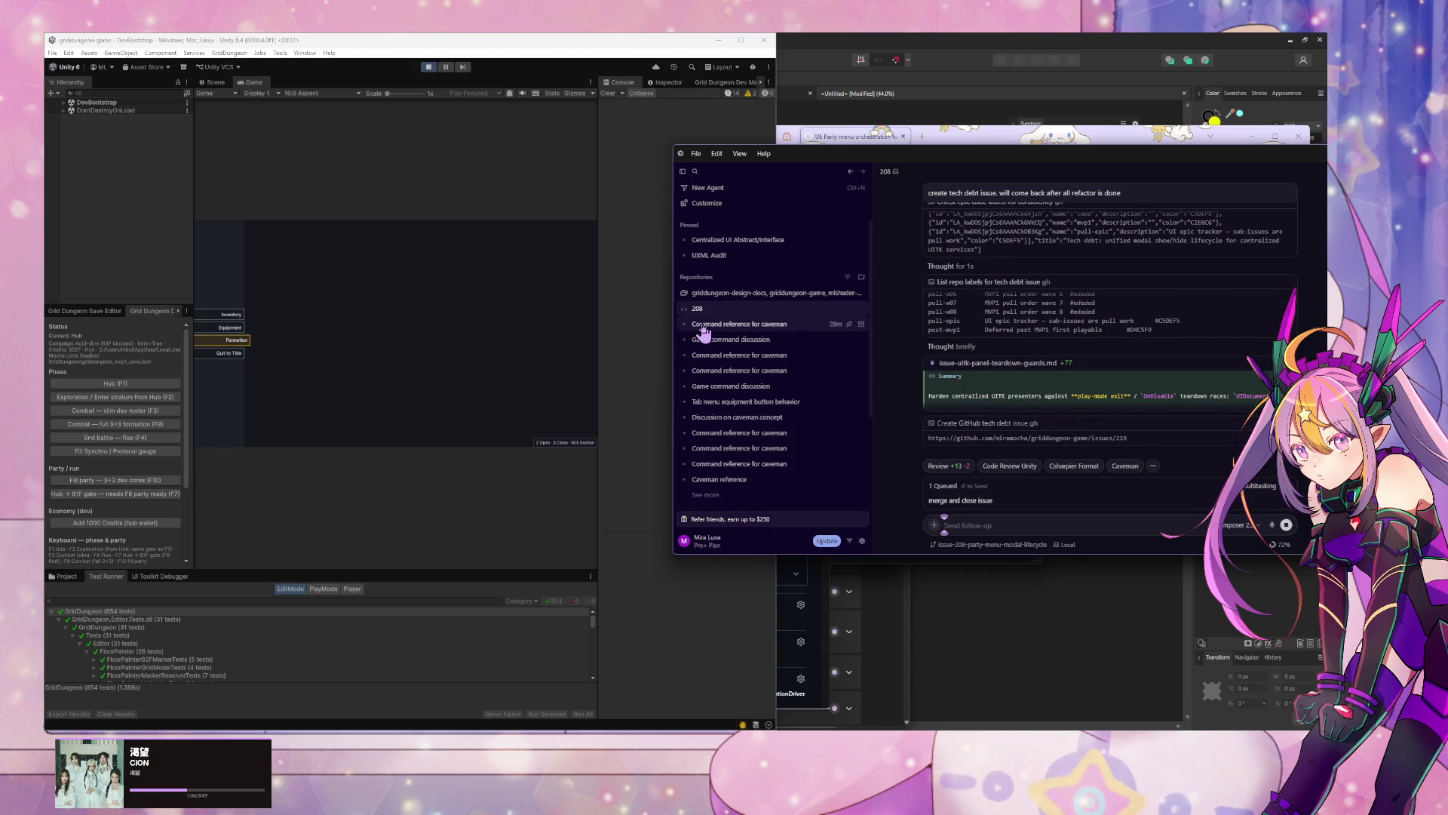
Step: Go back to the 208 chat via the caveman chat and open linked issue #206
mouse_move(700, 332)
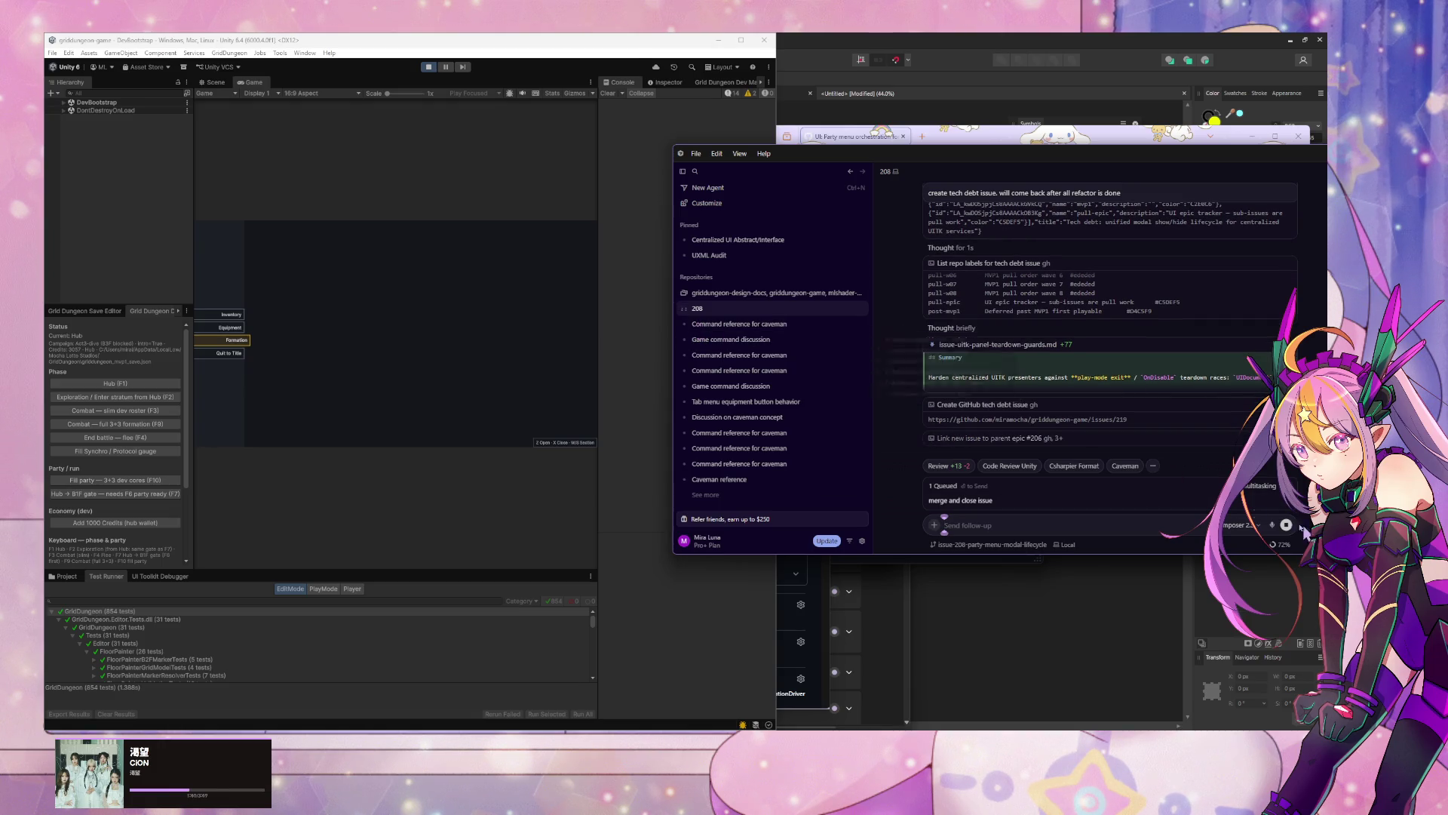
left_click(735, 324)
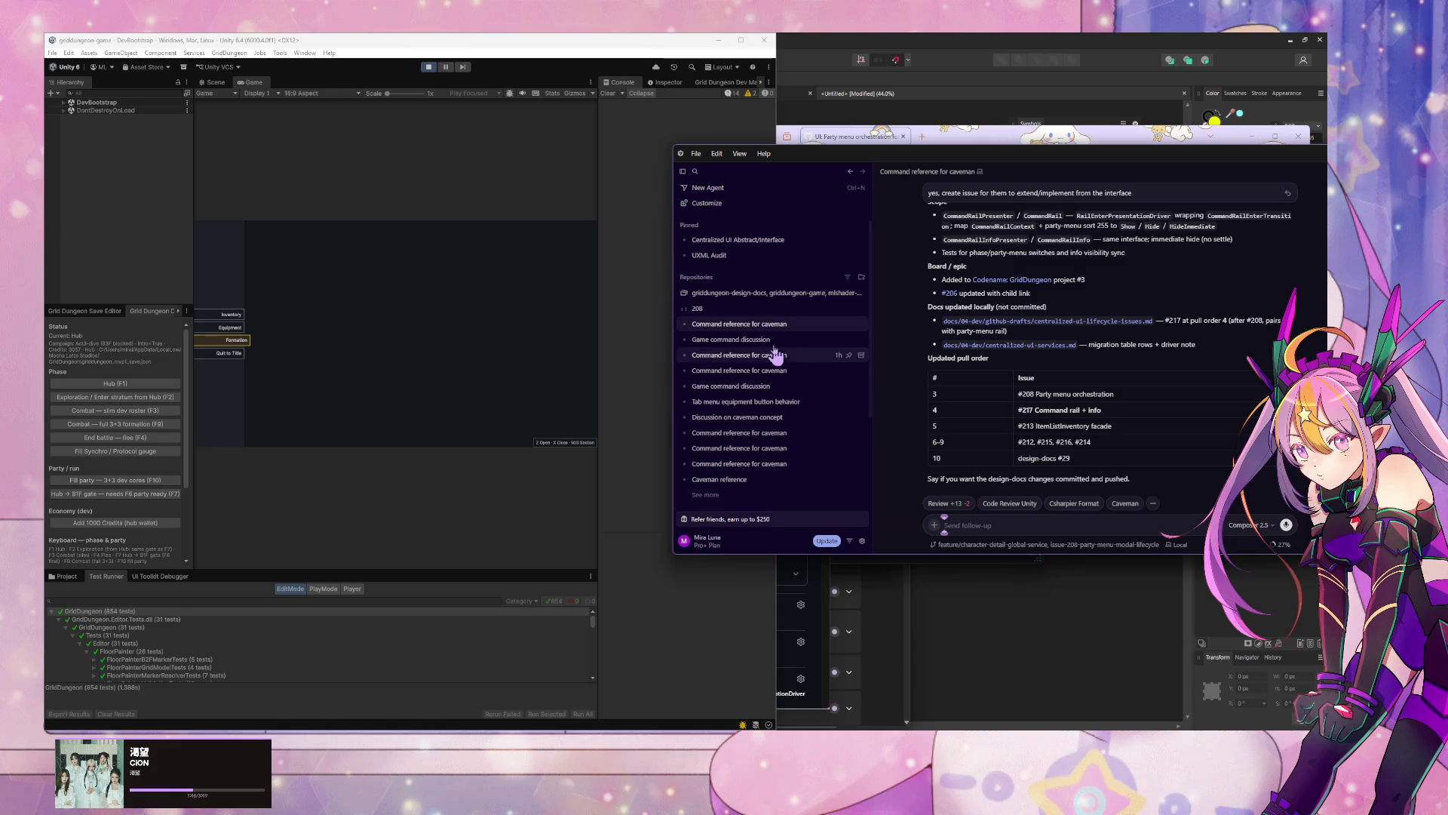
mouse_move(753, 315)
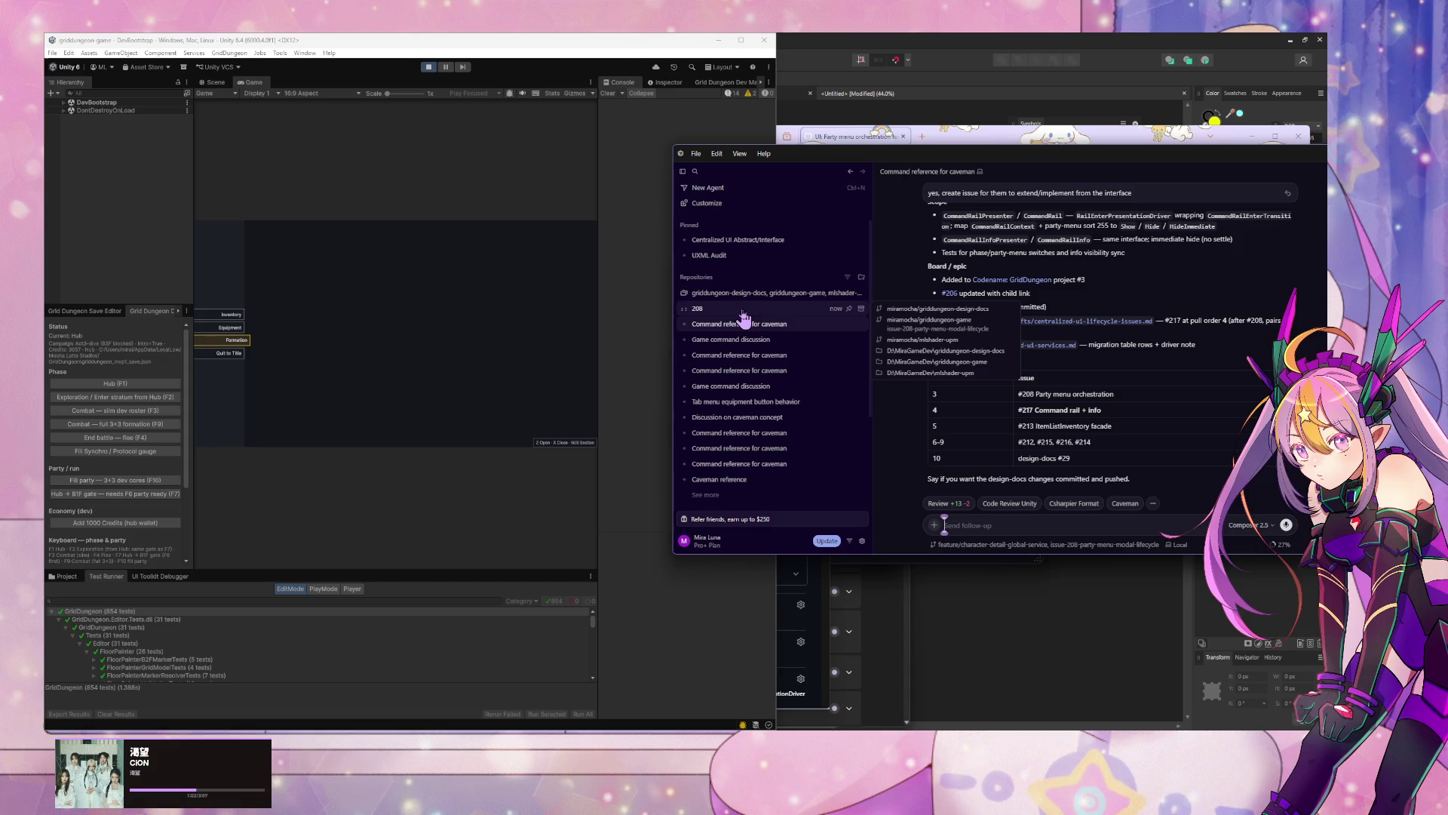
left_click(739, 309)
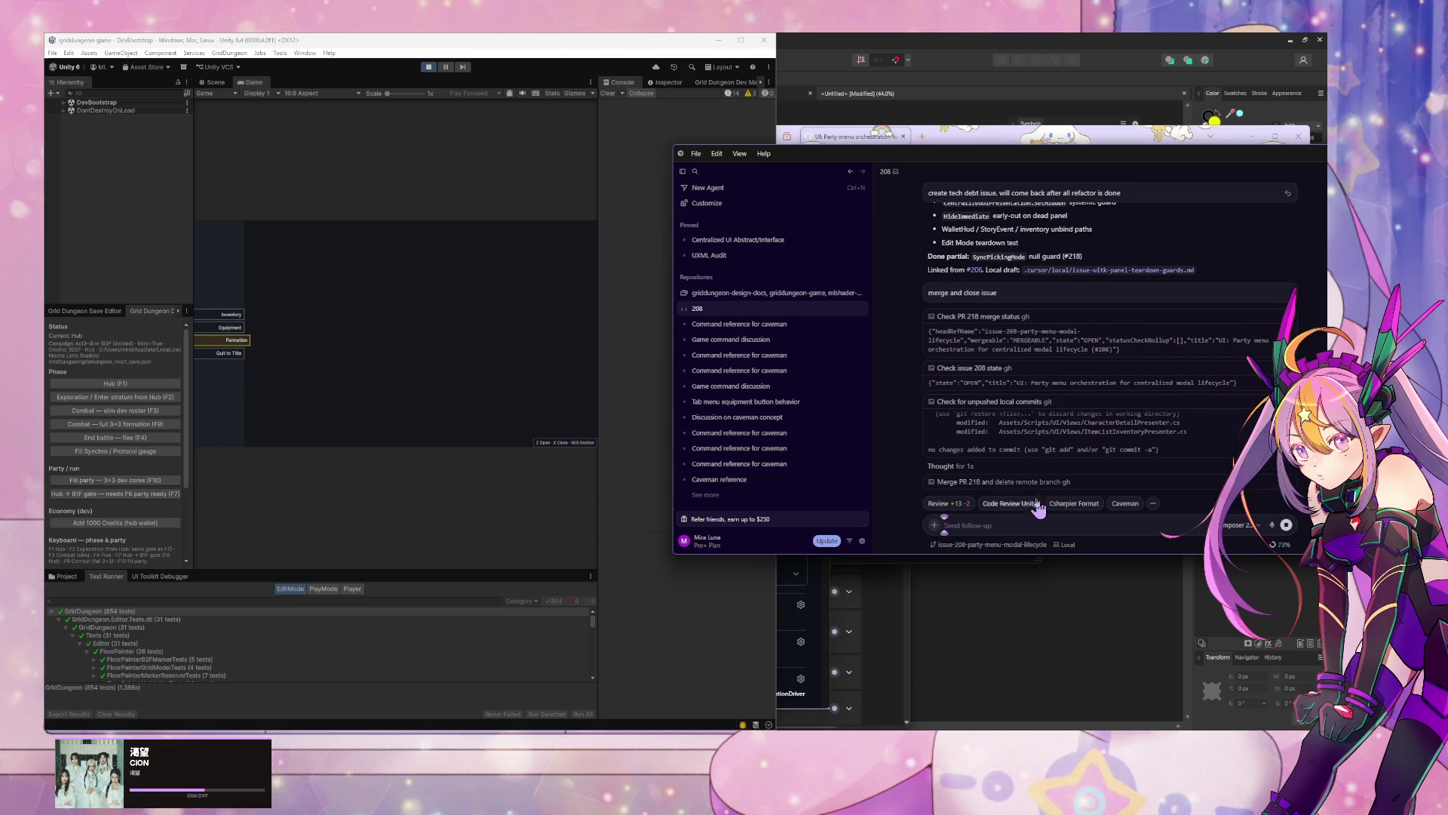
left_click(978, 272)
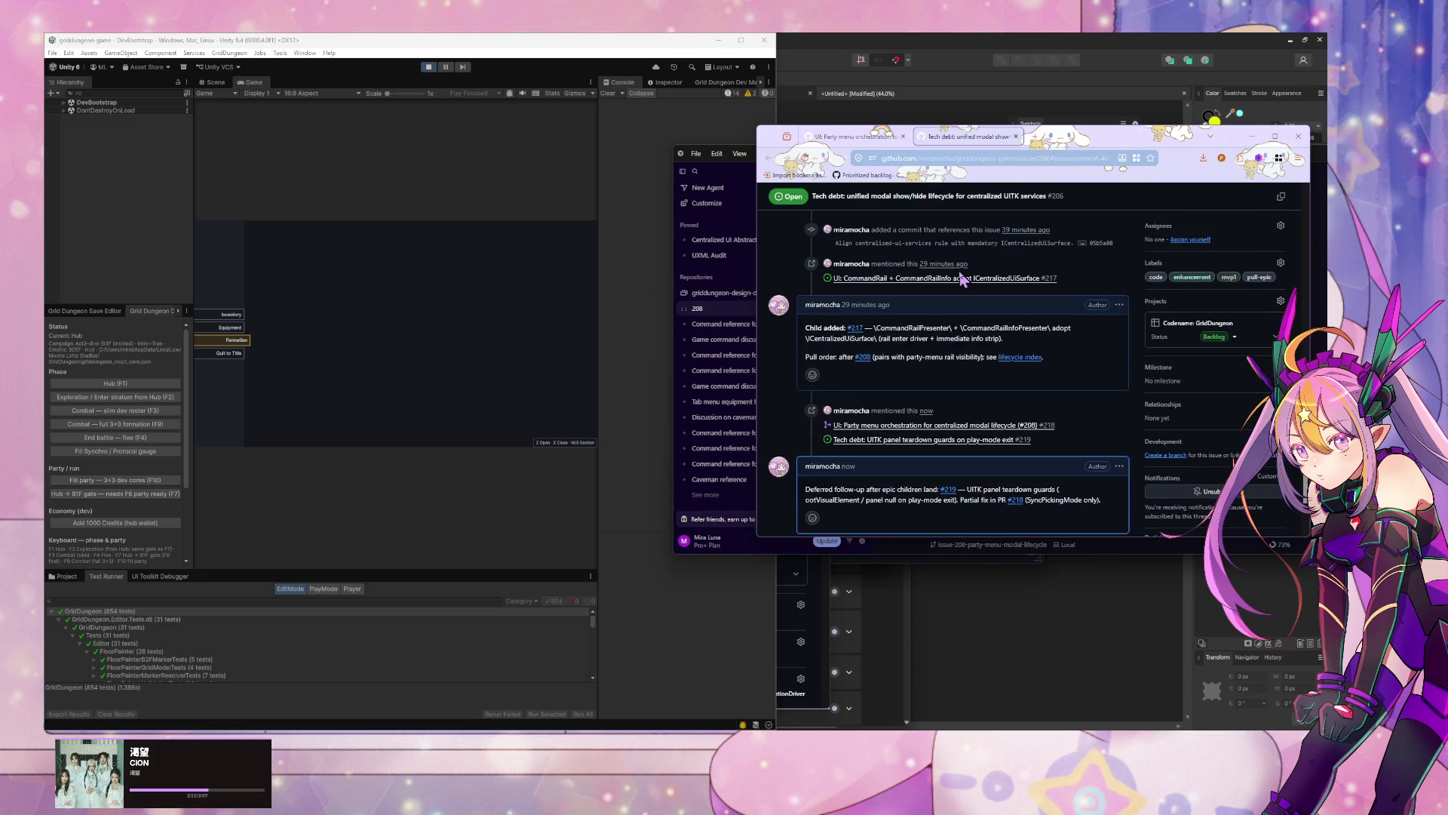
Step: Review issue #206's history and closed issue #208's Tests section, then return to Cursor
scroll(962, 279, "up", 8)
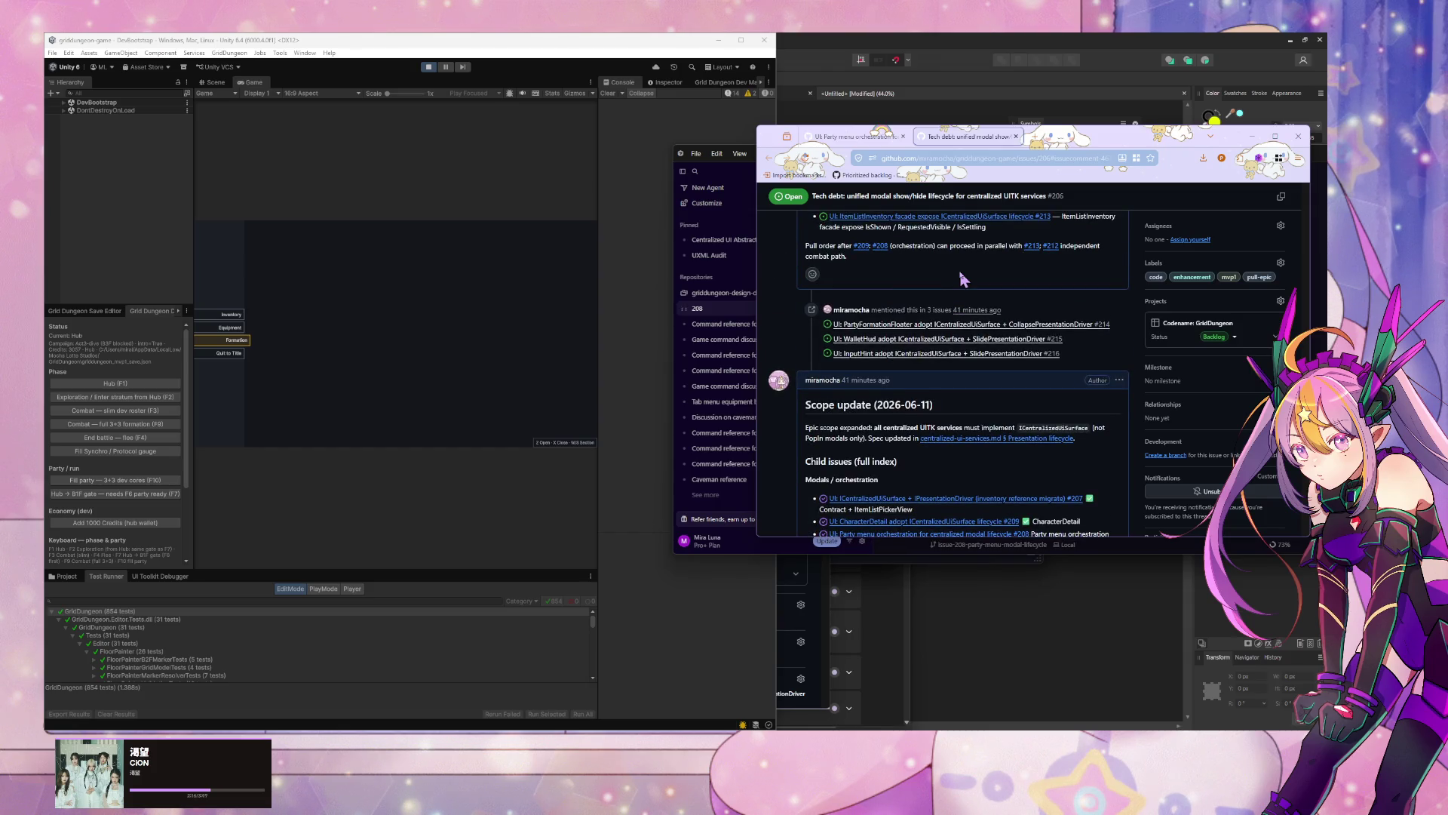
scroll(964, 279, "up", 3)
scroll(963, 279, "up", 5)
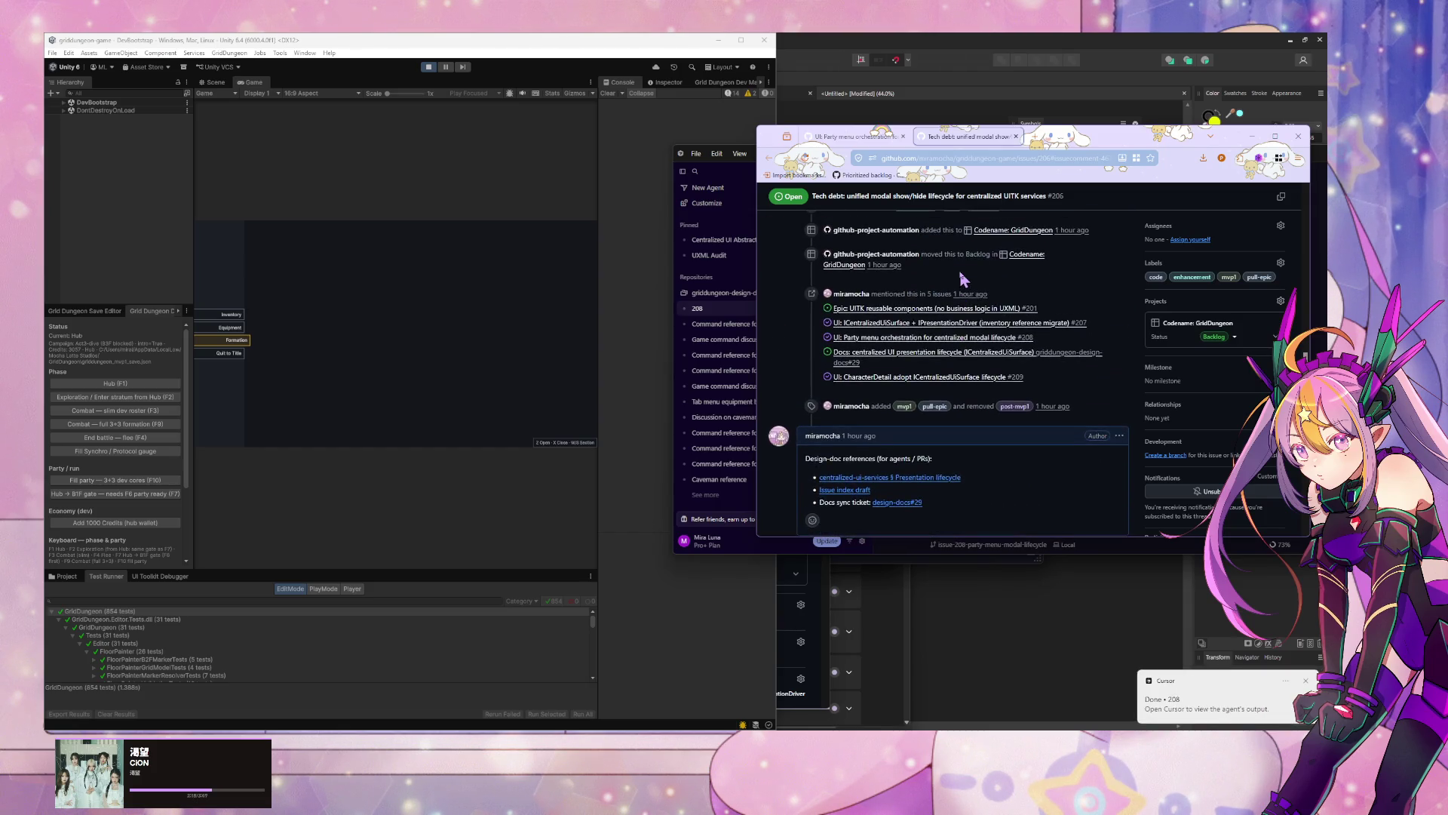
scroll(963, 279, "up", 3)
scroll(963, 279, "down", 3)
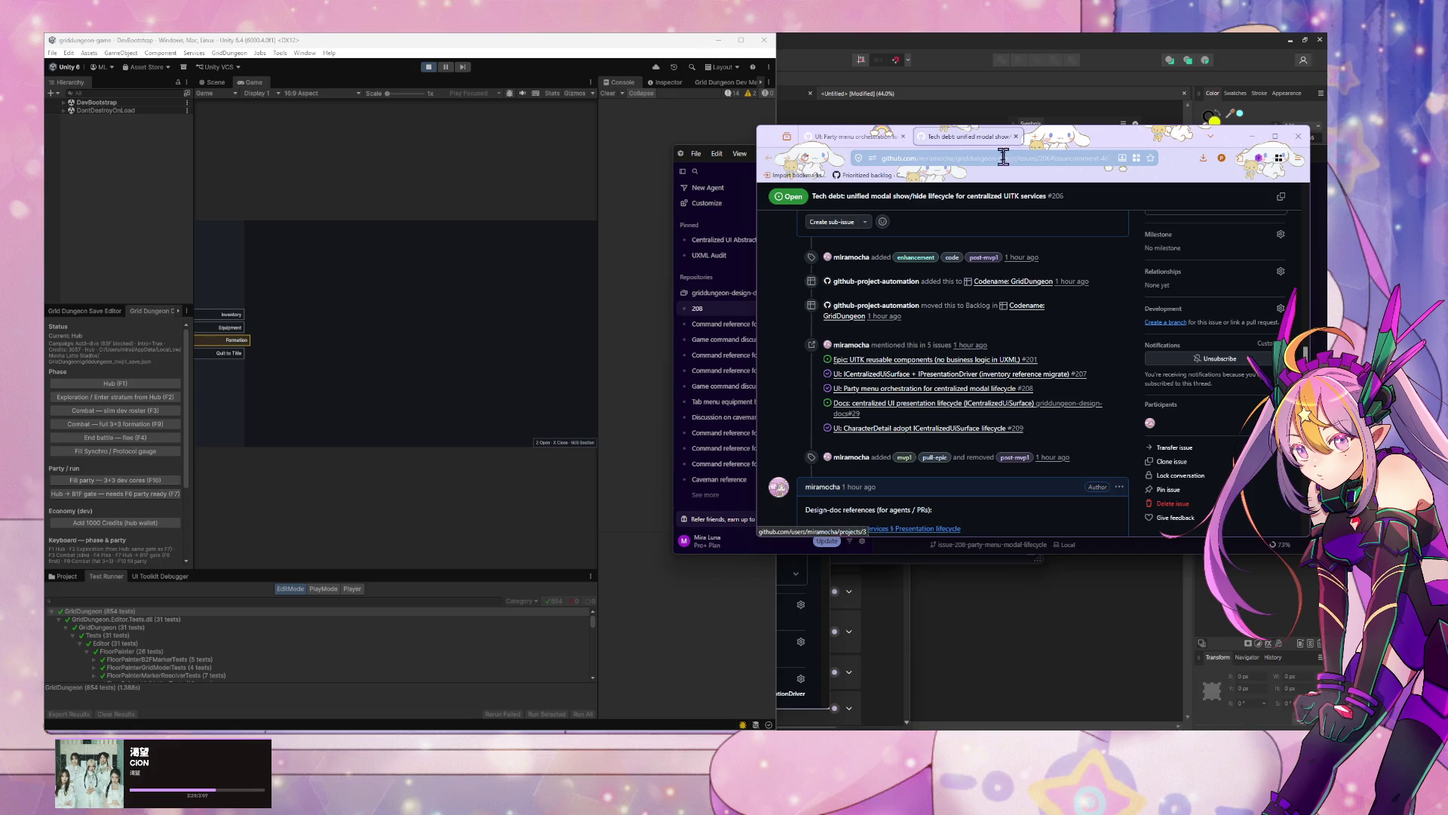
left_click(855, 138)
scroll(898, 410, "down", 3)
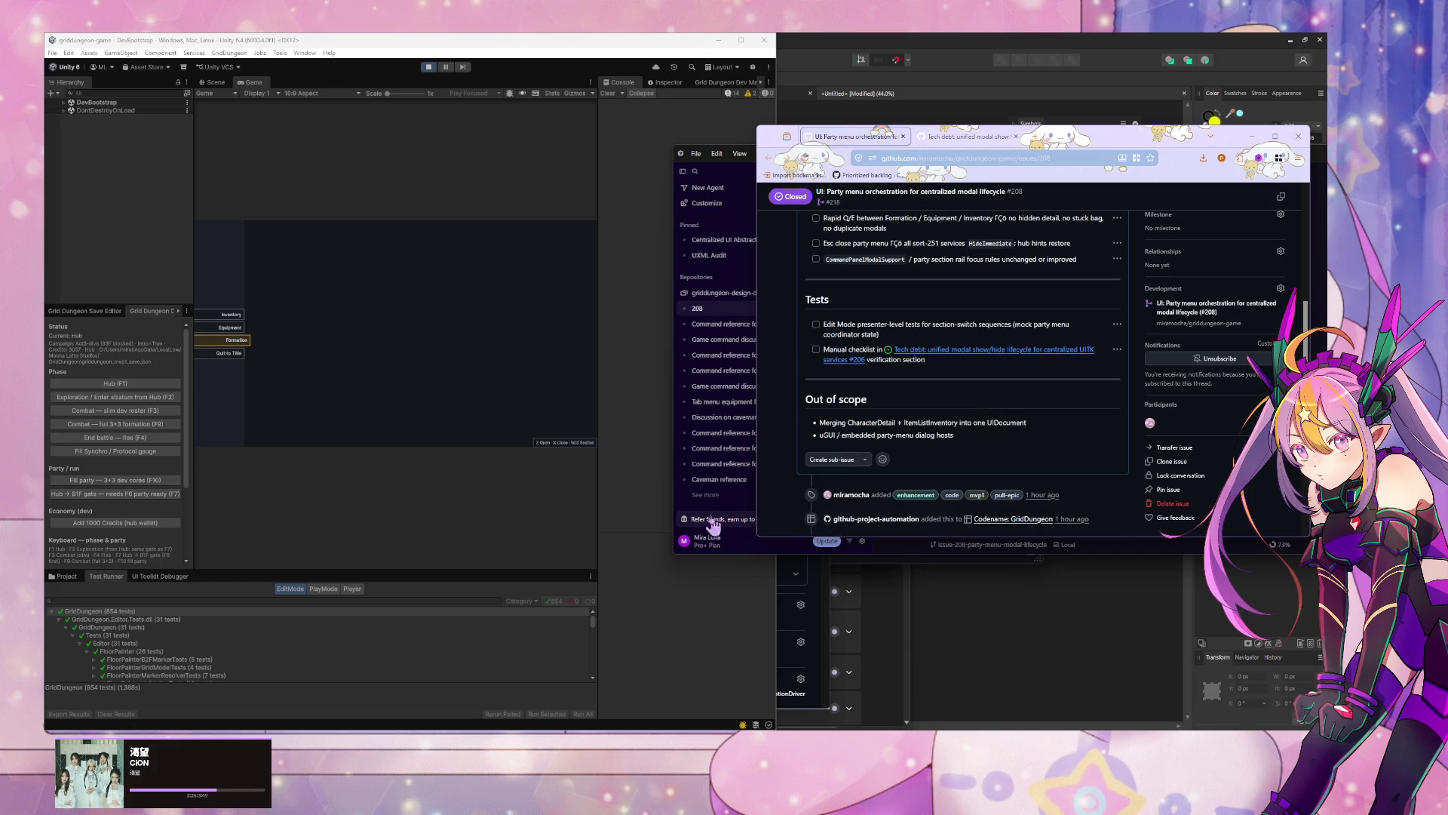
left_click(674, 496)
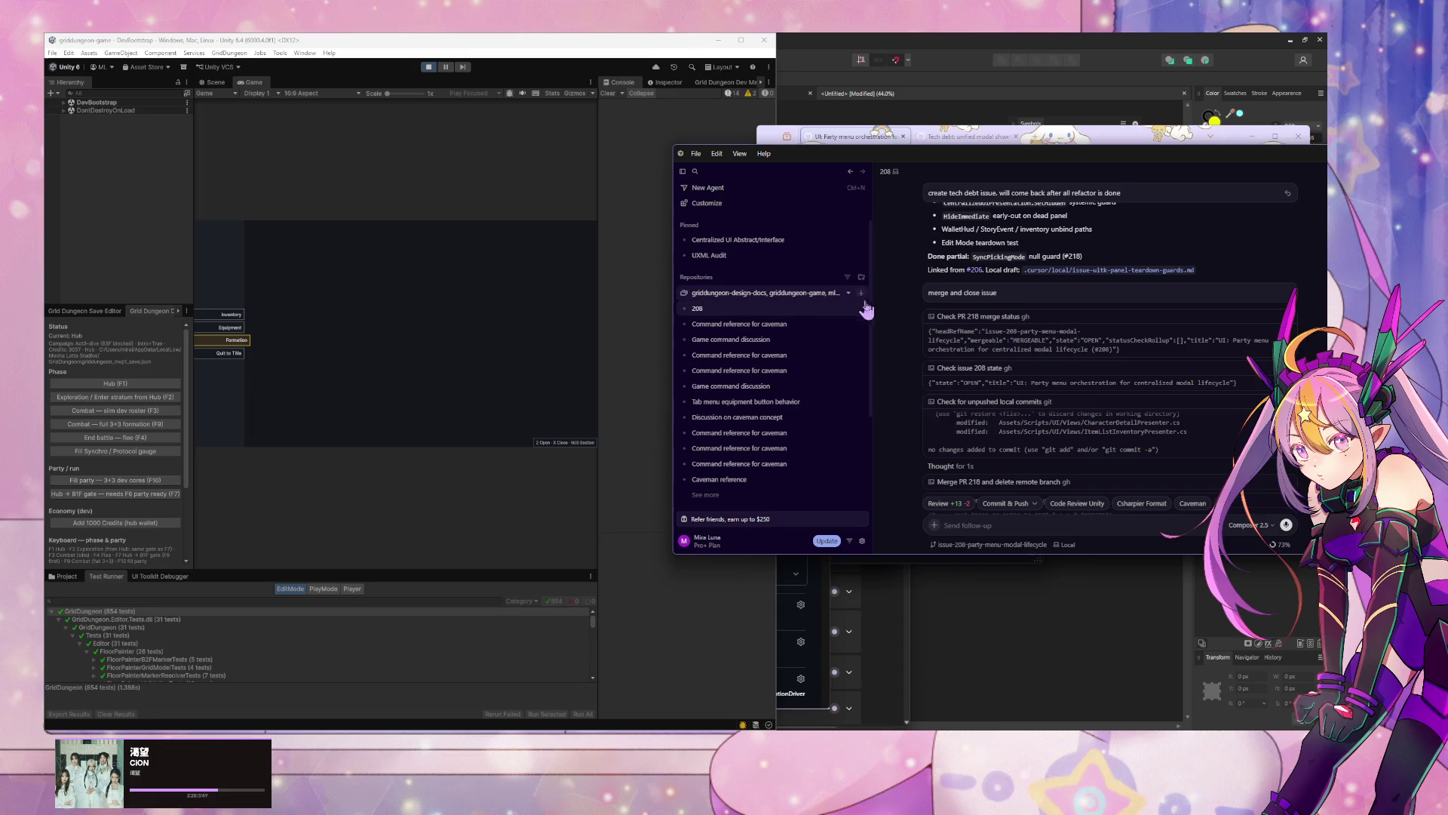
Step: Start a new agent chat and send /caveman to turn on caveman mode
key("ctrl+n")
type("/caveman")
key("Return")
key("Return")
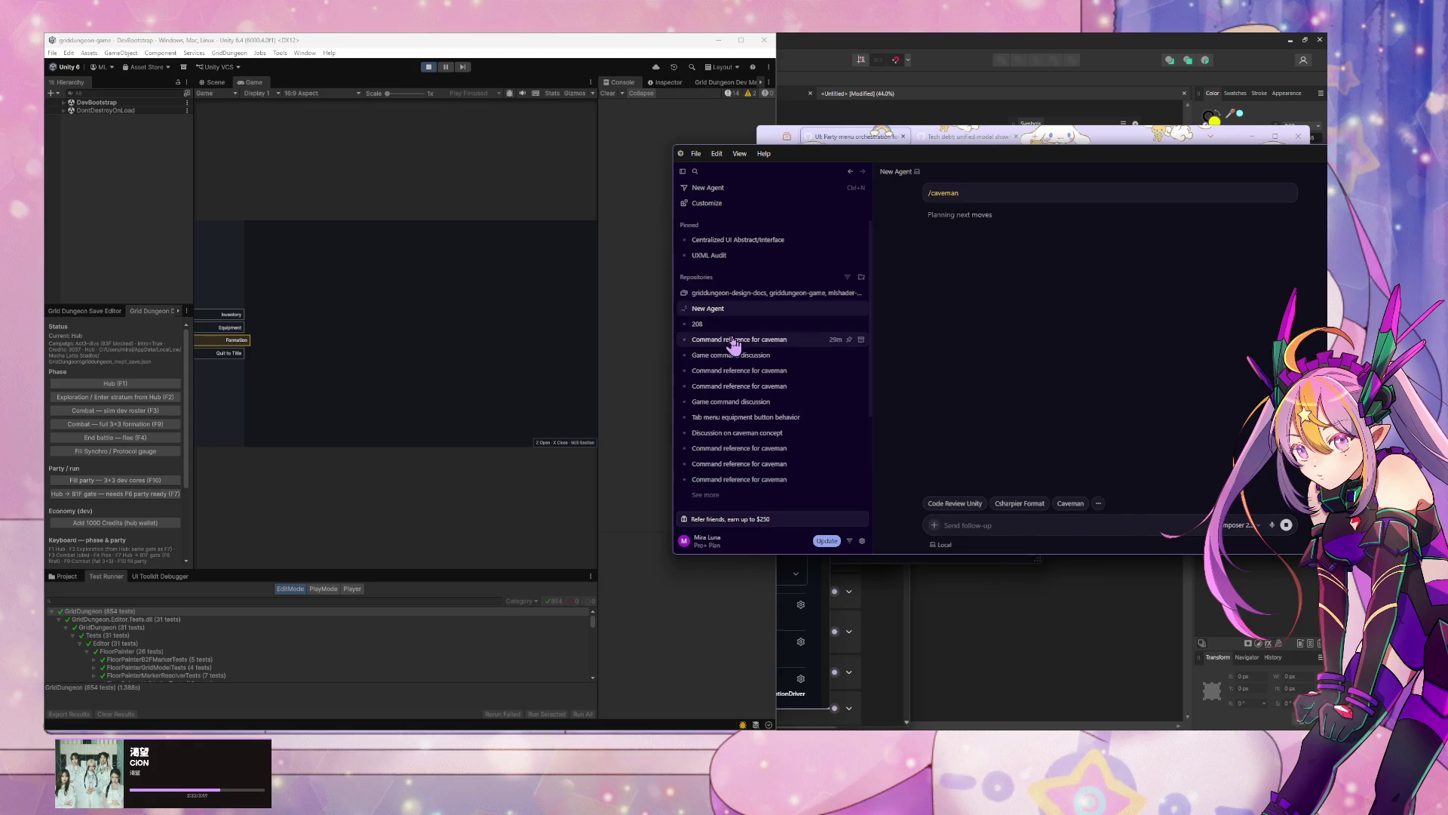
Step: Rename the new caveman chat to 217 from the sidebar
left_click(739, 339)
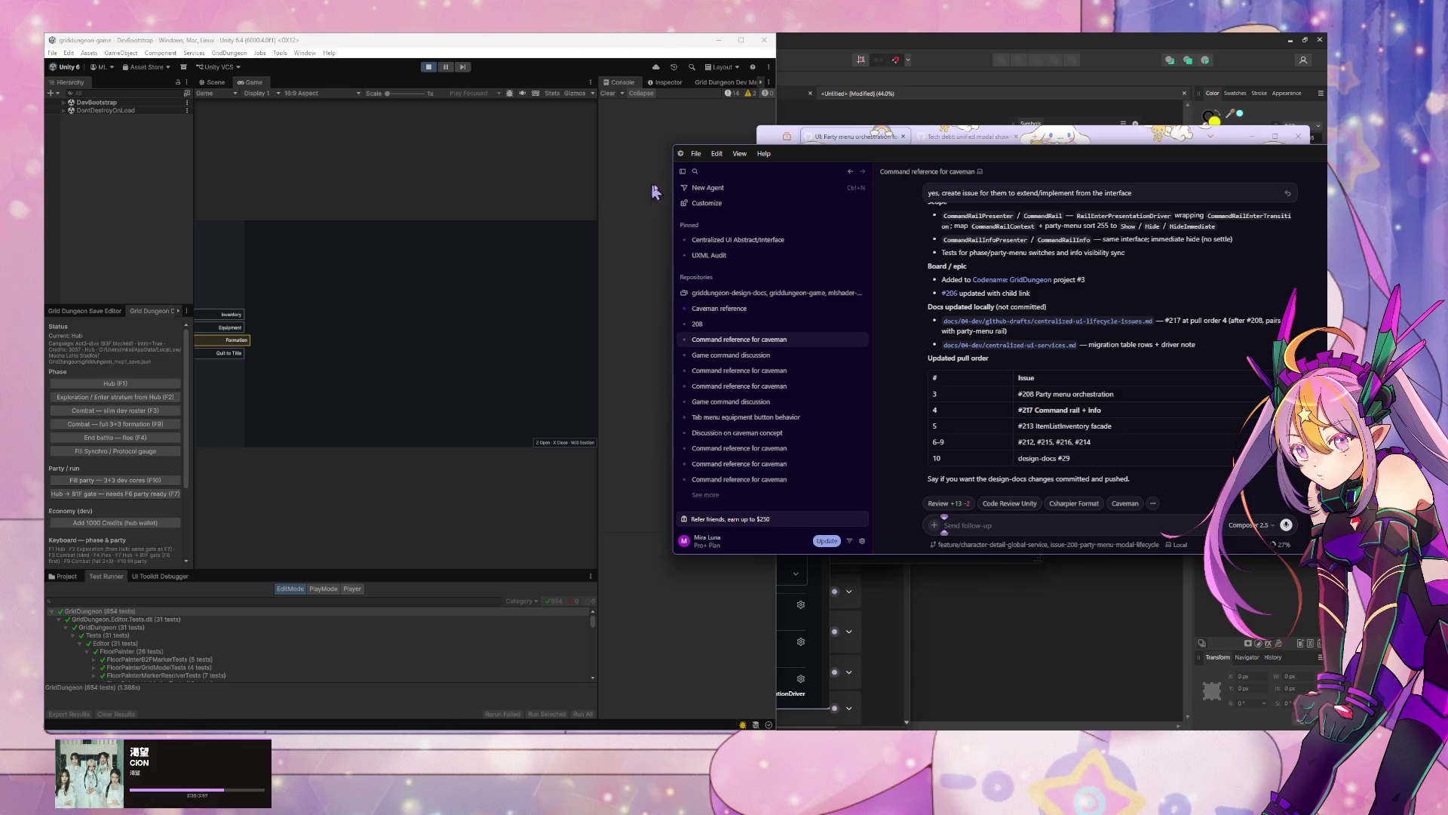
left_click(738, 312)
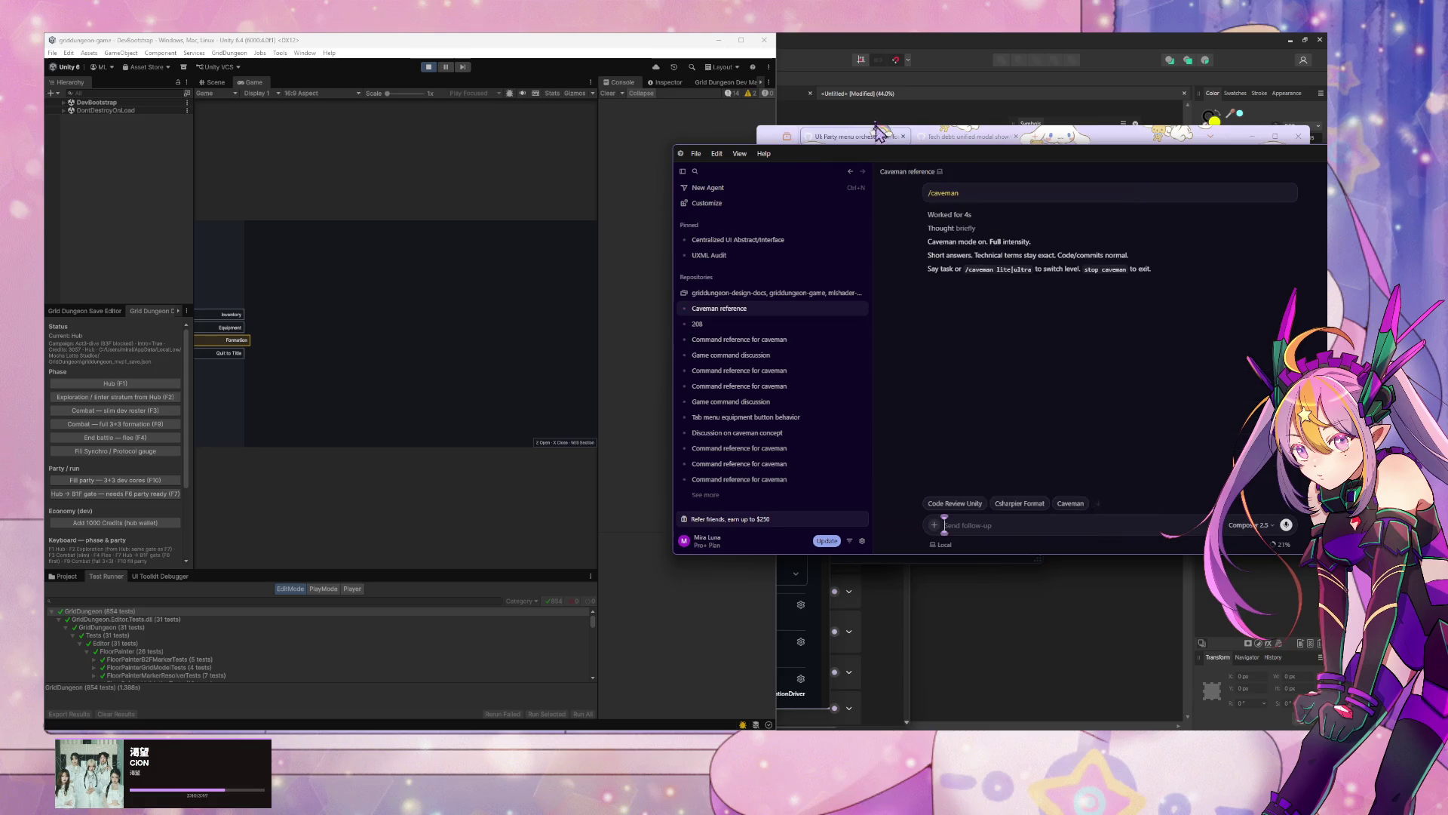
right_click(773, 317)
left_click(808, 339)
type("217")
key("Return")
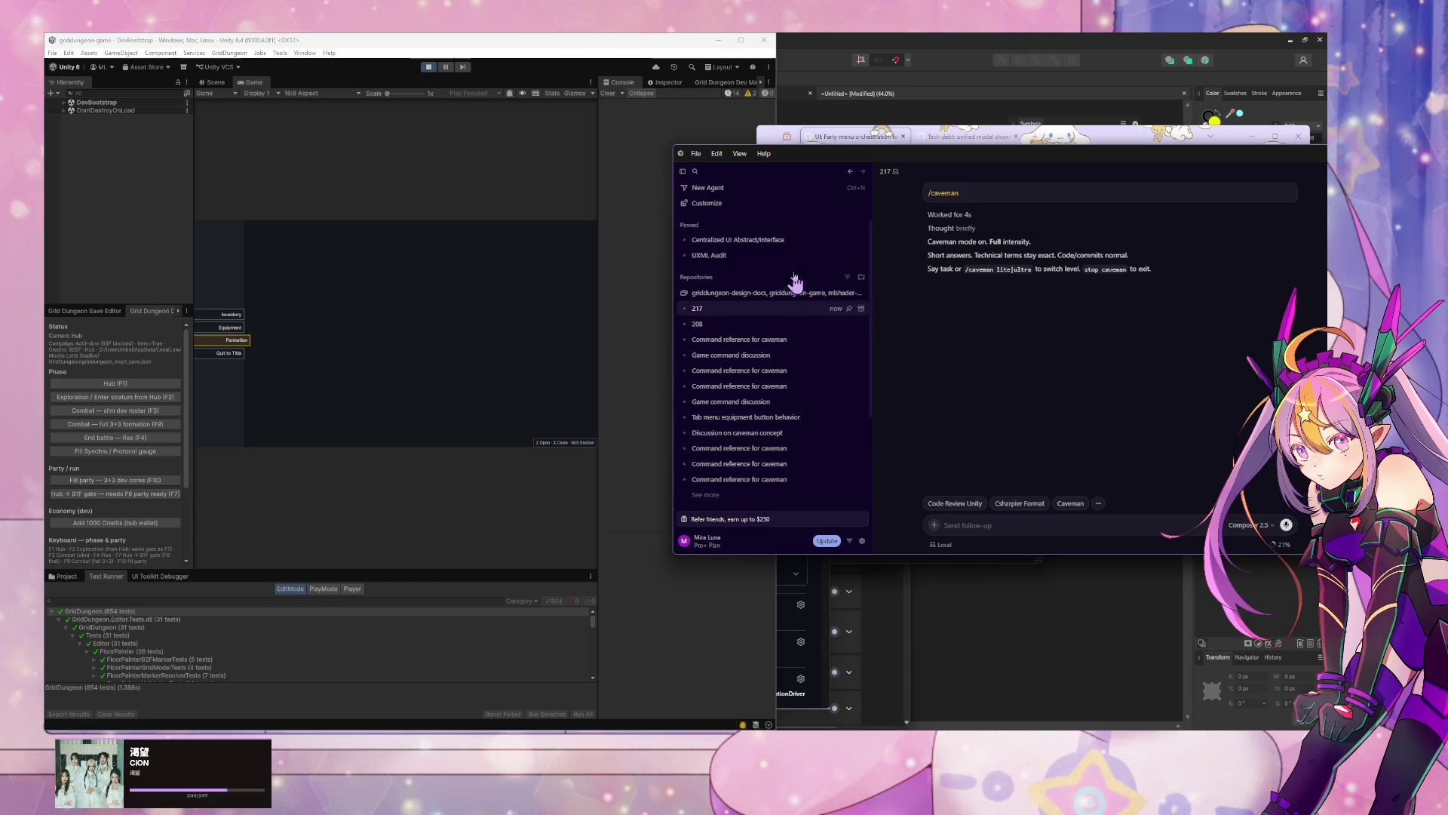
Step: In the browser, go to the issue #208 page and select its number in the address
left_click(956, 137)
left_click(879, 140)
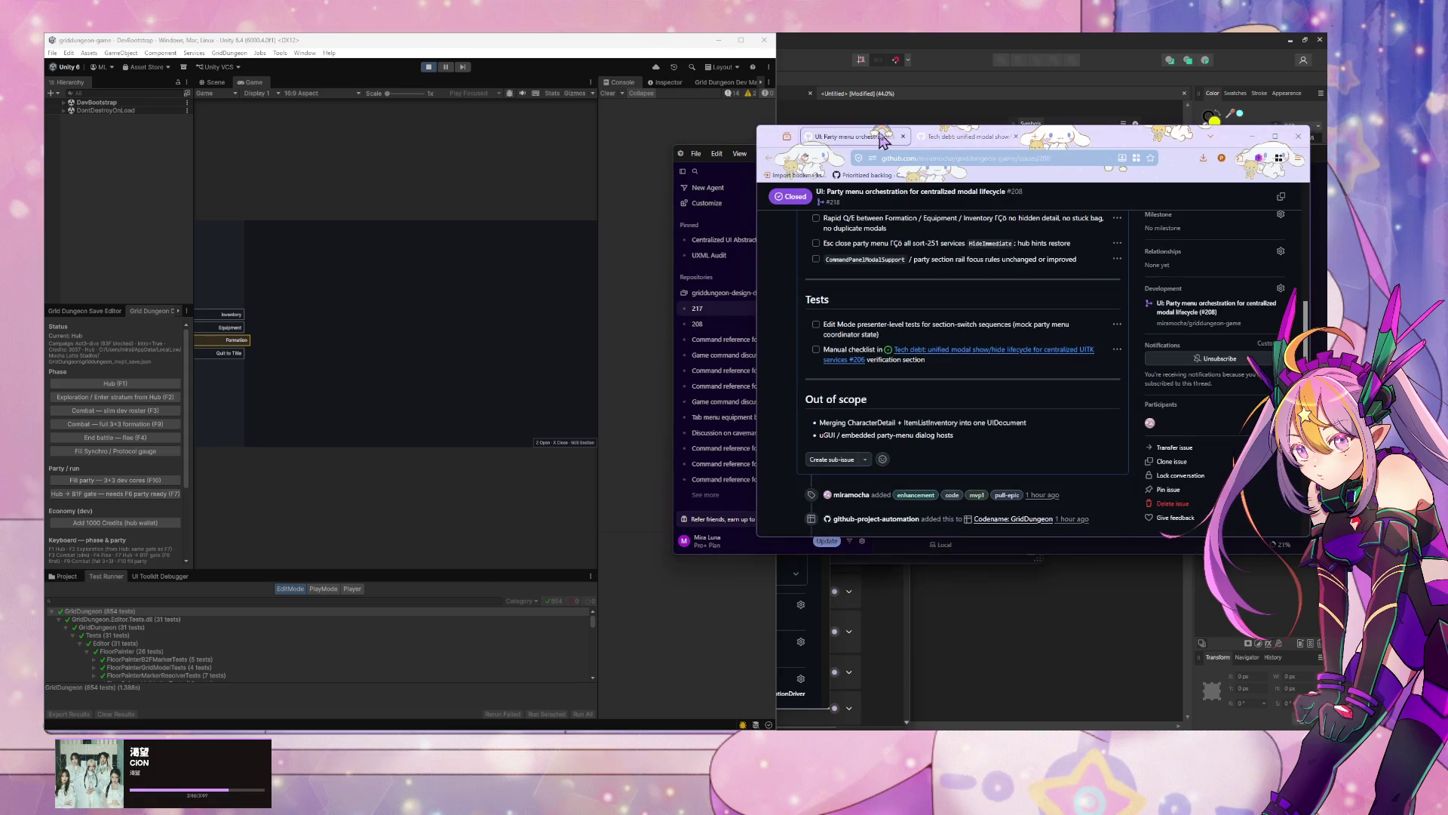
double_click(1075, 160)
Step: Load issue #217 by editing the address, copy its URL, and scan its task checklist
type("21")
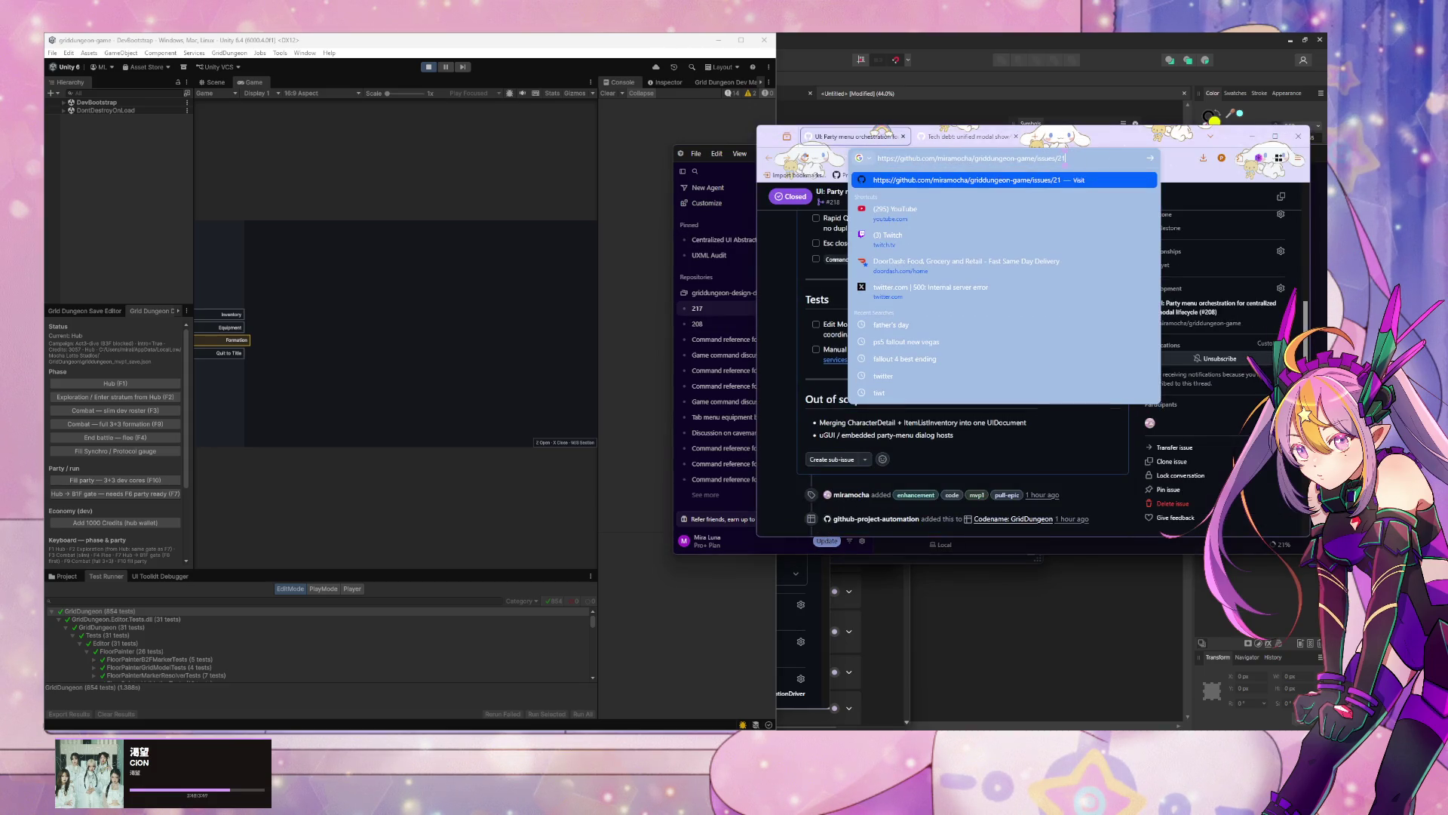
key("Return")
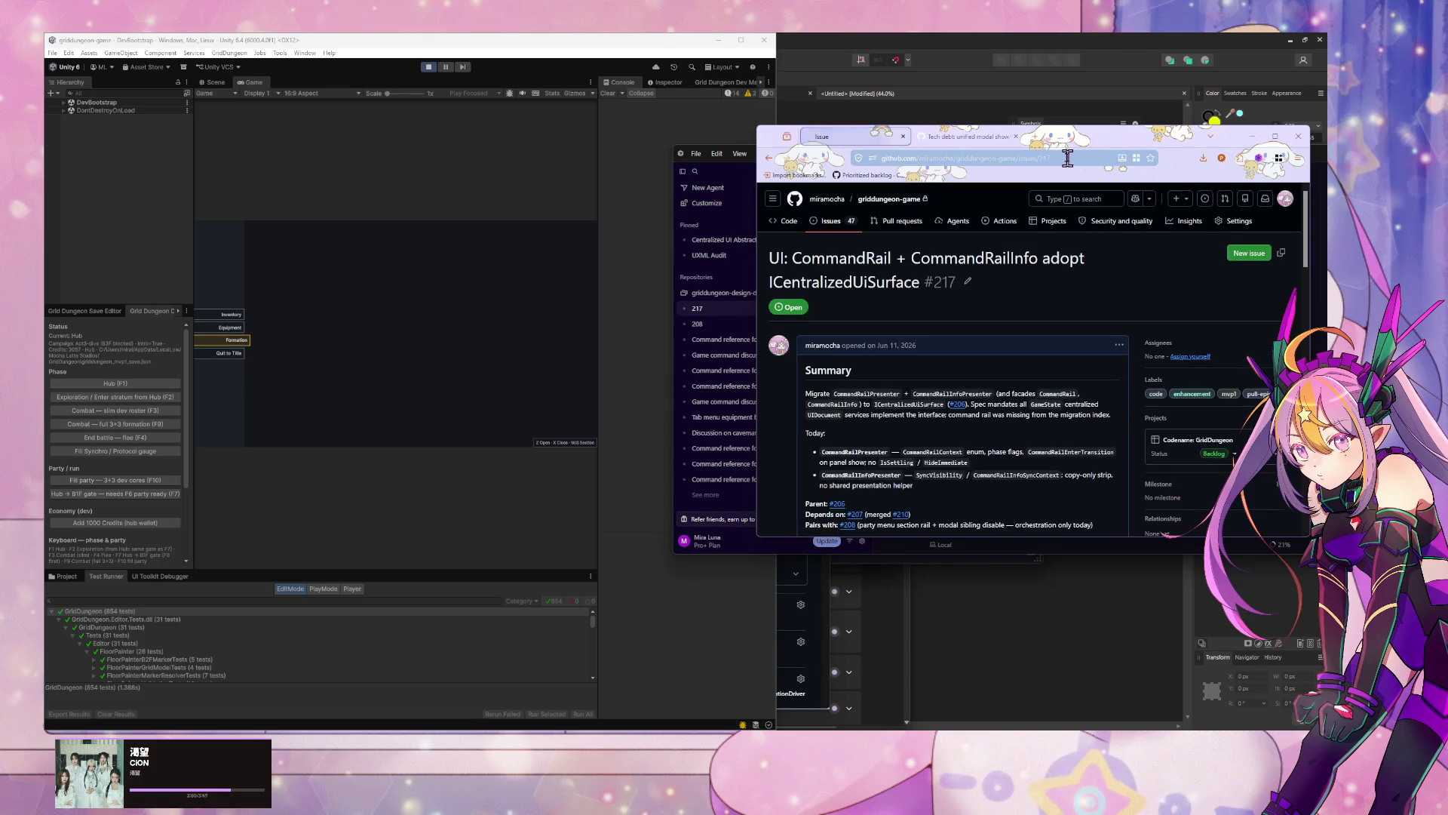
left_click(1067, 155)
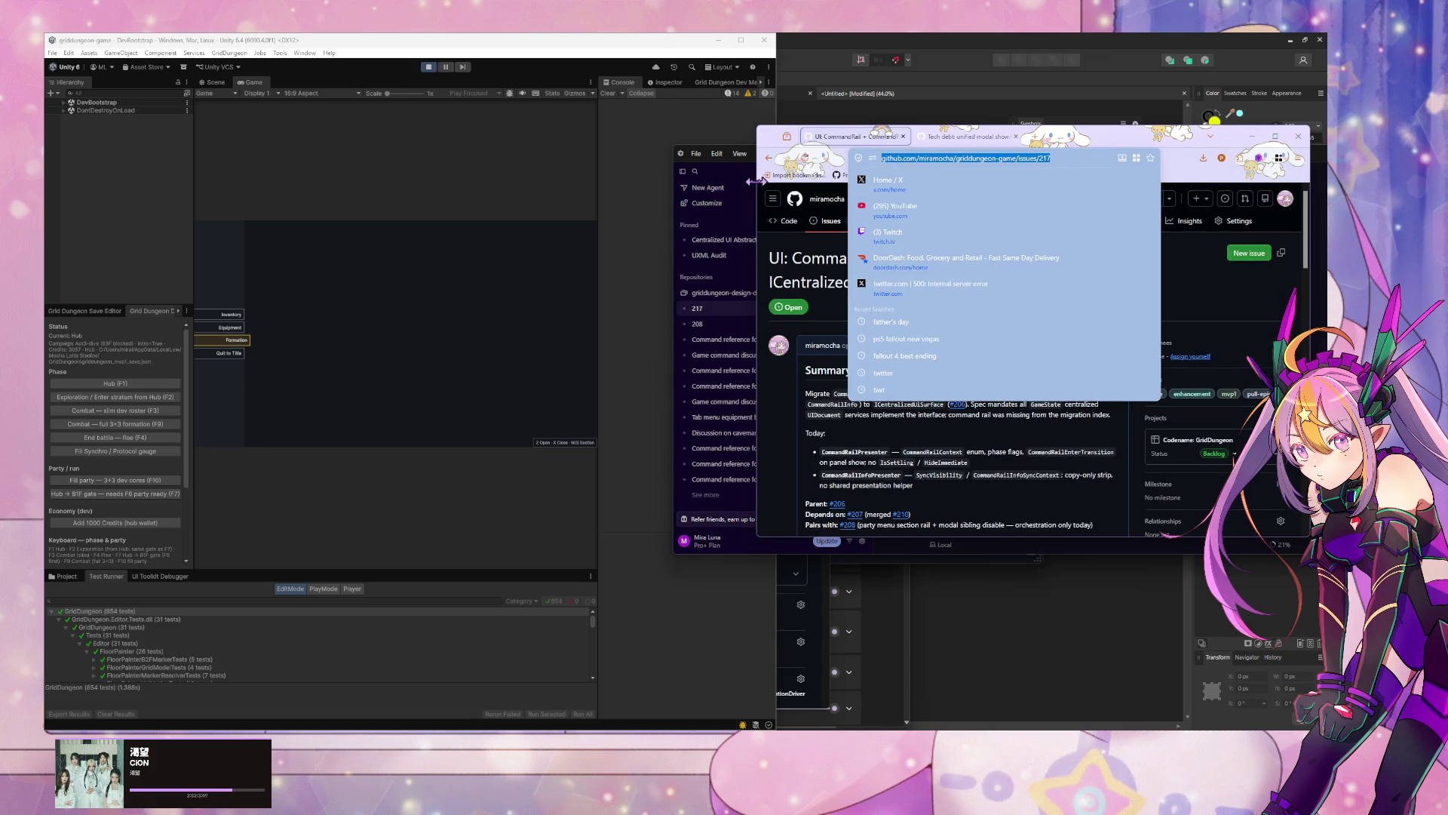
left_click(1044, 500)
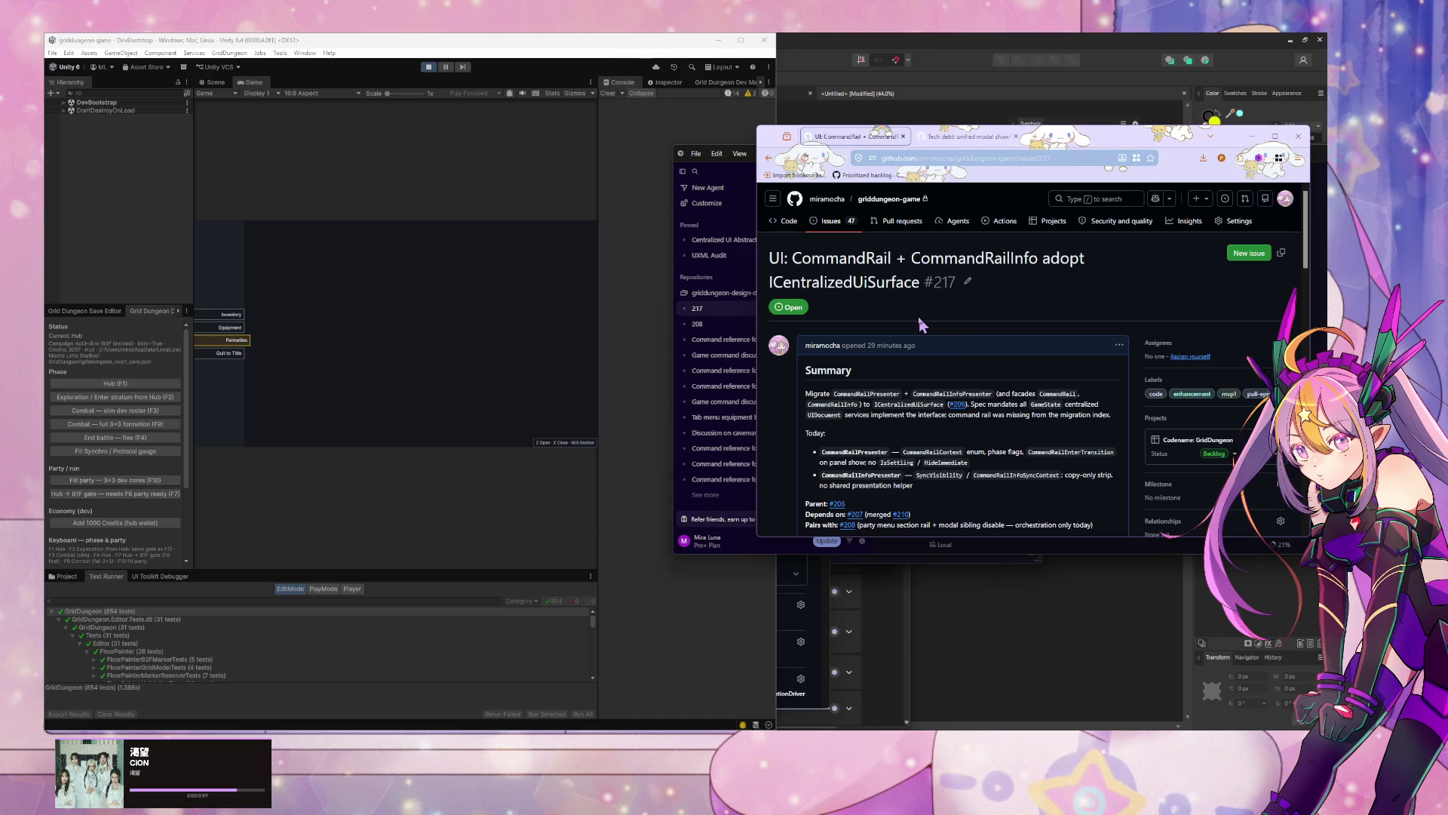
scroll(920, 323, "down", 10)
scroll(940, 327, "up", 1)
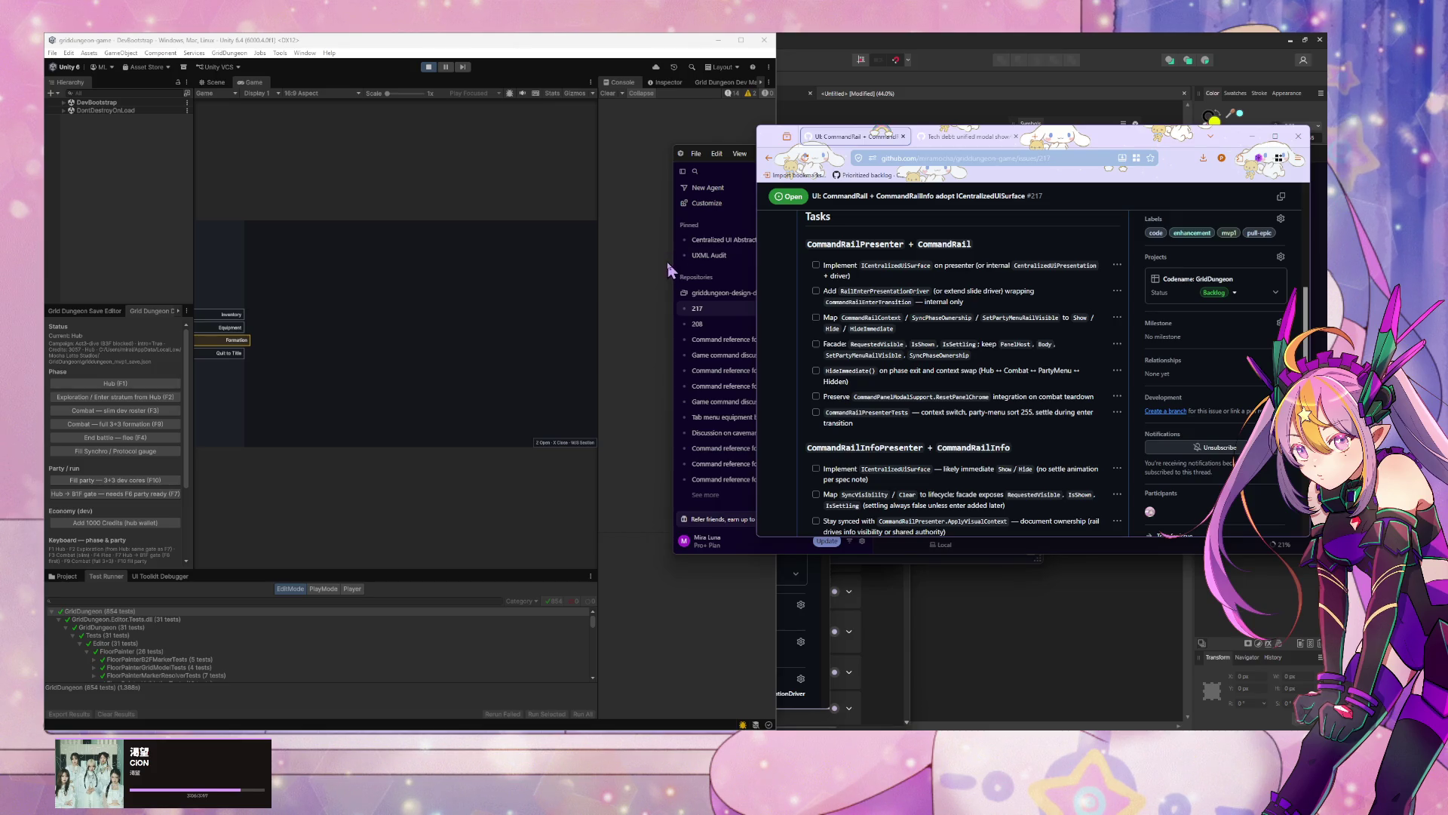
Step: Send the 217 agent 'new branch. start' followed by the issue #217 link
left_click(703, 291)
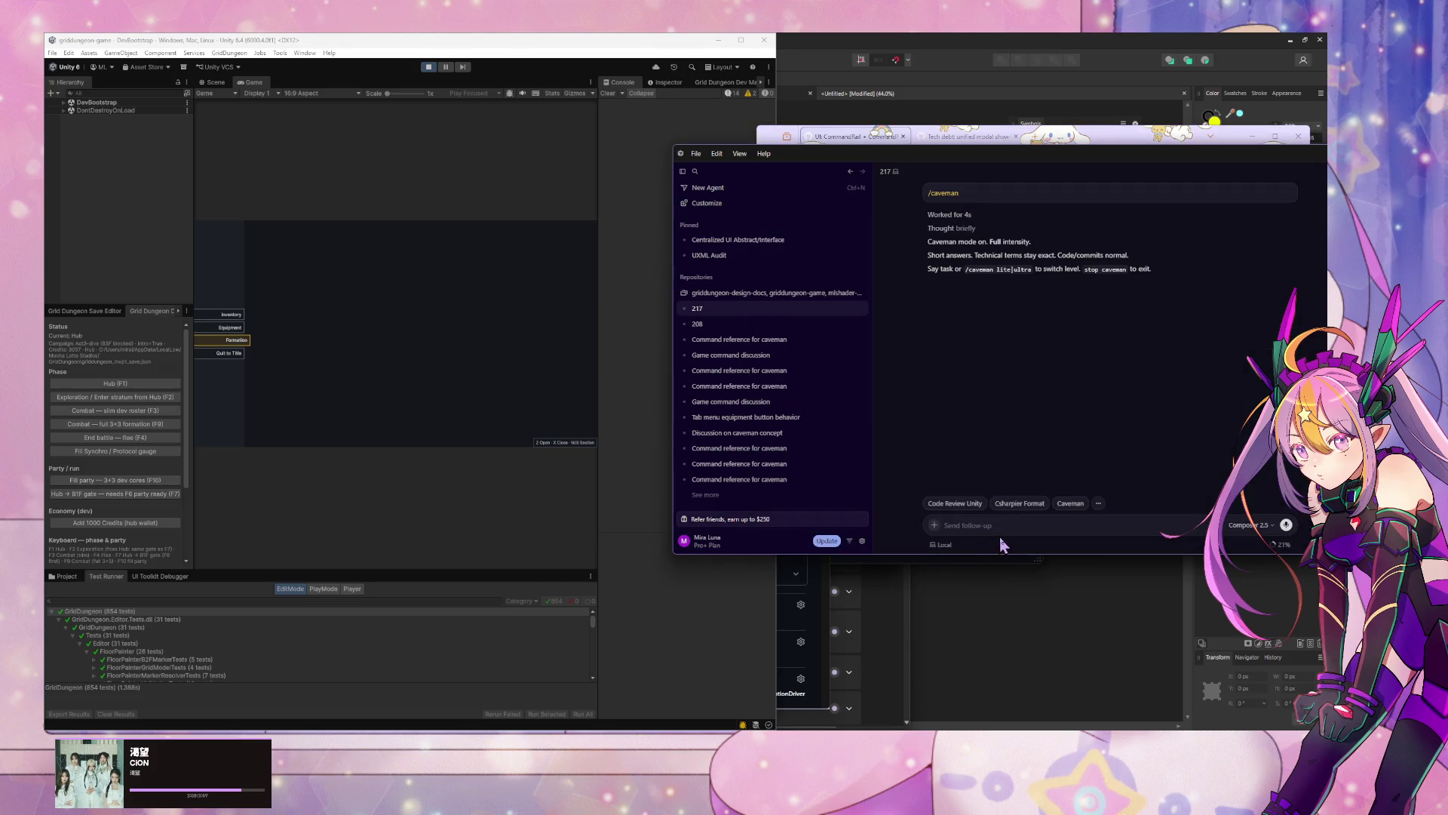
type("https://github.com/miramocha/griddungeon-game/issues/217")
key("Left")
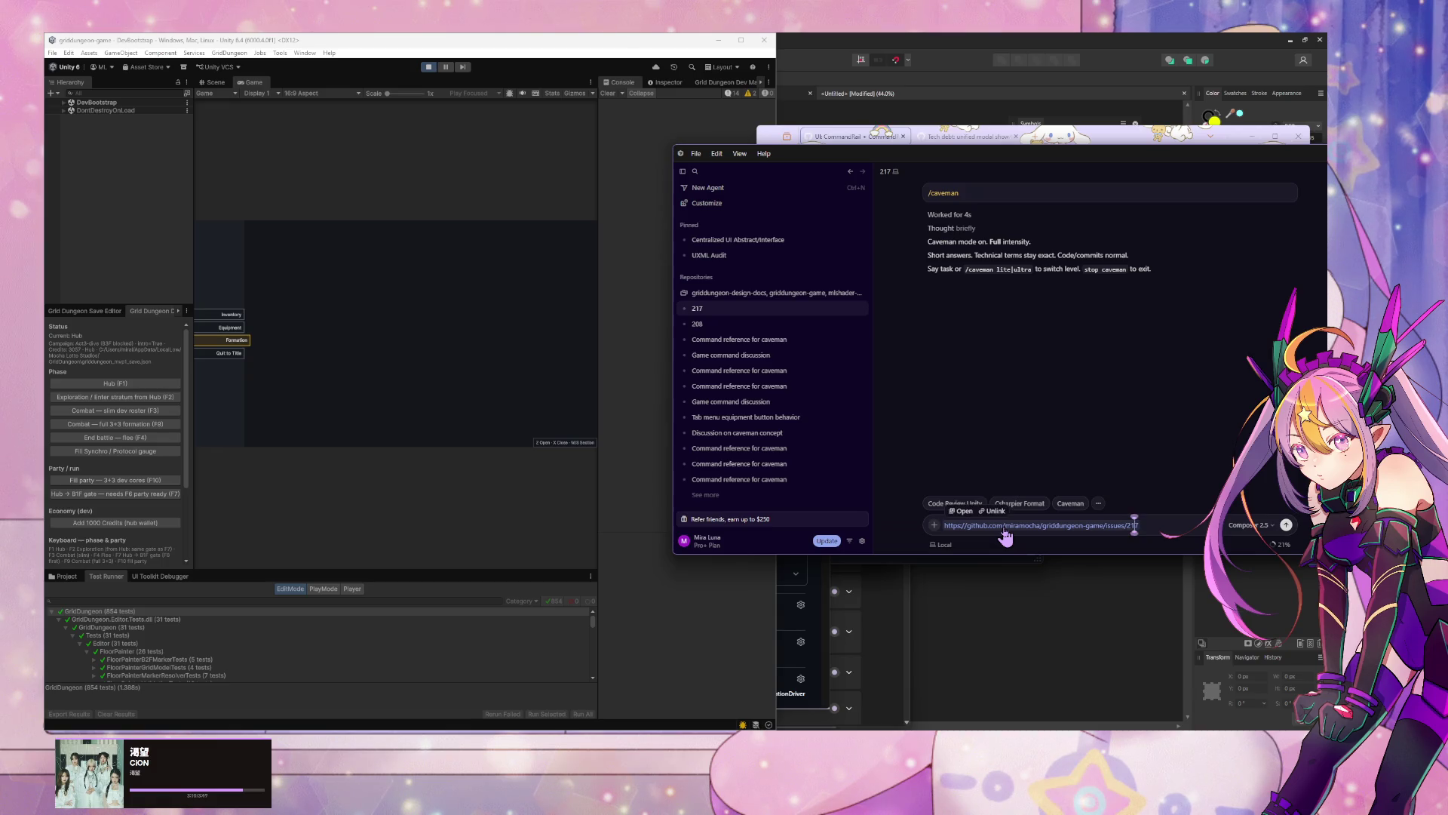
key("ctrl+a")
type("c")
key("BackSpace")
type("new")
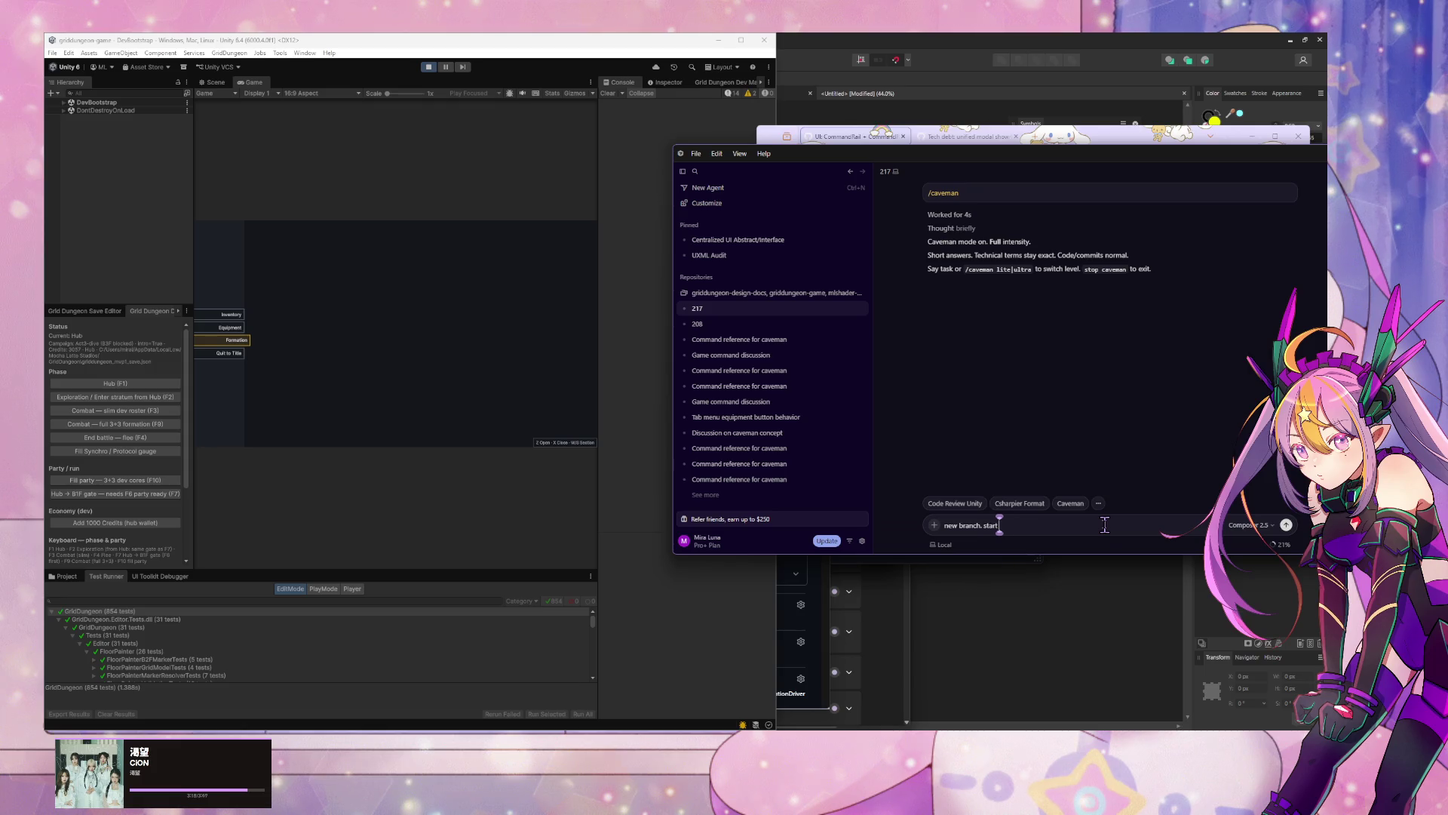
type("https://github.com/miramocha/griddungeon-game/issues/217")
key("Return")
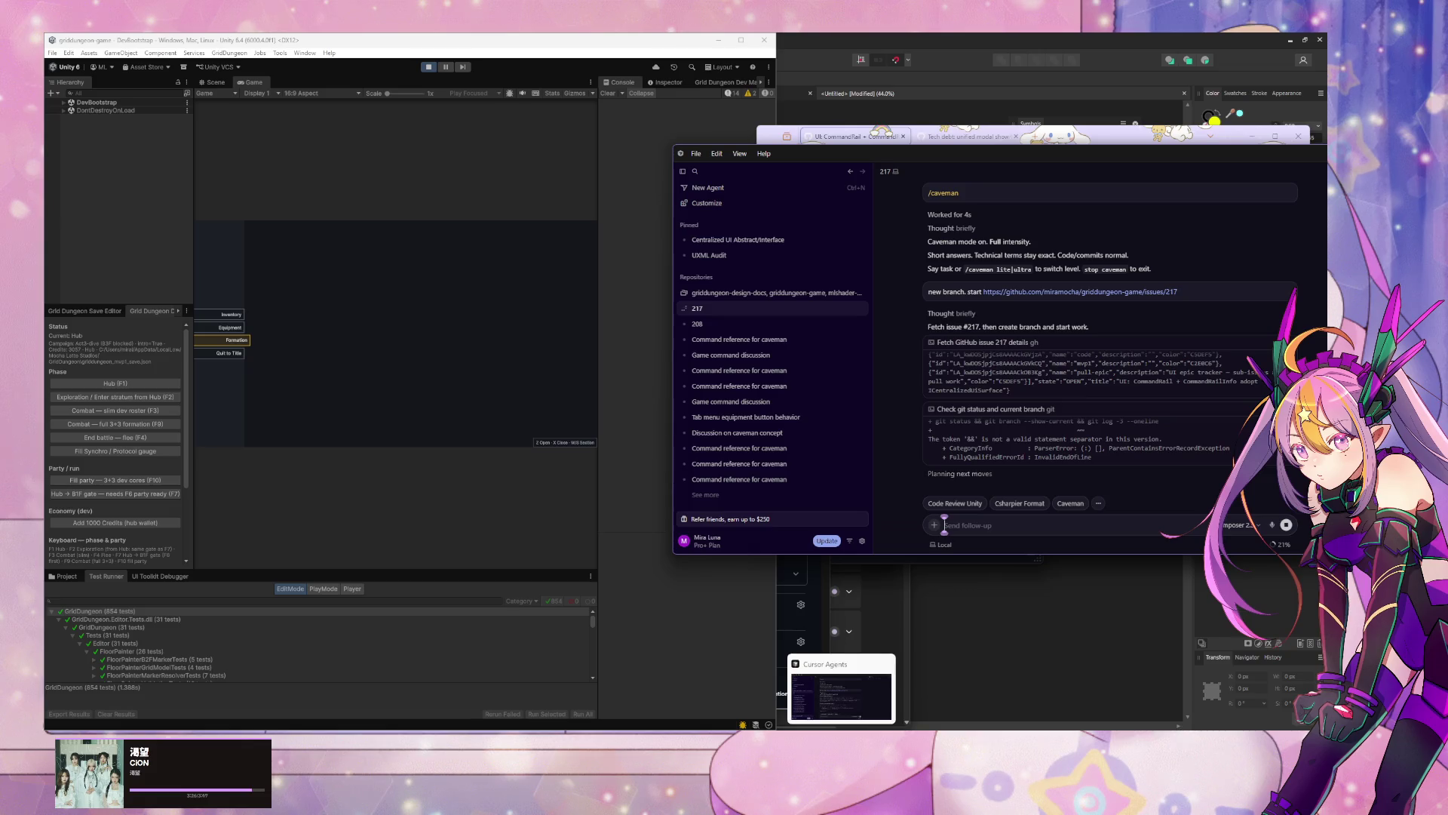
Step: Check the 217 chat, then send 'commit and push docs' in the Command reference for caveman chat
left_click(841, 797)
left_click(886, 685)
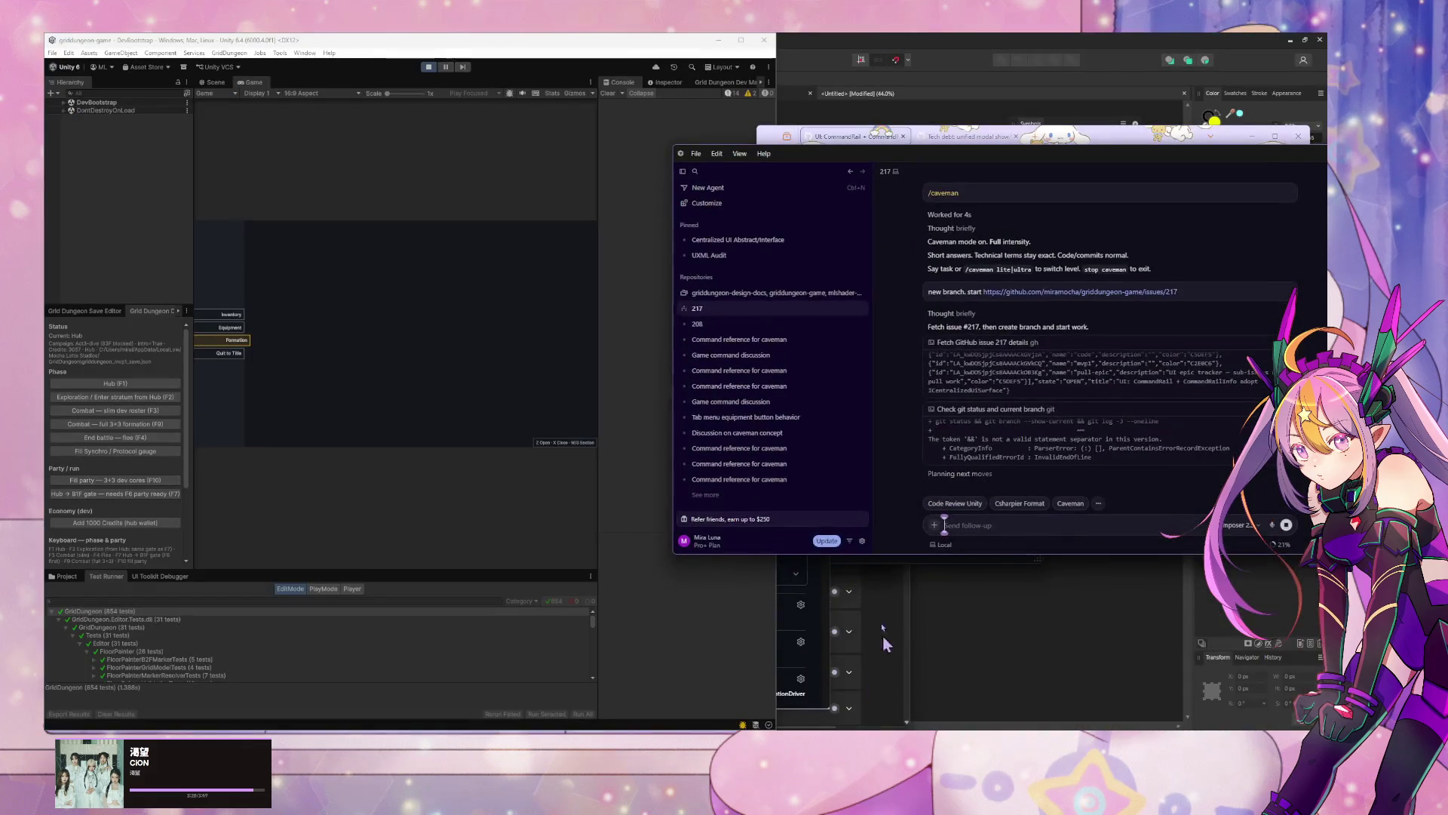
left_click(749, 341)
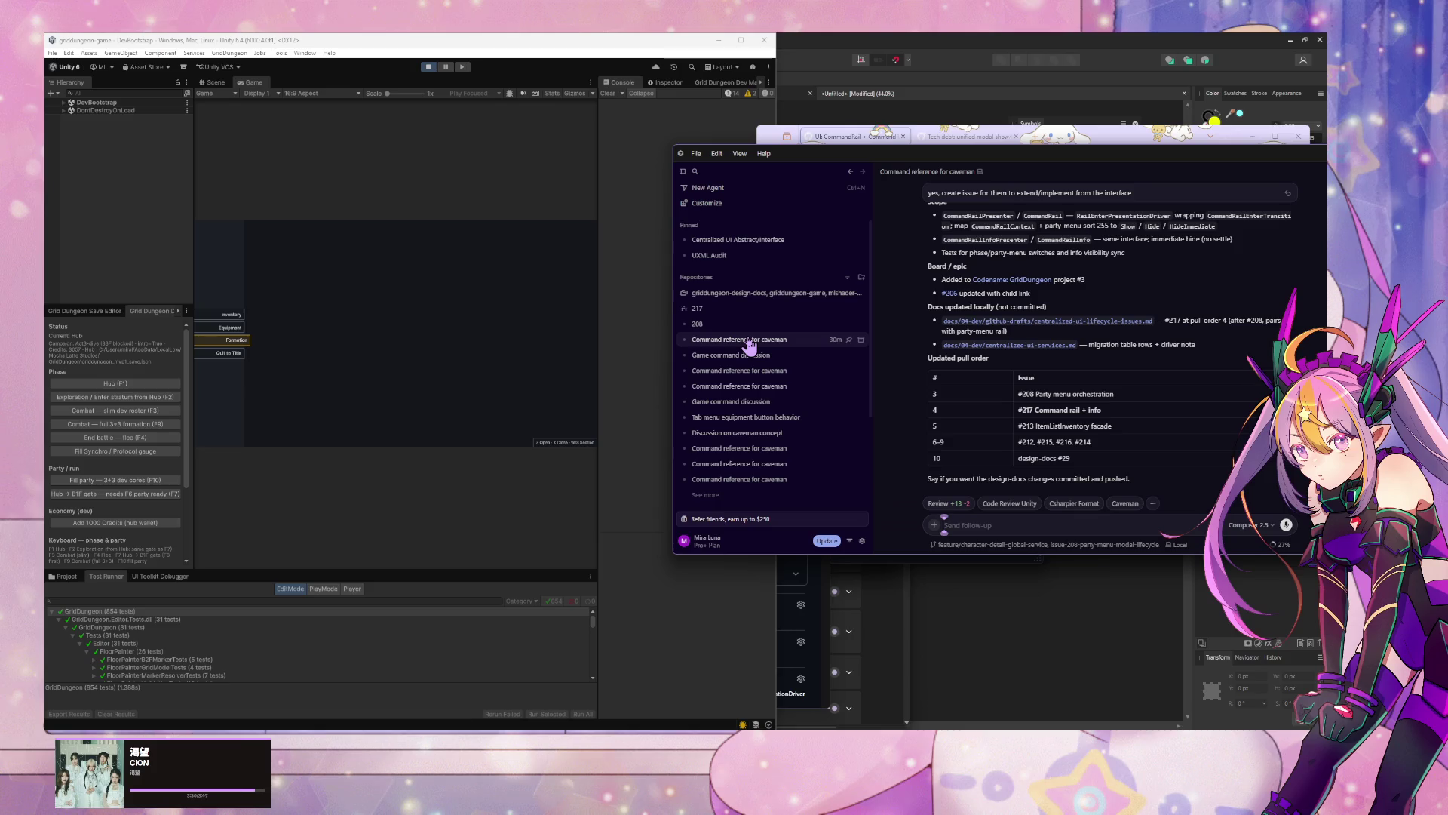
left_click(736, 311)
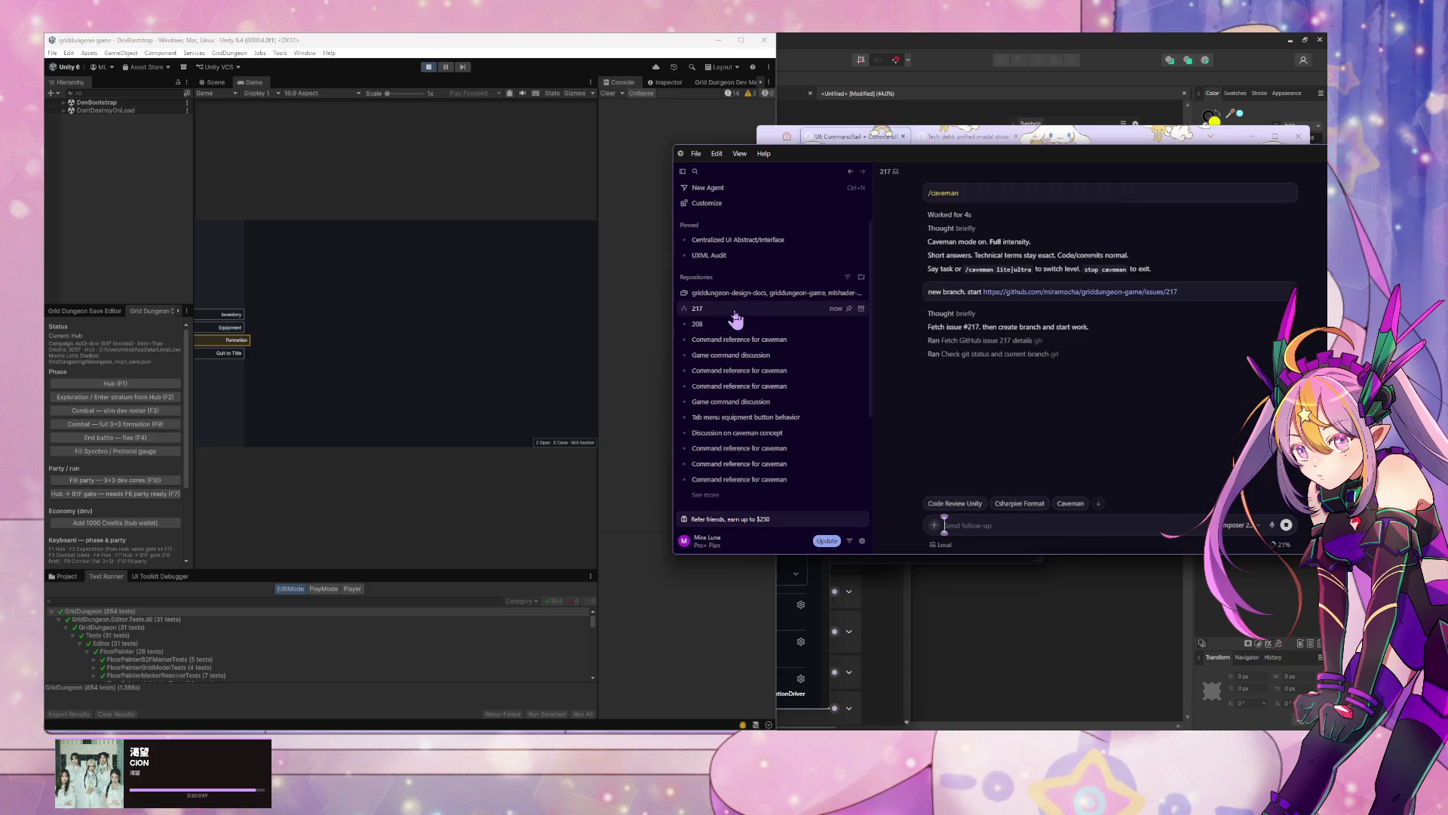
left_click(736, 341)
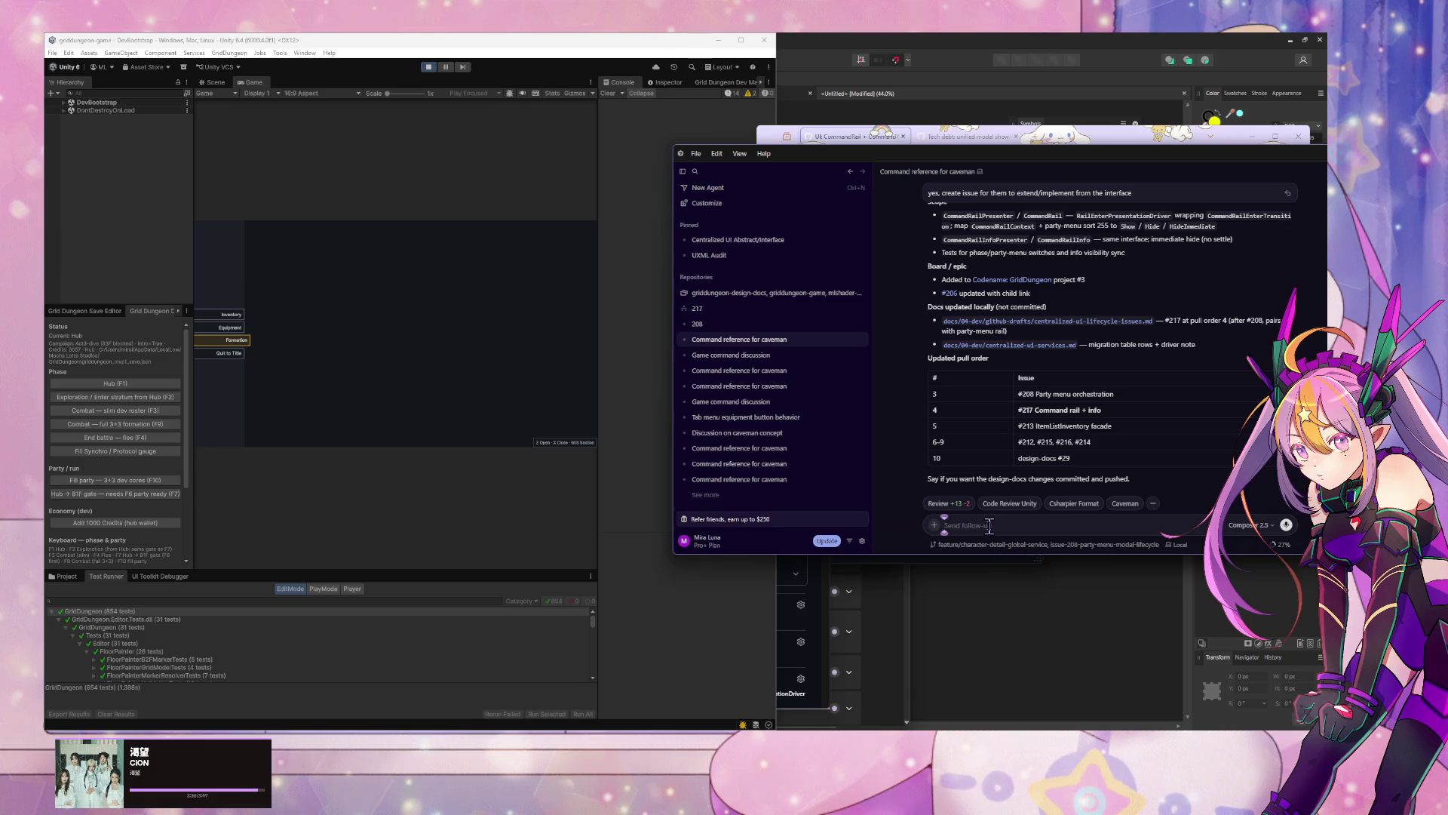
type("commit and push docs")
key("Return")
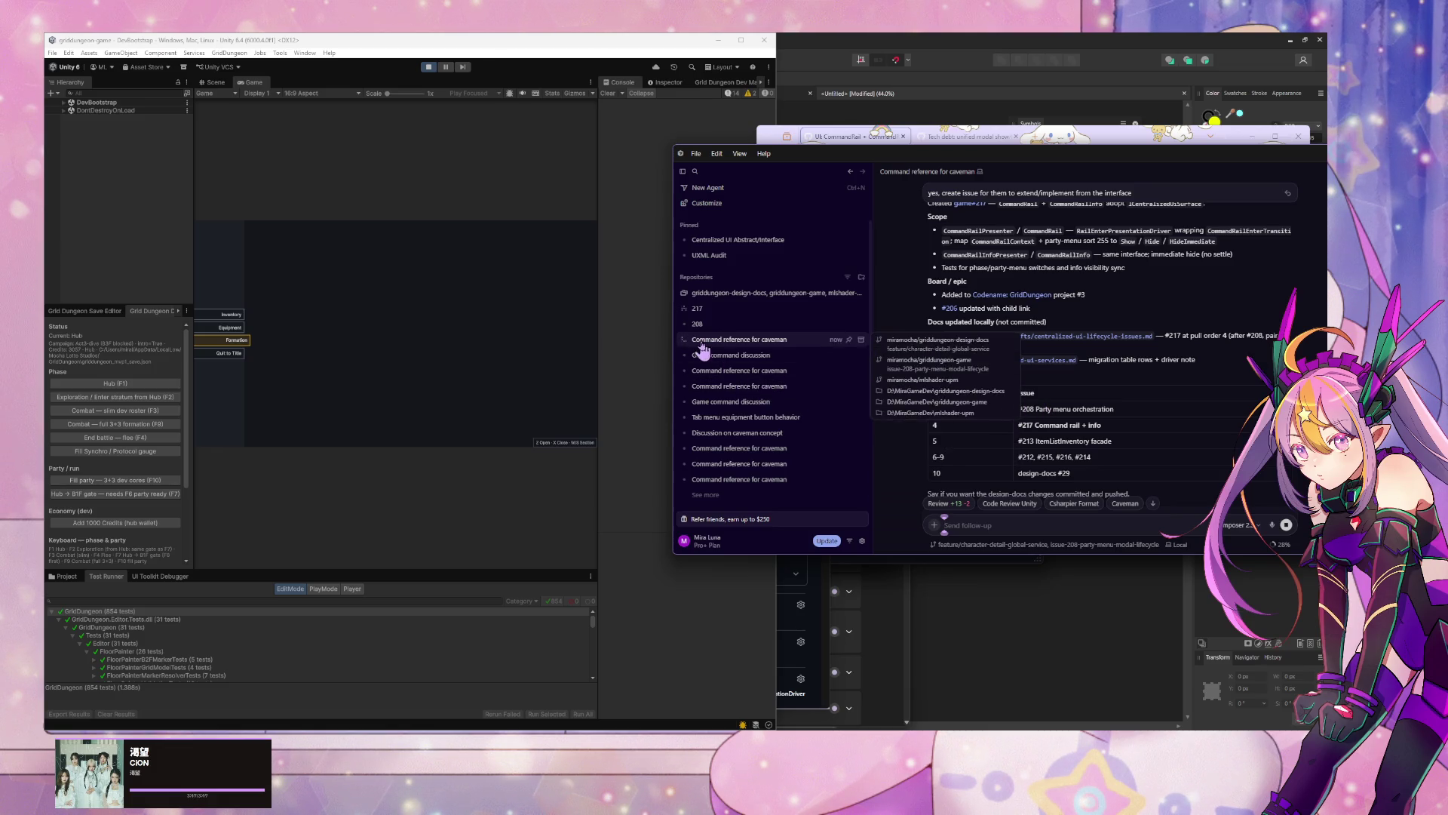
left_click(710, 313)
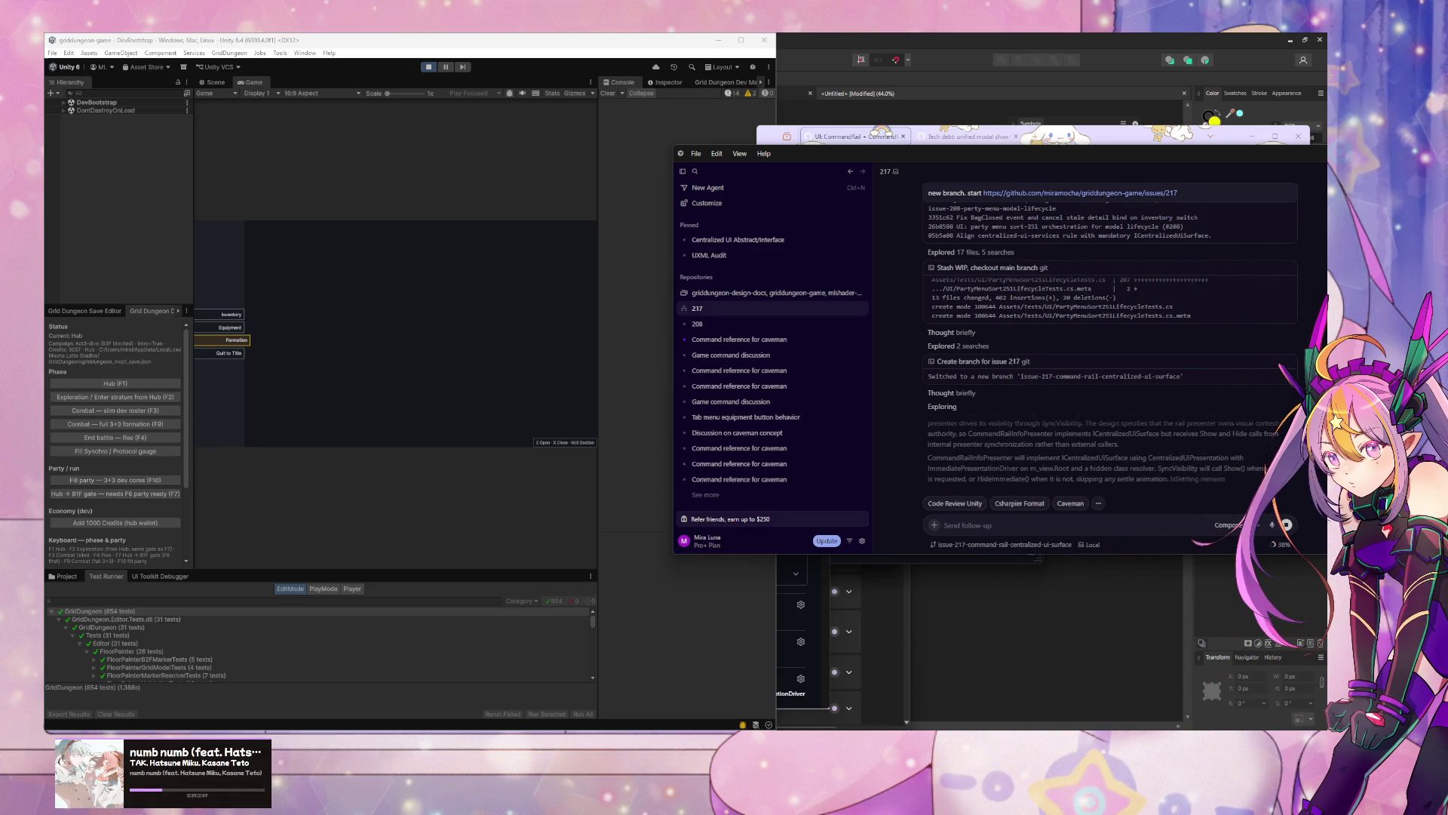
Step: Let the 217 agent keep working, then show the desktop and switch to the Skeb artwork page
key("super+d")
key("super+d")
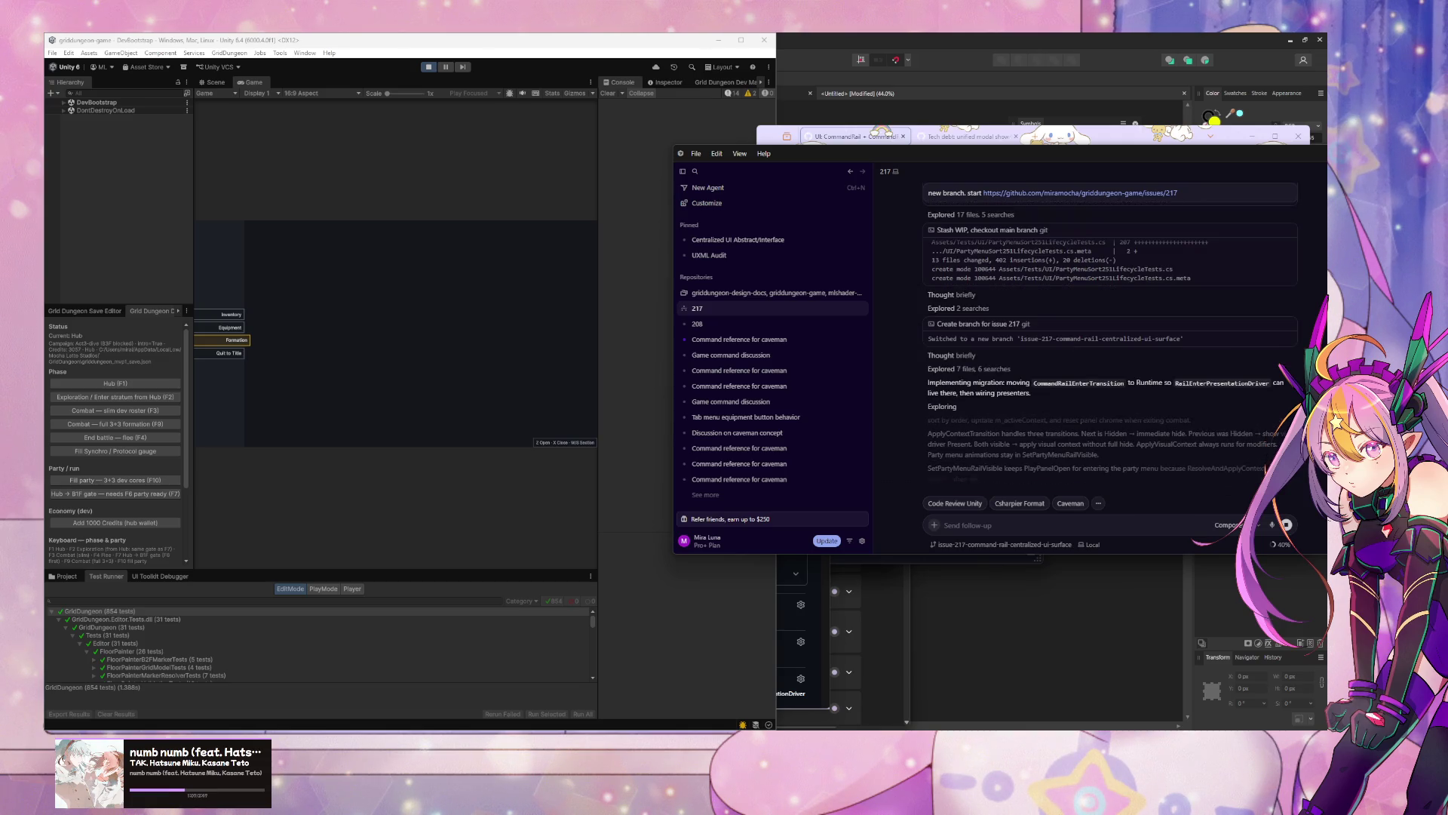
key("alt+Tab")
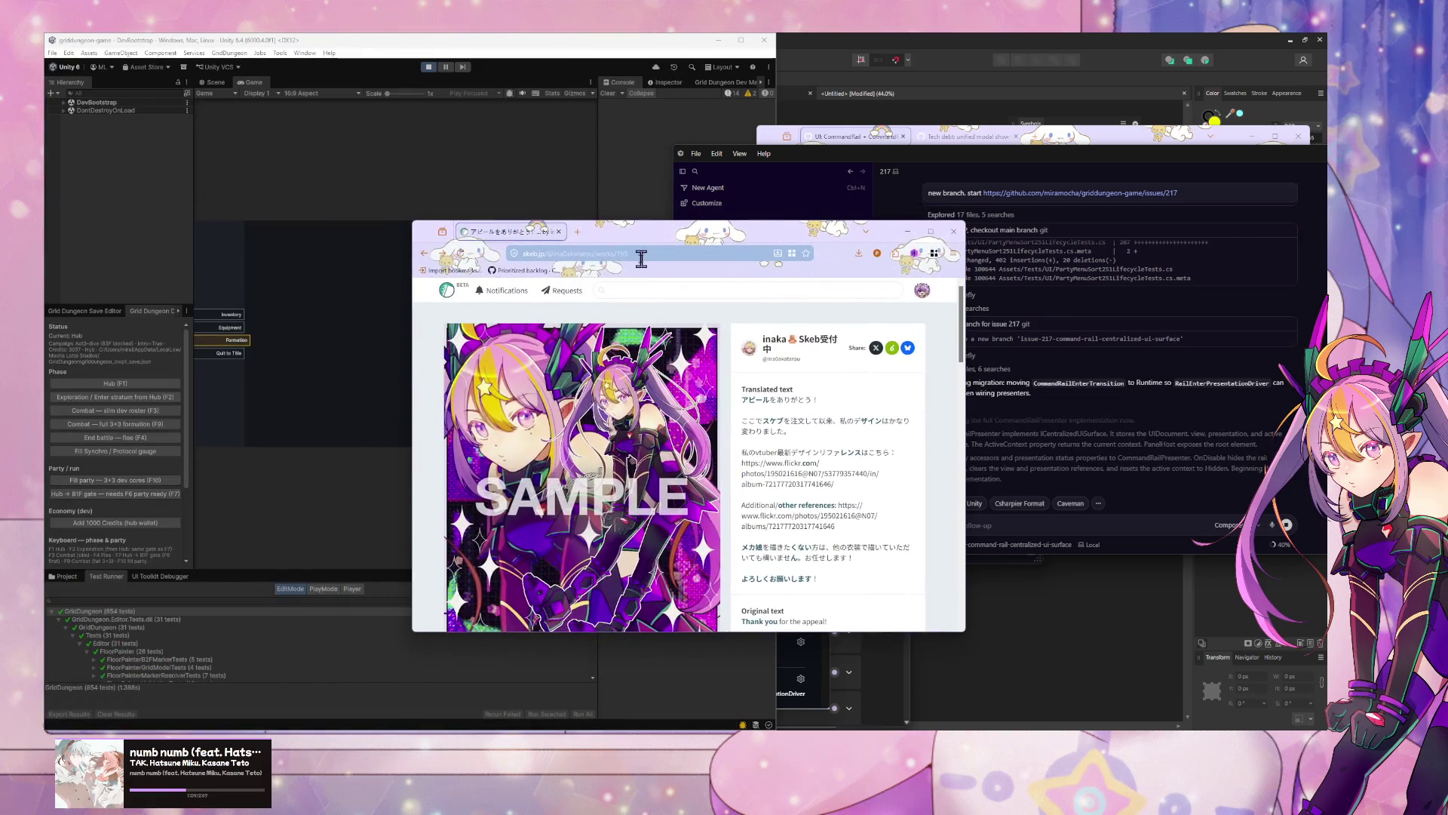
Step: Scroll the current Skeb work page and return to the artist's gallery of works
scroll(588, 400, "down", 3)
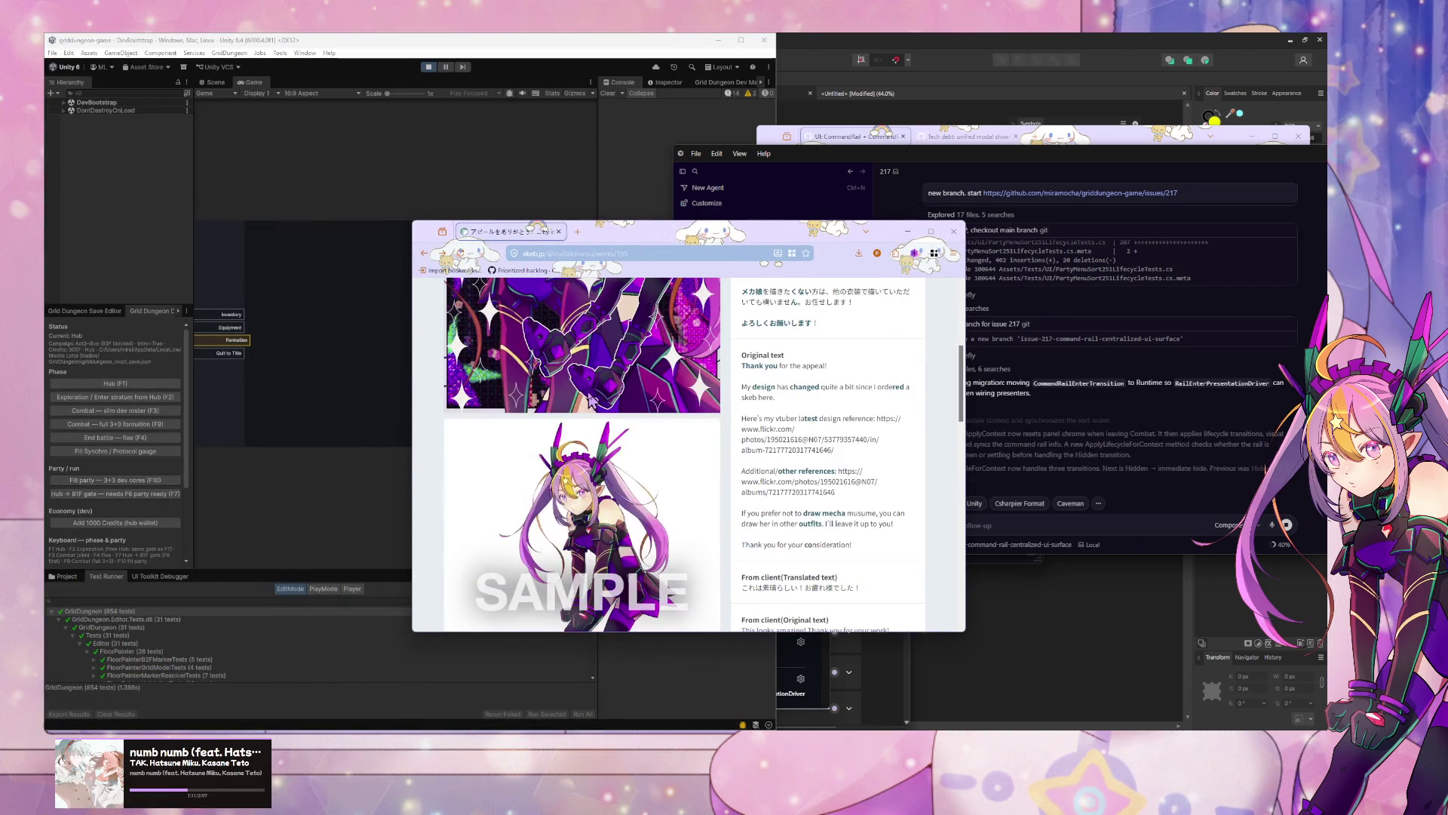
scroll(590, 401, "up", 5)
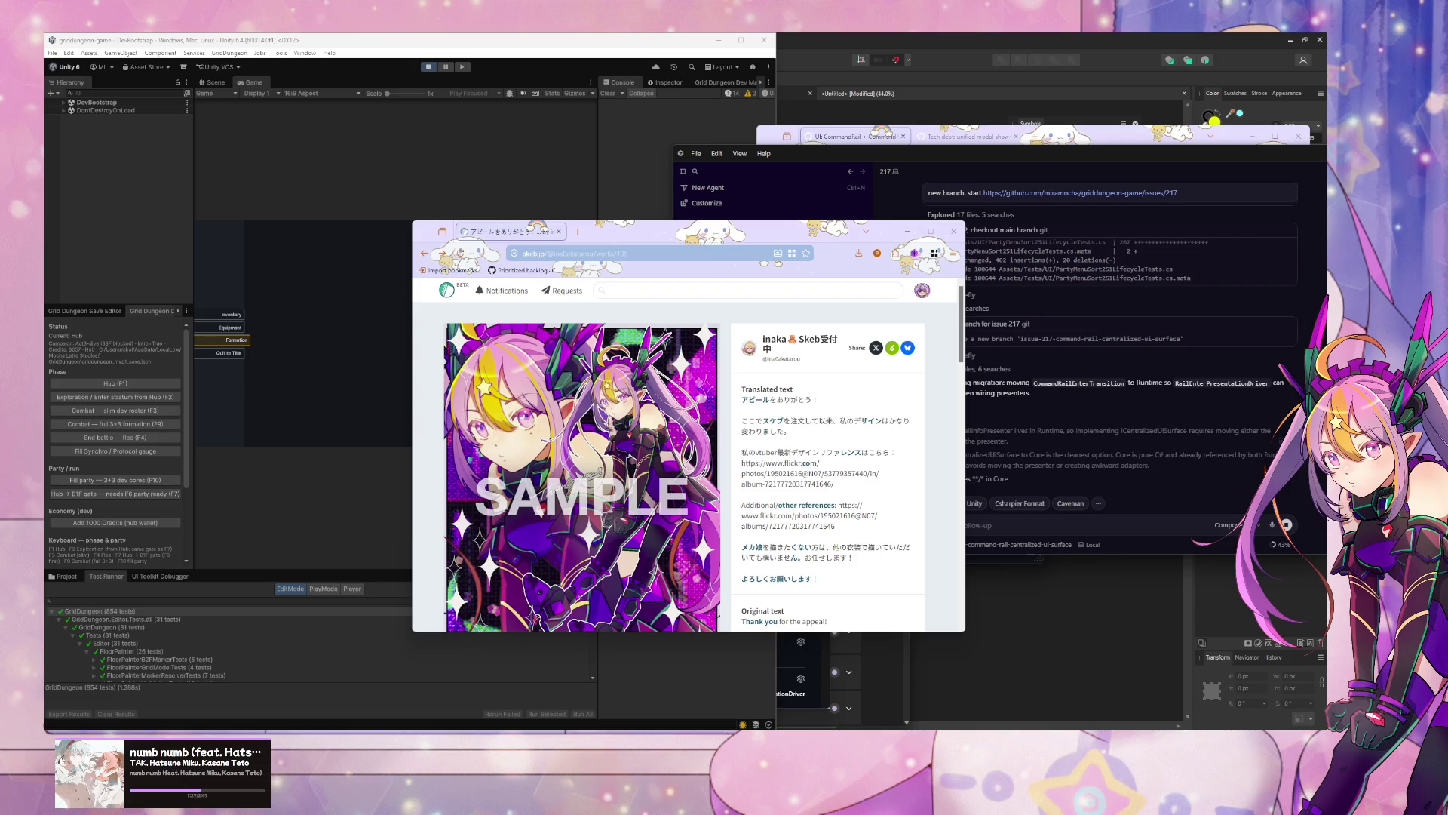
left_click(424, 254)
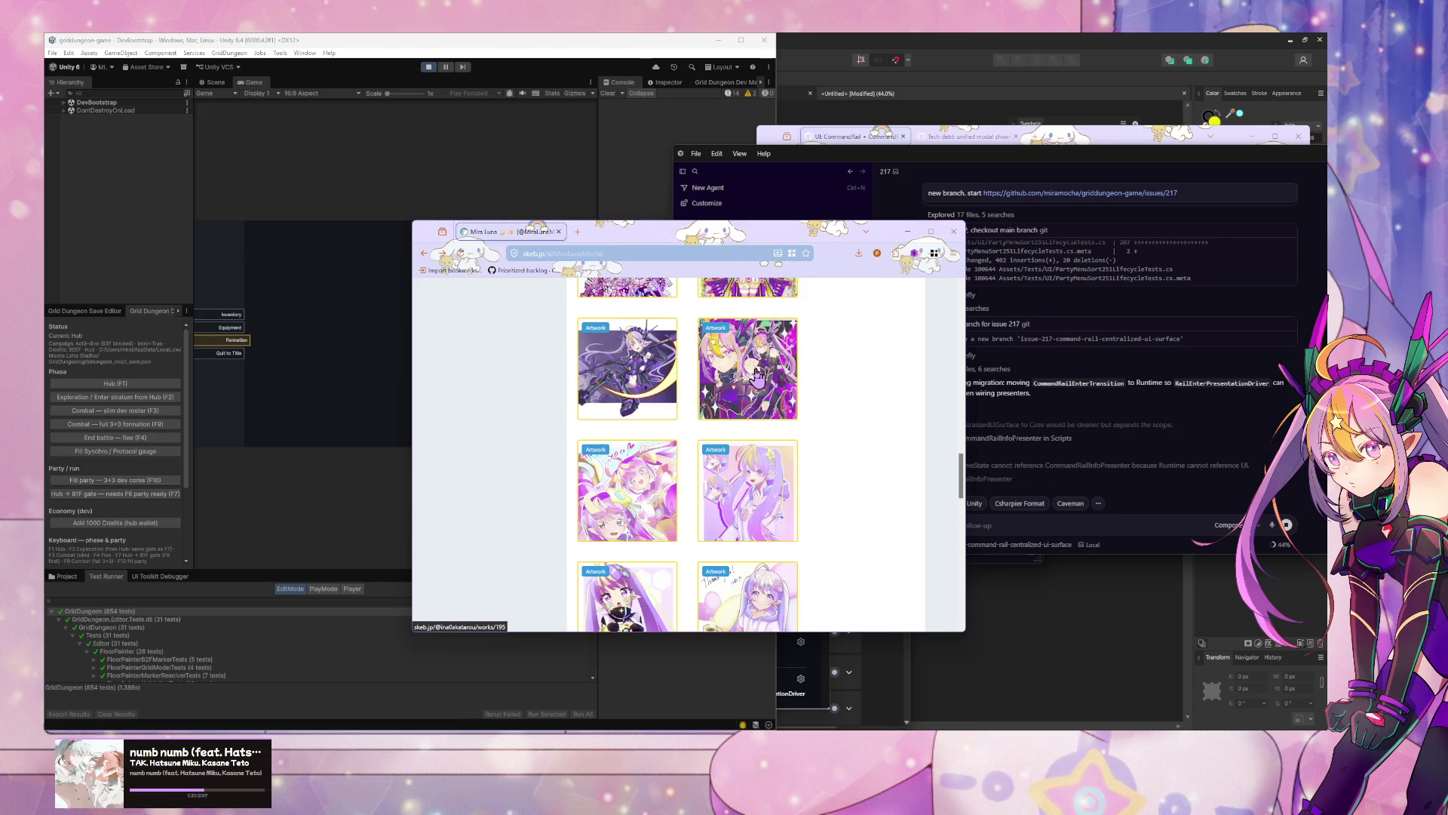
scroll(754, 373, "down", 2)
scroll(758, 379, "up", 2)
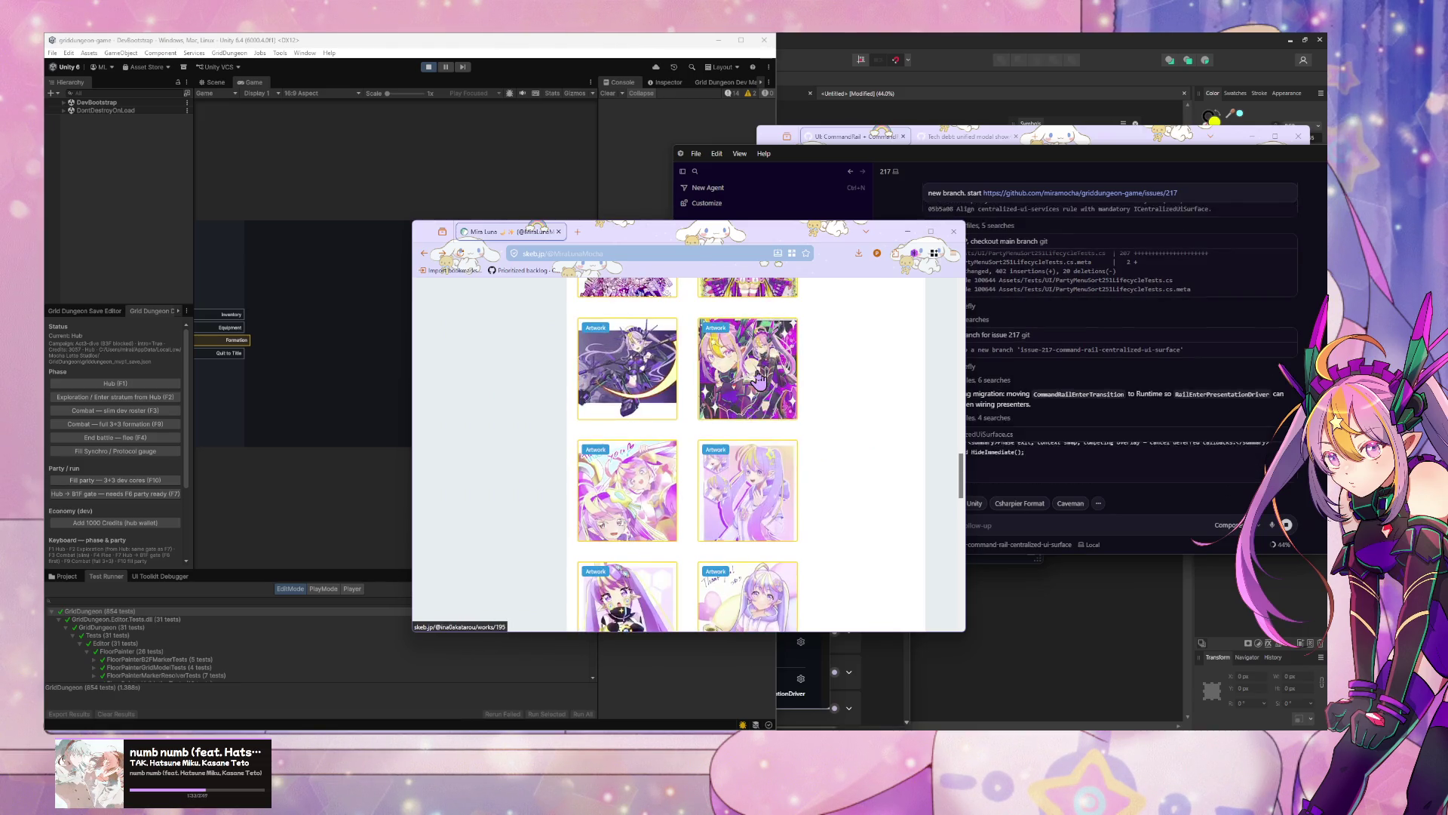
Step: Open another artwork's work page, read through its request details, and minimize the browser
left_click(747, 362)
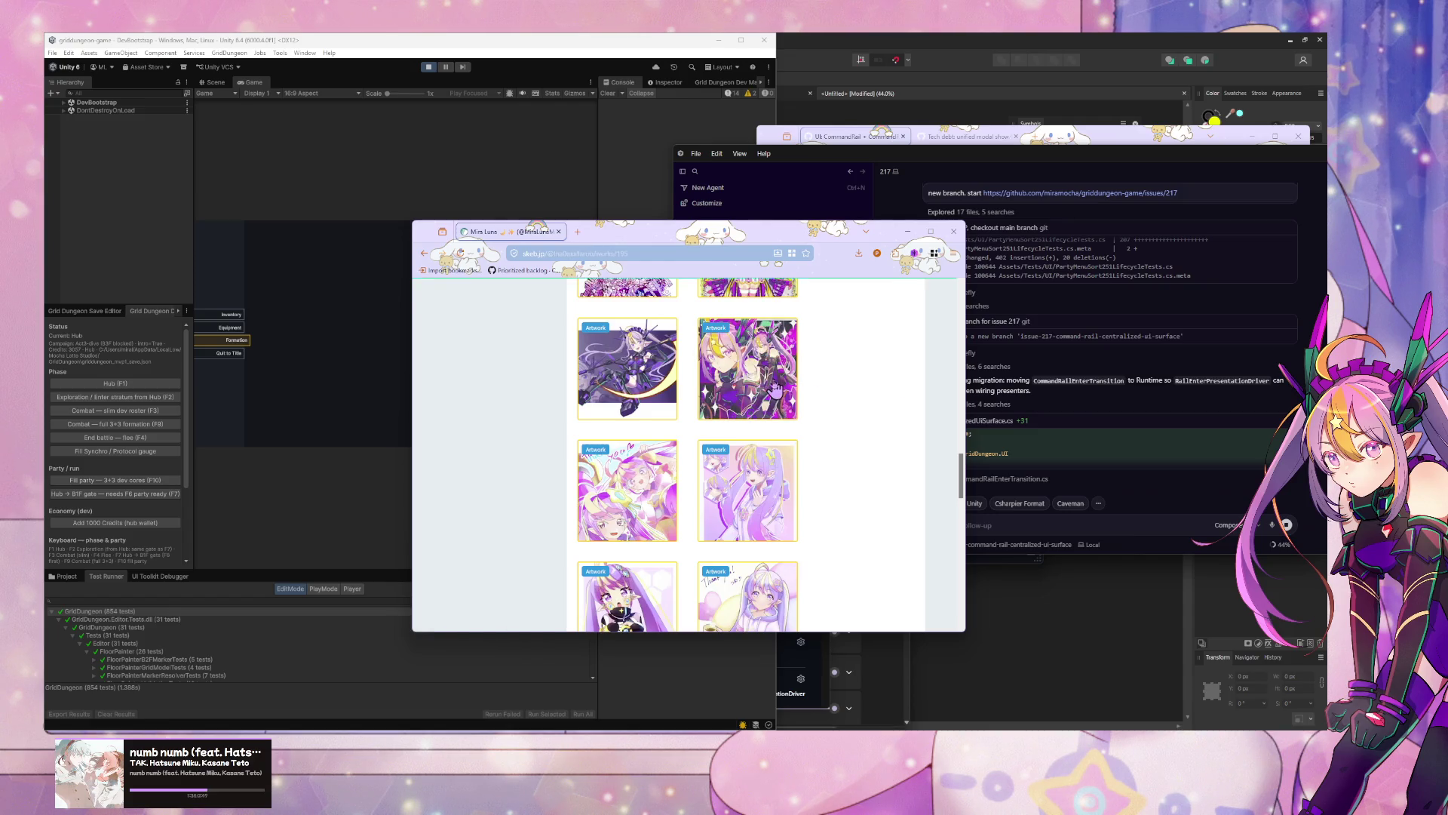
scroll(747, 362, "down", 3)
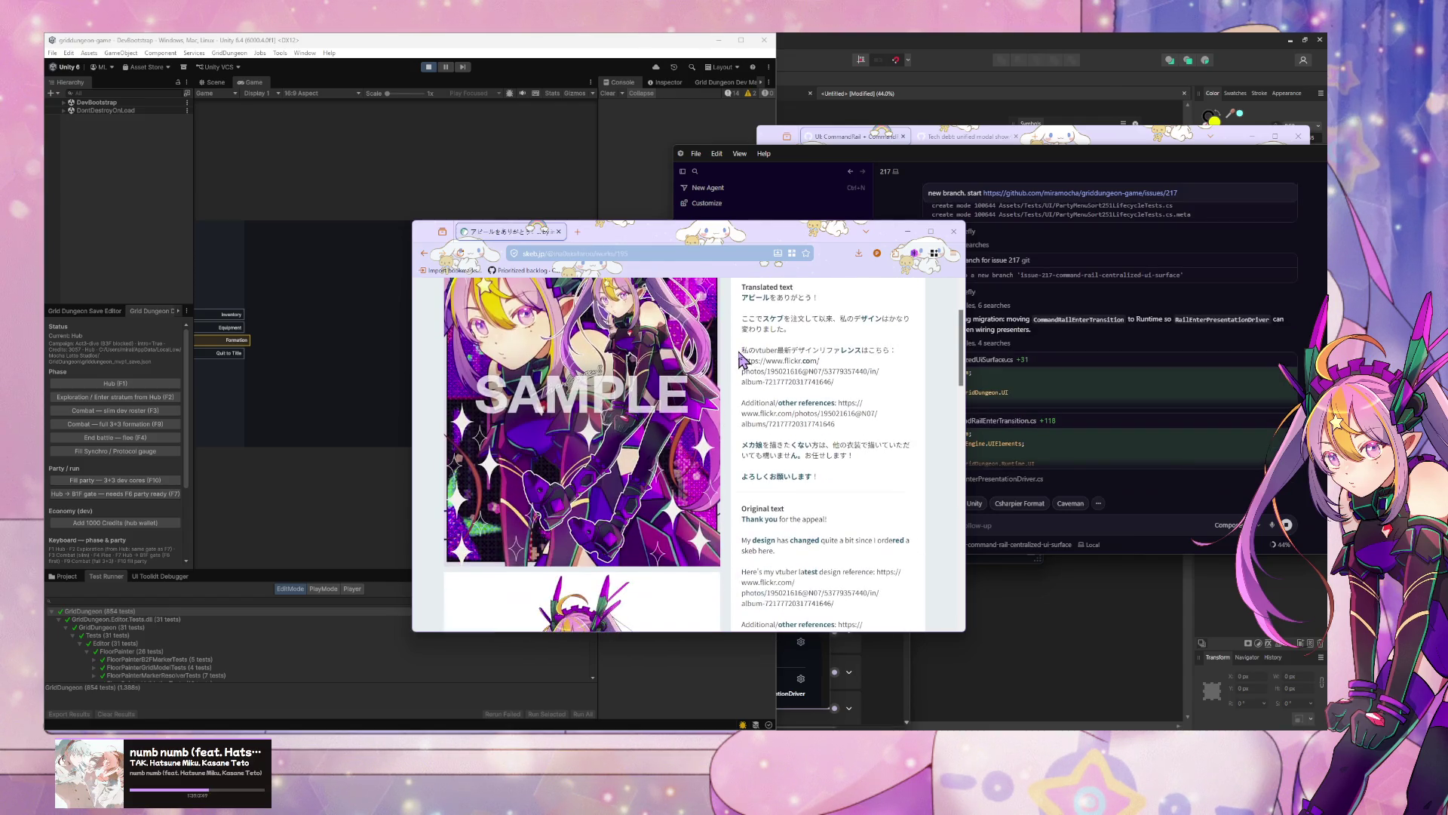
scroll(736, 370, "down", 3)
scroll(736, 369, "down", 7)
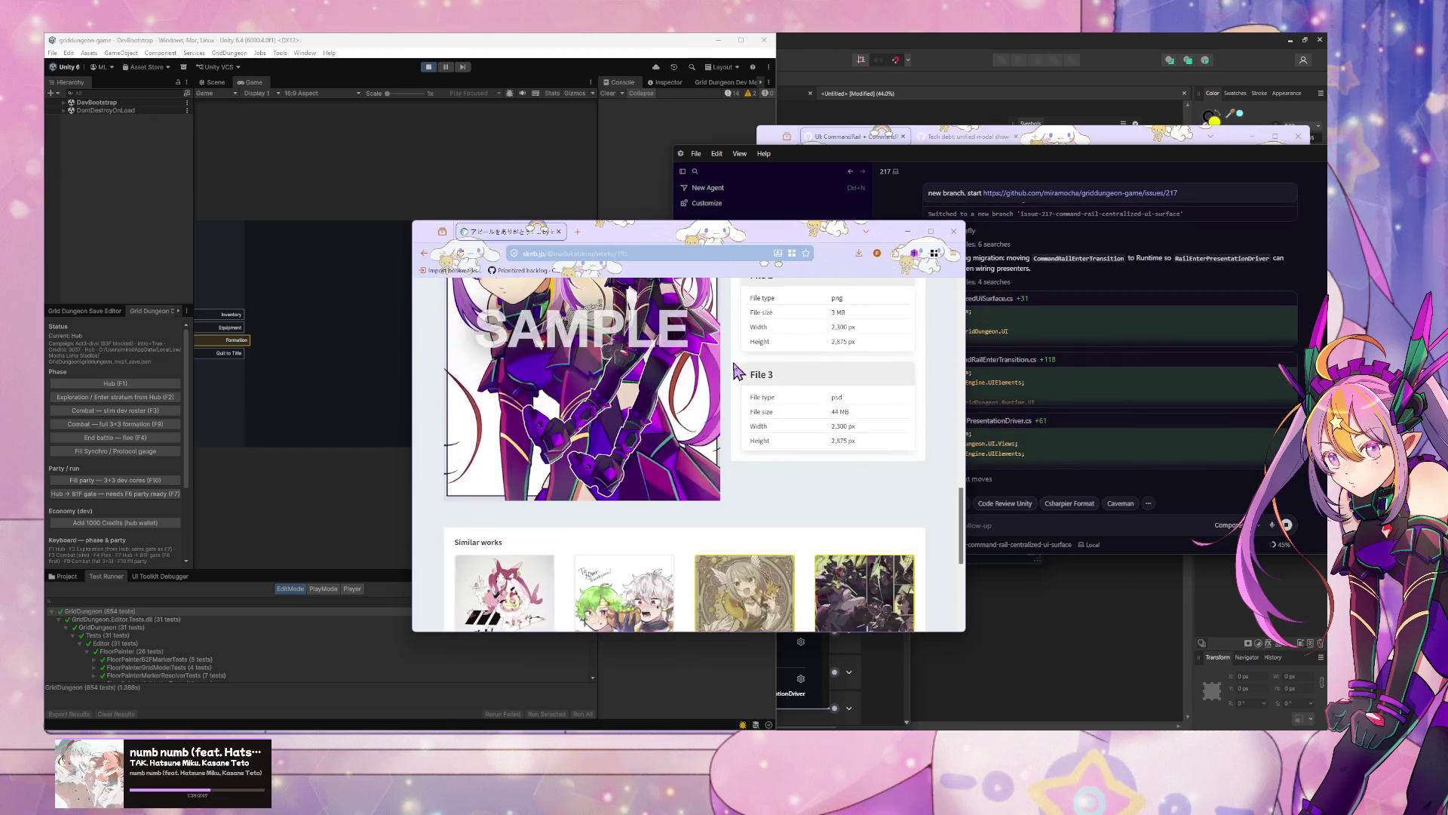
scroll(738, 372, "up", 2)
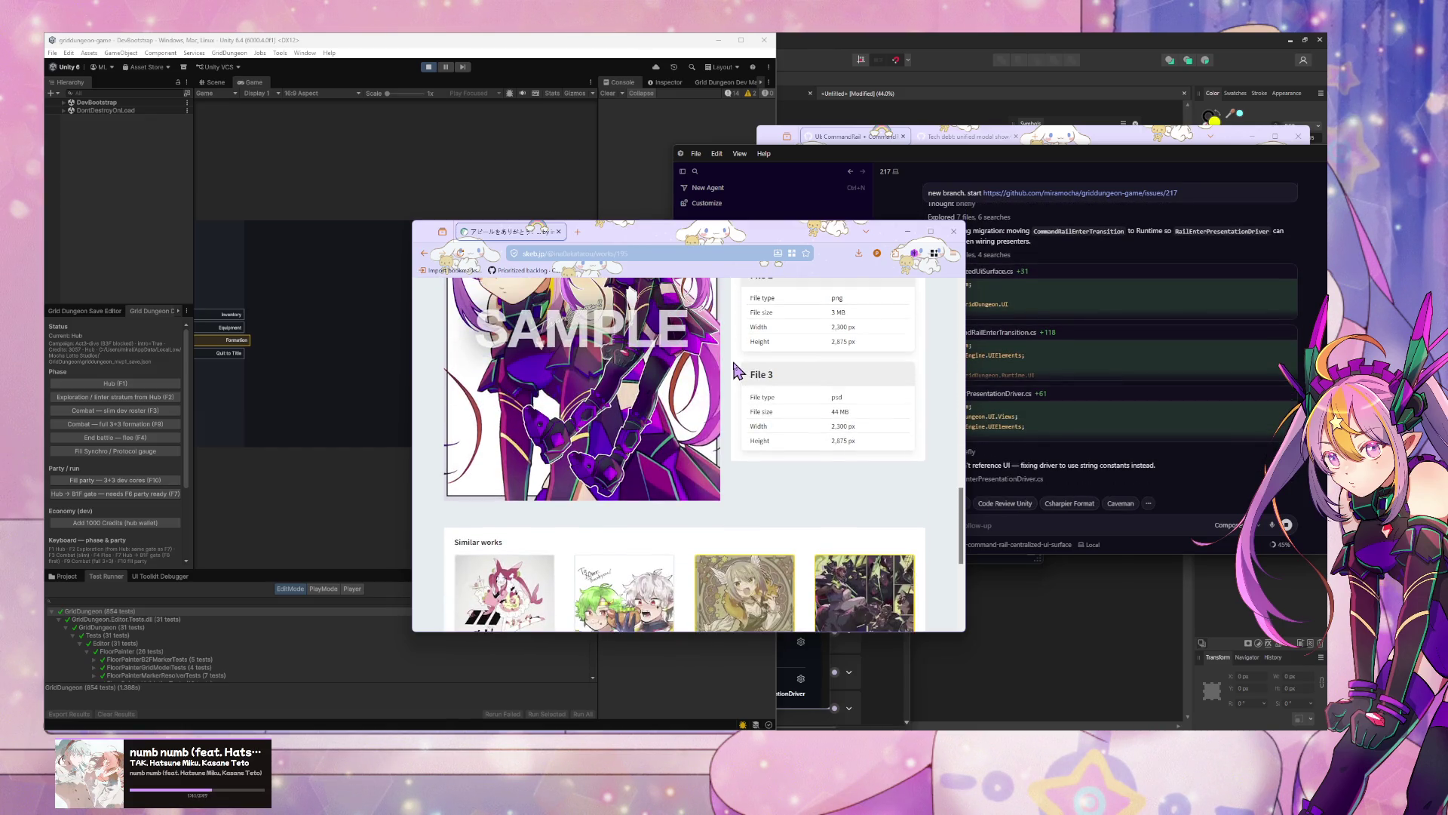
scroll(739, 370, "up", 3)
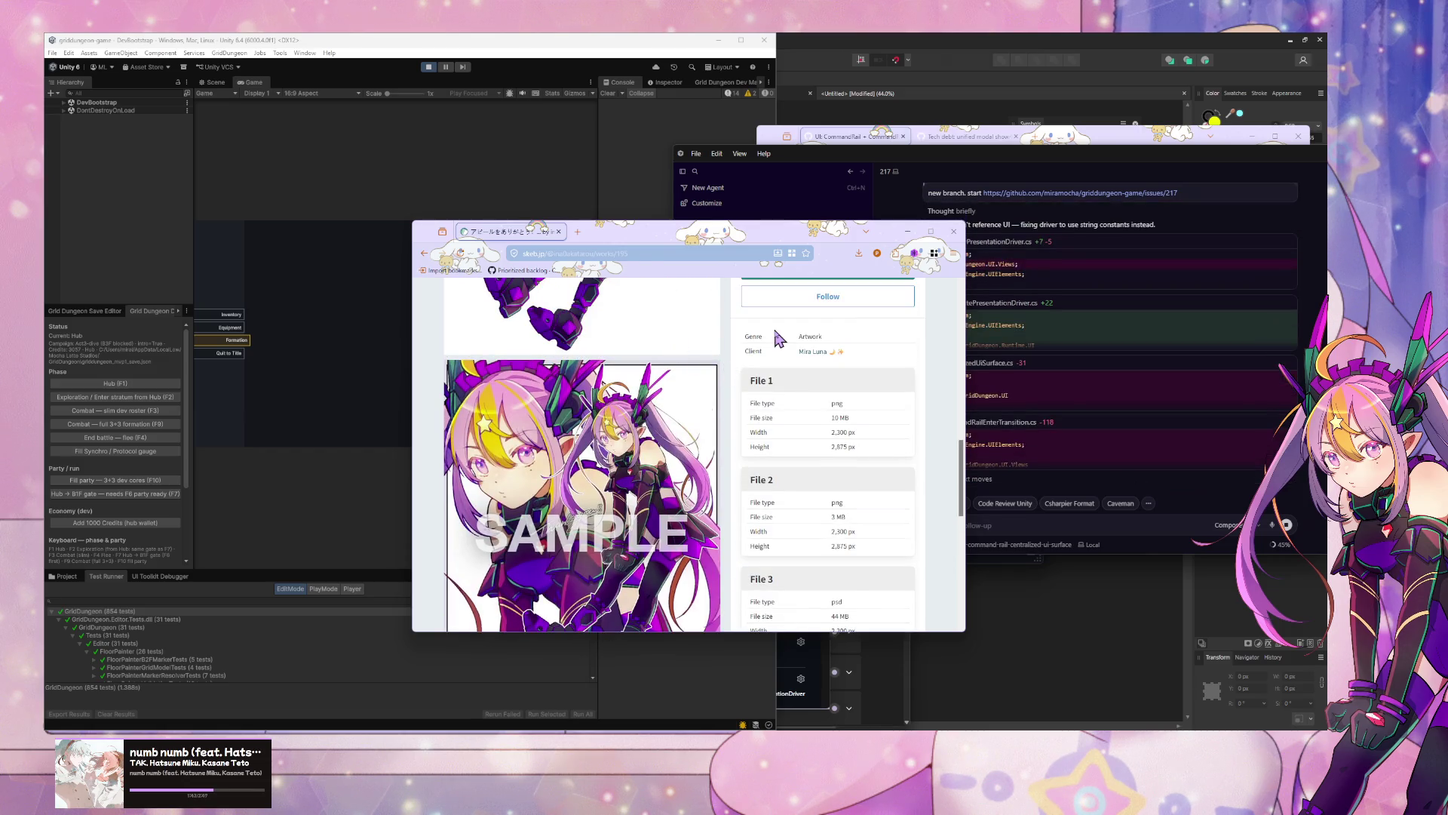
scroll(776, 328, "up", 5)
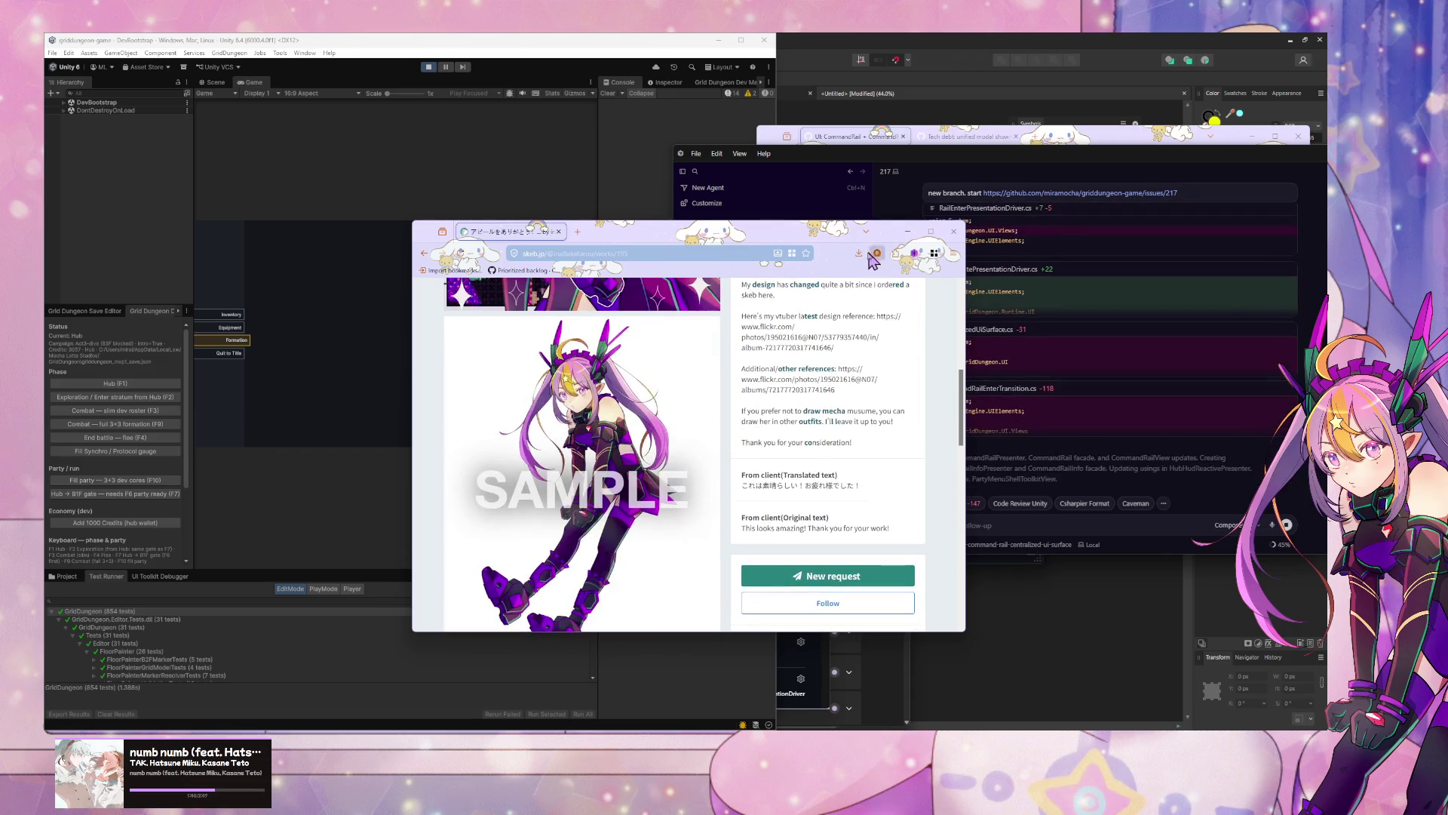
left_click(908, 231)
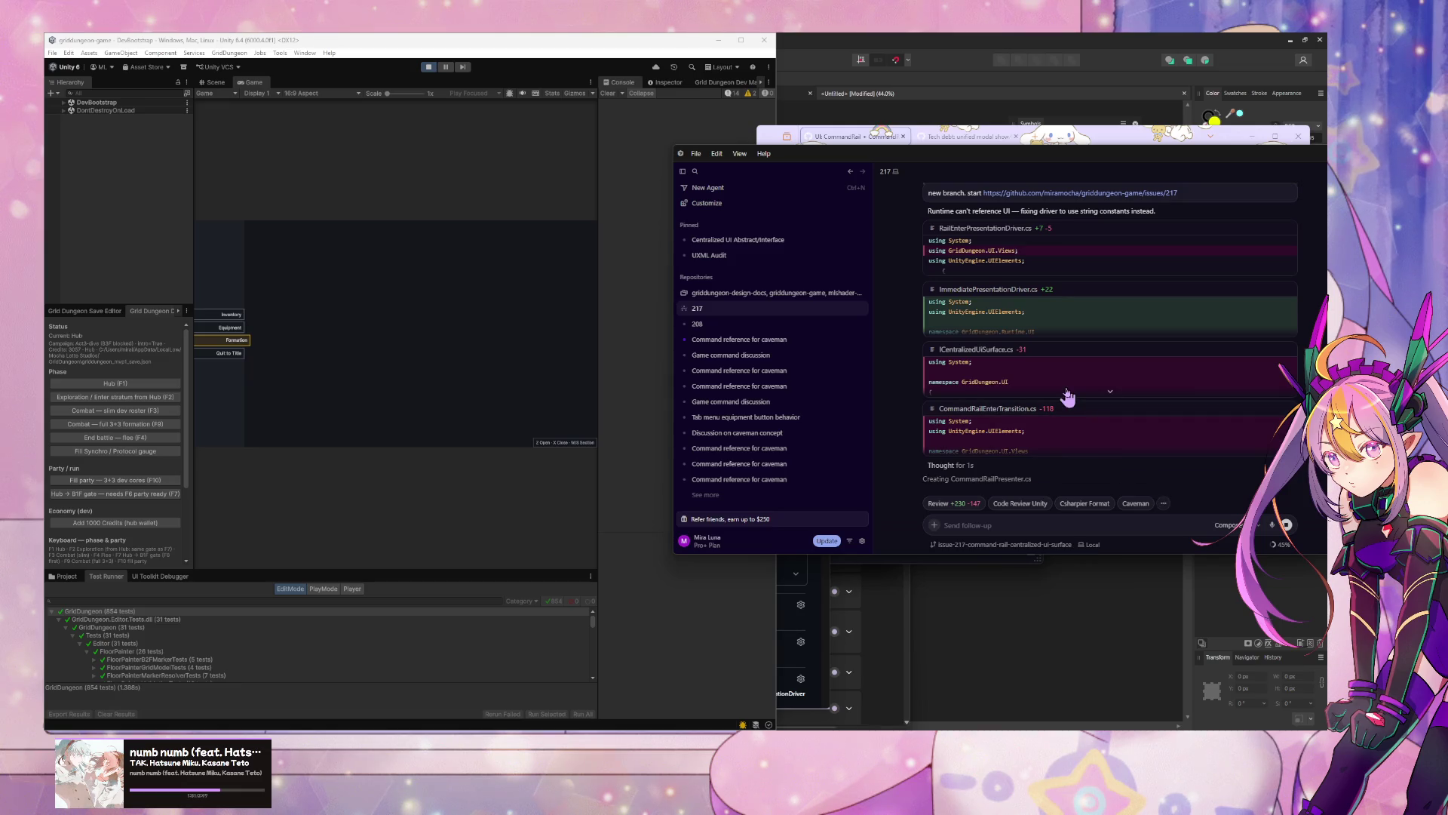
scroll(1069, 385, "up", 3)
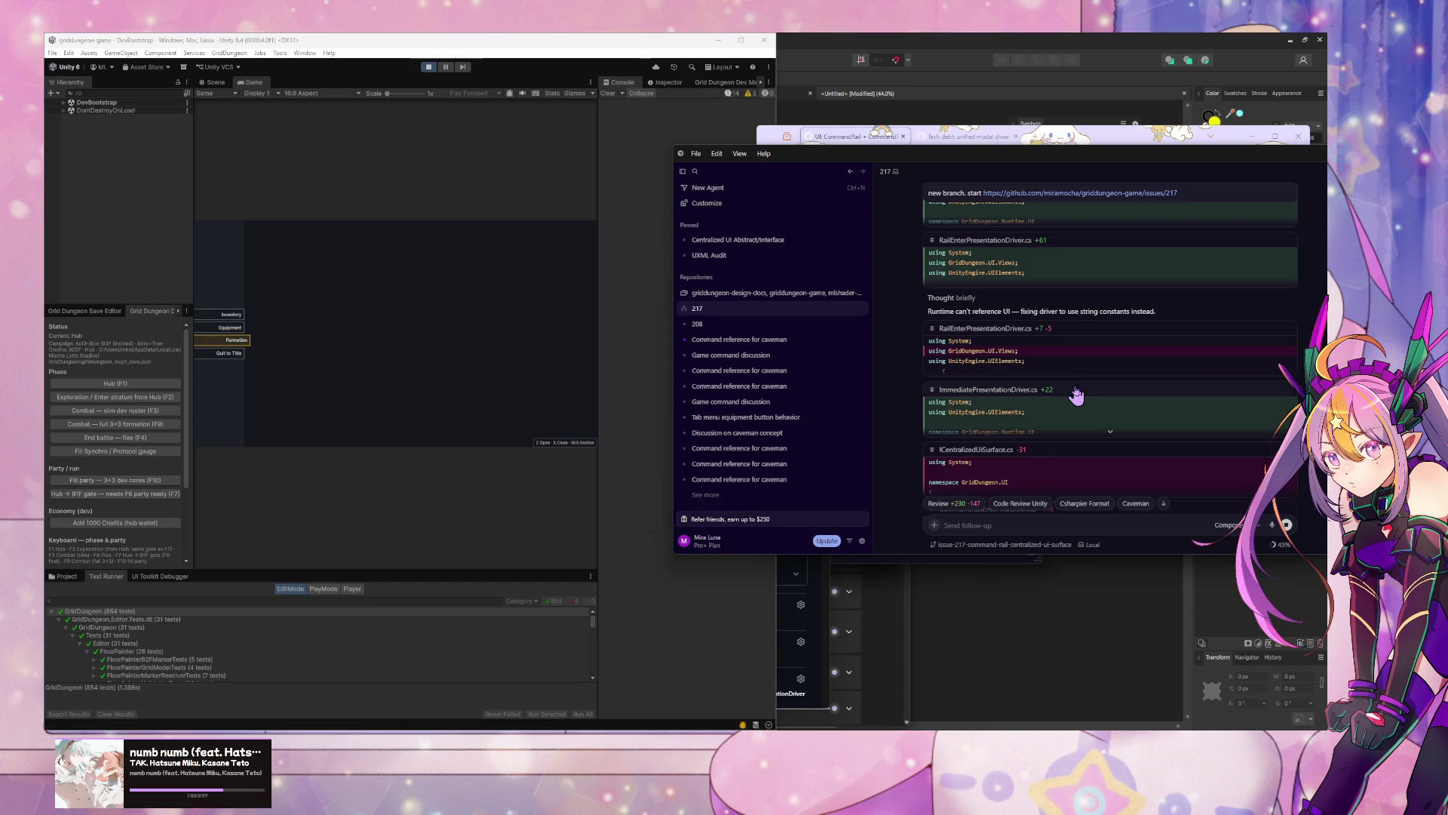
scroll(1041, 364, "down", 5)
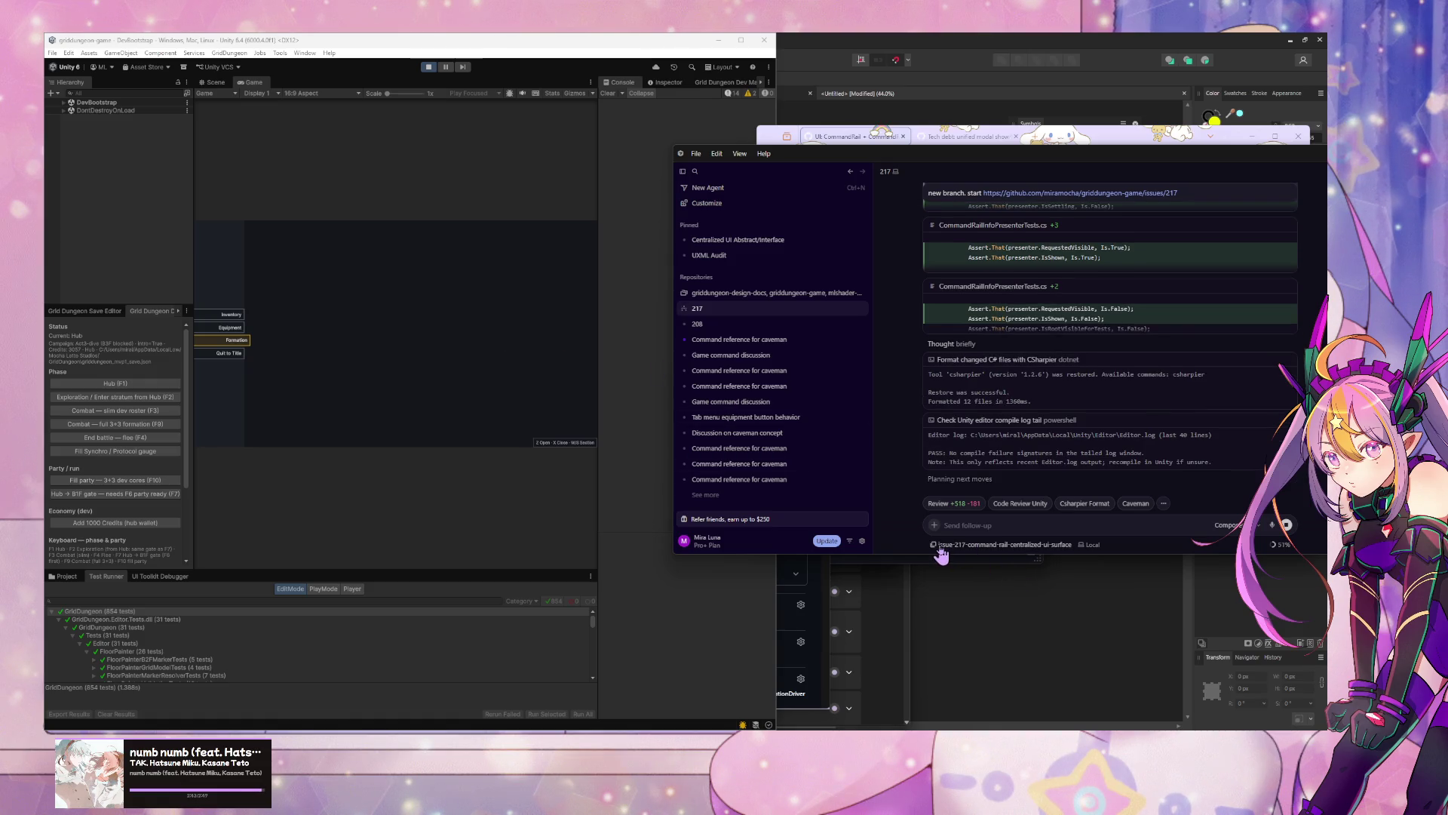
left_click(393, 350)
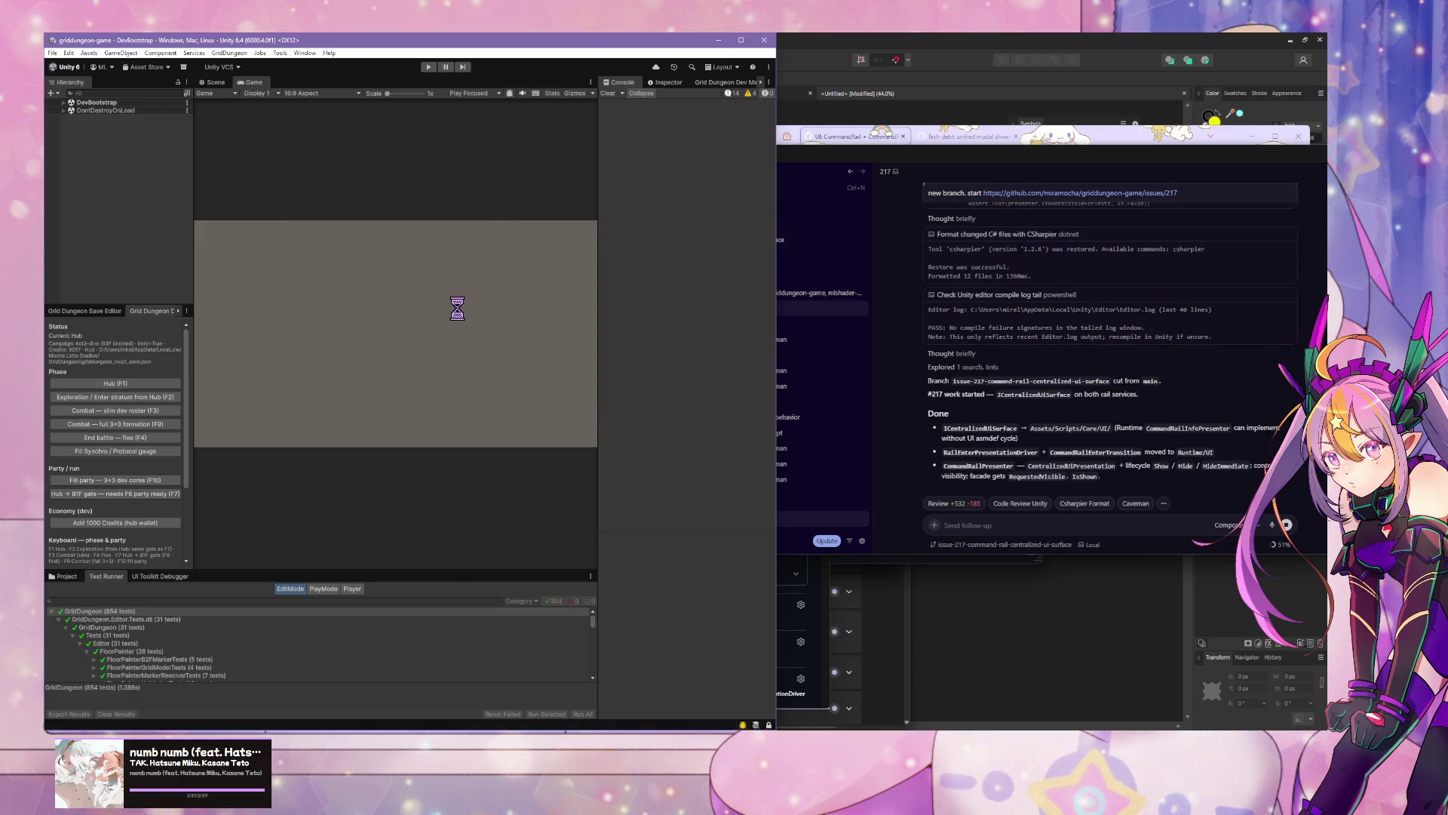
Step: Return to the Cursor agent chat while Unity compiles, then switch to the Skeb artwork page
left_click(964, 525)
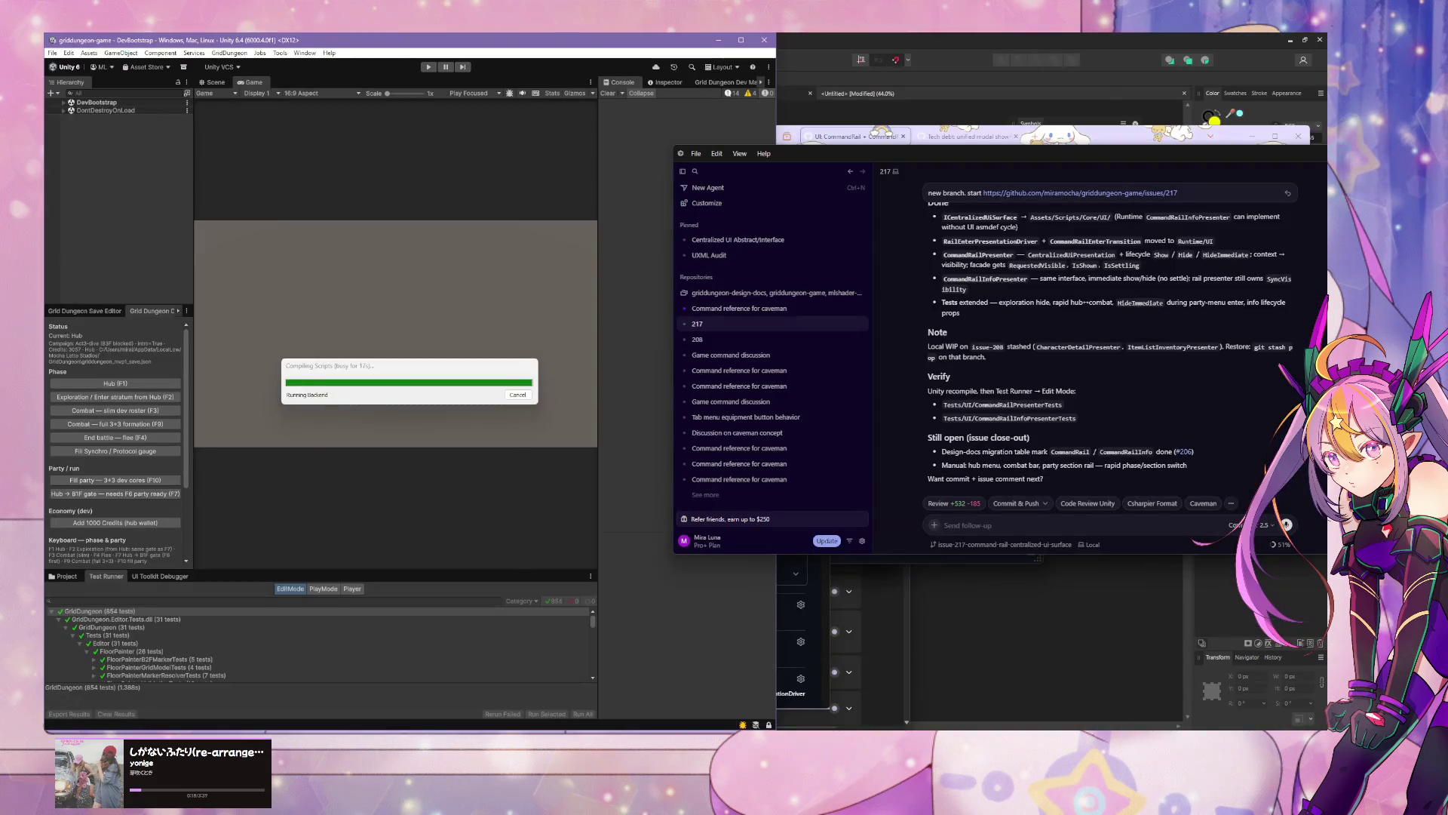
key("alt+Tab")
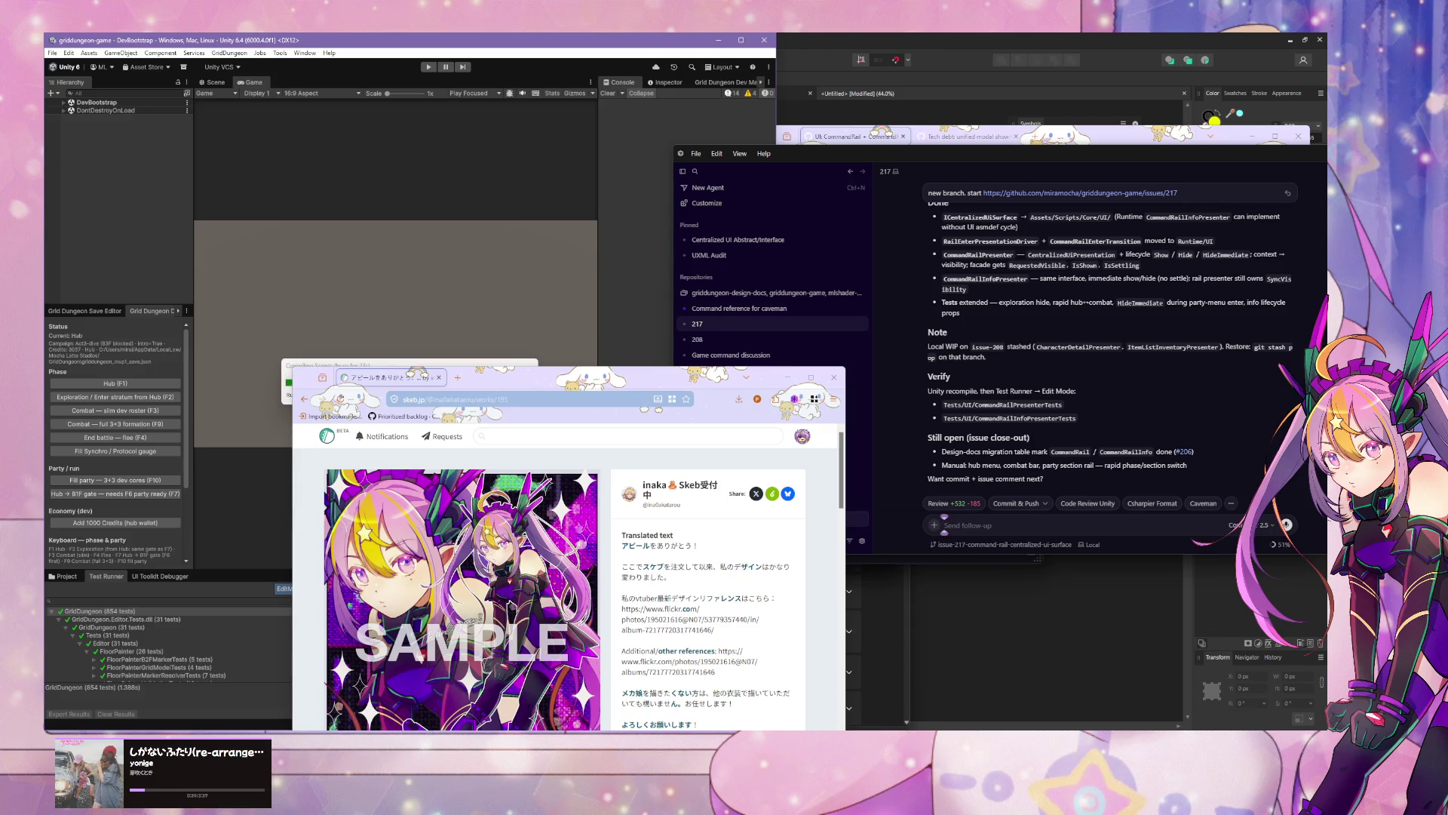
Step: Go to your Skeb User Page from the account menu and scroll its artwork grid
left_click(802, 436)
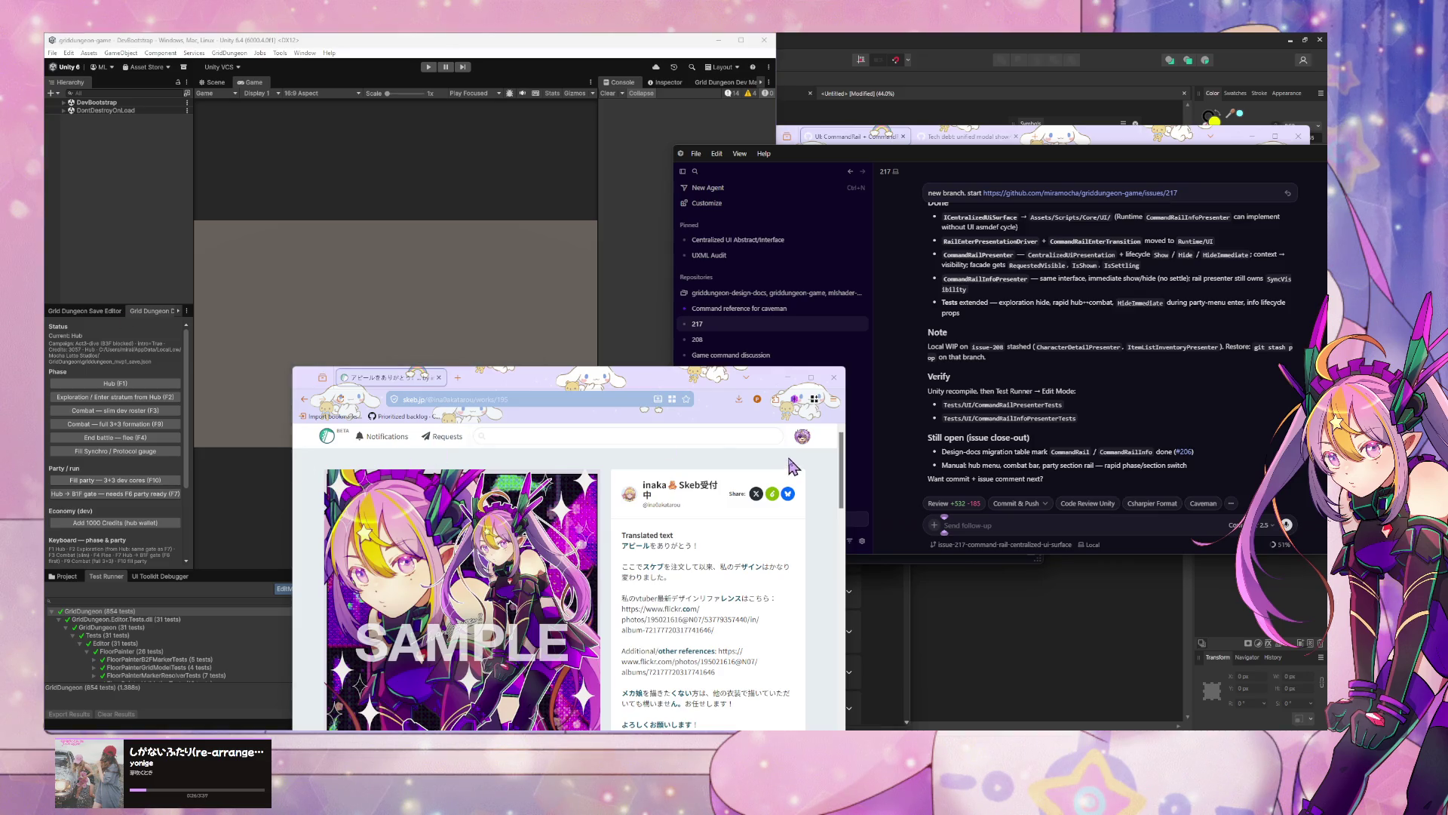
left_click(775, 488)
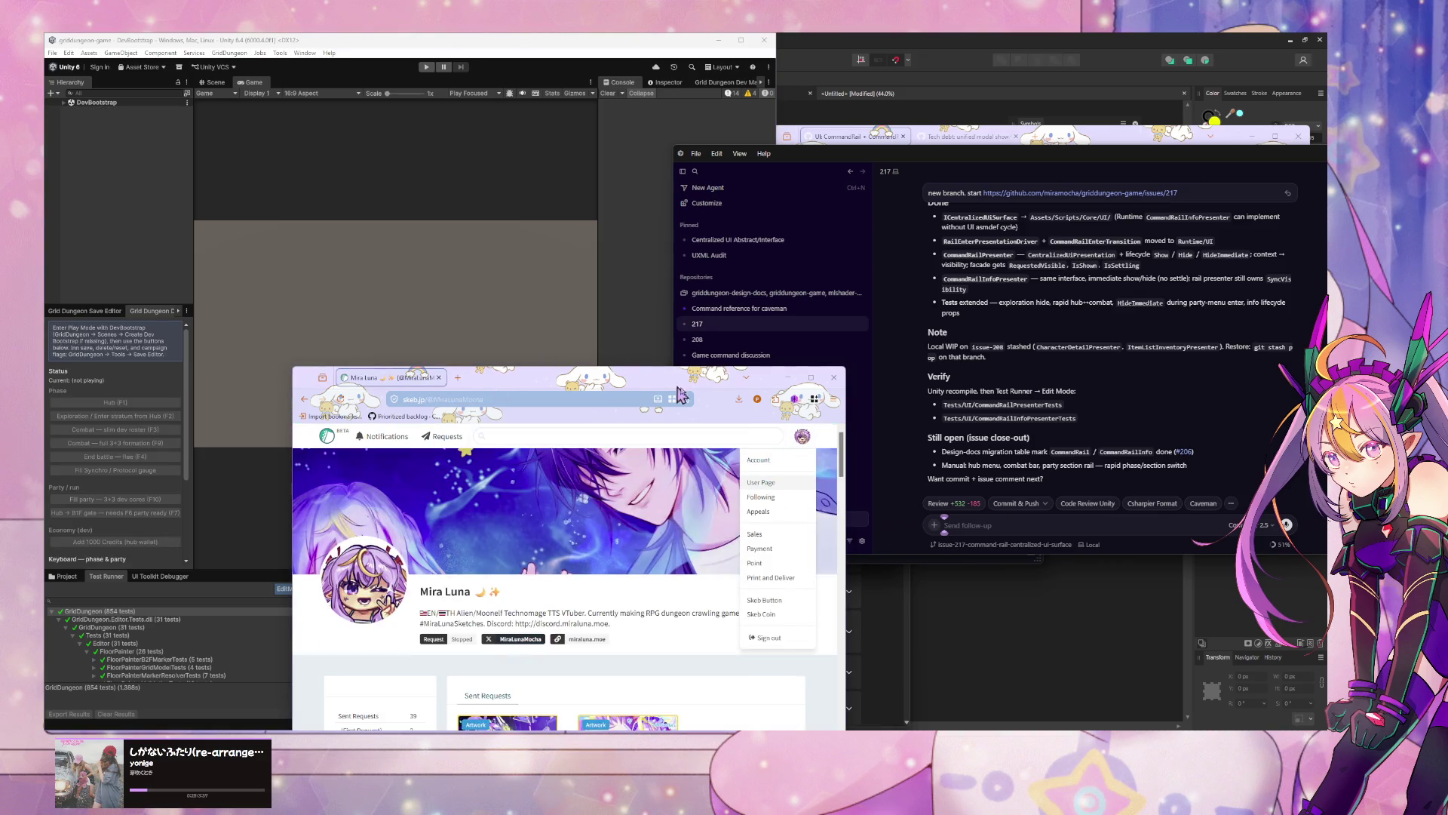
scroll(674, 440, "down", 15)
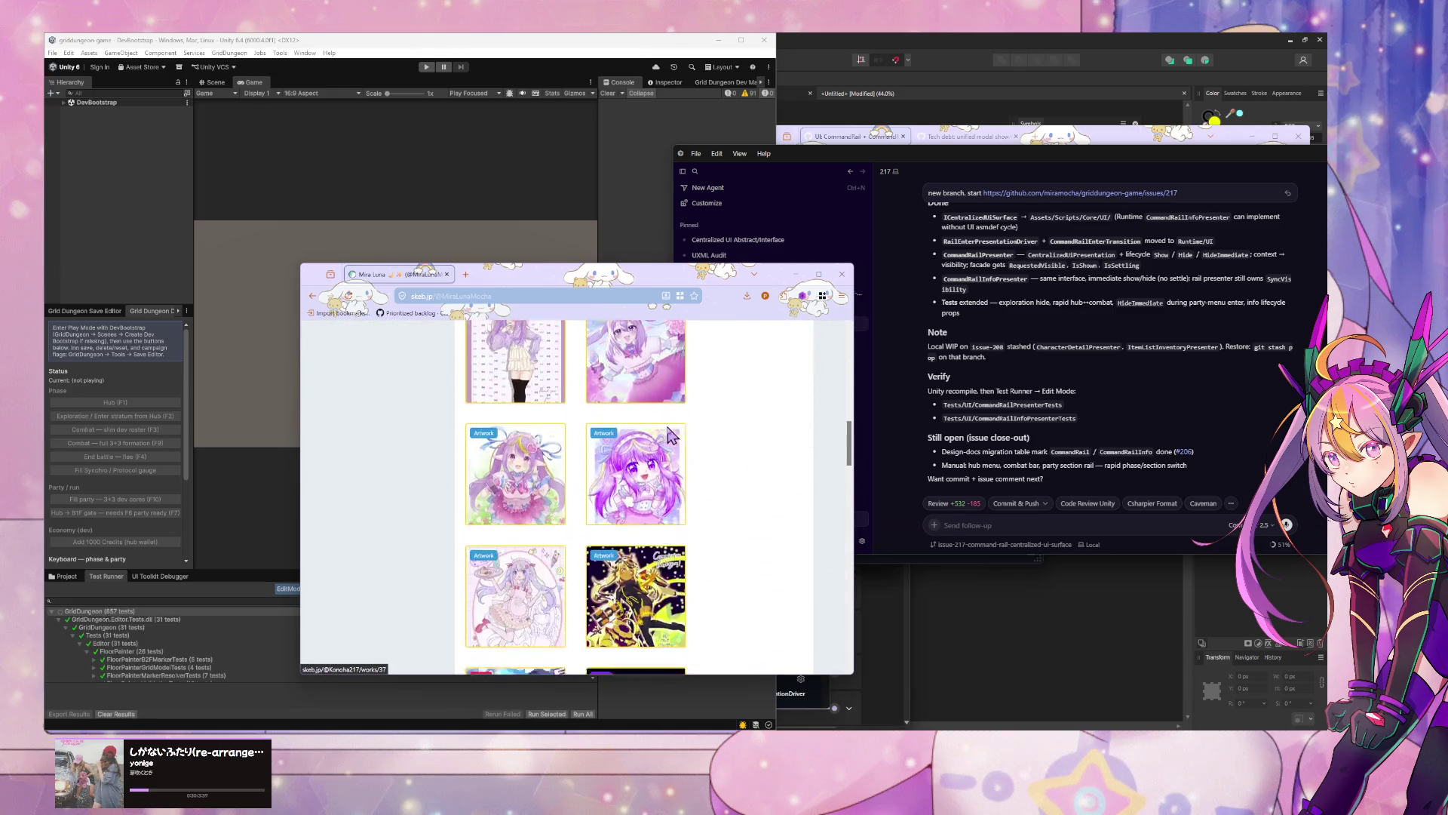
scroll(668, 433, "down", 5)
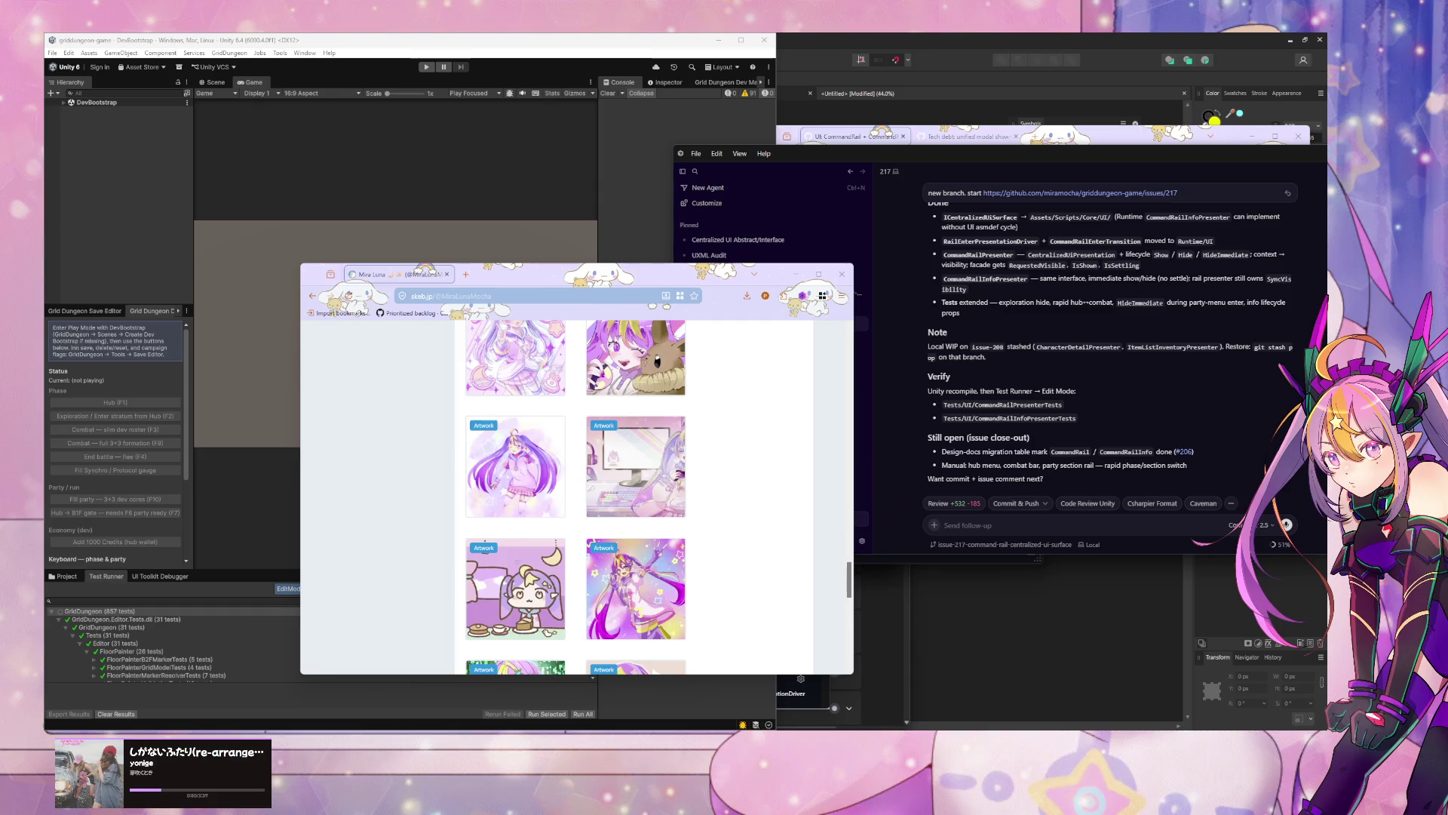
left_click(1177, 397)
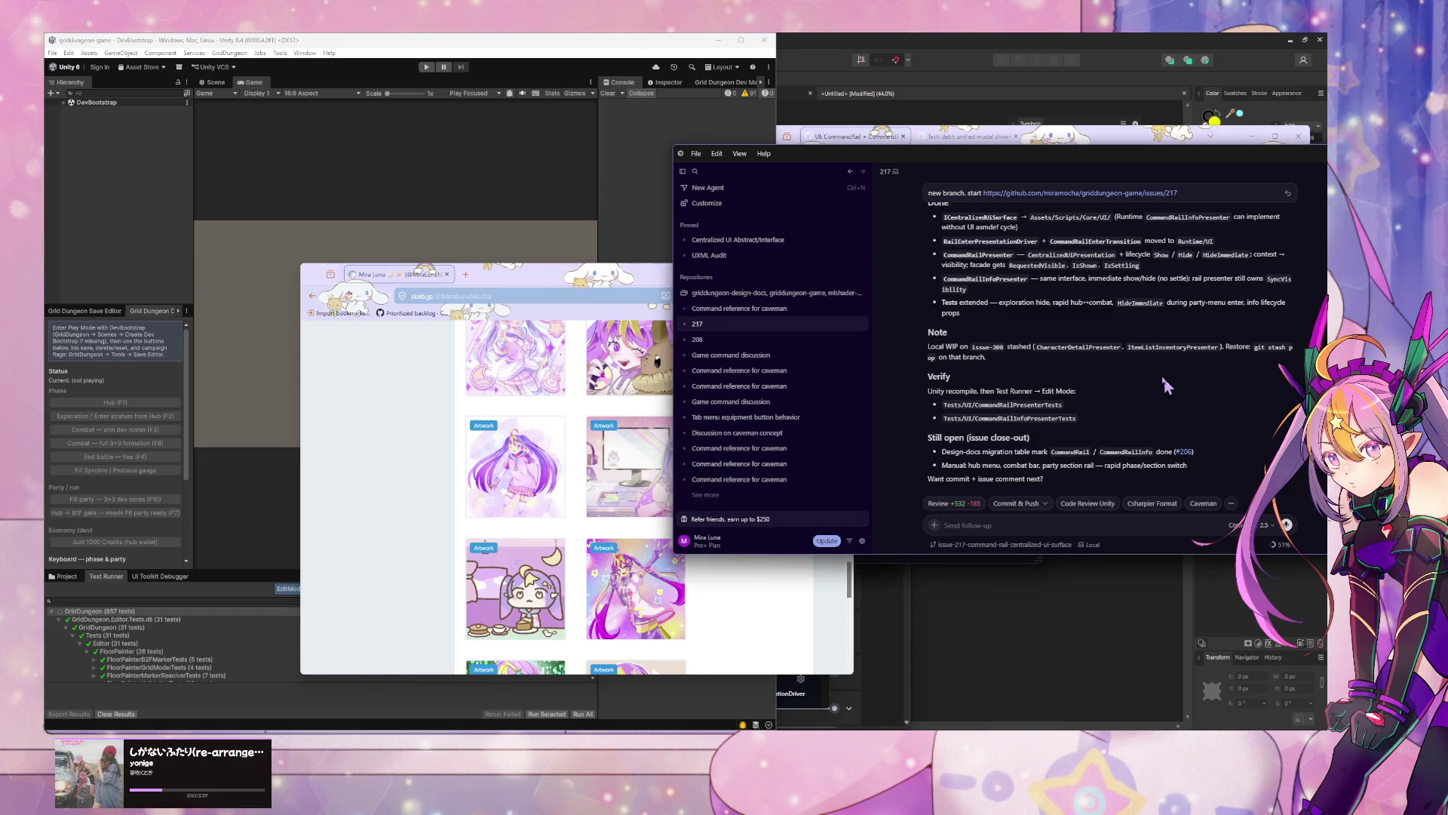
Step: Run the whole GridDungeon test suite from Unity's Test Runner
scroll(1158, 373, "up", 3)
scroll(1132, 366, "down", 3)
left_click(132, 618)
double_click(130, 612)
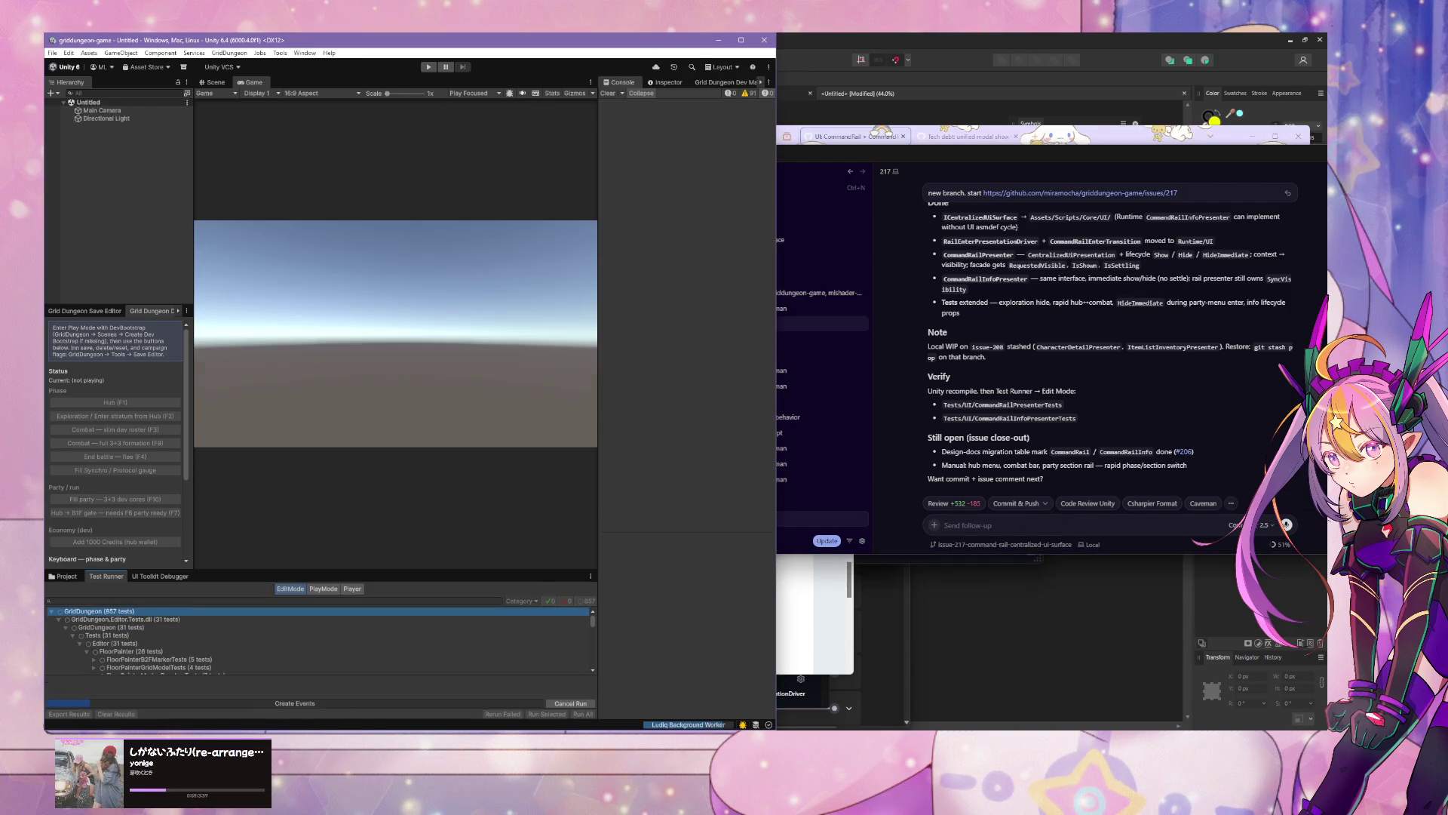
Step: Ask the Cursor 217 agent for a manual test plan
left_click(961, 524)
type("mark test plan")
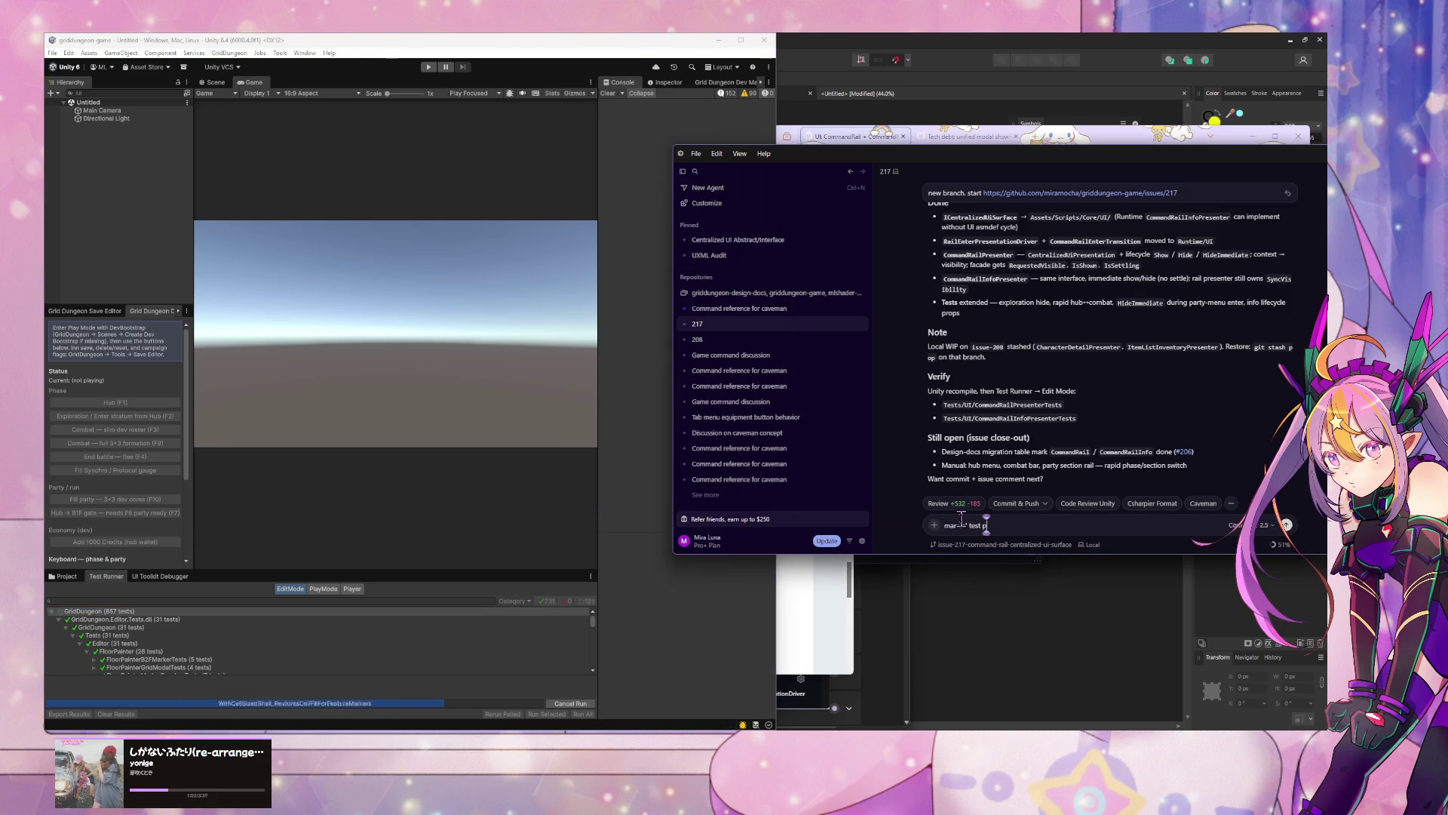
key("Return")
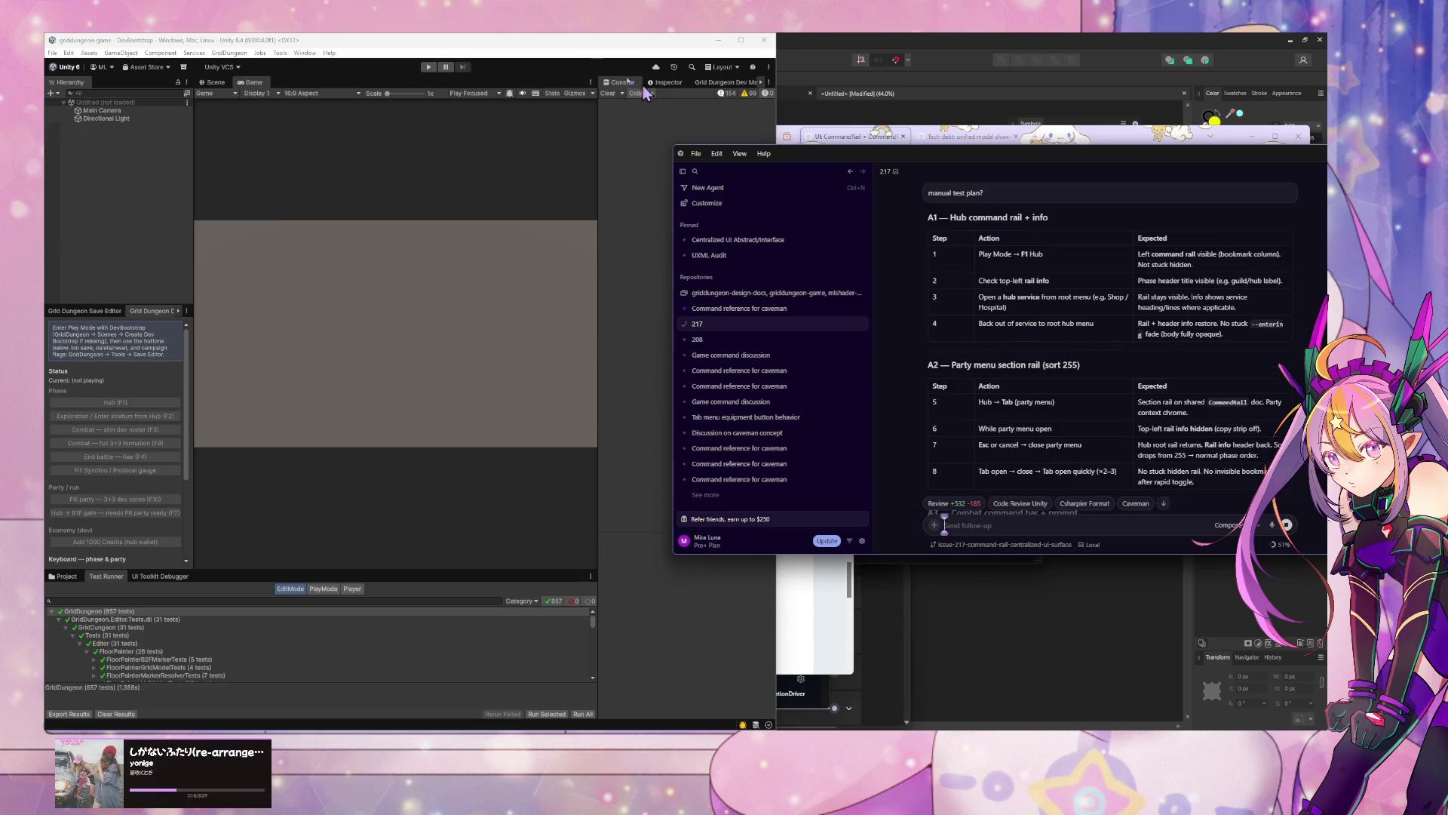
Step: Enter Play Mode and try the Inn / Camp desk, Shop and Explorers Guild hub services
left_click(429, 67)
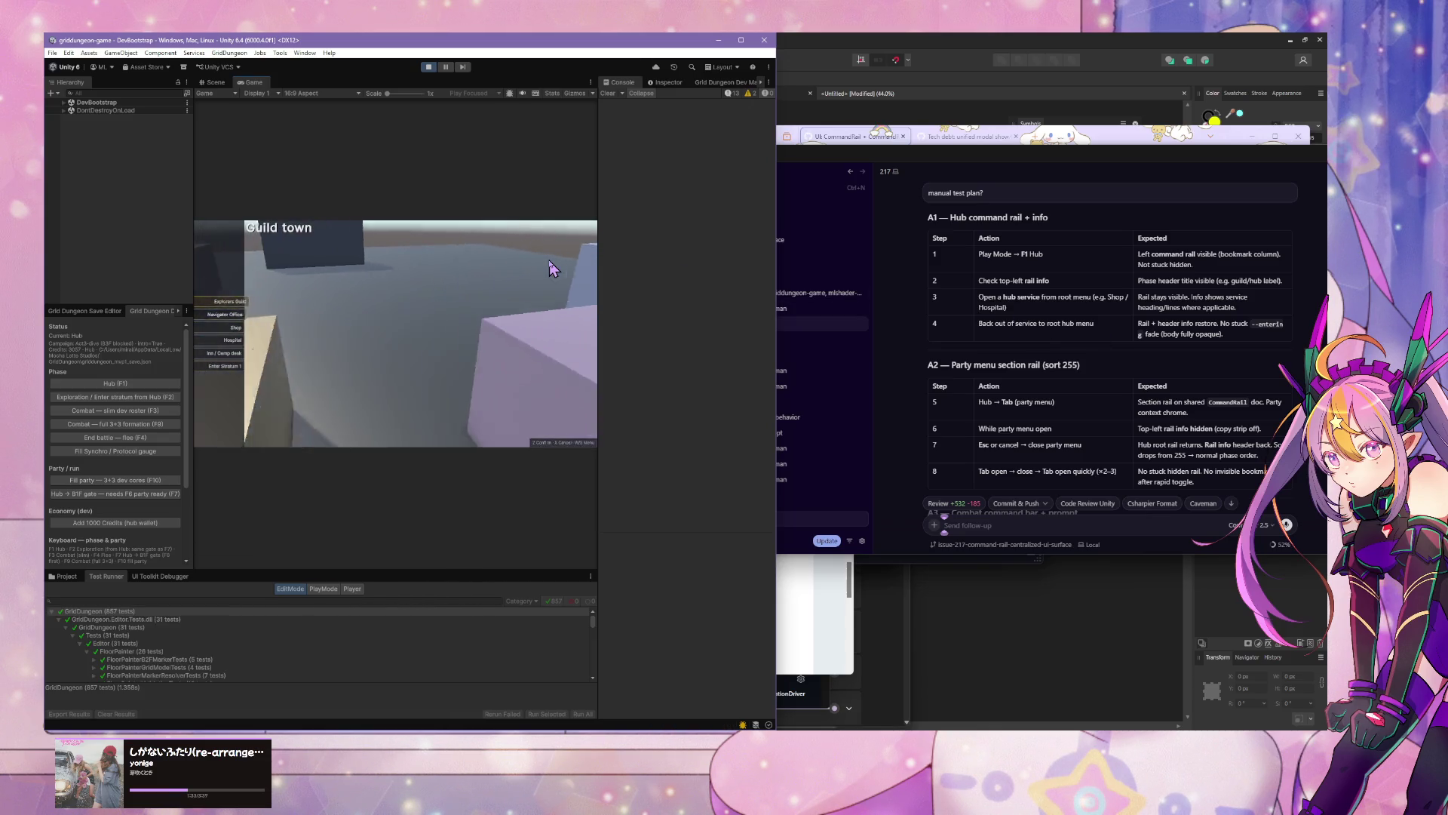
key("s")
key("s")
key("s")
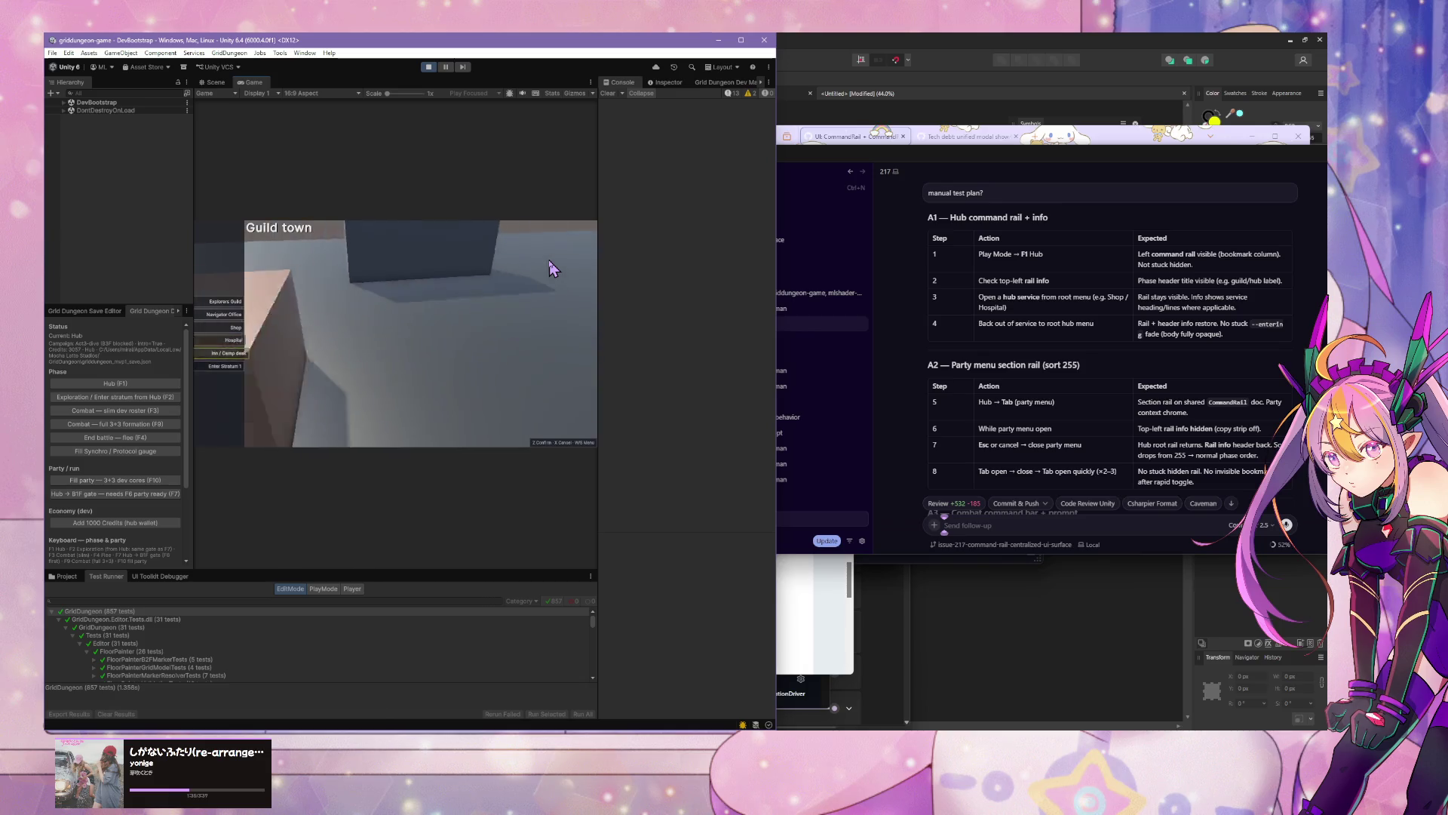
key("z")
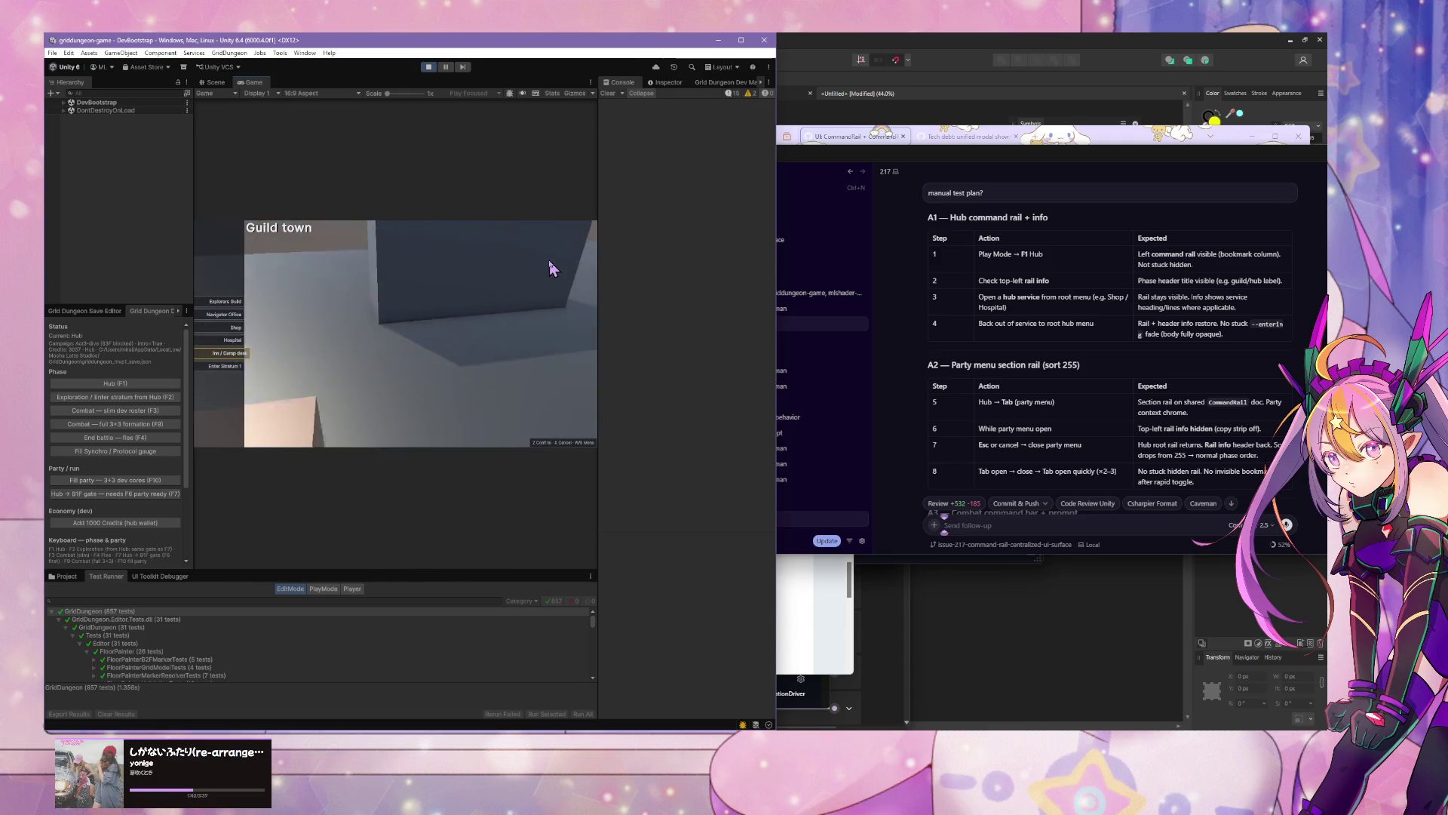
key("w")
key("w")
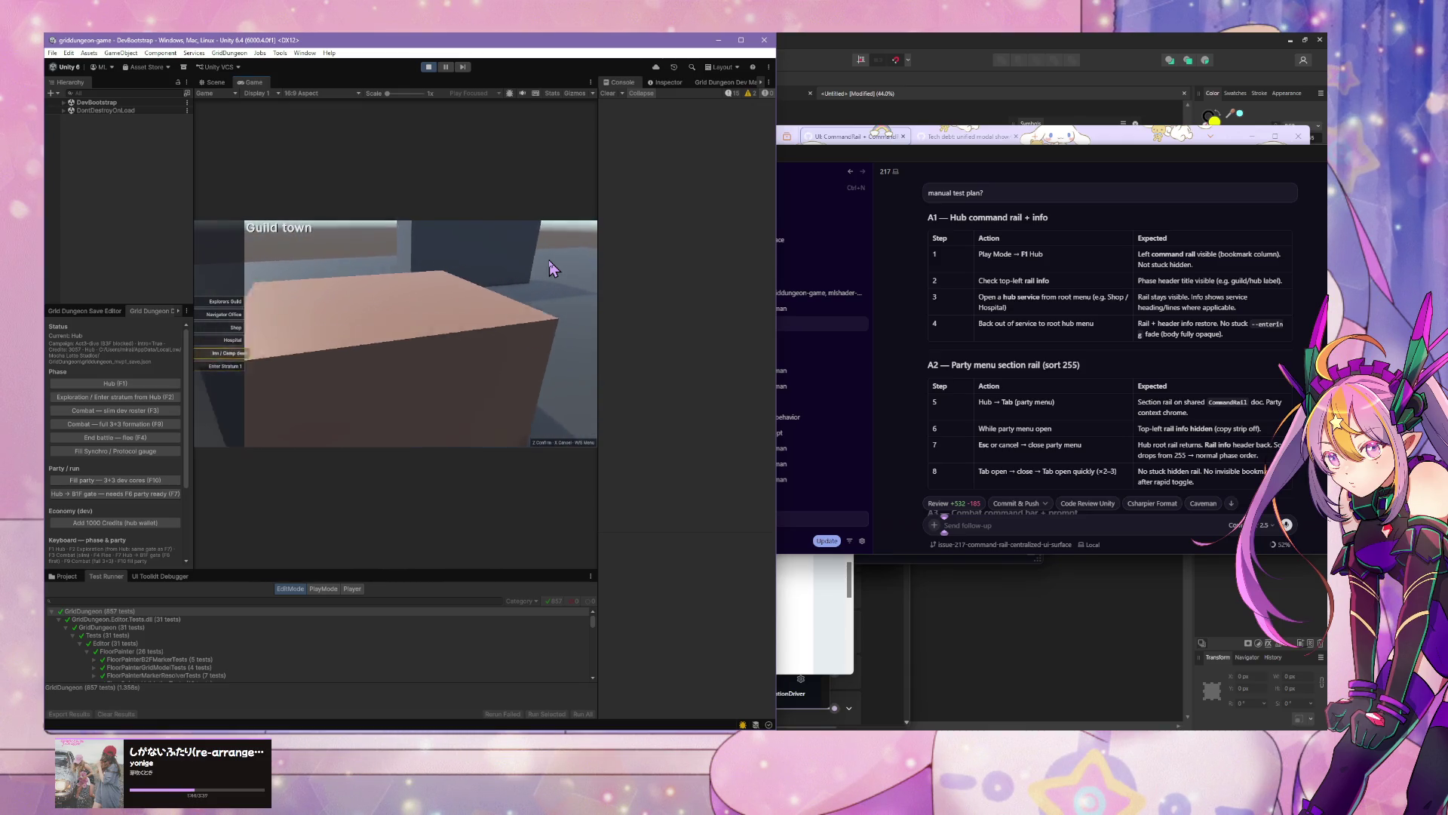
key("z")
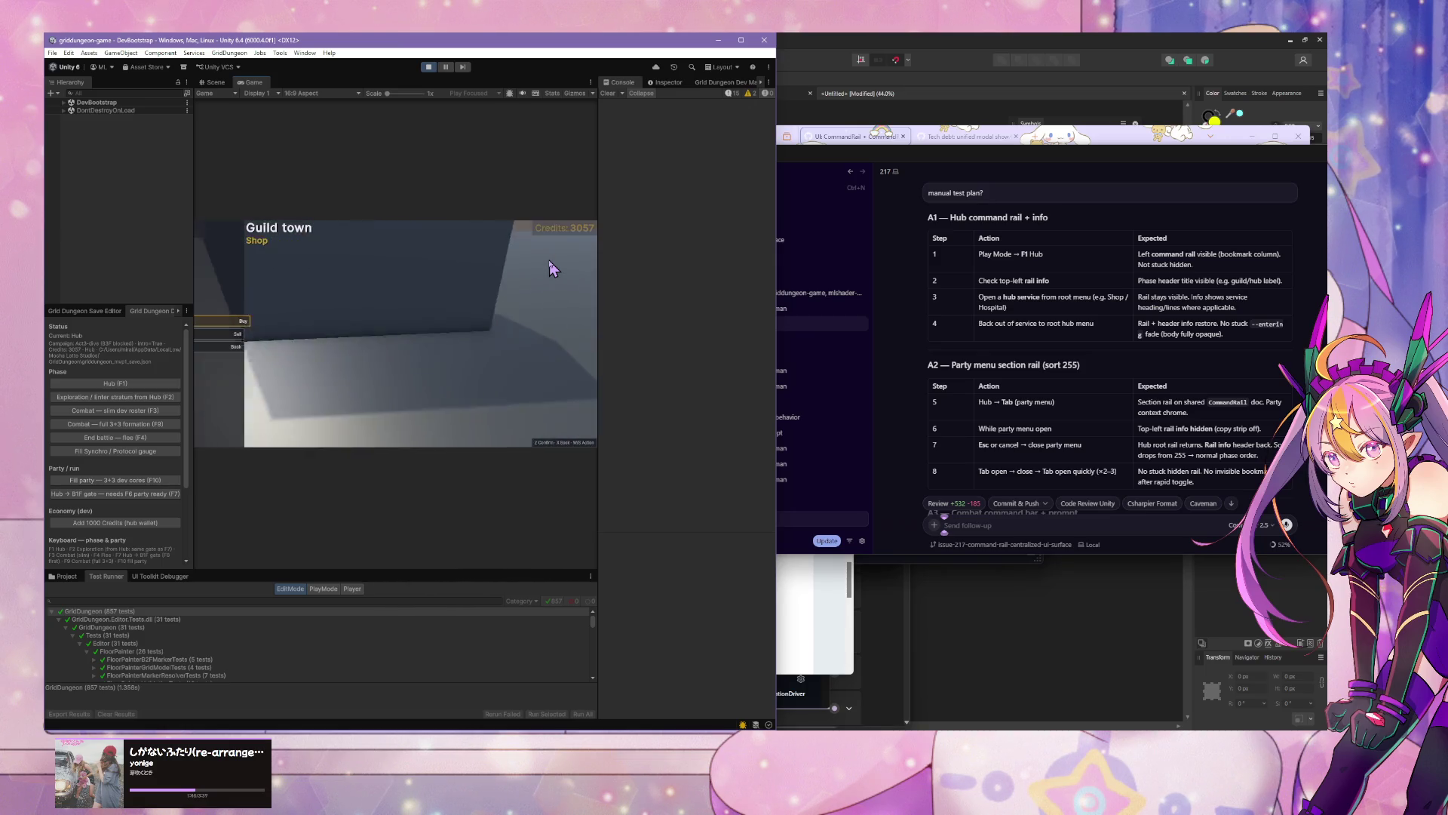
key("x")
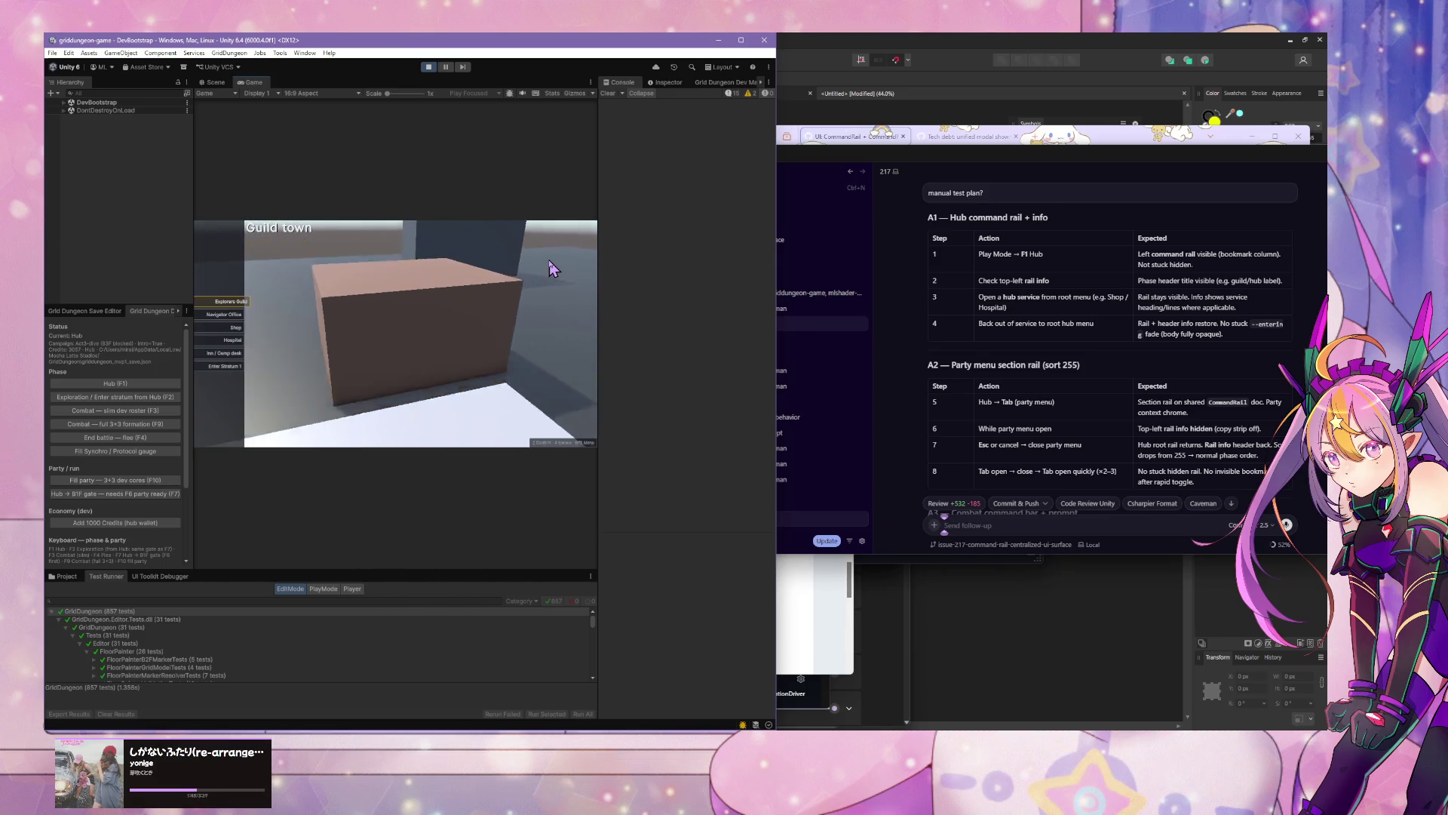
key("s")
key("s")
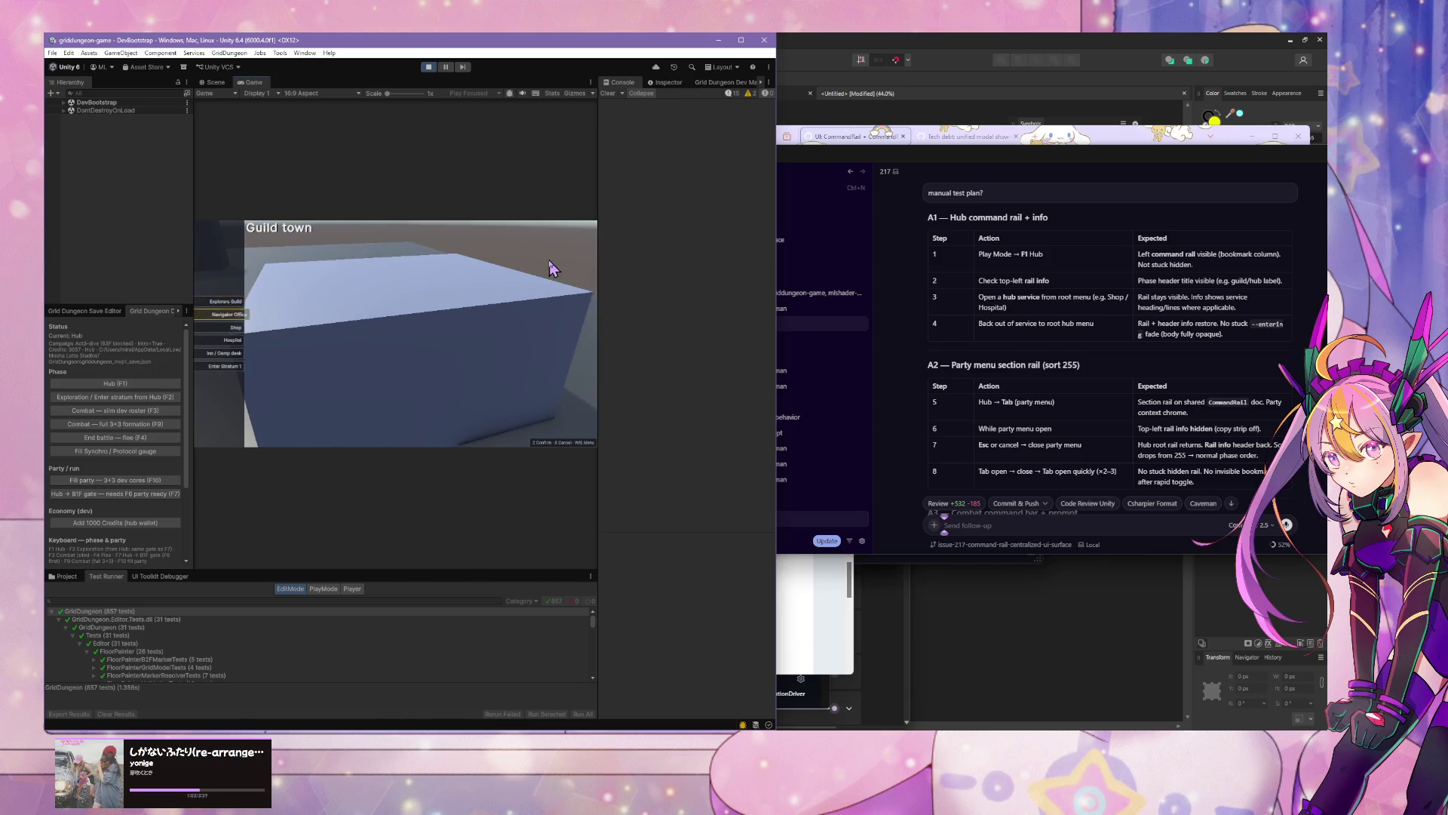
key("z")
key("w")
key("w")
key("w")
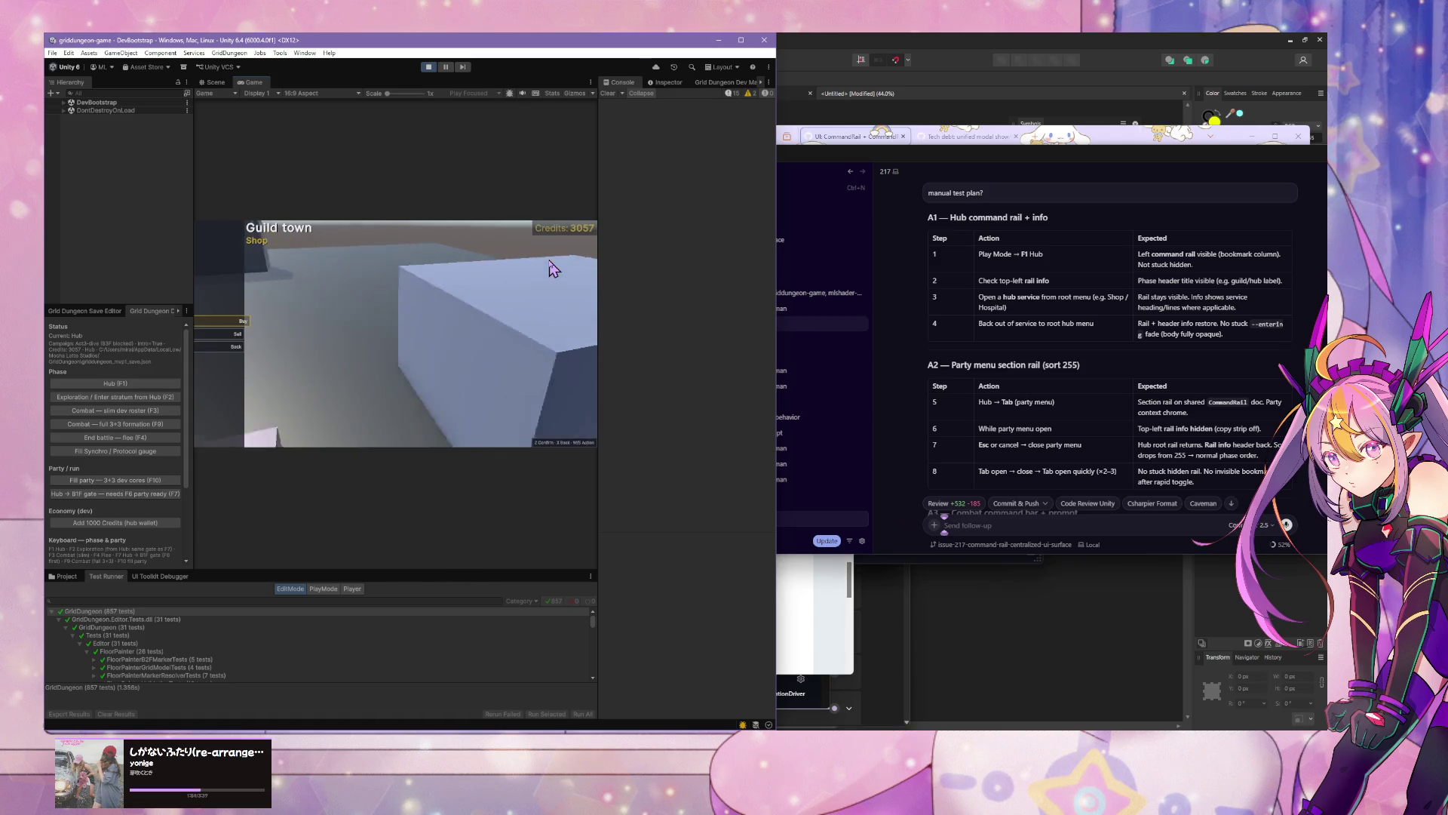
key("z")
Step: Open Hospital and back out to the hub twice, then move up to Navigator Office
key("s")
key("s")
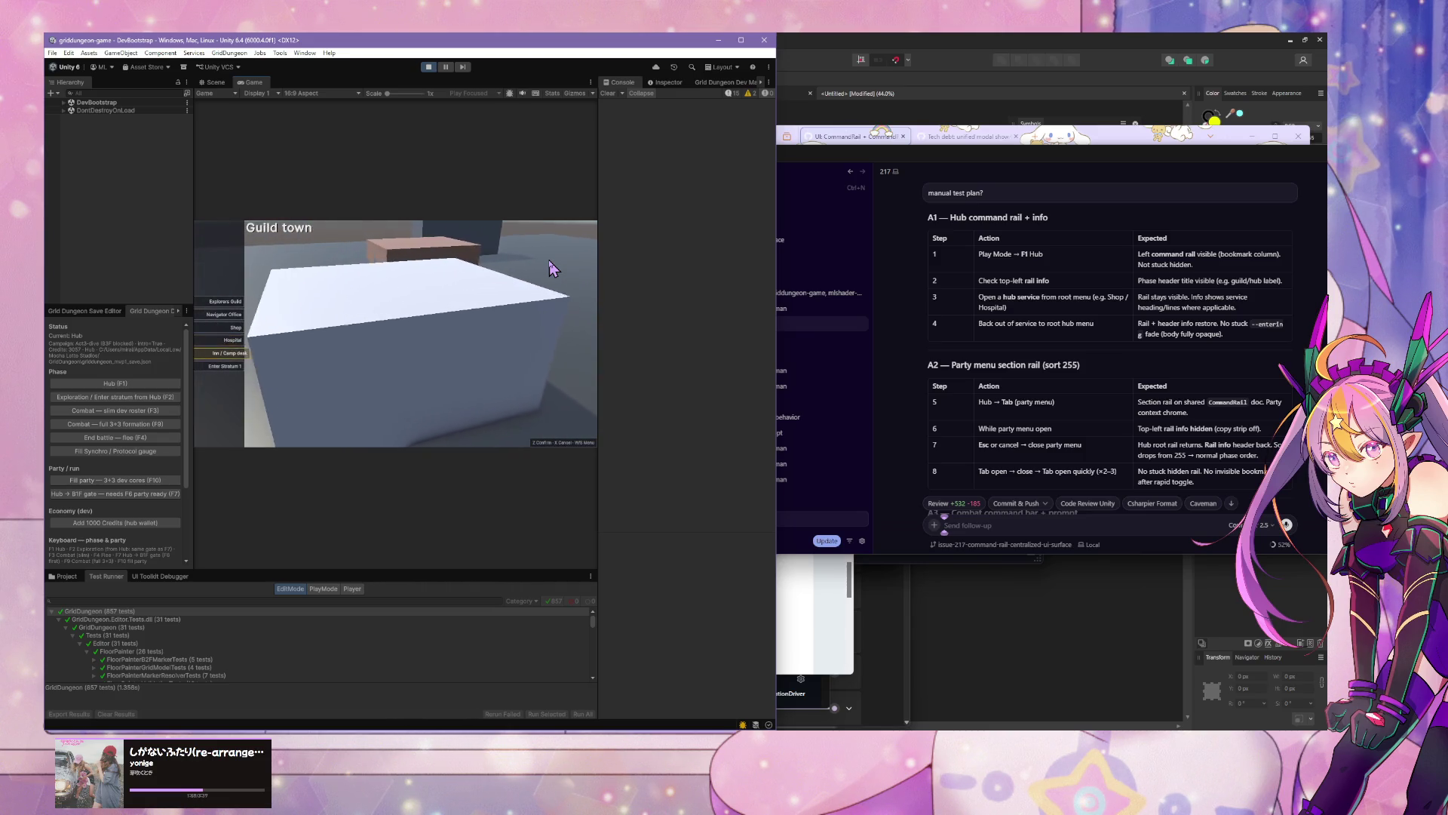
key("s")
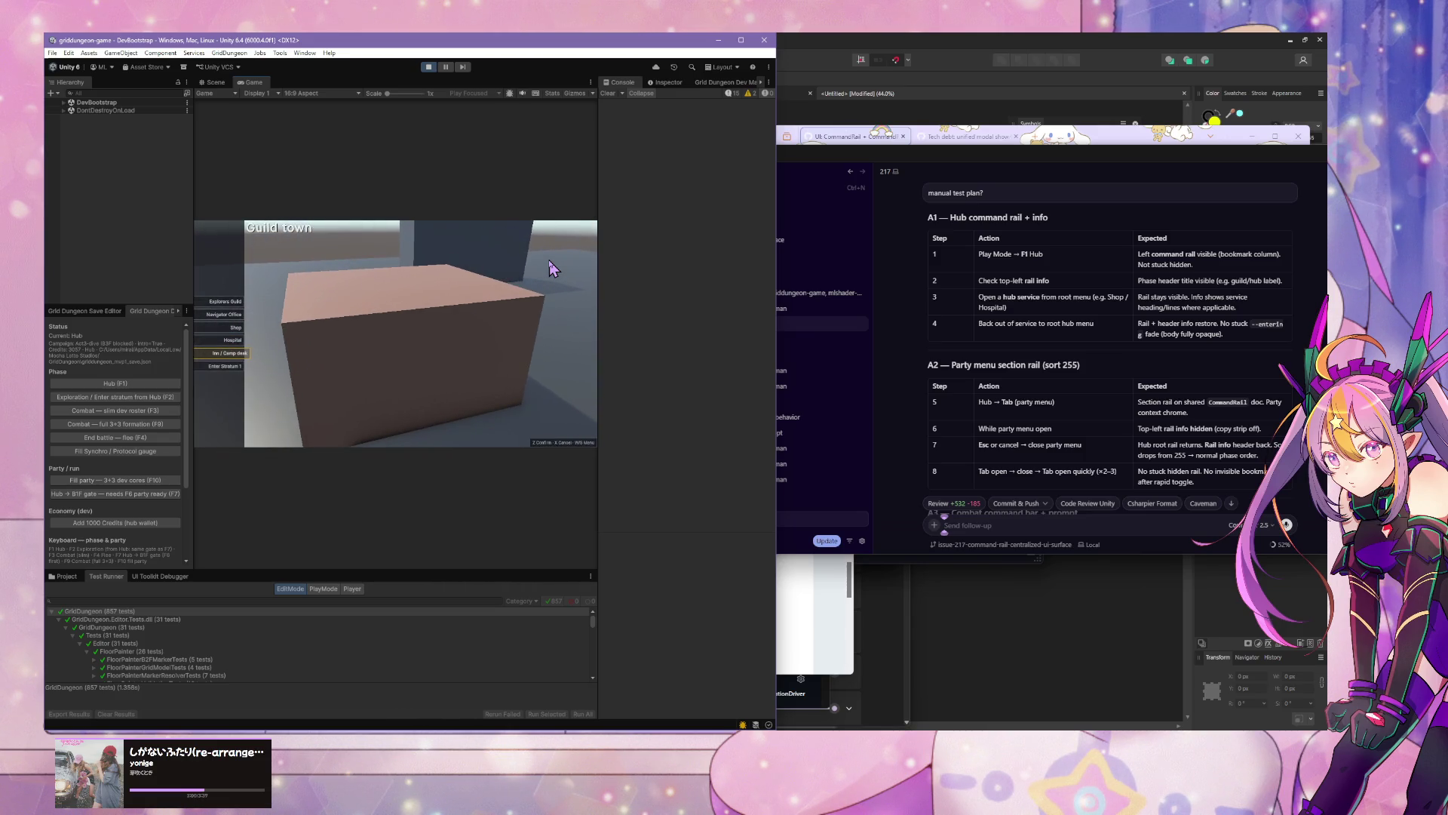
key("w")
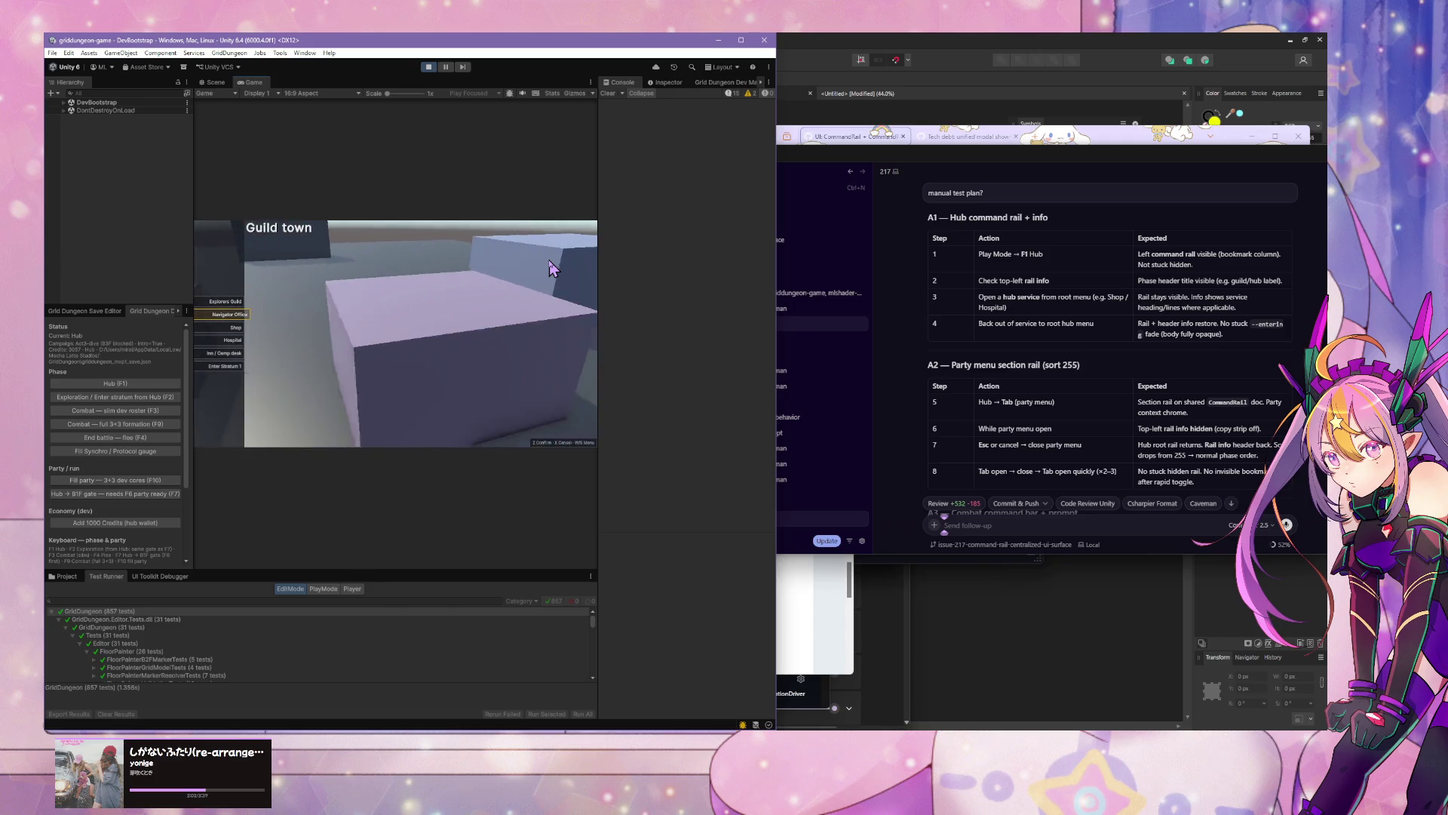
key("s")
key("s")
key("z")
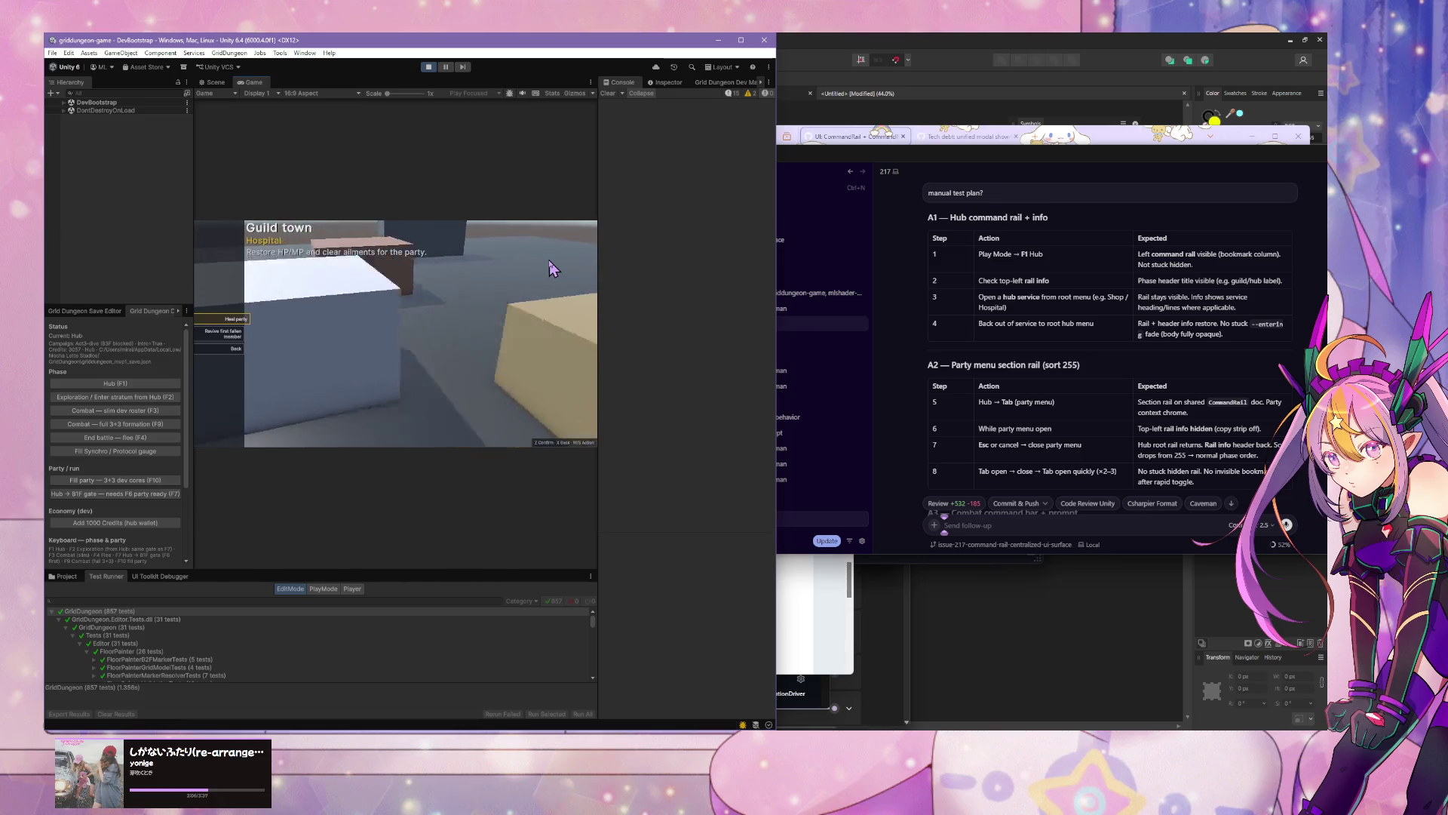
key("x")
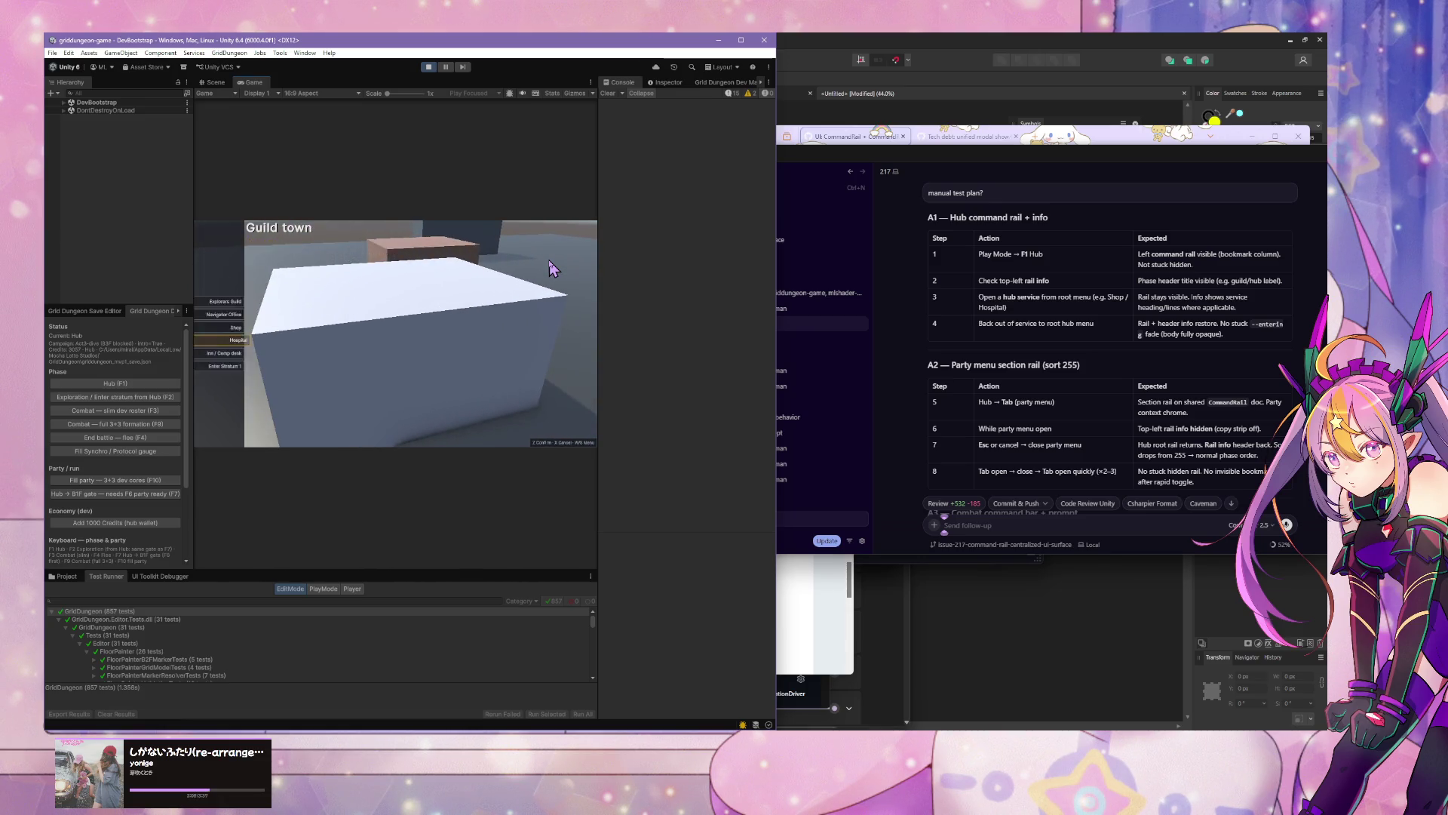
key("z")
key("x")
key("w")
key("w")
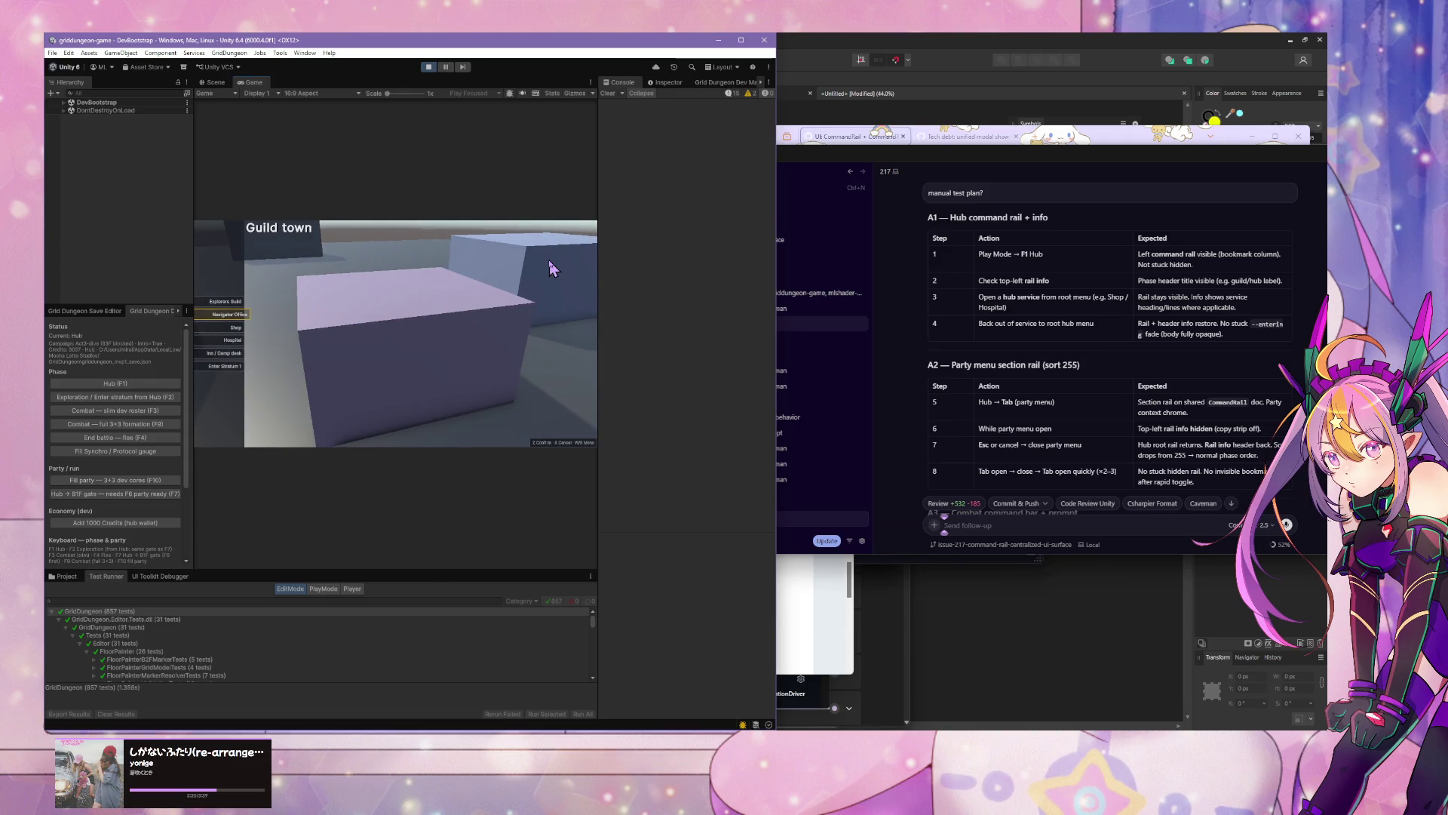
key("Tab")
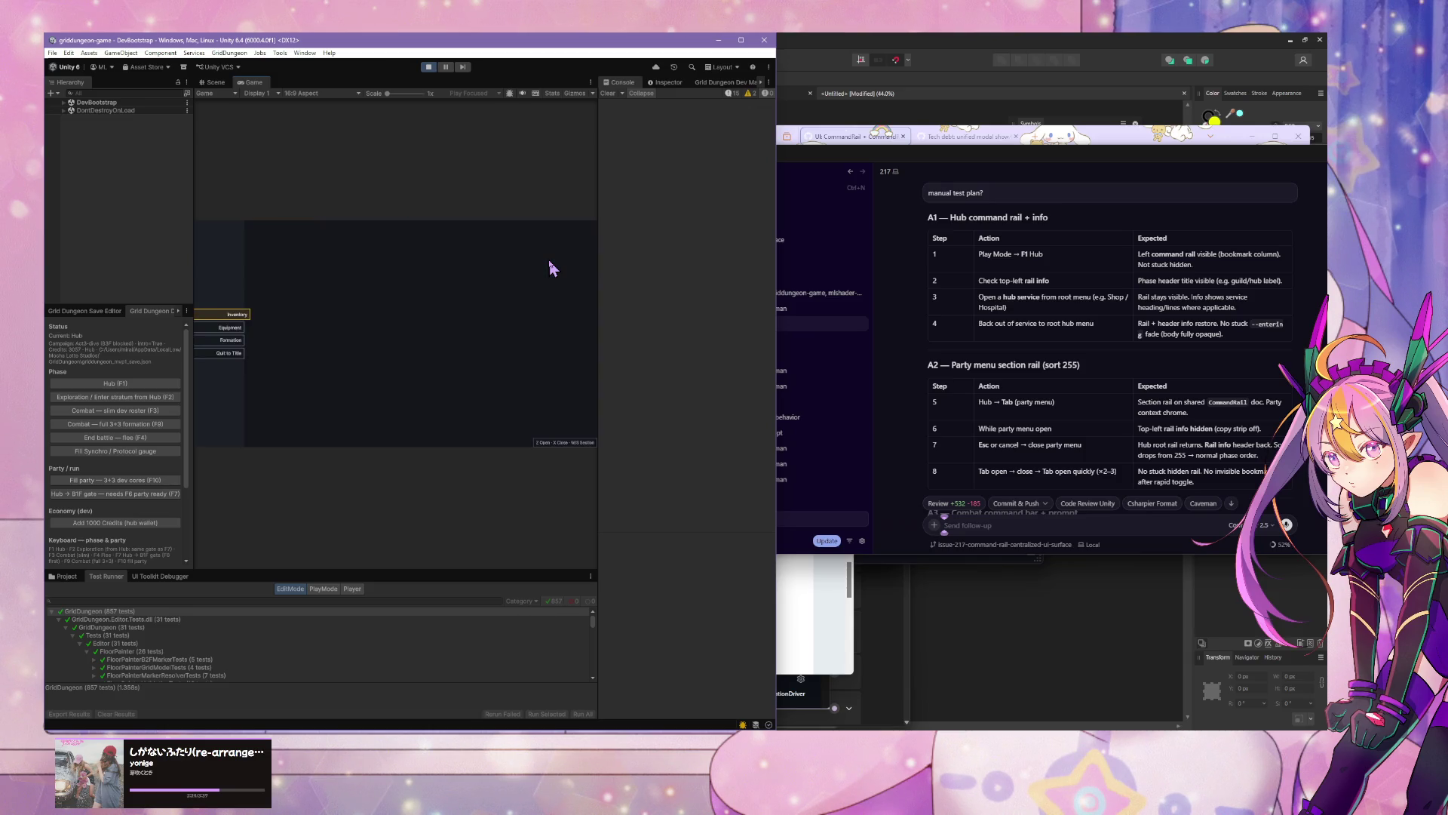
Step: Toggle the party menu closed and open, opening and closing Hospital in between
key("Tab")
key("Tab")
key("Tab")
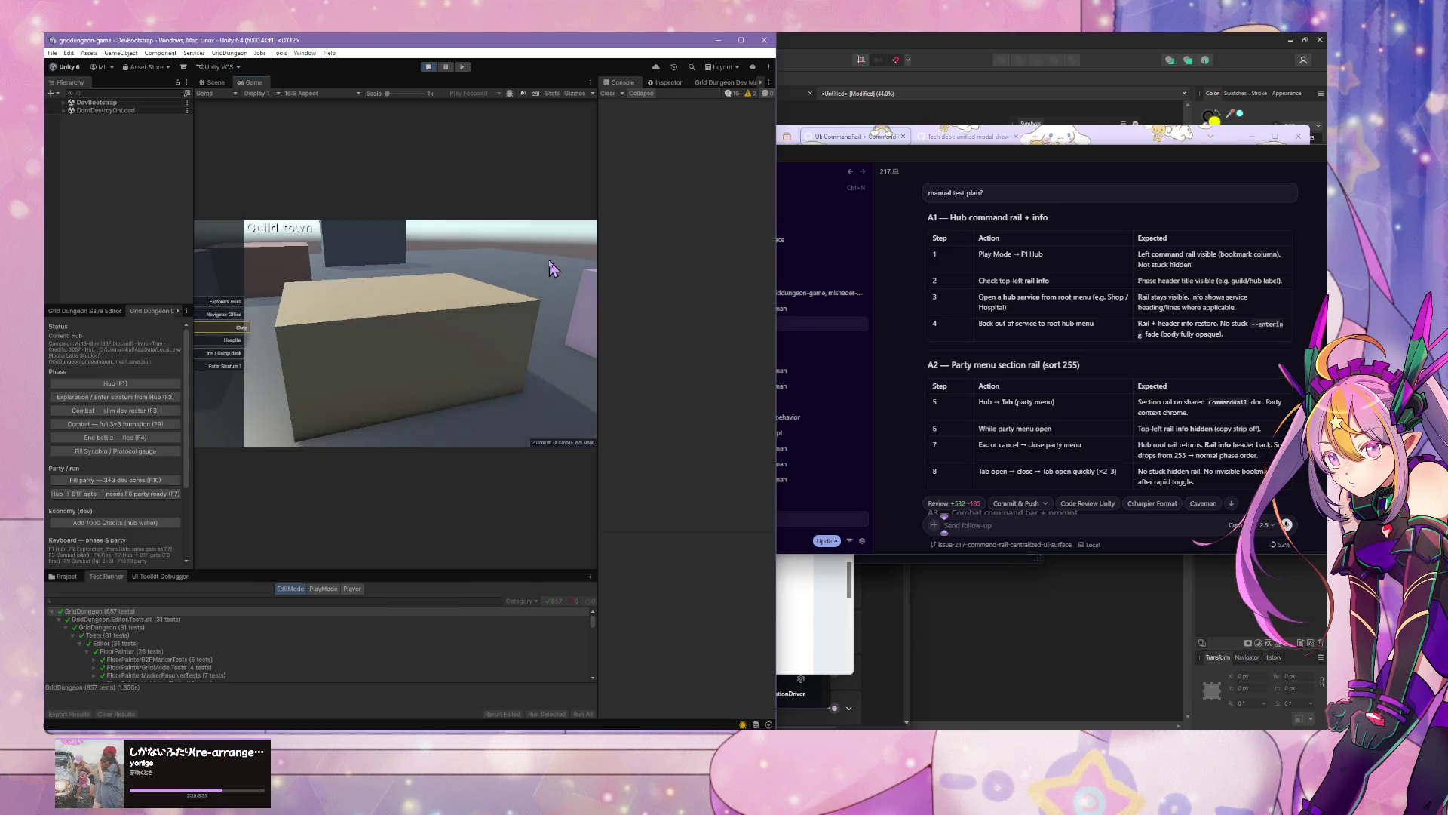
key("Tab")
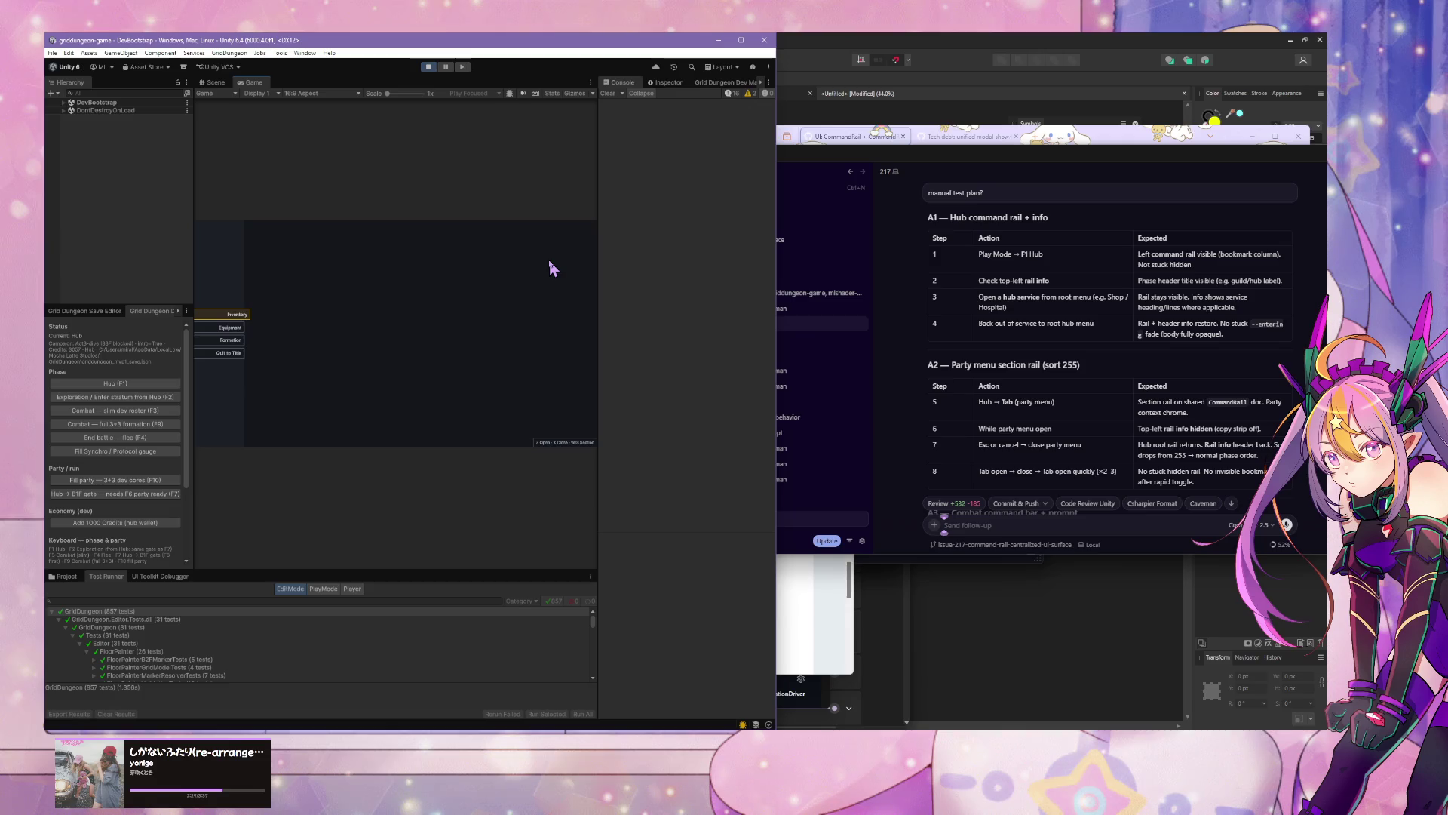
key("Tab")
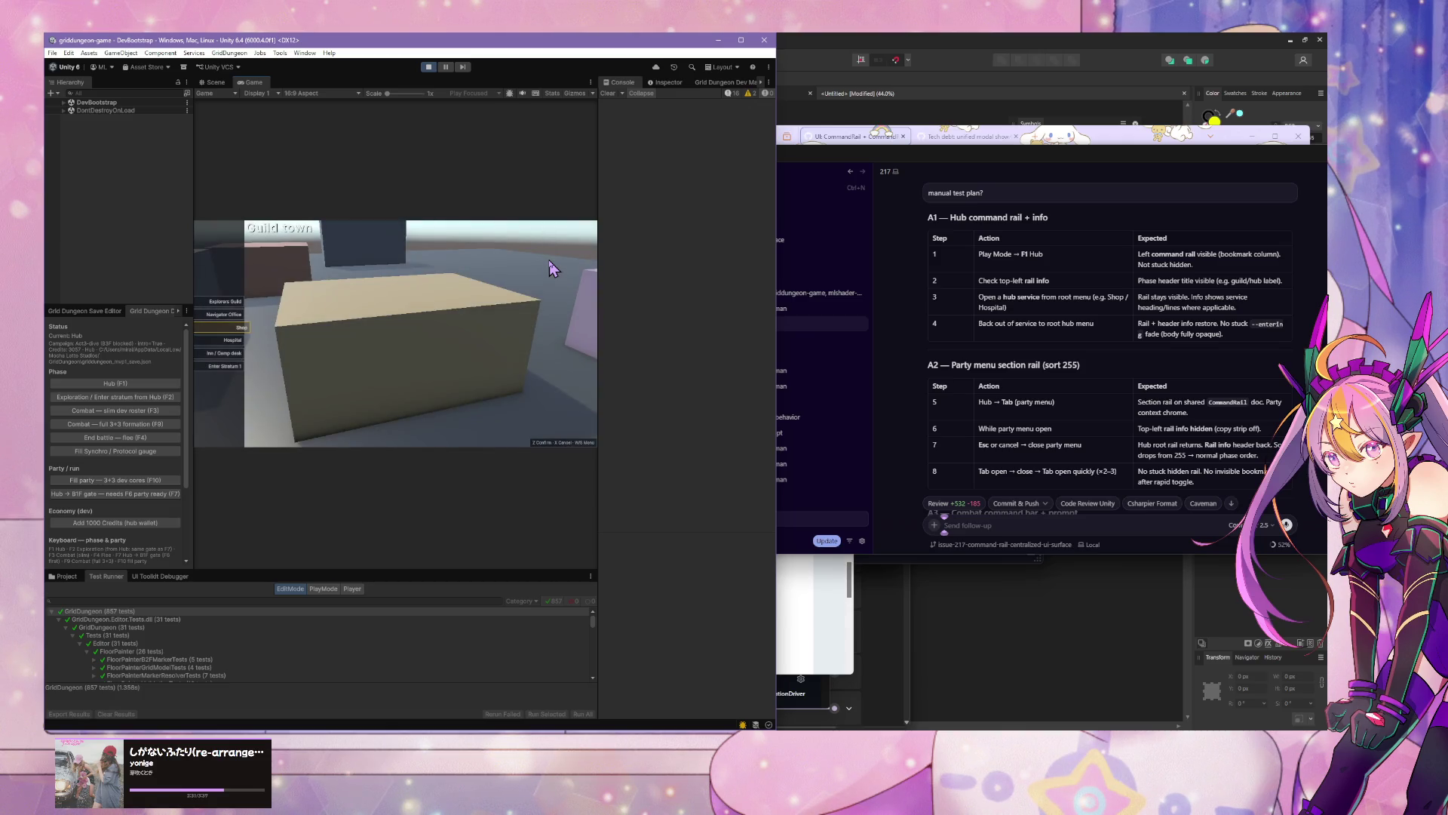
key("Tab")
key("Tab")
key("Tab")
key("Tab")
key("Down")
key("z")
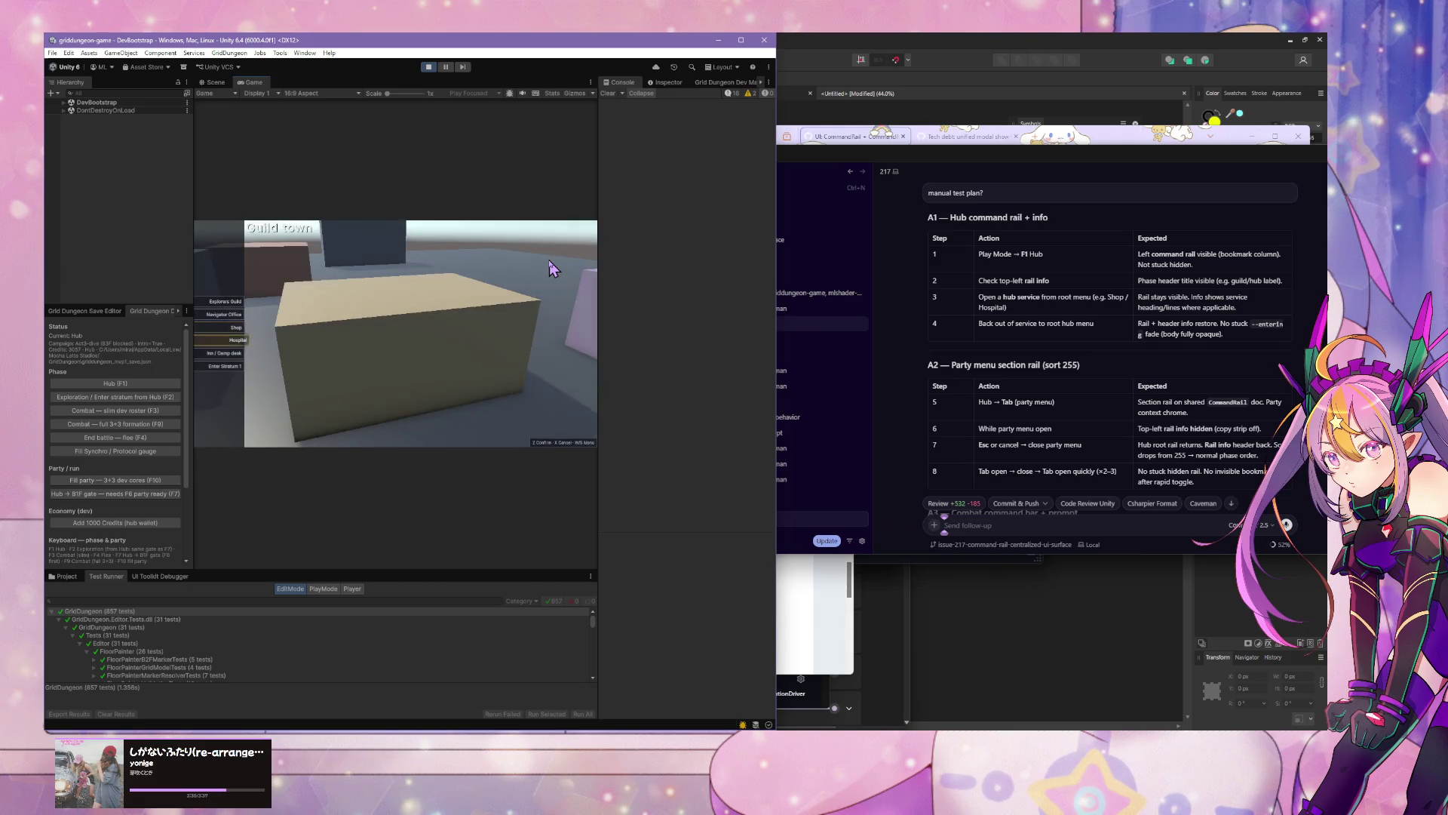
key("x")
key("Tab")
key("Tab")
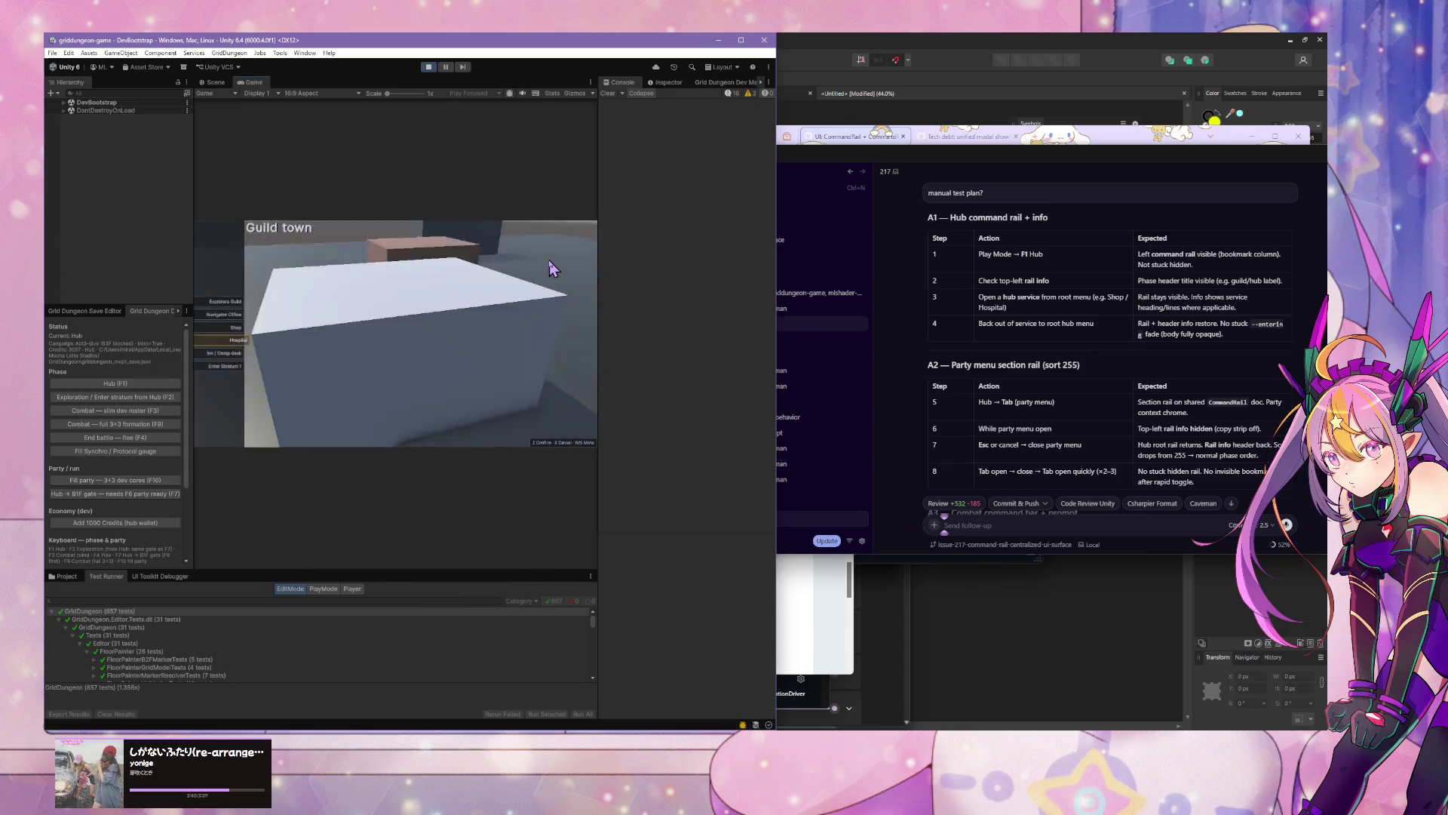
key("Tab")
key("Tab")
key("Tab")
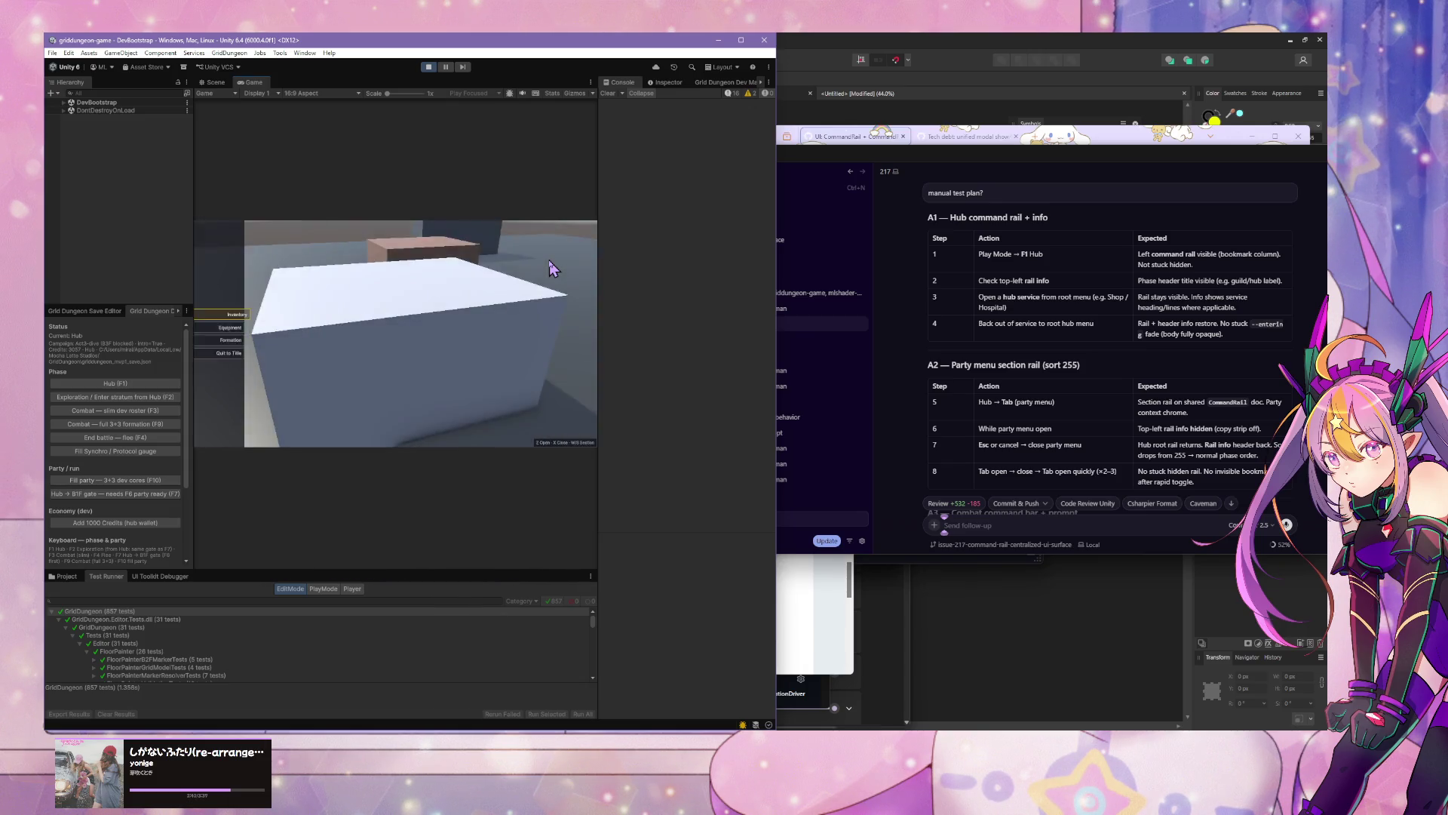
key("Tab")
key("Tab")
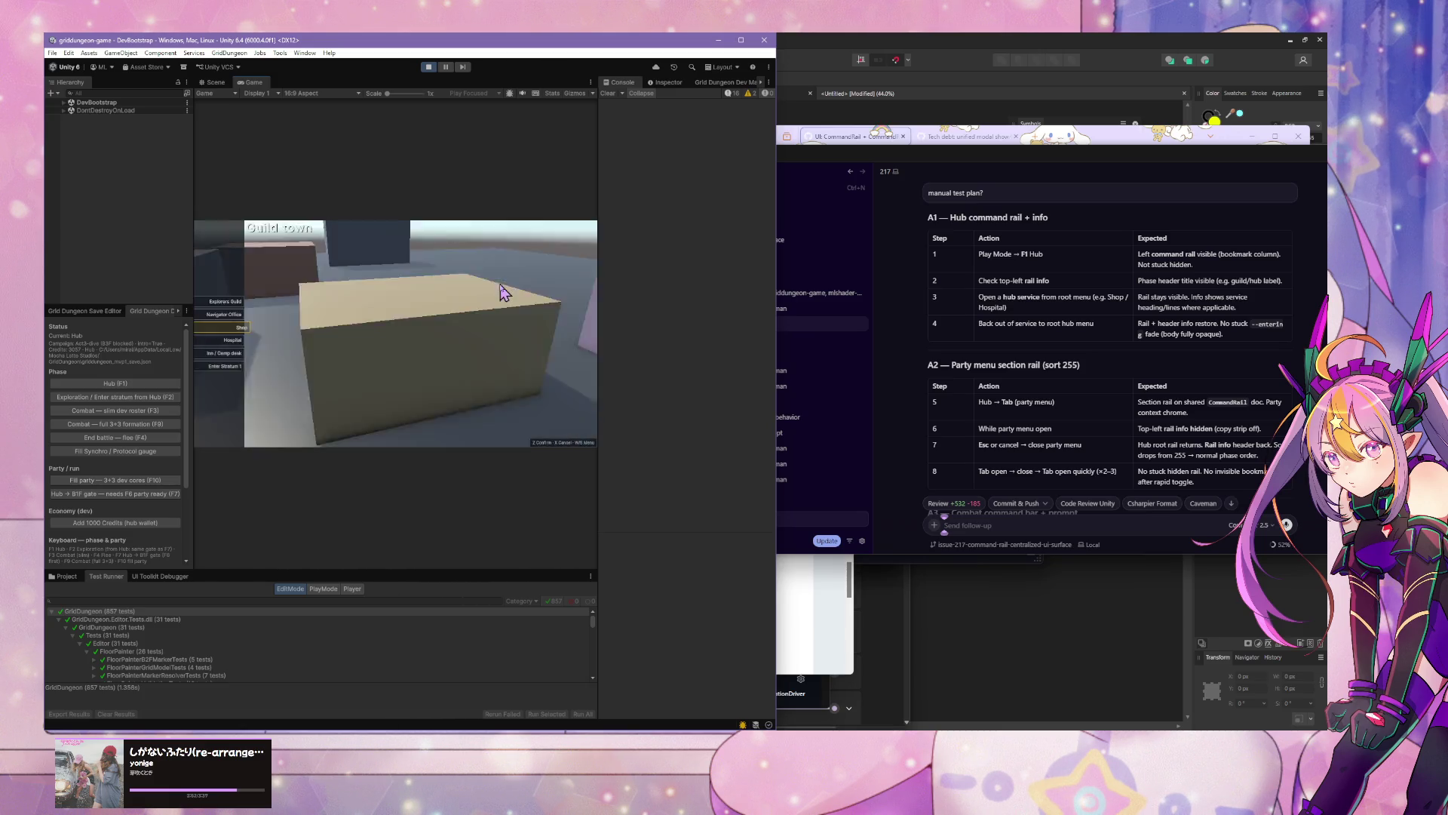
Step: Rapidly toggle the party menu several times, confirming the hub service rail returns
key("Tab")
key("Tab")
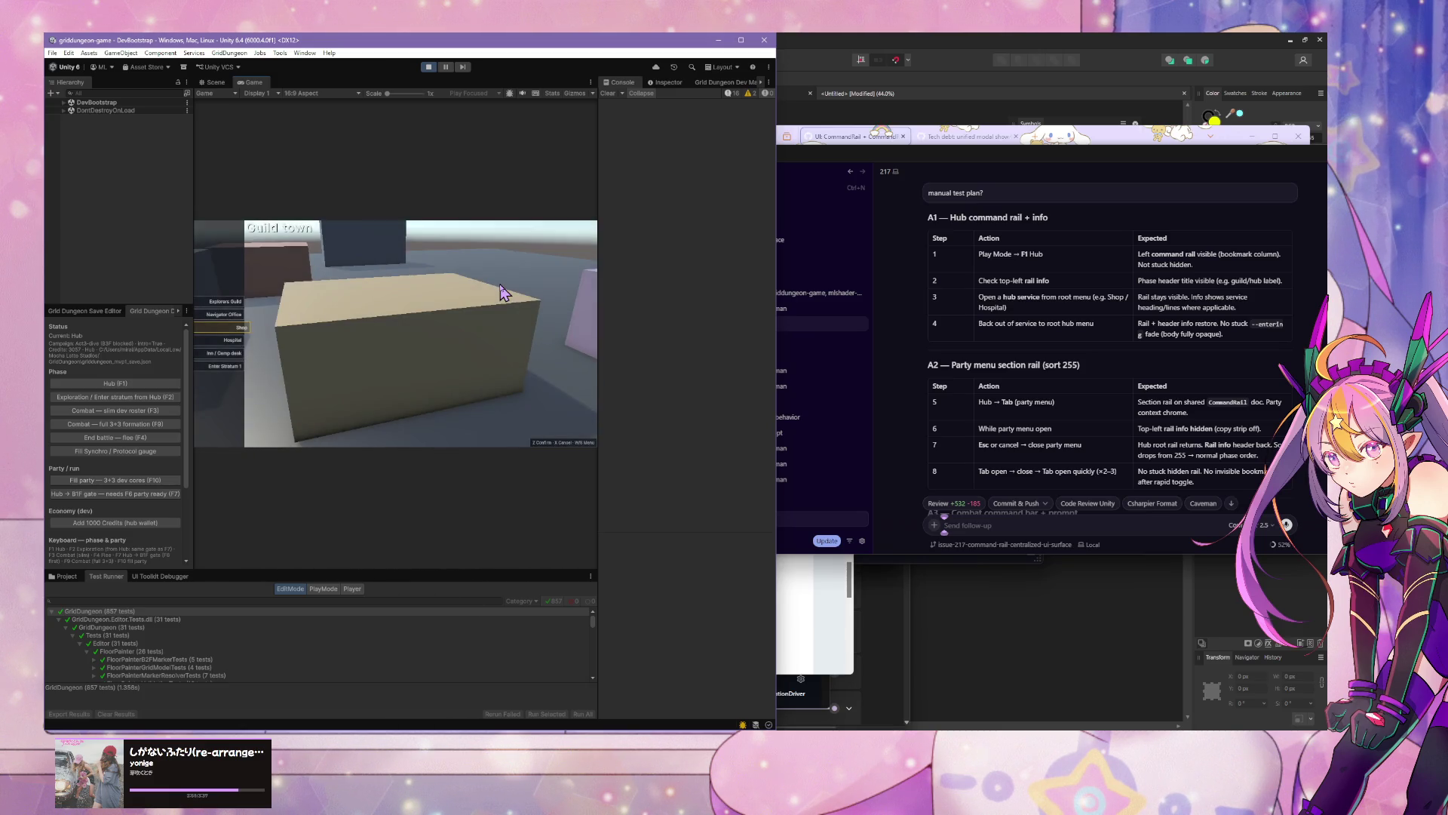
key("Tab")
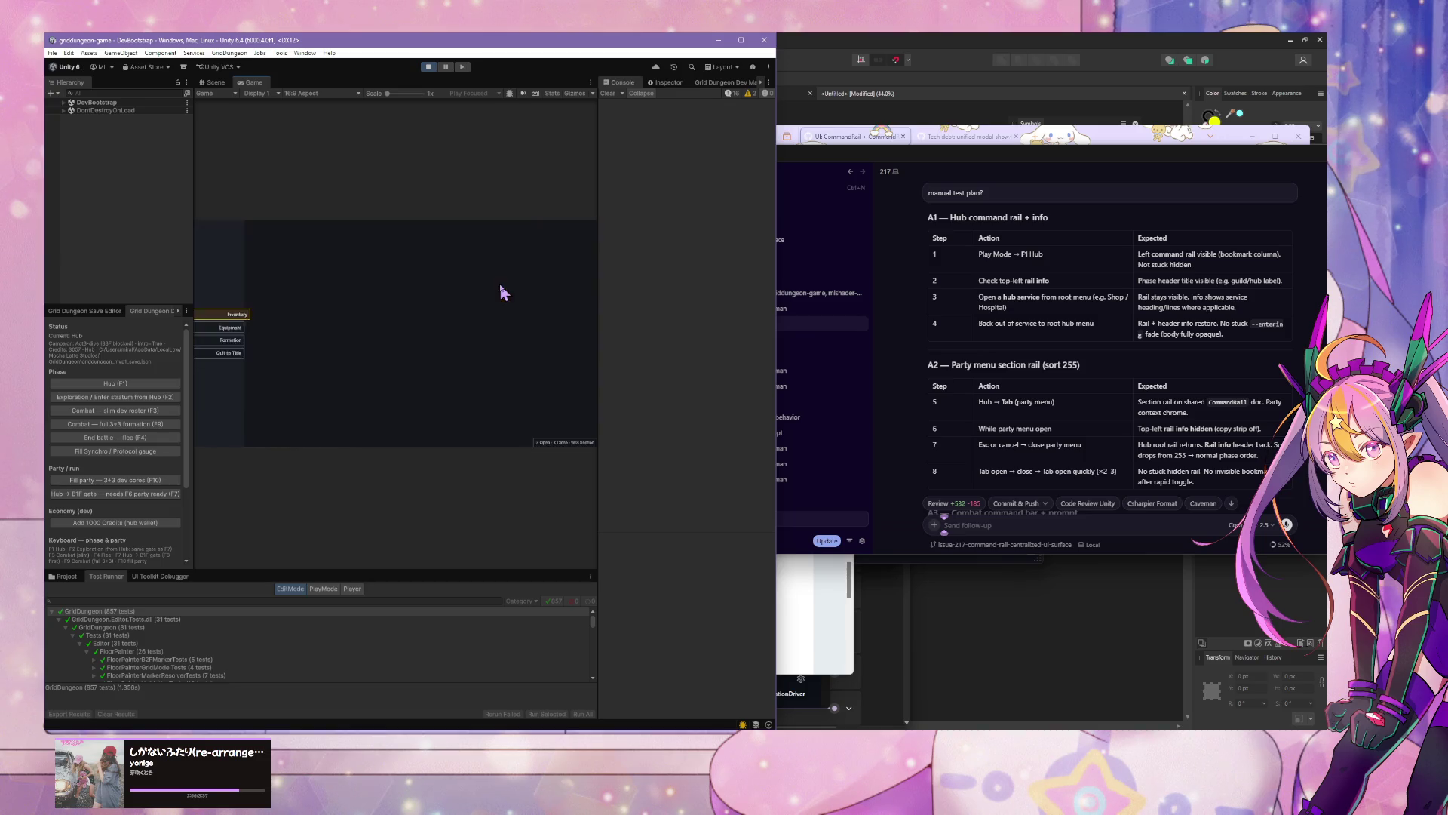
key("Tab")
key("Tab")
key("Tab")
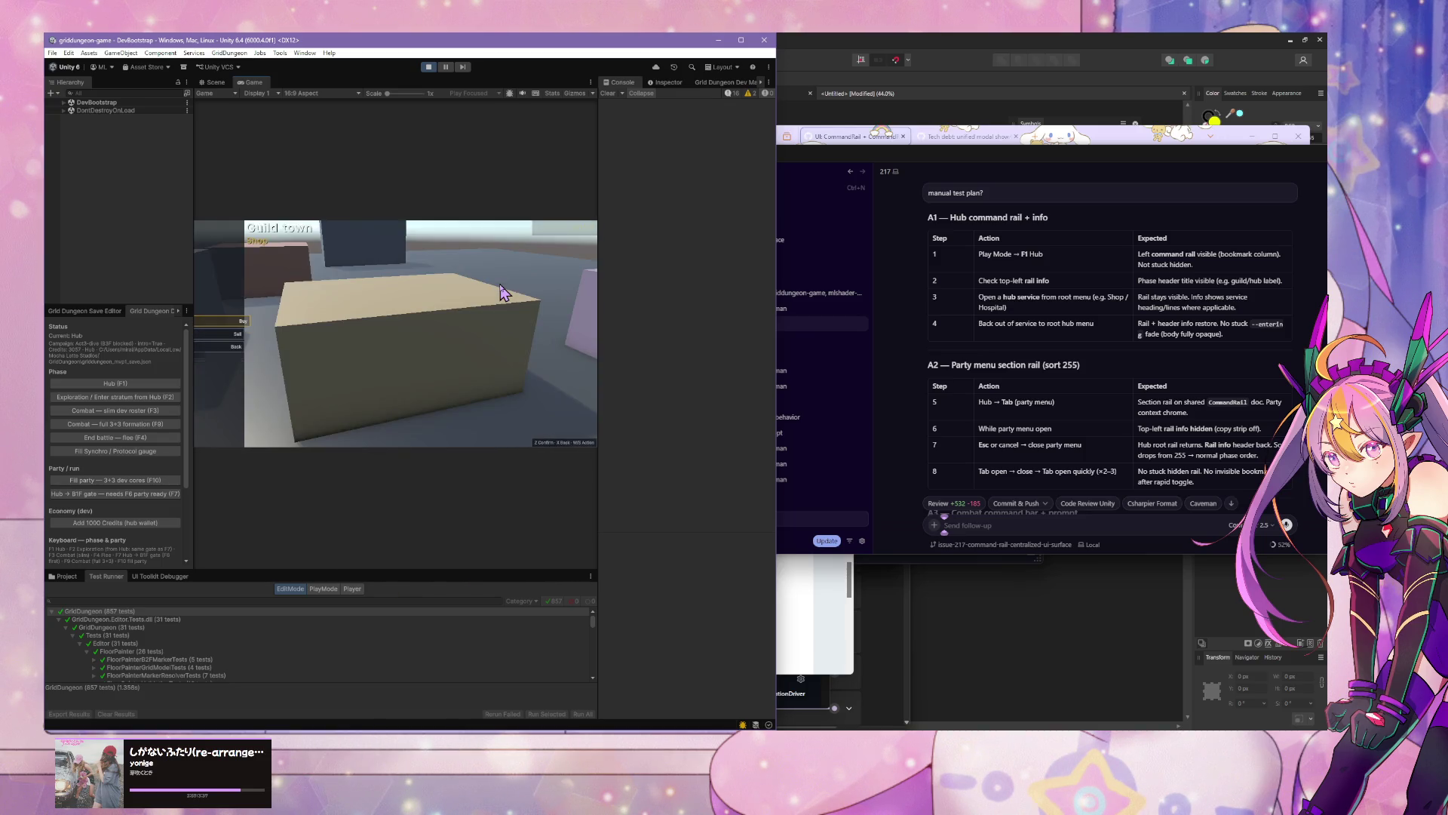
key("Tab")
key("Tab")
key("Tab")
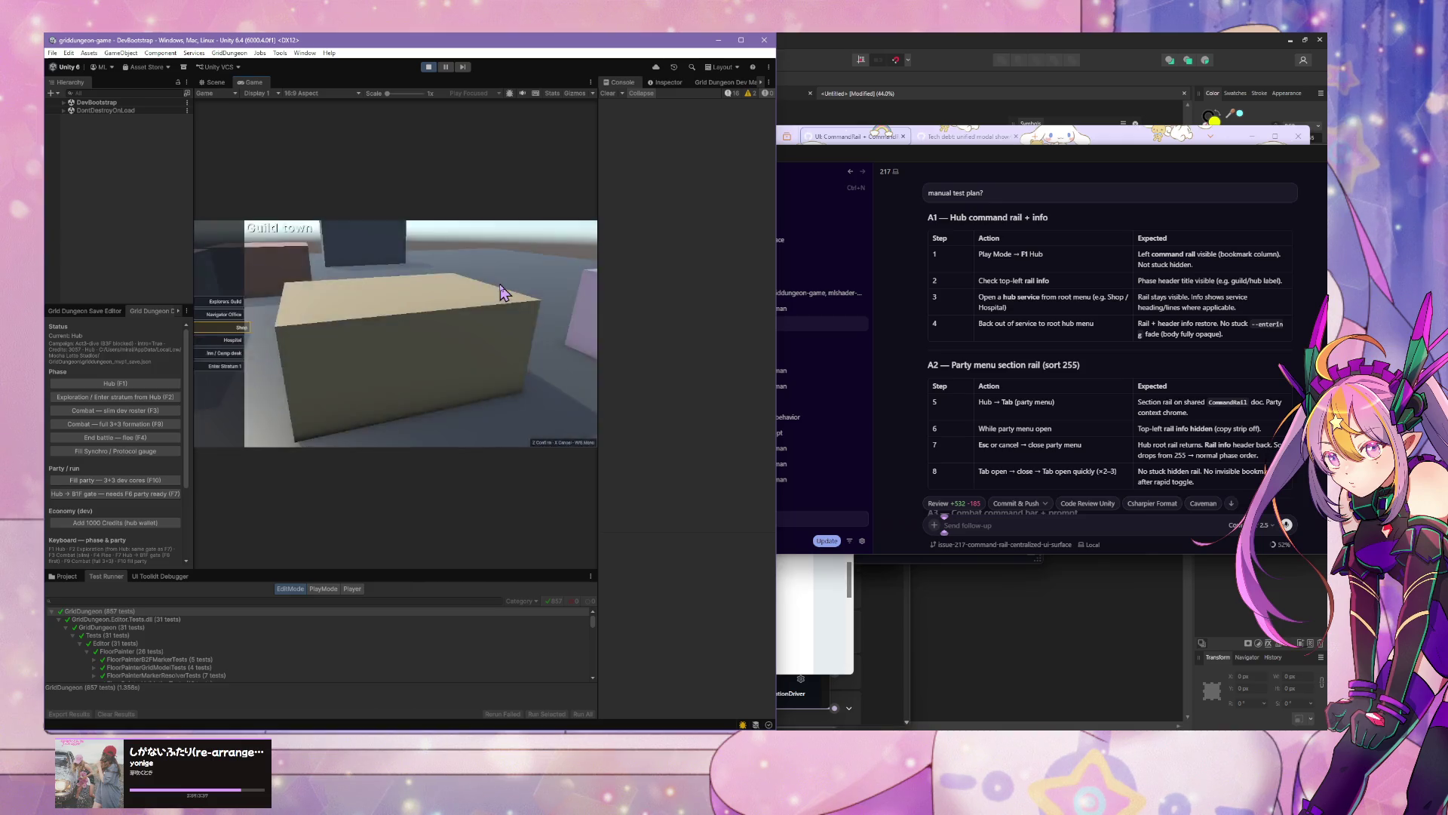
key("Tab")
key("Tab")
key("Tab")
key("Tab")
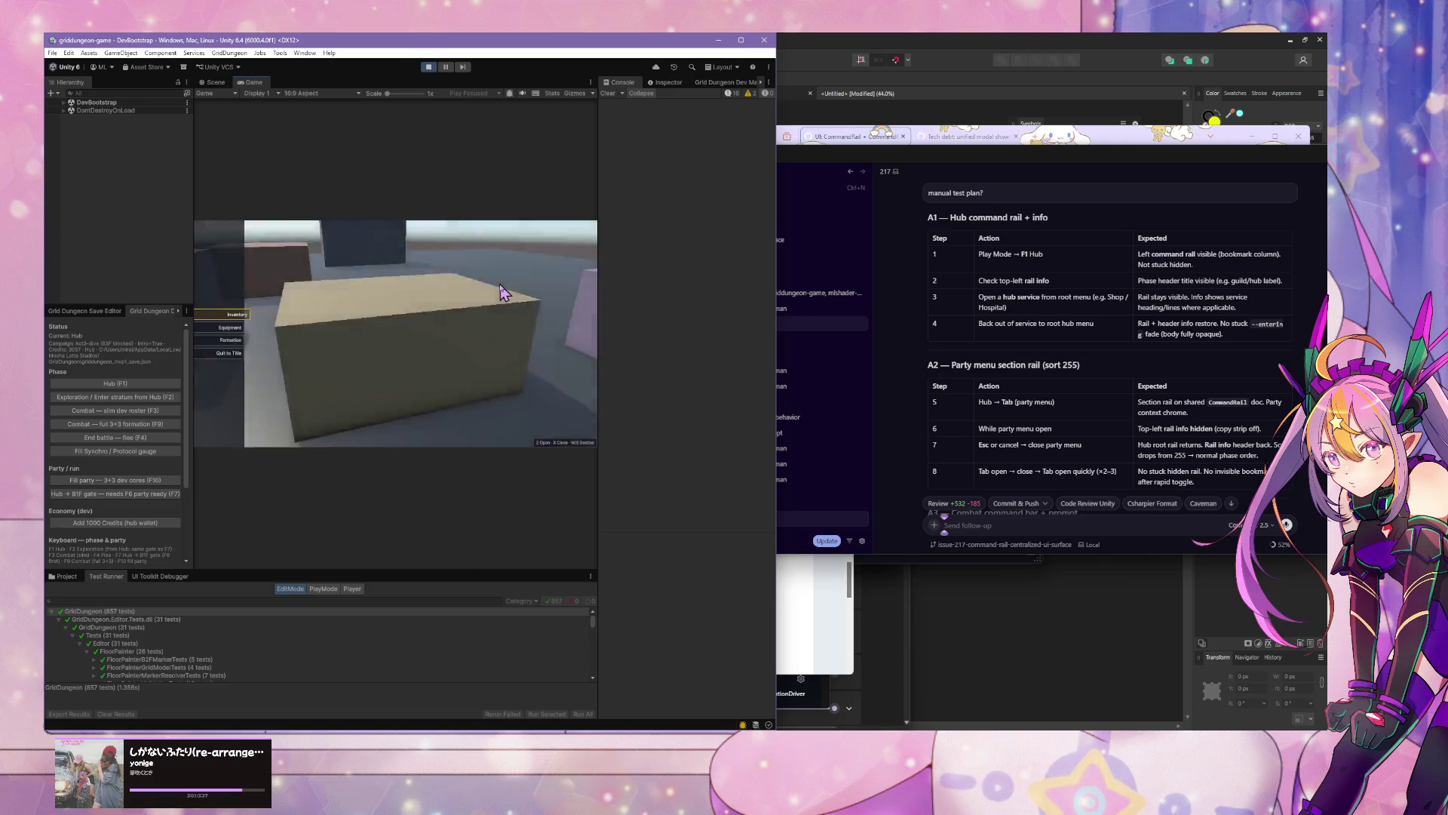
key("Tab")
key("Tab")
key("Tab")
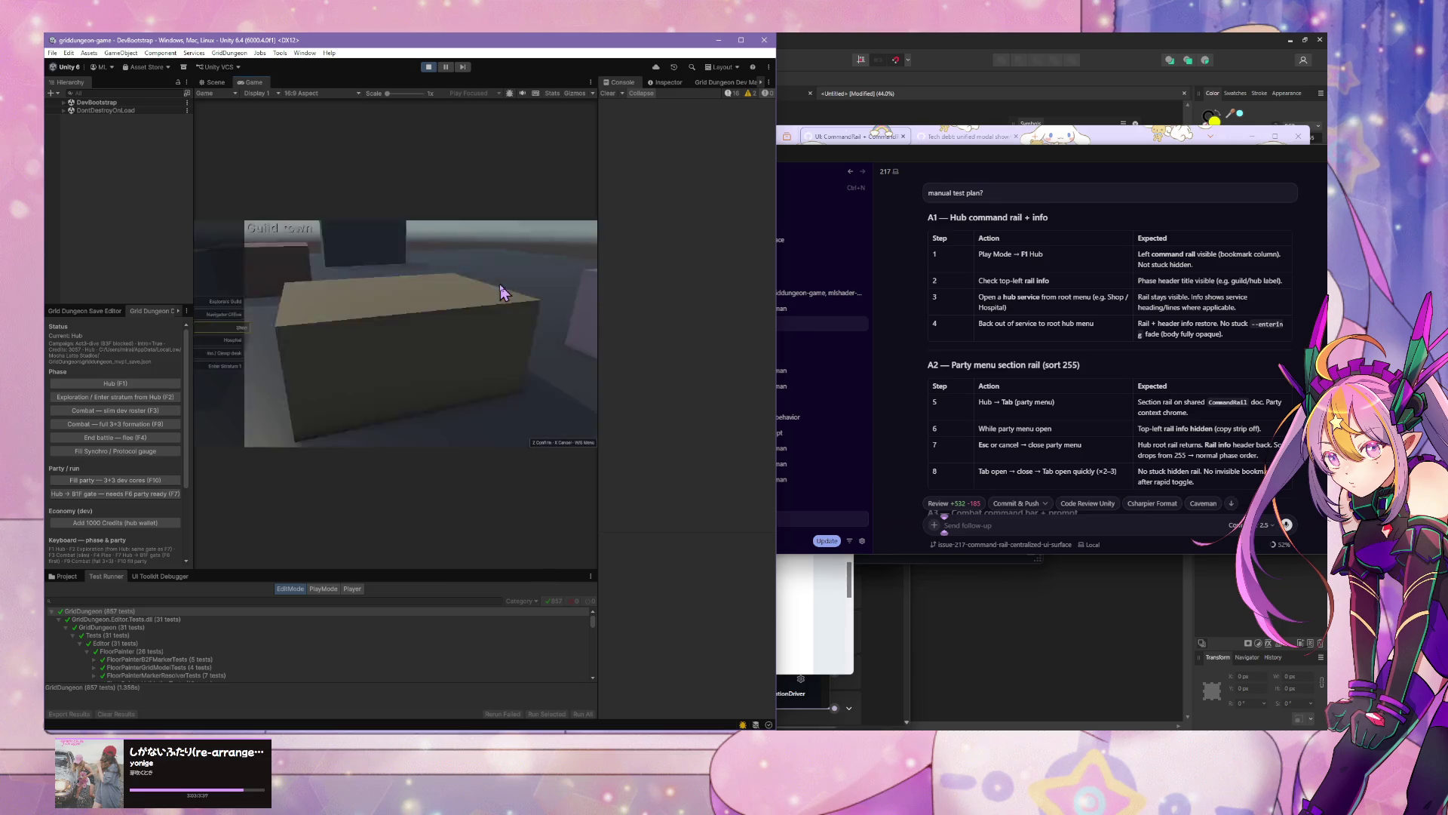
key("Tab")
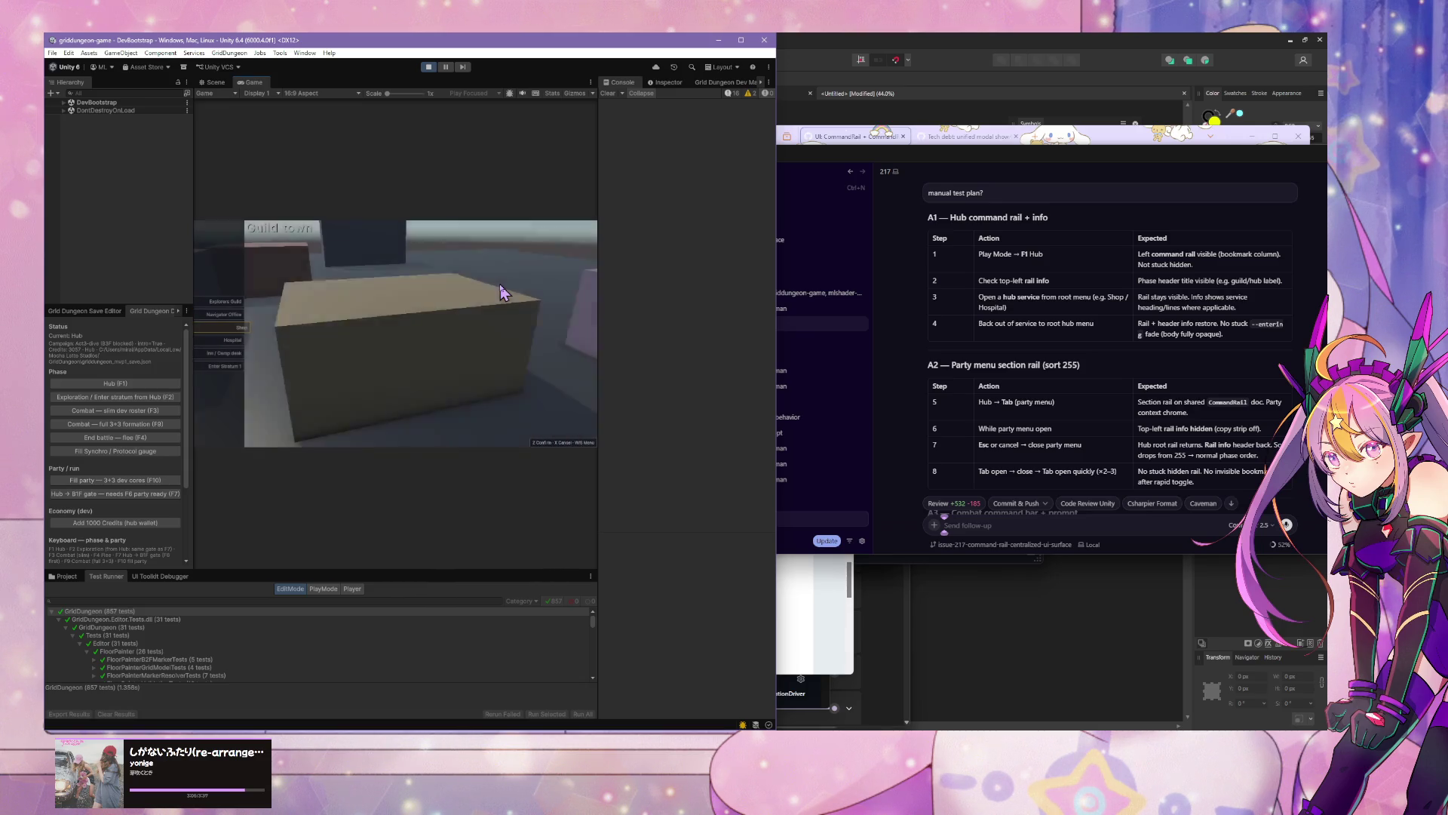
scroll(1109, 352, "down", 5)
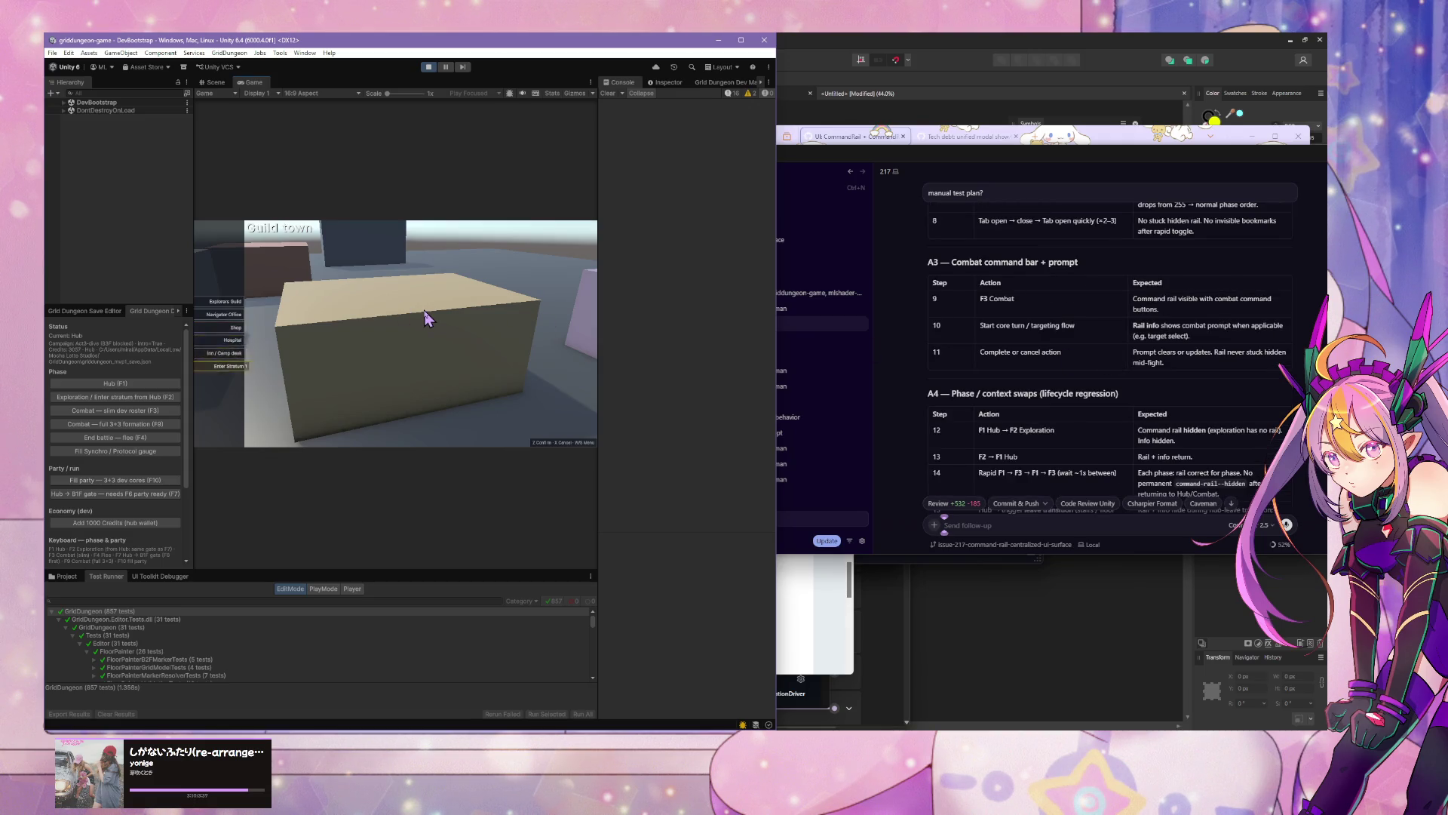
Step: Switch to Exploration with F2, walk onto the green gate tile, then start combat with F3
key("F2")
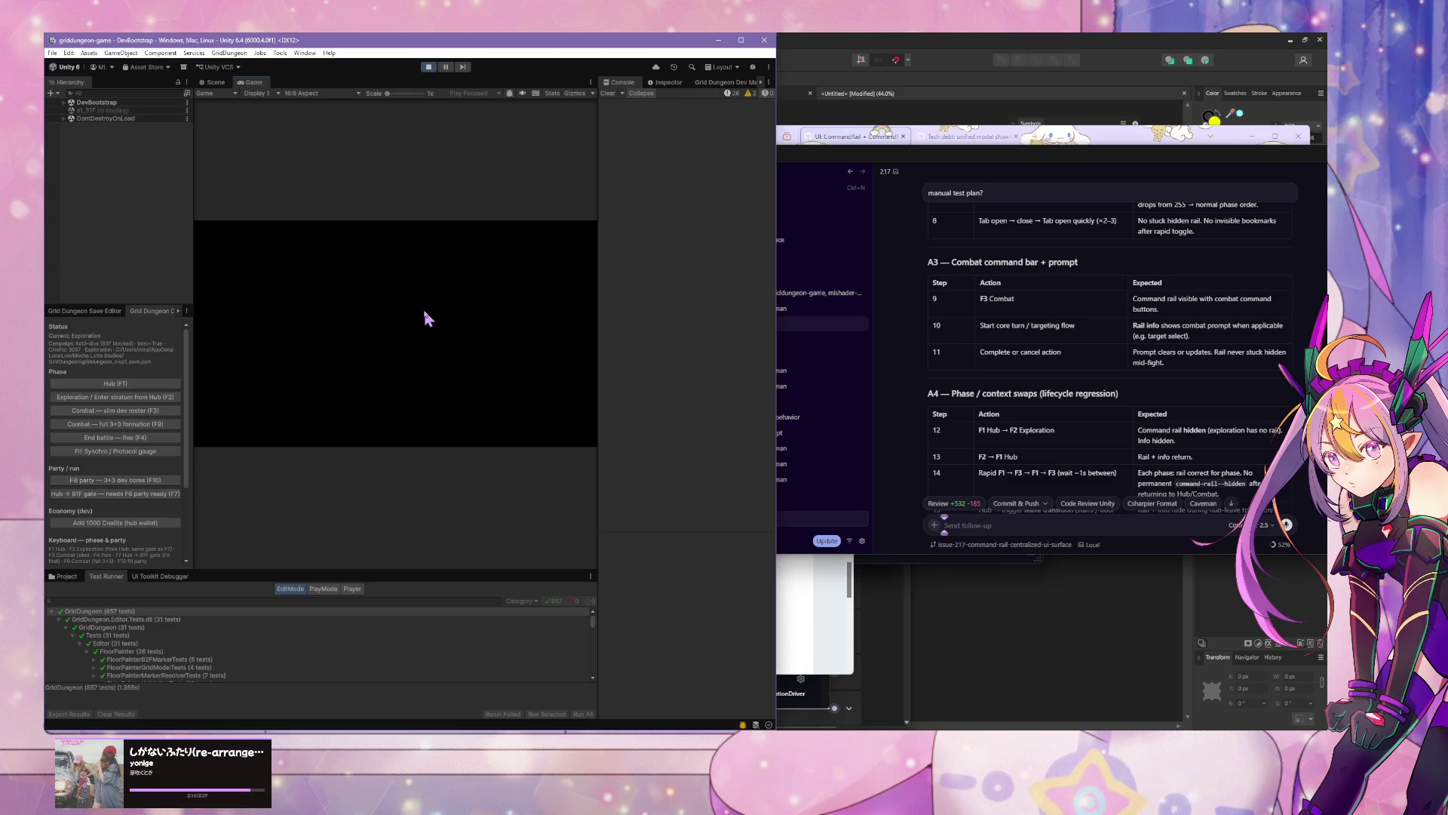
key("a")
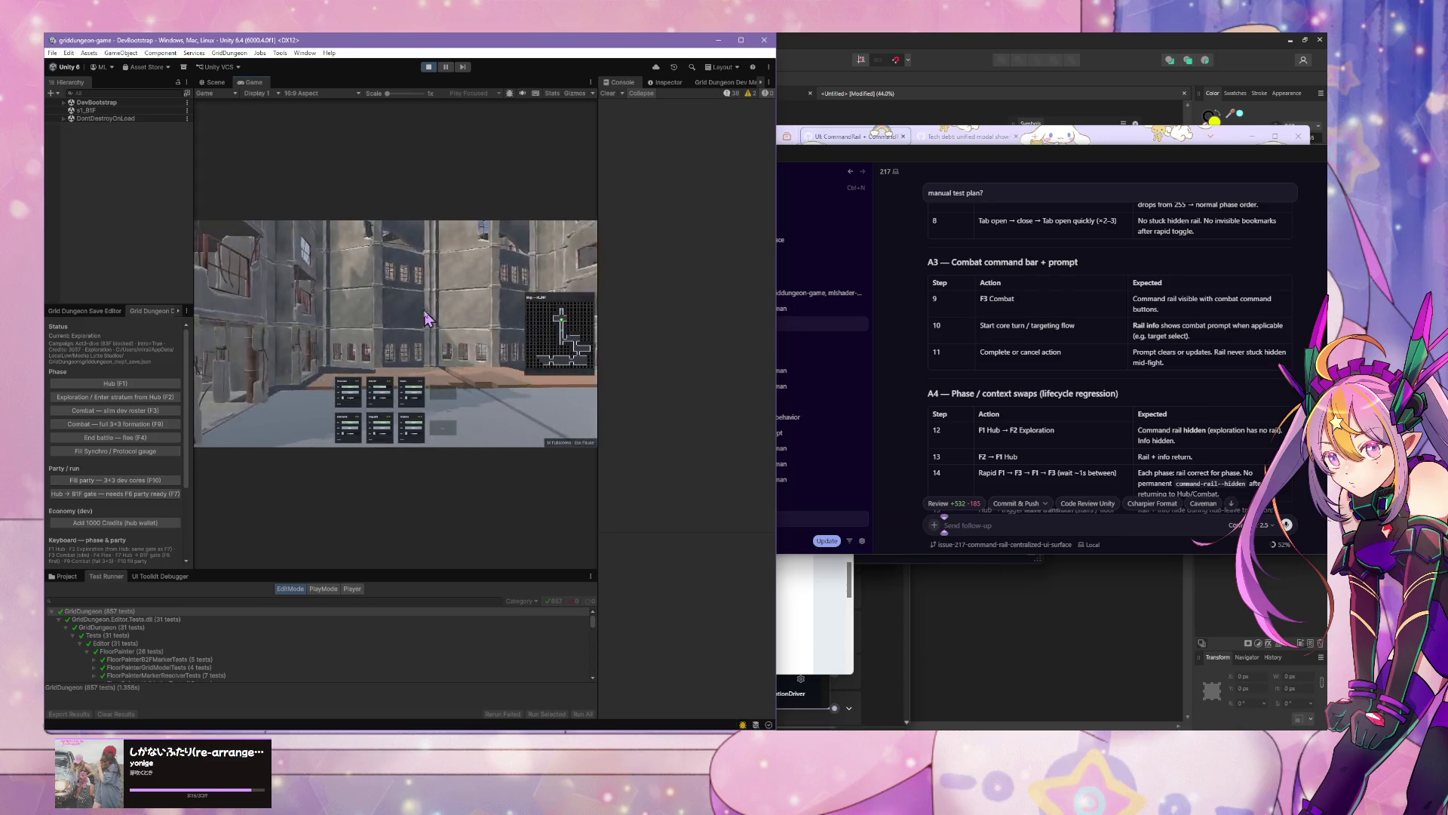
key("d")
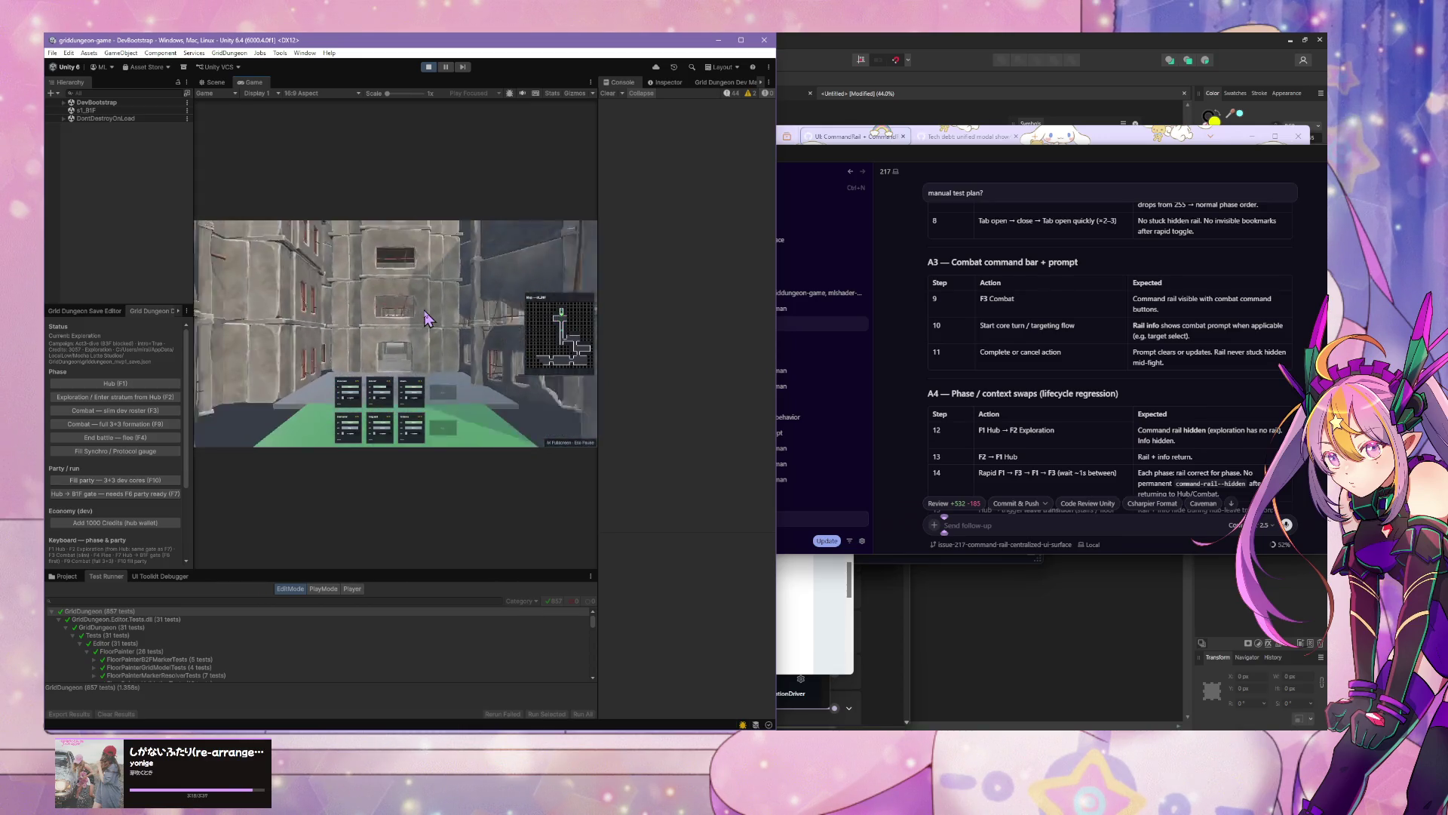
key("w")
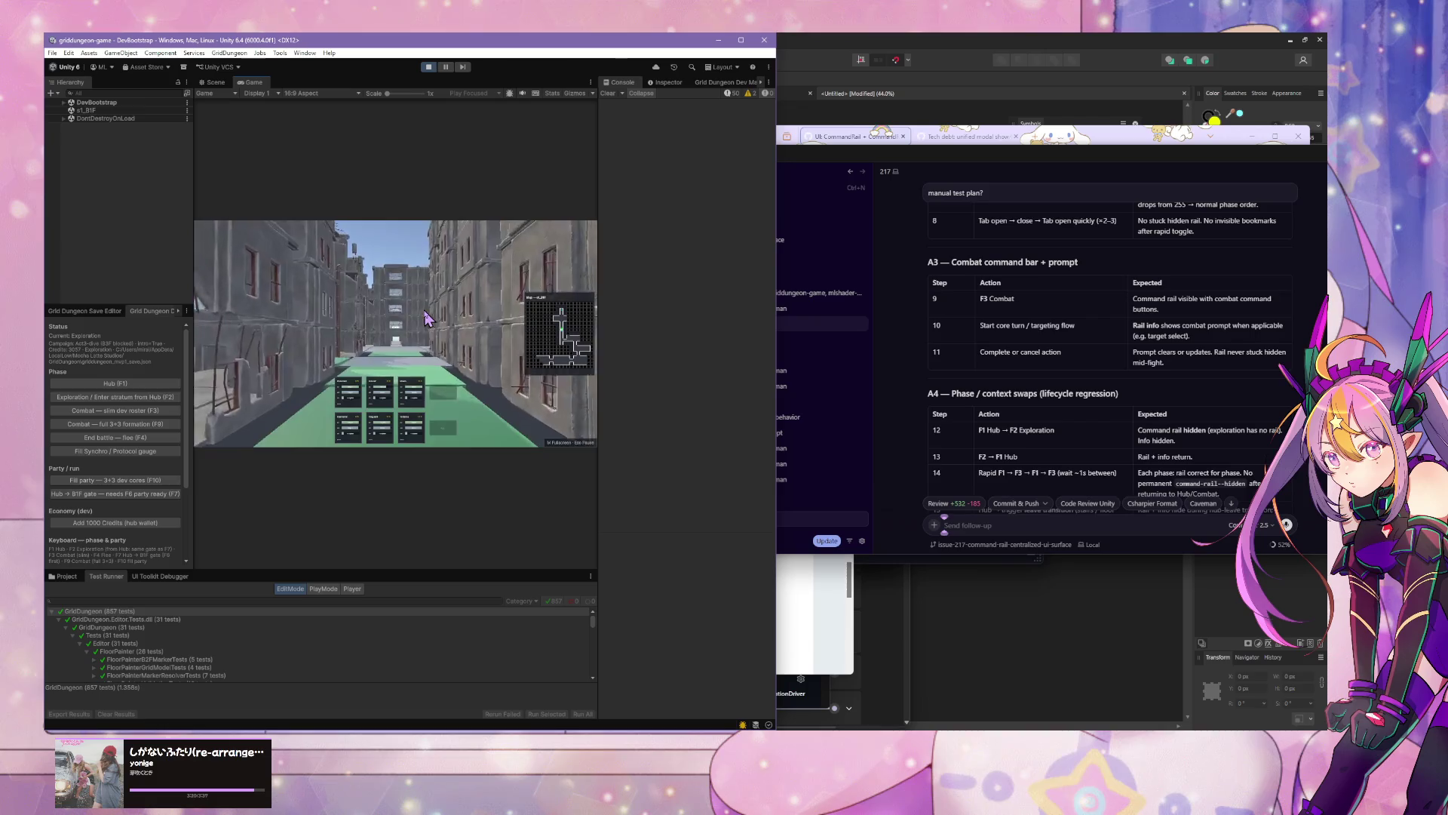
key("w")
key("w")
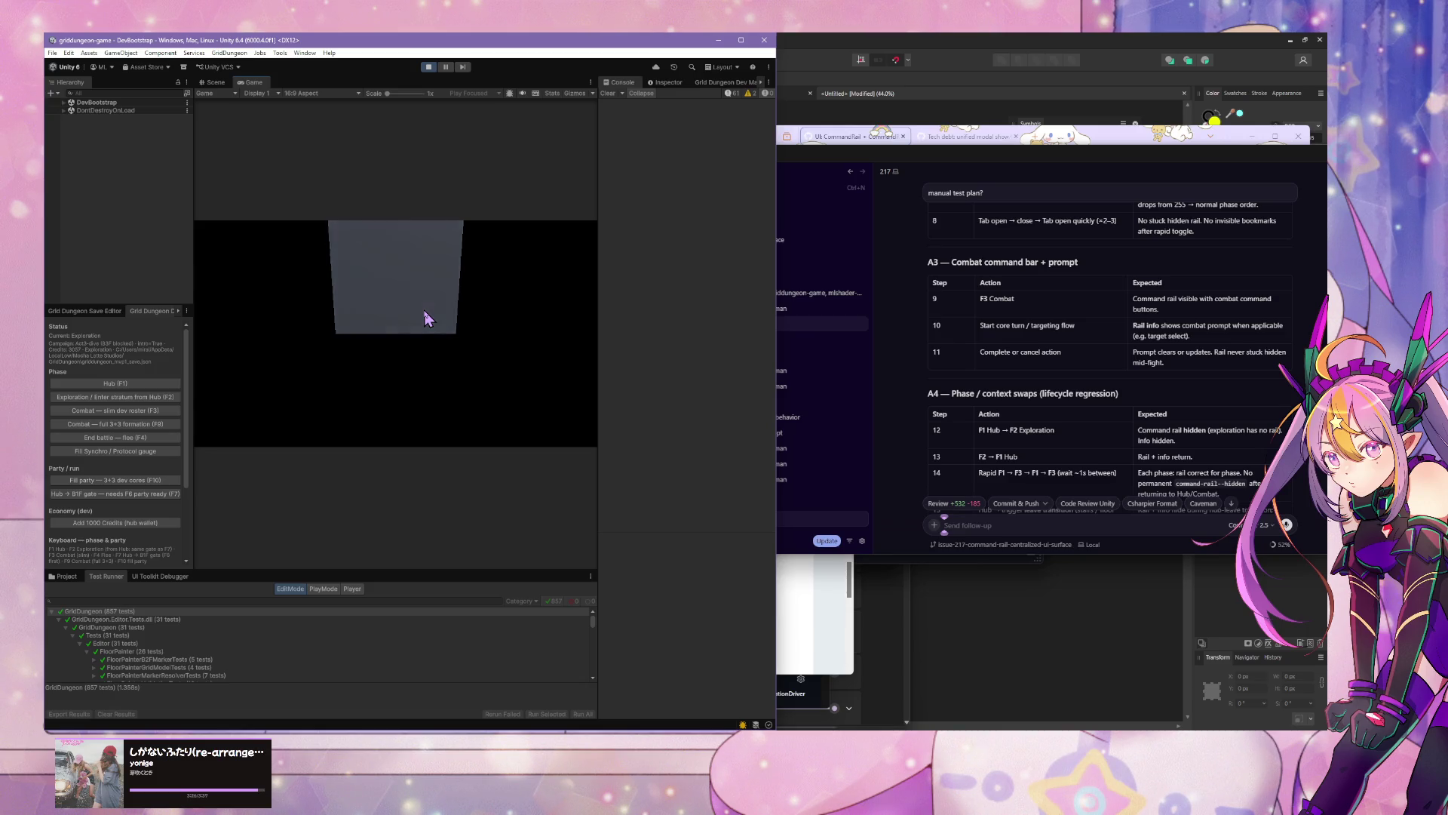
key("q")
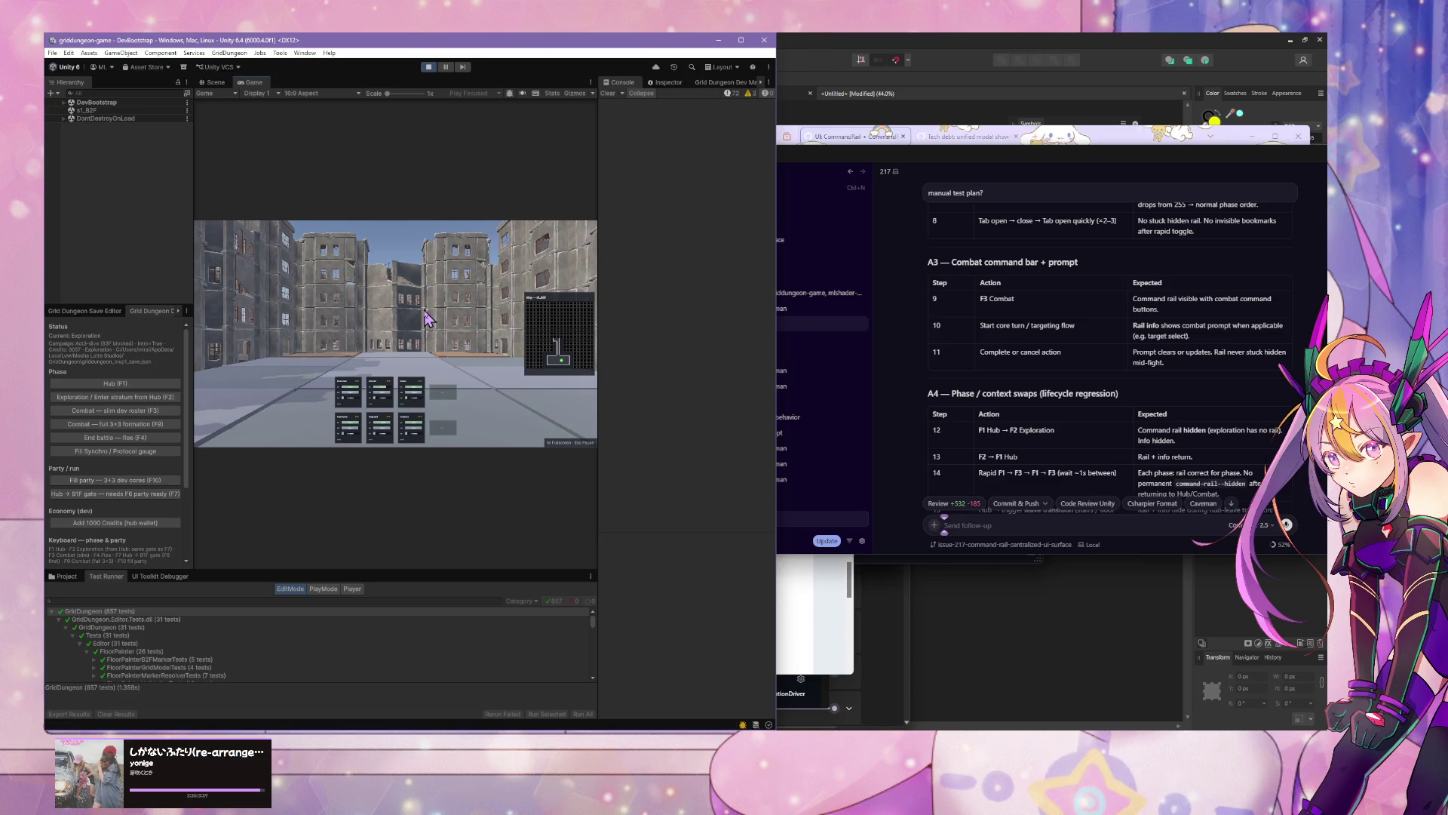
key("F3")
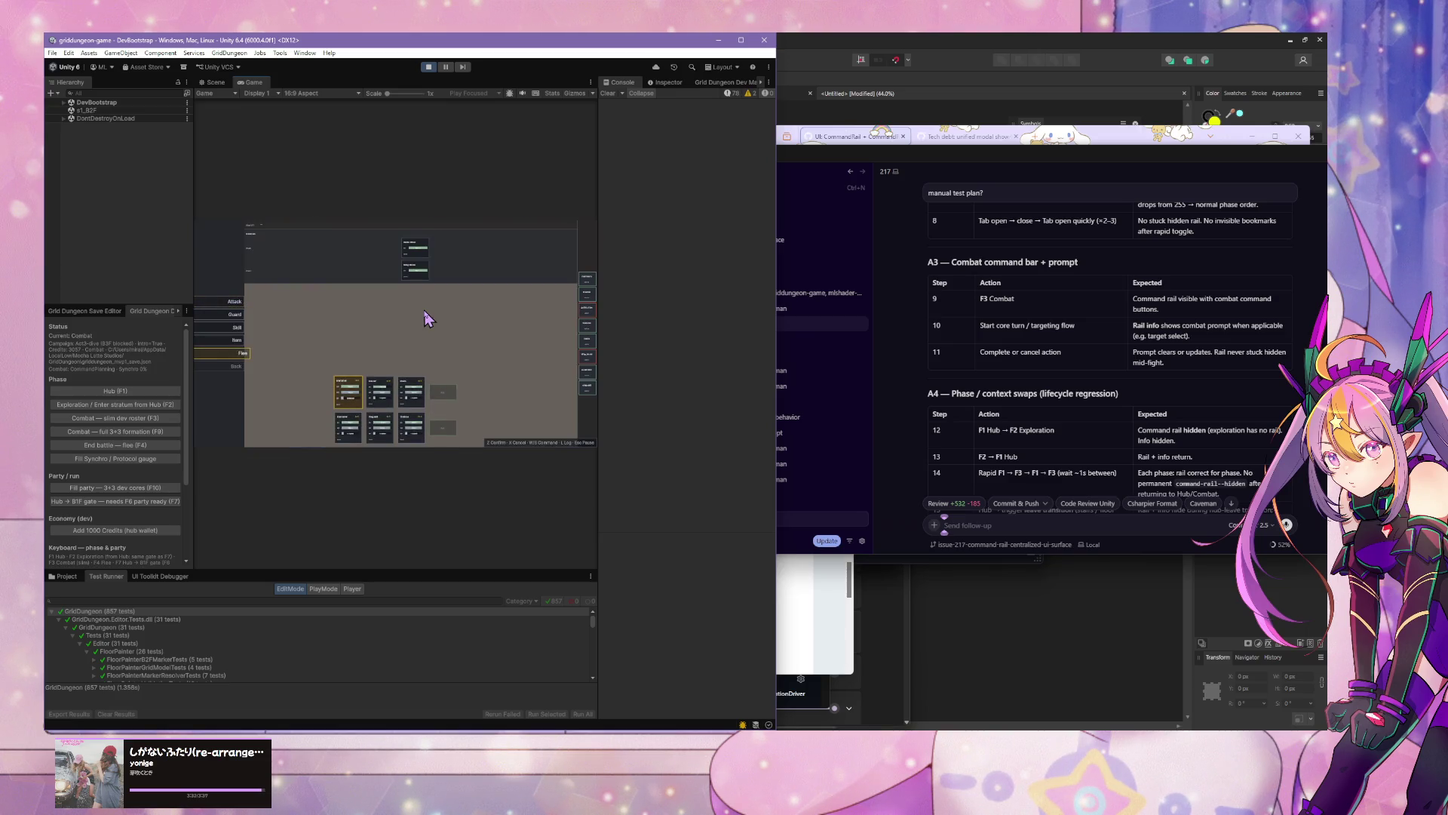
Step: In combat, try Attack targeting and the Skills list, then finish the first member's action
key("s")
key("s")
key("s")
key("w")
key("w")
key("w")
key("s")
key("z")
key("x")
key("z")
key("x")
key("s")
key("s")
key("z")
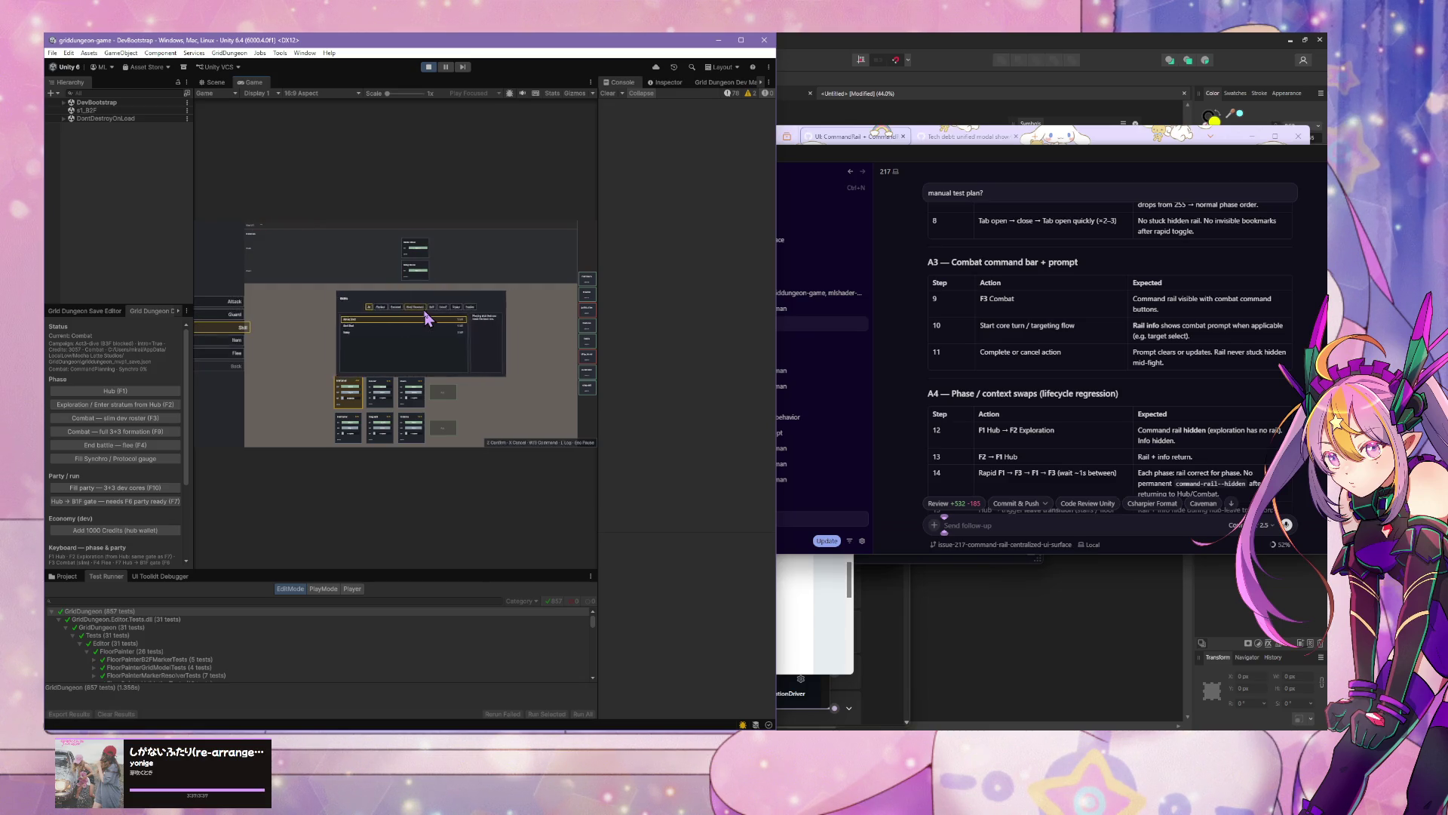
key("x")
key("w")
key("s")
key("z")
key("z")
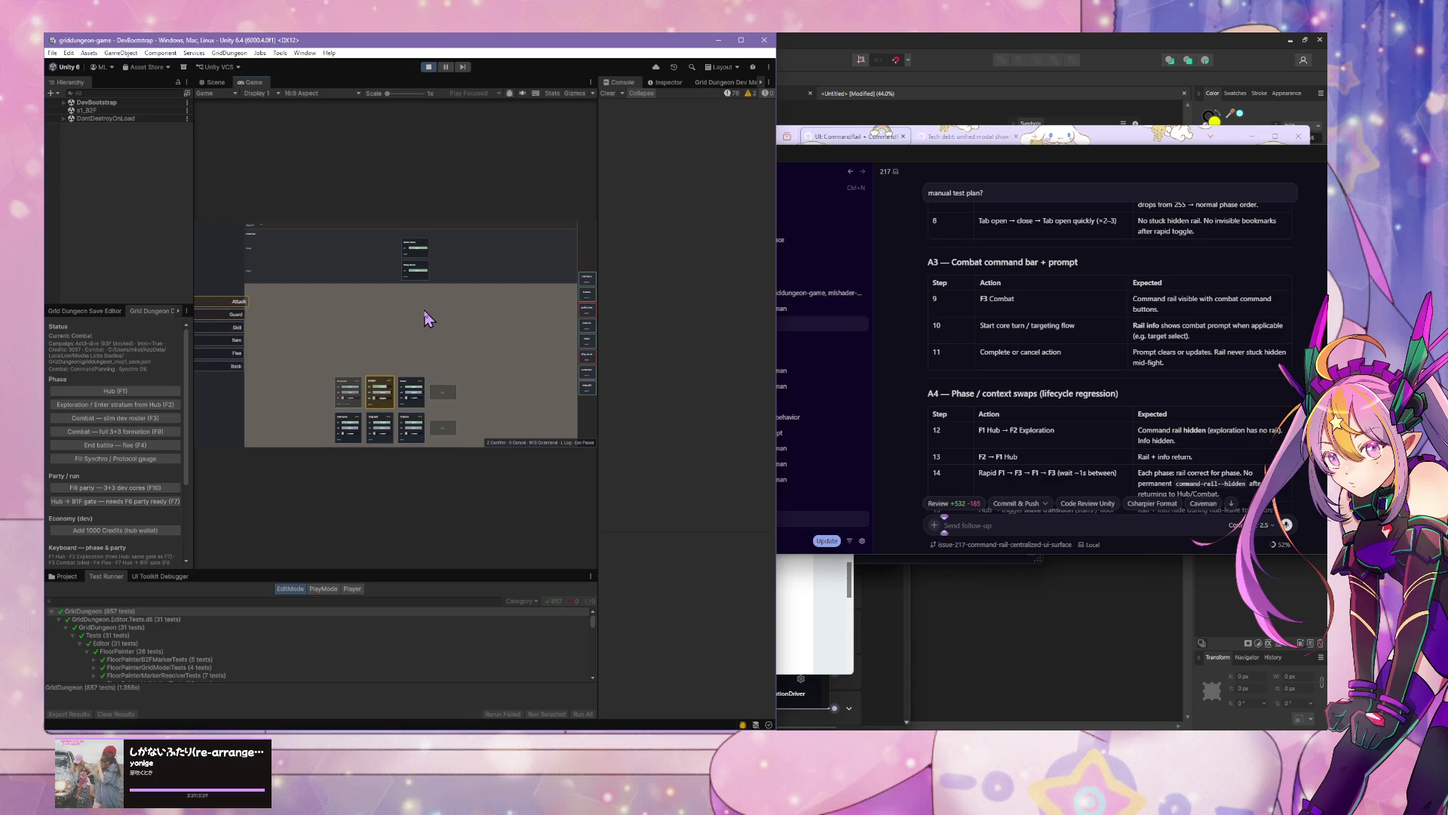
Step: Test Attack targeting and Item on the combat rail, then use F1 to hub and F2 to exploration
key("z")
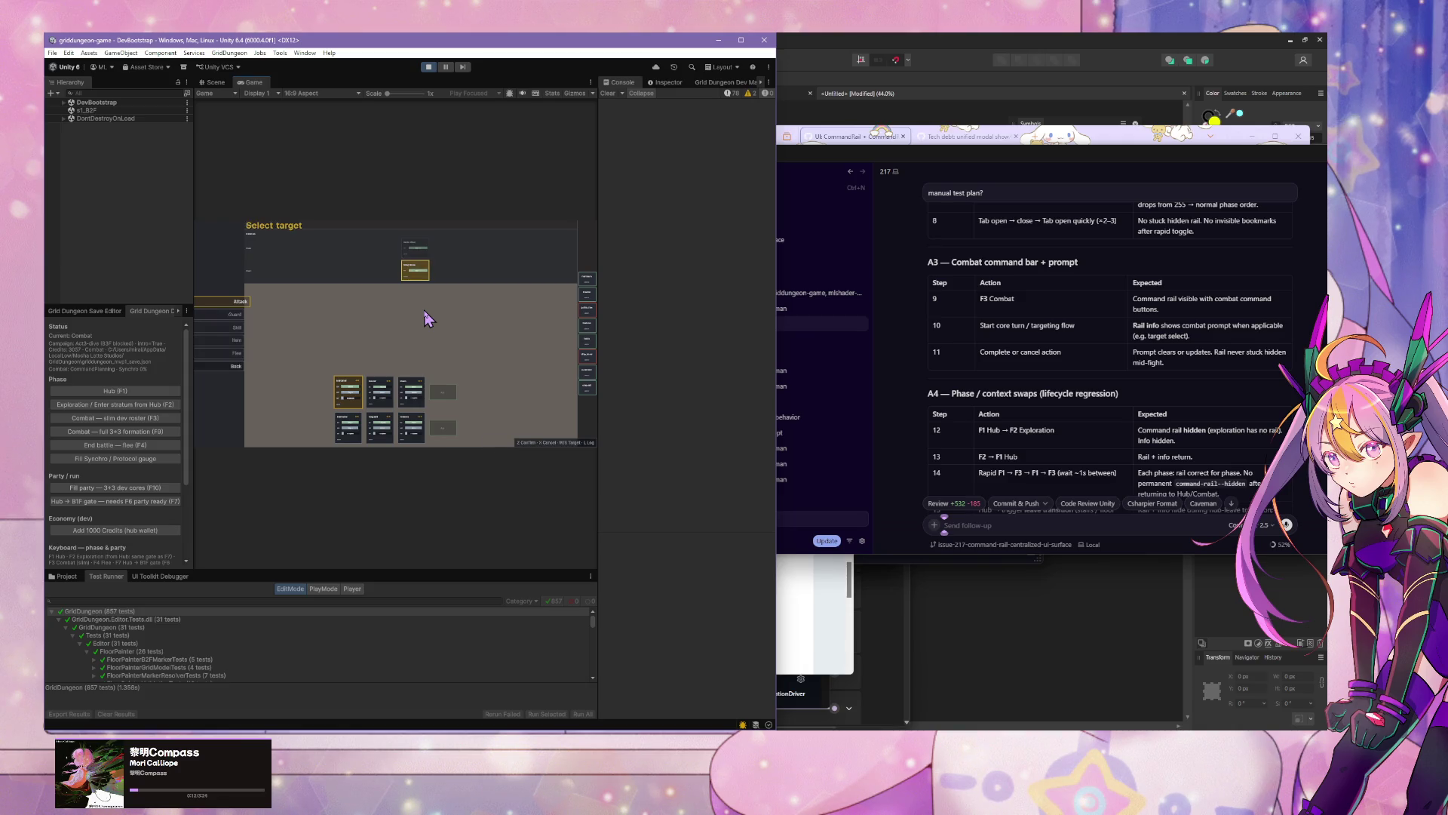
key("x")
key("s")
key("s")
key("s")
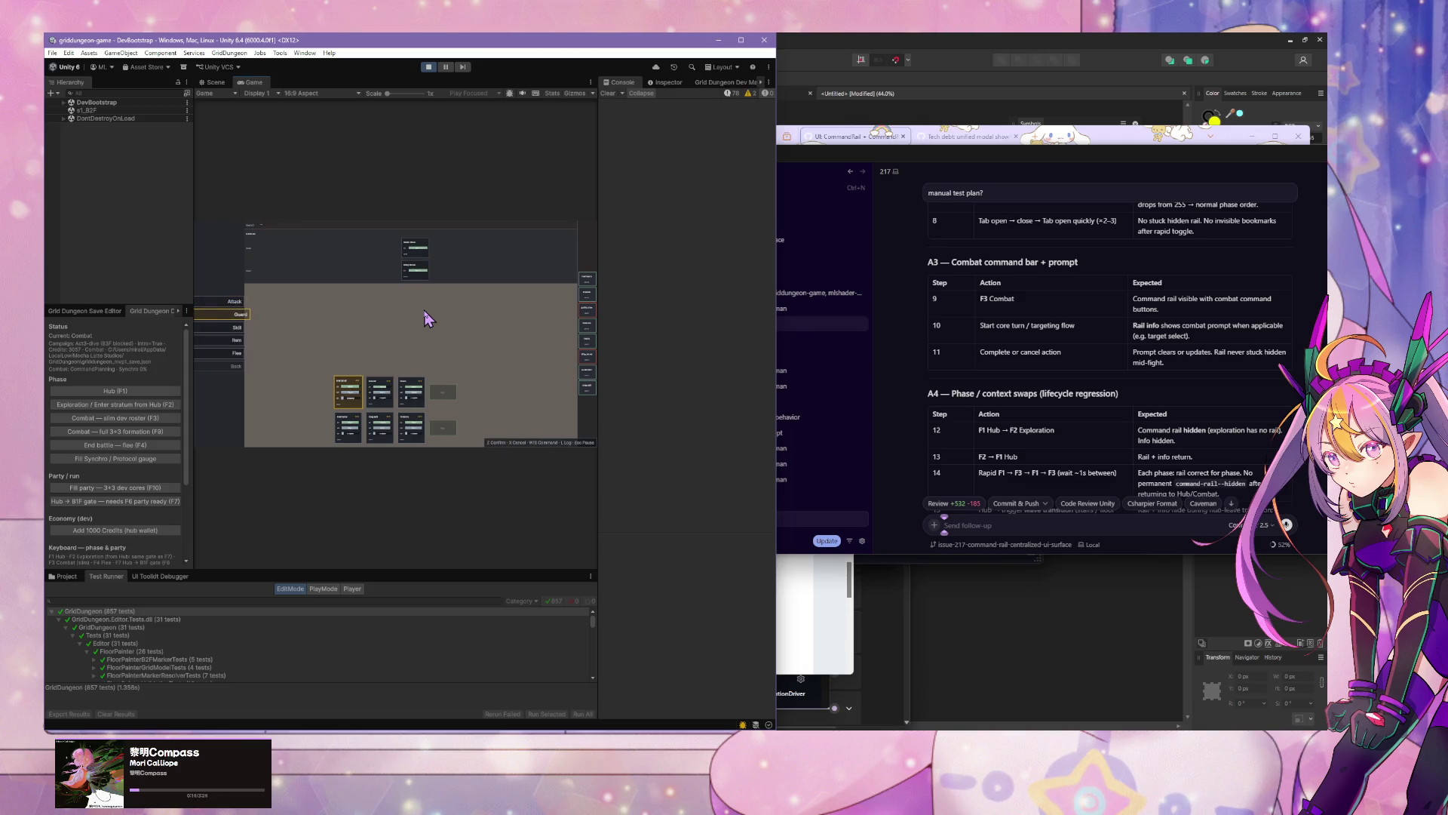
key("z")
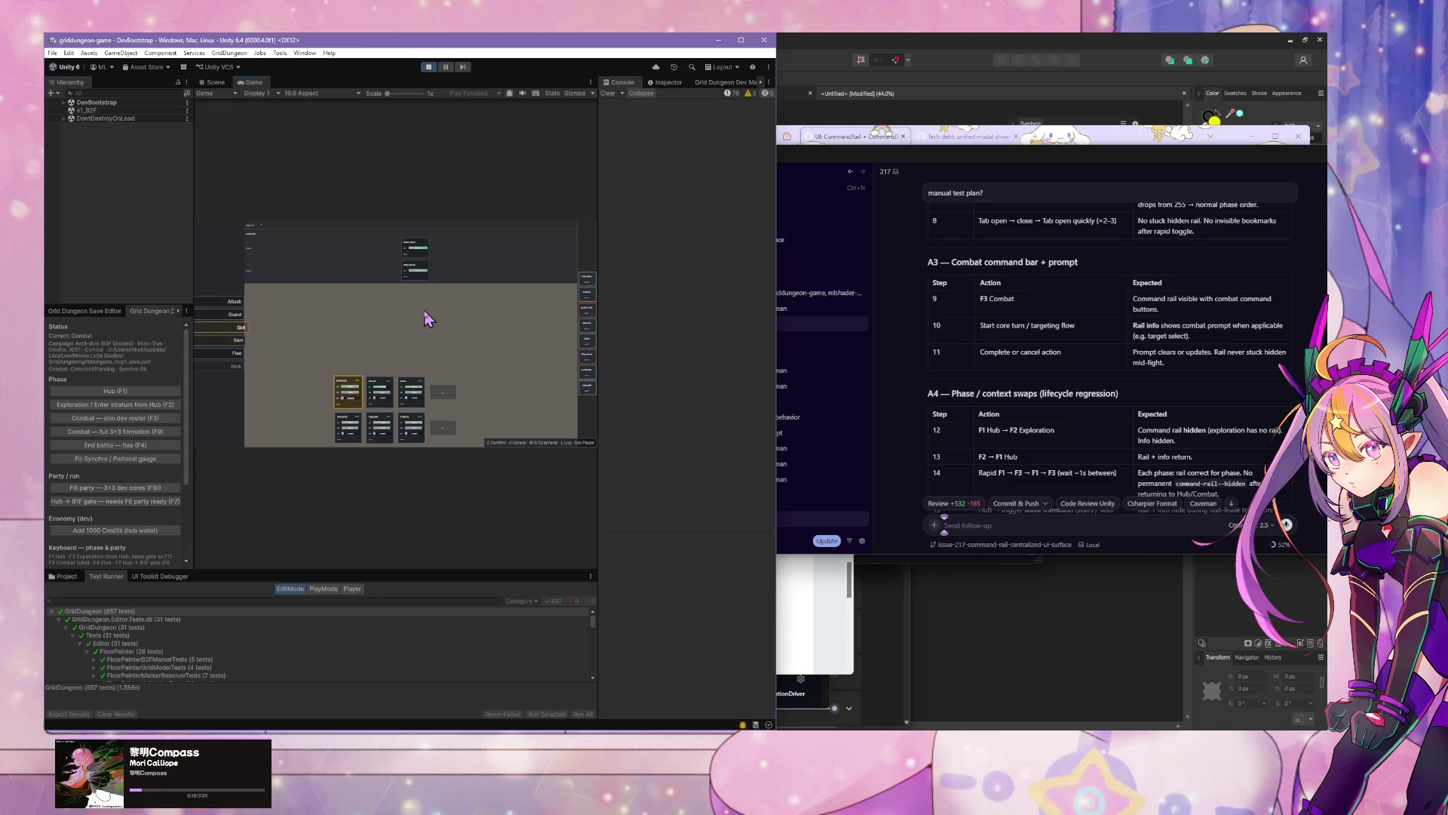
key("z")
key("z")
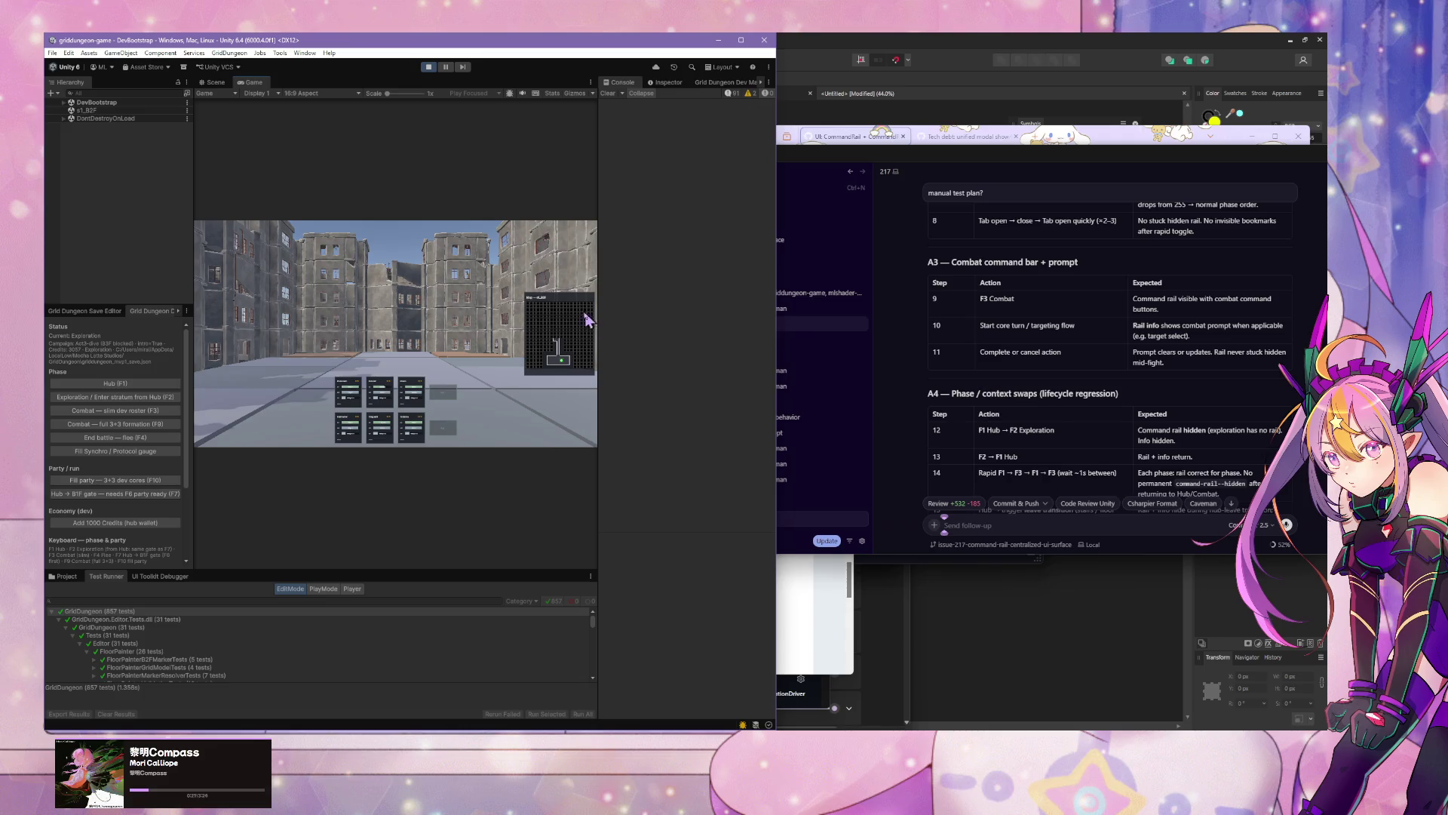
key("F1")
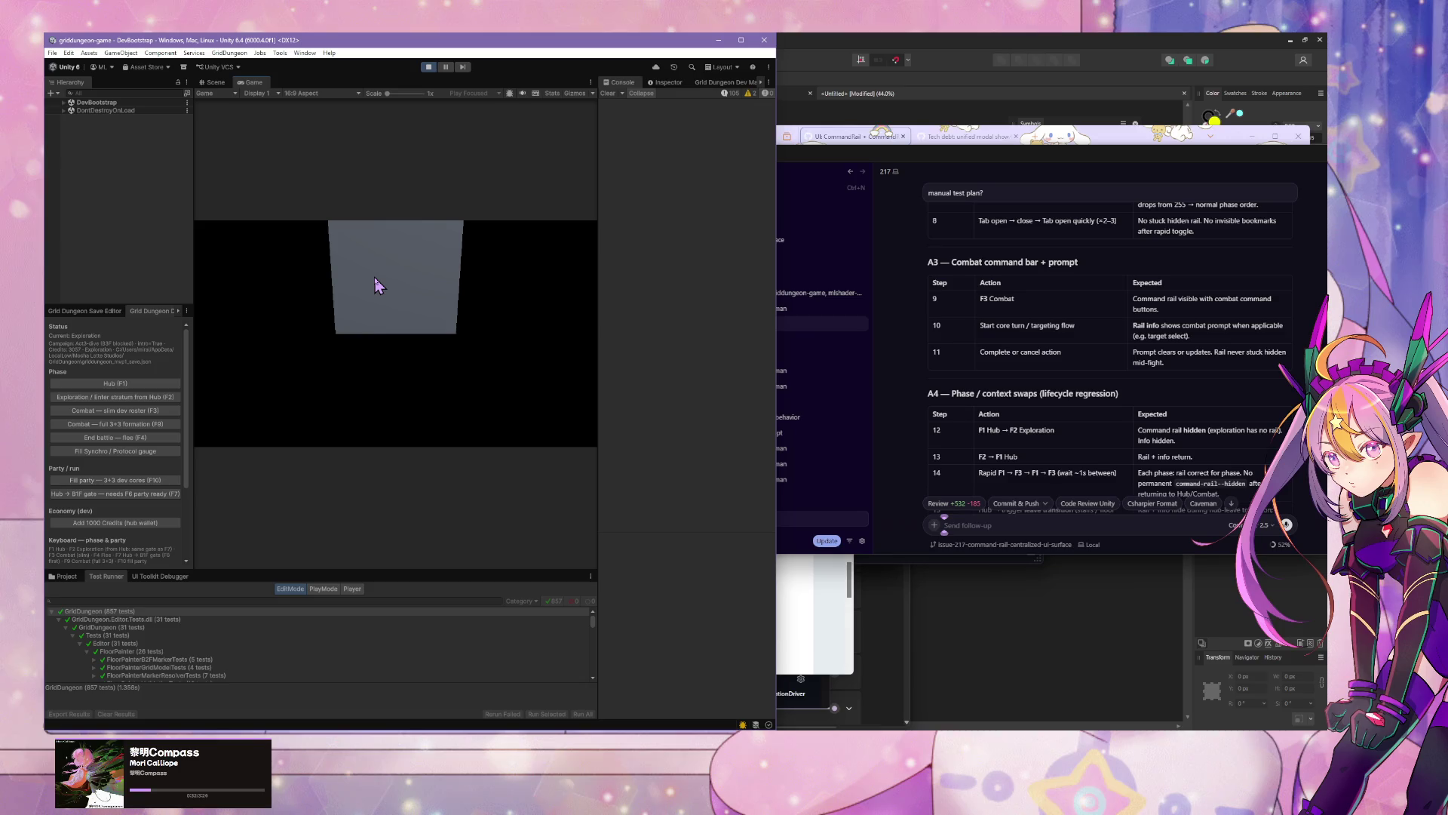
key("F2")
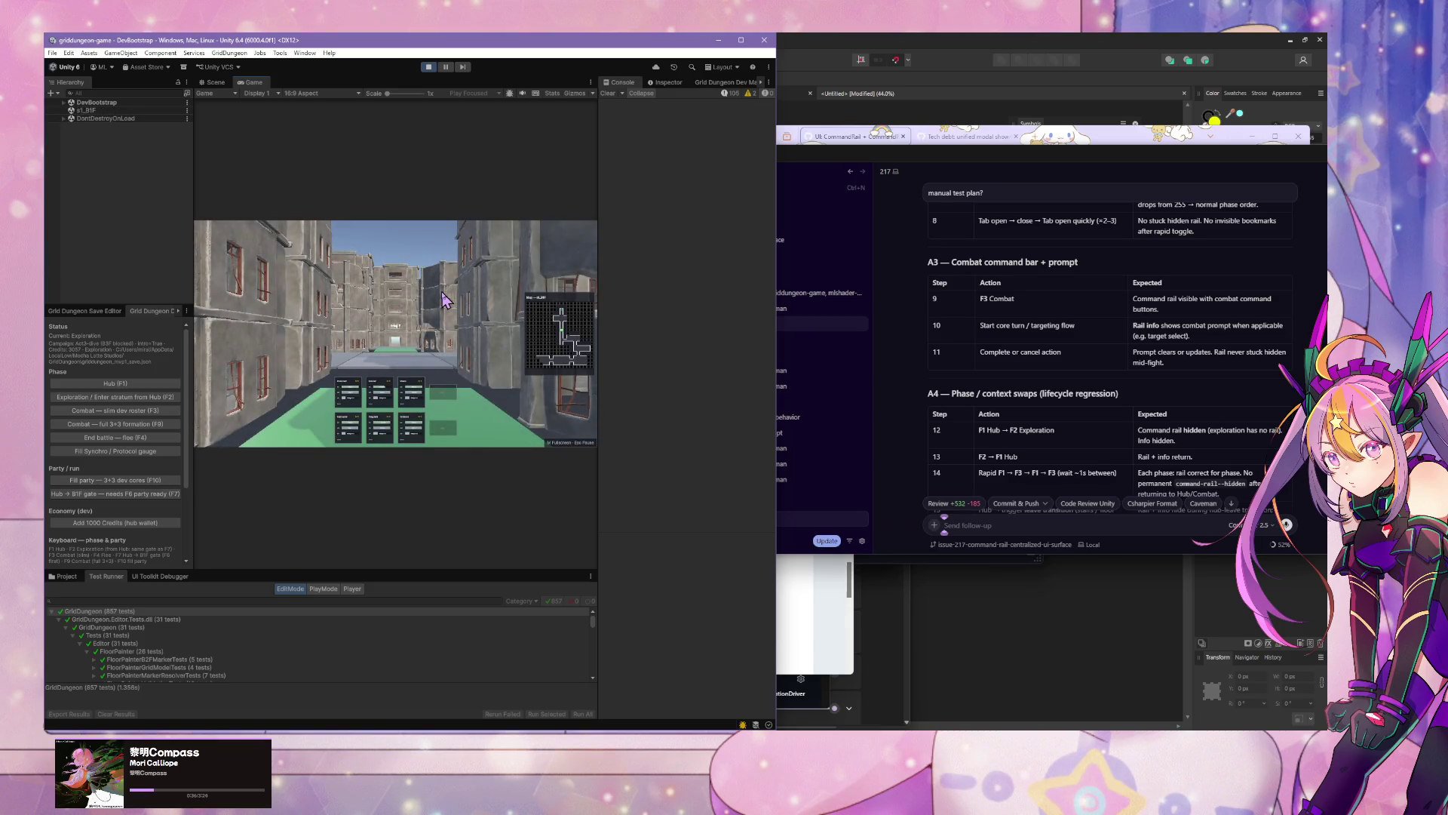
Step: Swap the game repeatedly between Guild town hub, exploration and combat, finishing on the exploration street
scroll(1084, 391, "down", 1)
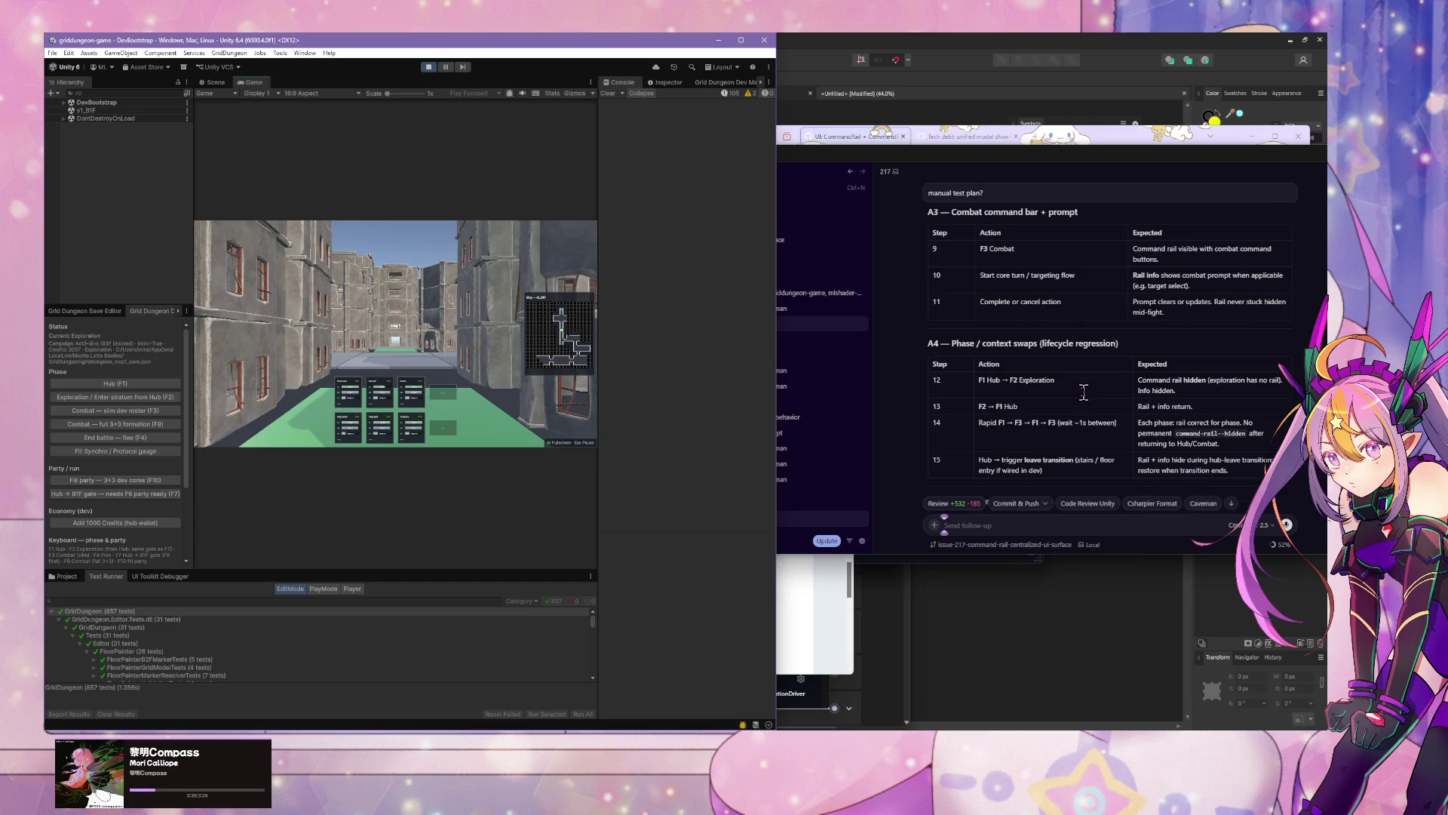
key("F1")
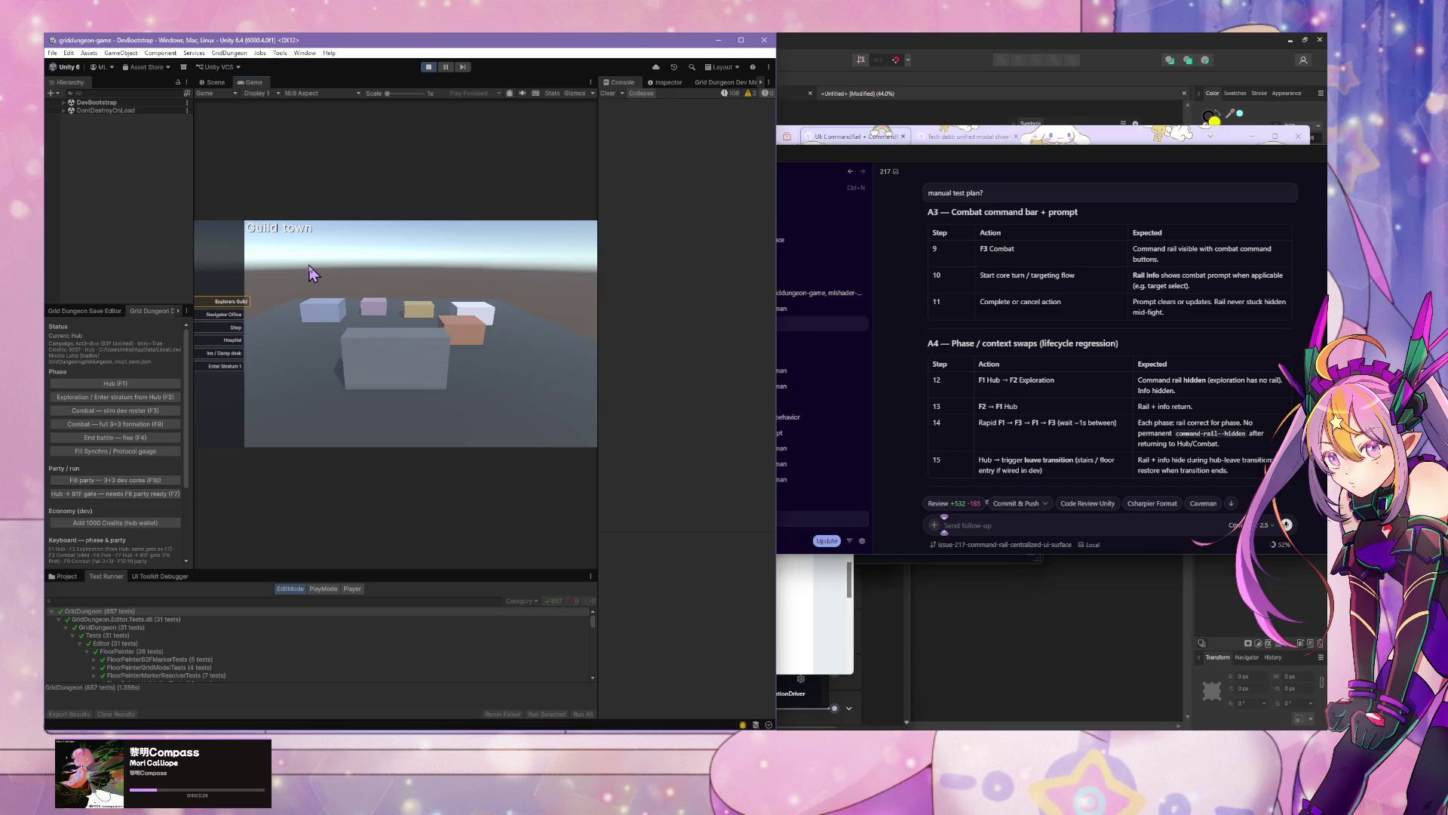
key("F2")
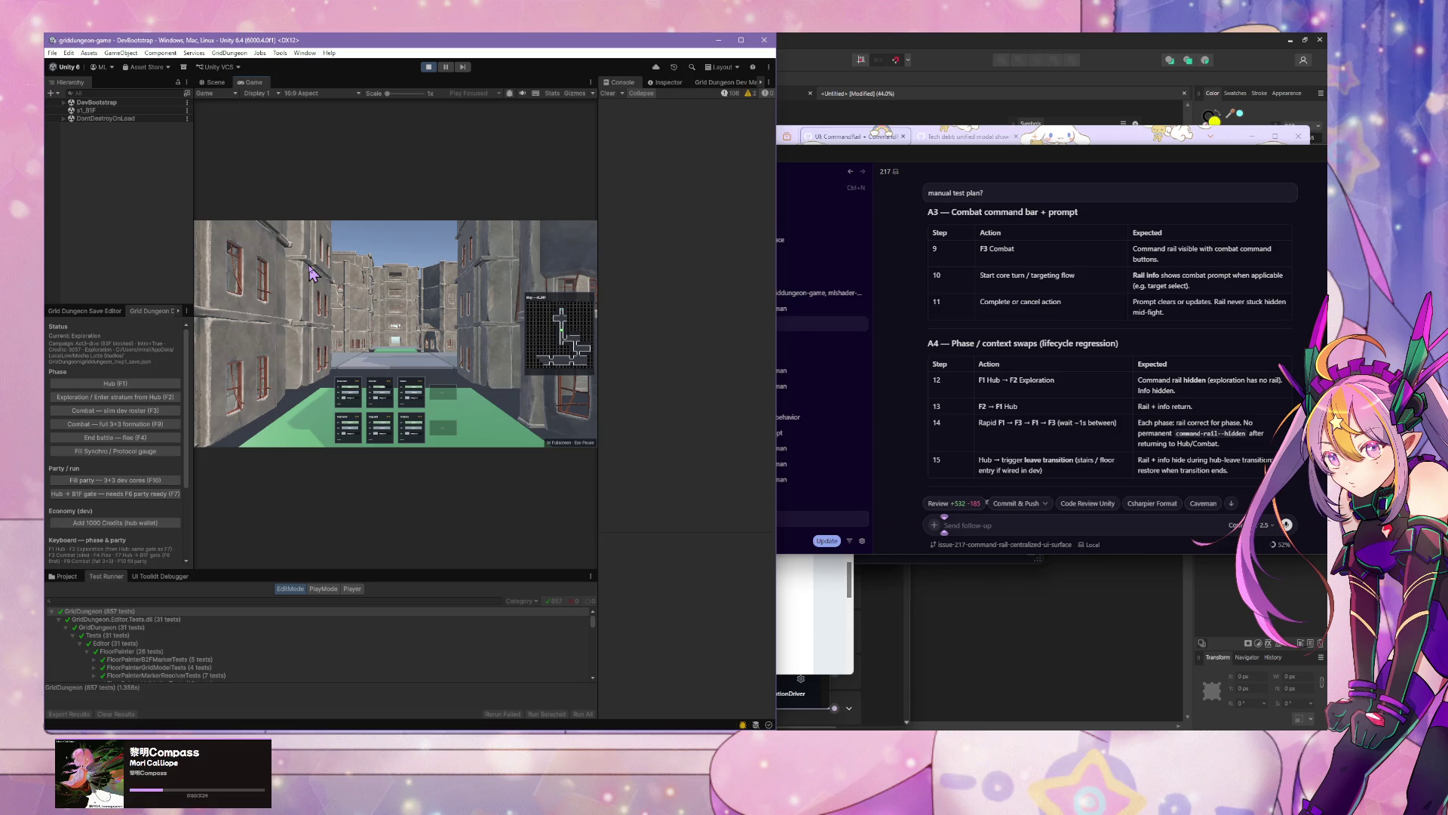
key("F1")
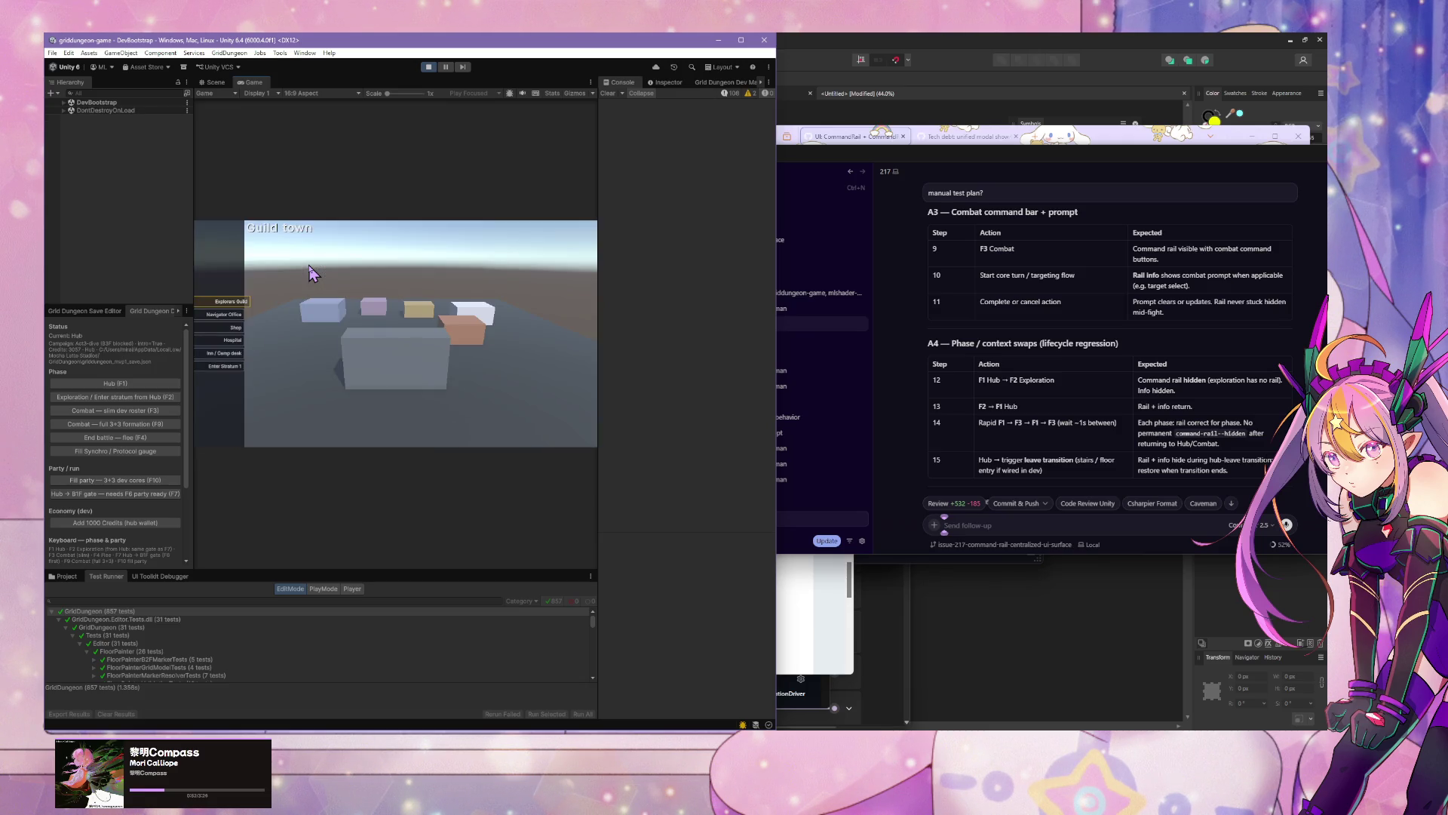
key("F2")
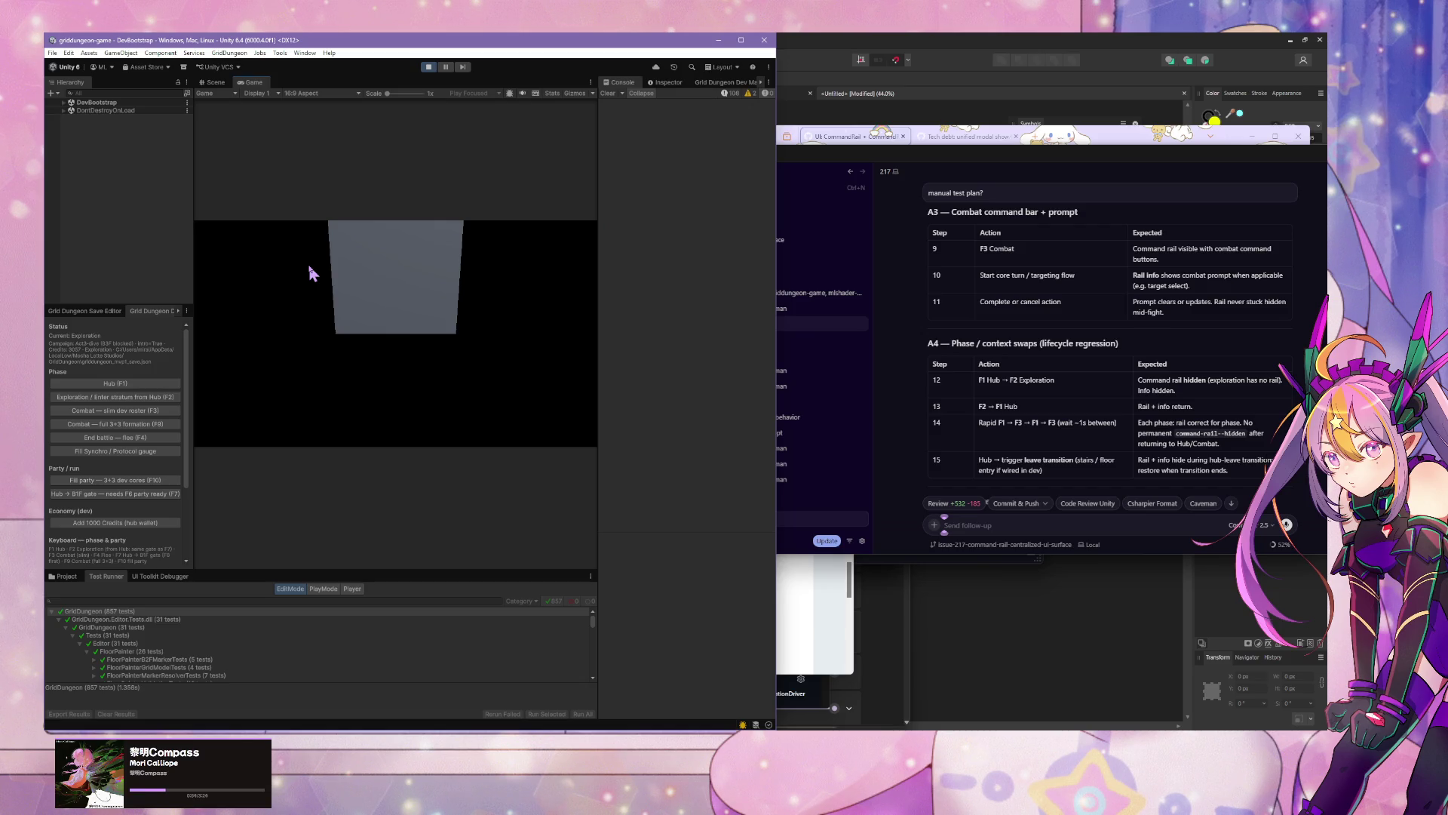
key("F3")
key("F1")
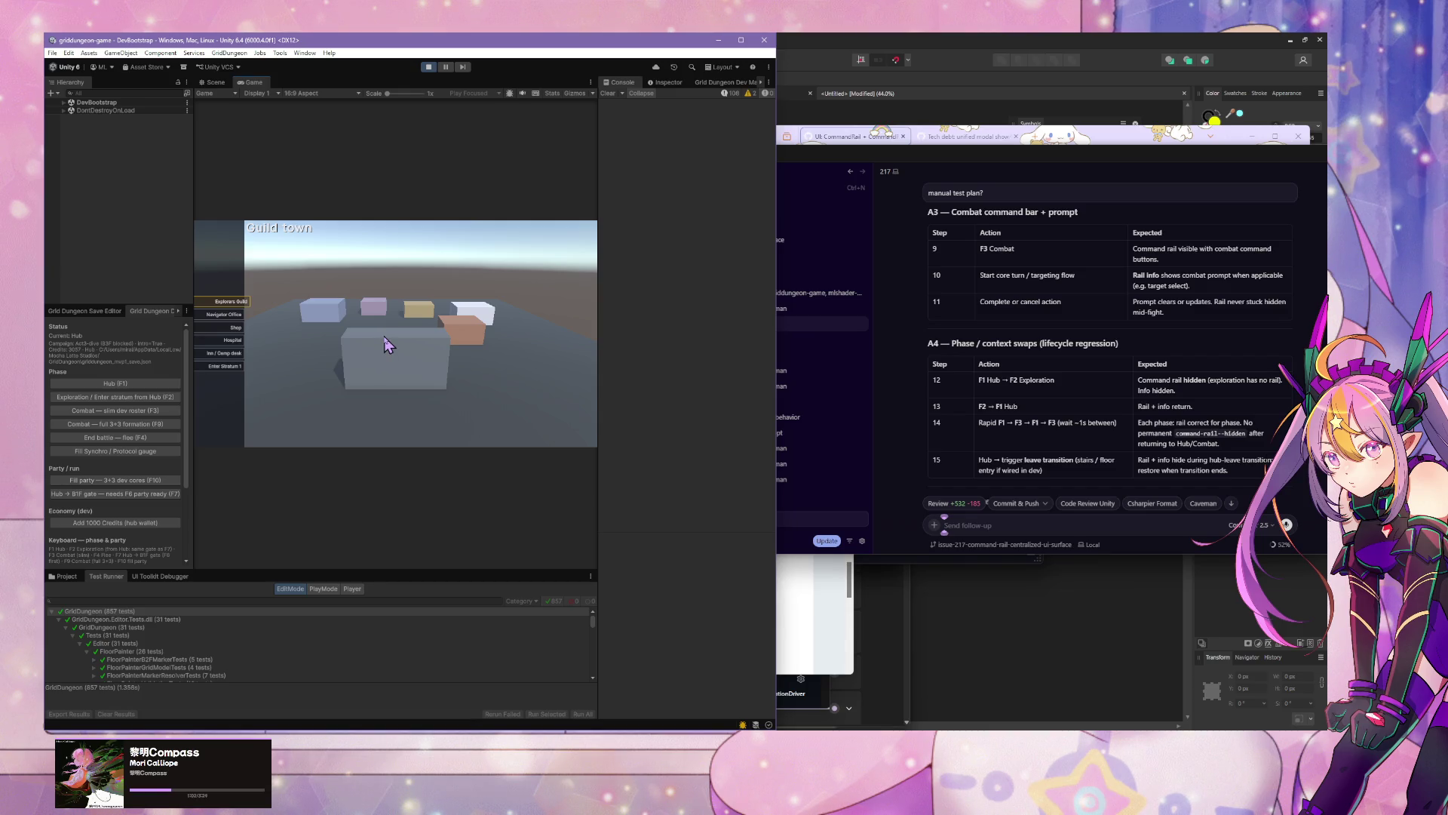
left_click(222, 366)
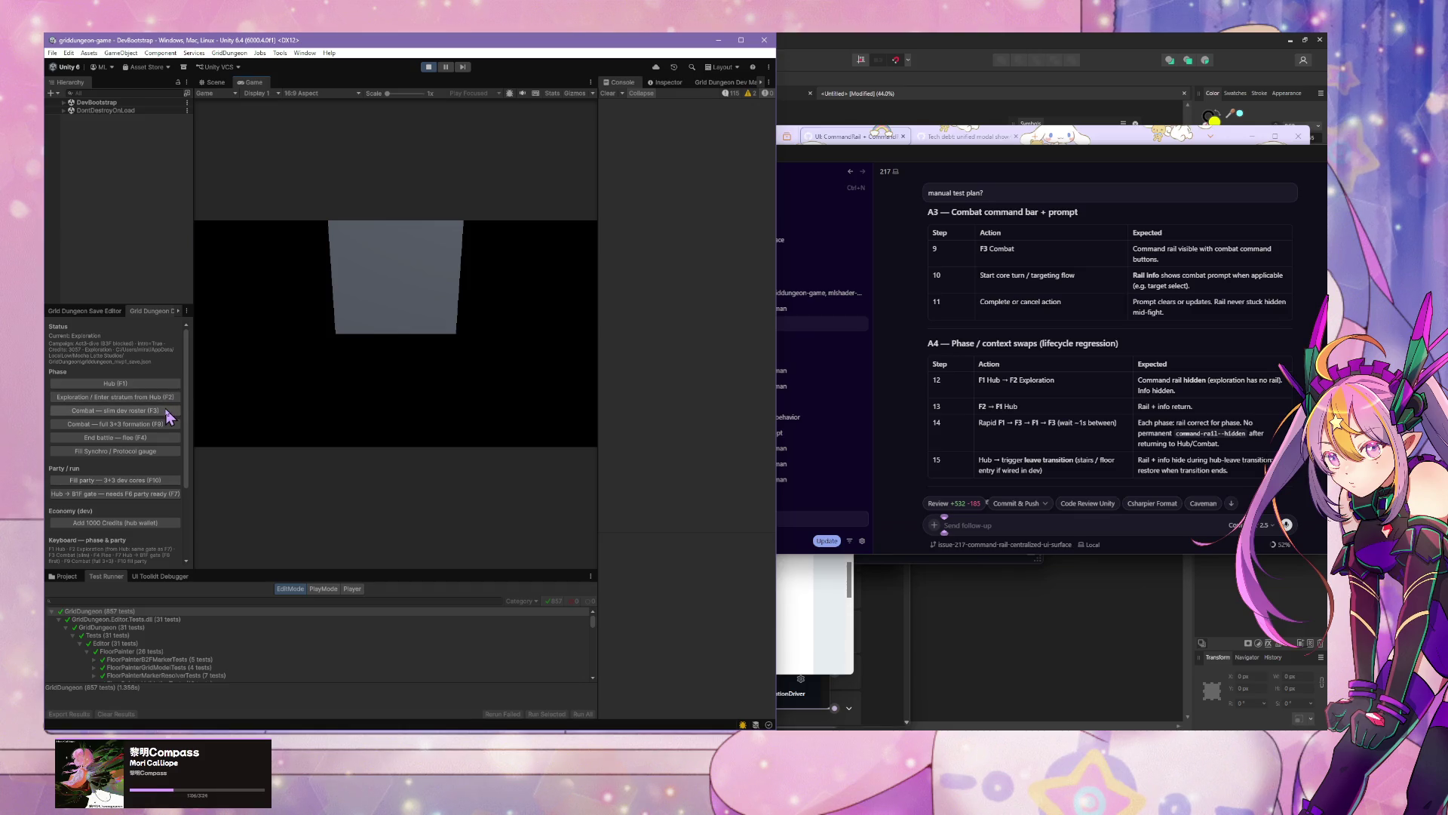
left_click(169, 417)
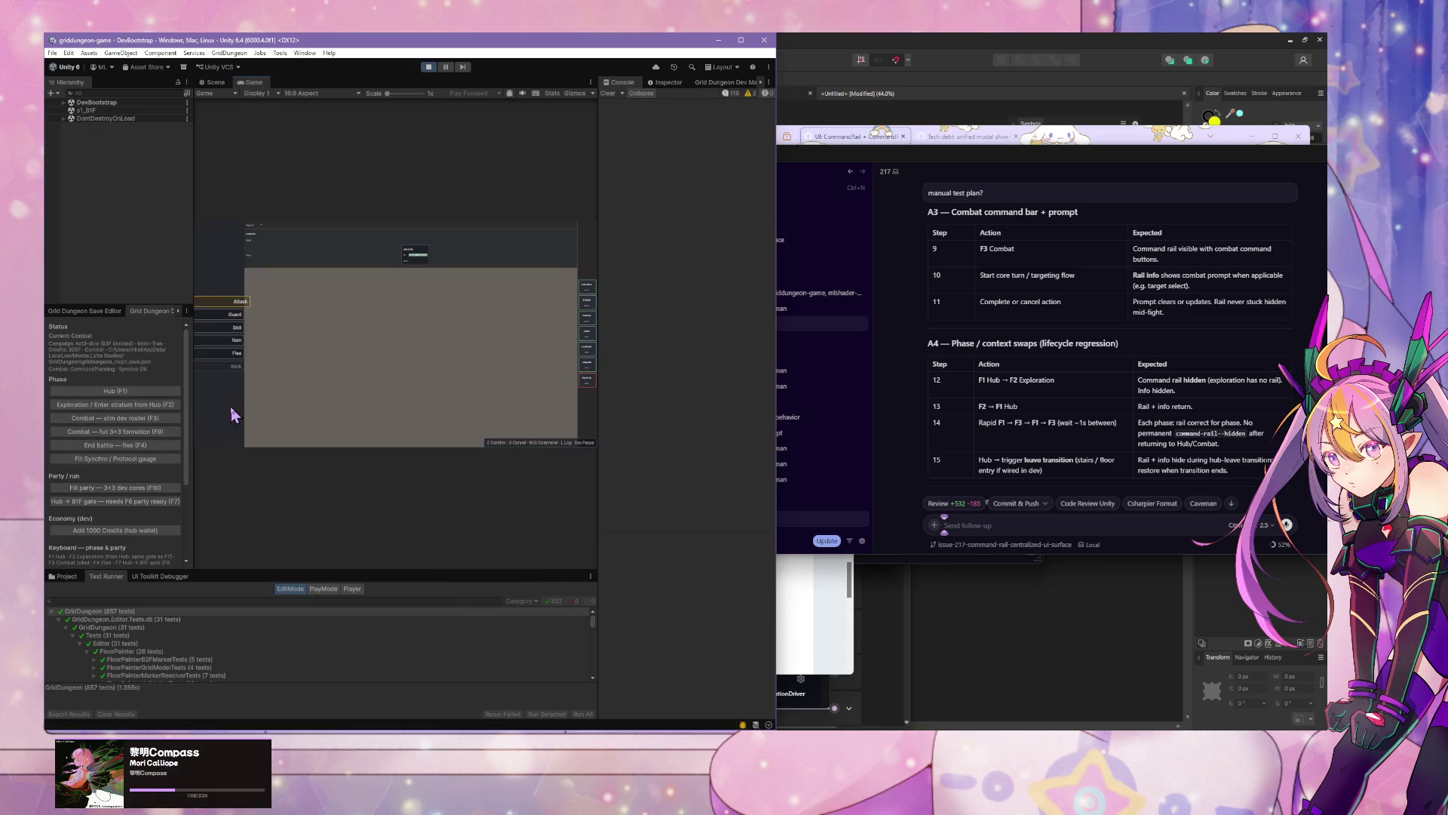
key("F1")
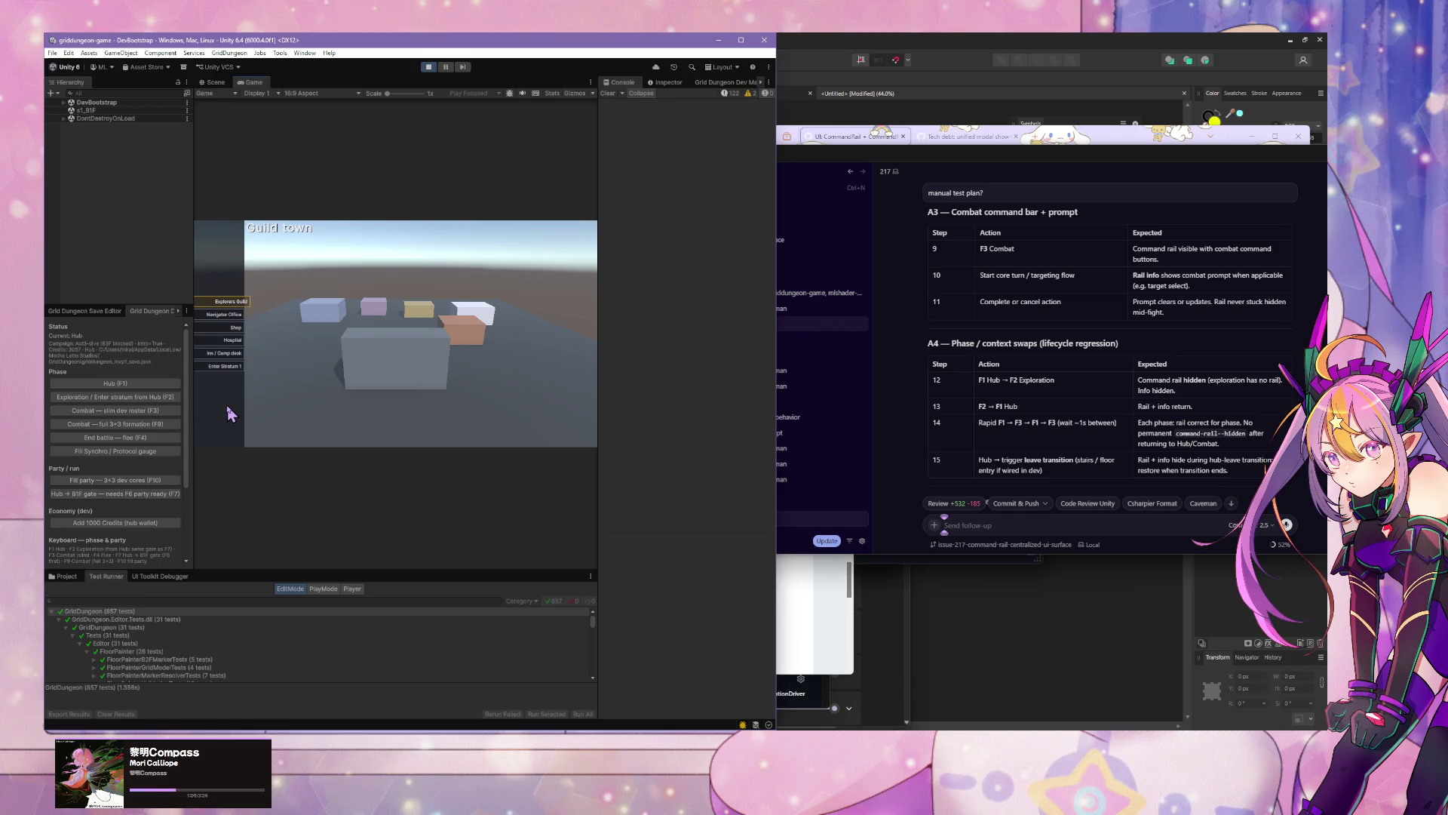
key("F2")
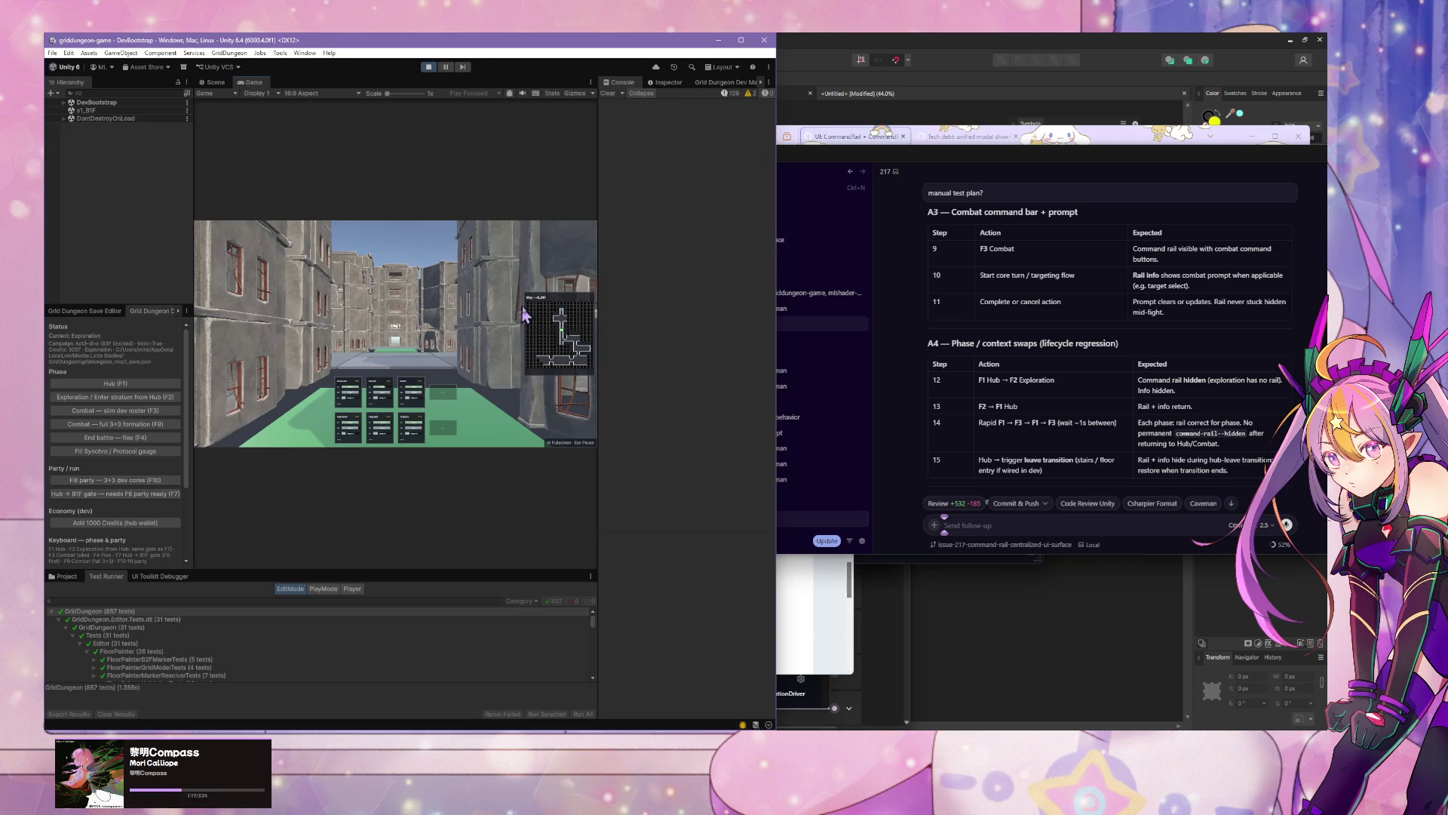
scroll(1016, 372, "down", 3)
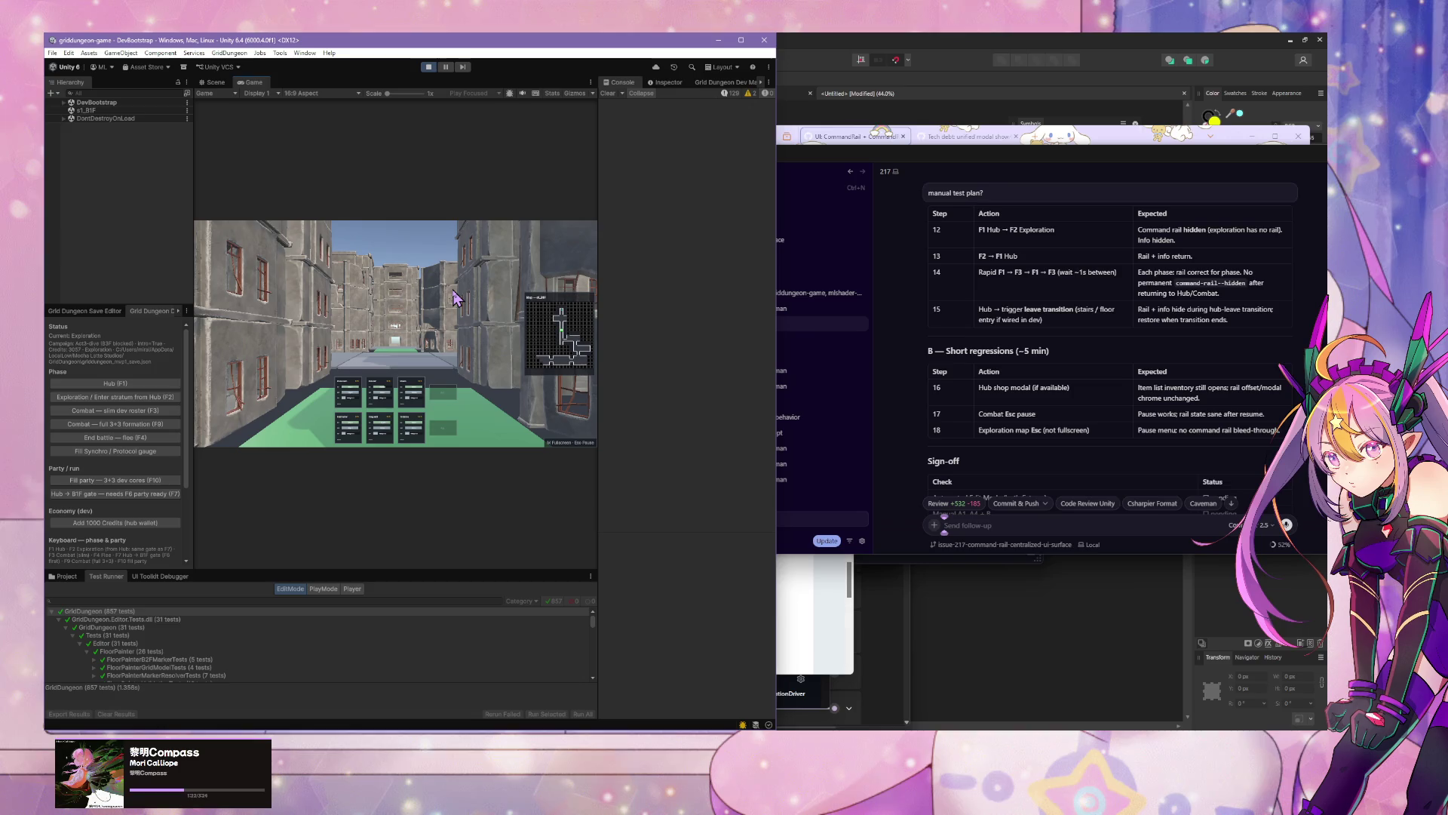
Step: Step forward, open the pause menu and cycle its entries, then resume exploring
key("w")
key("w")
key("w")
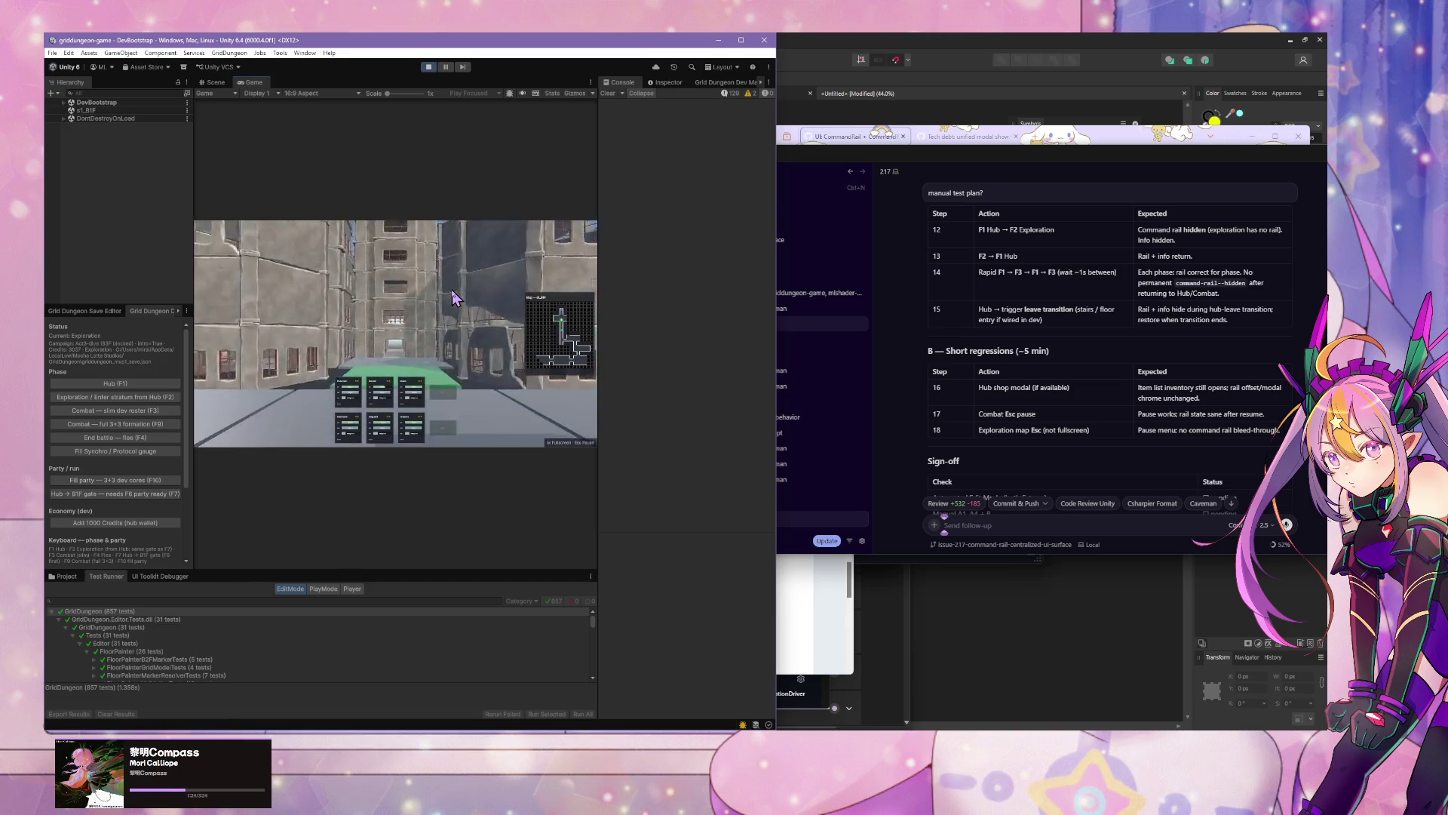
key("Escape")
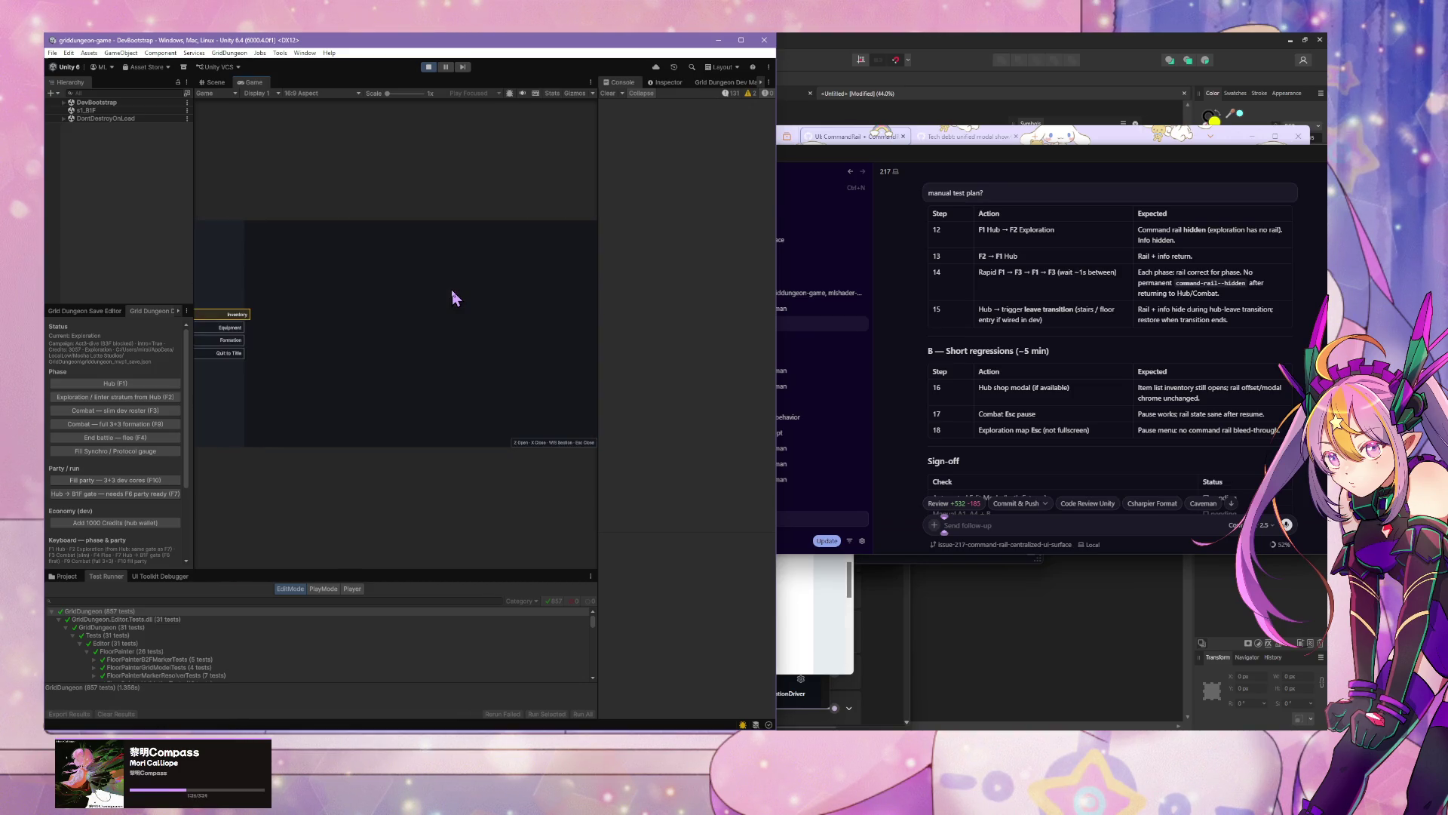
key("s")
key("s")
key("s")
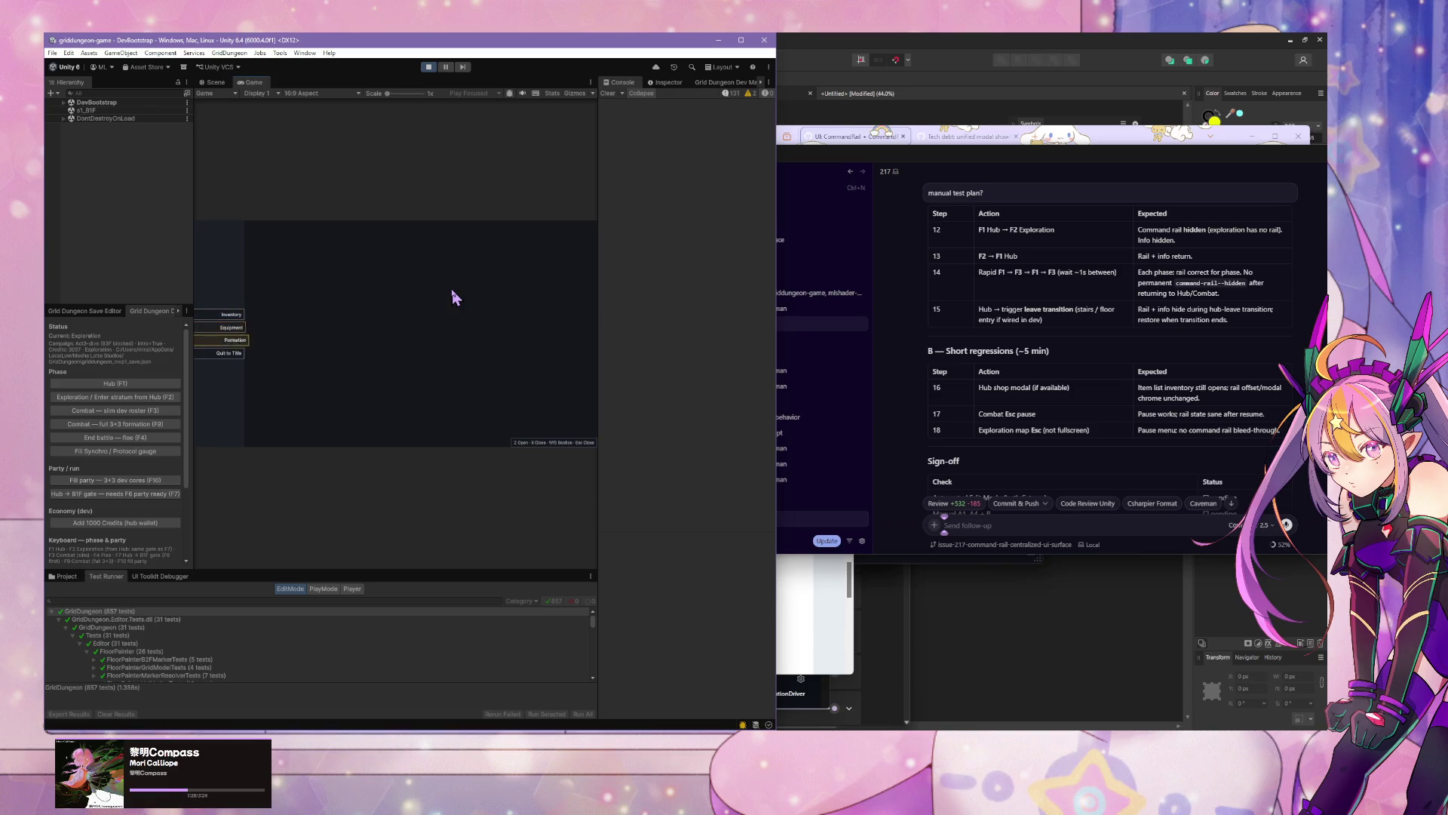
key("Escape")
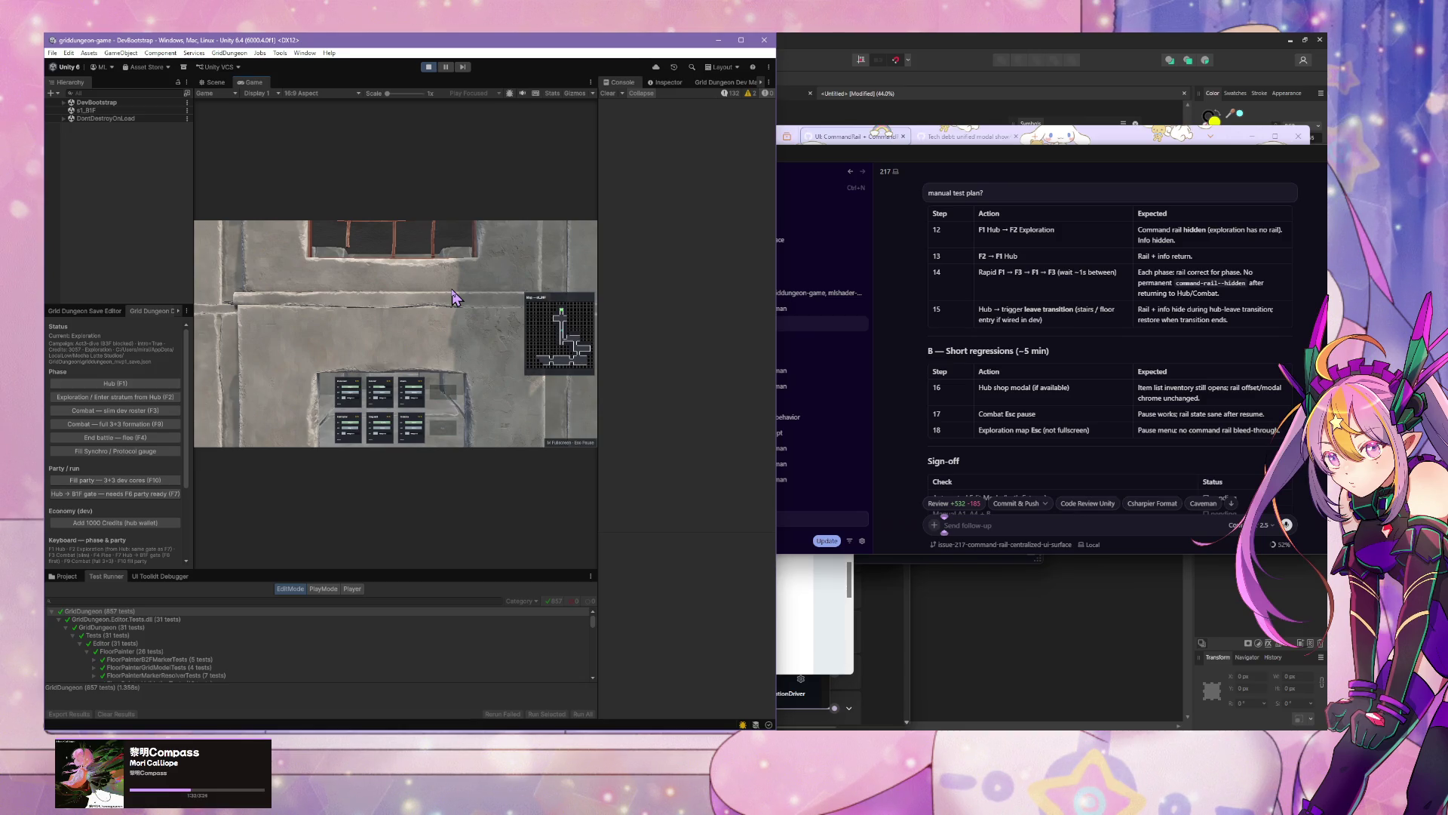
Step: Walk out of the floor to Guild town, enter the Shop and back out to the hub
key("d")
key("w")
key("w")
key("w")
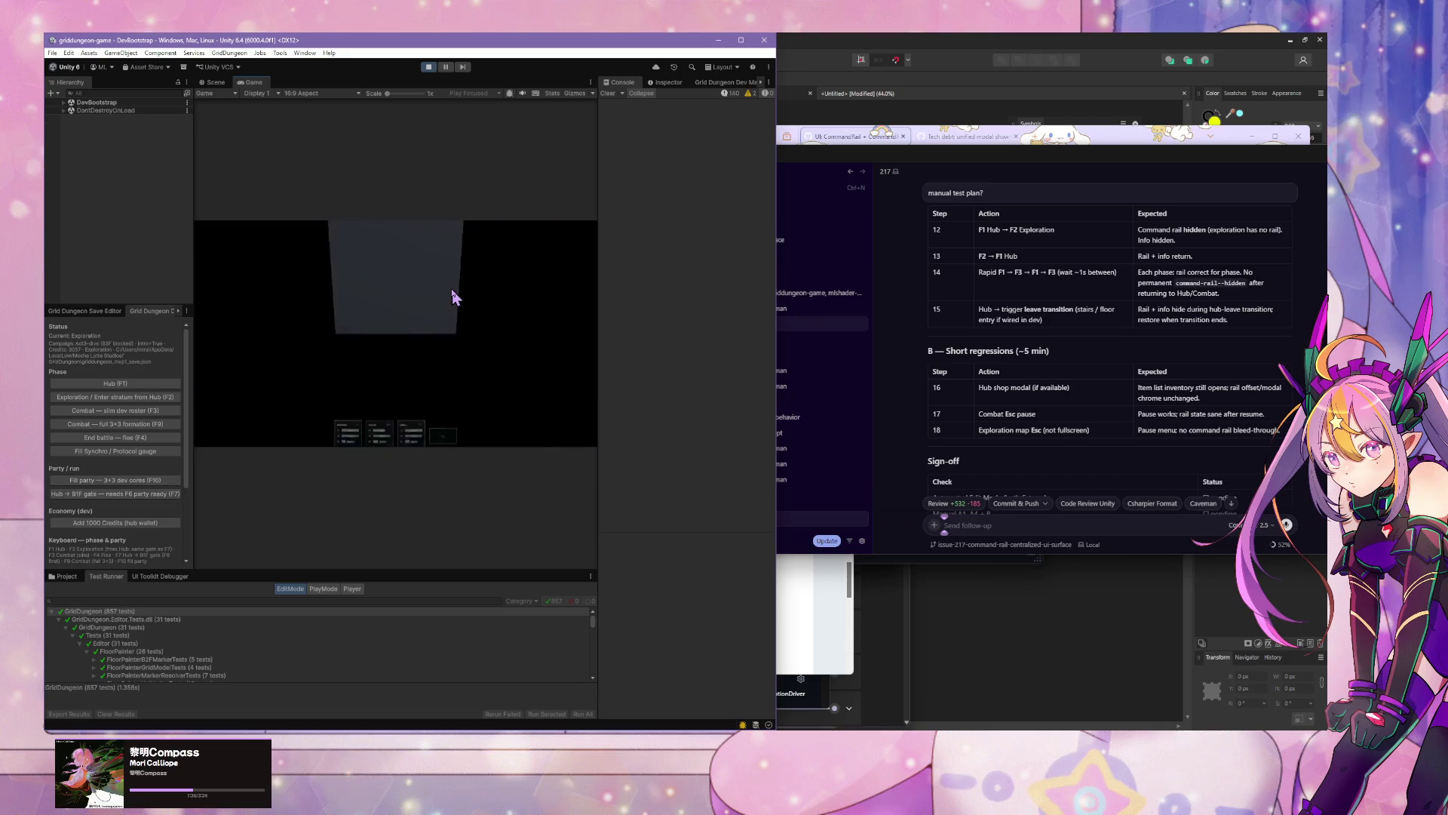
scroll(1099, 374, "down", 2)
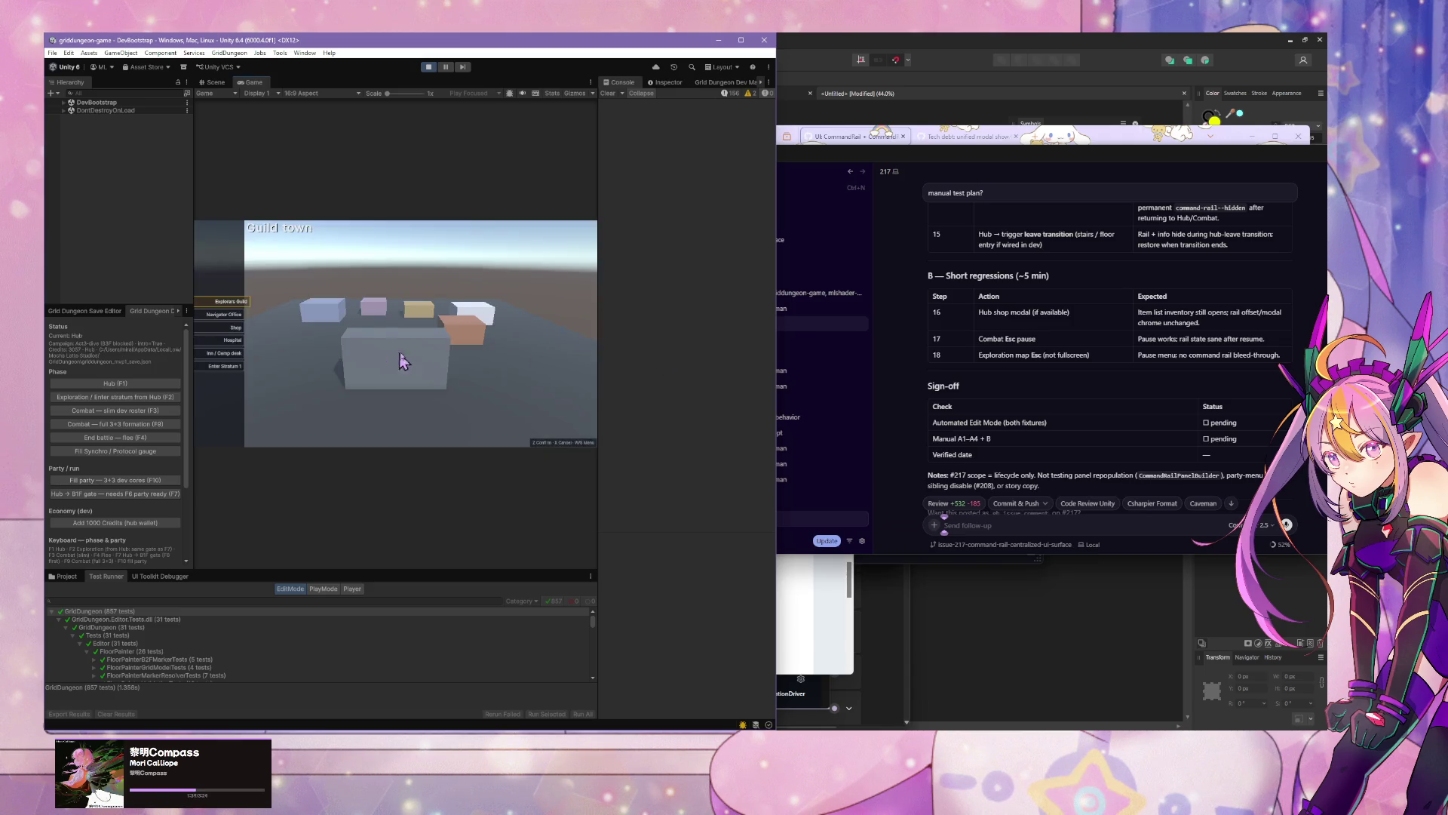
key("z")
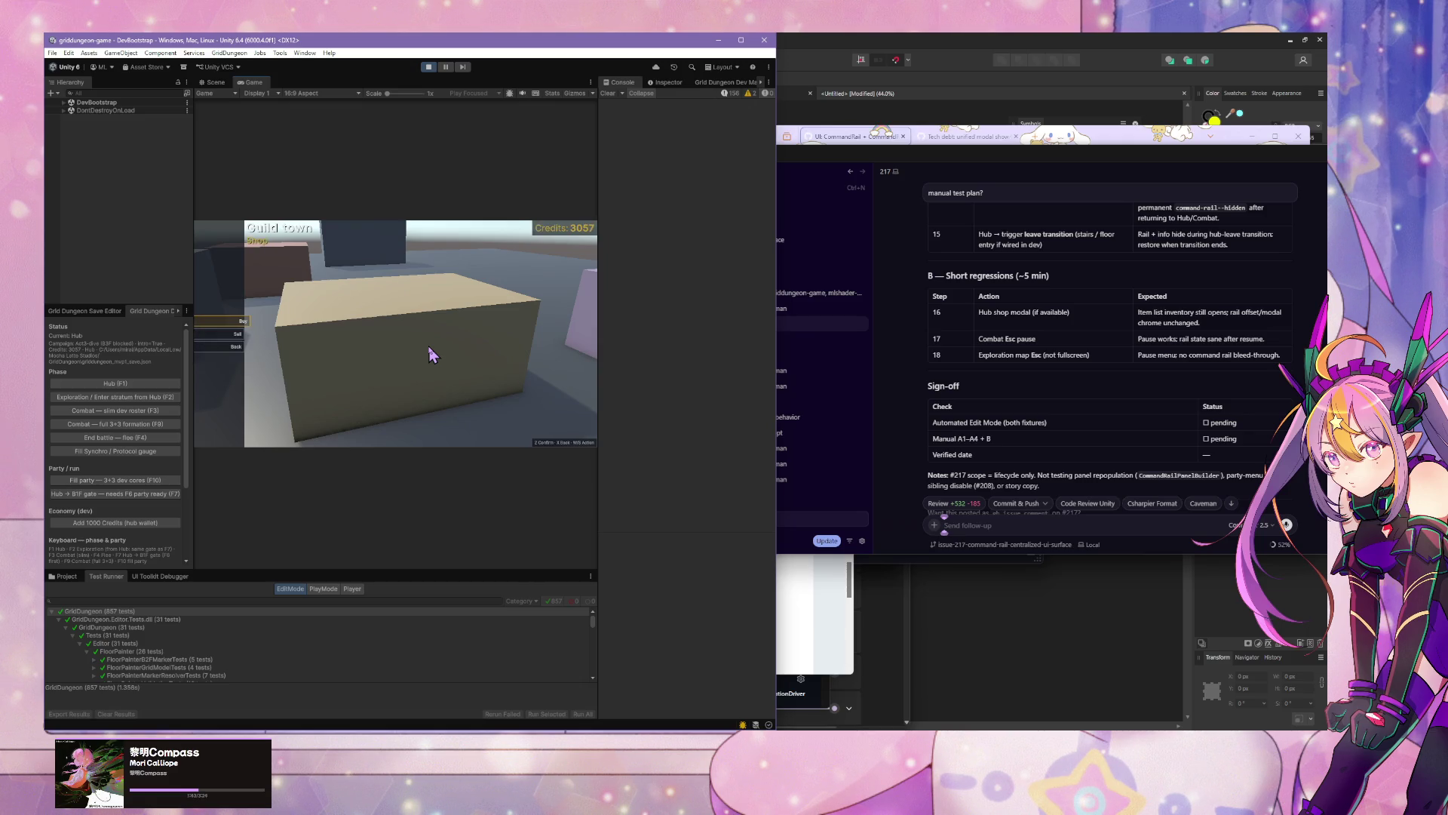
key("x")
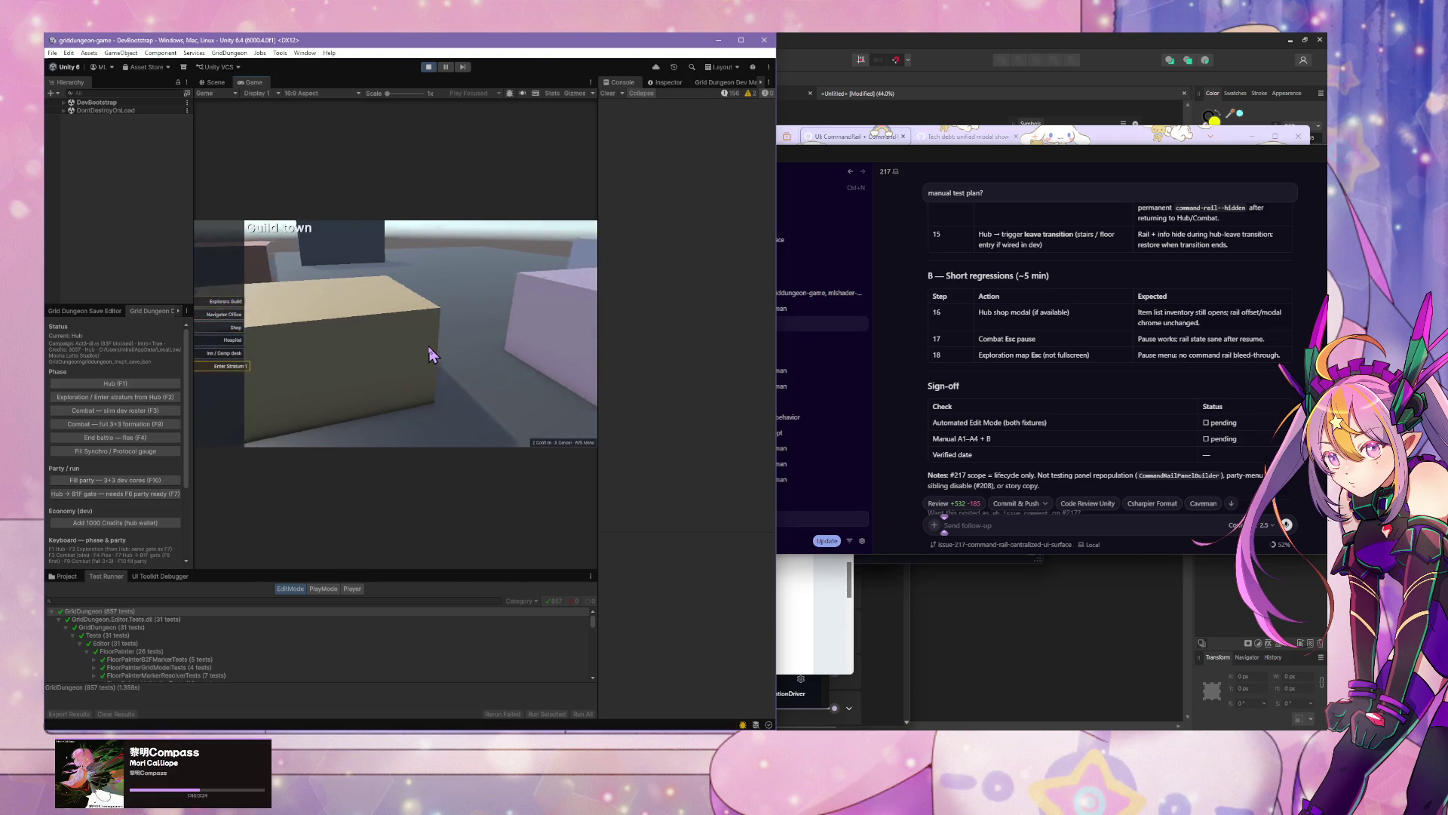
key("s")
key("s")
key("s")
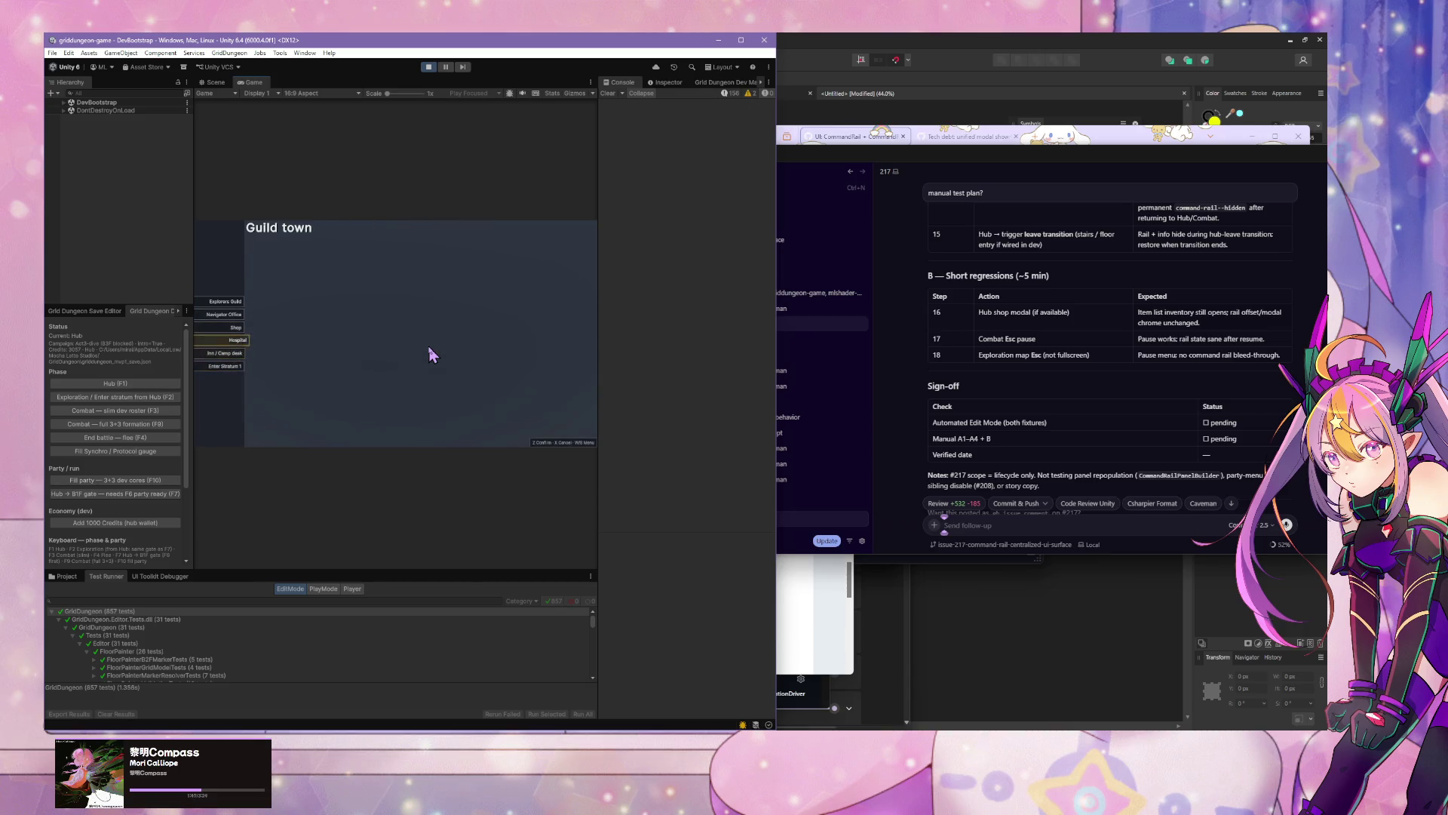
Step: Send the agent 'validated. commit and create PR'
left_click(1036, 524)
type("valid")
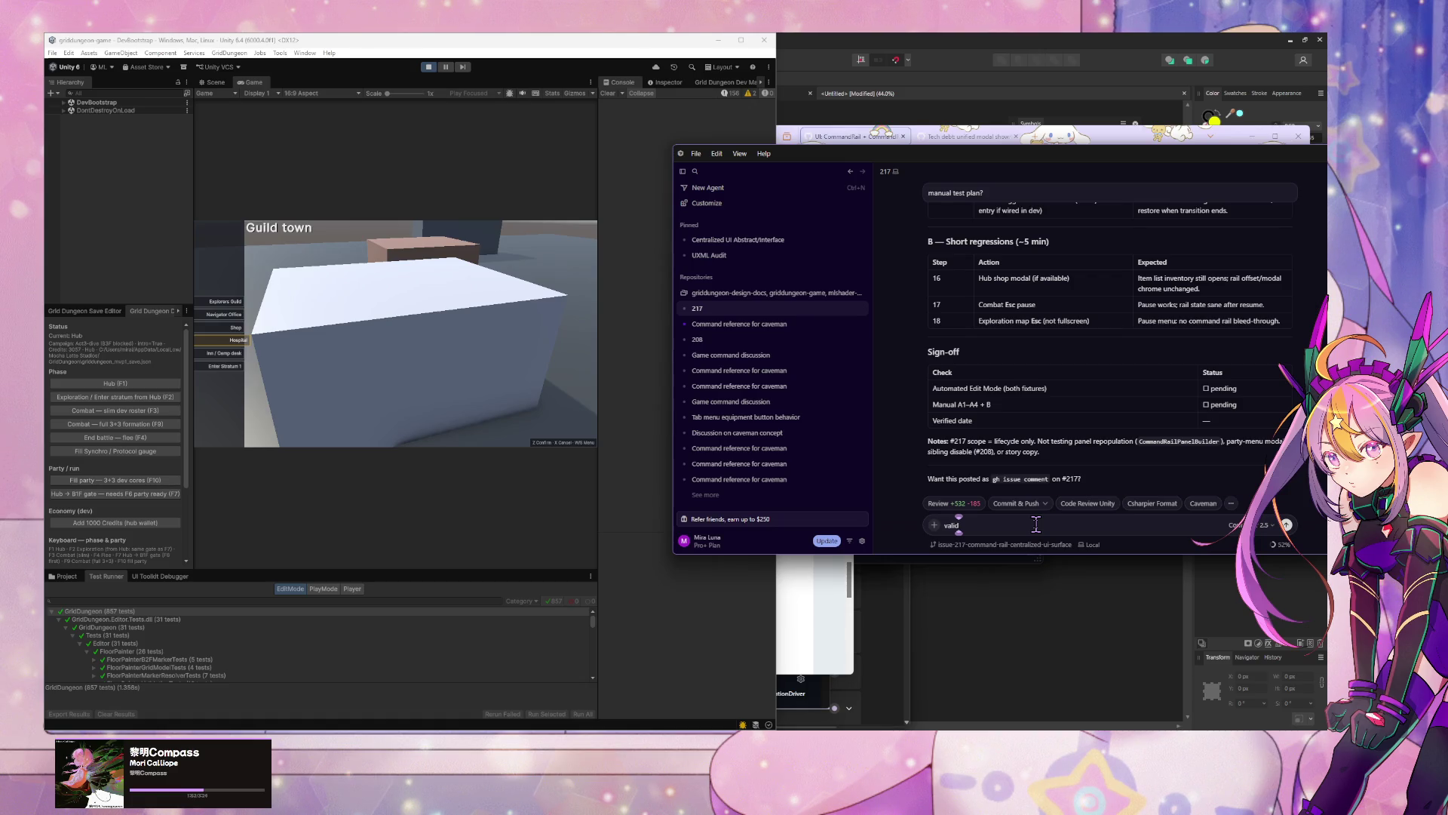
scroll(1177, 387, "up", 15)
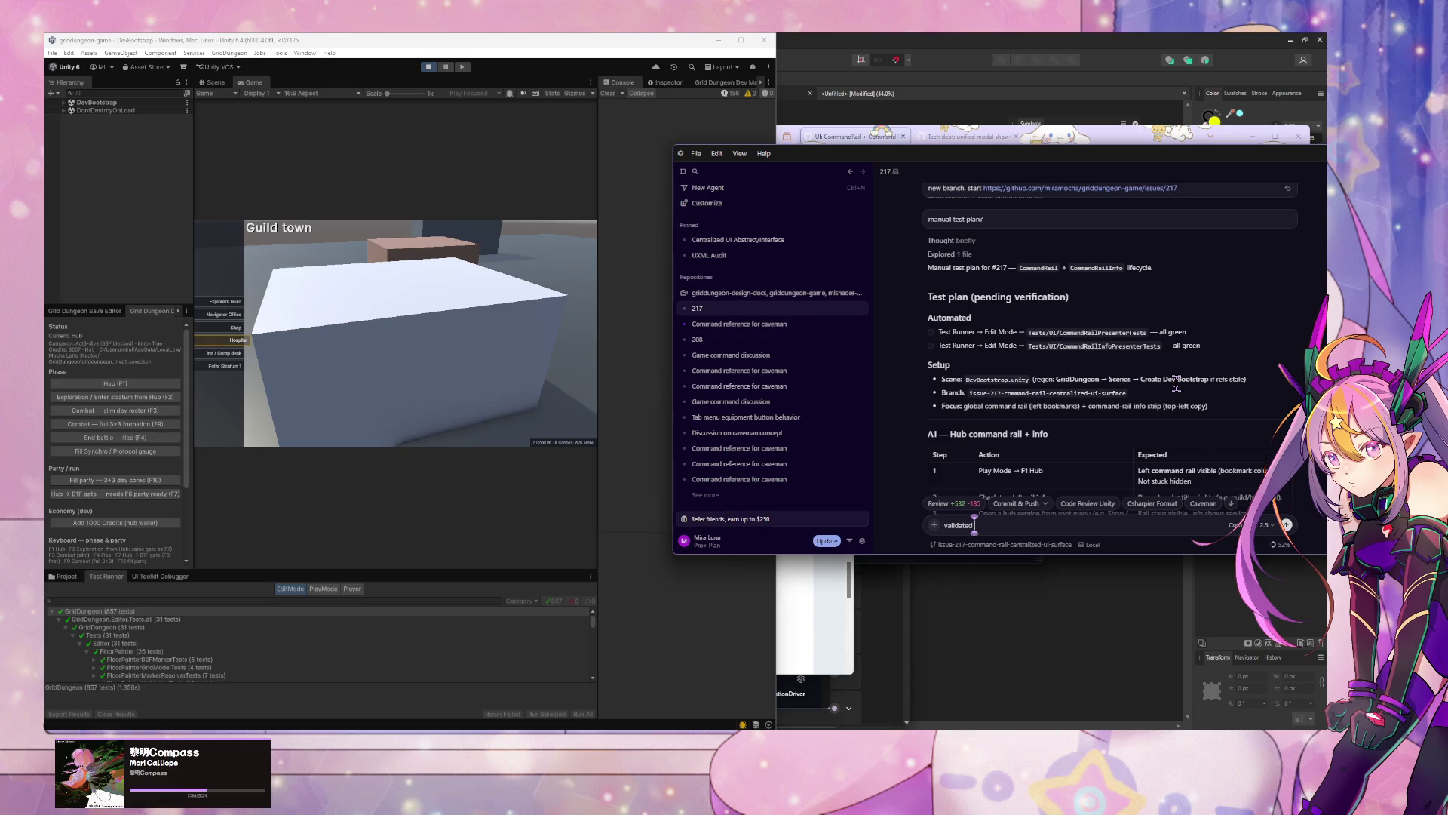
scroll(1177, 384, "up", 10)
scroll(1179, 392, "up", 10)
scroll(1171, 391, "up", 10)
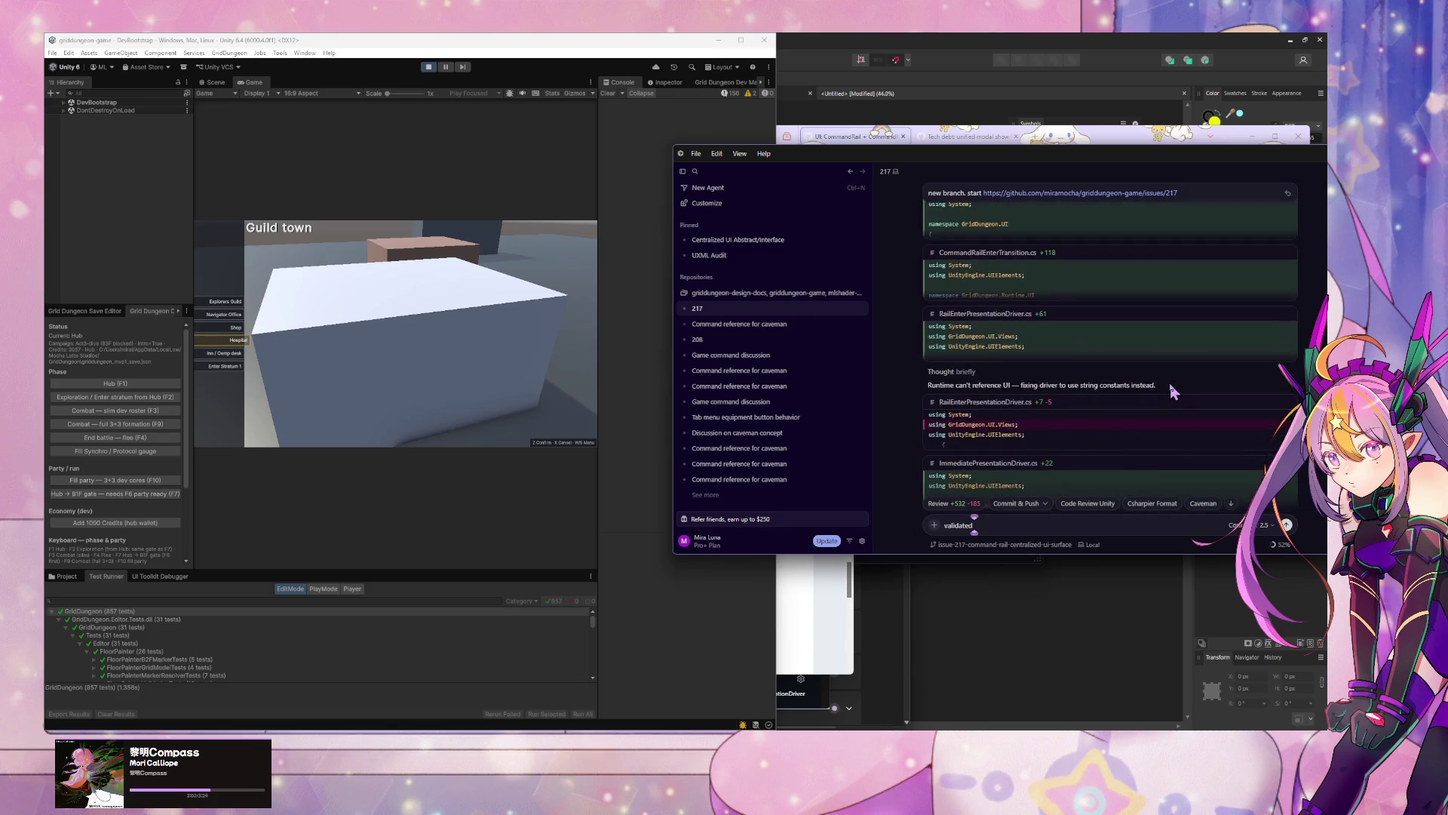
scroll(1174, 391, "up", 5)
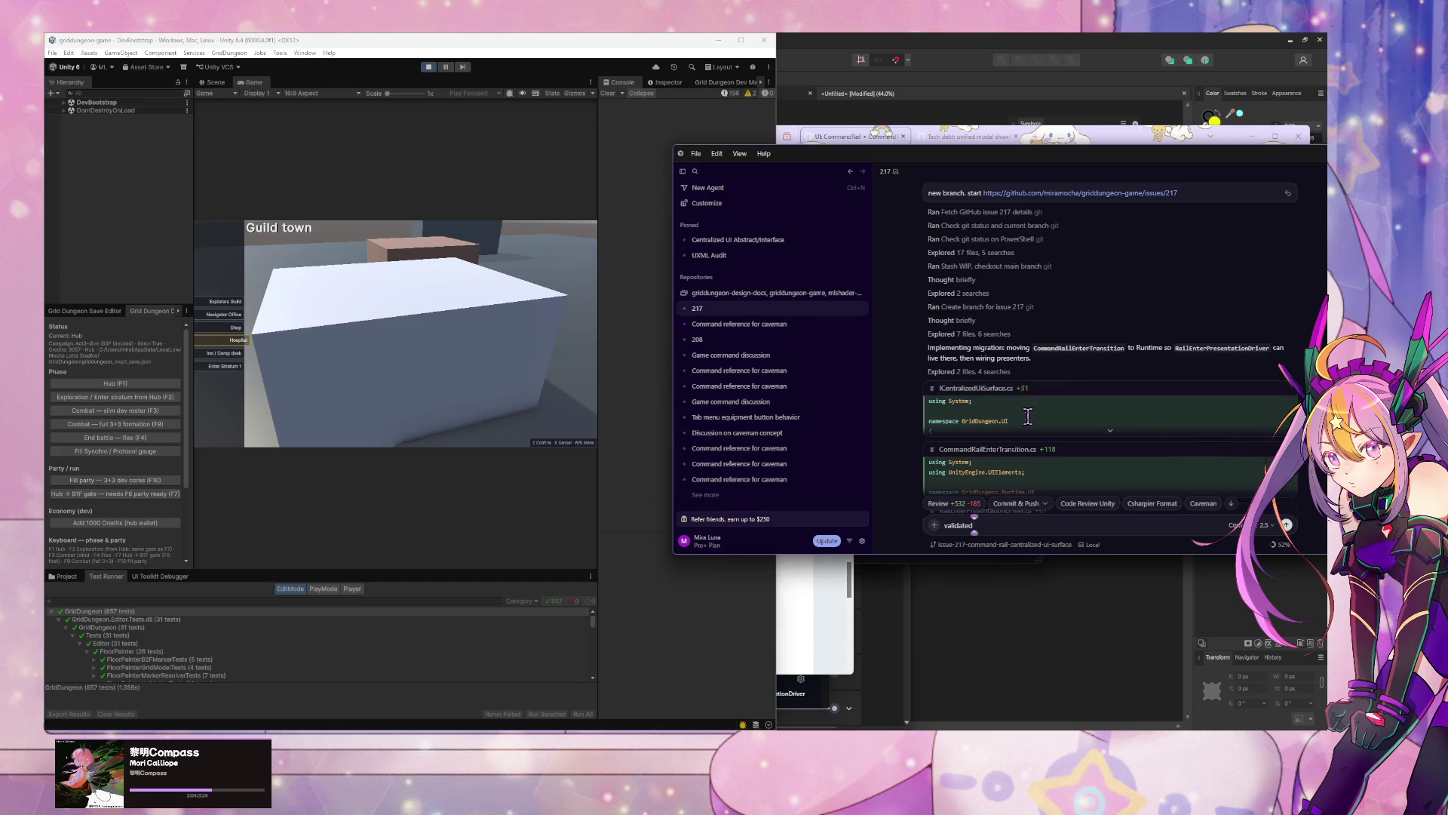
scroll(983, 394, "up", 3)
scroll(983, 394, "down", 10)
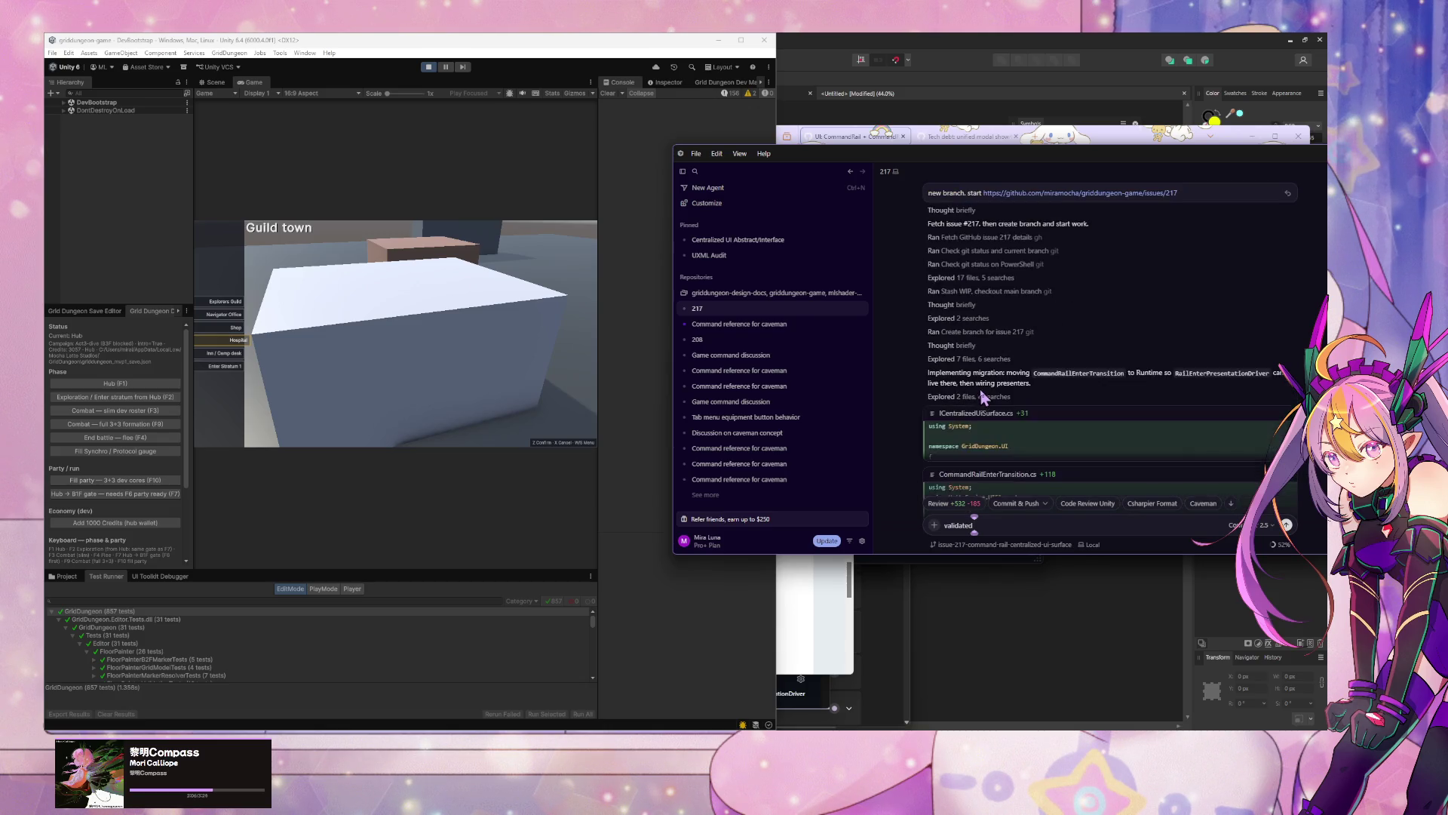
scroll(982, 394, "down", 10)
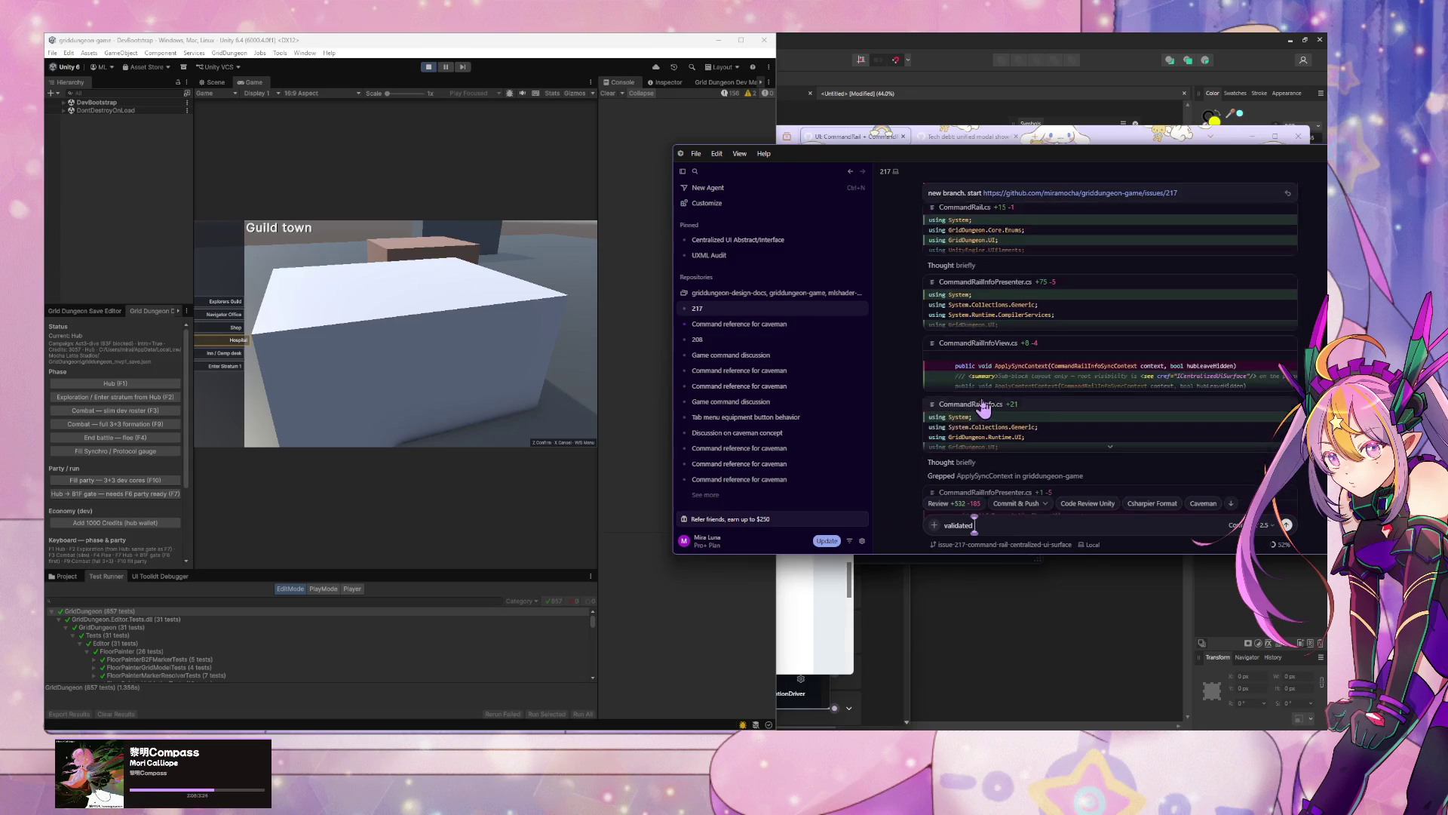
scroll(983, 402, "down", 10)
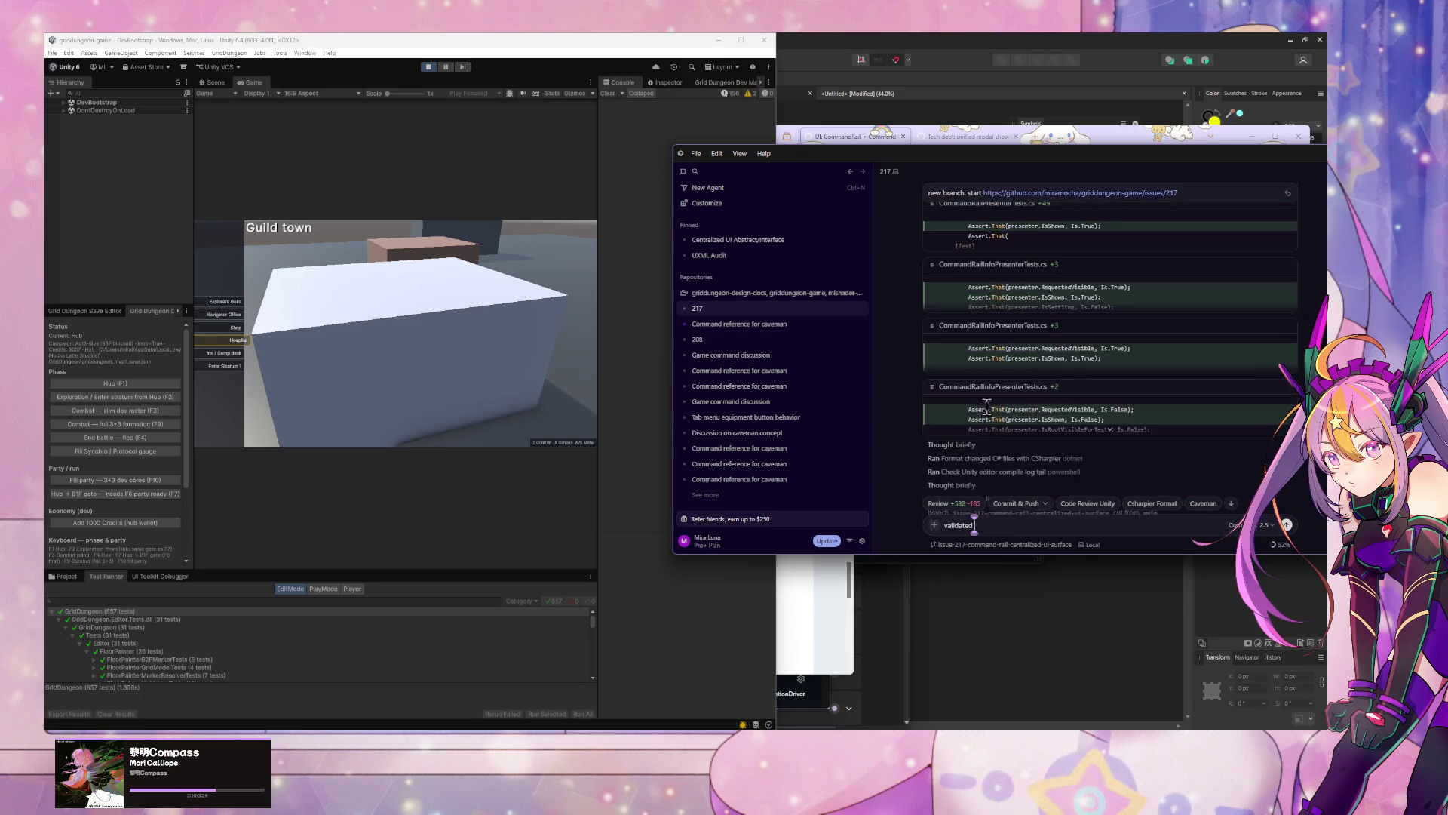
type(". commit and create PR")
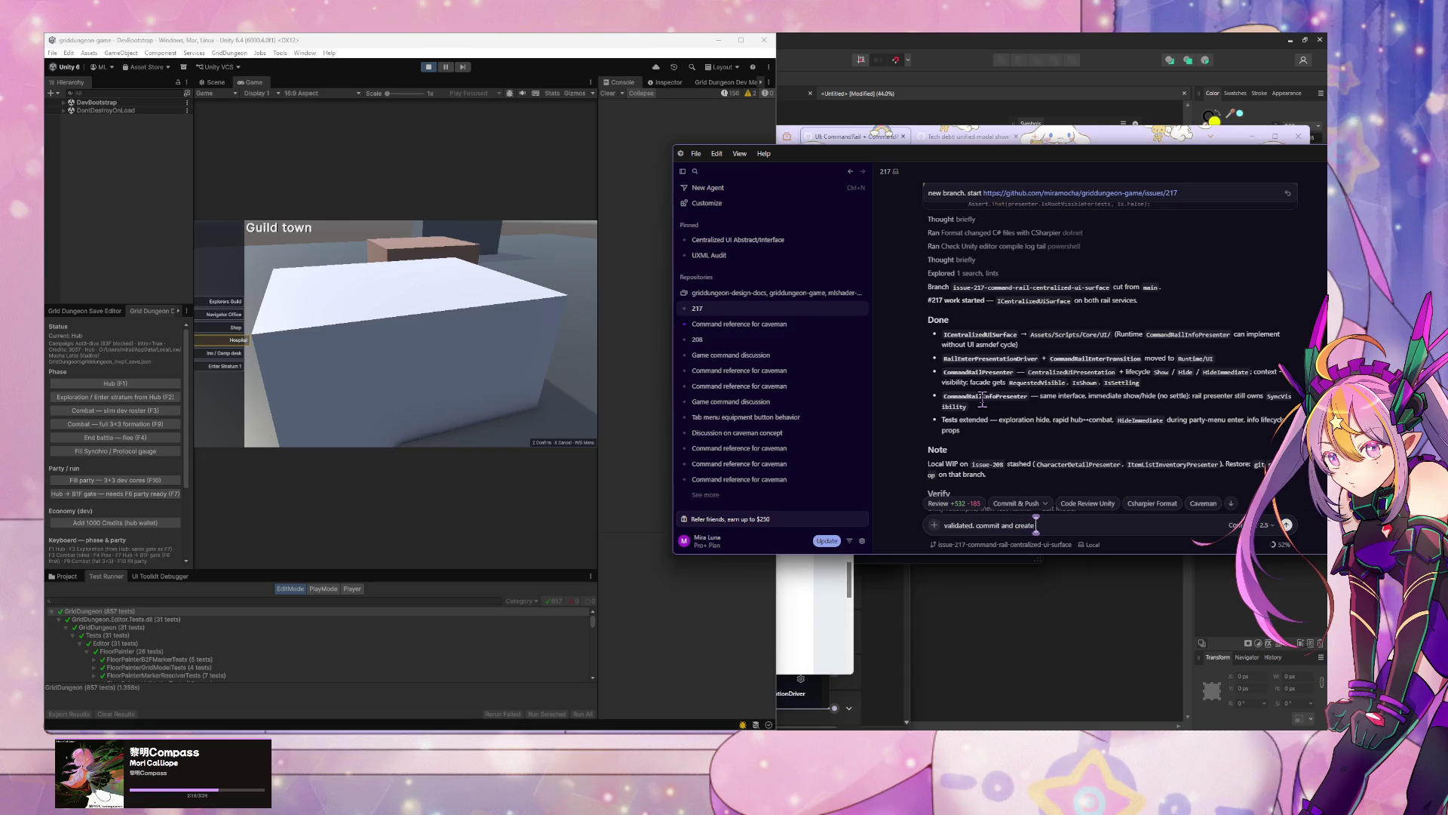
key("Return")
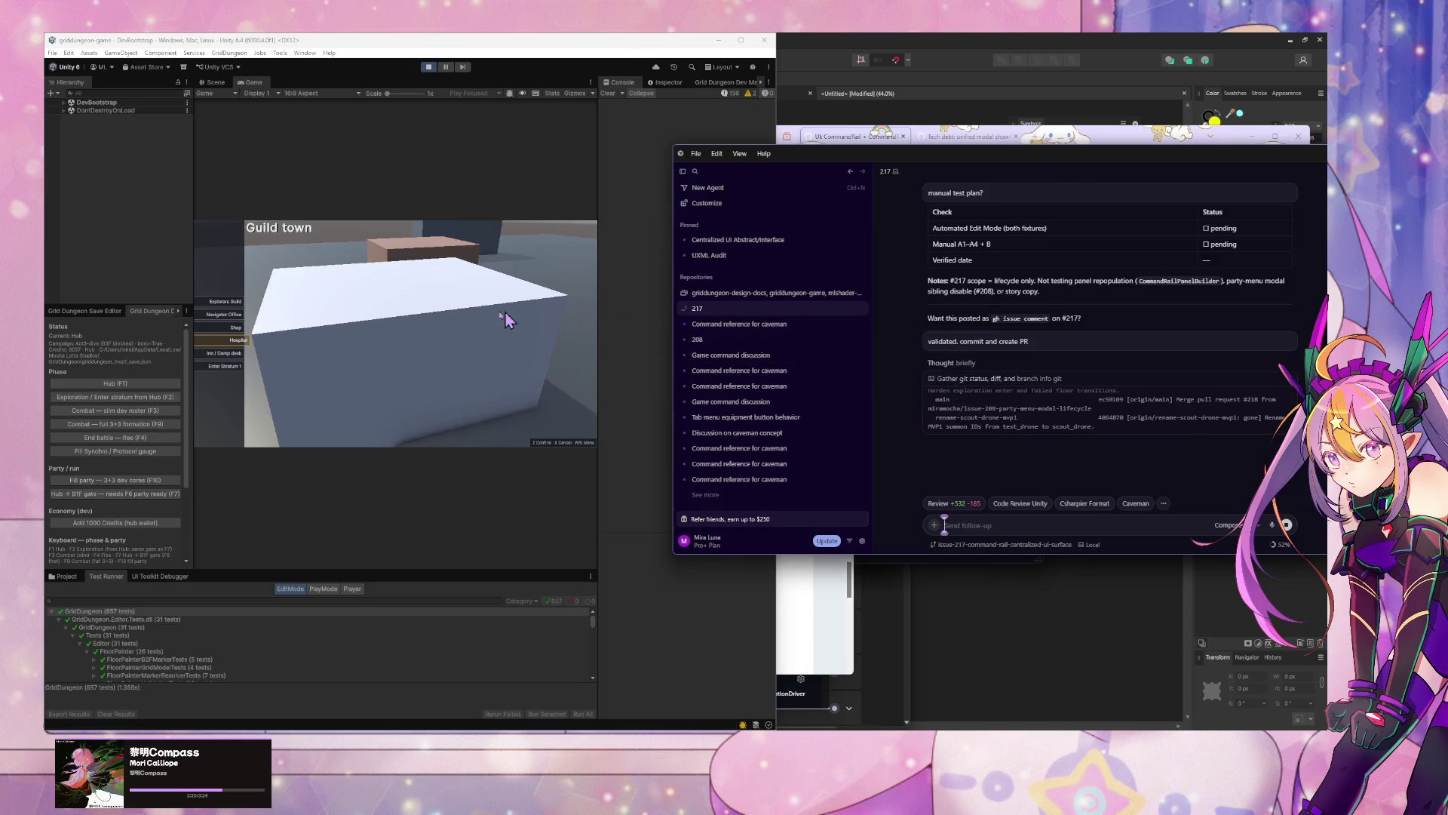
Step: In Unity's game, move the town menu choice up to Navigator Office
left_click(445, 315)
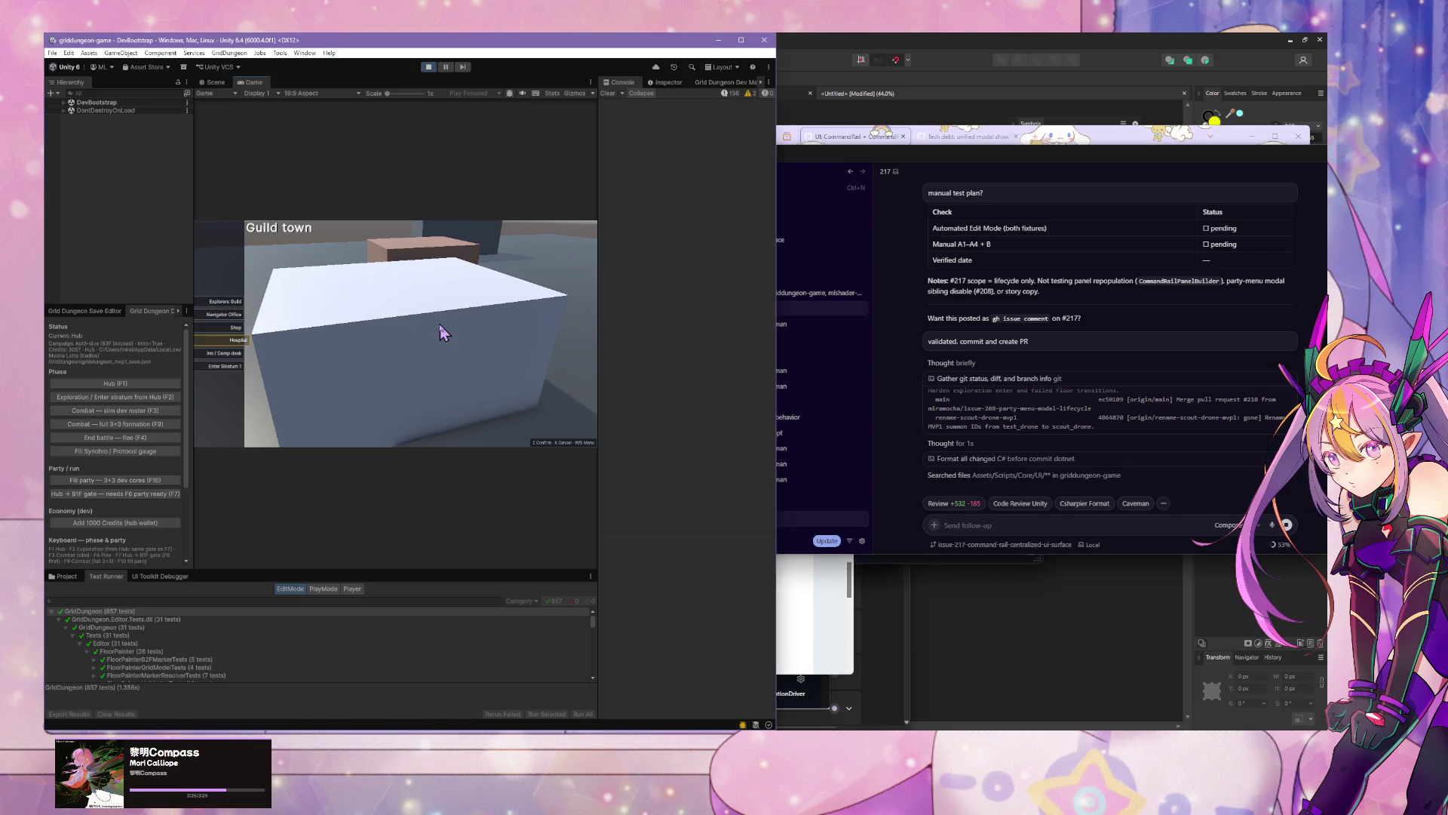
key("w")
key("w")
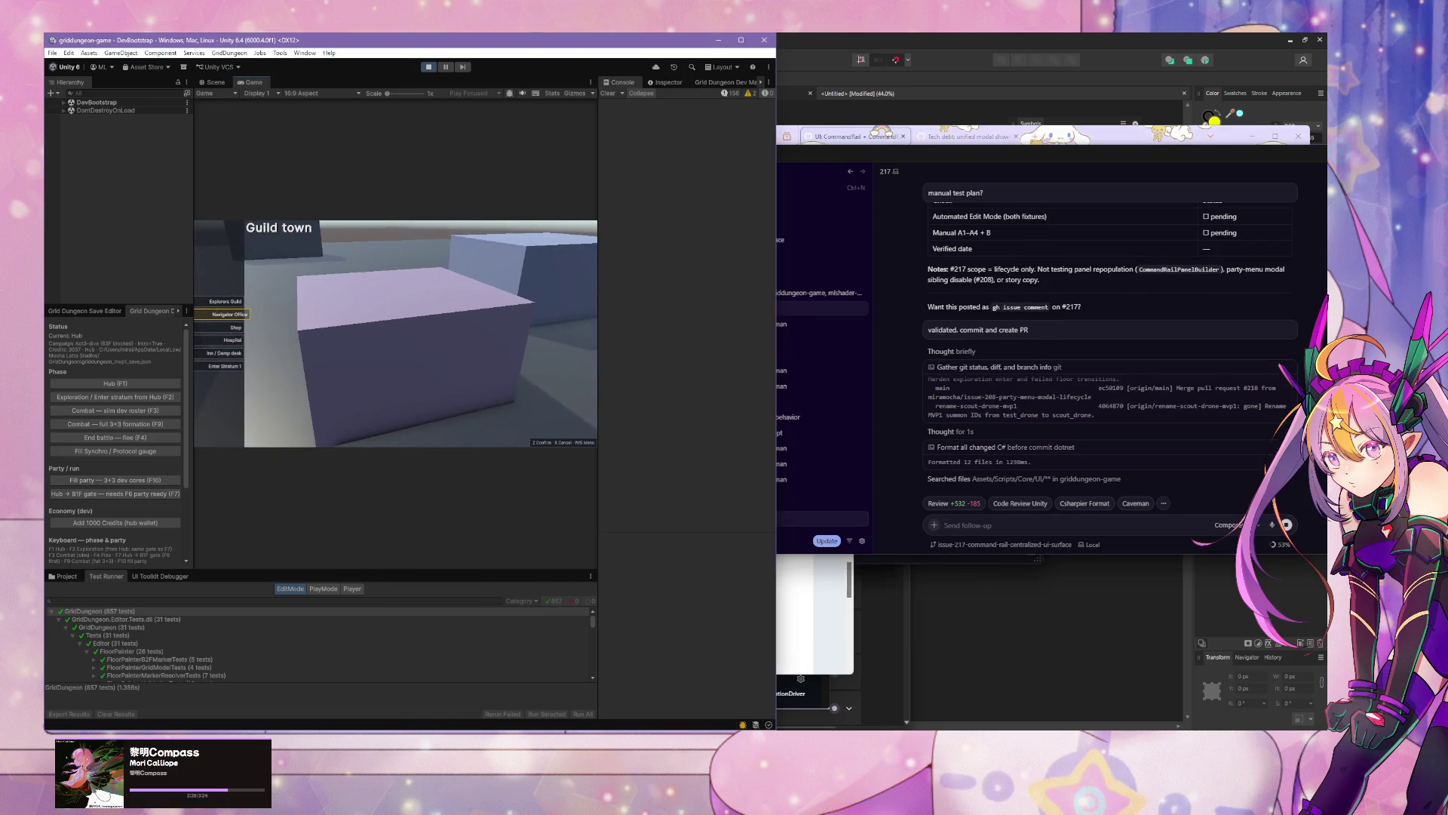
scroll(507, 548, "down", 10)
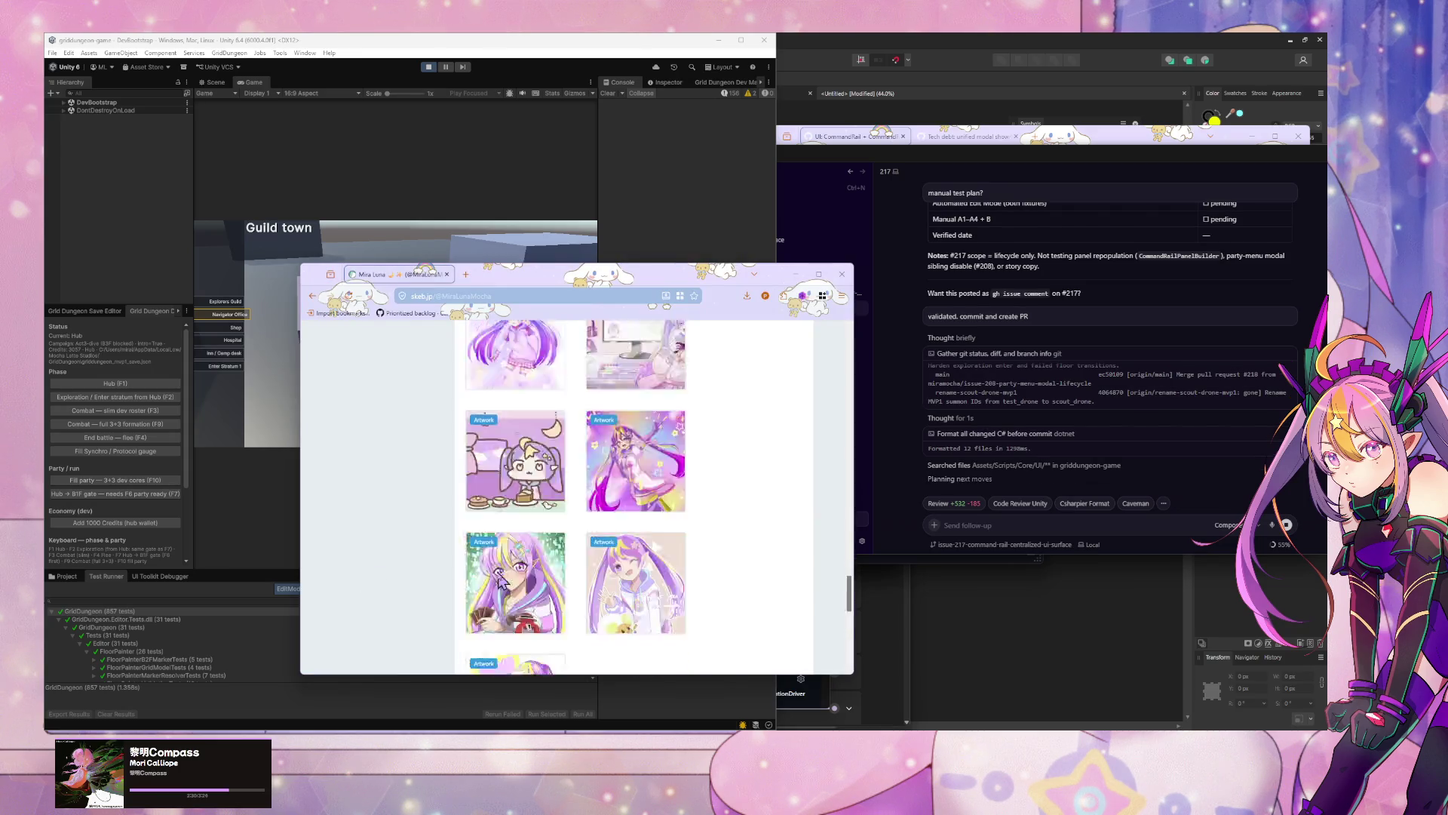
Step: Scroll the creator's Skeb gallery, open one artwork, and return to the profile
scroll(507, 548, "down", 5)
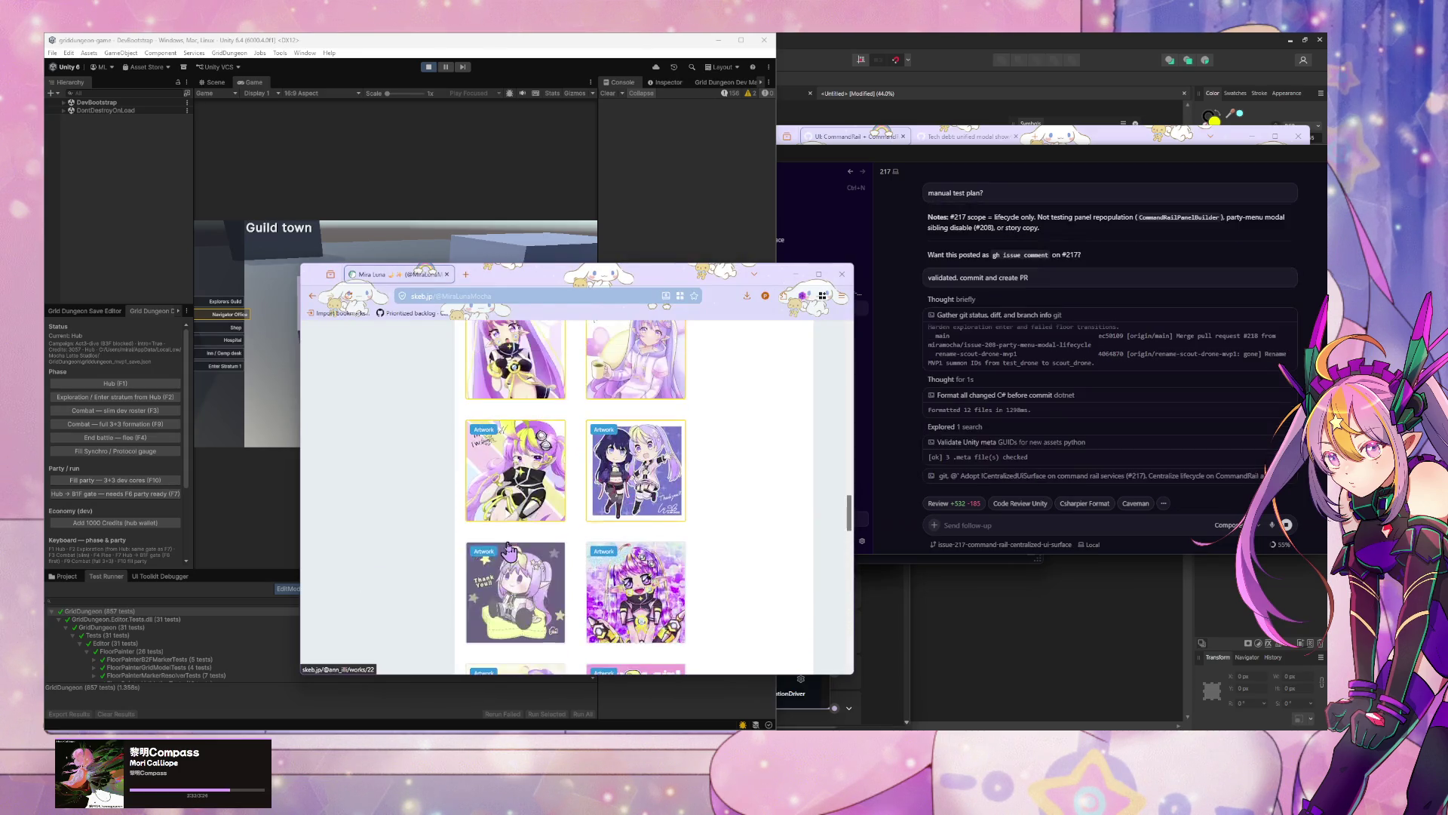
scroll(510, 549, "down", 10)
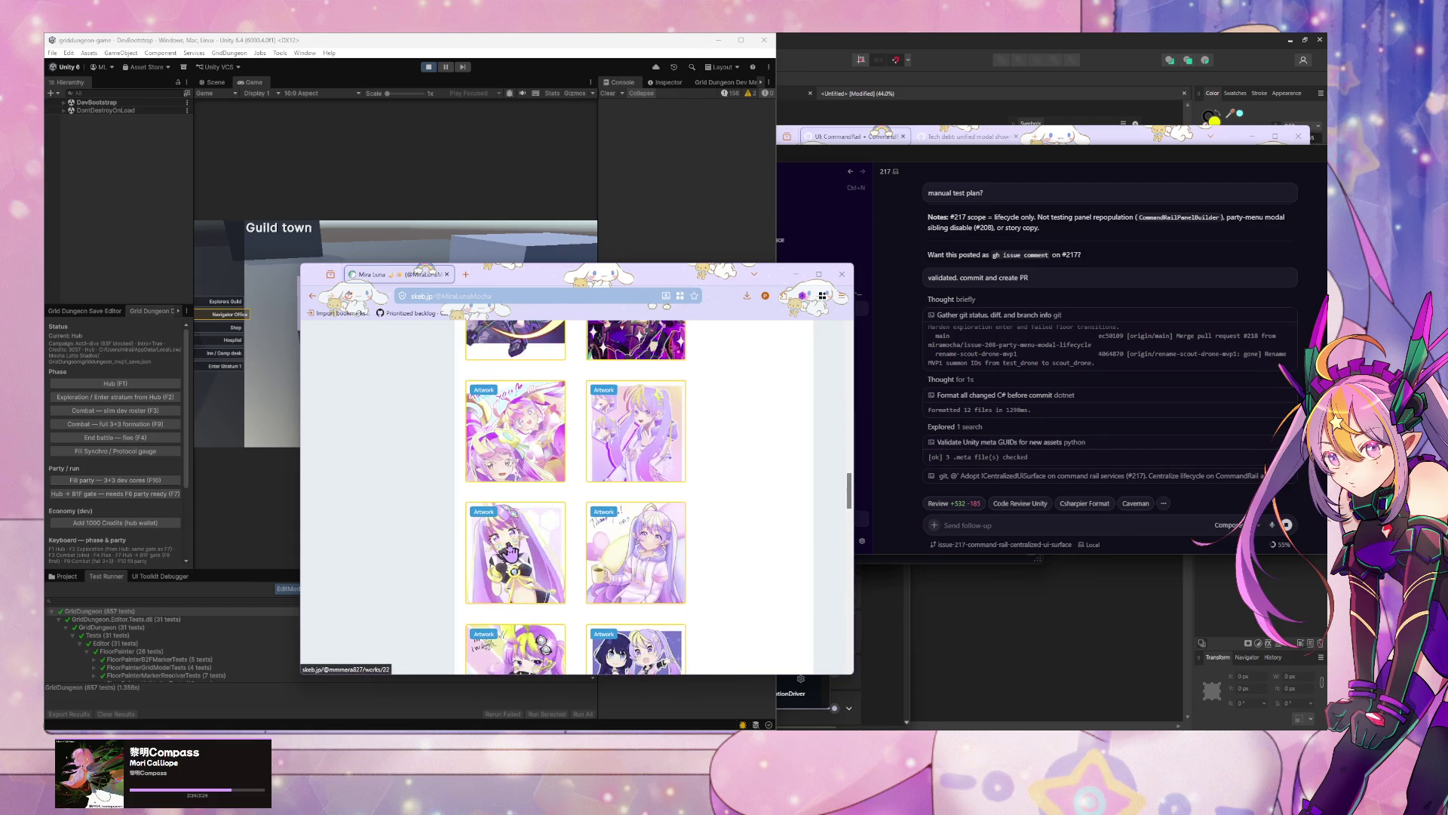
scroll(510, 553, "down", 10)
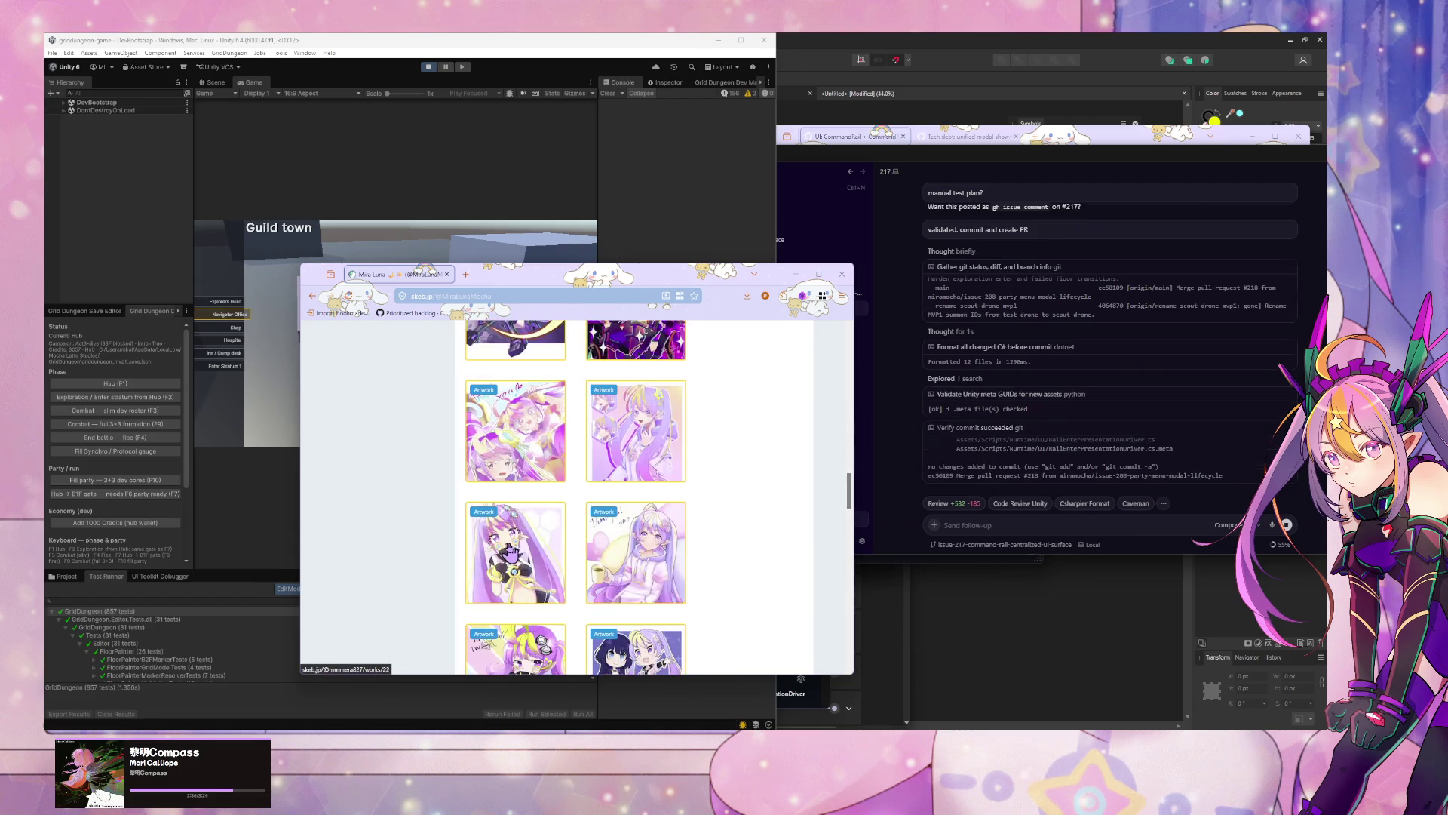
scroll(510, 553, "down", 10)
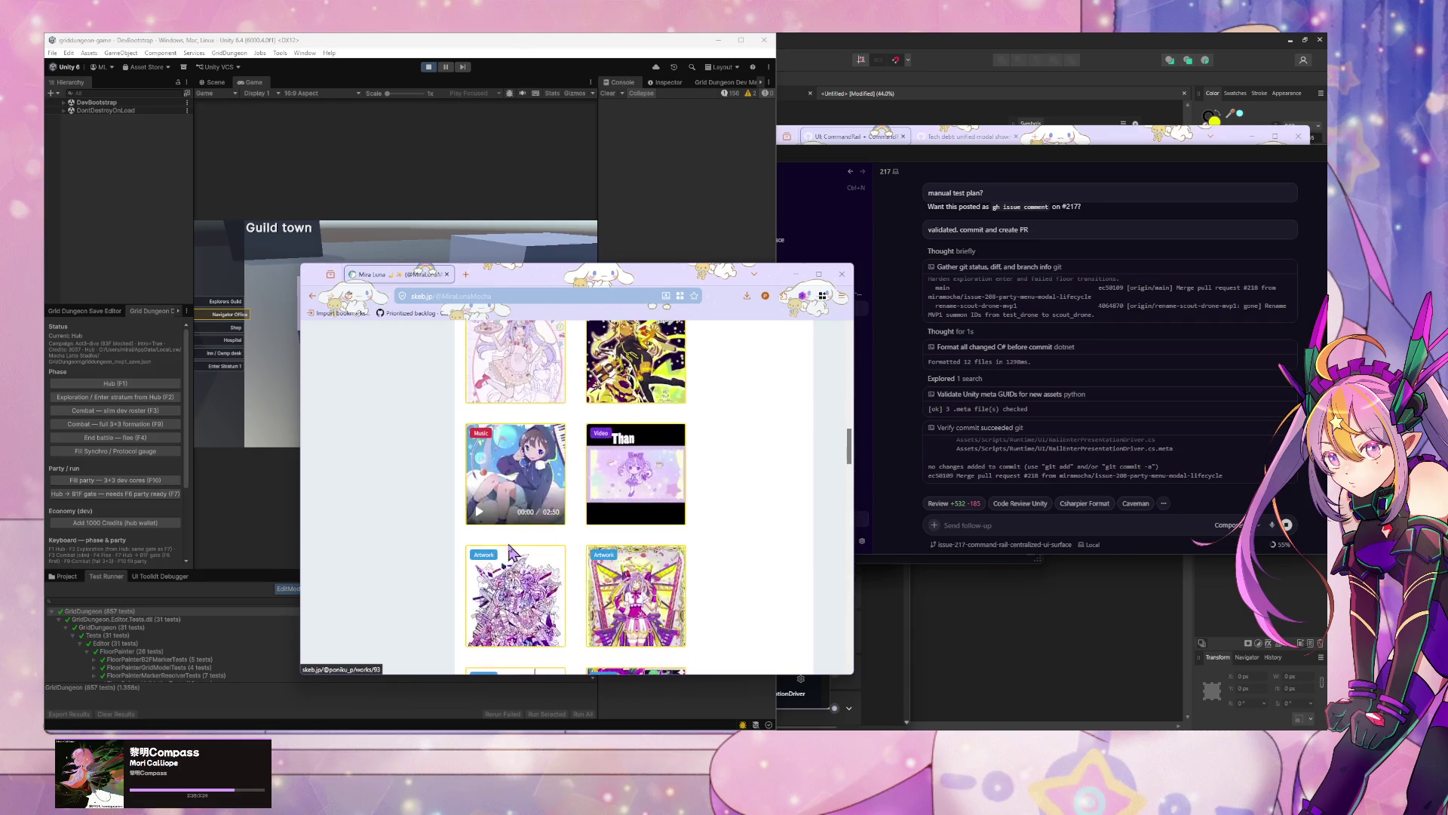
scroll(589, 577, "down", 10)
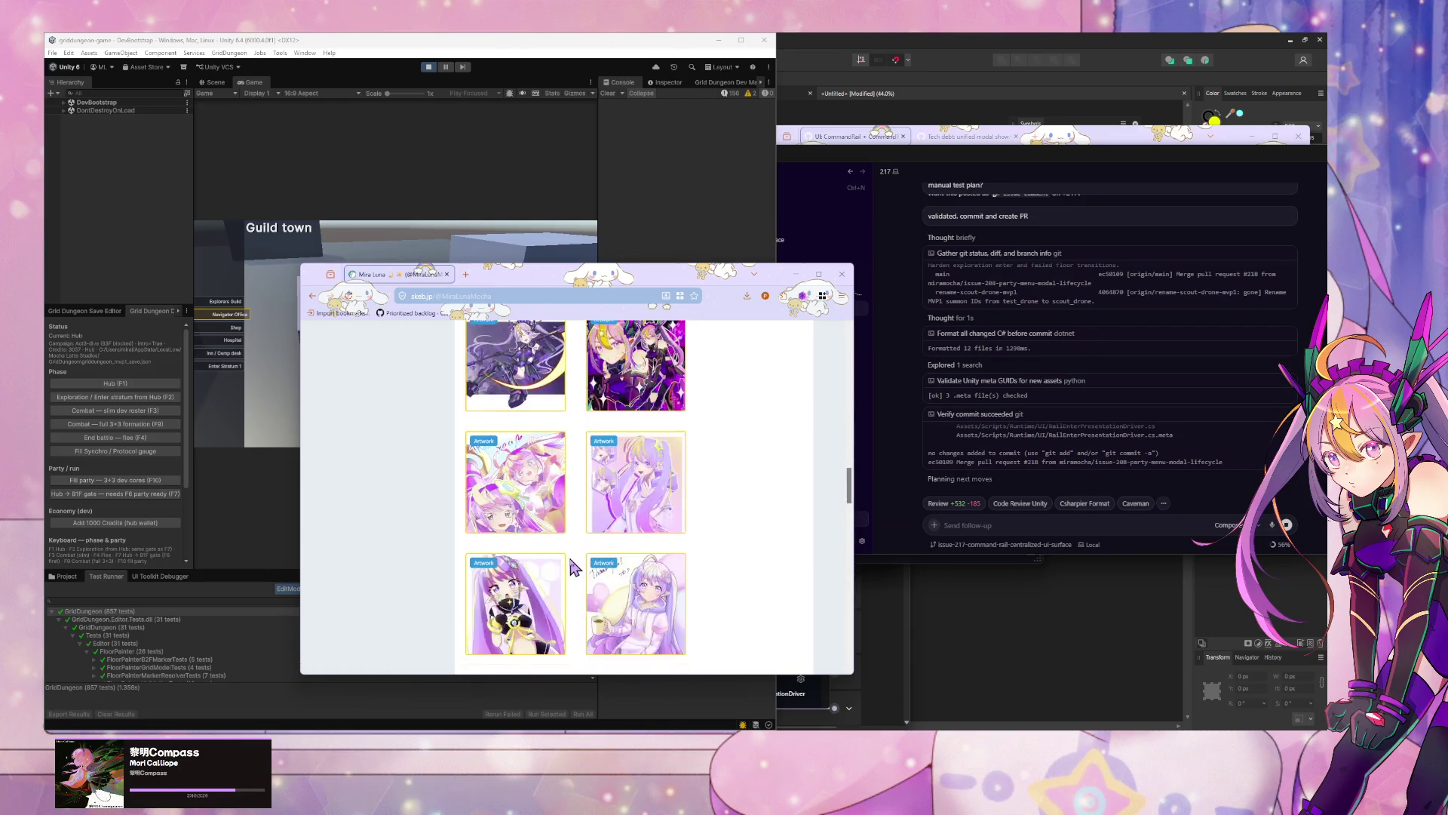
left_click(476, 490)
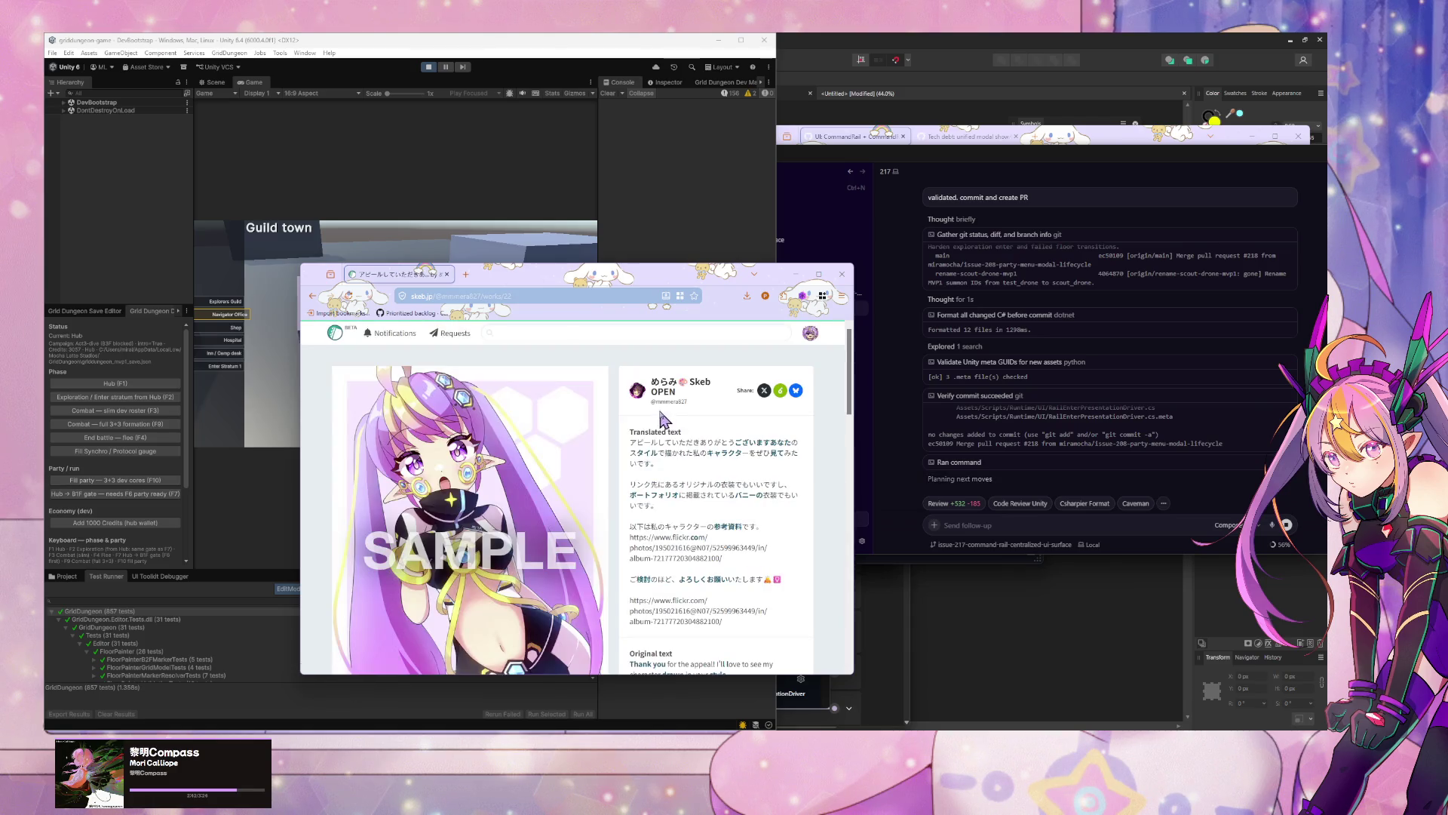
key("alt+Left")
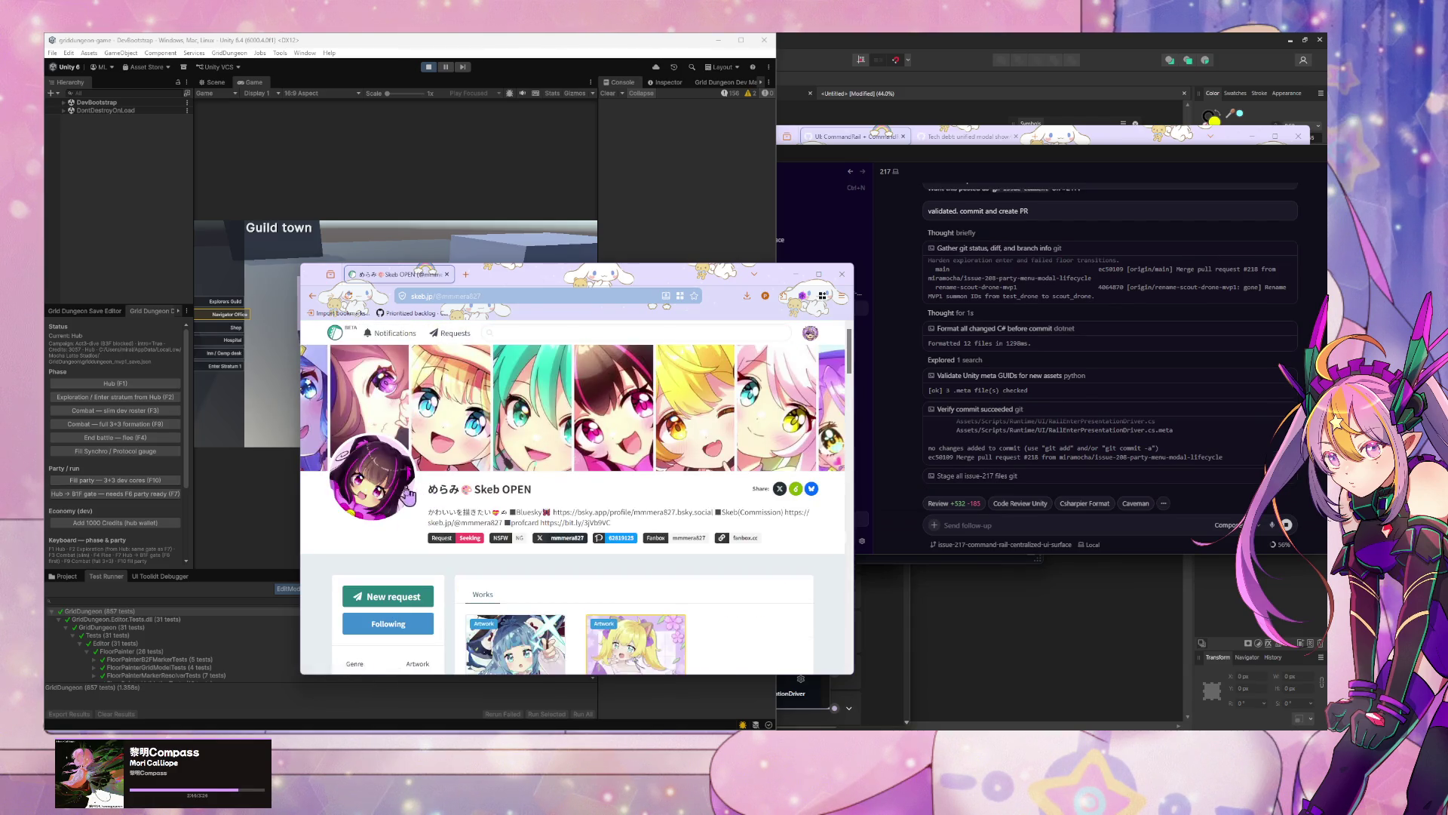
Step: Open the creator's X profile, then follow the pinned post's link back to Skeb
scroll(558, 519, "down", 1)
scroll(559, 519, "down", 3)
scroll(558, 519, "up", 3)
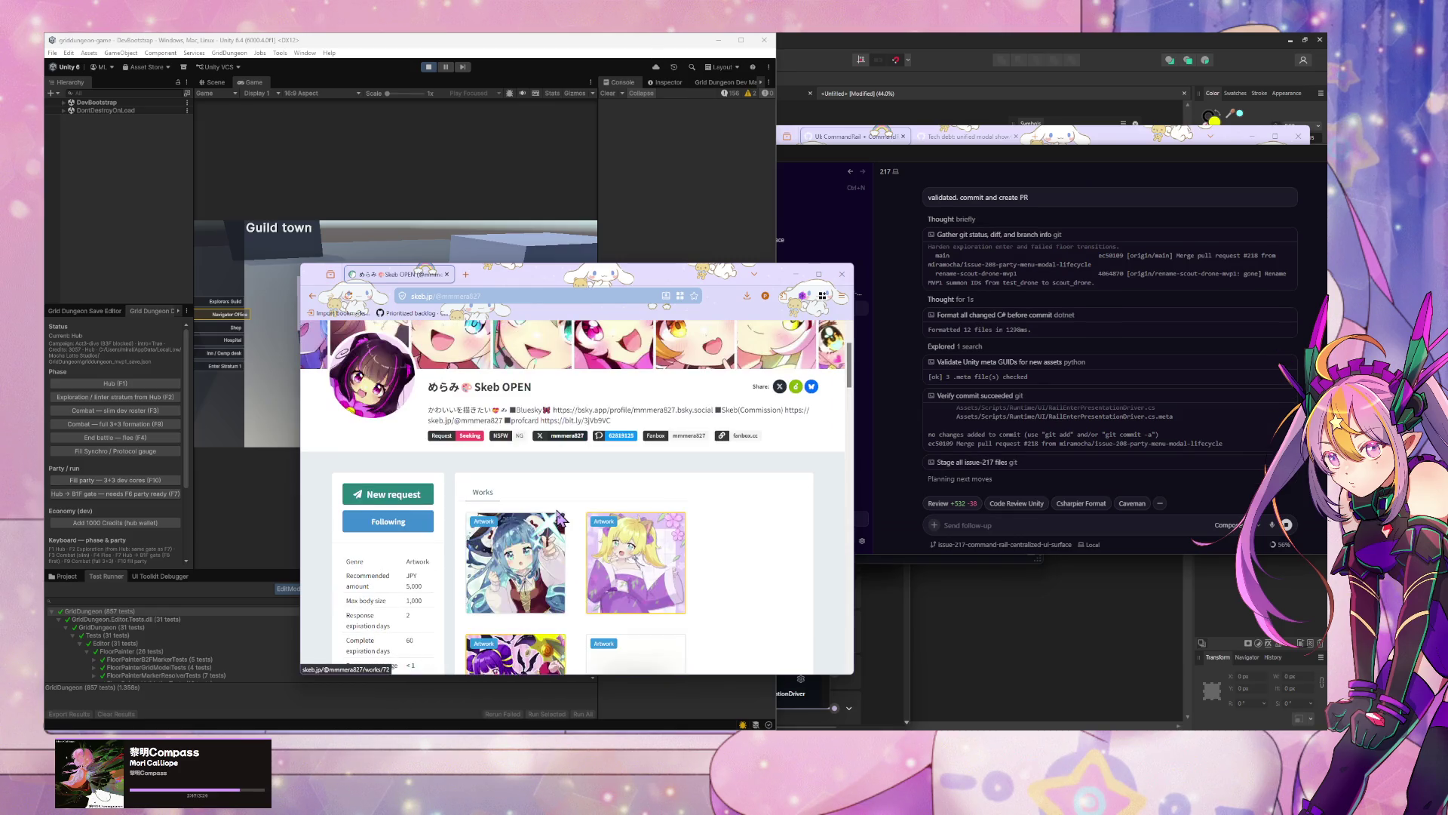
left_click(557, 440)
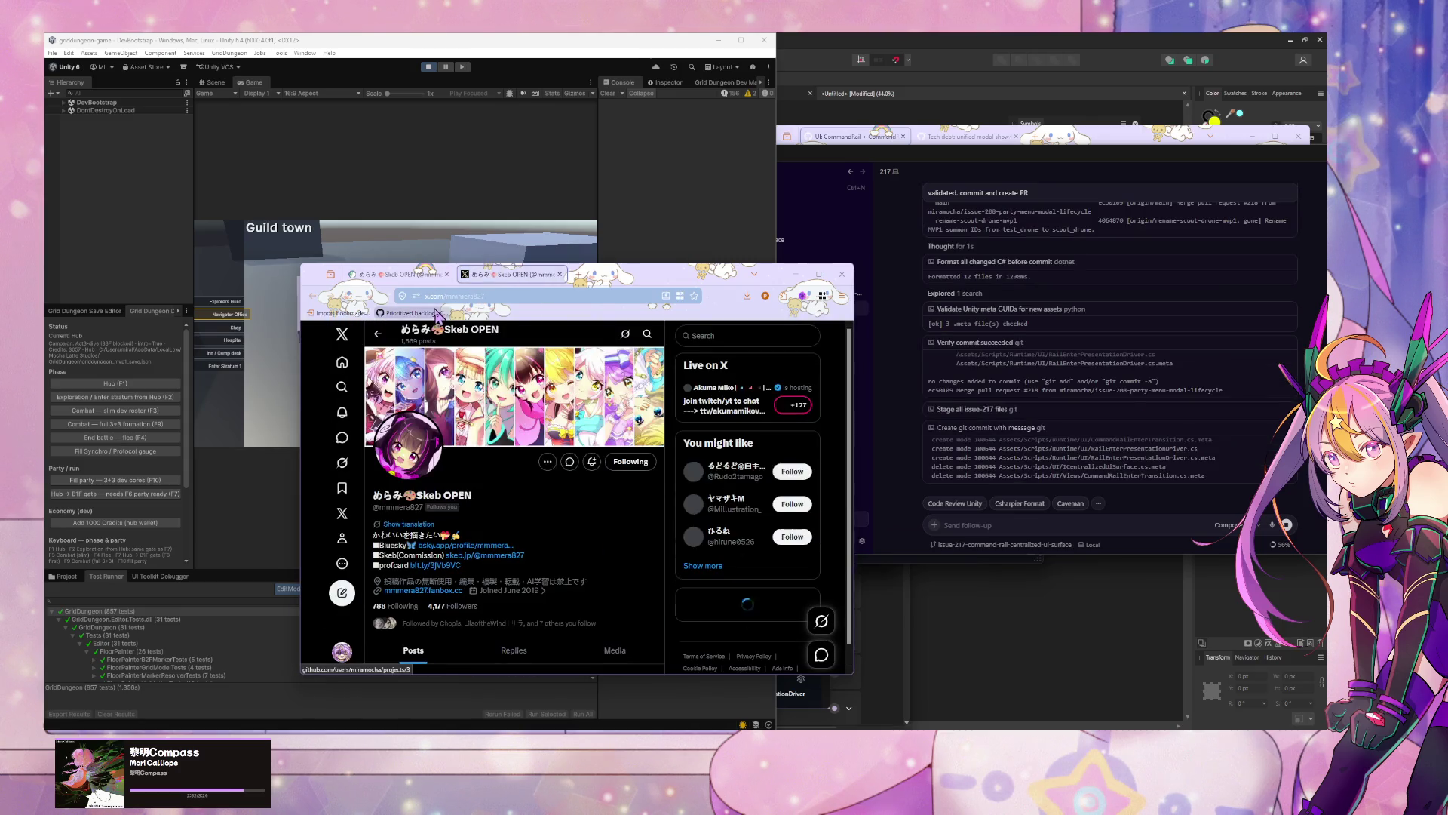
scroll(483, 372, "down", 8)
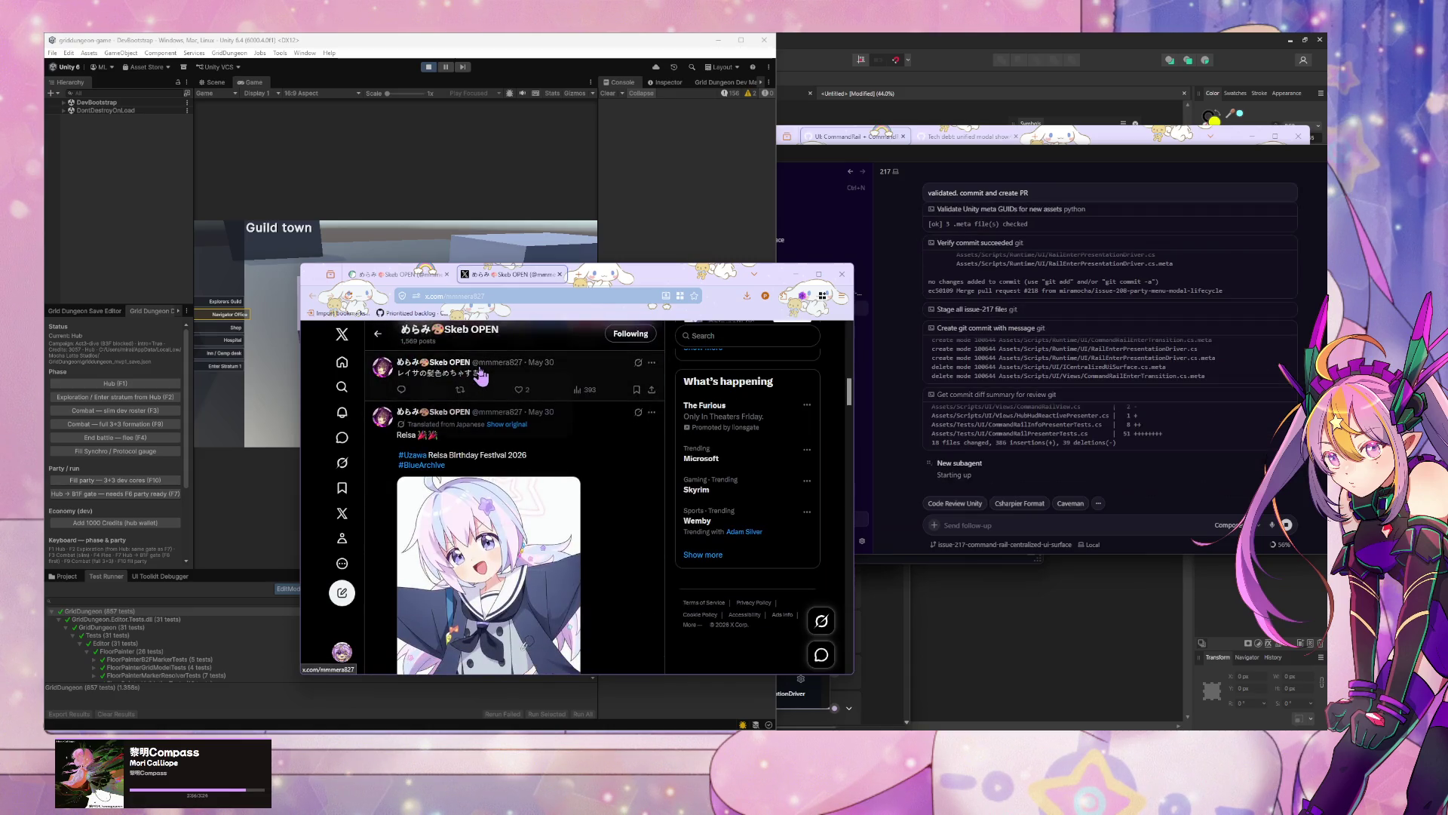
mouse_move(462, 366)
scroll(629, 382, "up", 2)
scroll(630, 383, "up", 3)
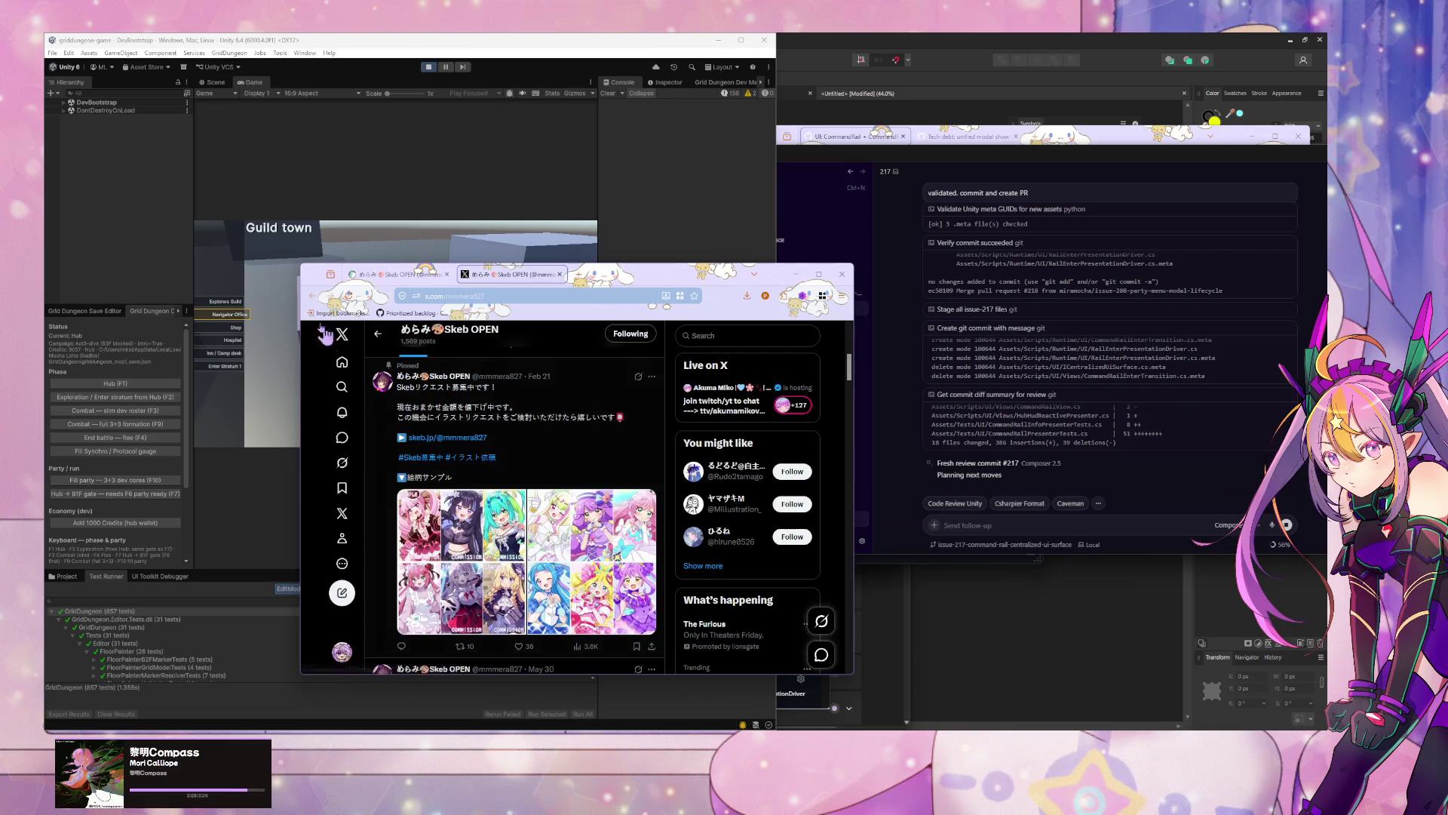
left_click(474, 438)
Step: Browse the Skeb profile page and close the X profile tab
scroll(475, 464, "down", 3)
scroll(392, 404, "up", 2)
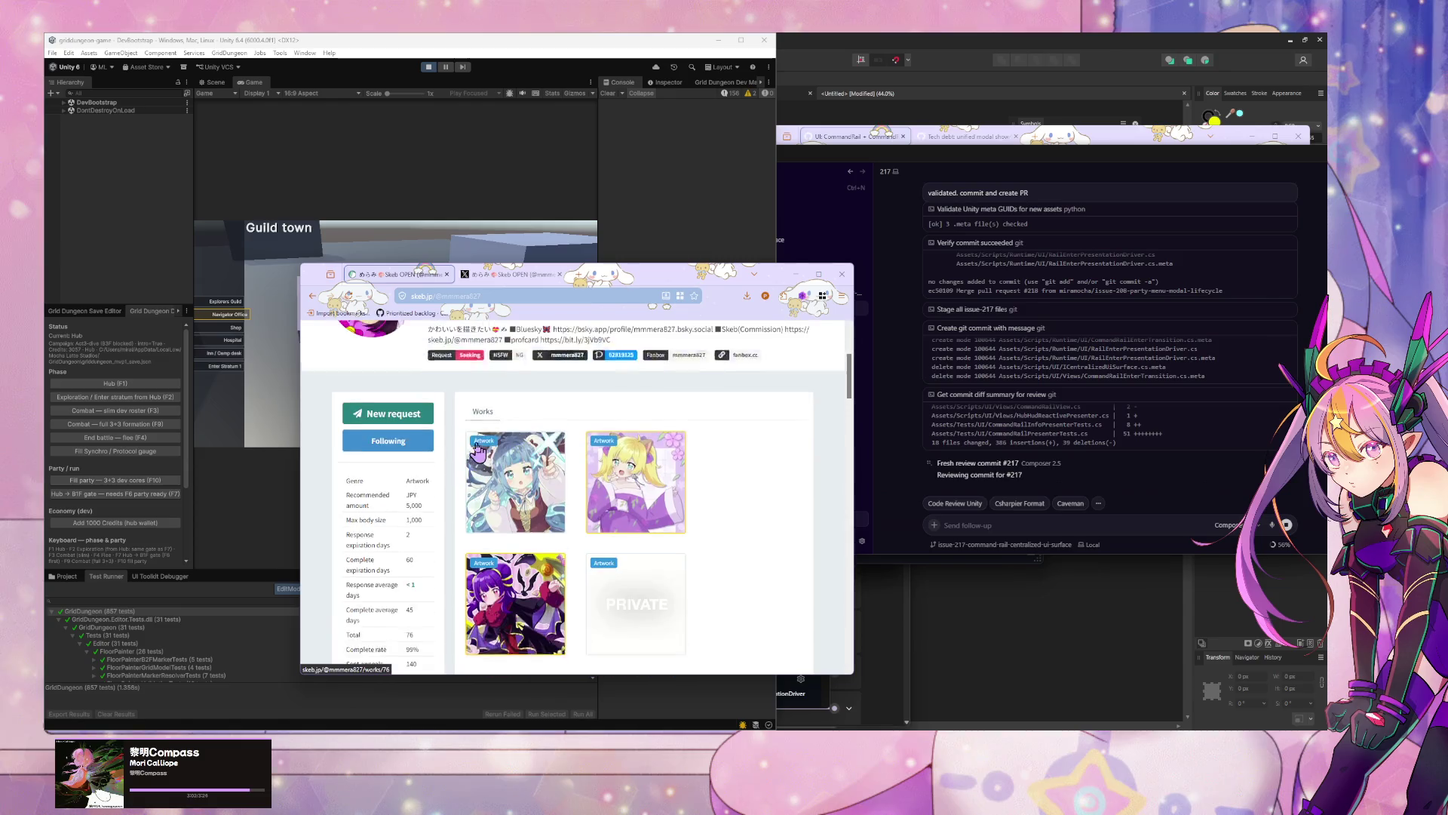
scroll(393, 403, "down", 8)
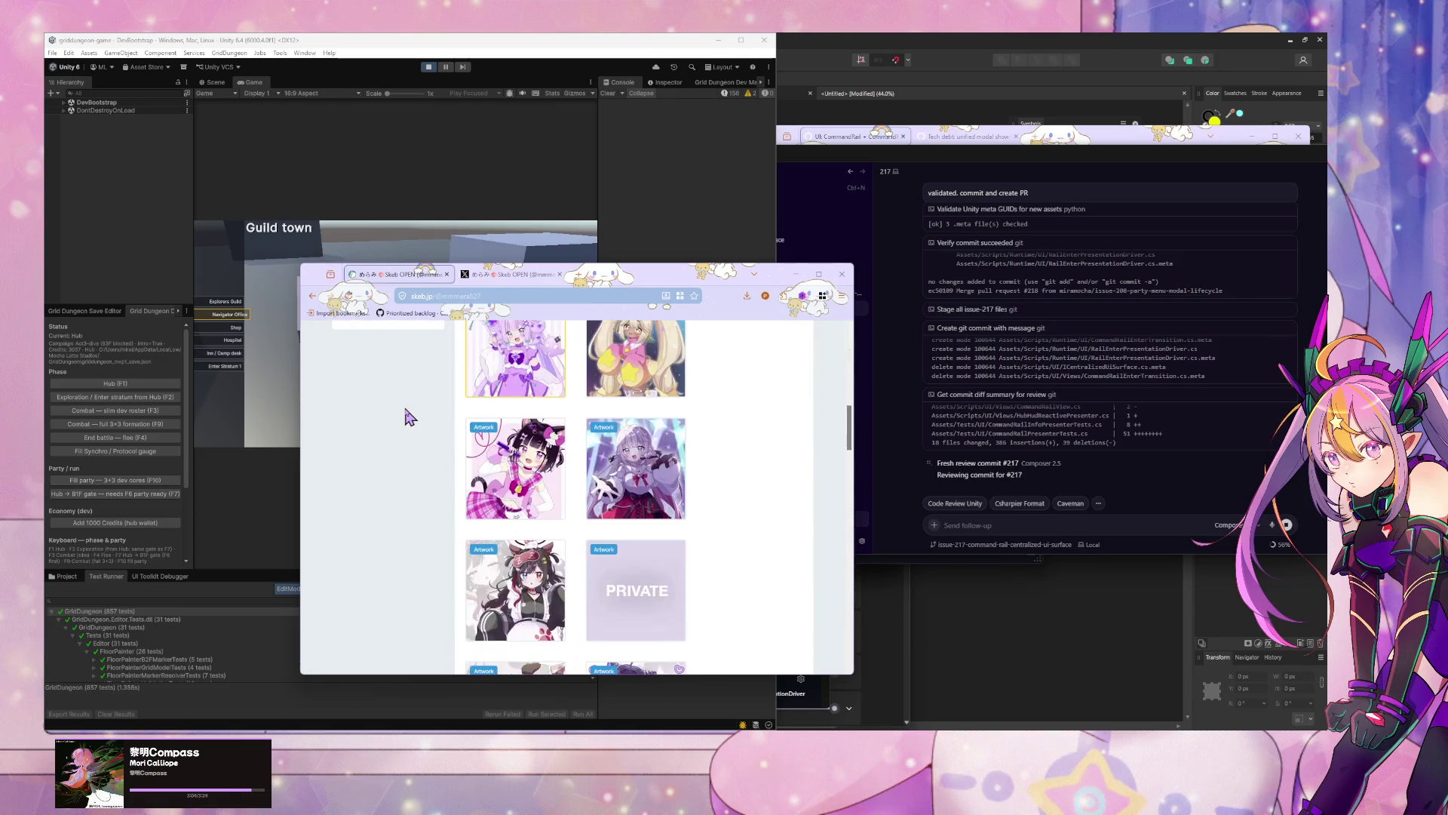
scroll(408, 421, "down", 4)
scroll(408, 420, "up", 2)
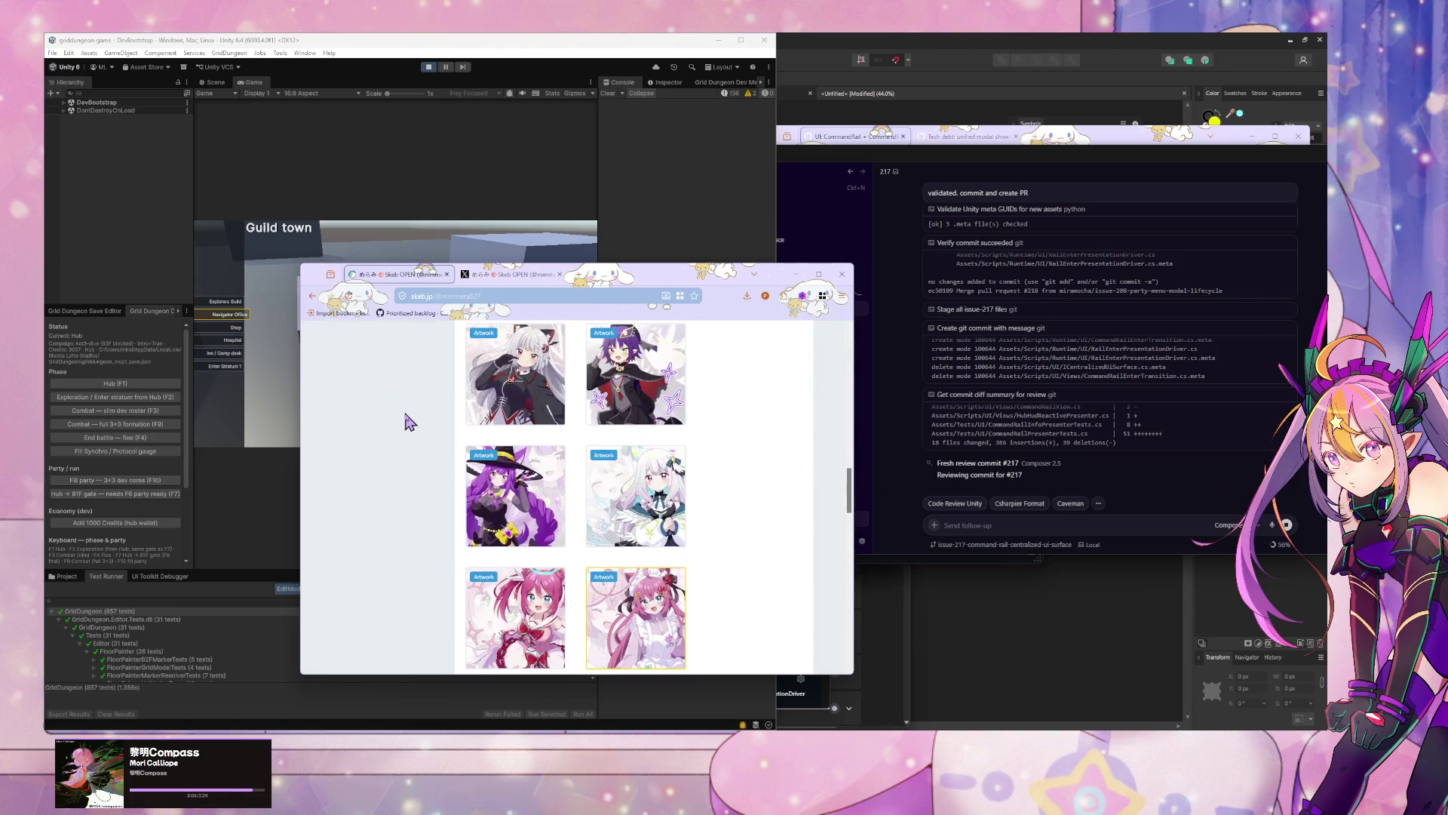
scroll(408, 421, "up", 12)
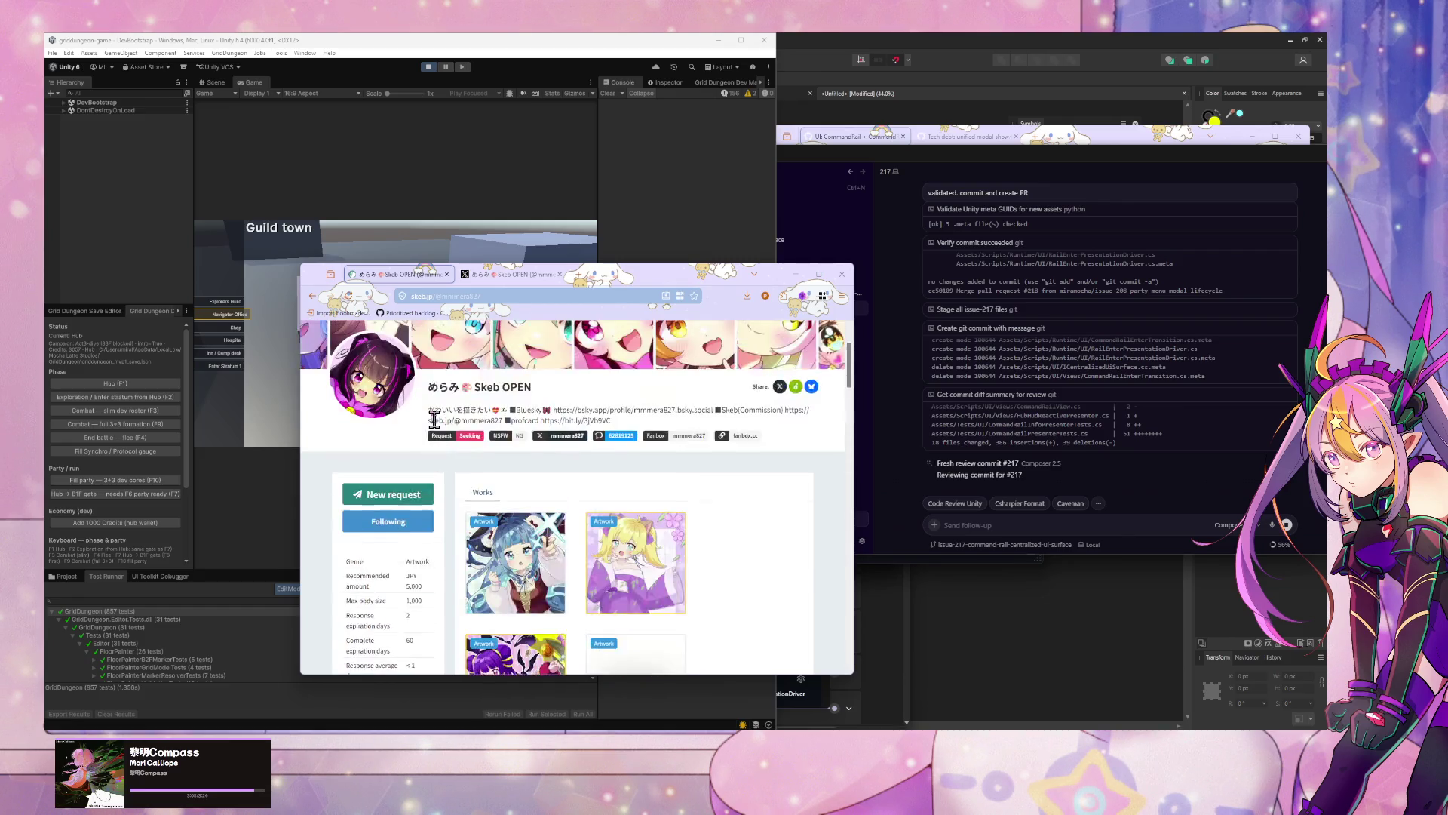
scroll(411, 437, "down", 2)
scroll(400, 445, "up", 2)
left_click(506, 274)
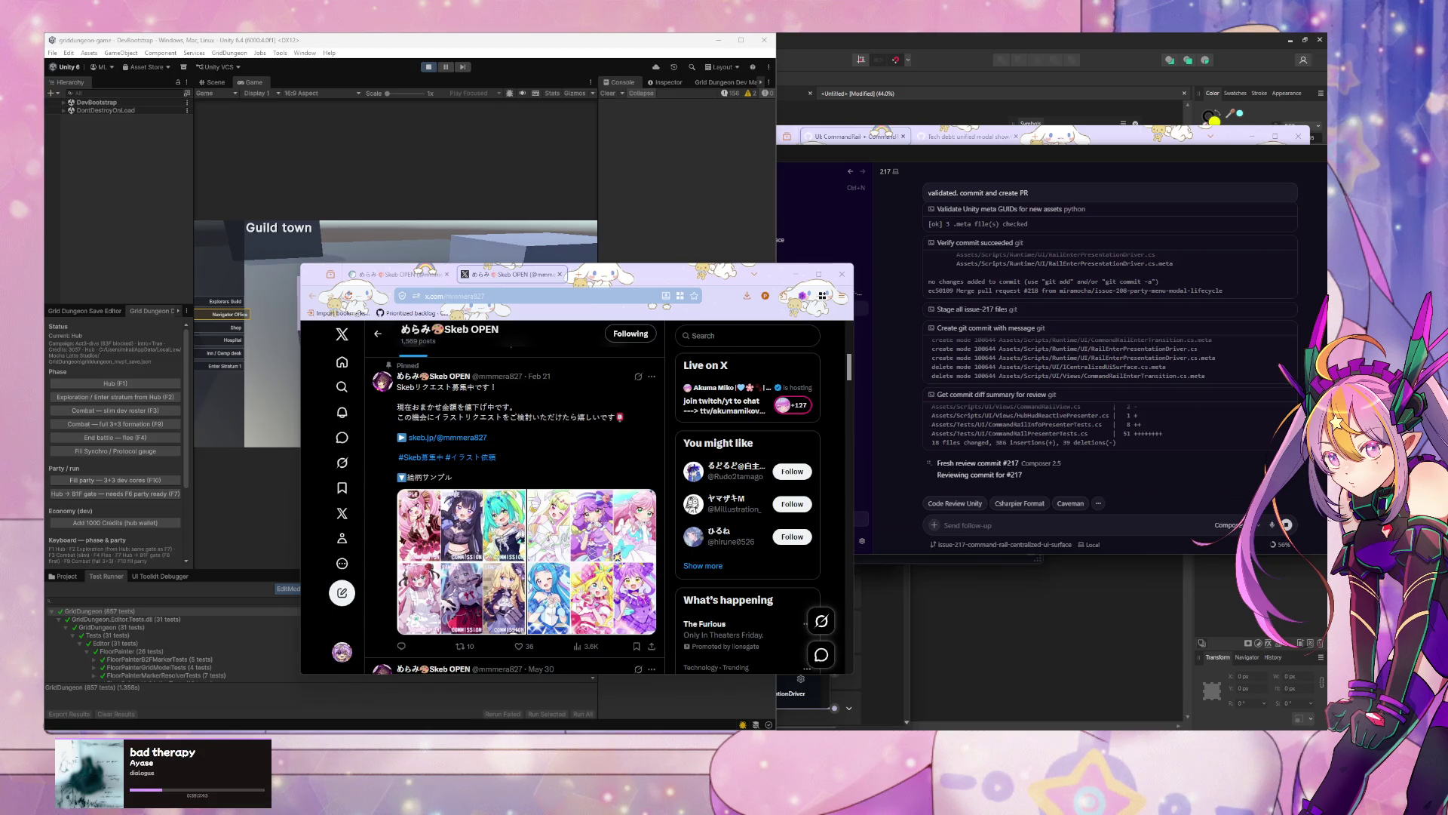
left_click(566, 278)
left_click(1096, 522)
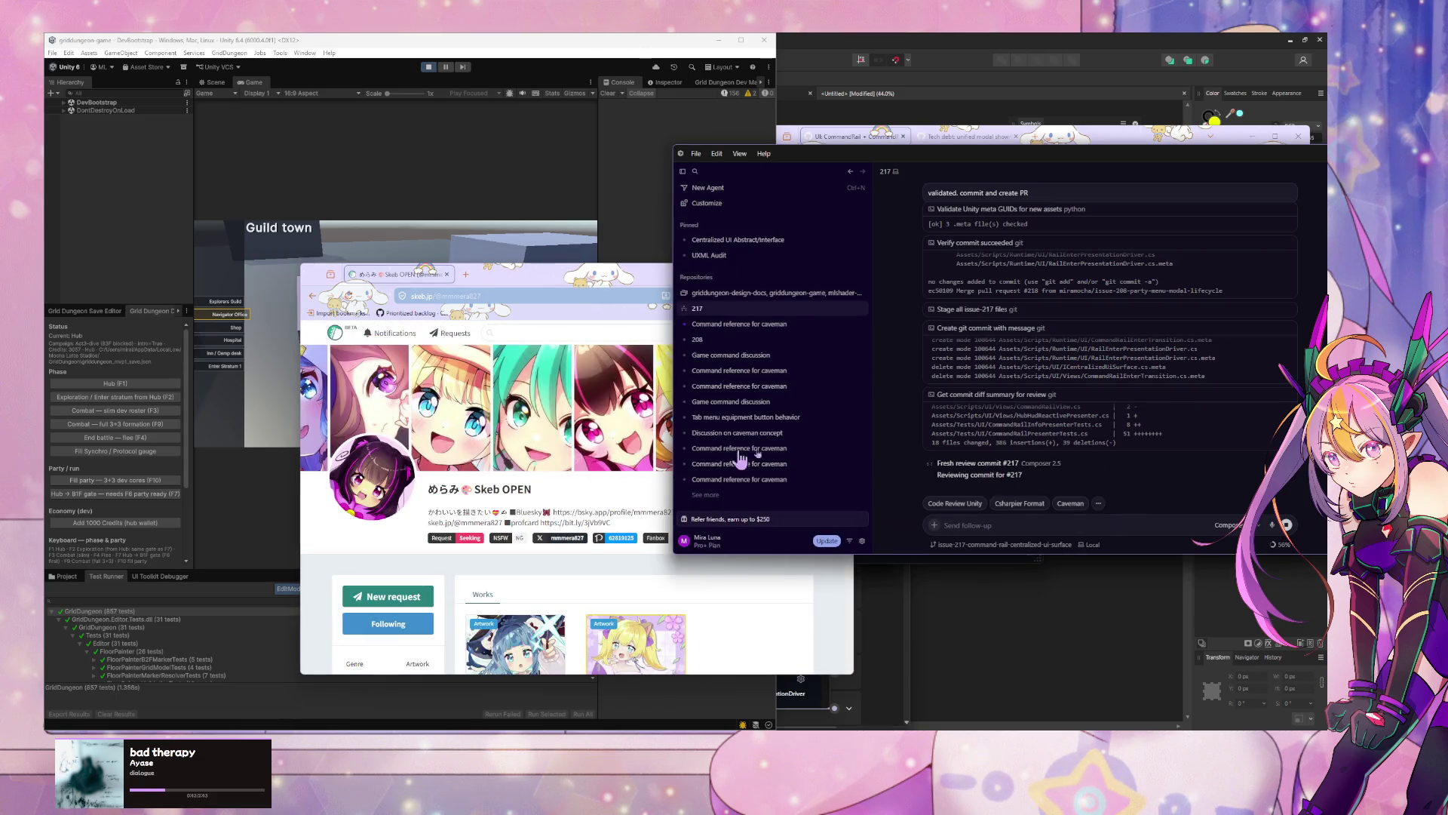
Step: Read the 'Fresh review commit #217' findings on duplicated predicates and nits, then close the card
left_click(641, 279)
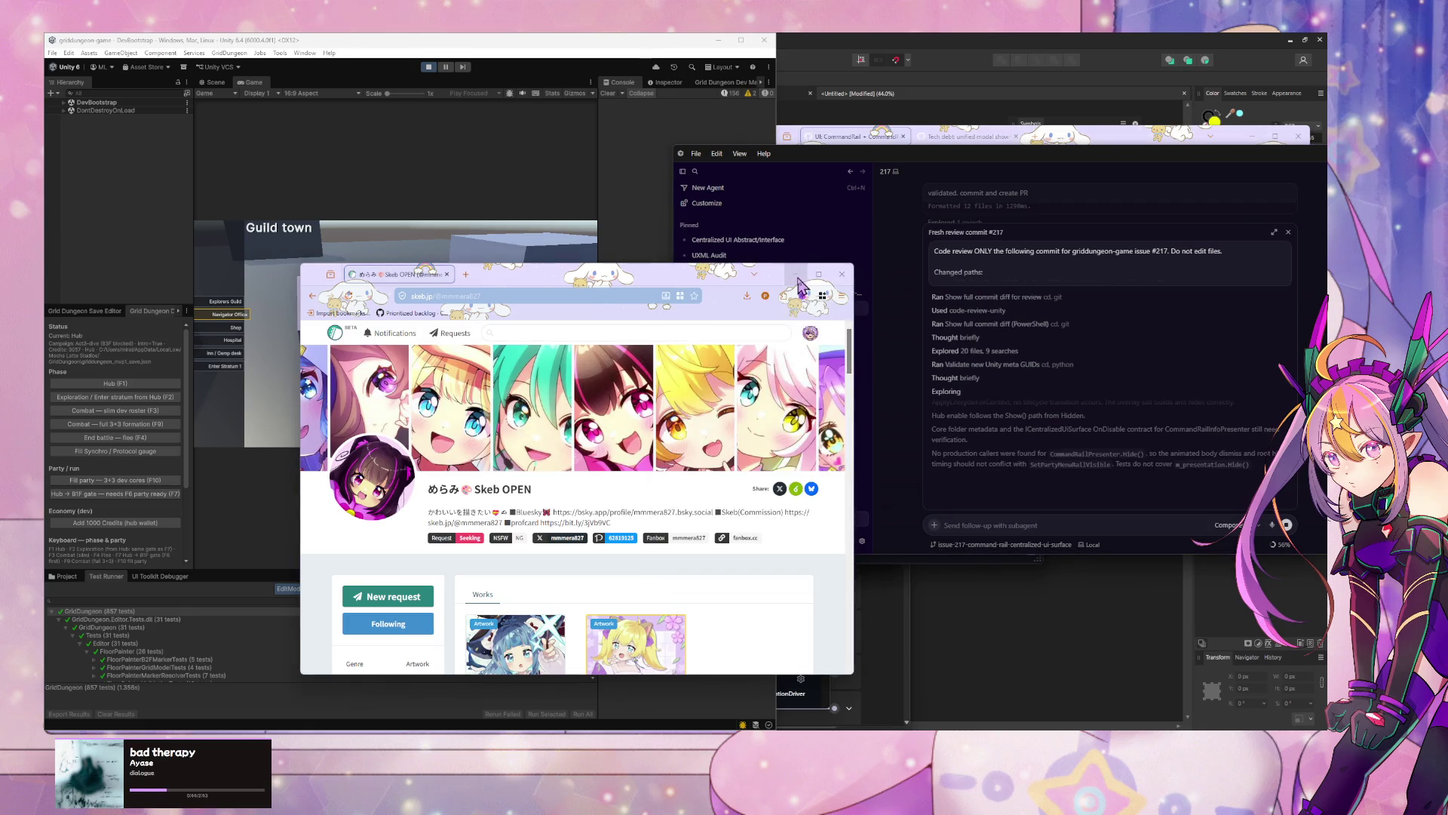
left_click(796, 276)
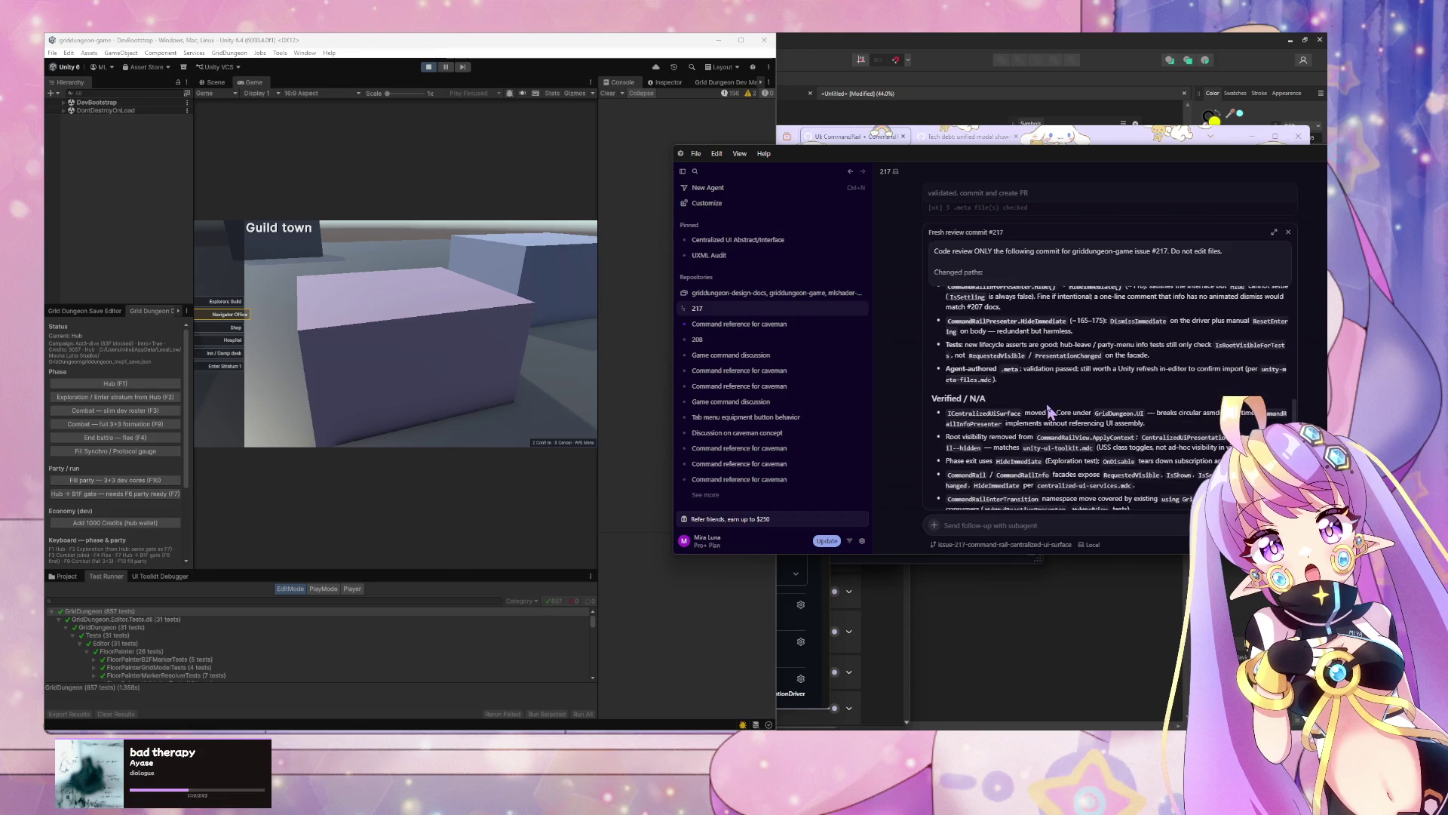
scroll(1050, 405, "up", 3)
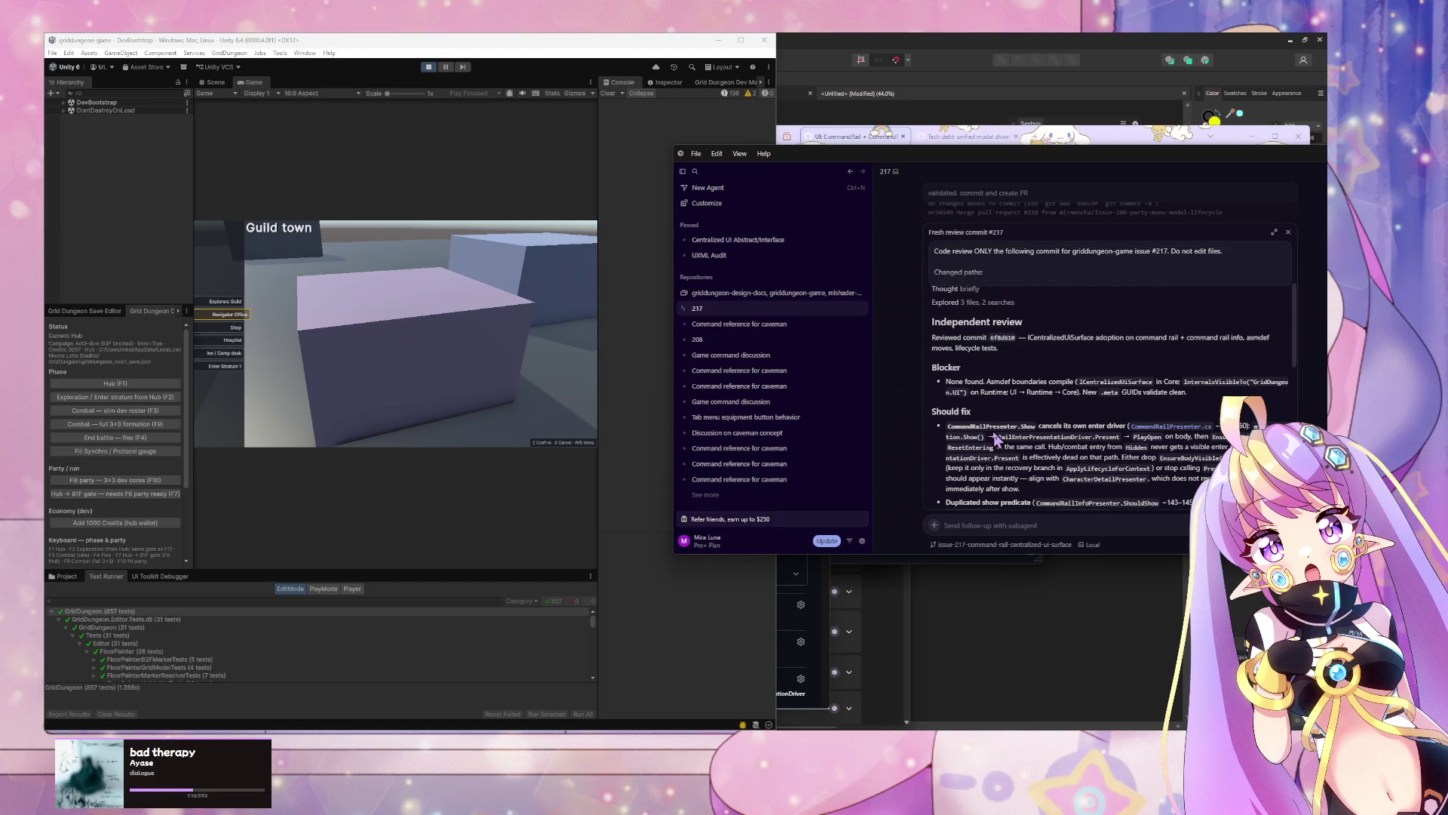
scroll(999, 458, "down", 1)
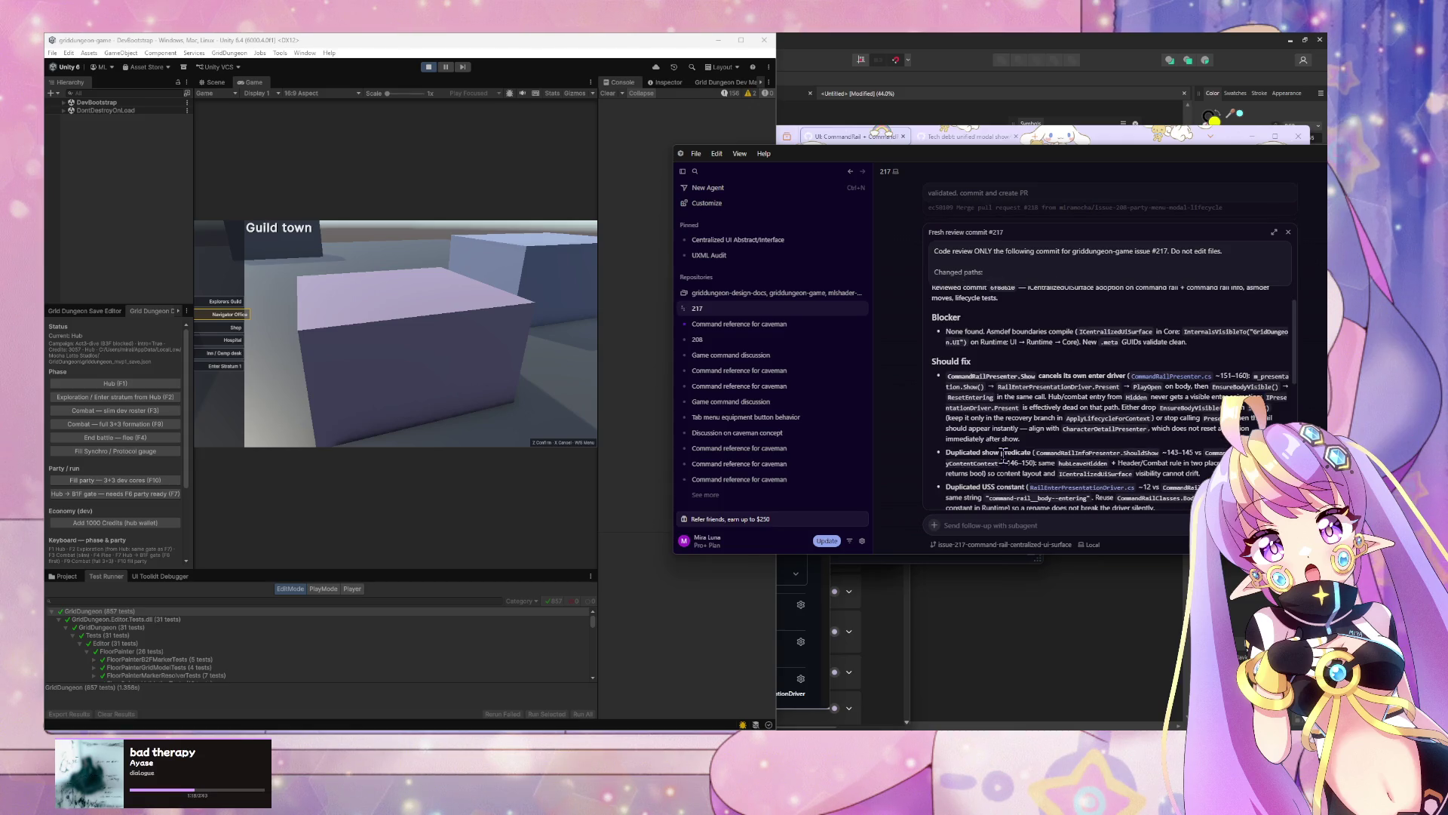
scroll(1003, 453, "down", 2)
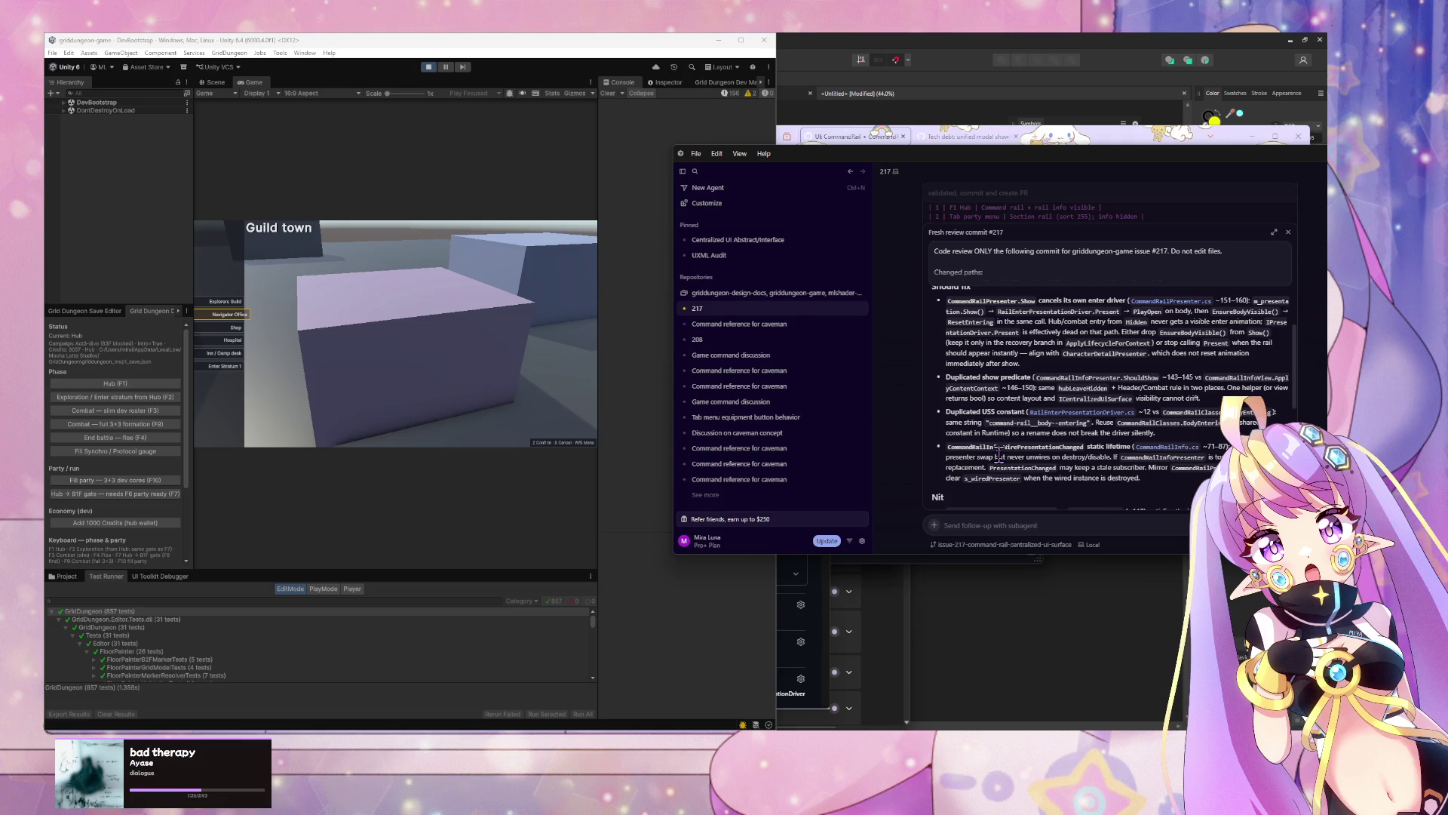
scroll(1000, 455, "down", 1)
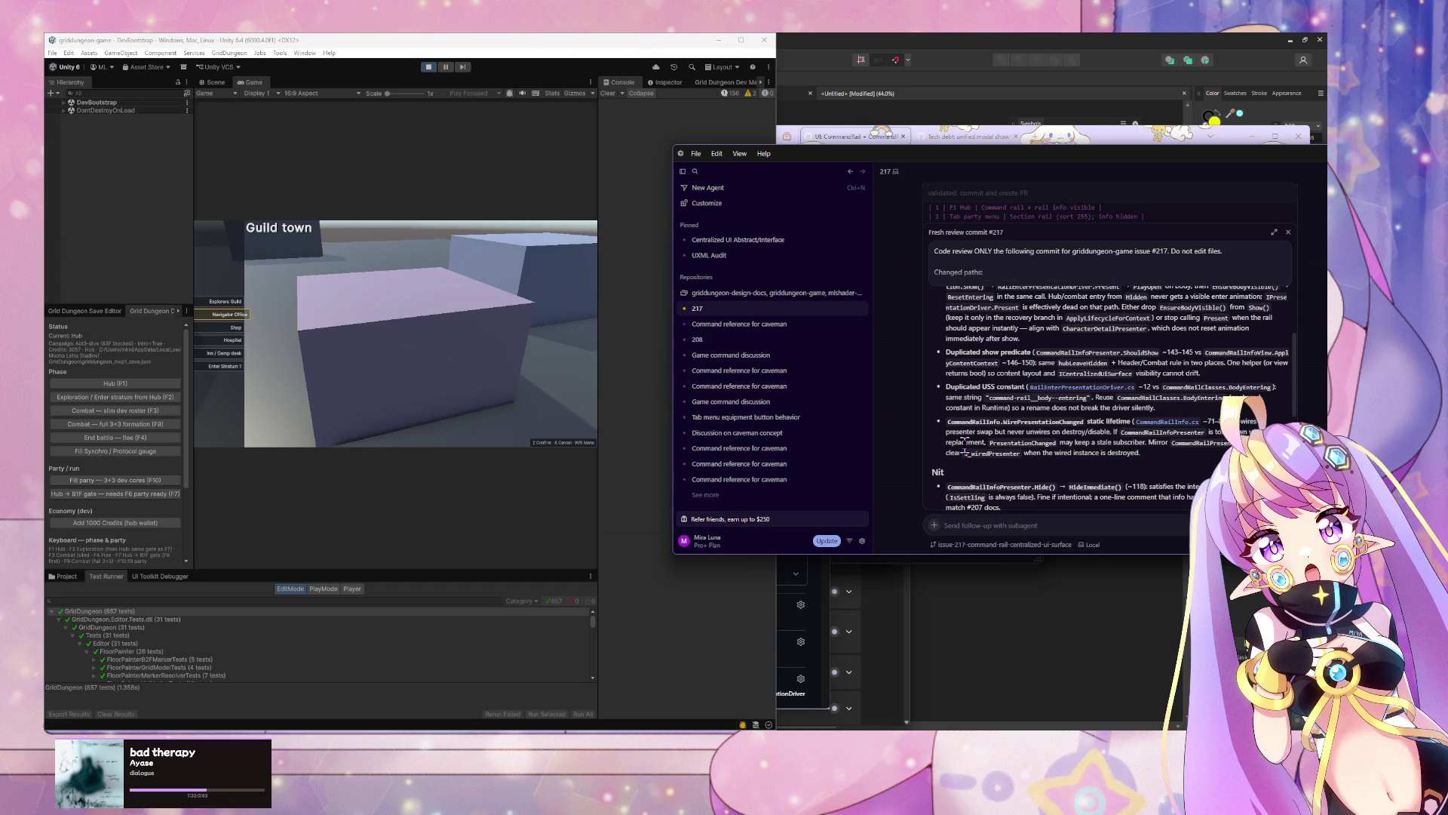
scroll(964, 445, "down", 4)
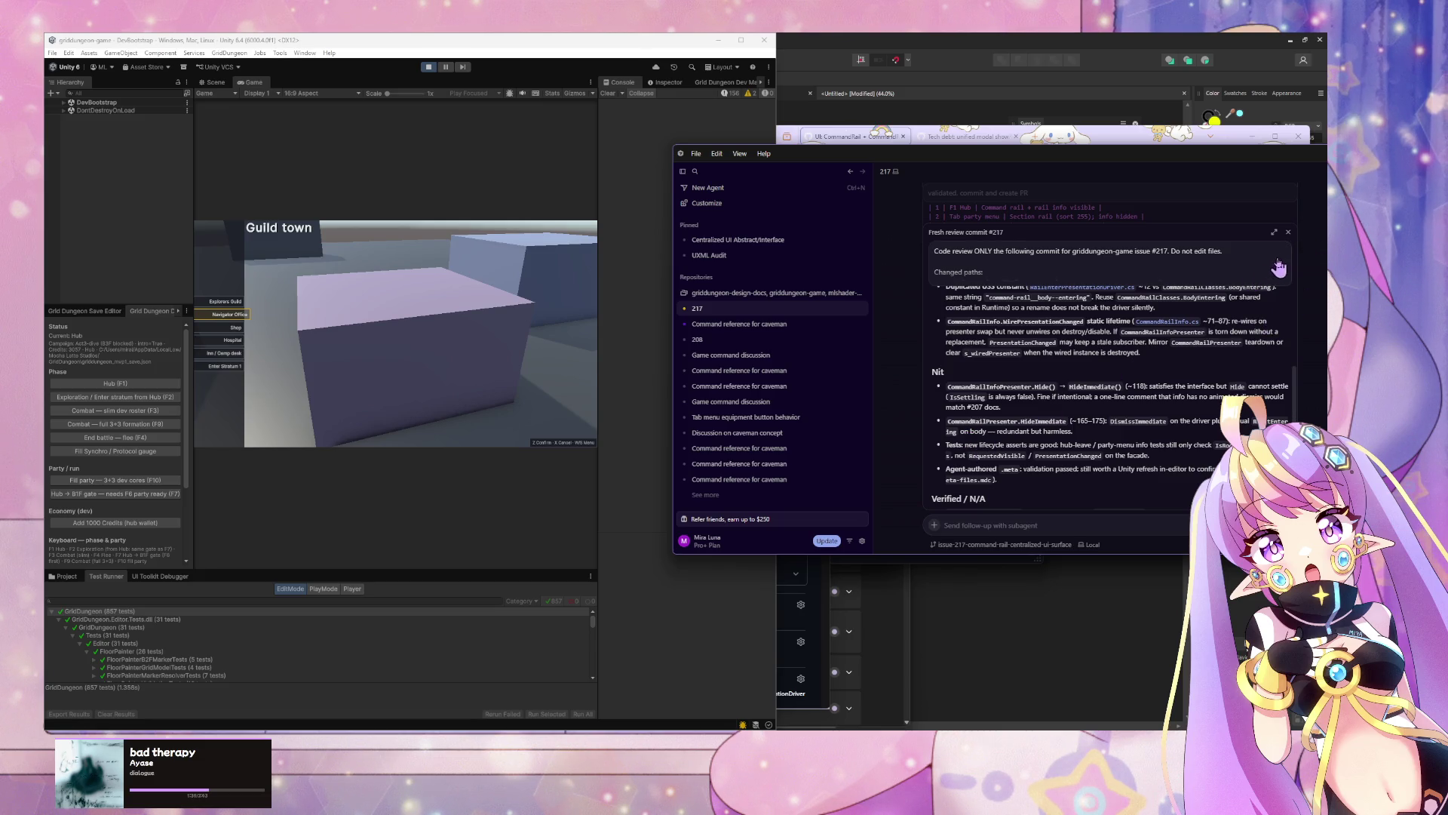
double_click(1221, 344)
left_click(1286, 235)
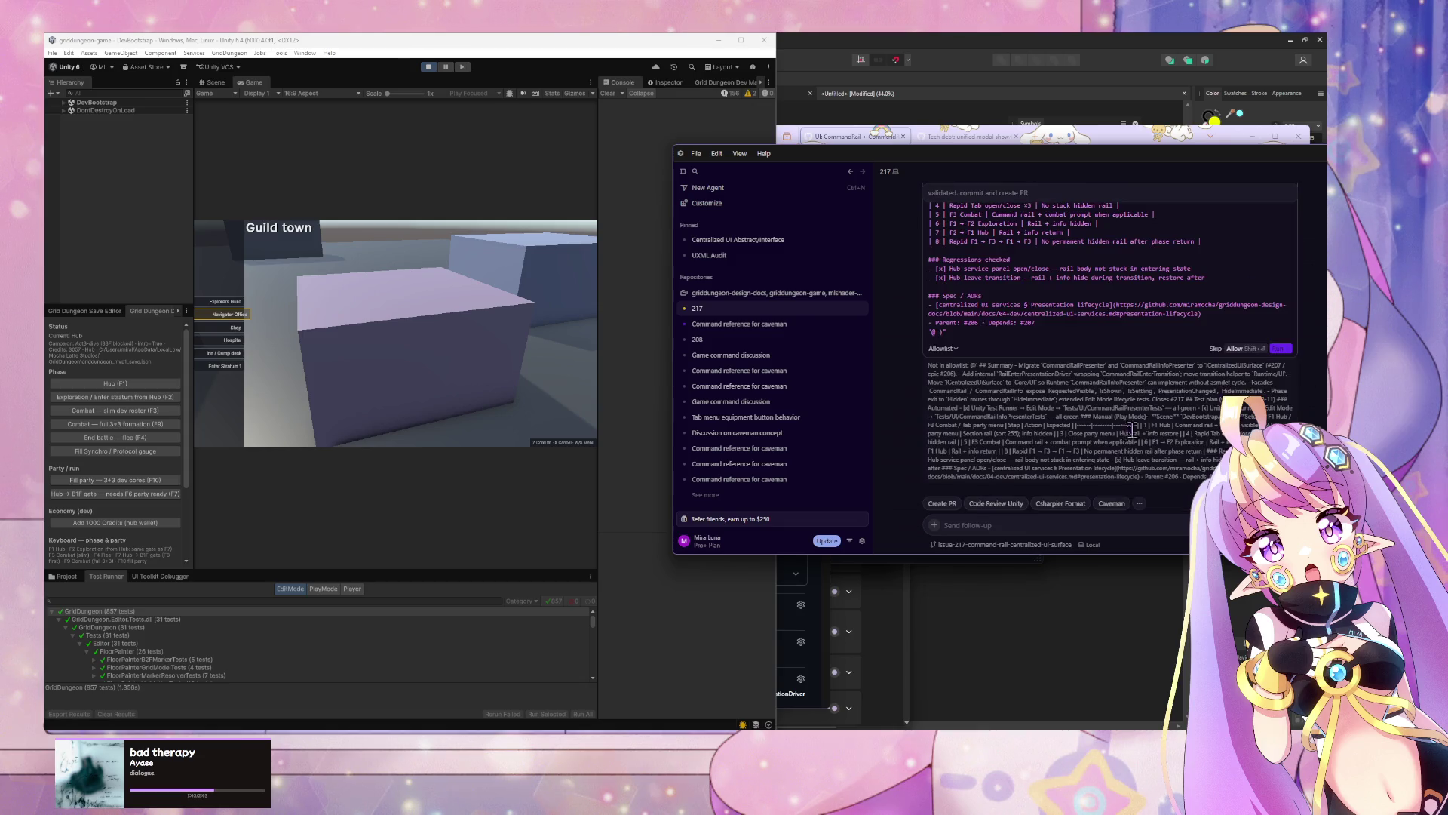
Step: Replace the chat draft with 'address should fix and nits' and send it to the agent
scroll(1011, 400, "down", 3)
scroll(1011, 400, "down", 10)
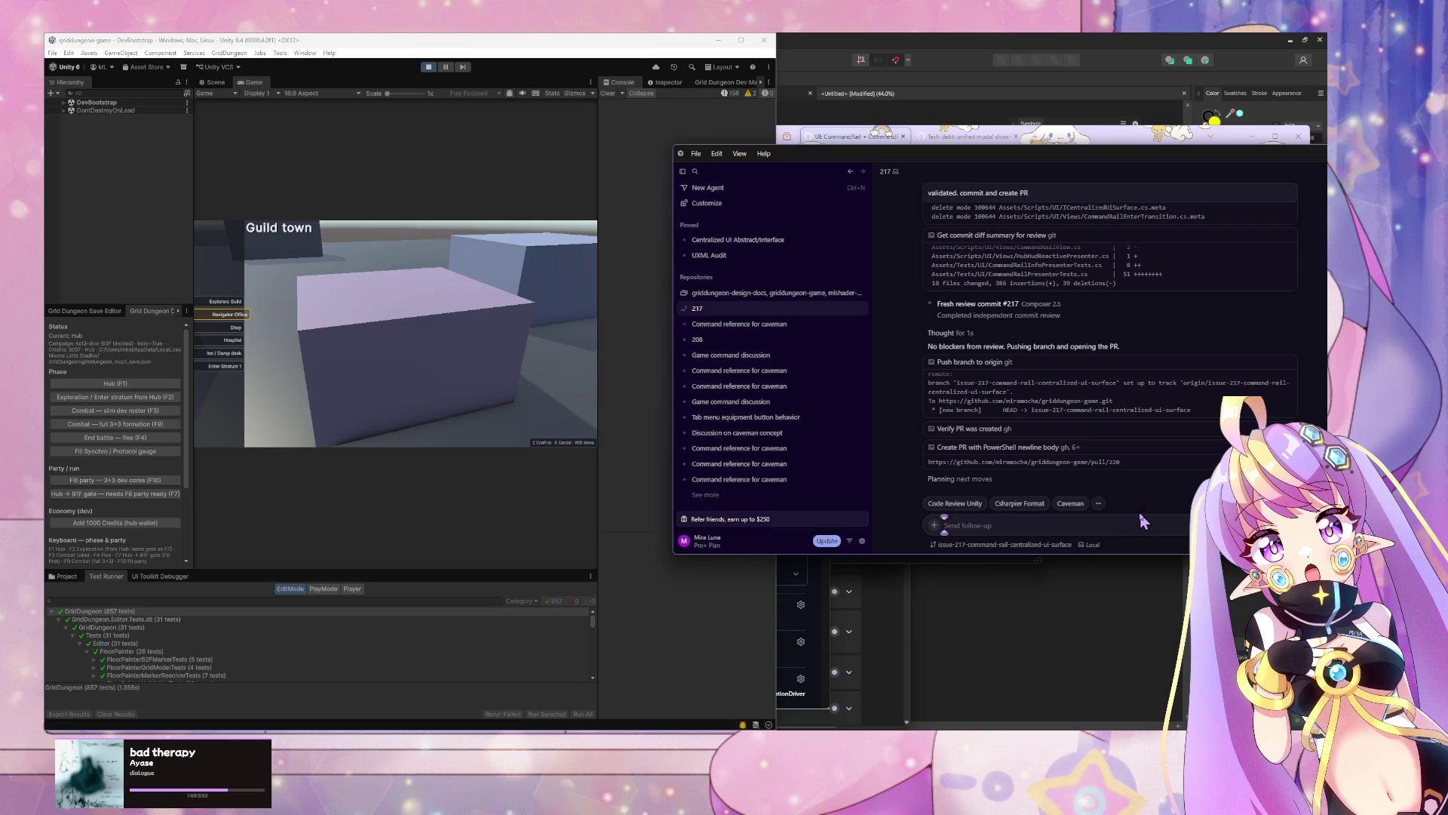
type("any should")
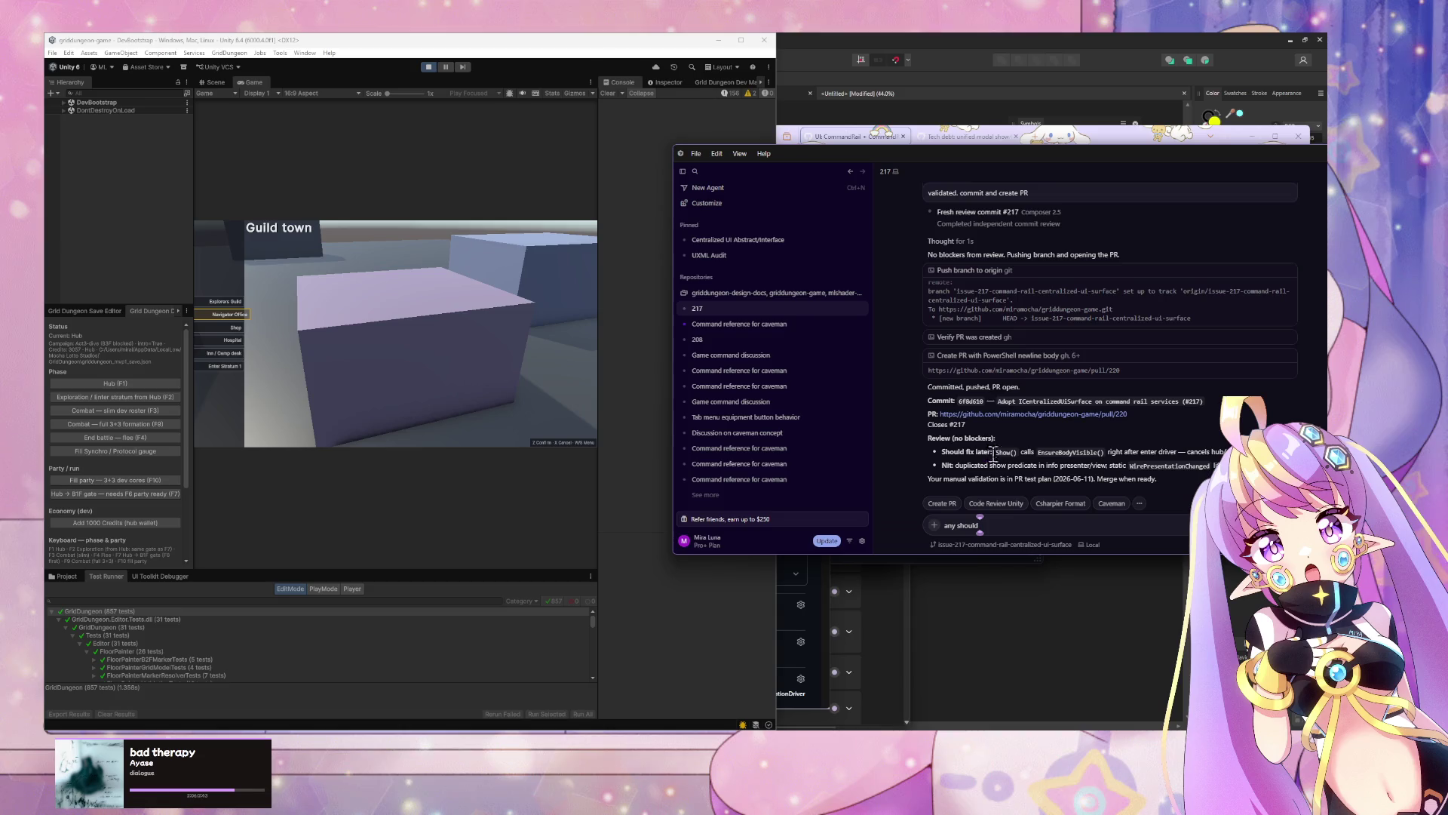
left_click_drag(1222, 466, 944, 454)
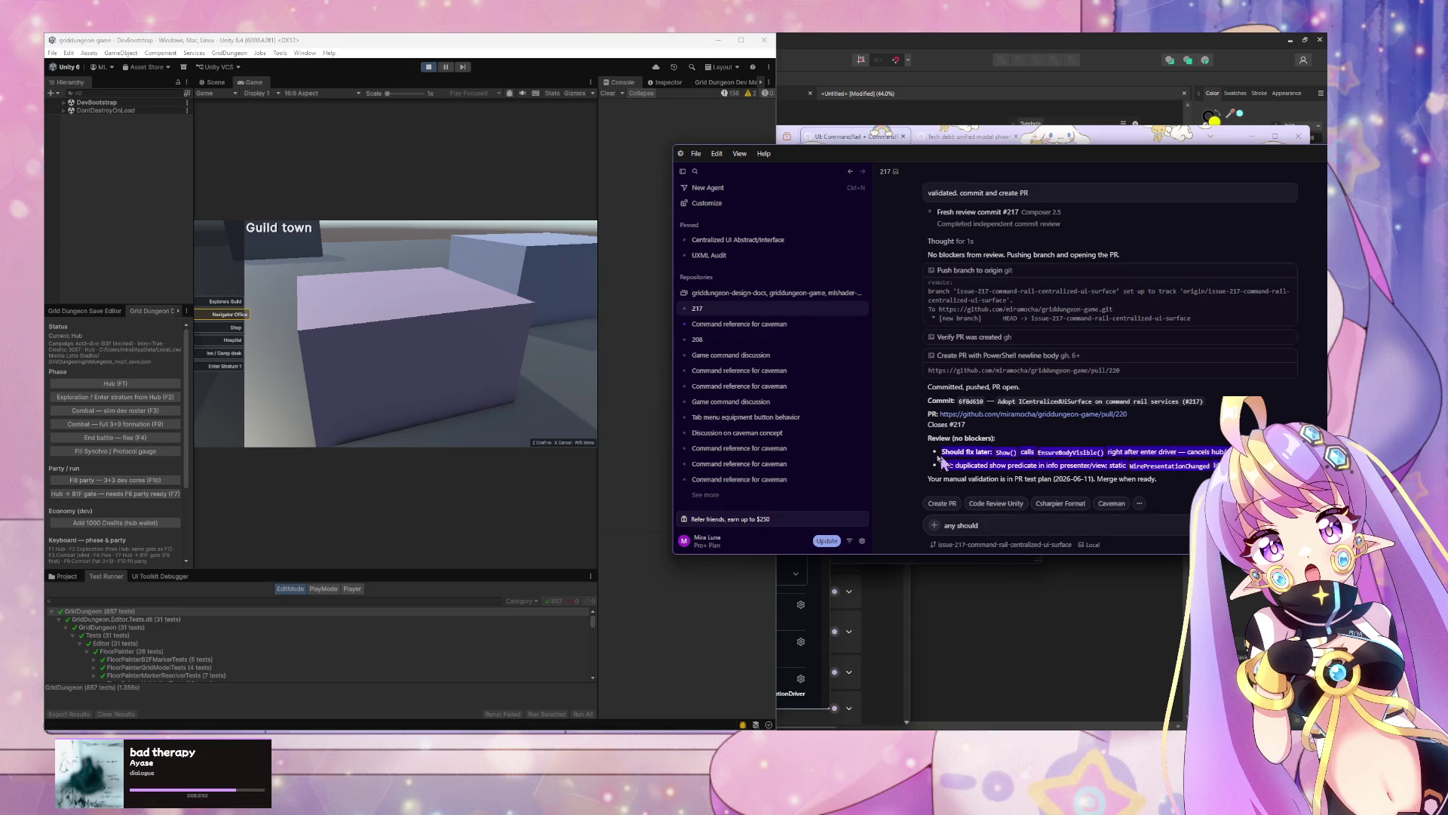
left_click(1021, 528)
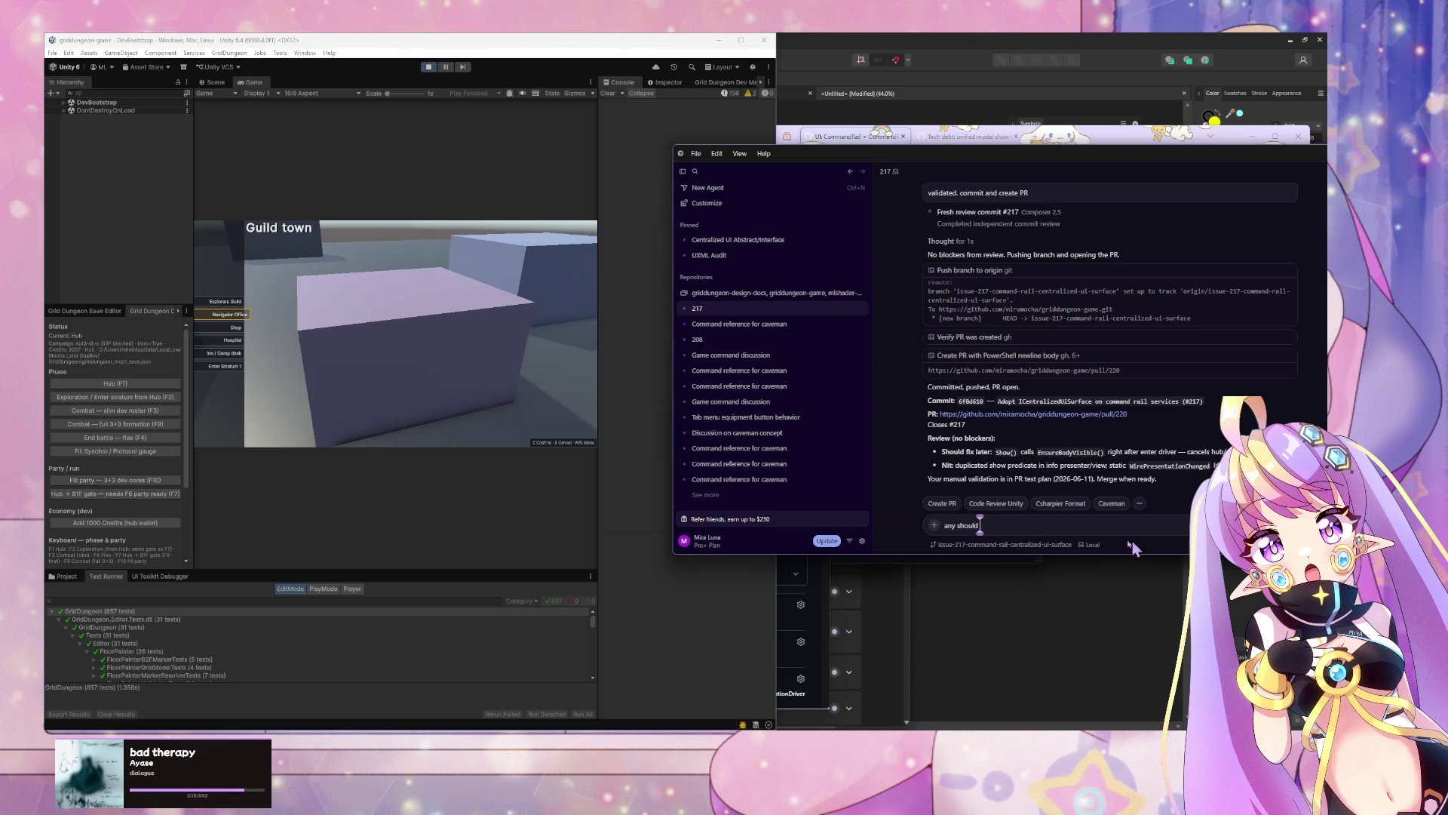
triple_click(1015, 532)
type("address")
type(" should fix")
type(" and nits")
key("Return")
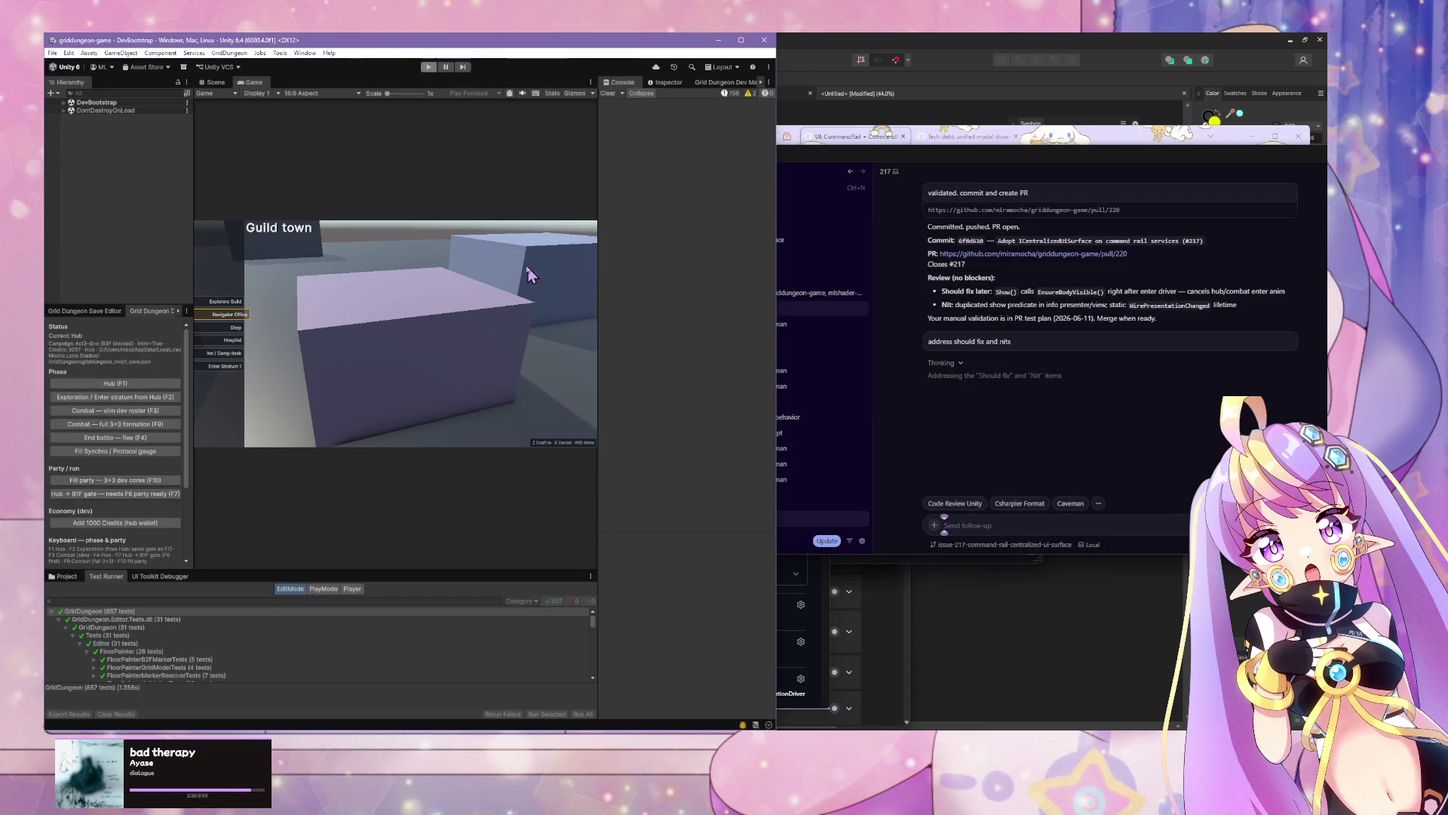
mouse_move(801, 326)
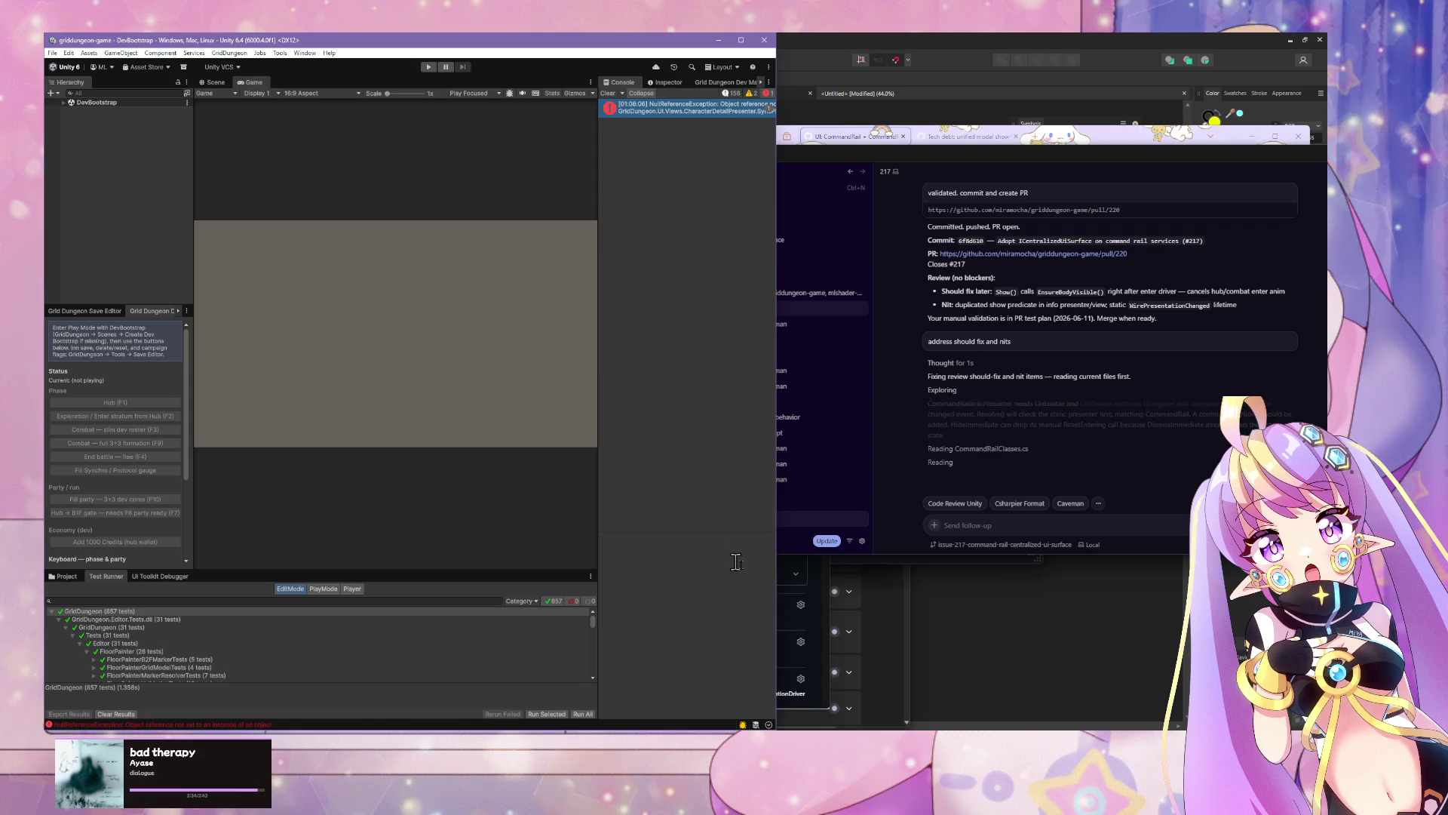
left_click(792, 723)
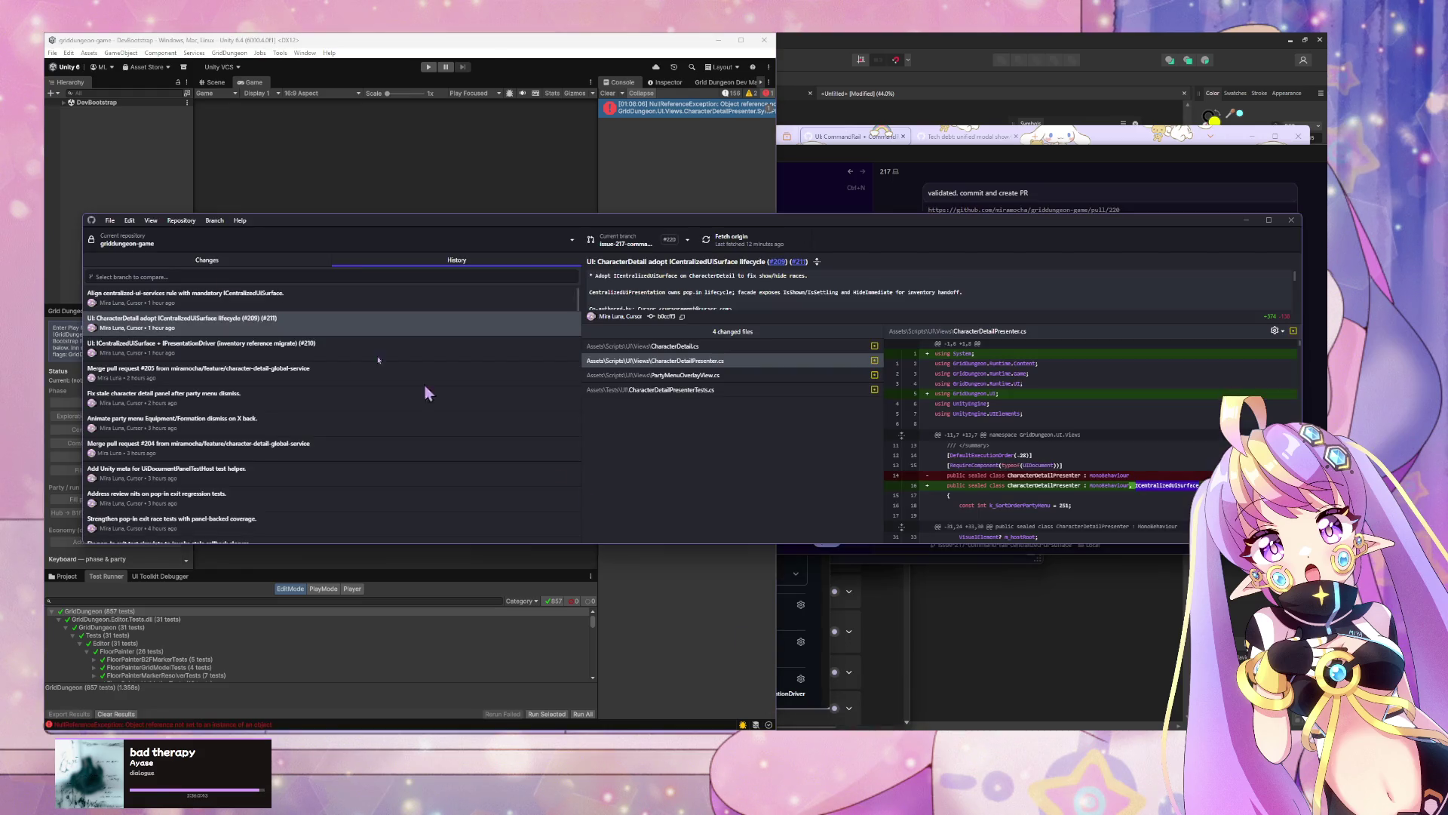
left_click(237, 297)
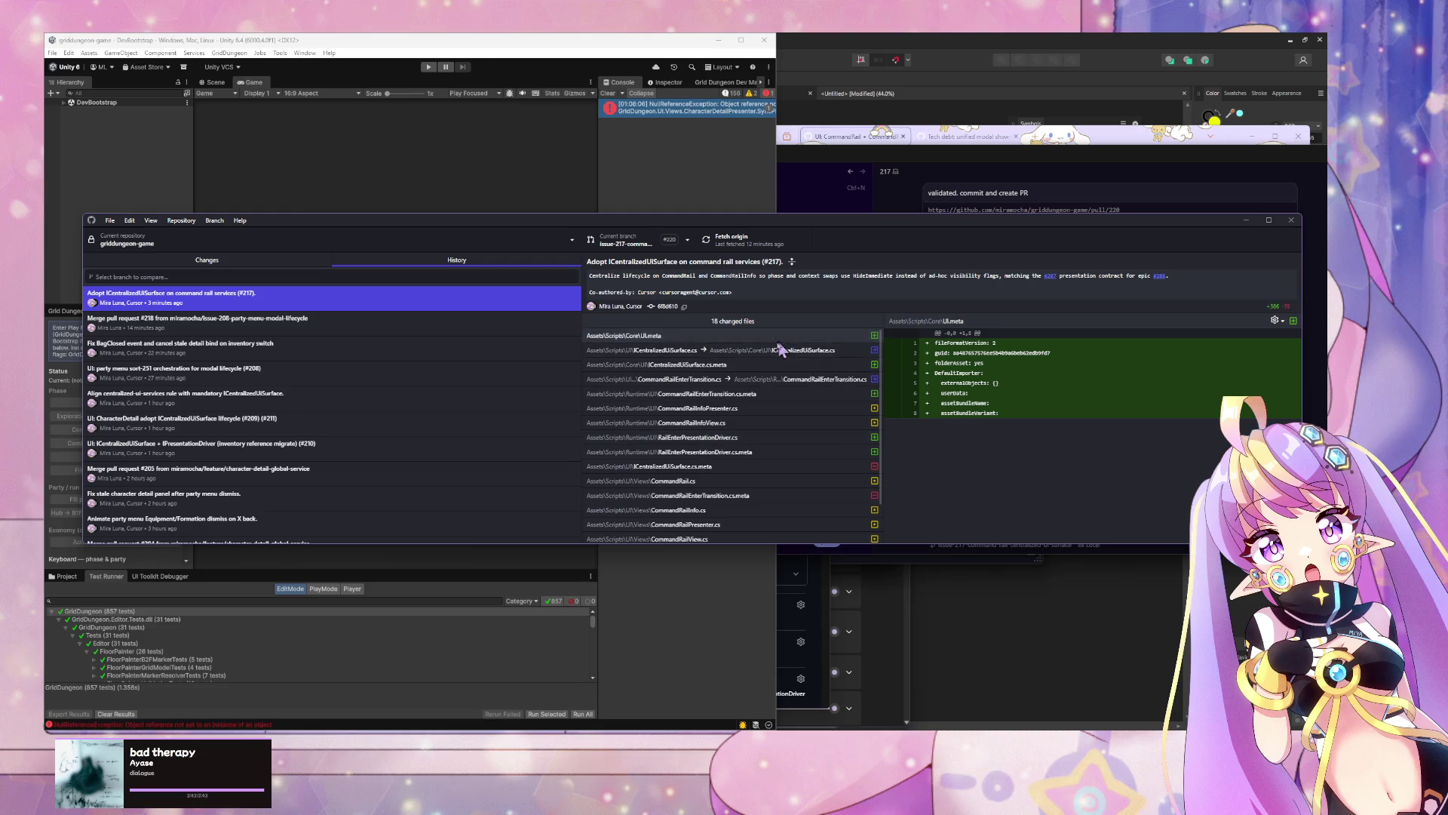
left_click(750, 364)
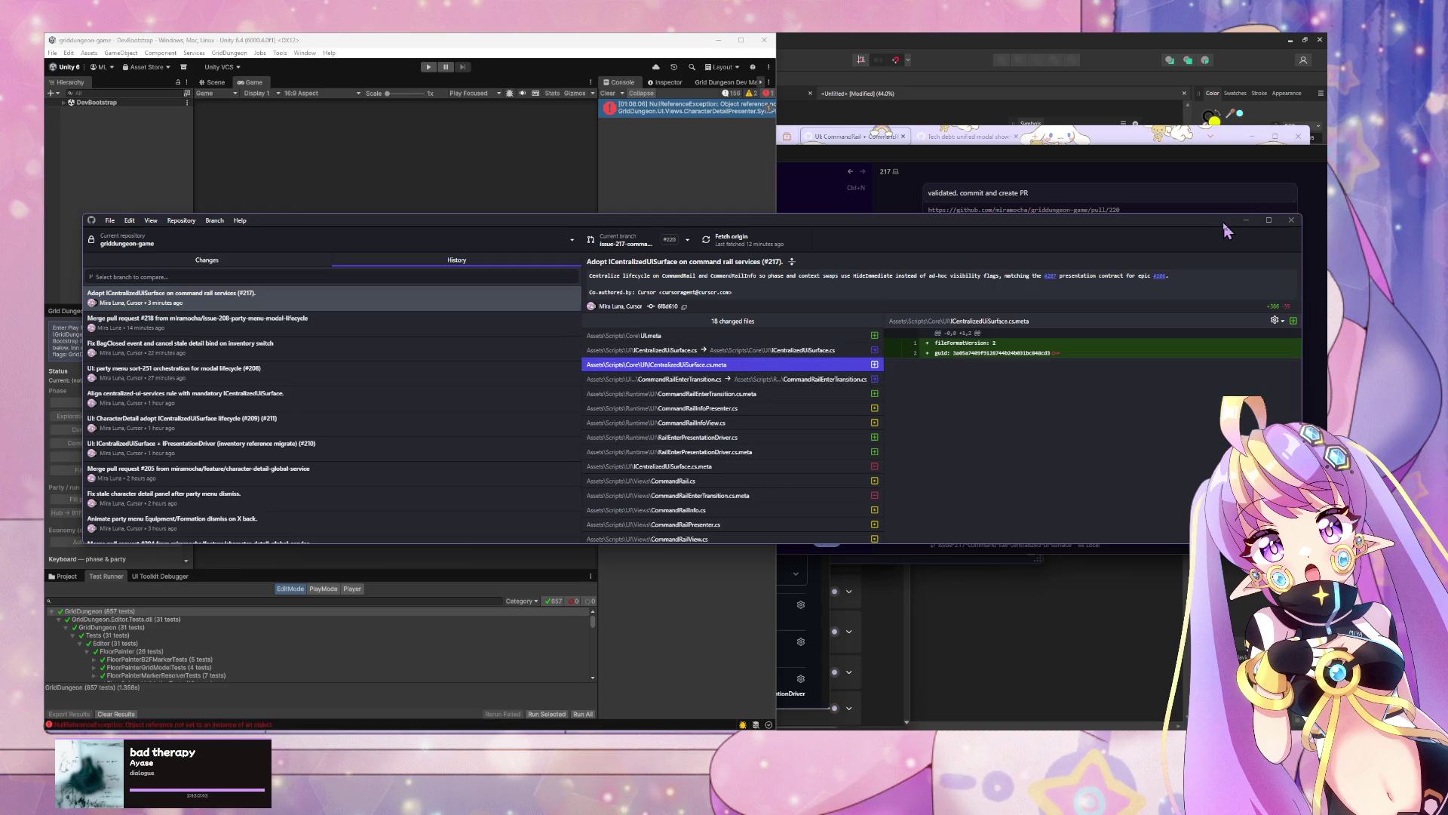
left_click(1246, 220)
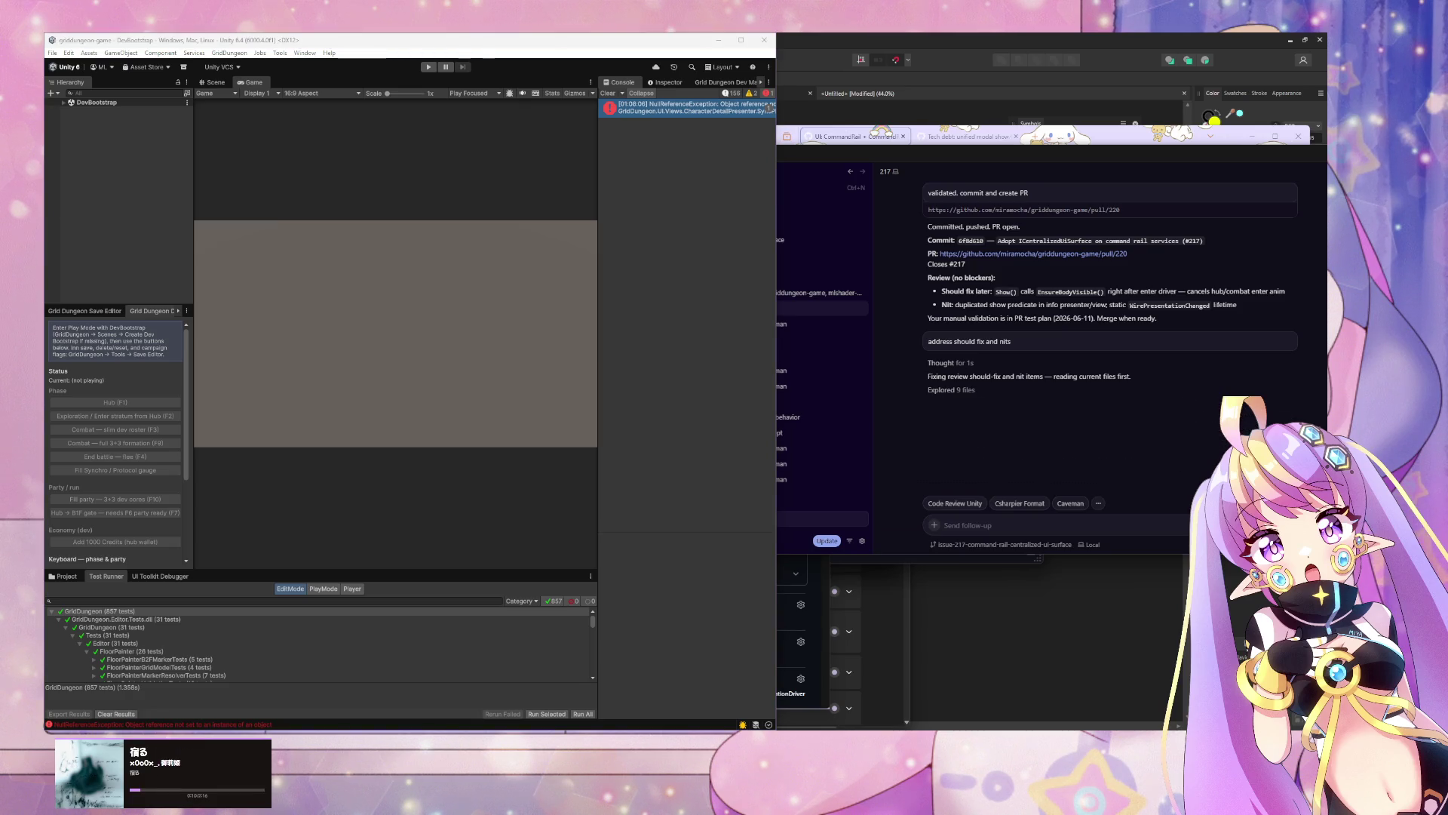
key("super+d")
key("alt+Tab")
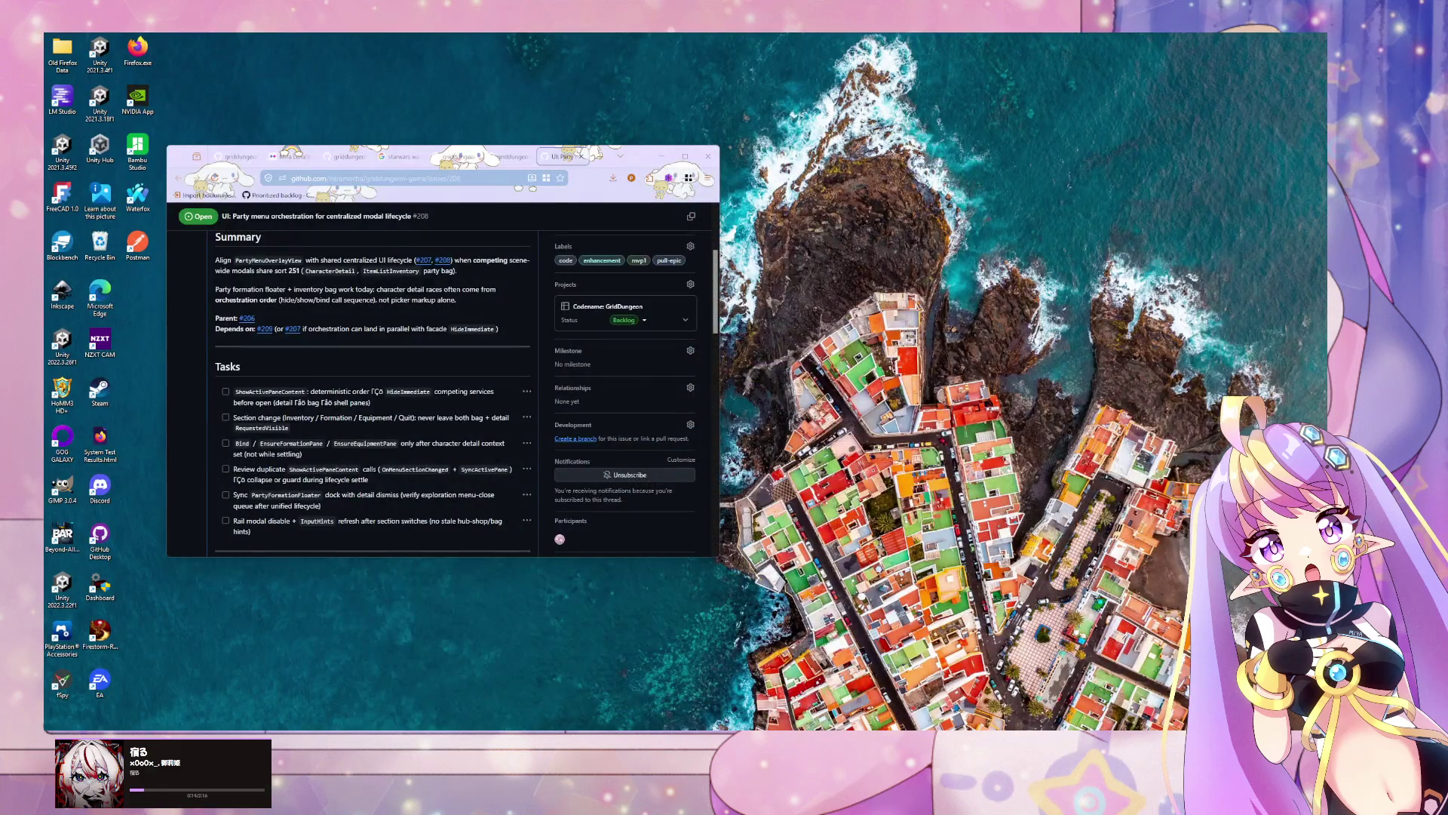
key("alt+Tab")
key("super+d")
left_click_drag(498, 279, 0, 317)
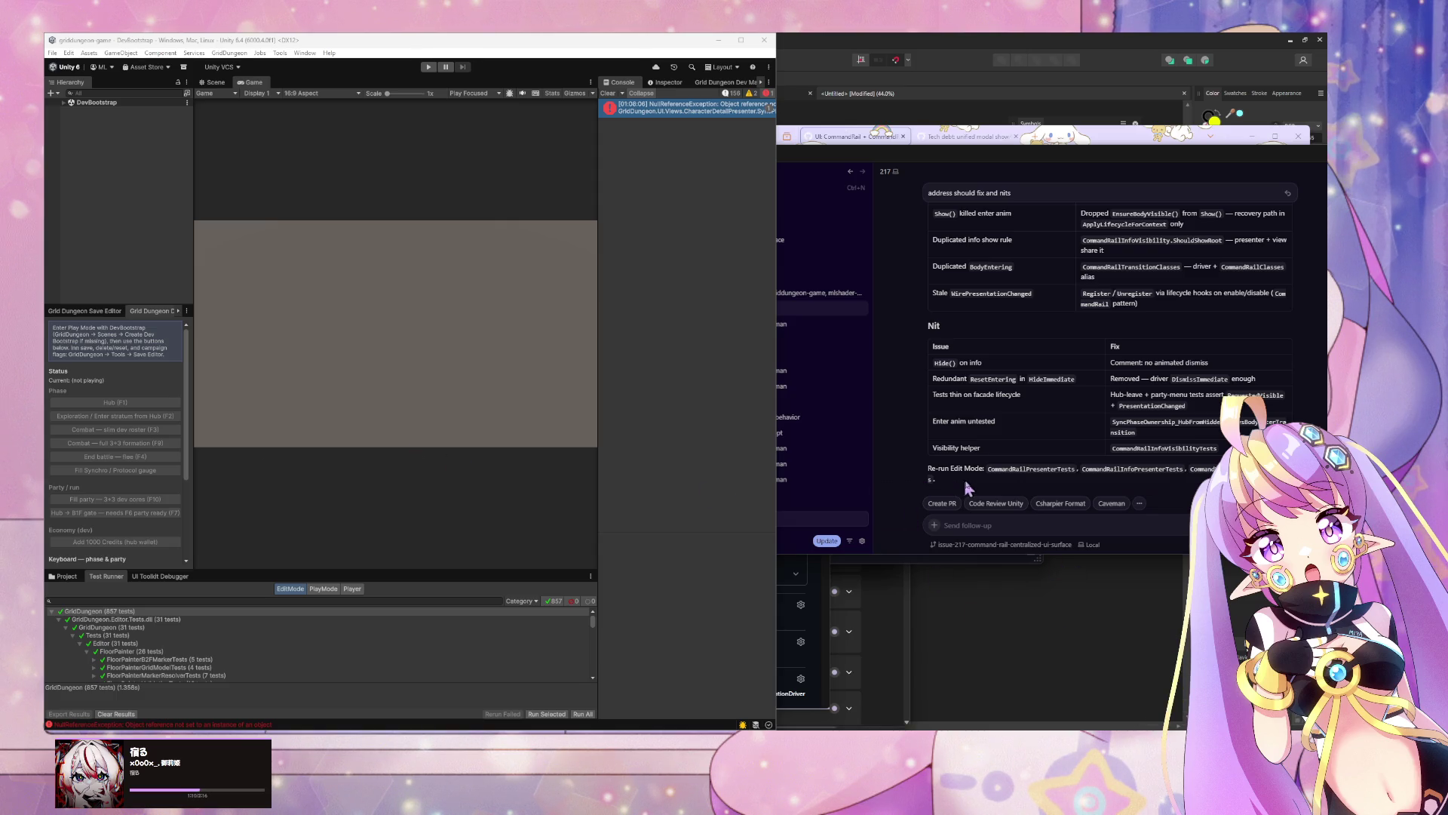
Step: Read the agent's Should fix and Nit tables for PR #220, then switch to GitHub Desktop
scroll(996, 471, "up", 3)
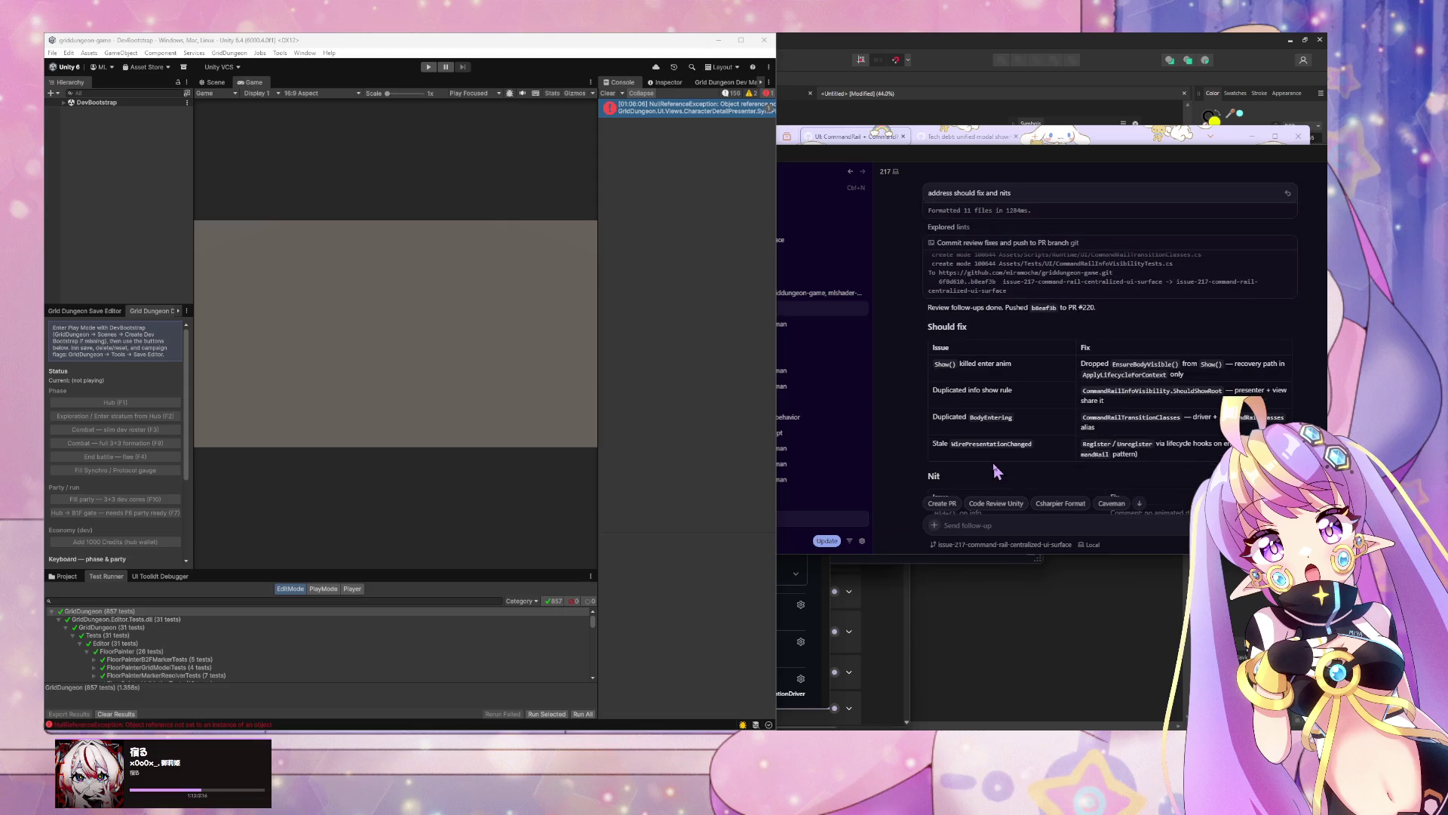
scroll(996, 471, "down", 3)
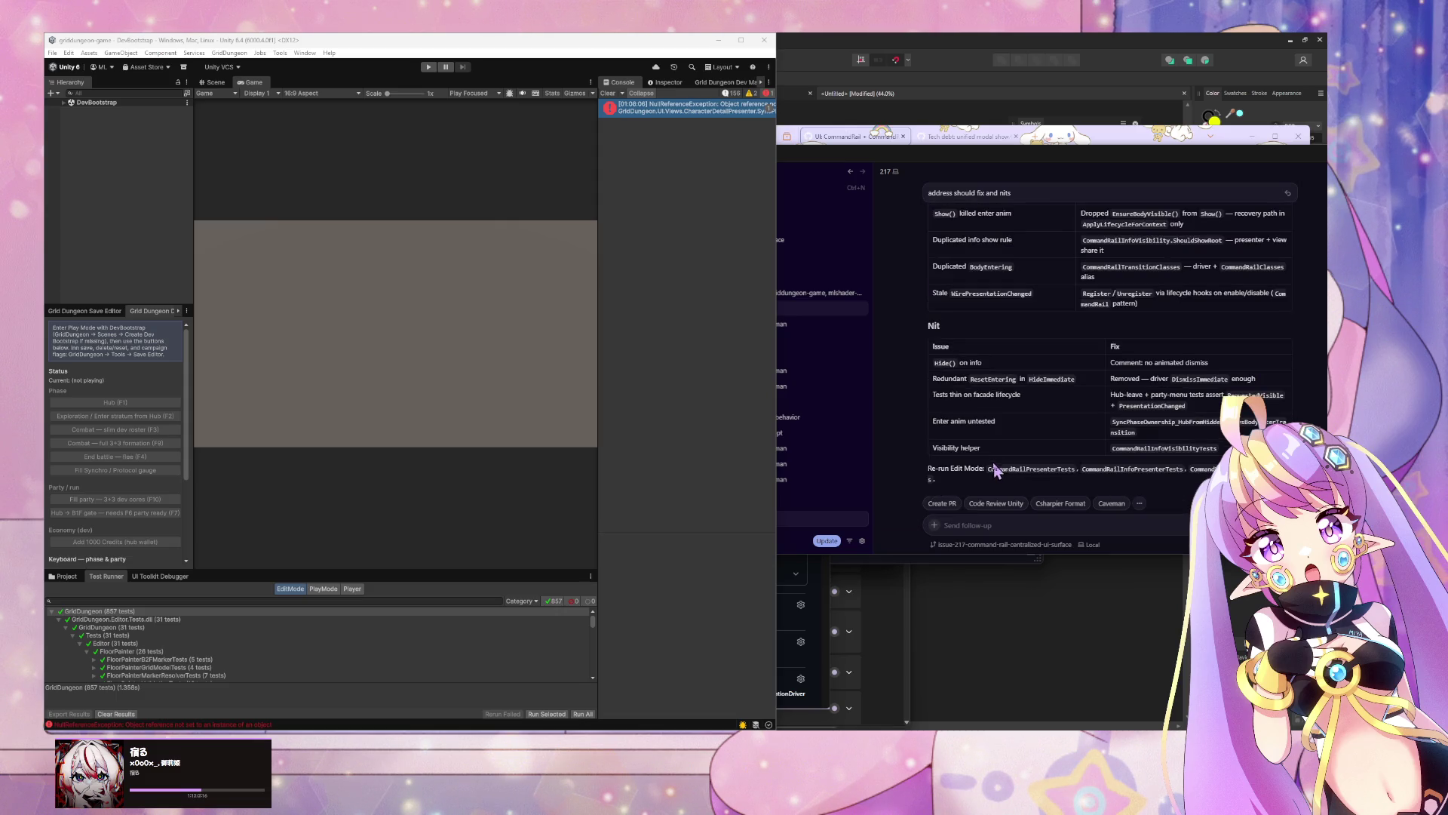
left_click(990, 611)
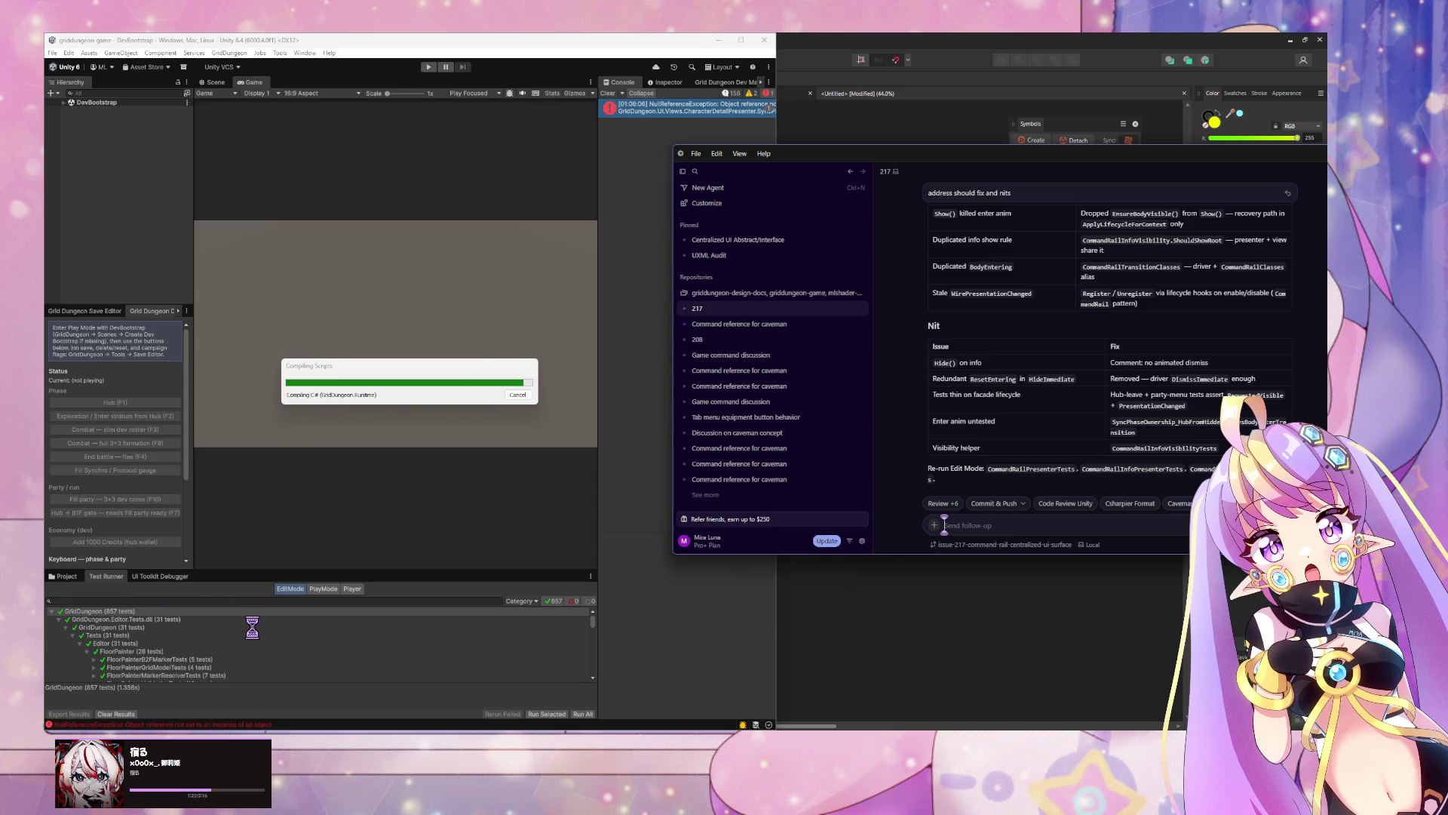
key("alt+Tab")
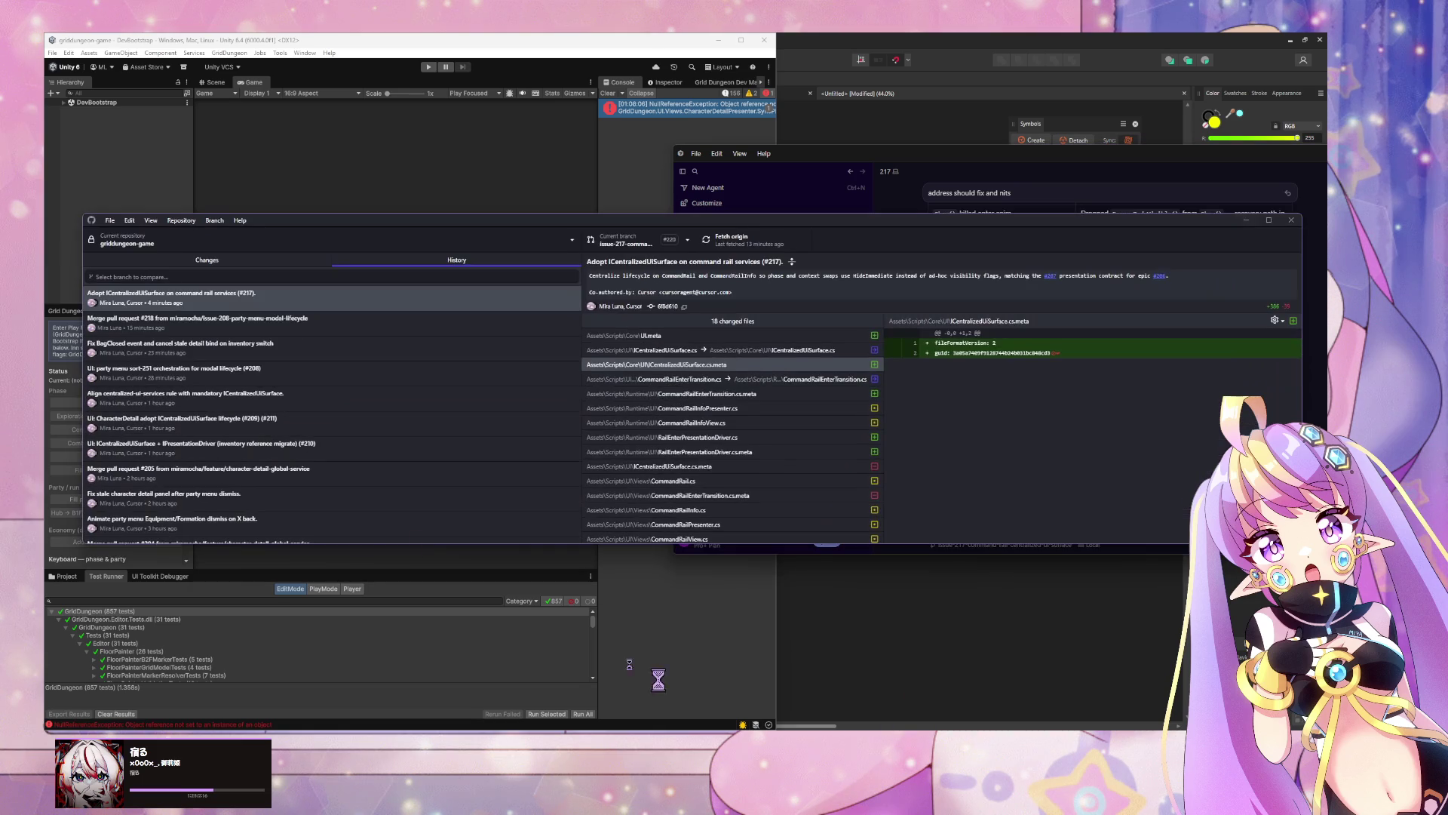
Step: Refresh History and browse the changed-file diffs of the 'Fix command rail review follow-ups' commit
left_click(230, 320)
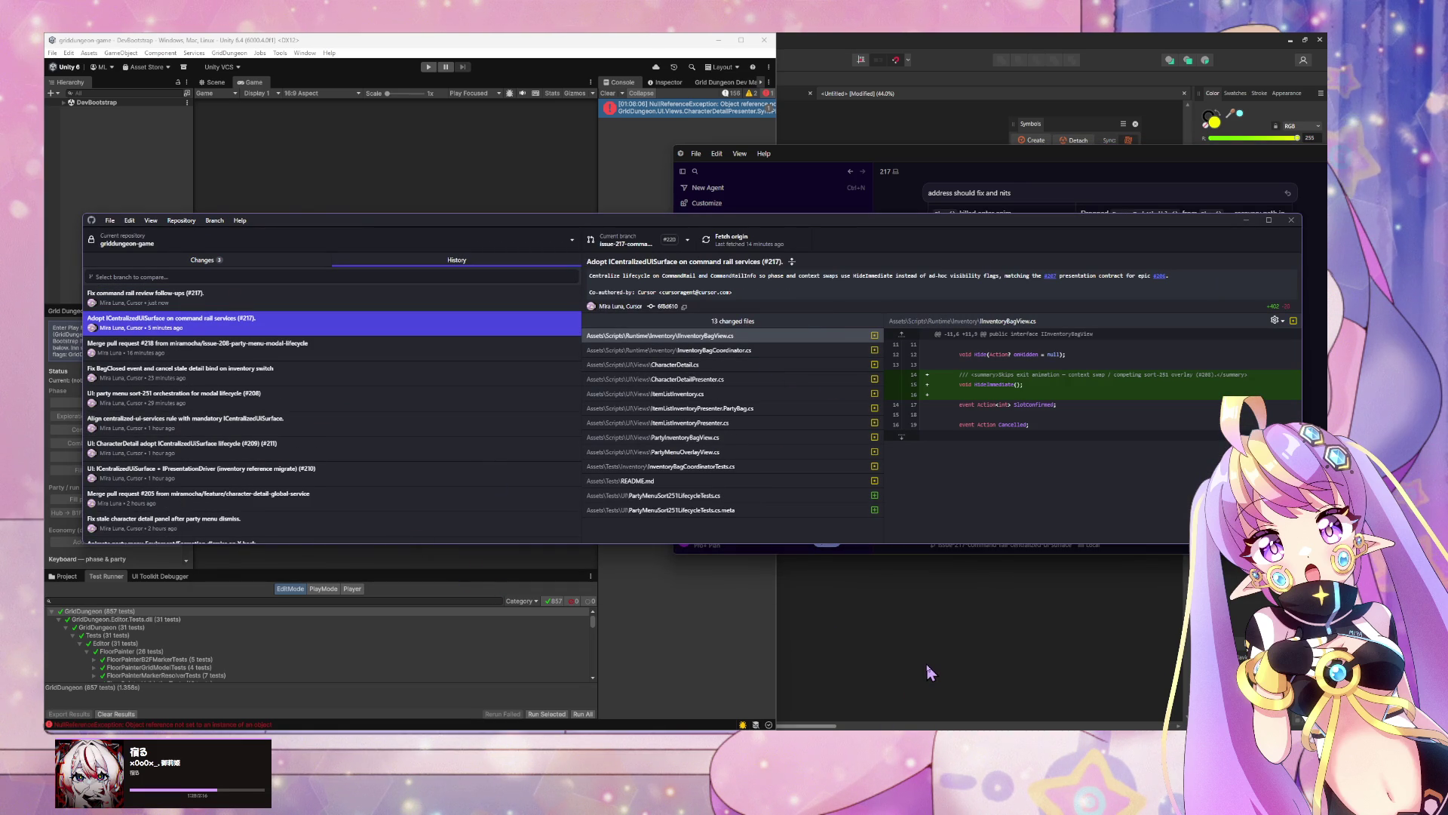
key("Down")
key("Down")
key("Down")
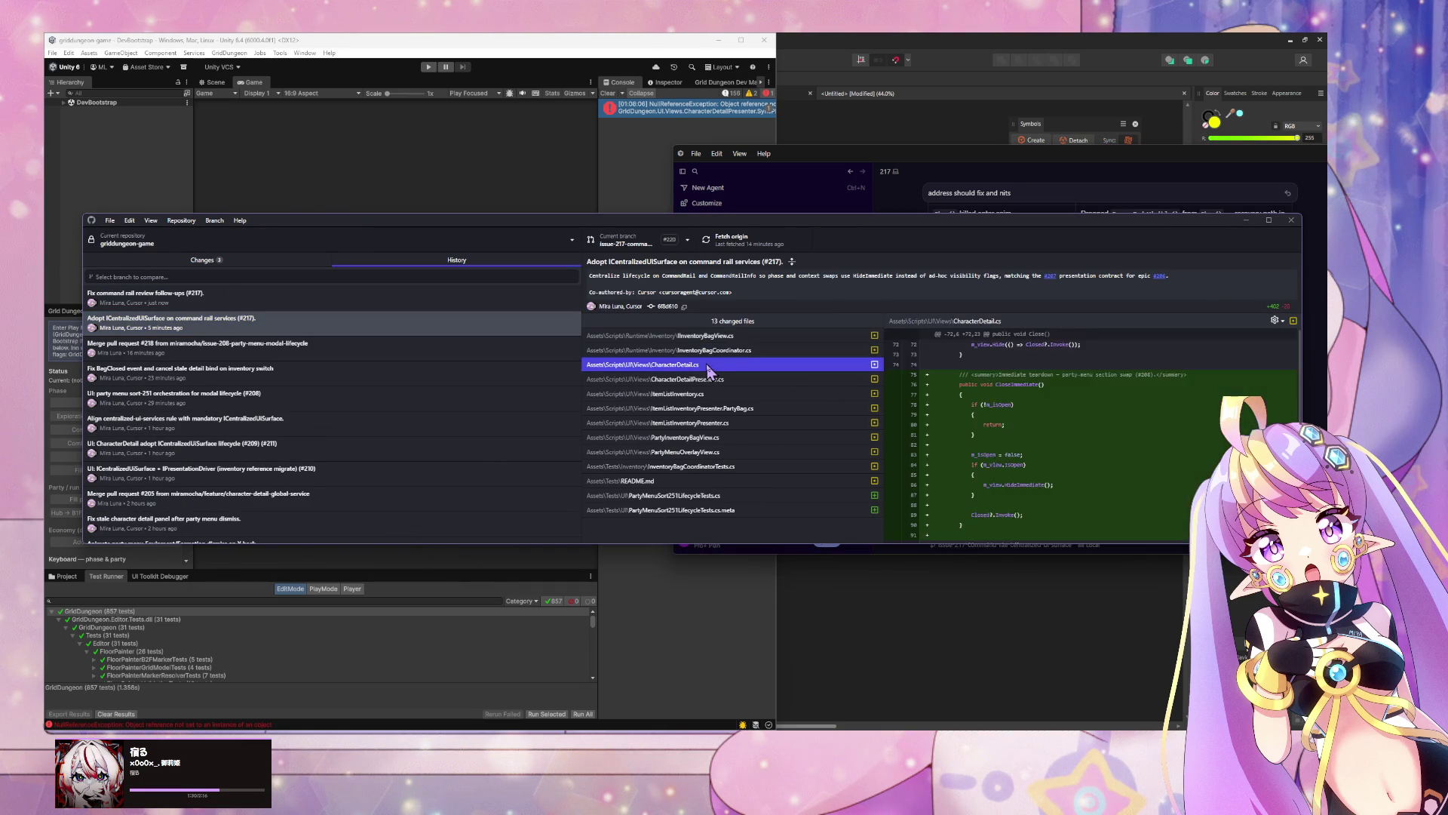
key("Down")
key("Down")
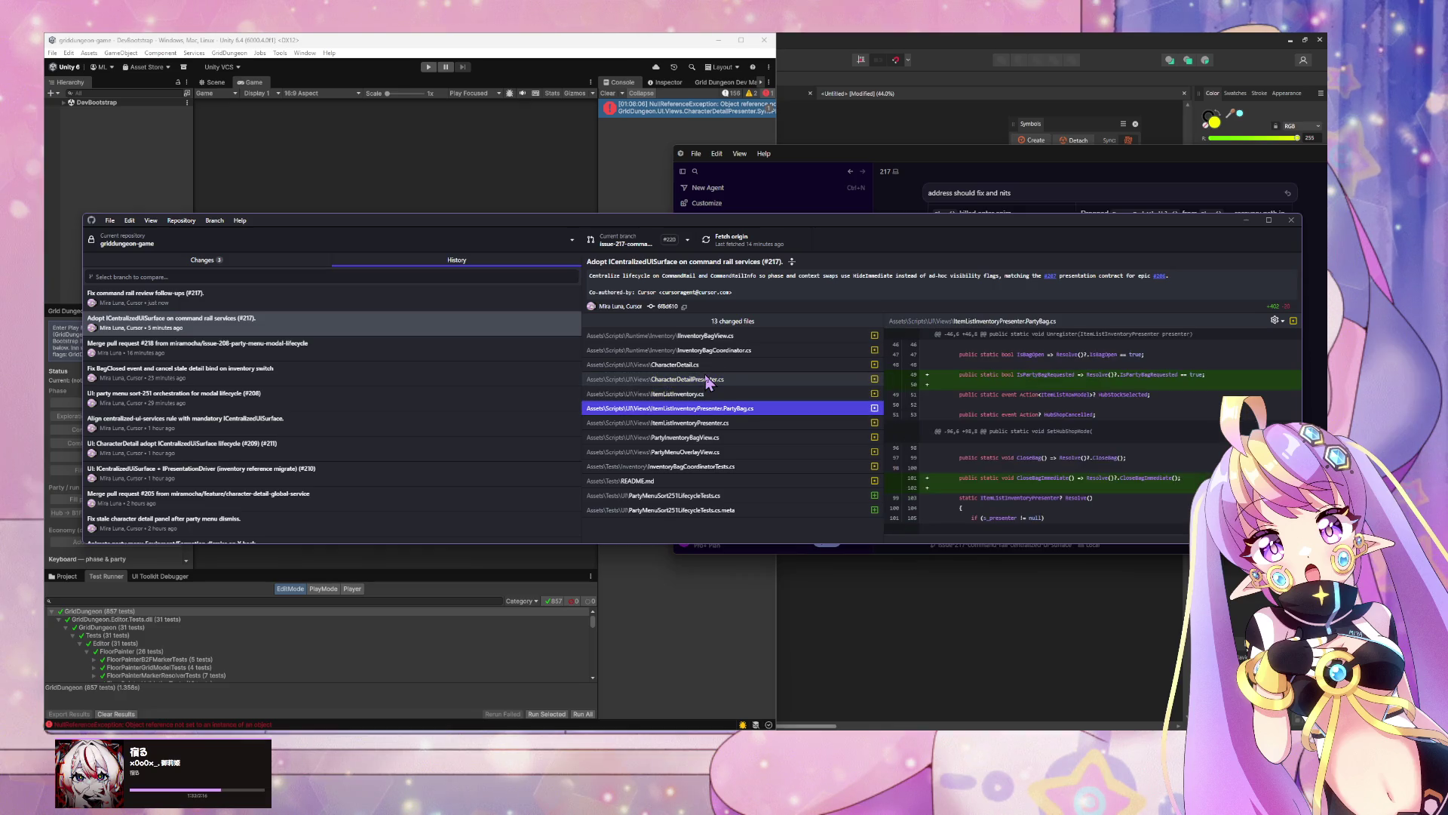
key("Up")
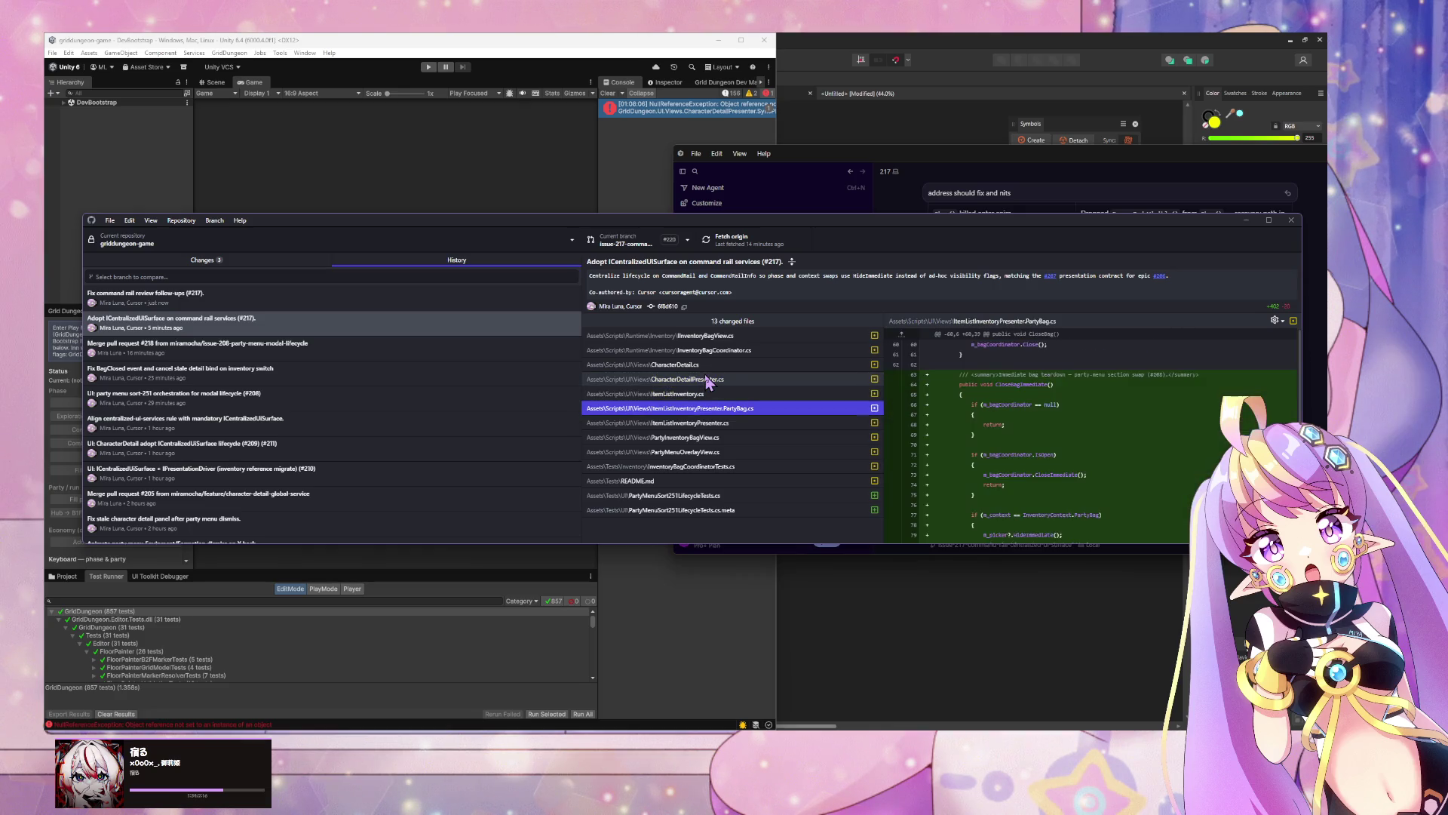
key("Down")
key("Down")
key("Up")
key("Down")
key("Down")
key("Down")
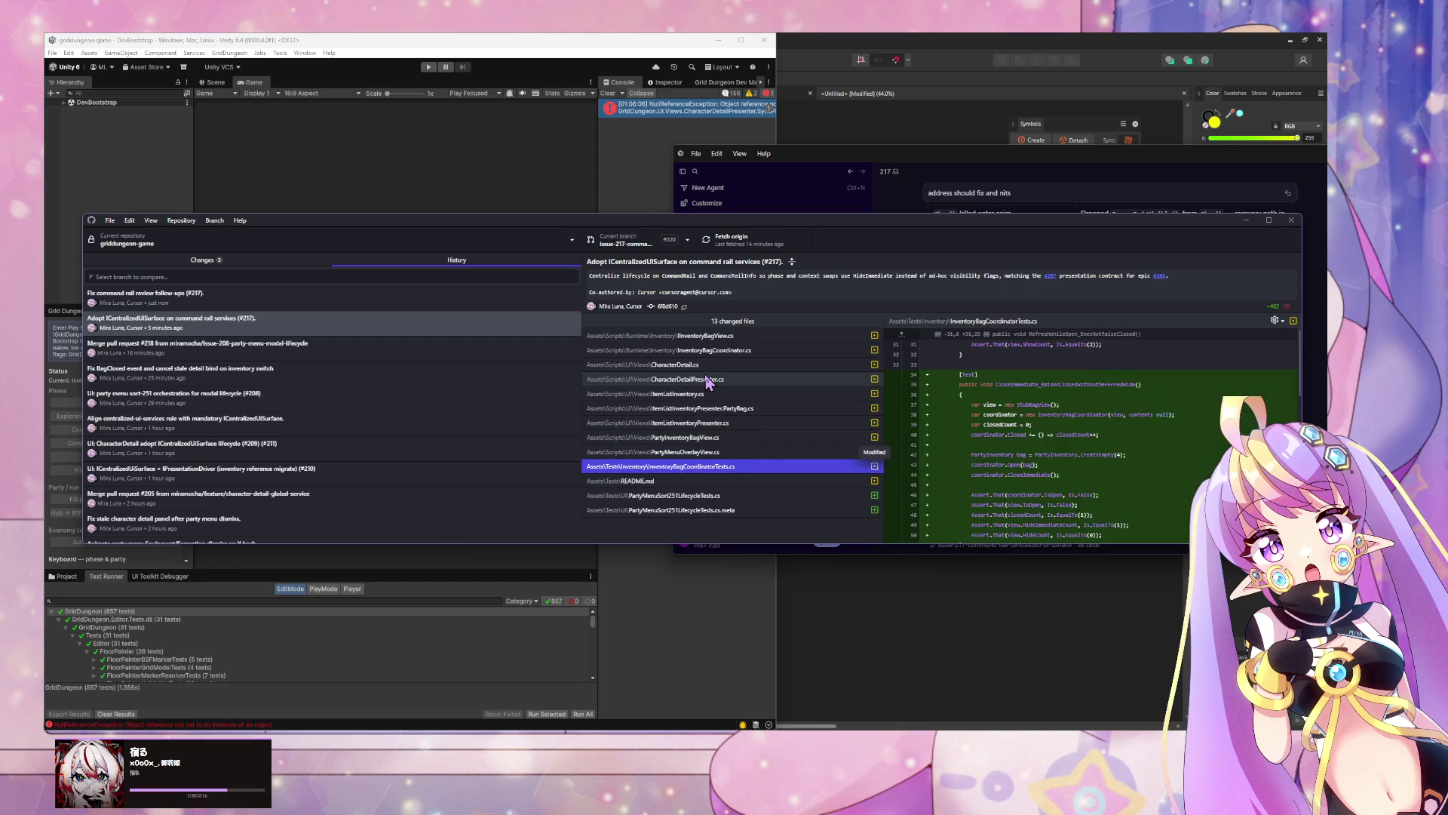
key("Down")
key("Down")
key("Down")
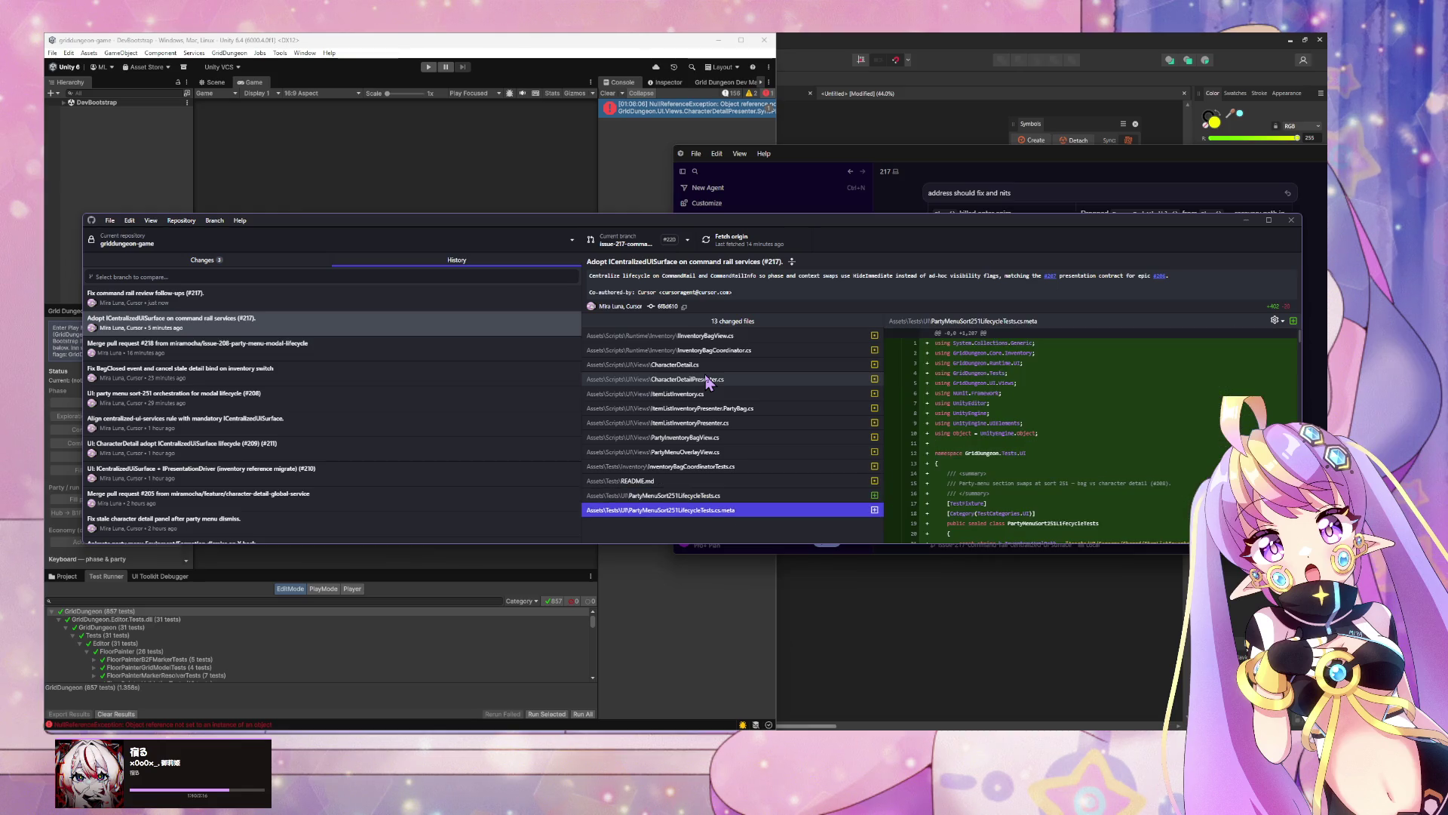
left_click(345, 303)
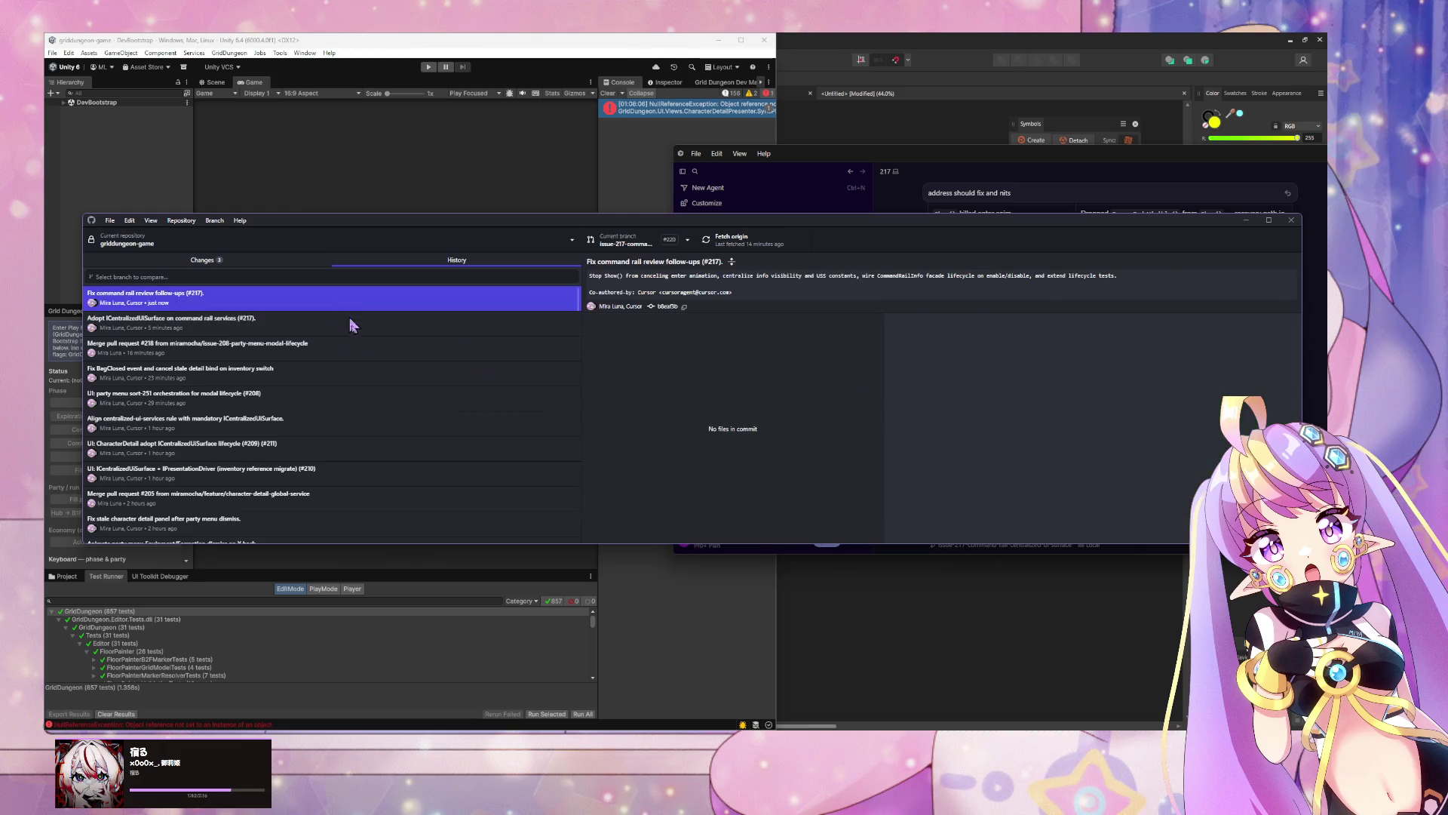
Step: Run Unity's edit mode tests from the Test Runner; all 881 GridDungeon tests pass
left_click(875, 667)
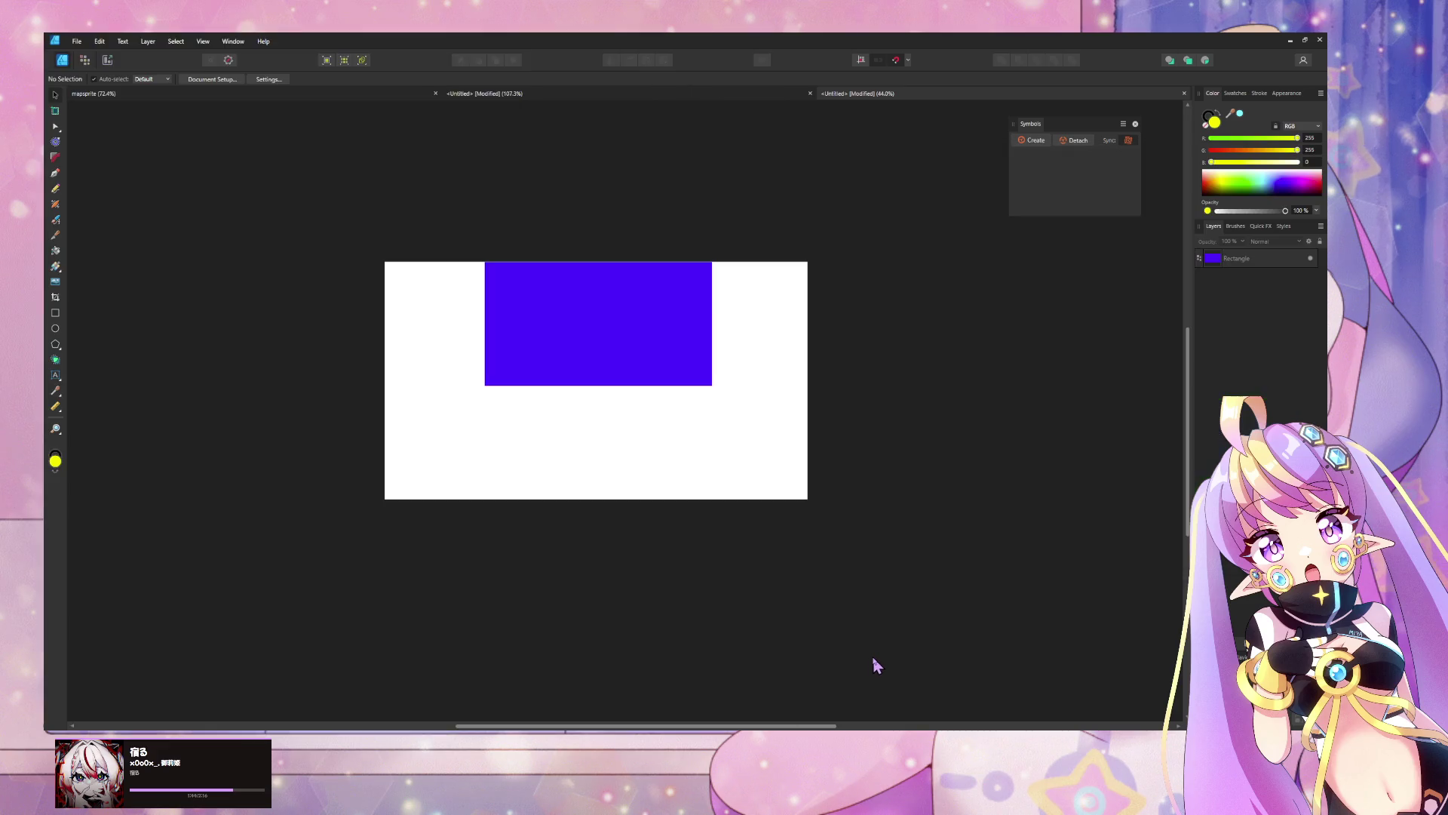
mouse_move(908, 735)
left_click(1291, 40)
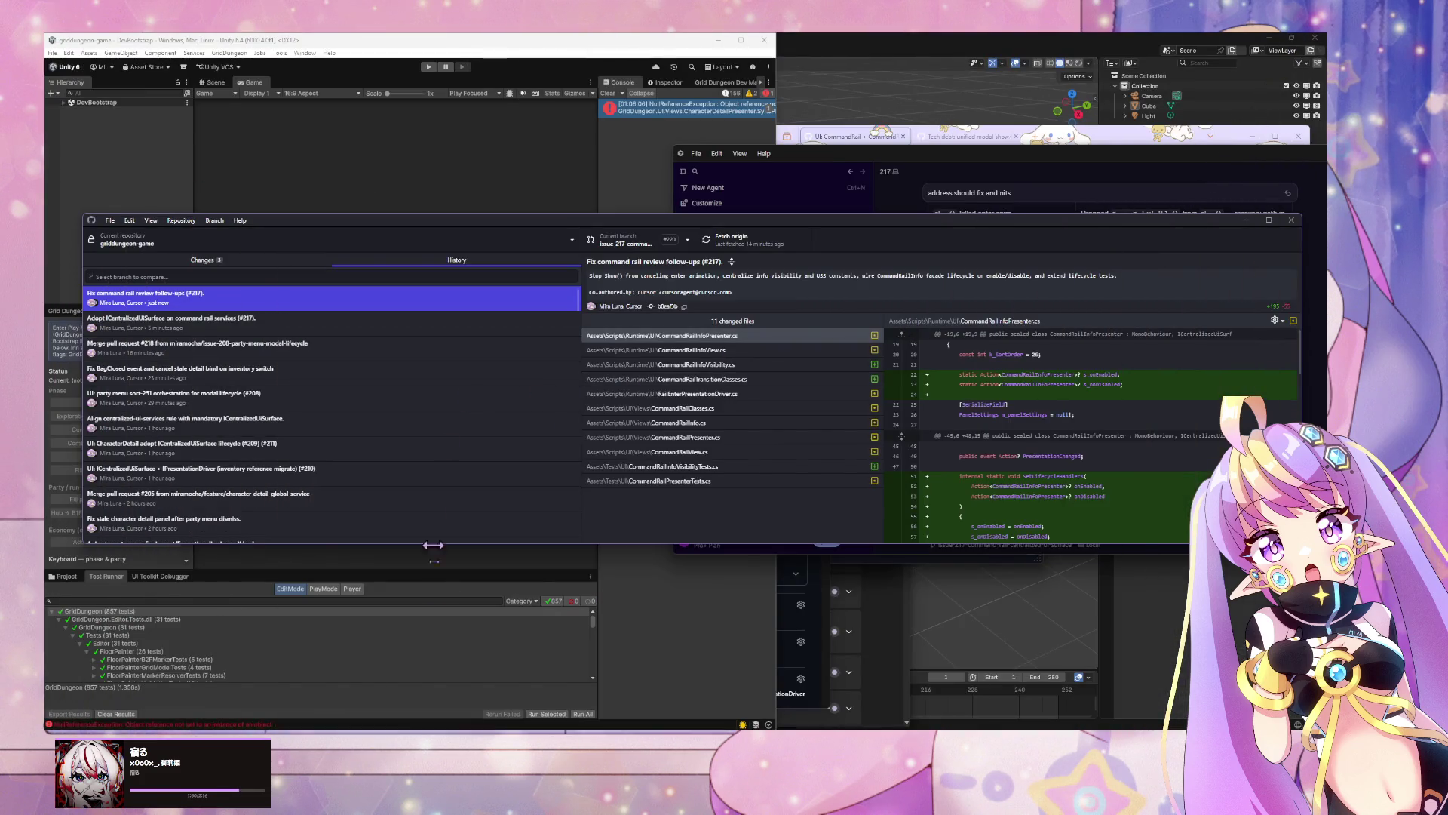
left_click(389, 591)
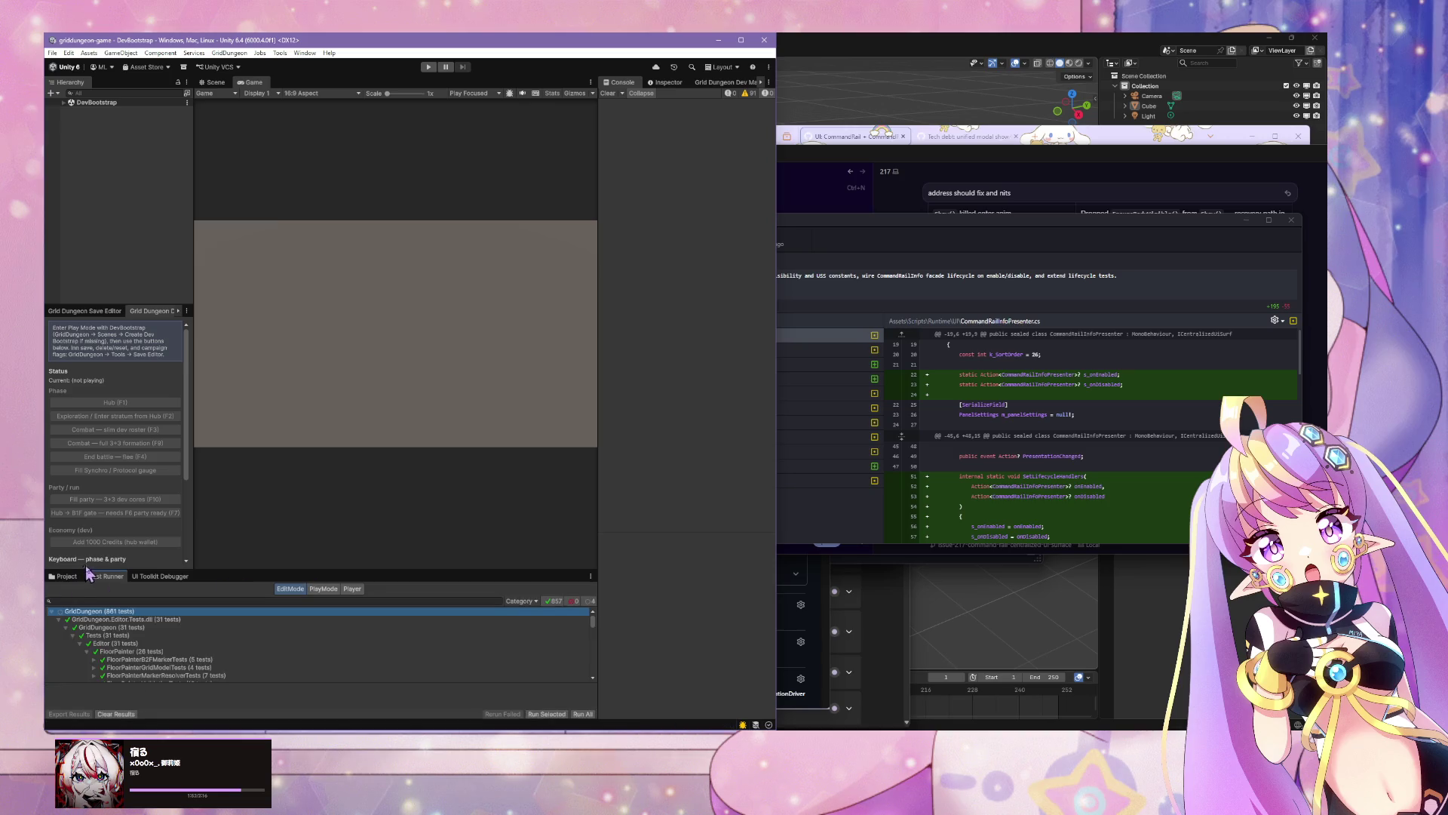
right_click(157, 617)
left_click(165, 617)
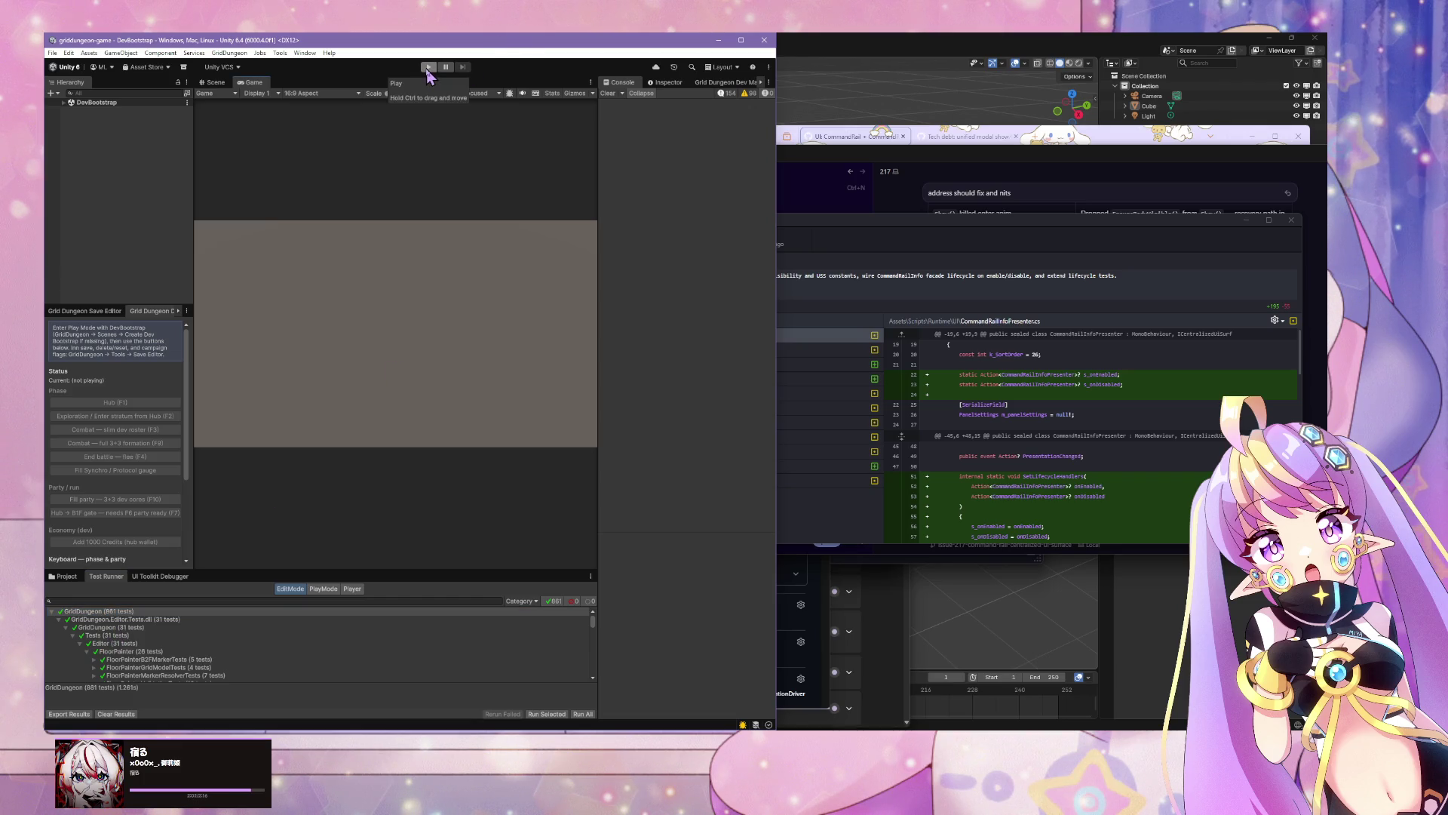
Step: Check GitHub Desktop's uncommitted changes list and start the game in Unity's Play mode
left_click(945, 291)
key("ctrl+1")
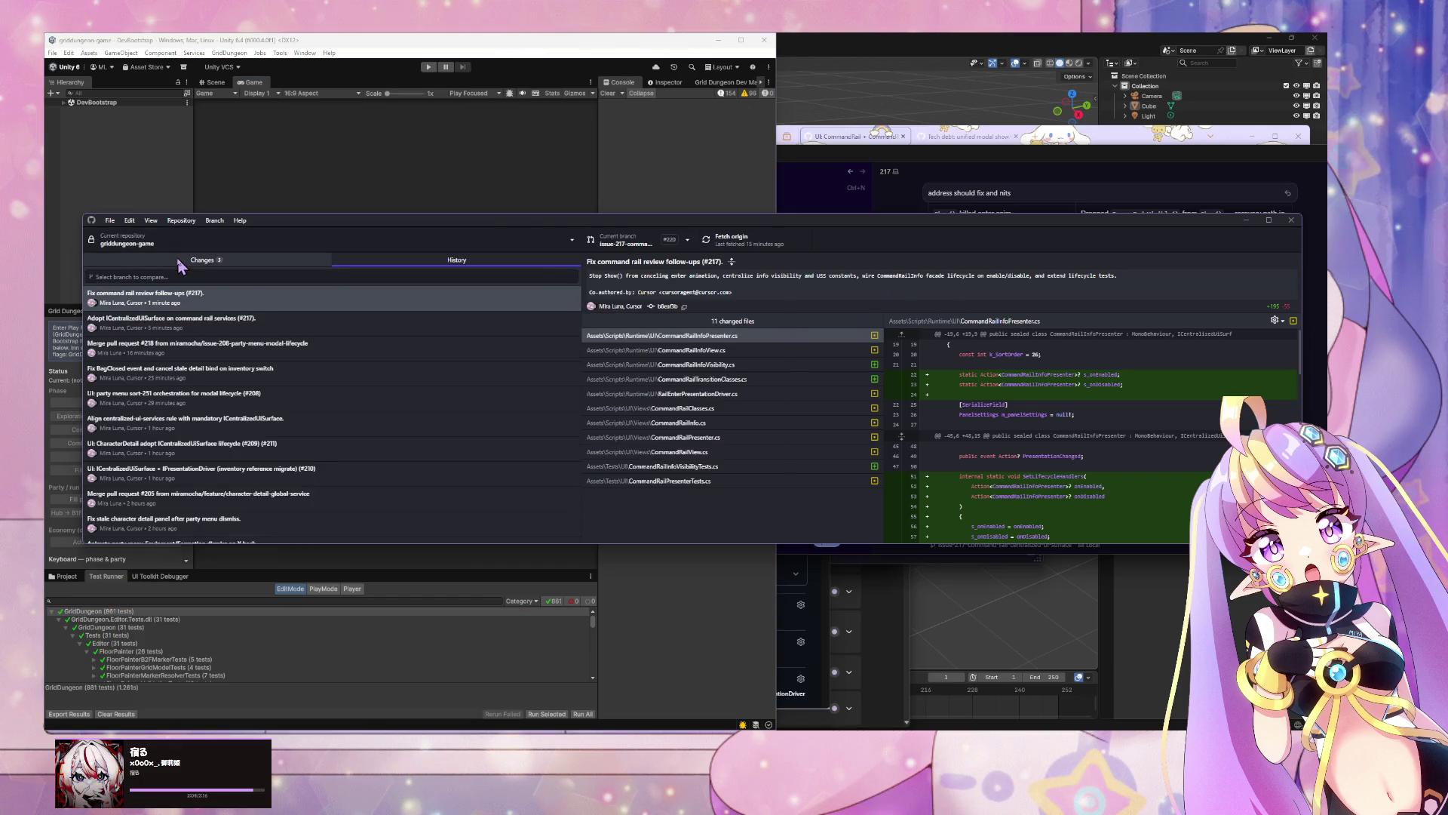
left_click(429, 66)
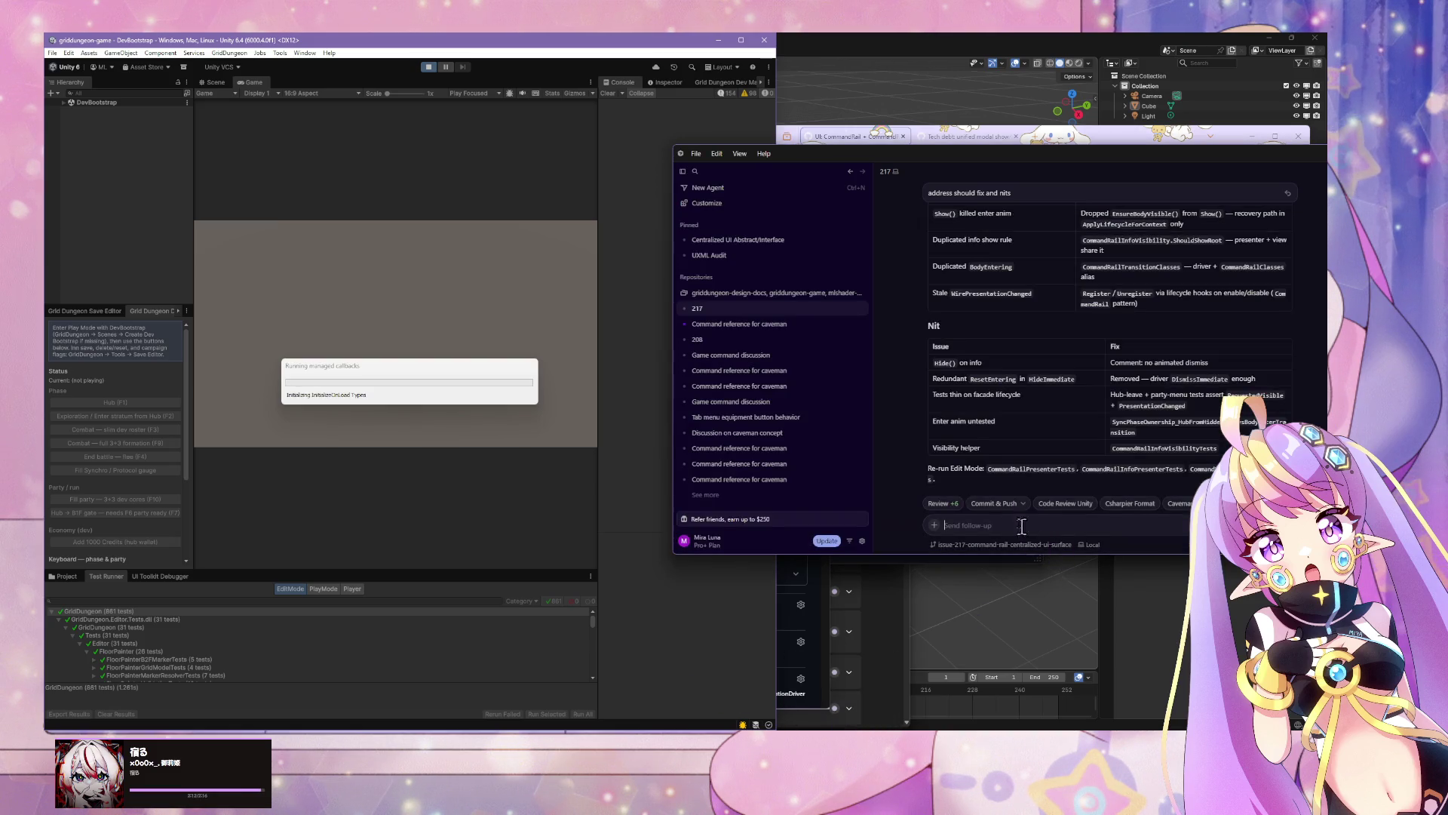
Step: Ask the agent for a 'test plan' and then a 'manual test plan'
type("test plan")
key("Return")
type("manual test plan")
key("Return")
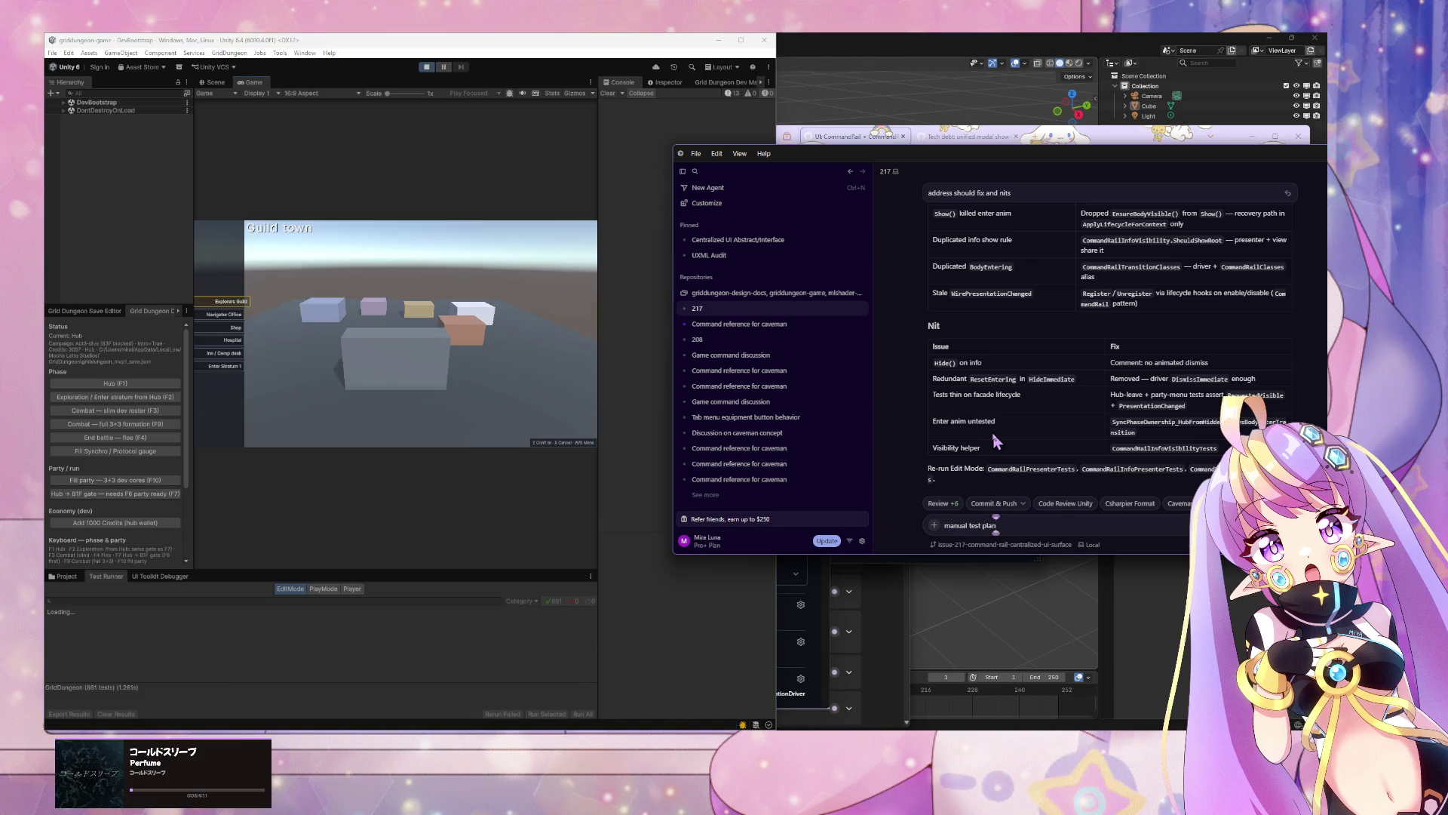
Step: In Guild town, move the menu to Shop and Hospital, opening and closing the party menu twice
left_click(470, 368)
key("F2")
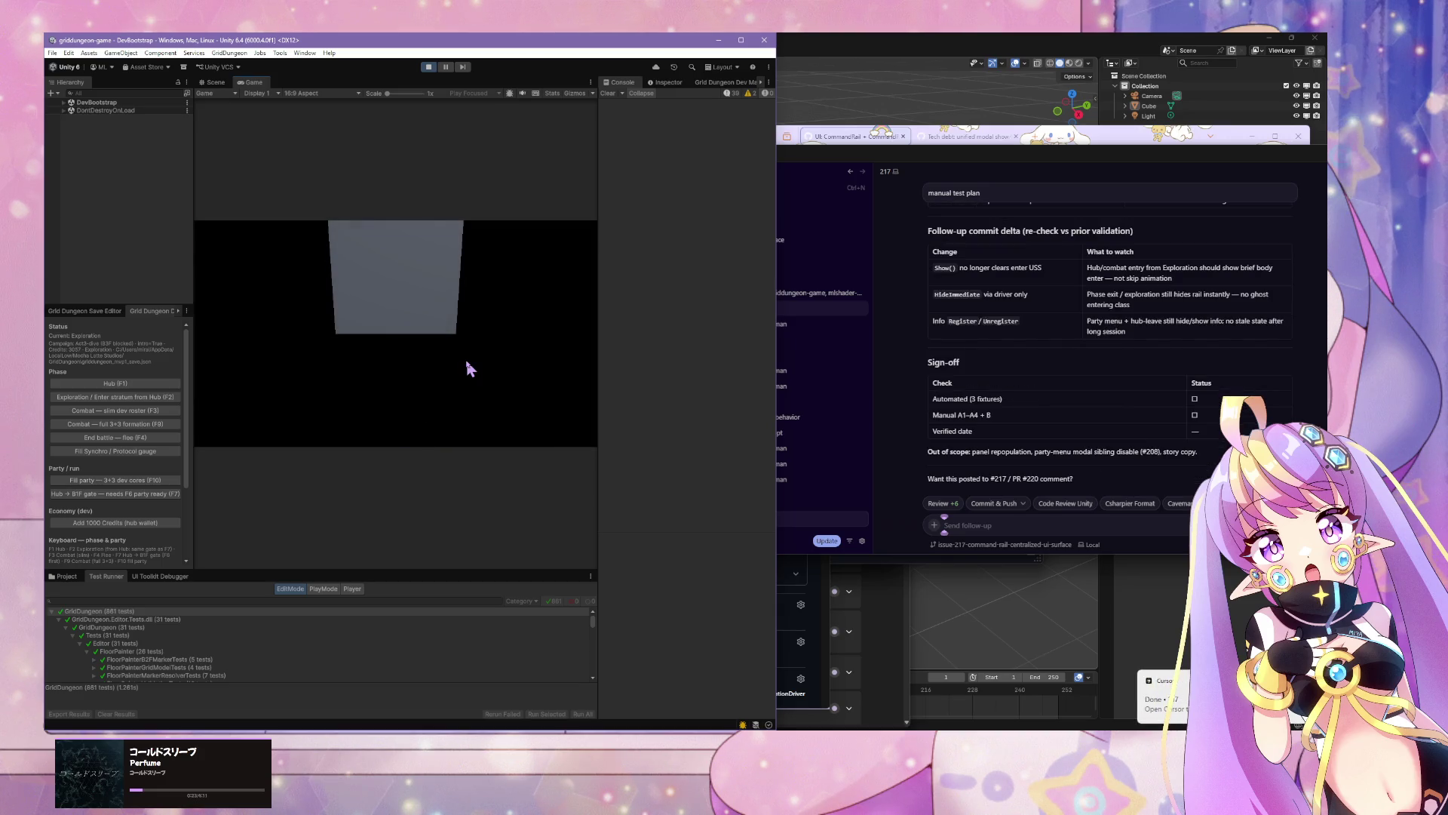
key("s")
key("s")
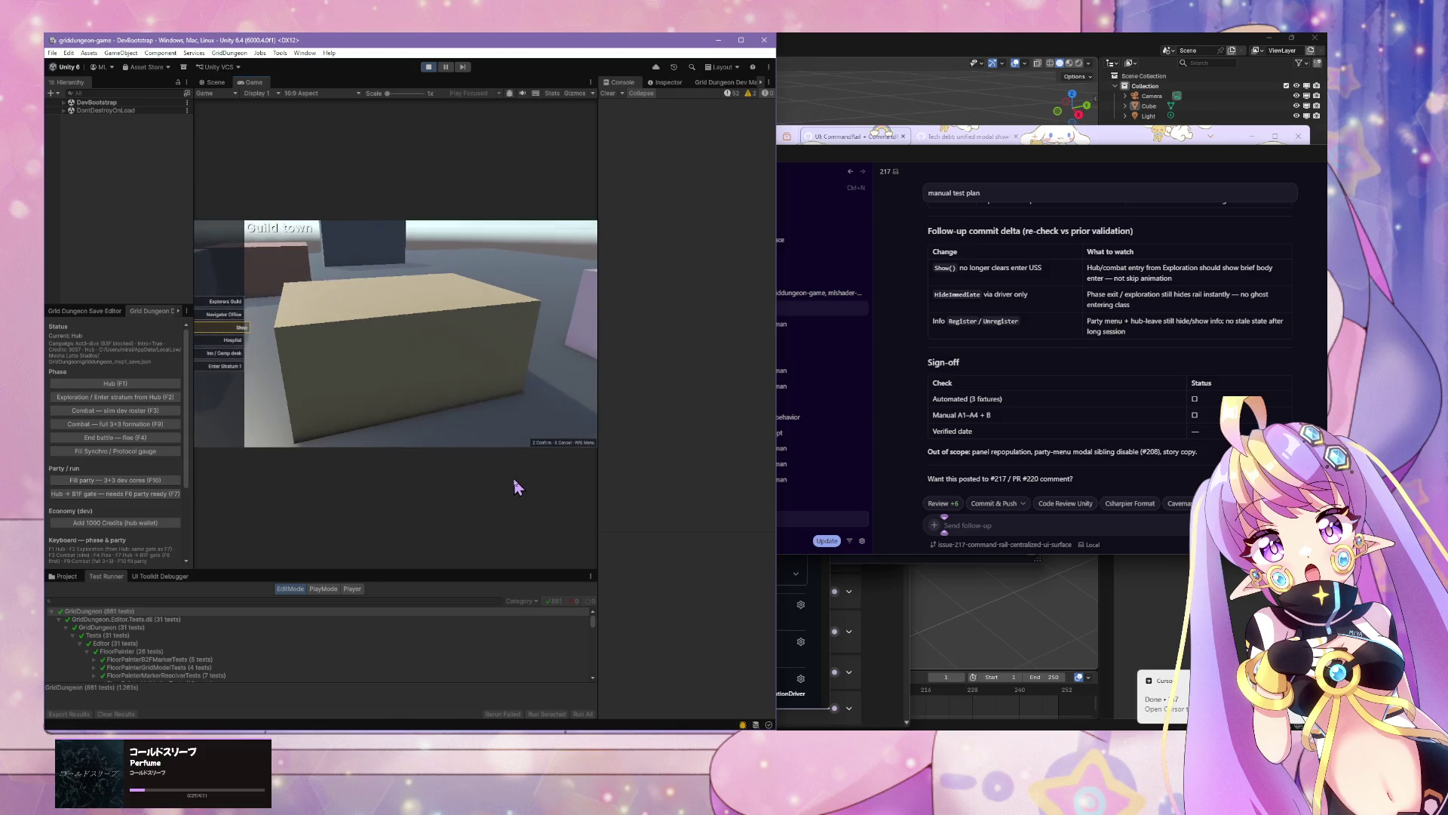
key("s")
key("s")
key("z")
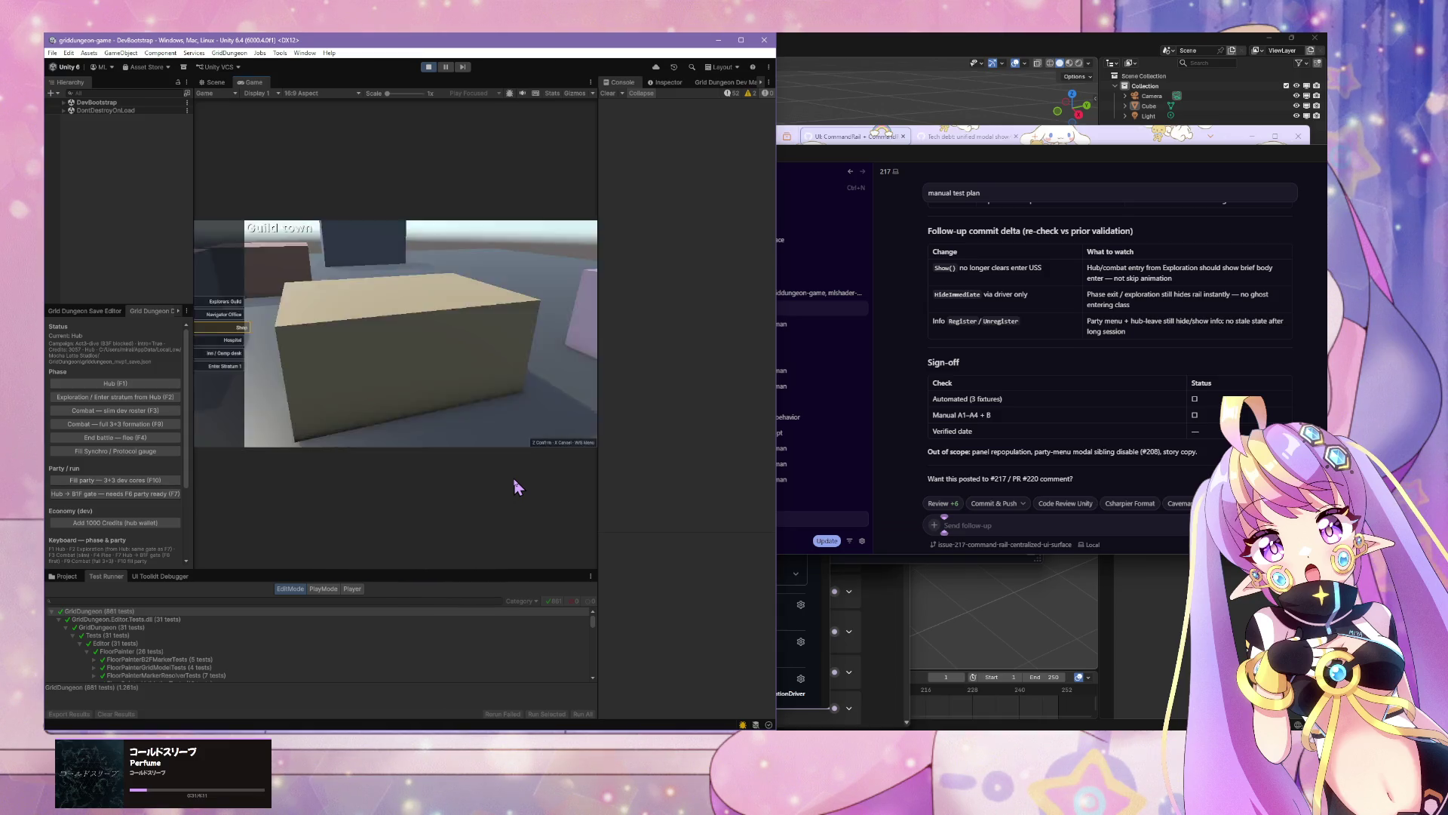
key("Escape")
key("x")
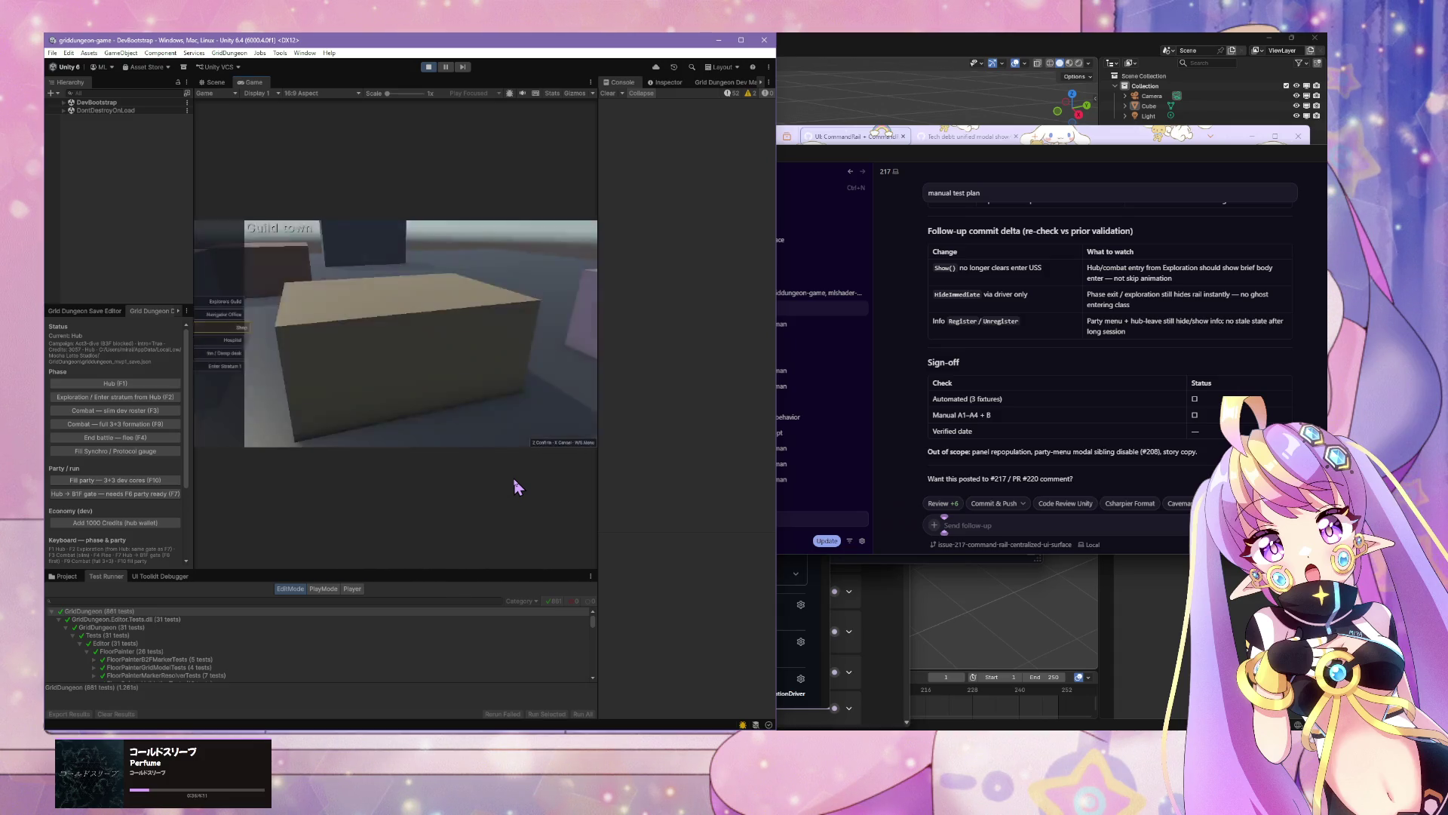
key("s")
key("Escape")
key("x")
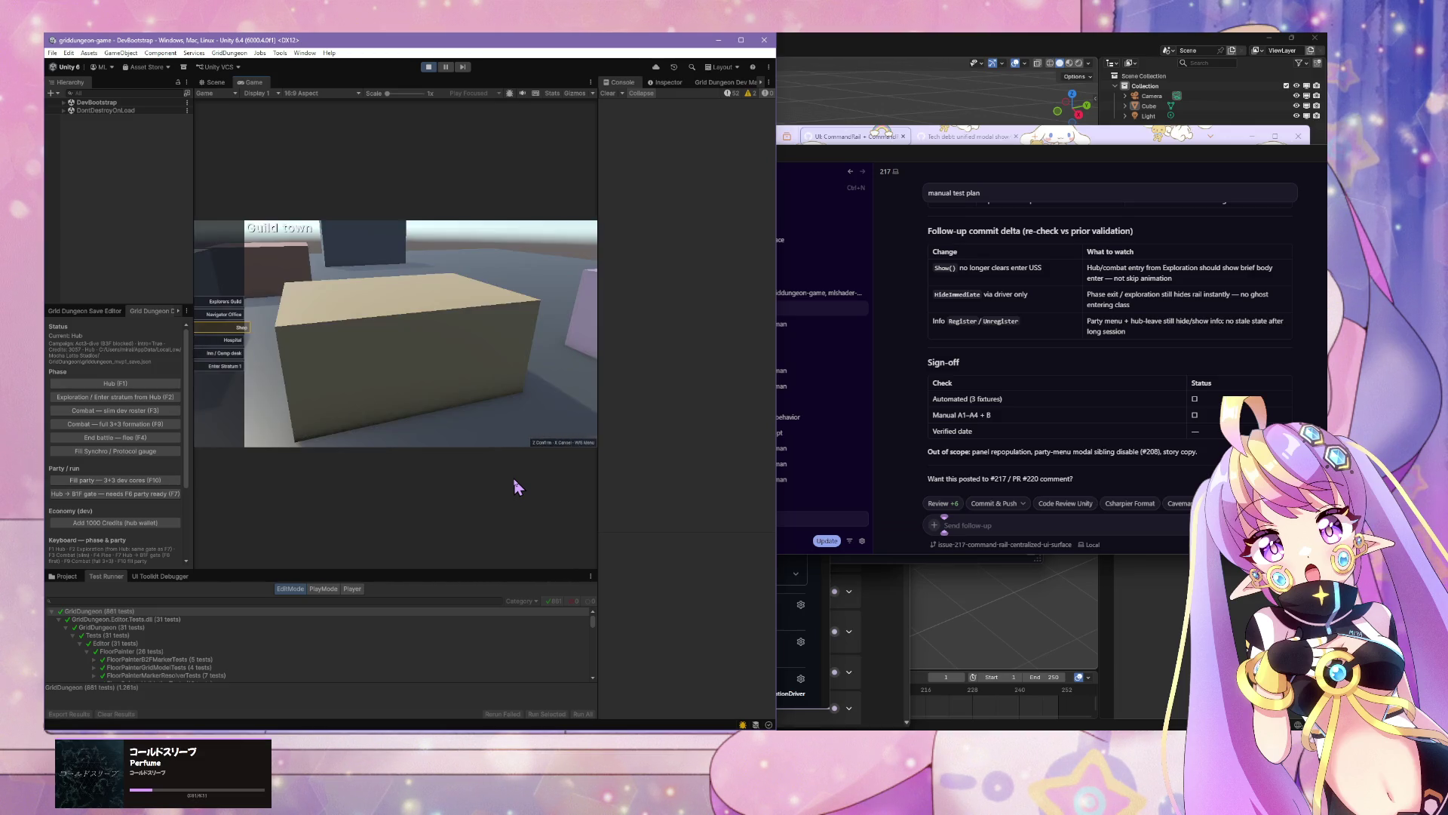
left_click(1064, 522)
type("va")
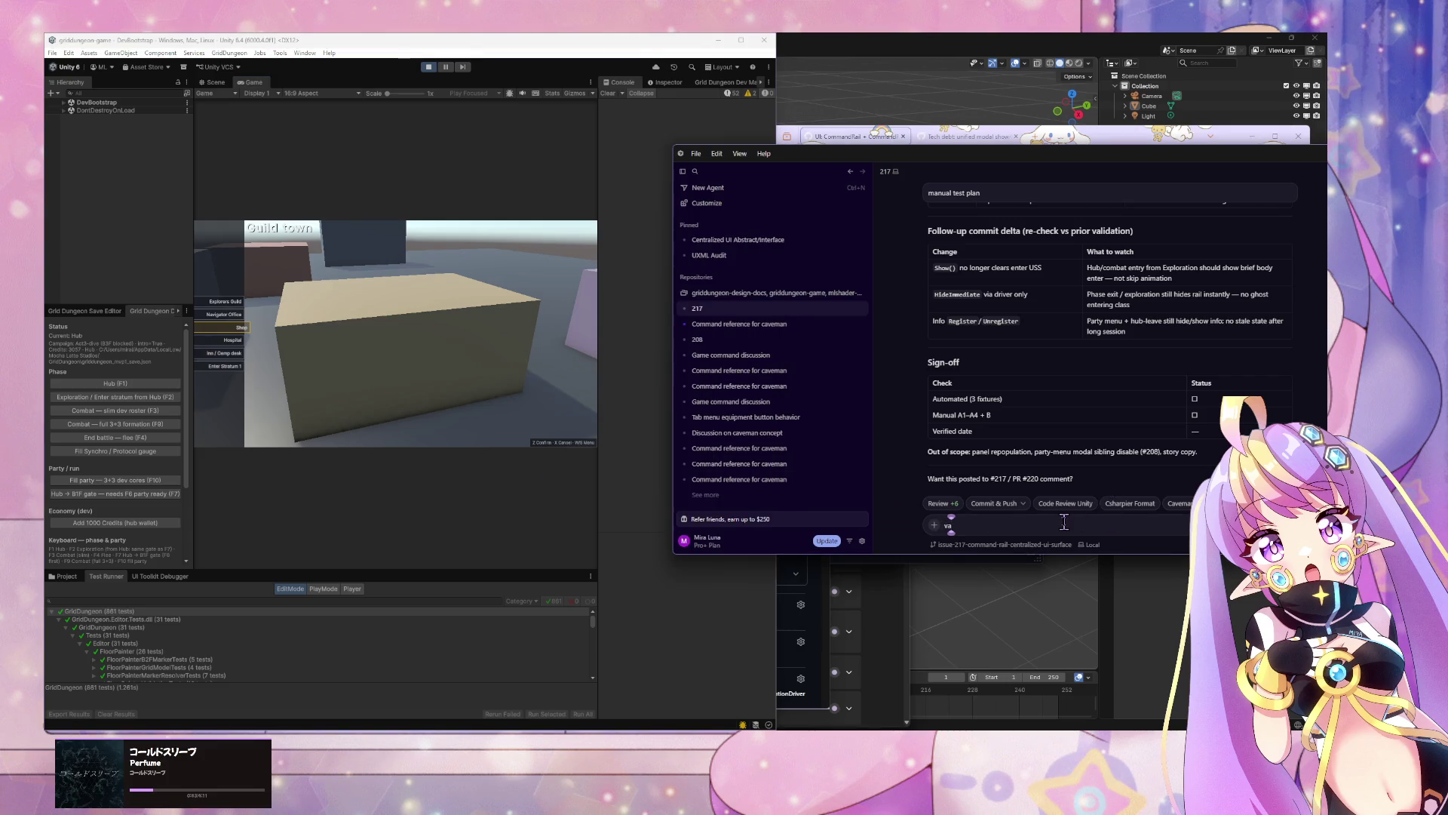
type(". commit (skip review) and merge")
Step: Send 'validated. commit (skip review) and merge' to the agent, then switch to GitHub Desktop
key("Return")
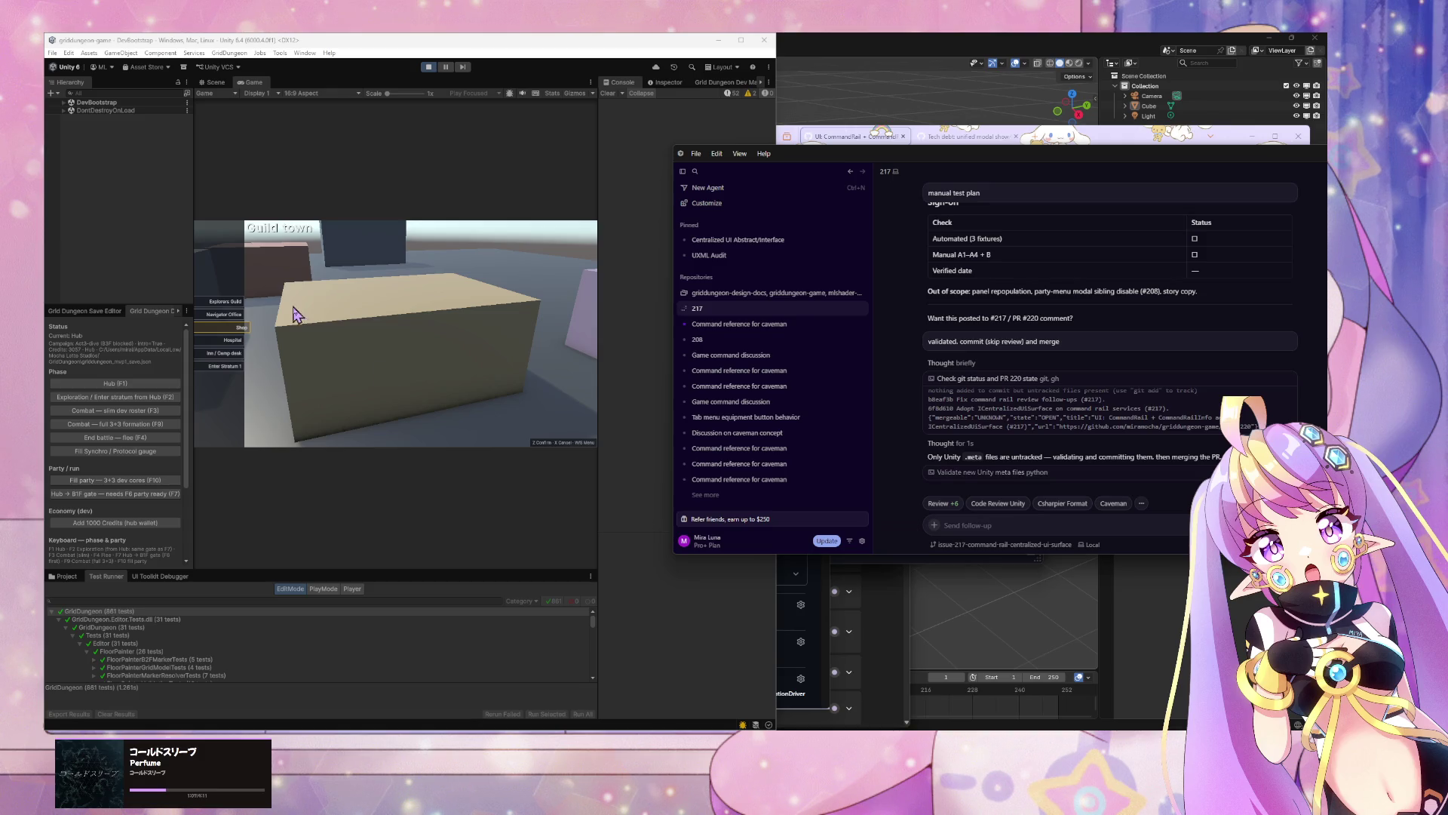
key("alt+Tab")
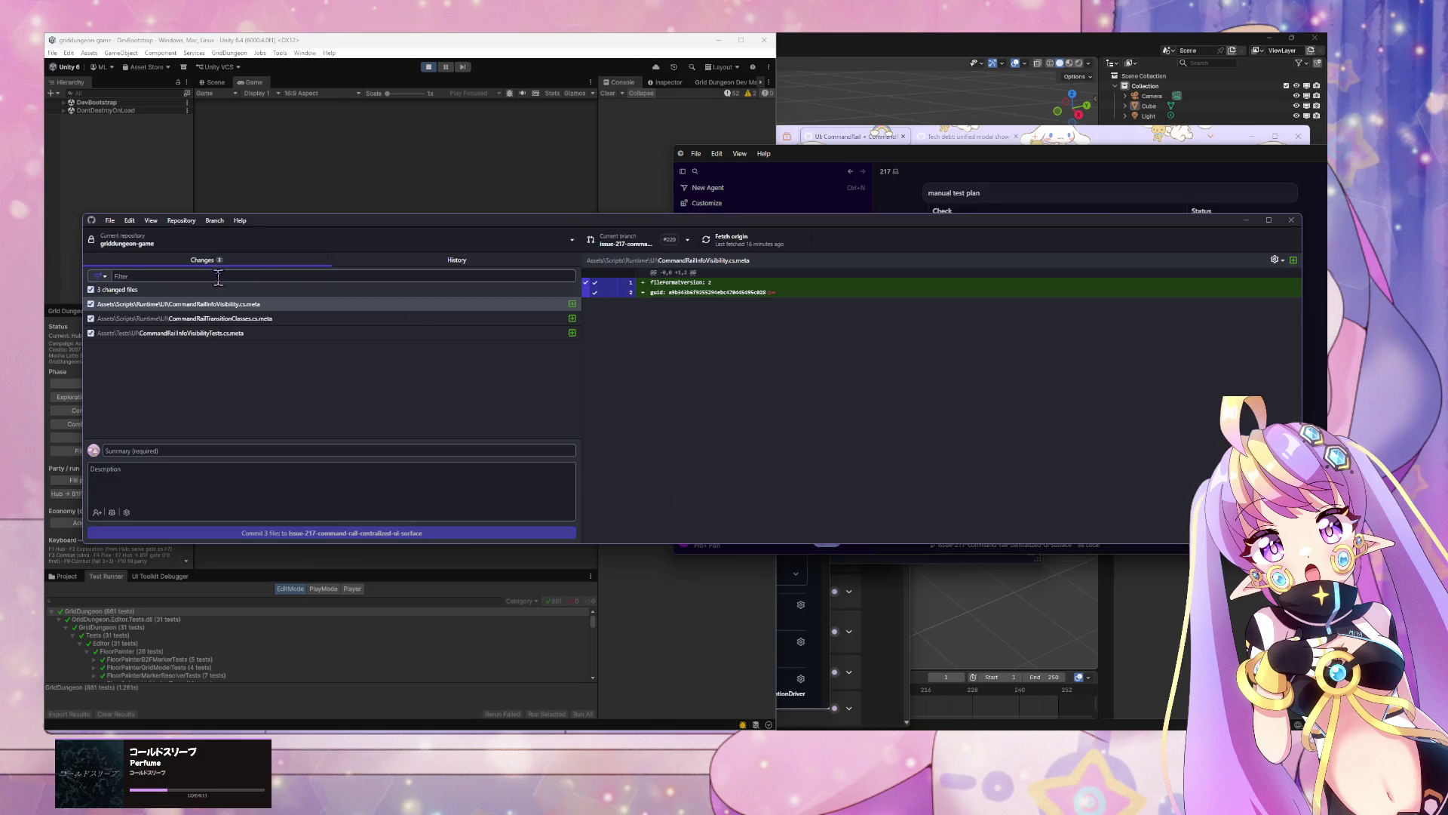
Step: Review the diffs of the changed .meta files, then check the pull-order table in the 'Command reference for caveman' chat
left_click(264, 319)
left_click(261, 333)
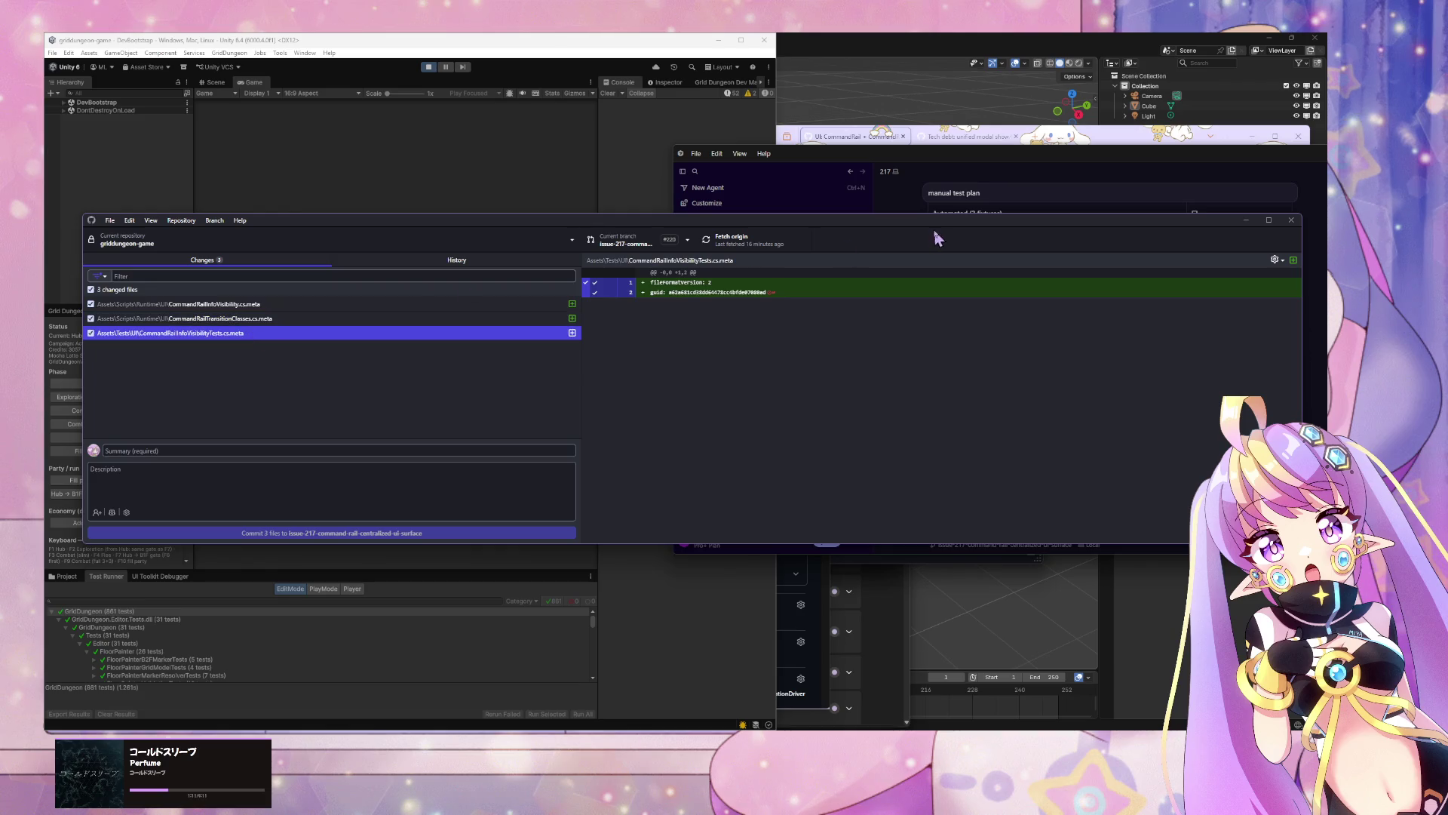
left_click(864, 177)
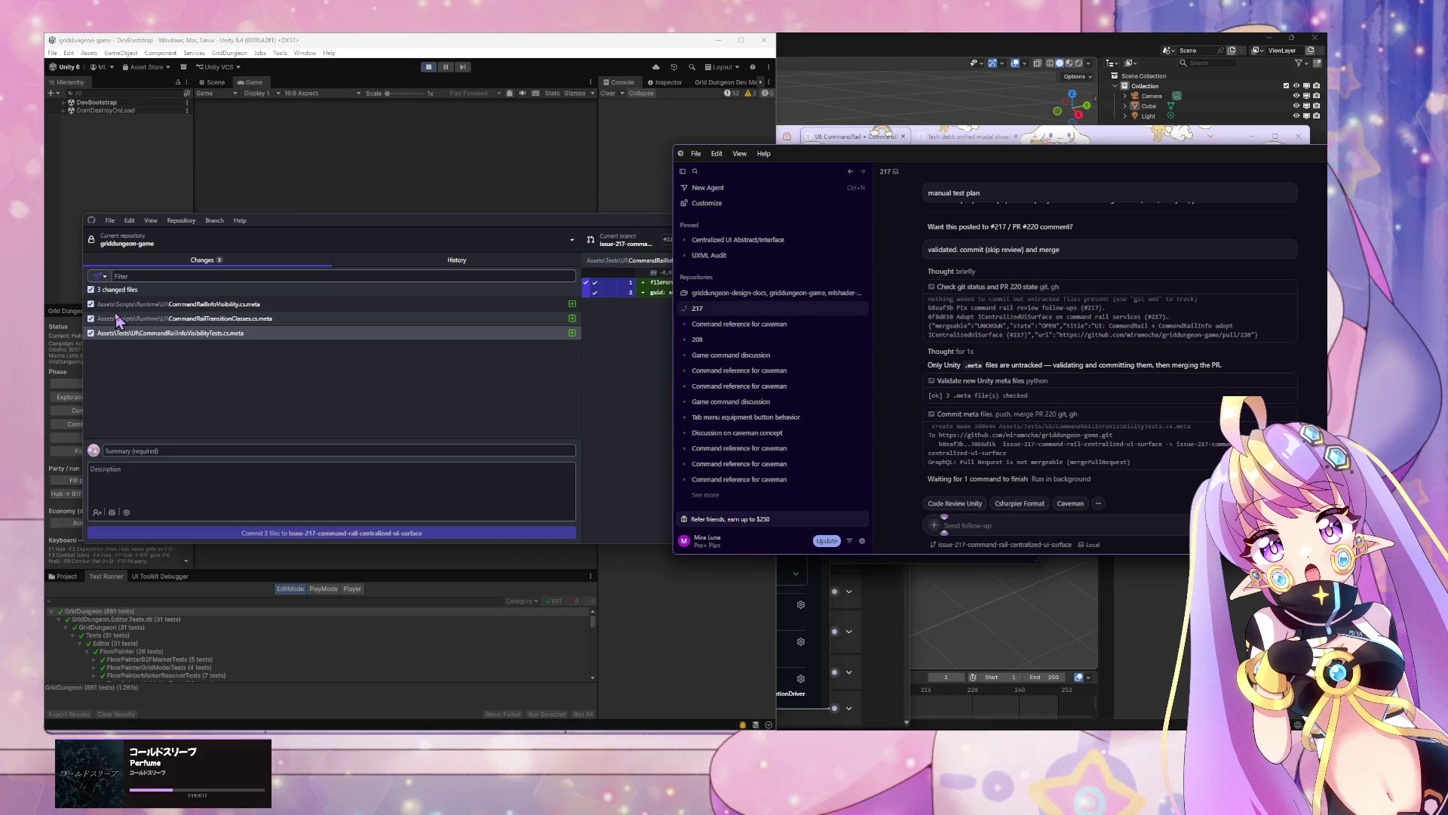
left_click(799, 325)
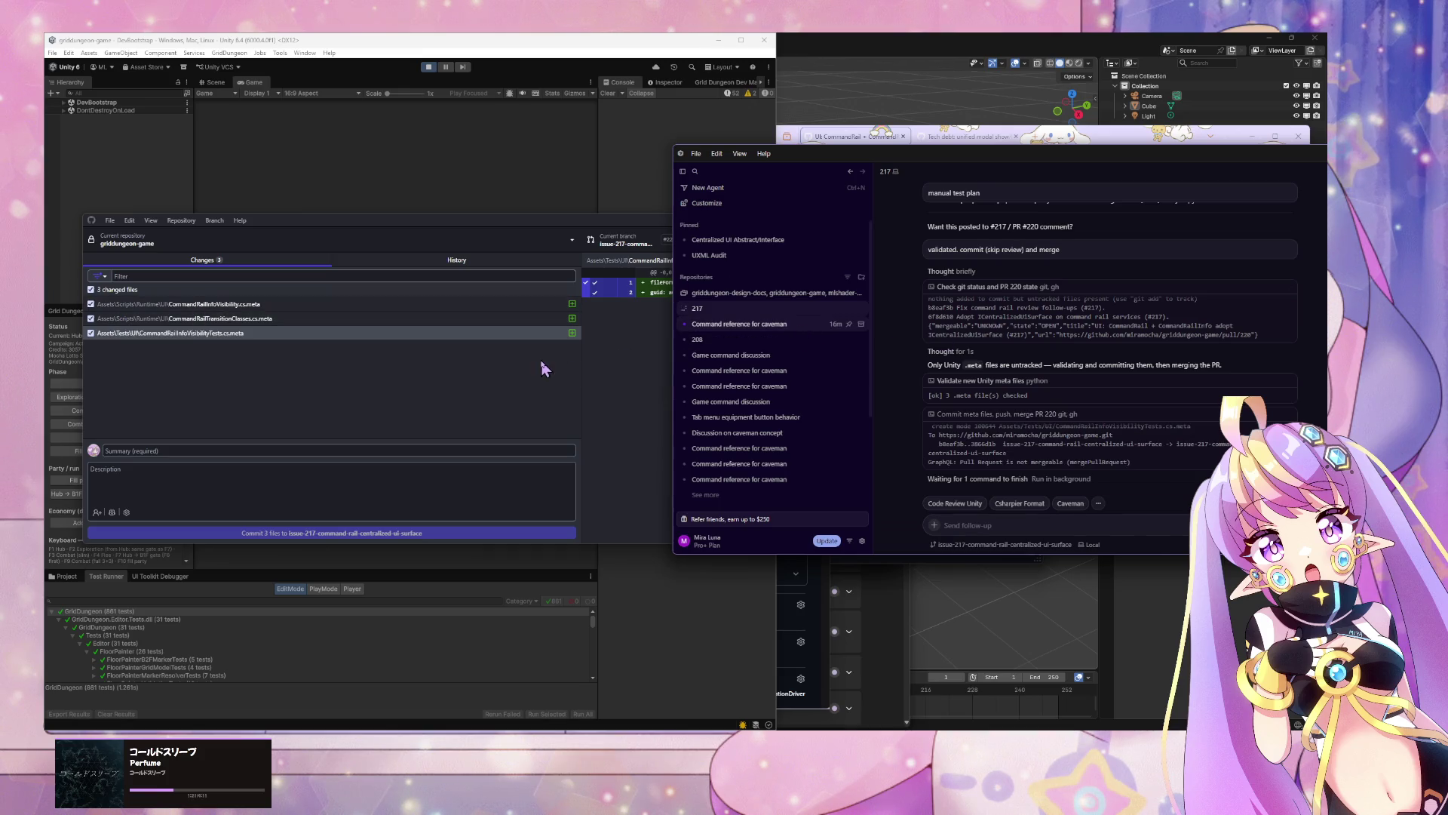
scroll(974, 310, "up", 1)
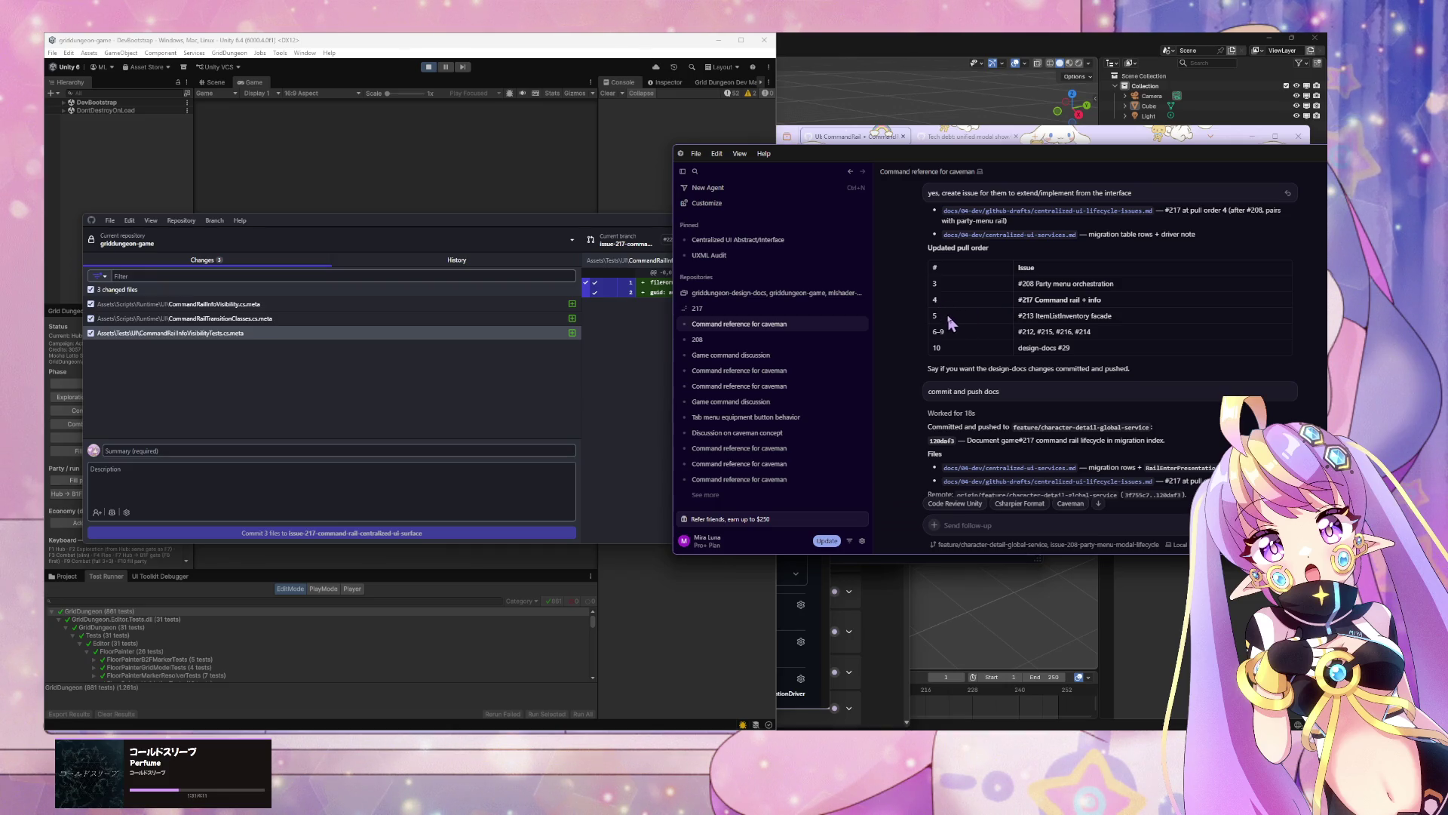
left_click_drag(942, 326, 949, 339)
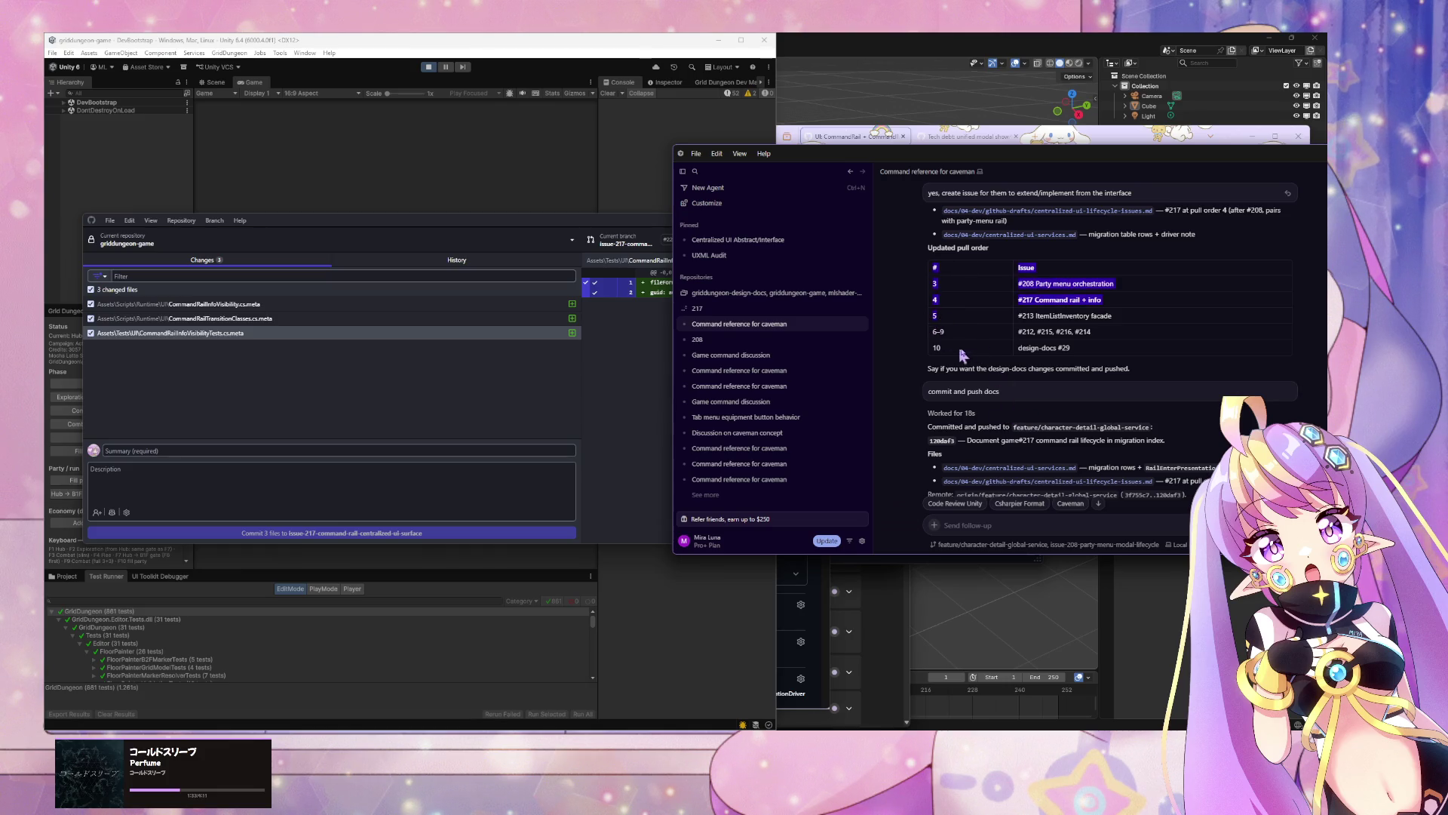
left_click(983, 345)
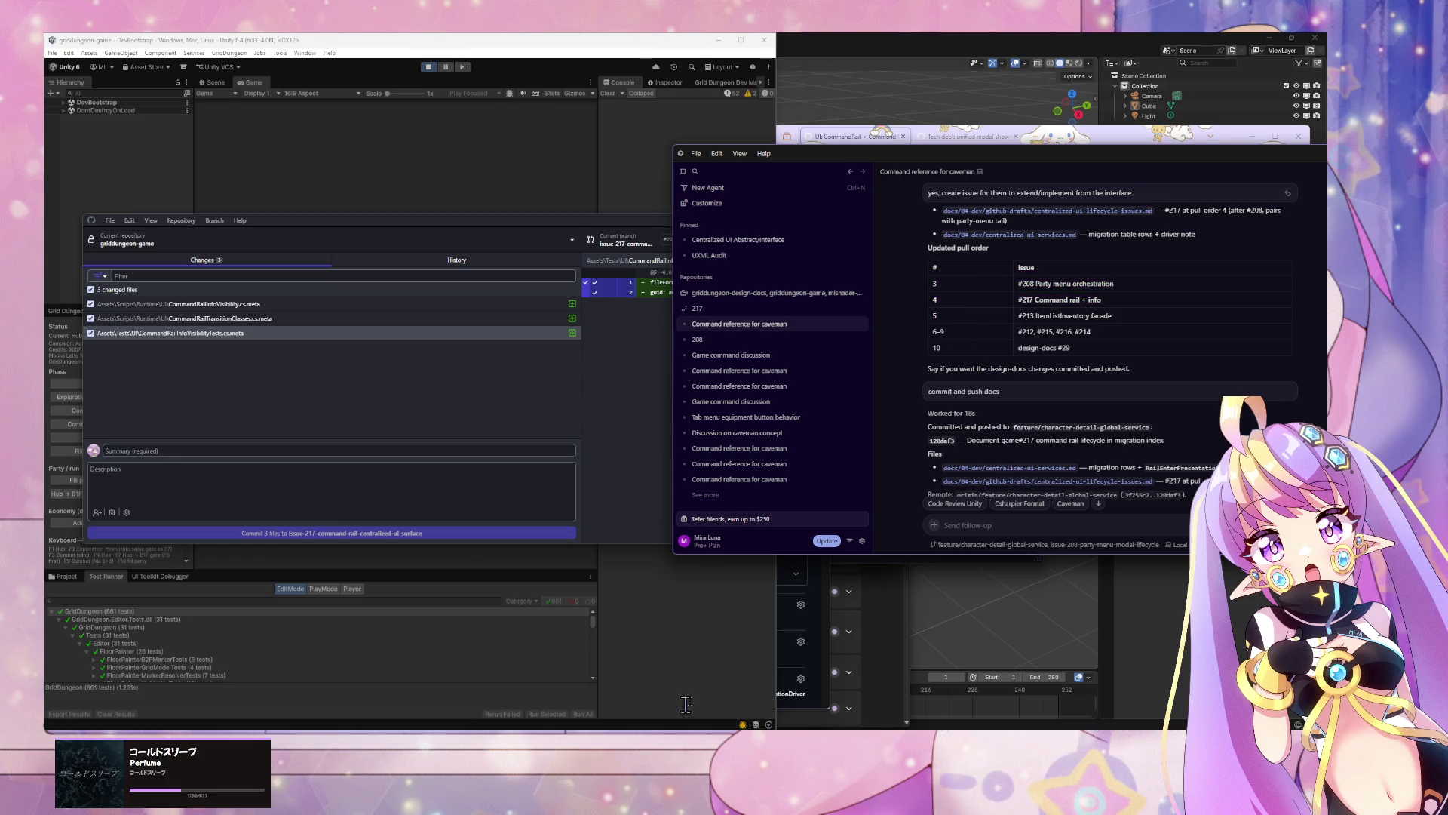
Step: Load GitHub issue #213 by changing the issue number from 217 to 213 in the browser address
mouse_move(632, 730)
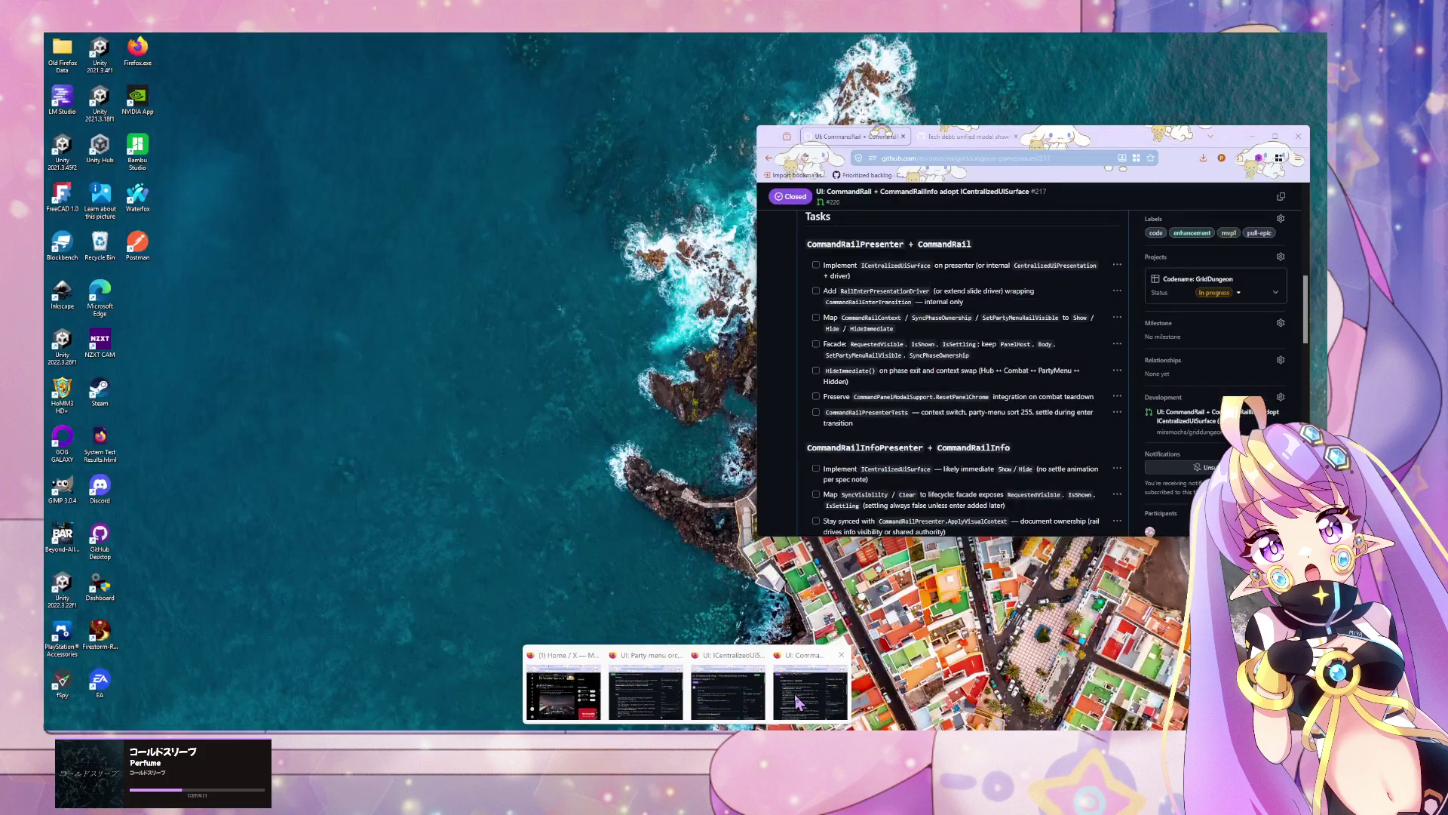
left_click(788, 702)
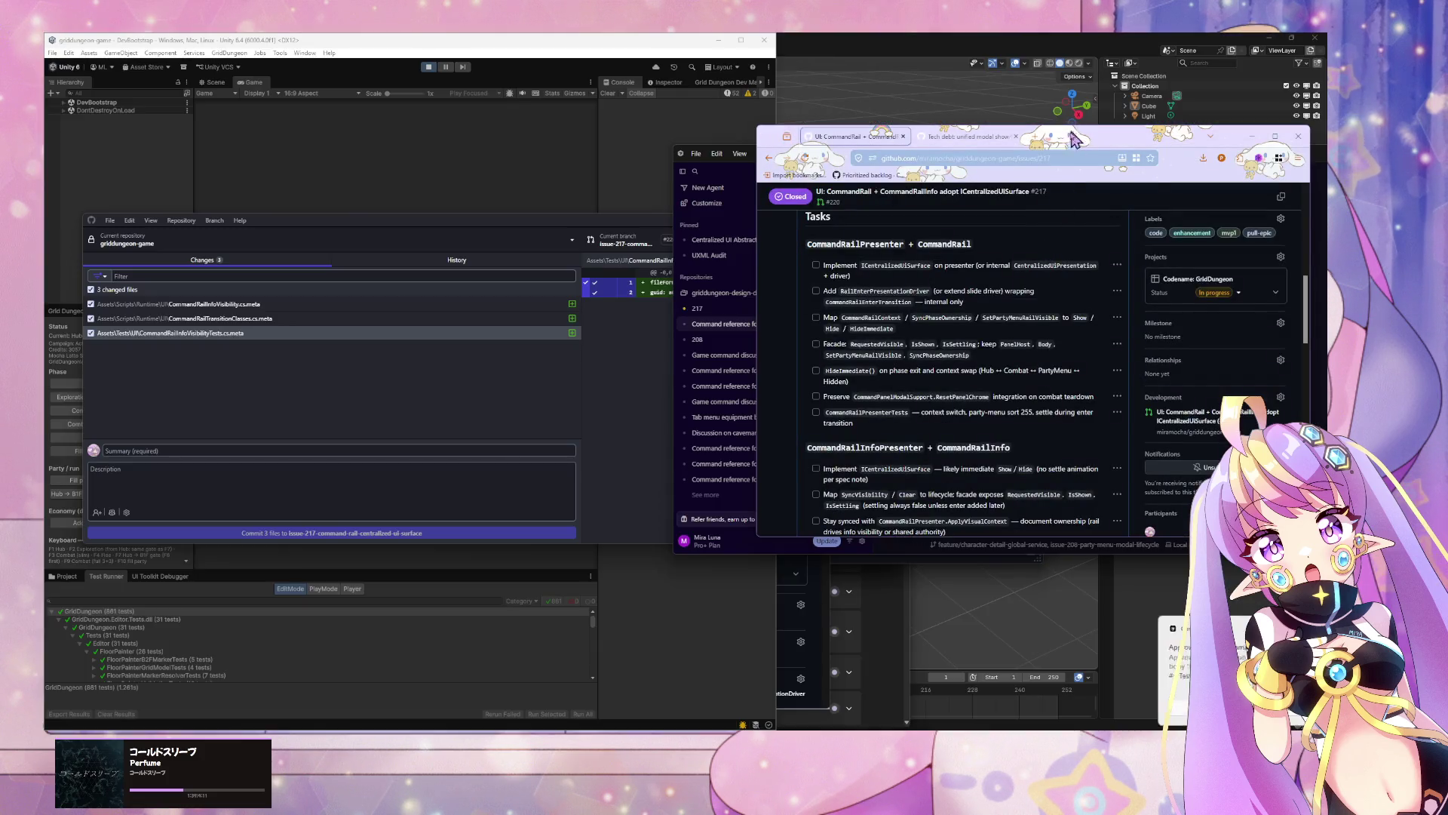
double_click(1067, 157)
key("alt+Tab")
scroll(1069, 409, "down", 5)
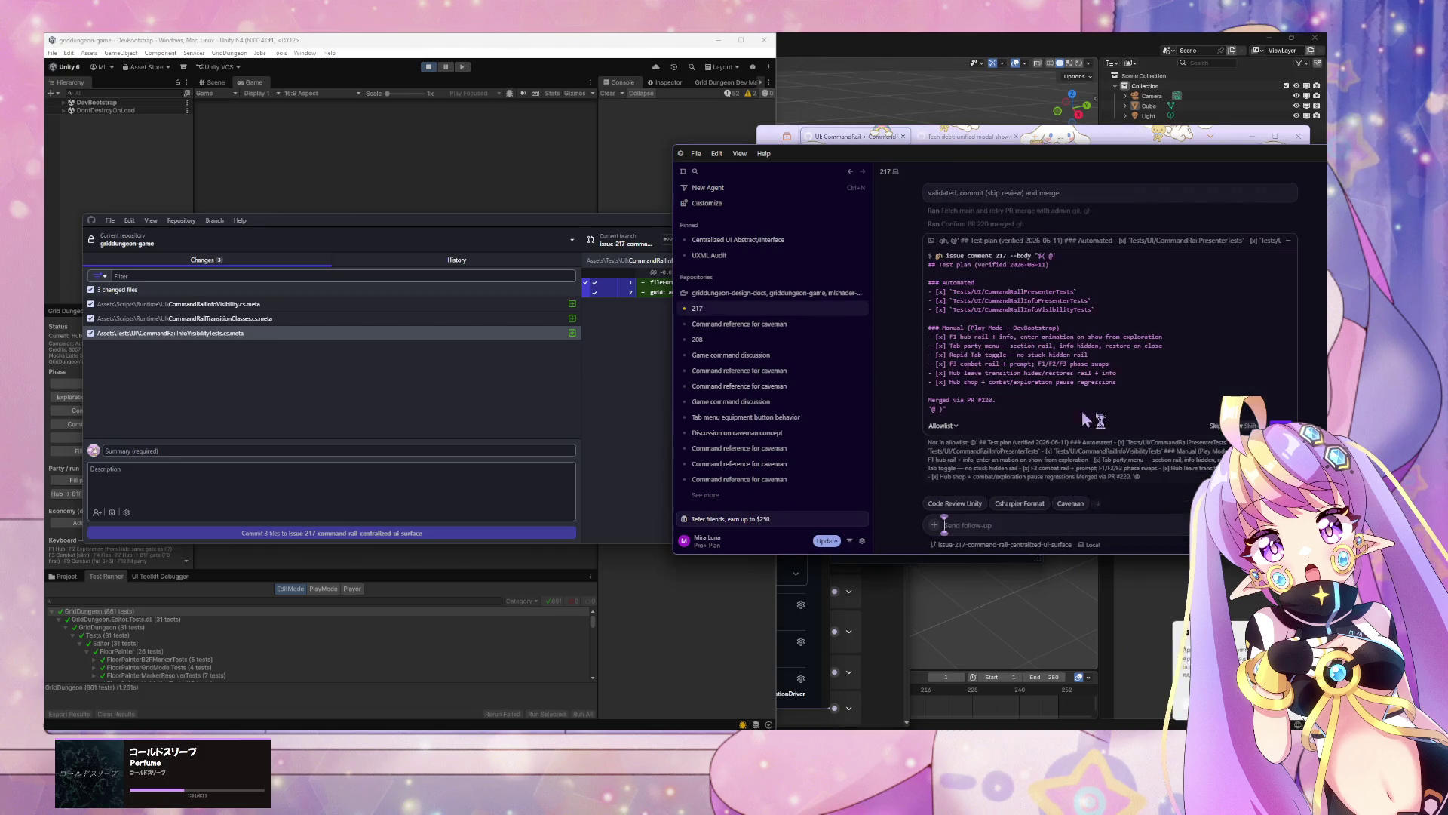
left_click(858, 136)
type("213")
key("Return")
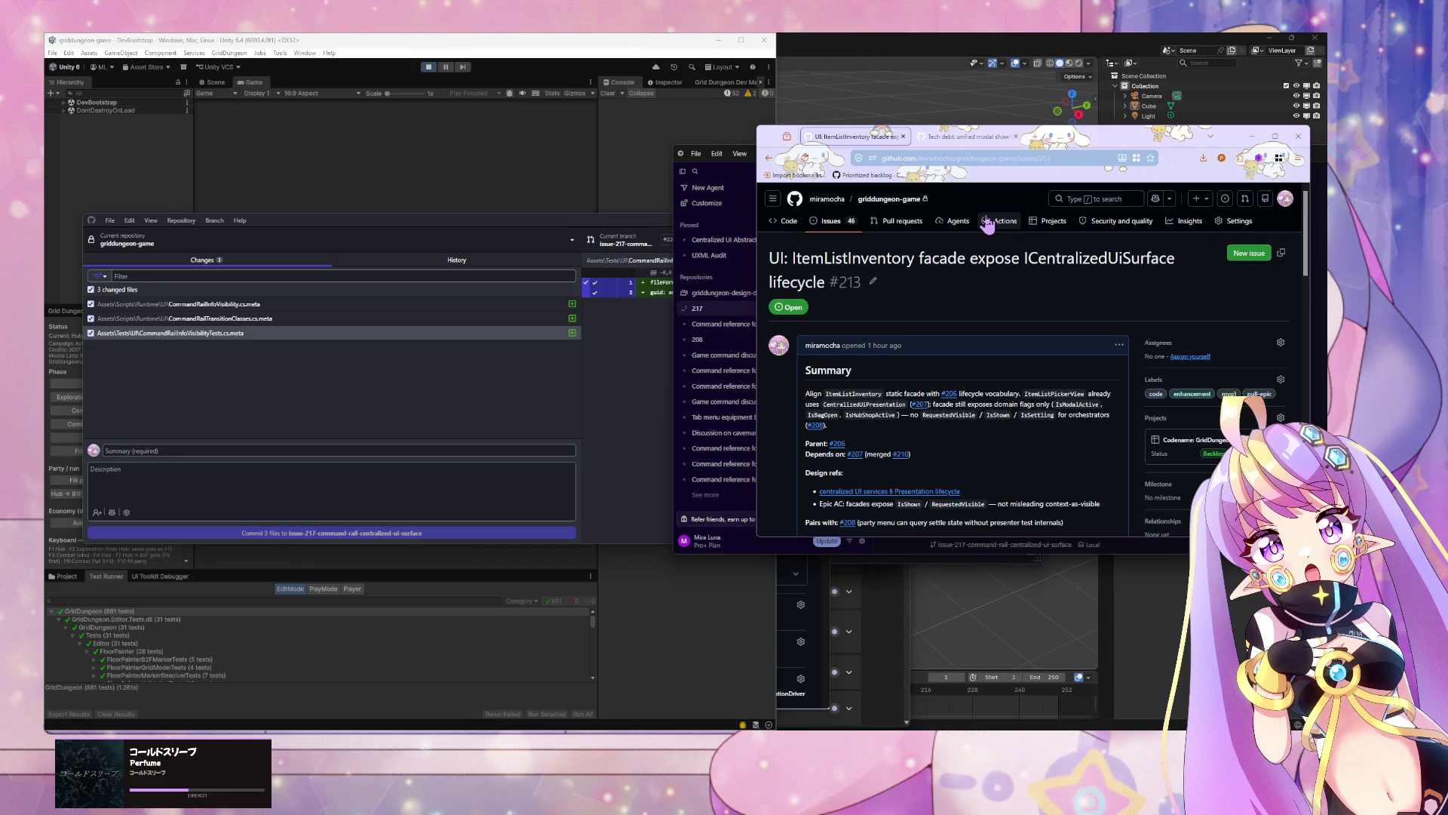
Step: Read through issue #213's summary, tasks and acceptance criteria, and centre the browser window
scroll(920, 264, "down", 3)
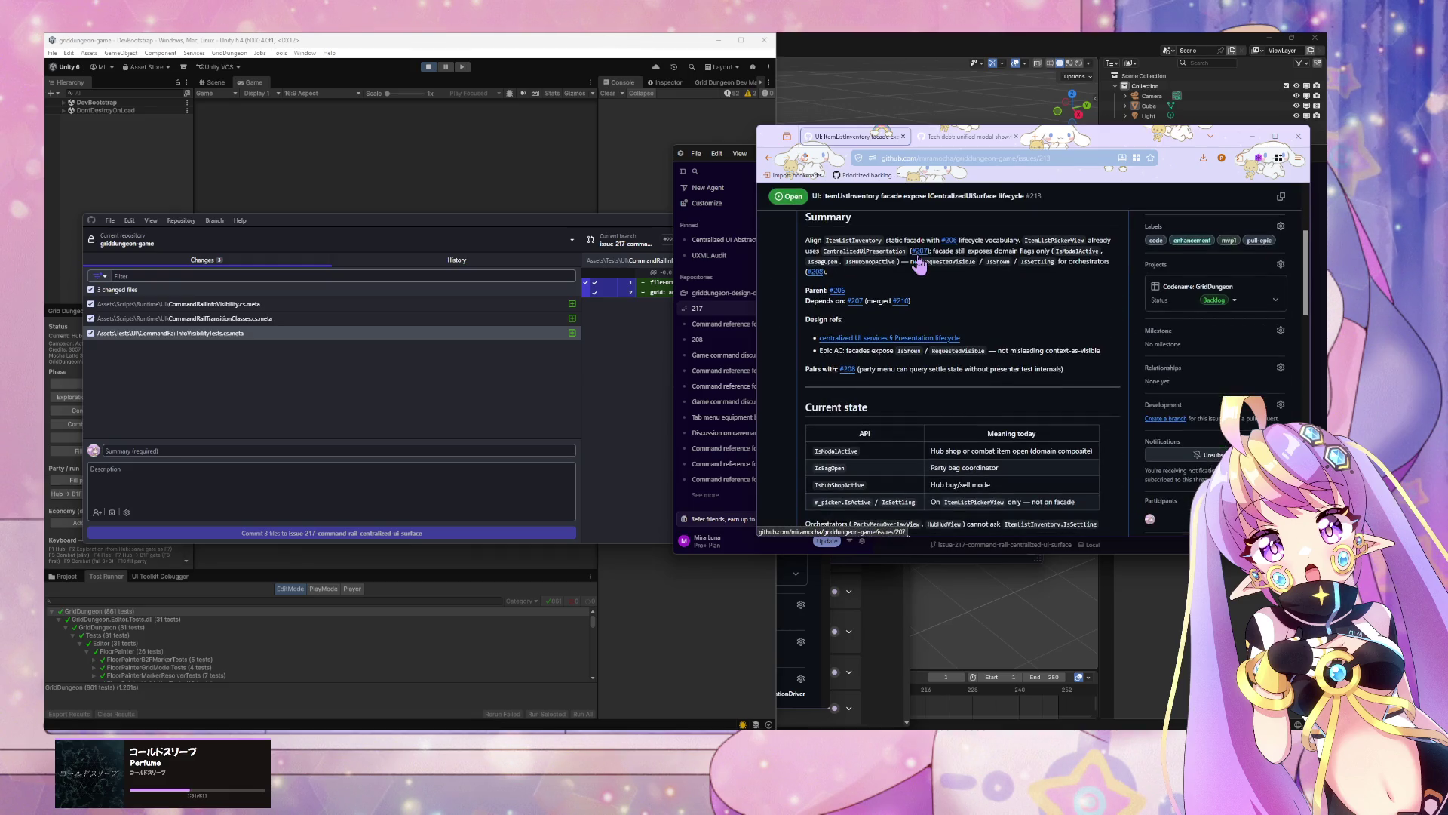
mouse_move(920, 264)
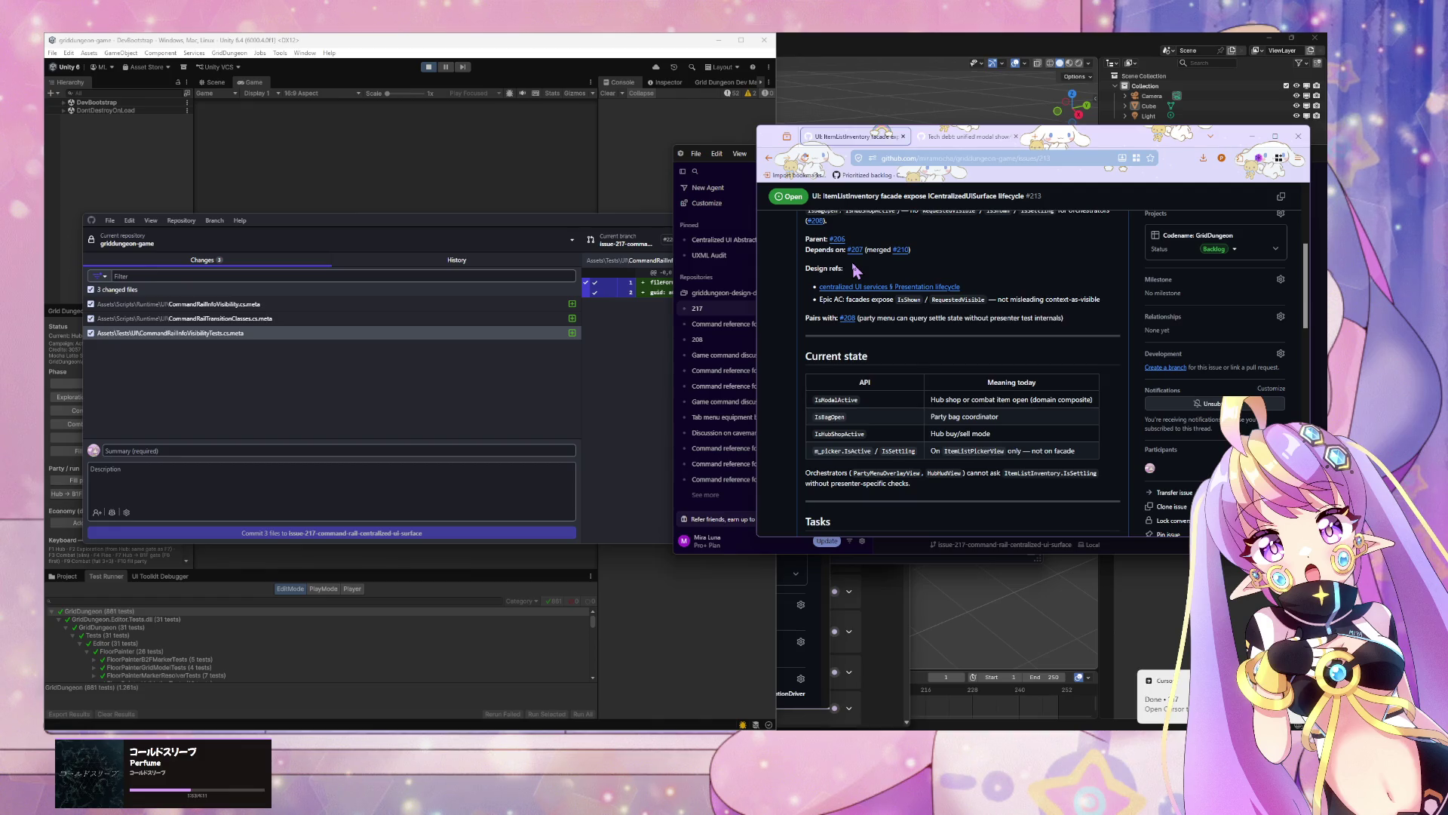
scroll(856, 270, "down", 2)
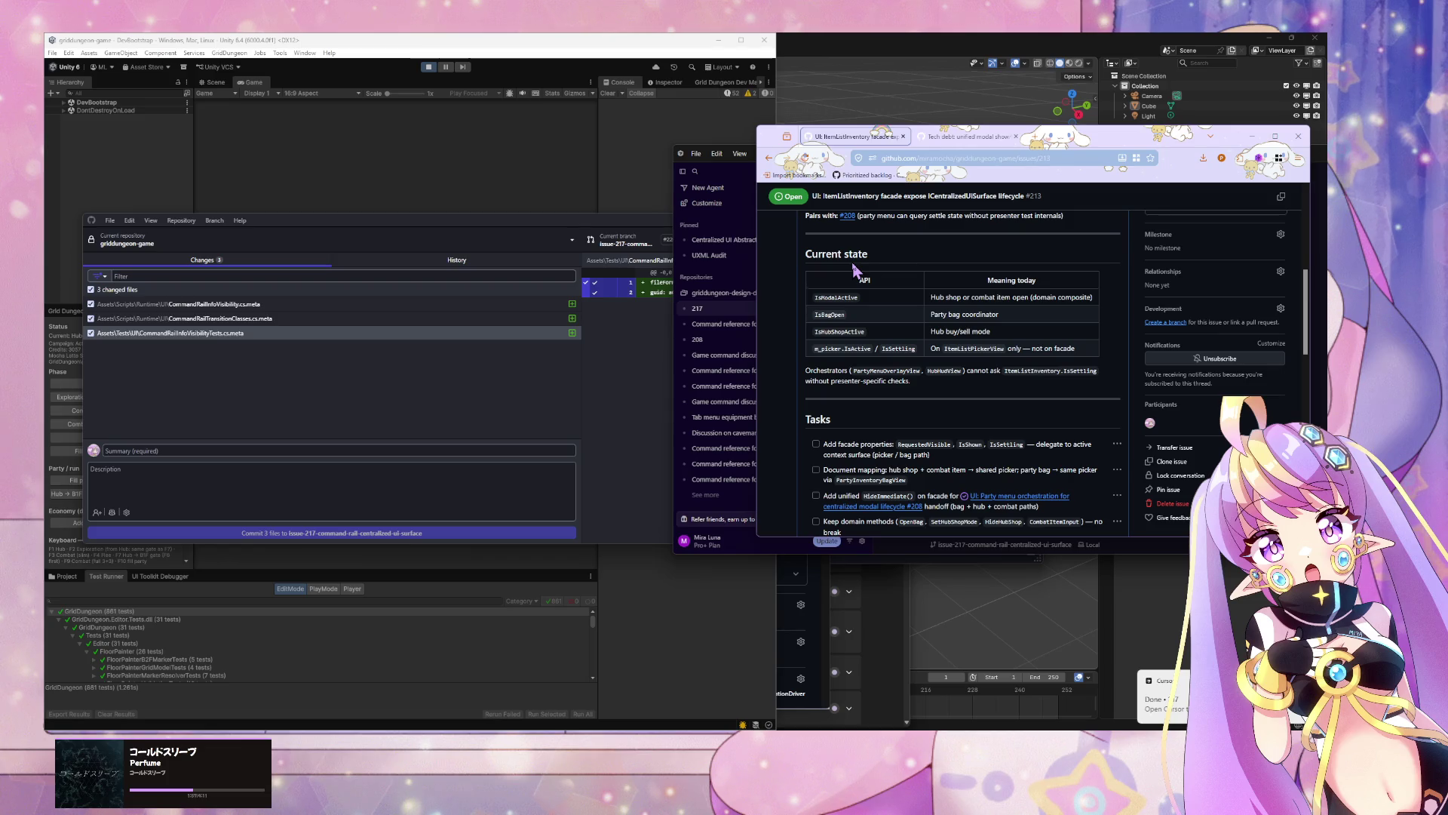
scroll(856, 270, "down", 5)
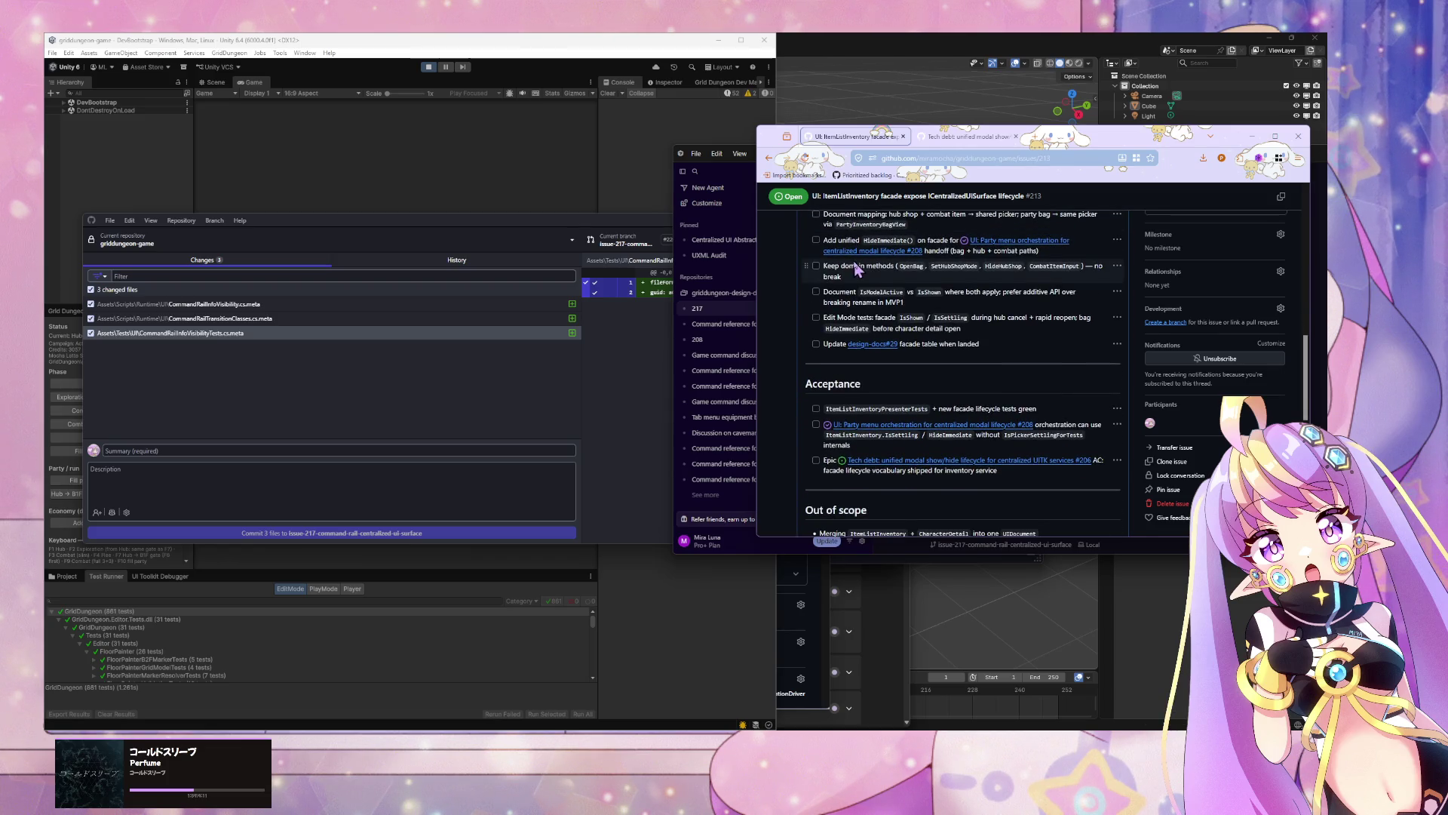
scroll(857, 269, "up", 10)
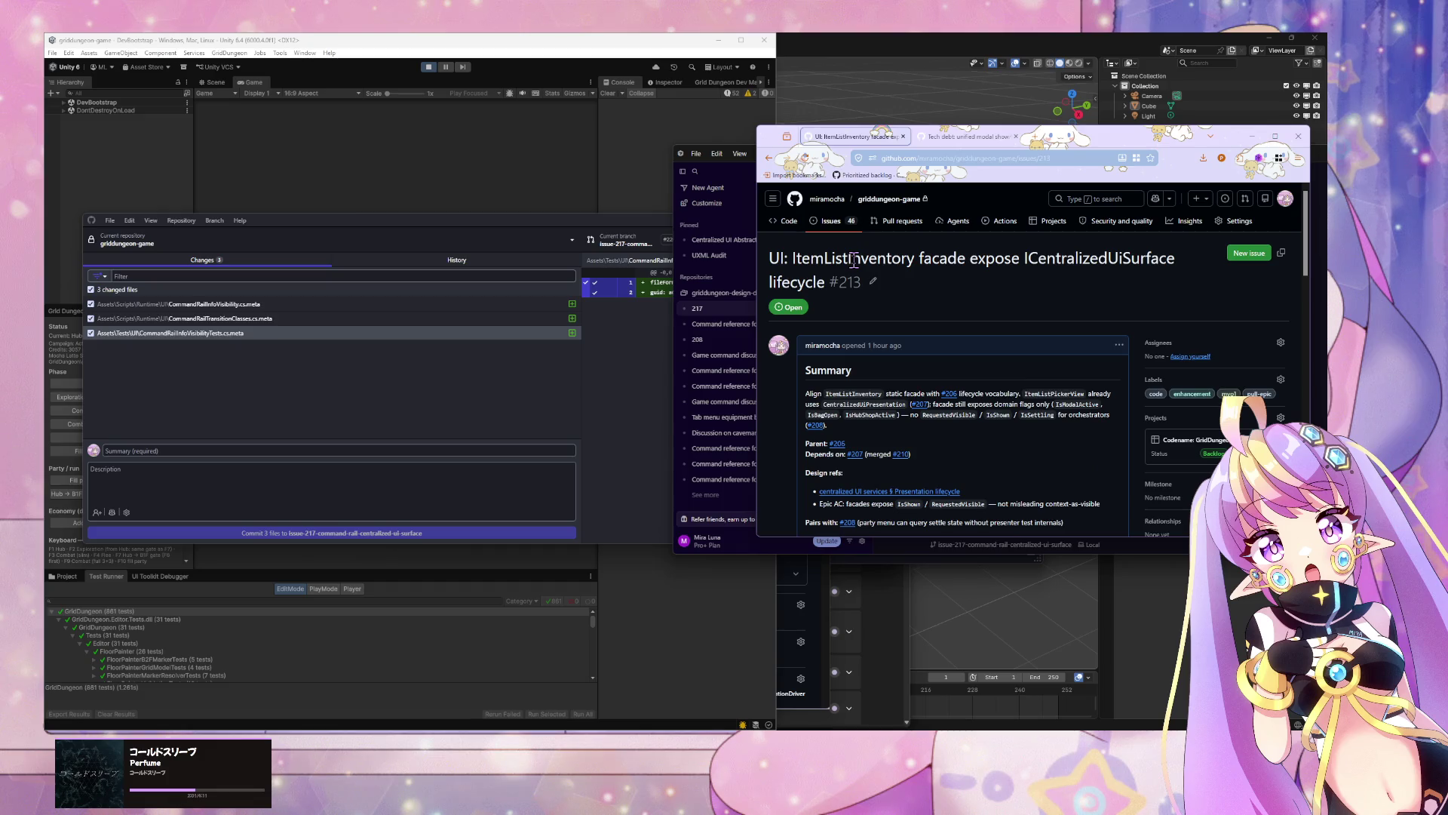
mouse_move(1075, 153)
left_mouse_down()
mouse_move(581, 261)
mouse_move(722, 193)
left_mouse_up()
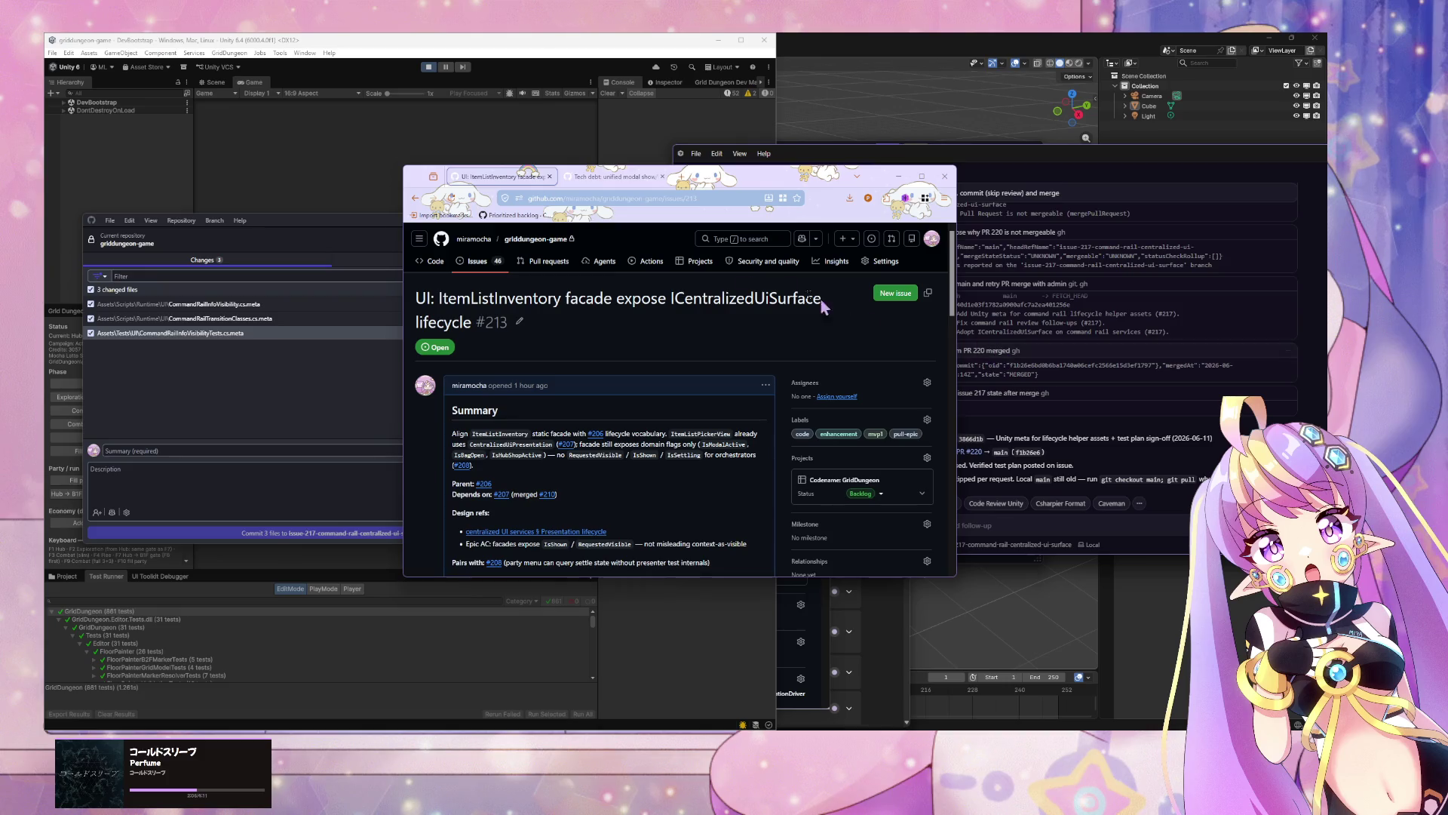
Step: Start a new agent chat for griddungeon with the /caveman skill turned on
left_click(970, 316)
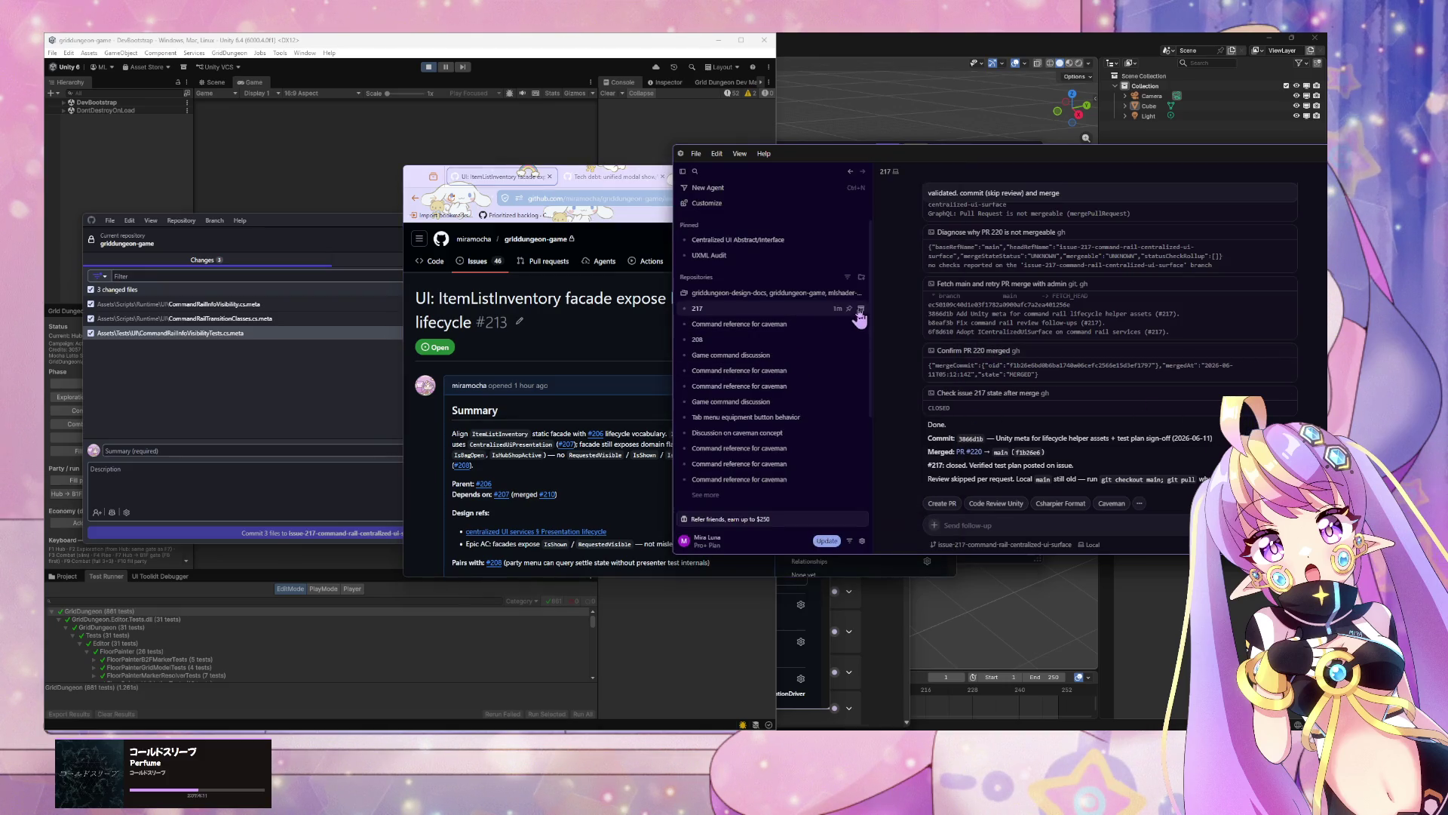
left_click(863, 300)
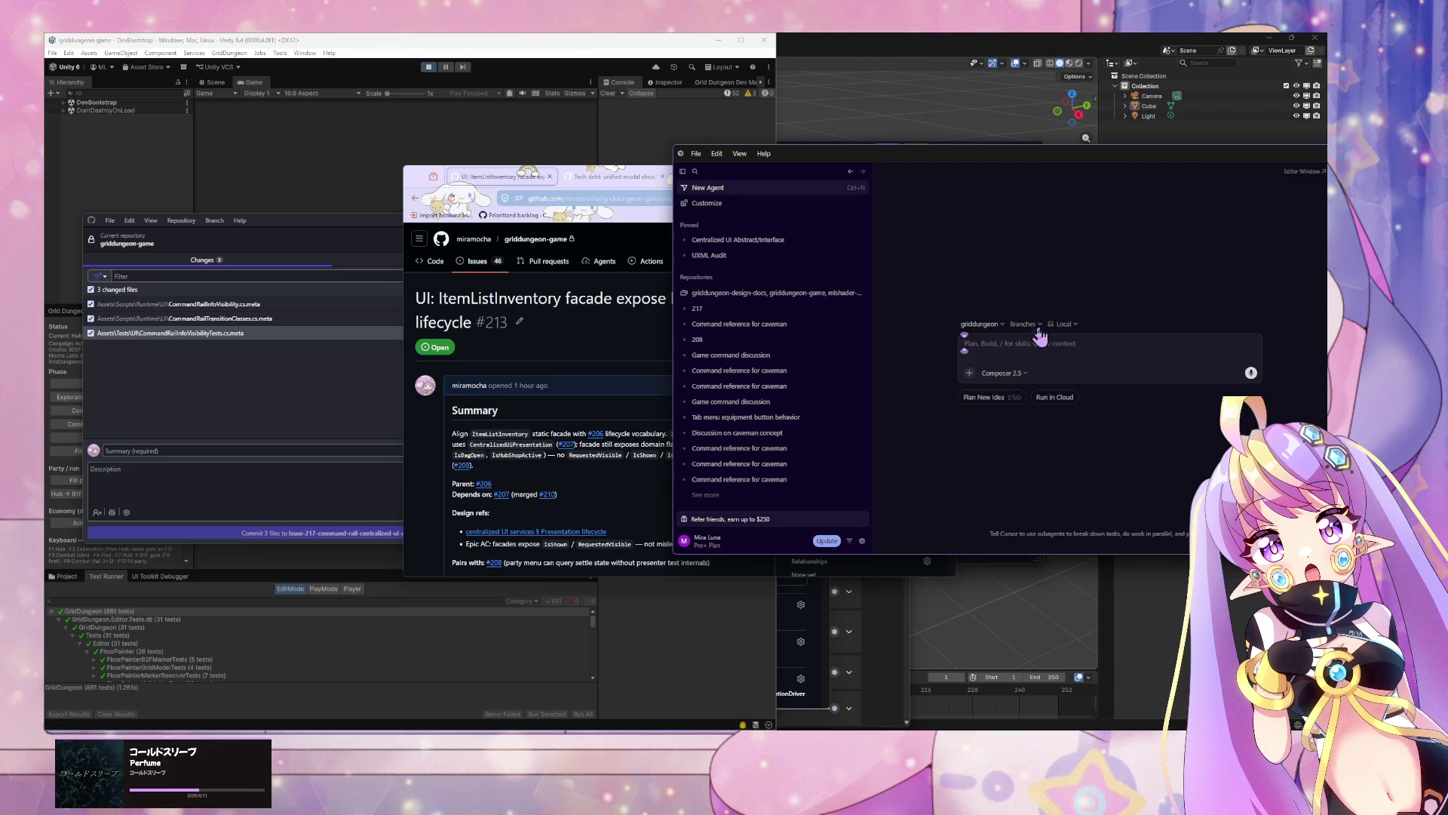
type("/cave")
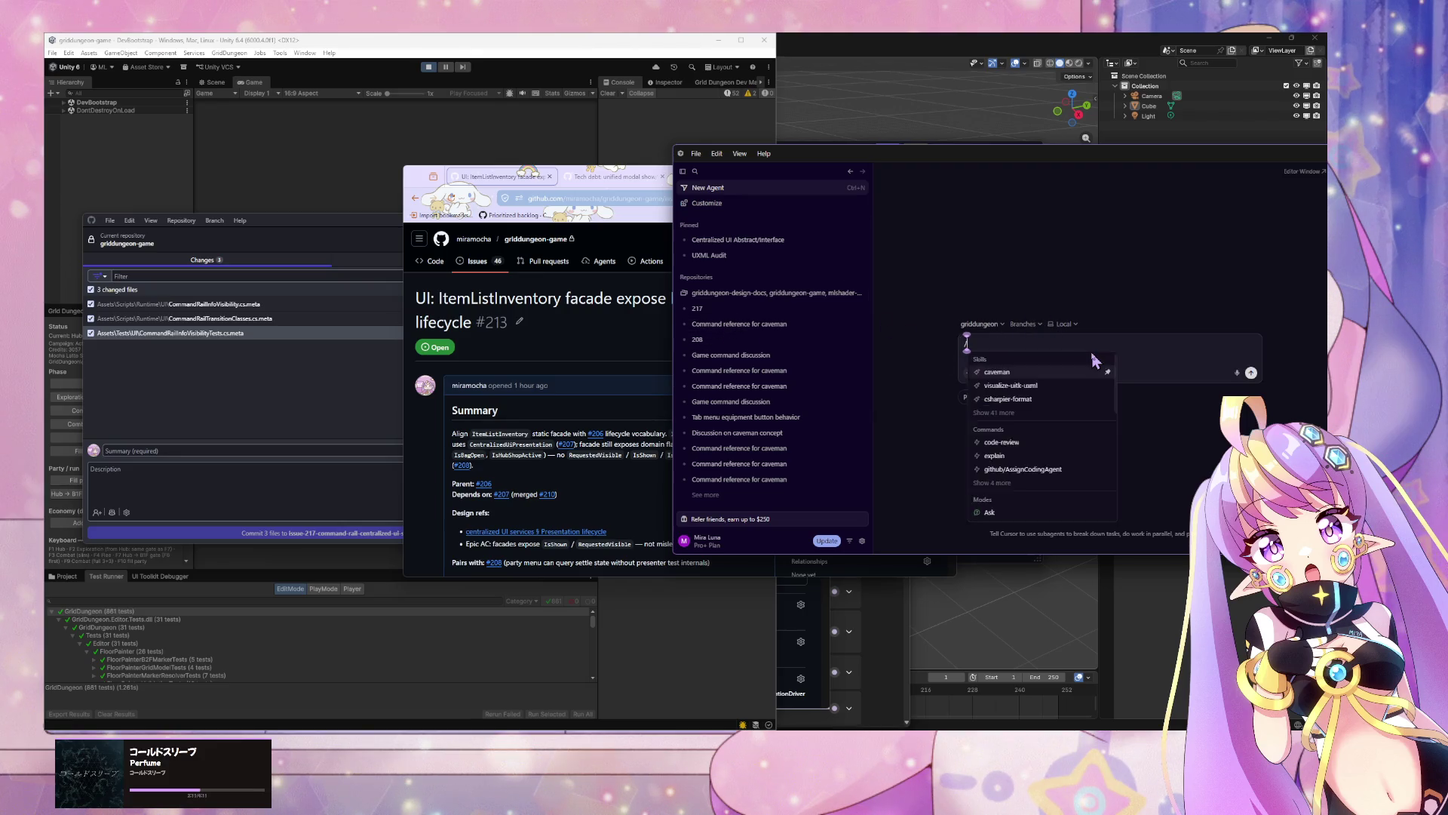
key("Return")
key("Return")
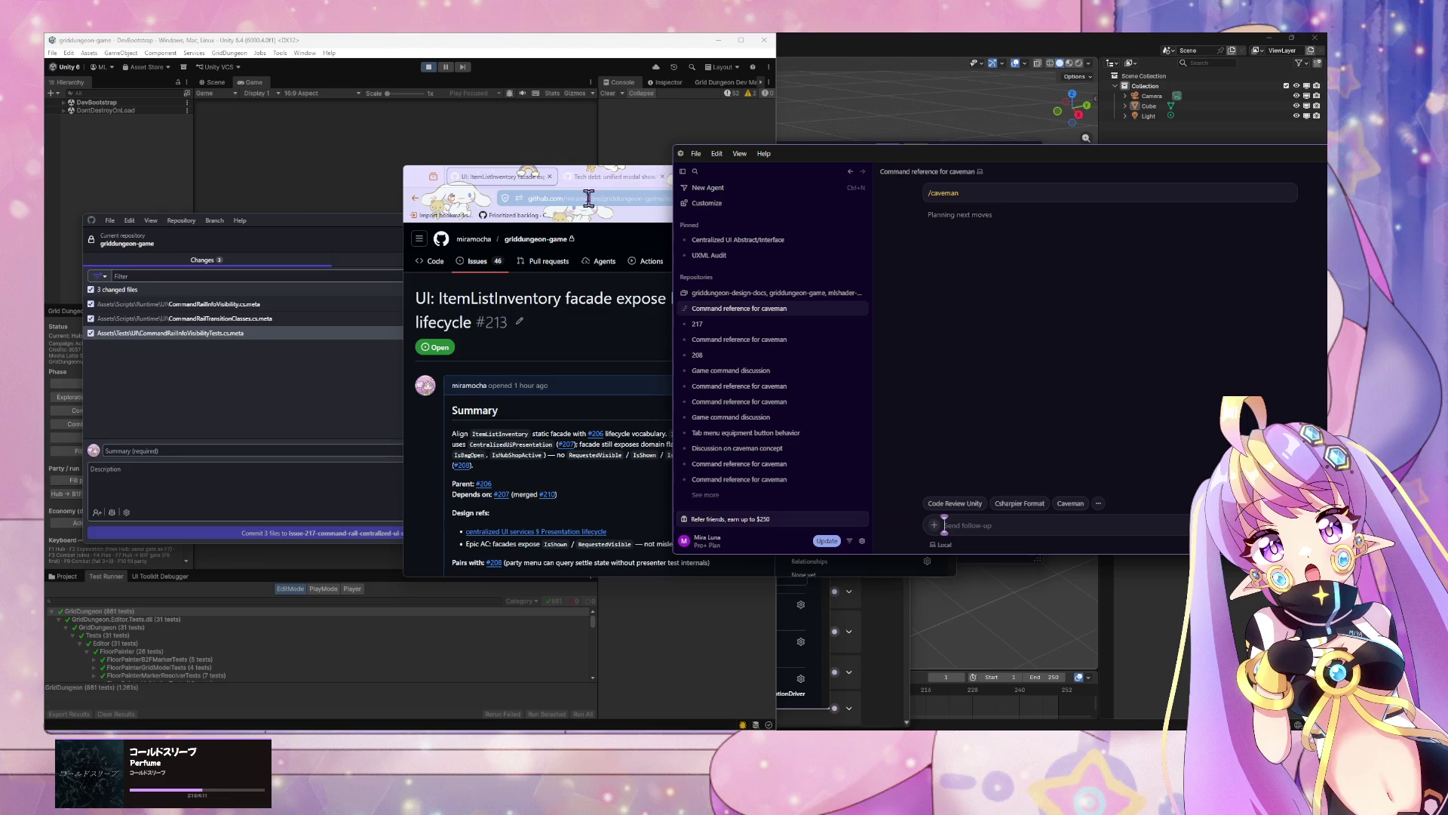
Step: Copy the issue #213 URL and send 'new branch. start' with that link to the agent
key("alt+Tab")
key("ctrl+l")
left_click(662, 493)
scroll(663, 493, "down", 3)
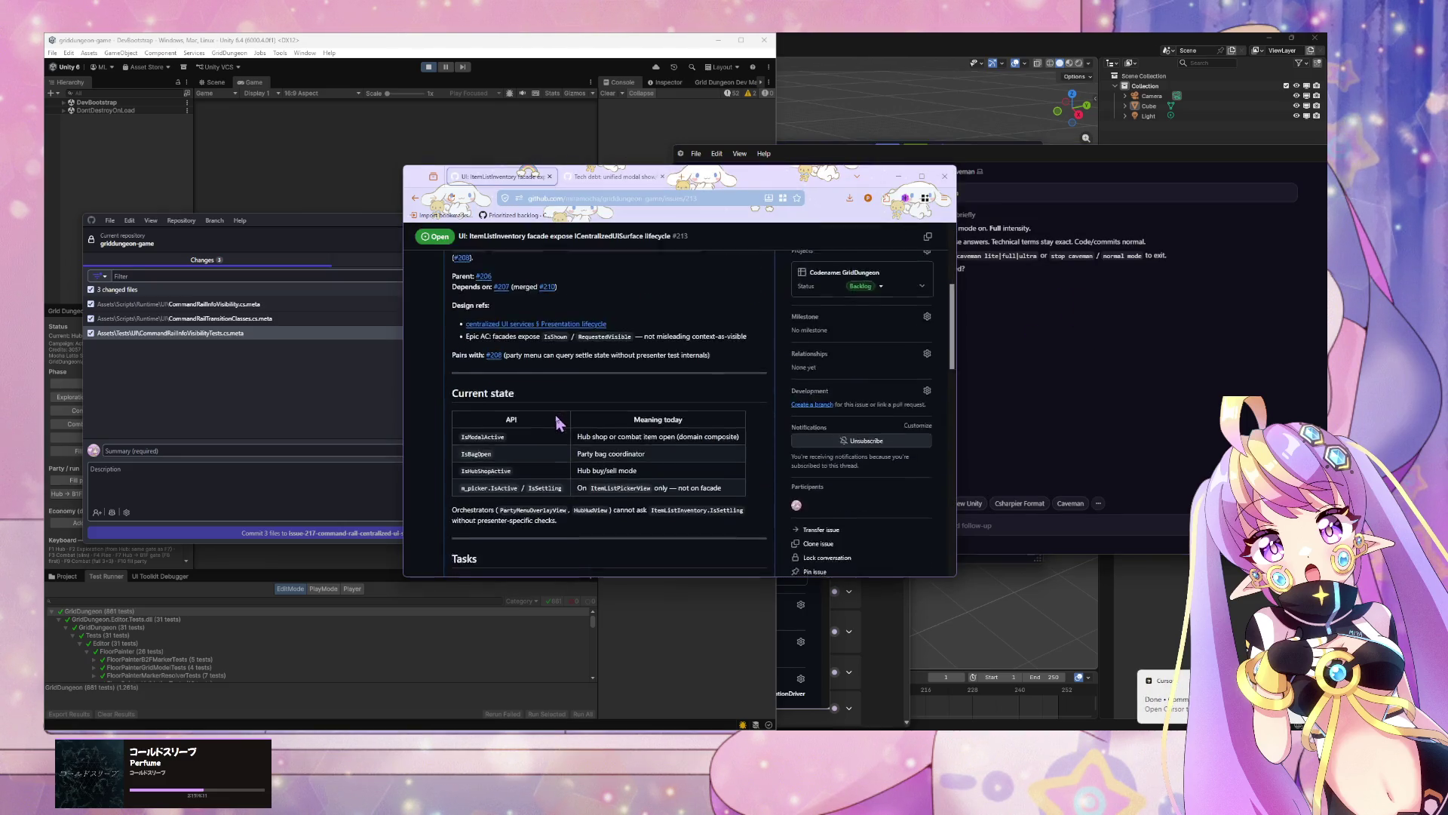
scroll(560, 420, "up", 3)
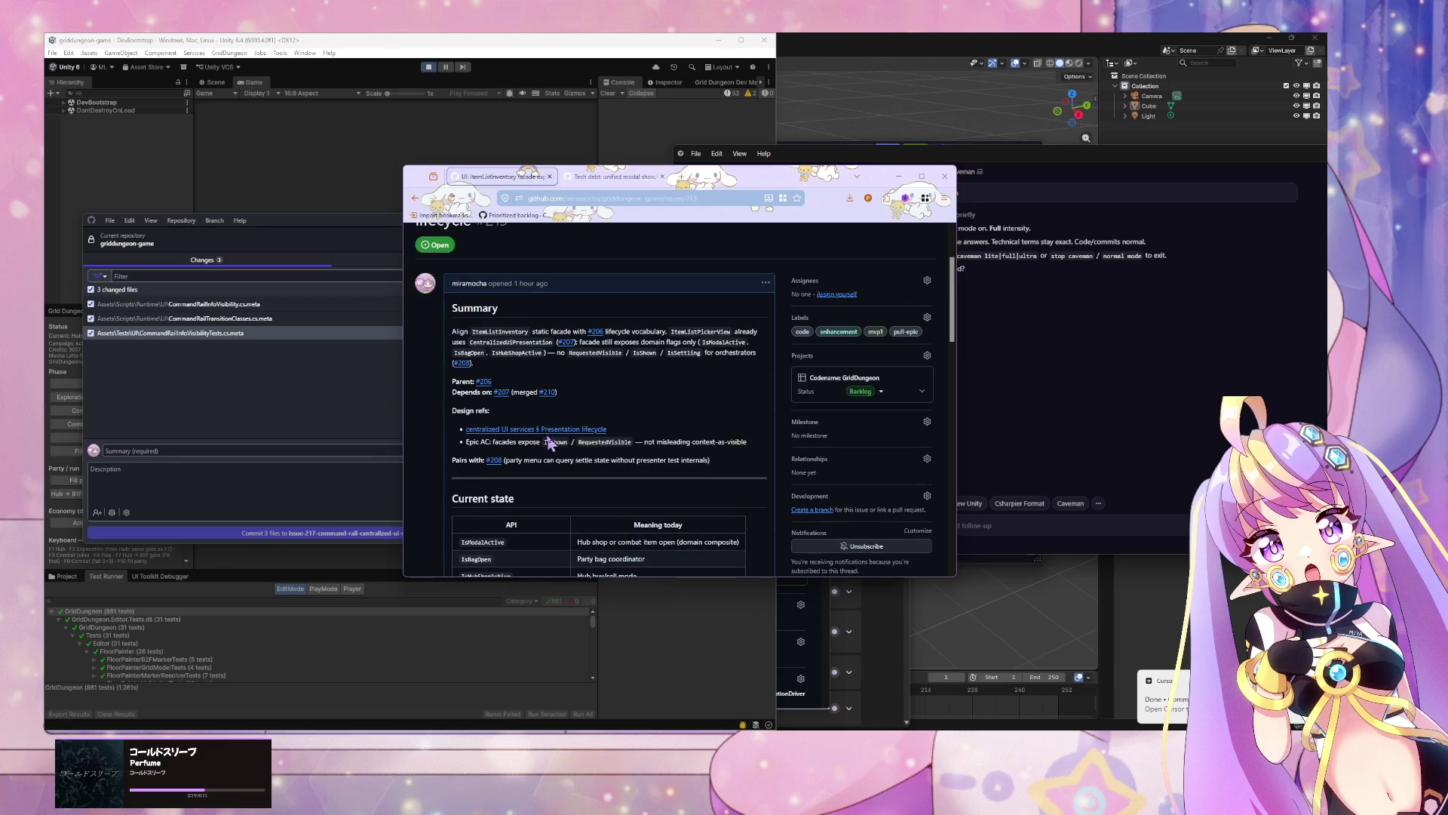
left_click(1087, 442)
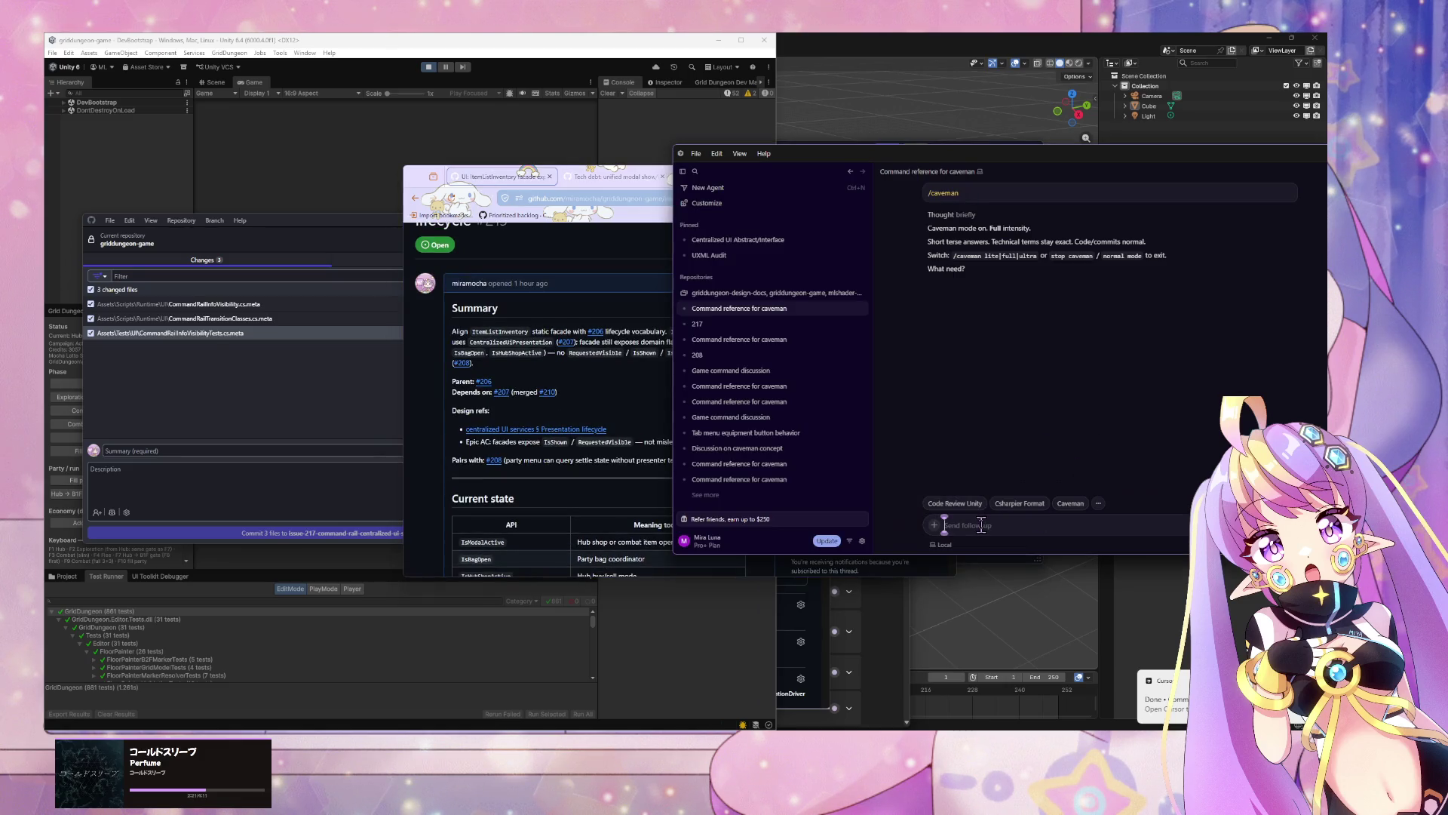
type("ranch")
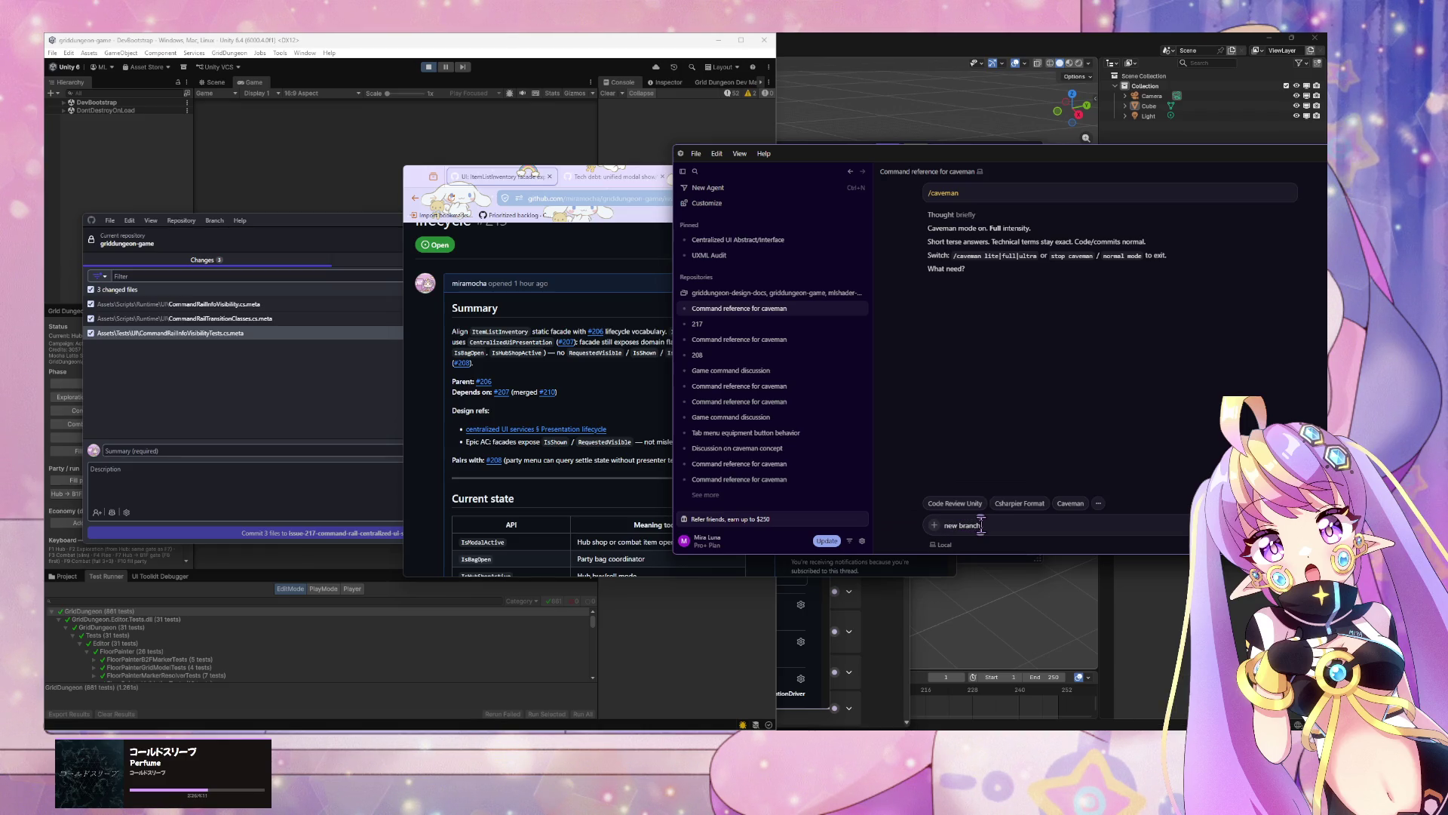
type(" start:")
type("https://github.com/miramocha/griddungeon-game/issues/213")
key("Return")
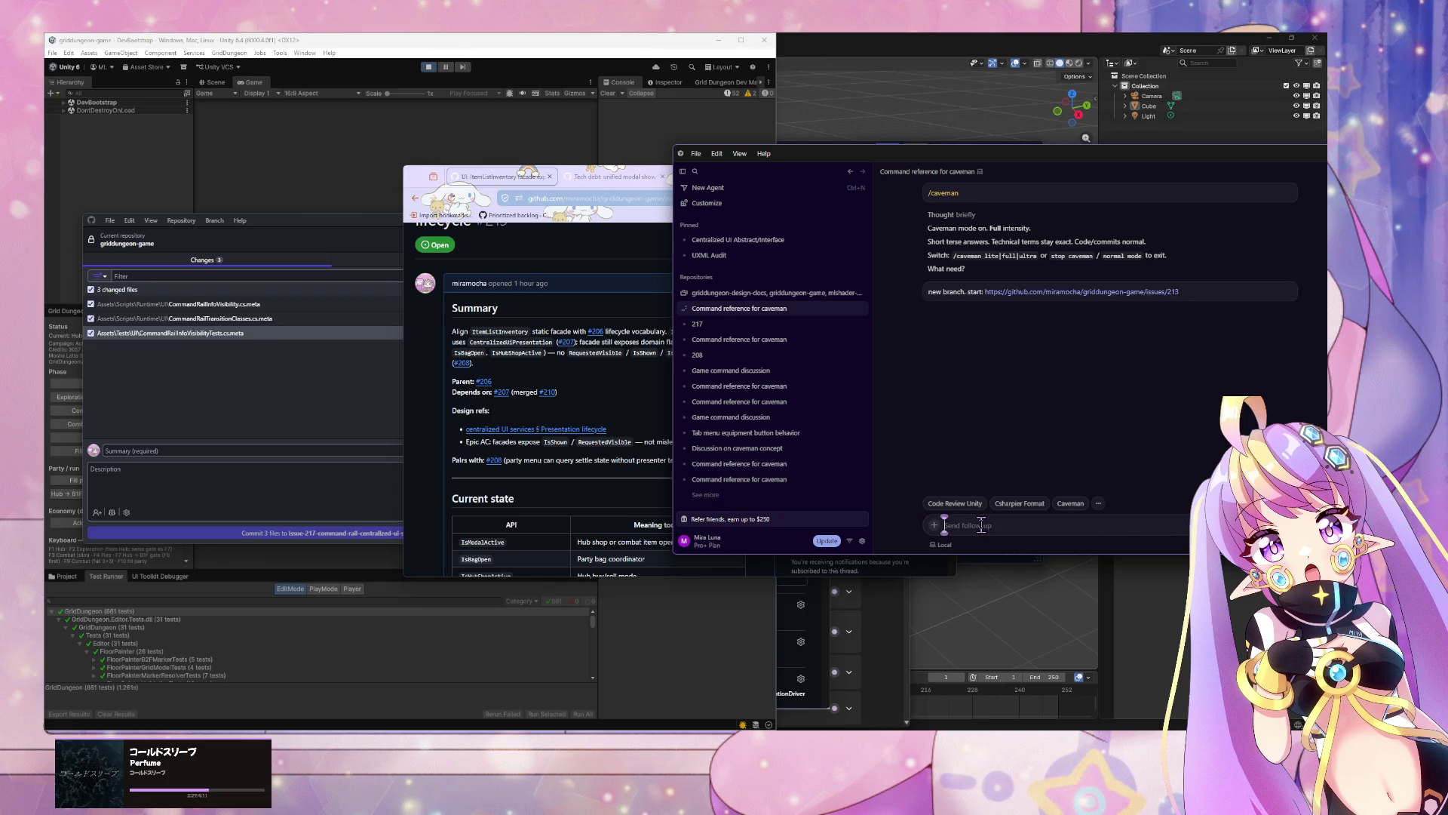
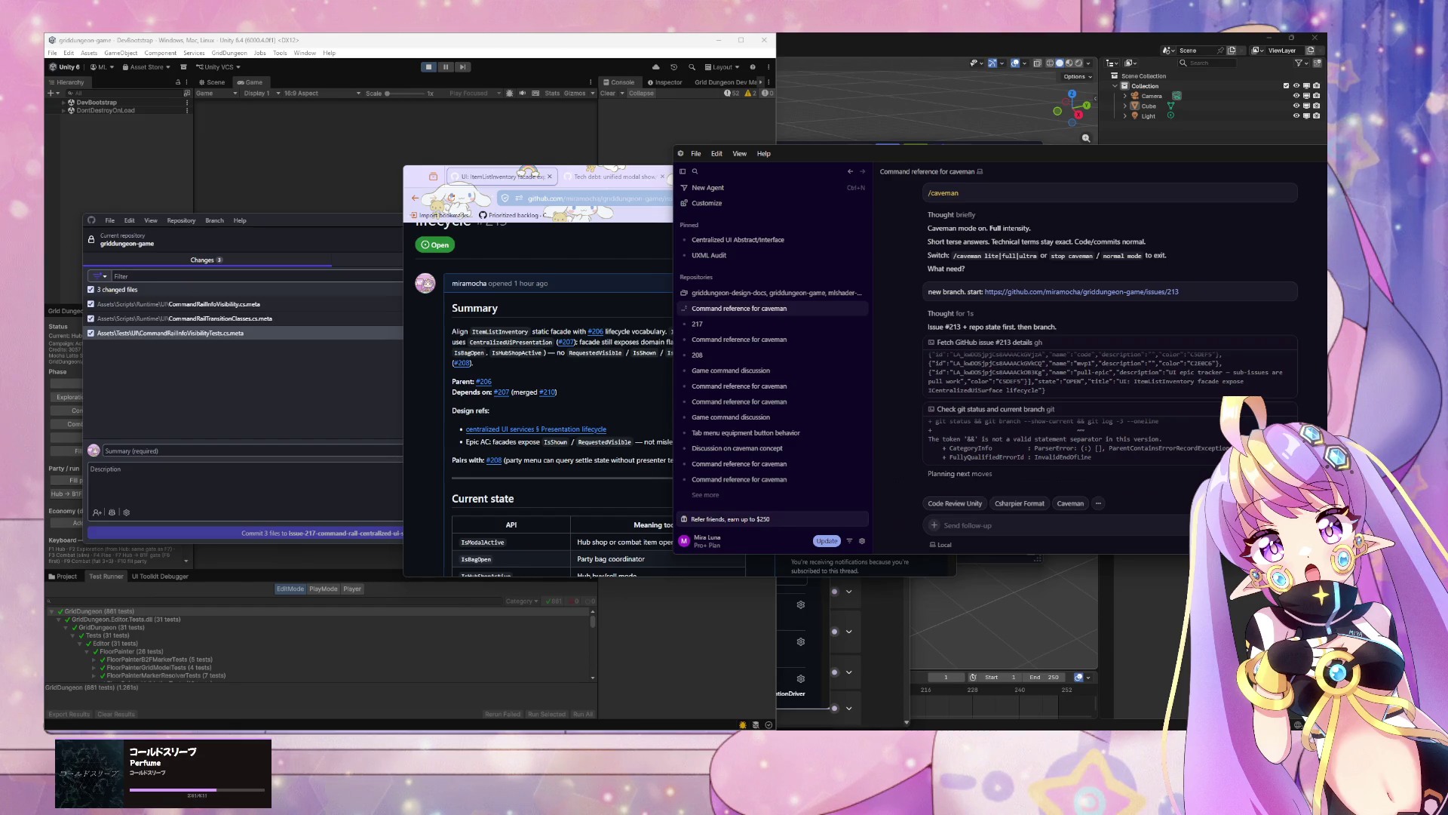
Step: Bring the browser forward and switch to tech-debt issue #206
left_click(483, 347)
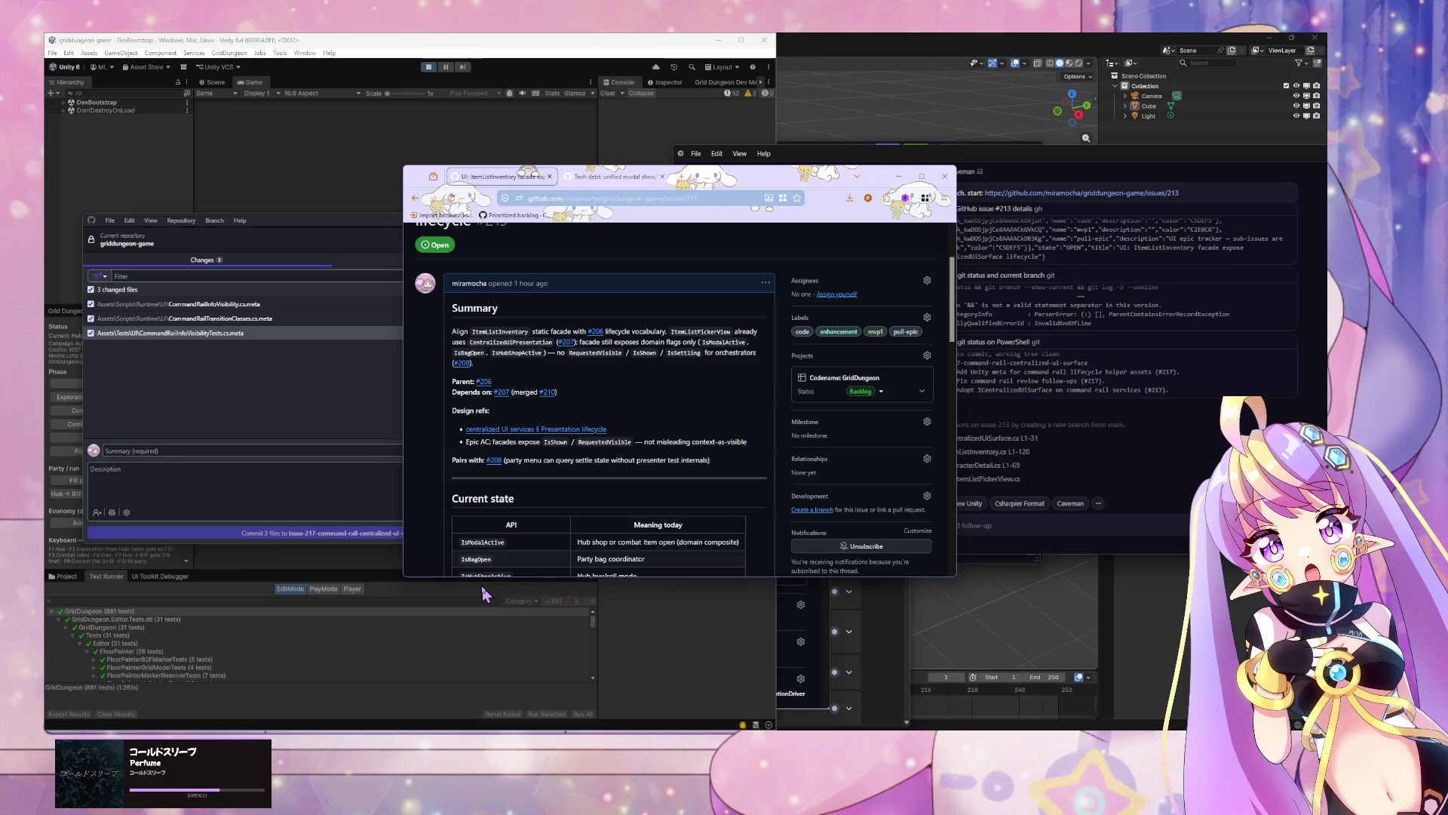
scroll(604, 377, "up", 2)
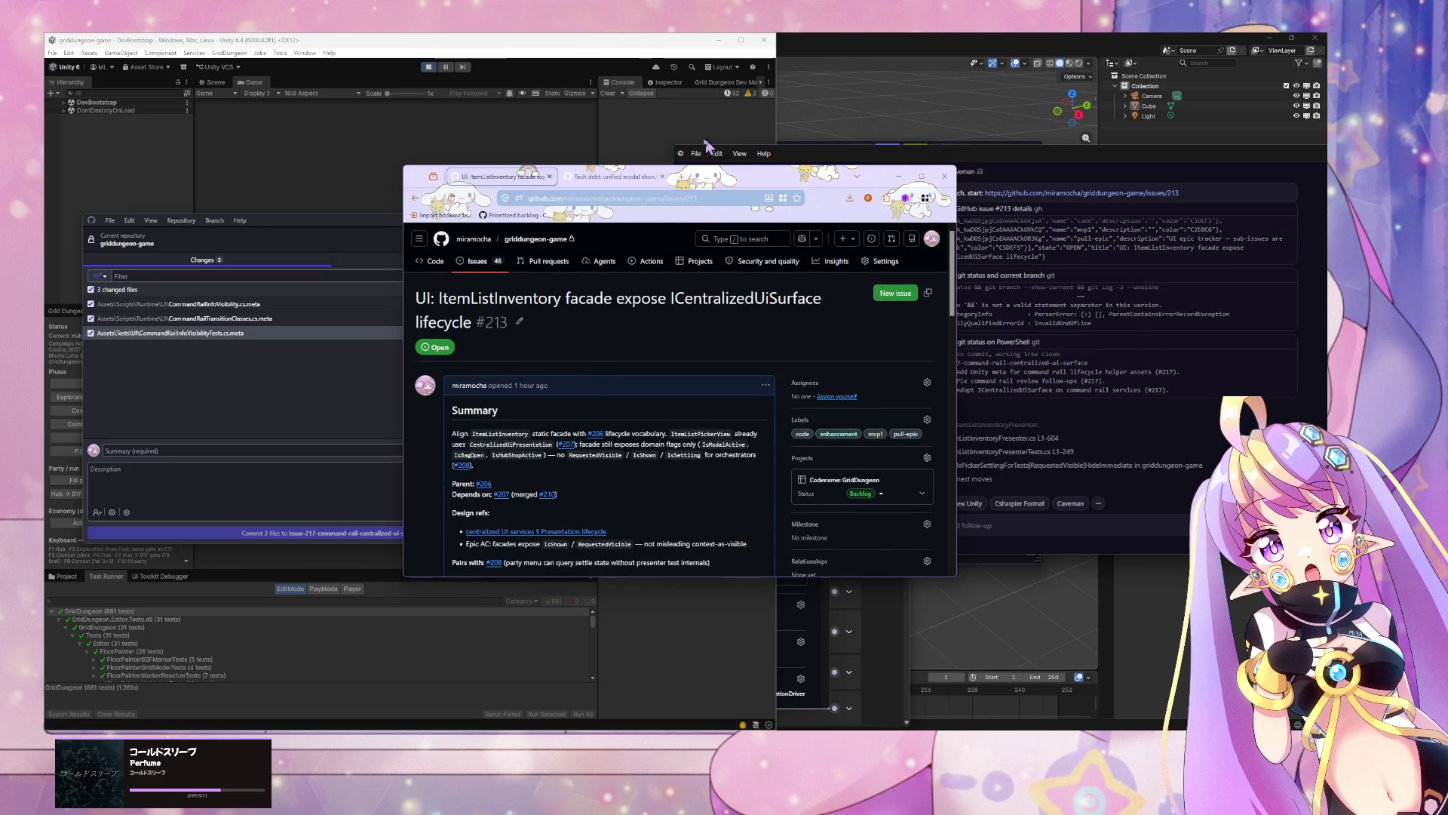
left_click(625, 179)
Step: Read epic #206 on unified modal show/hide lifecycle and open docs issue #29 in a new tab
scroll(550, 353, "up", 10)
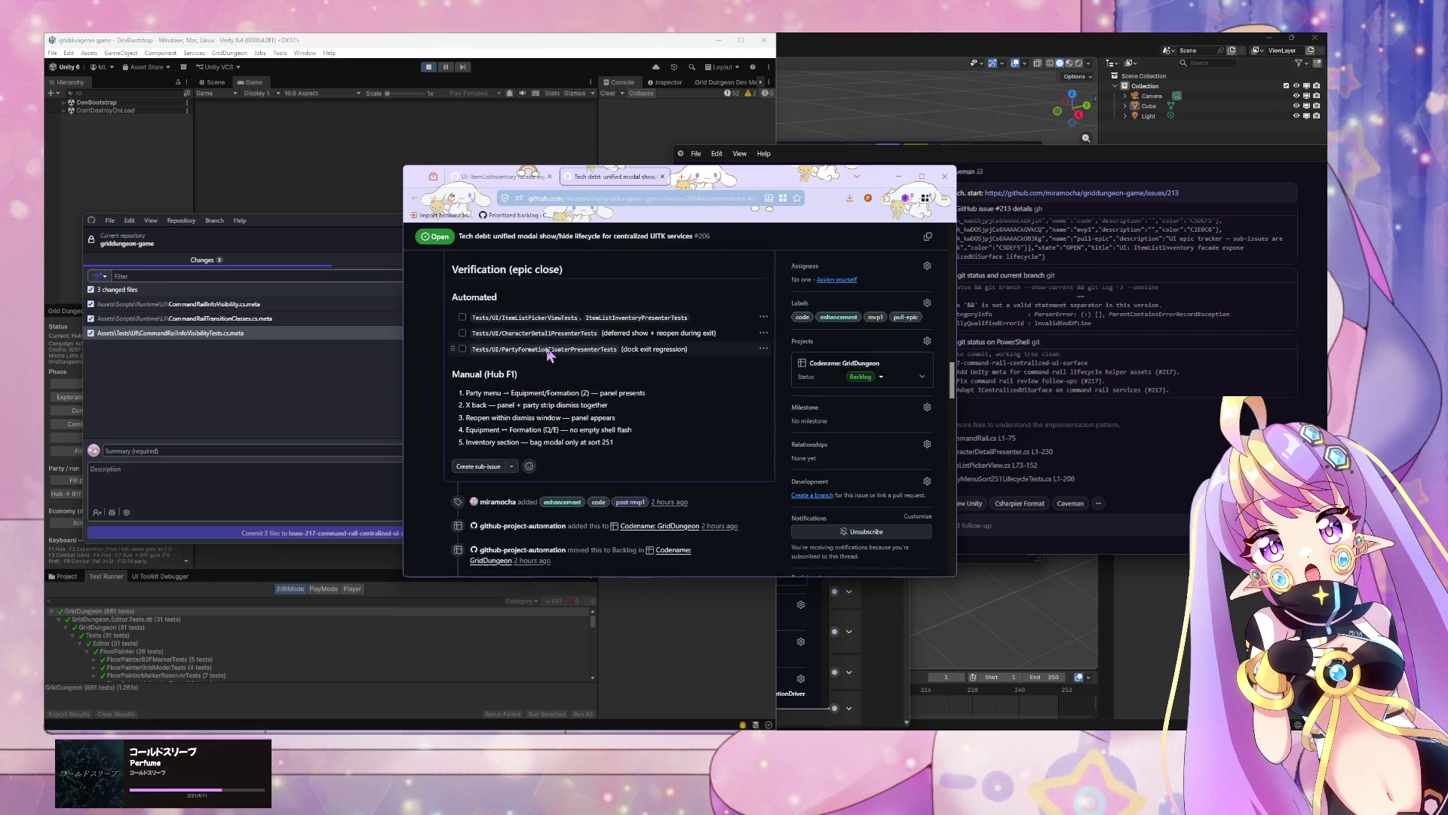
scroll(550, 353, "up", 10)
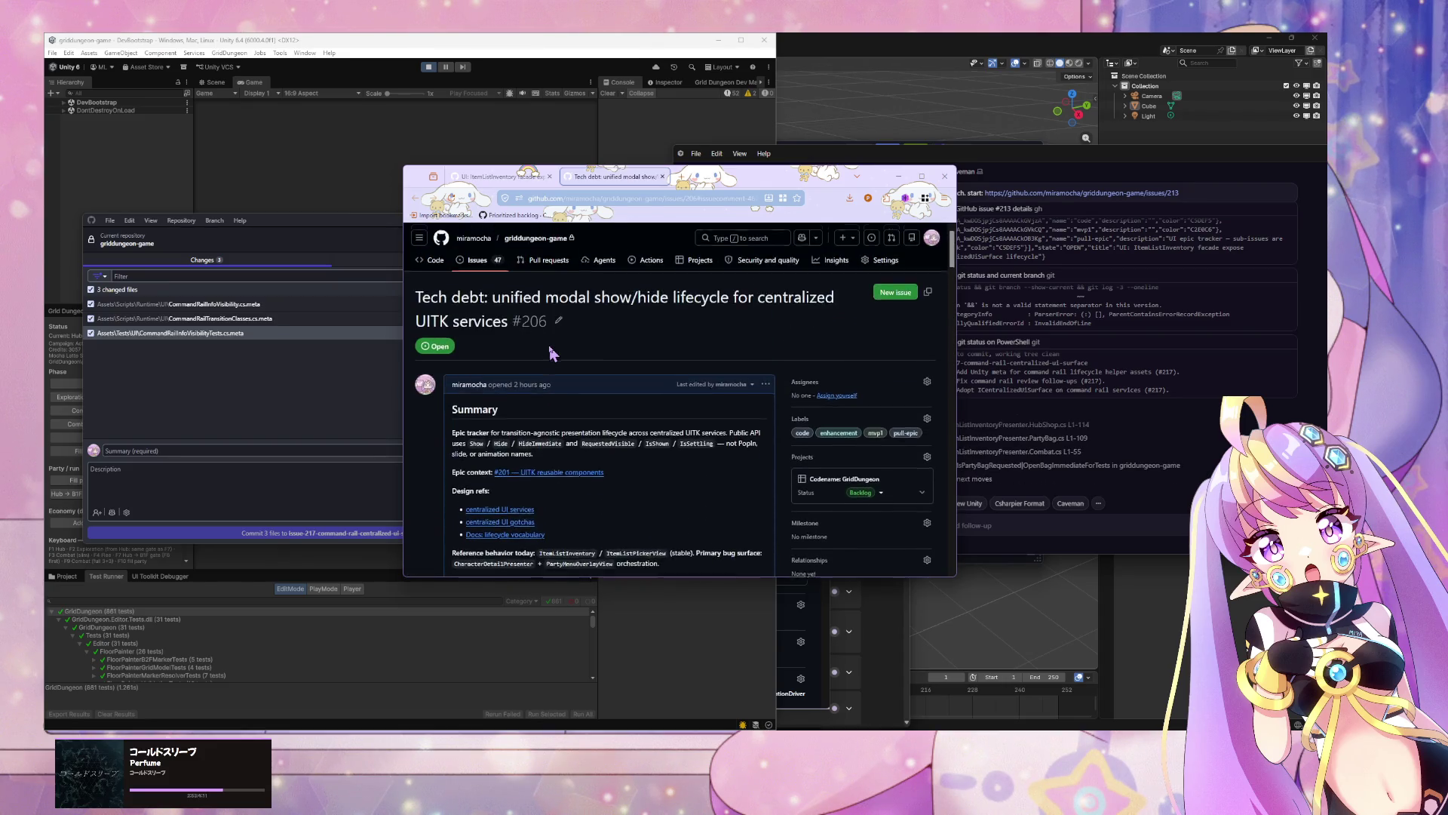
scroll(551, 354, "down", 2)
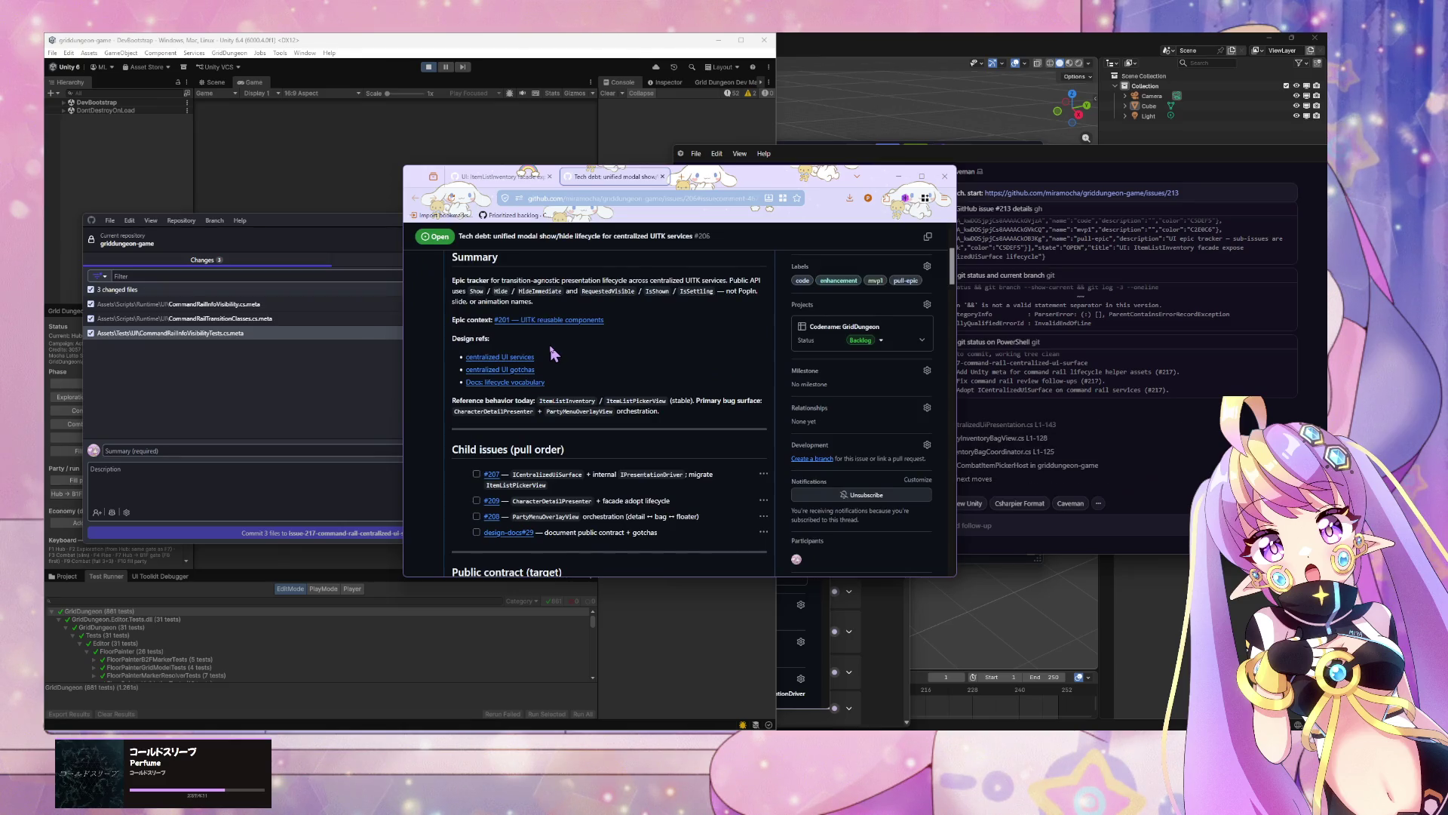
scroll(550, 347, "down", 2)
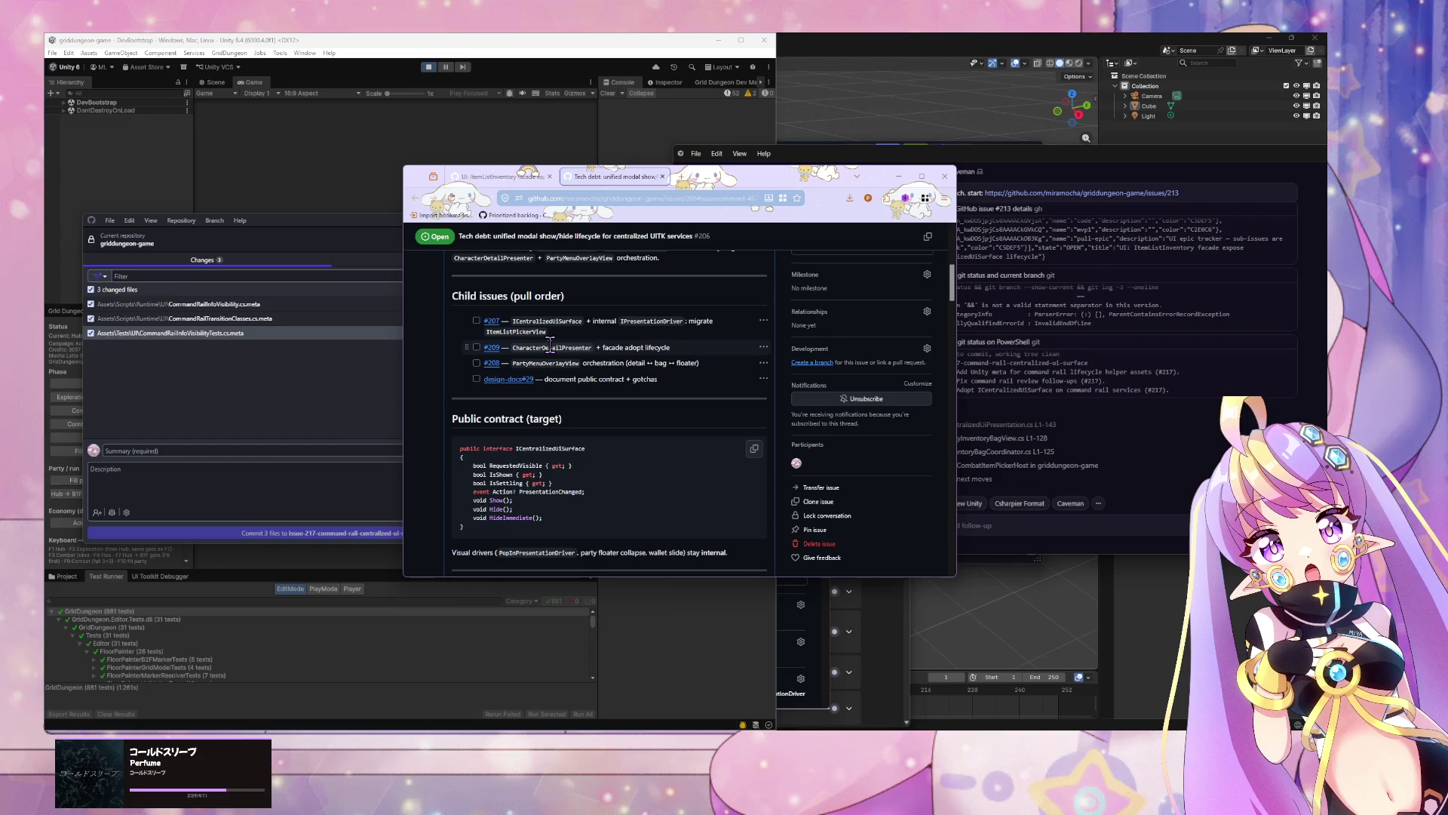
scroll(551, 344, "up", 5)
scroll(551, 344, "down", 5)
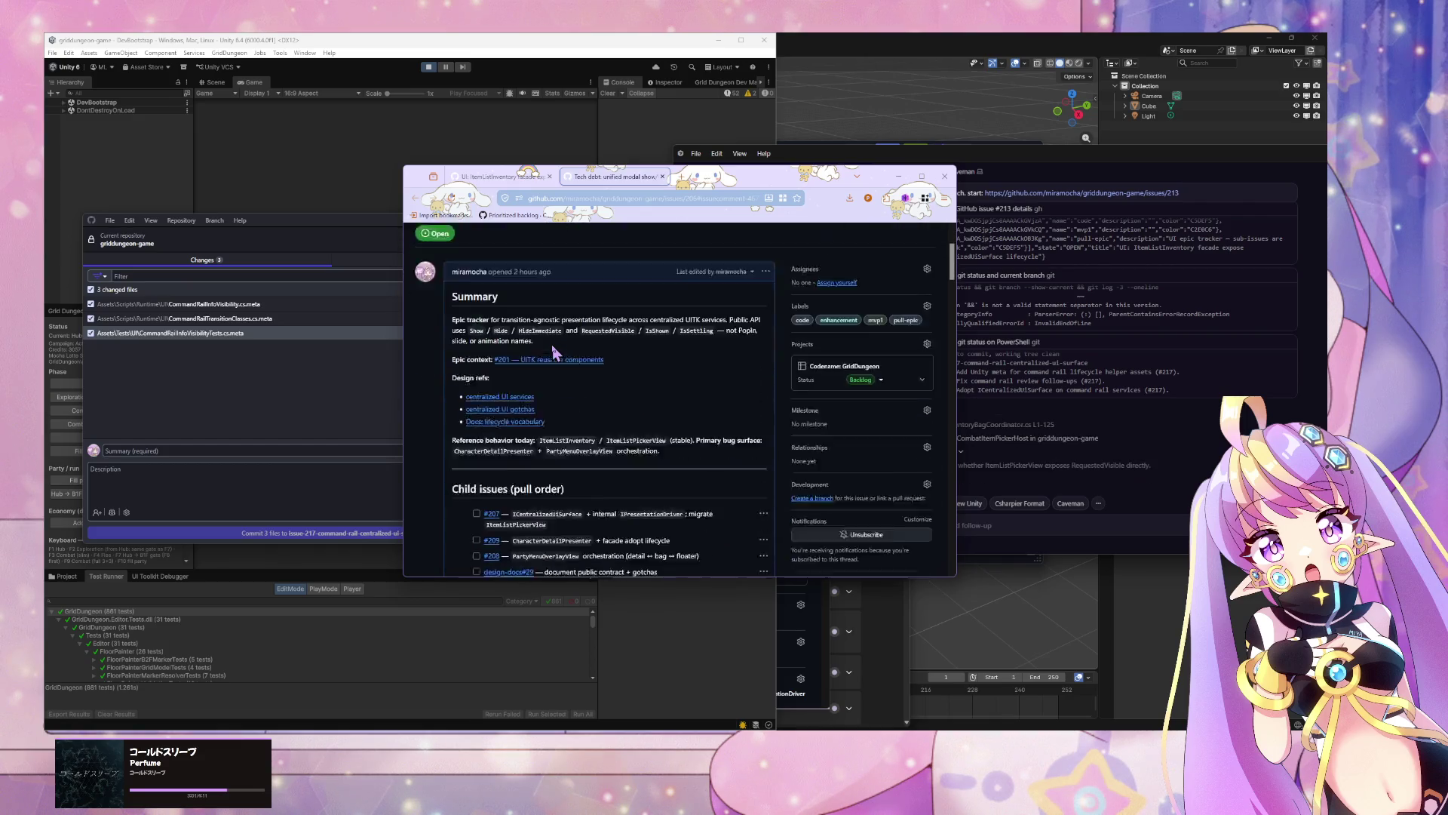
scroll(594, 350, "down", 10)
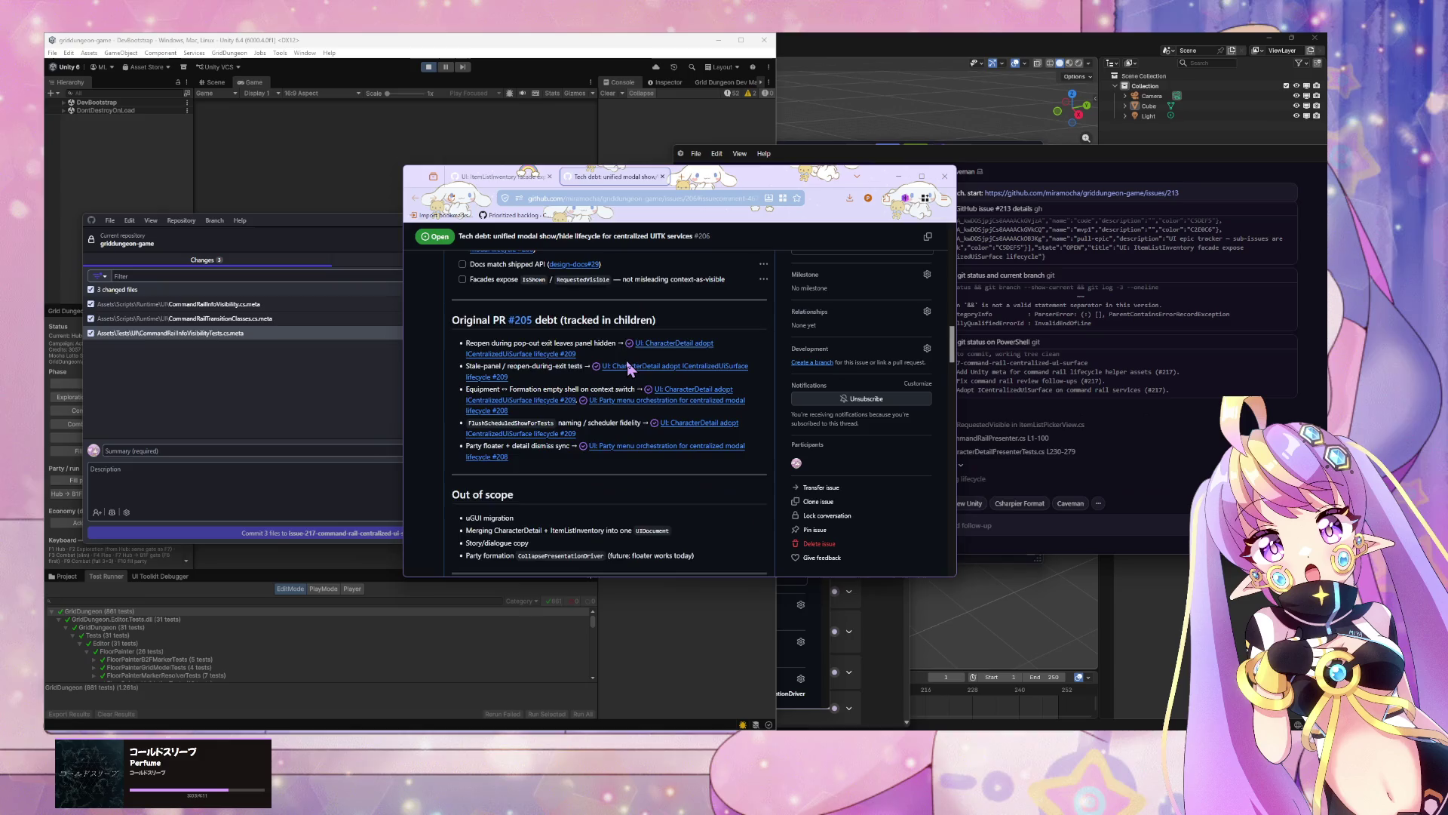
scroll(626, 368, "down", 4)
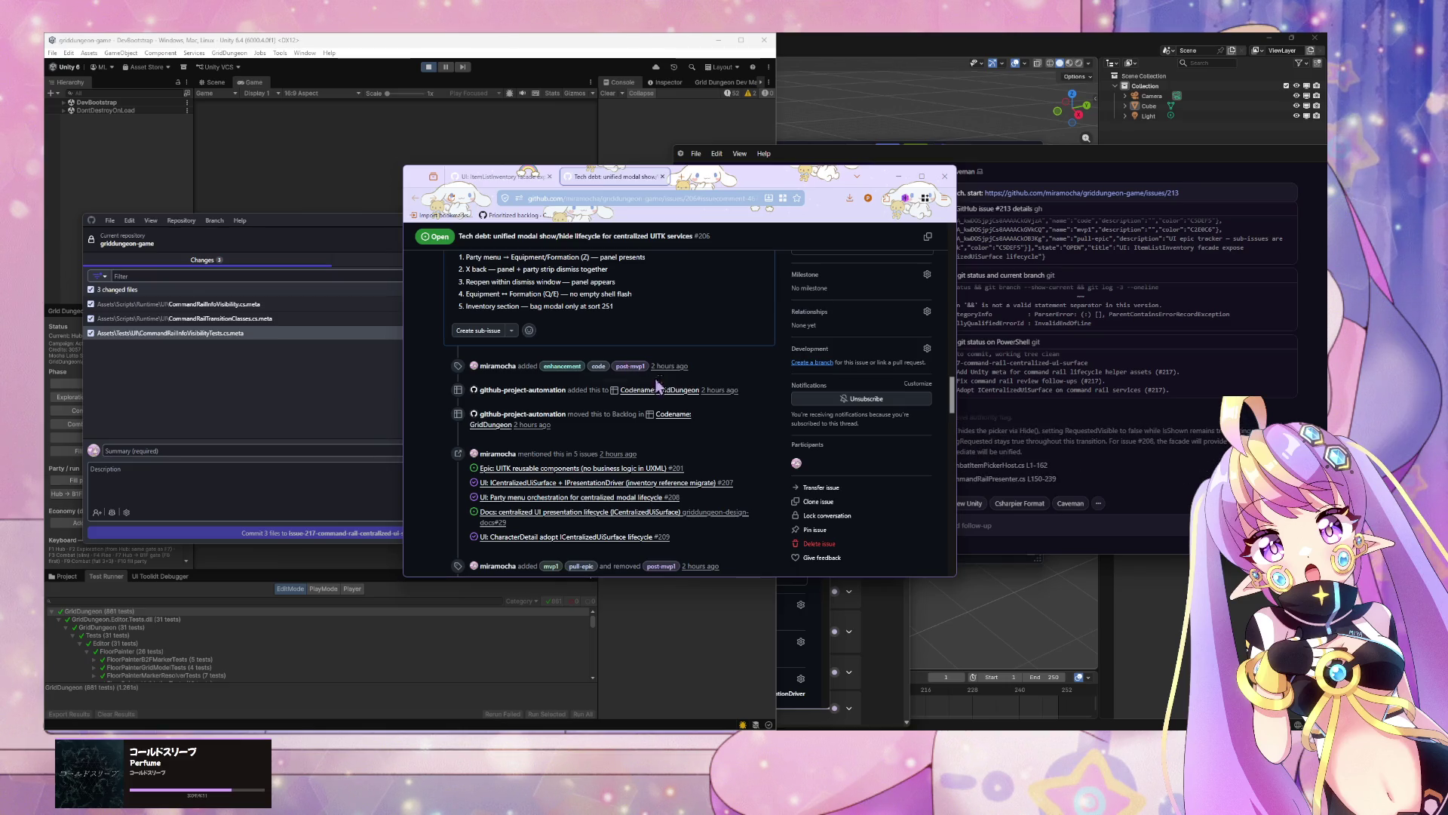
middle_click(685, 516)
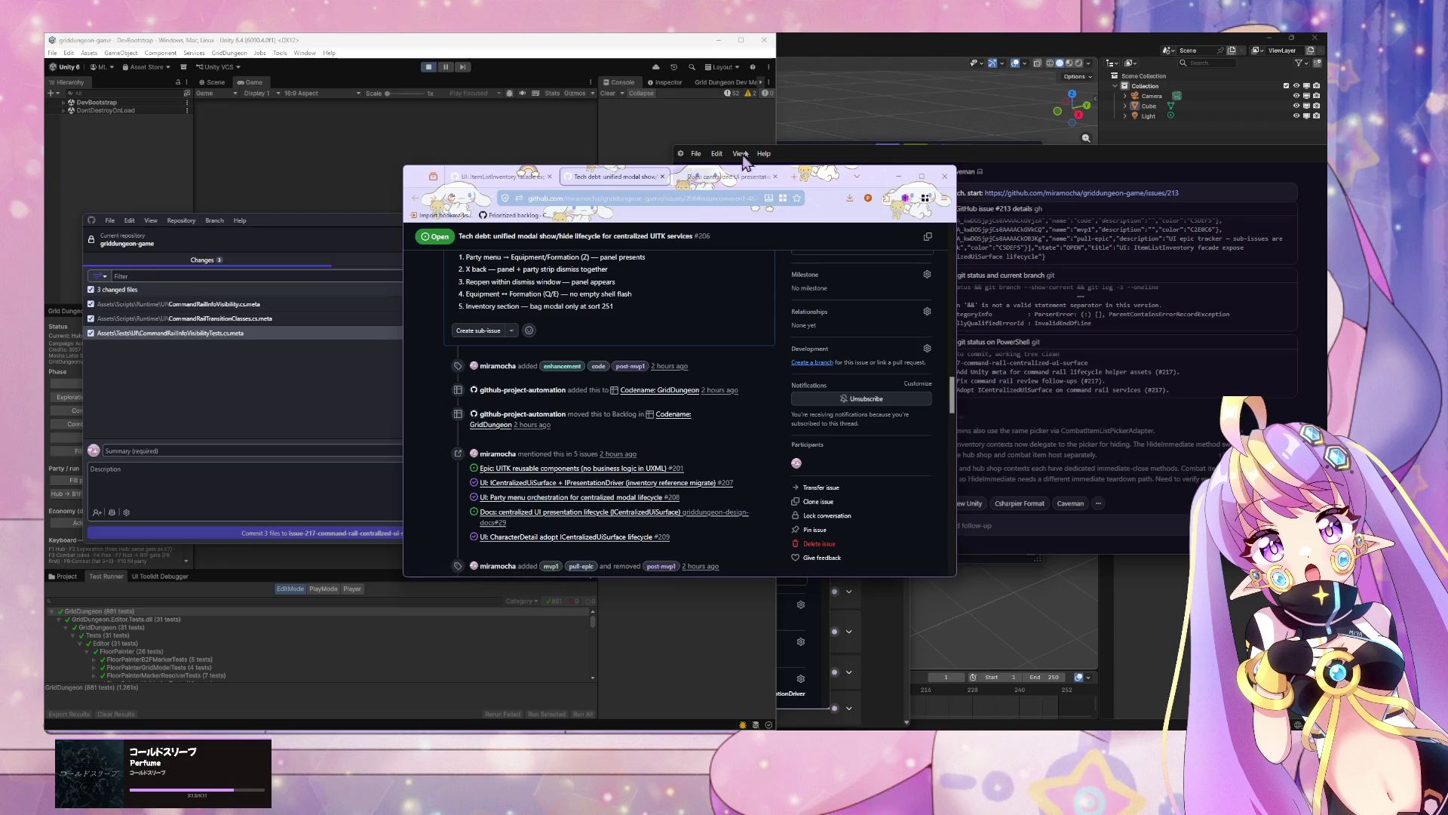
key("ctrl+Tab")
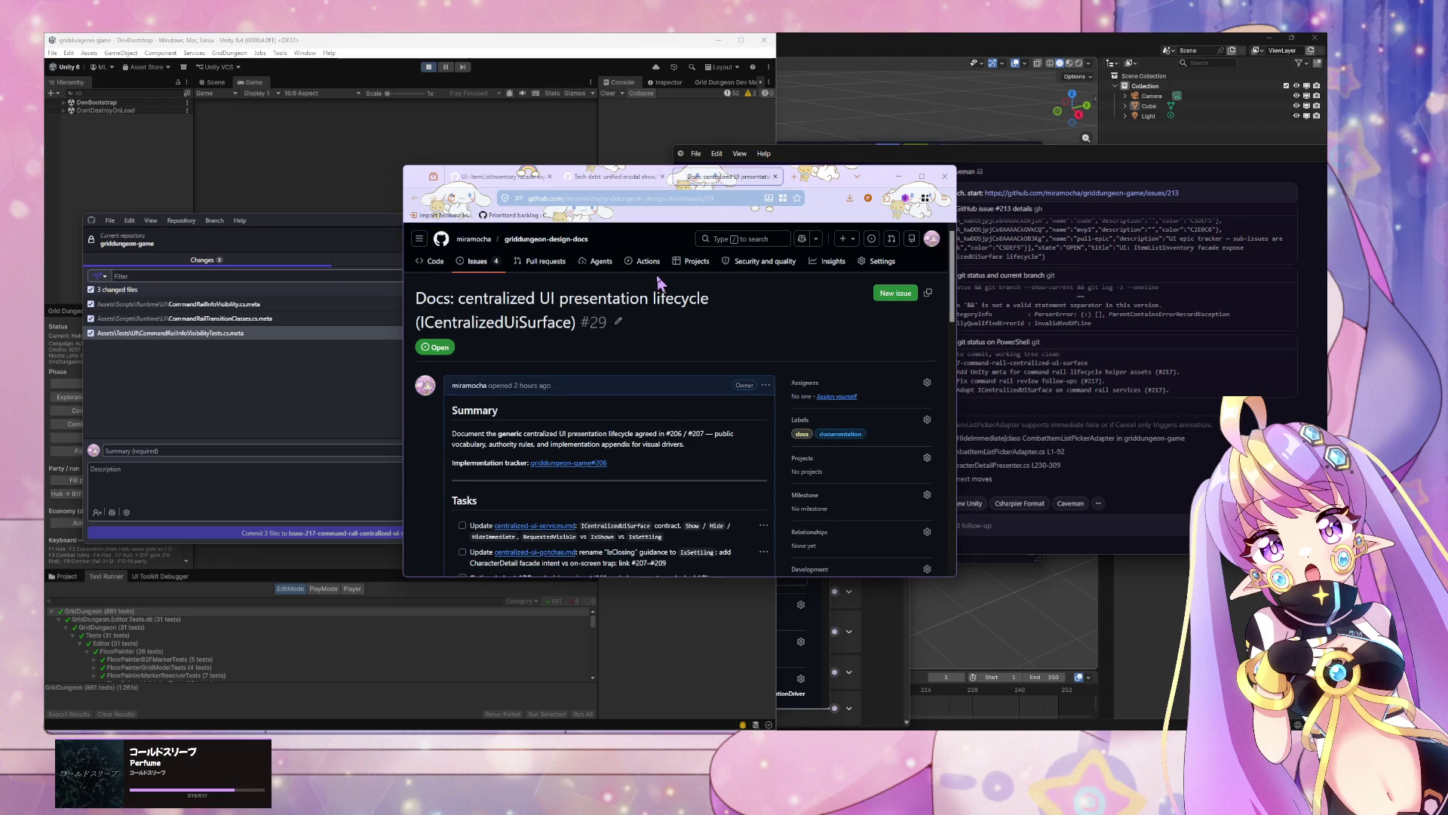
Step: Read the vocabulary table of docs issue #29 (ICentralizedUiSurface), then return to Cursor
scroll(660, 282, "down", 2)
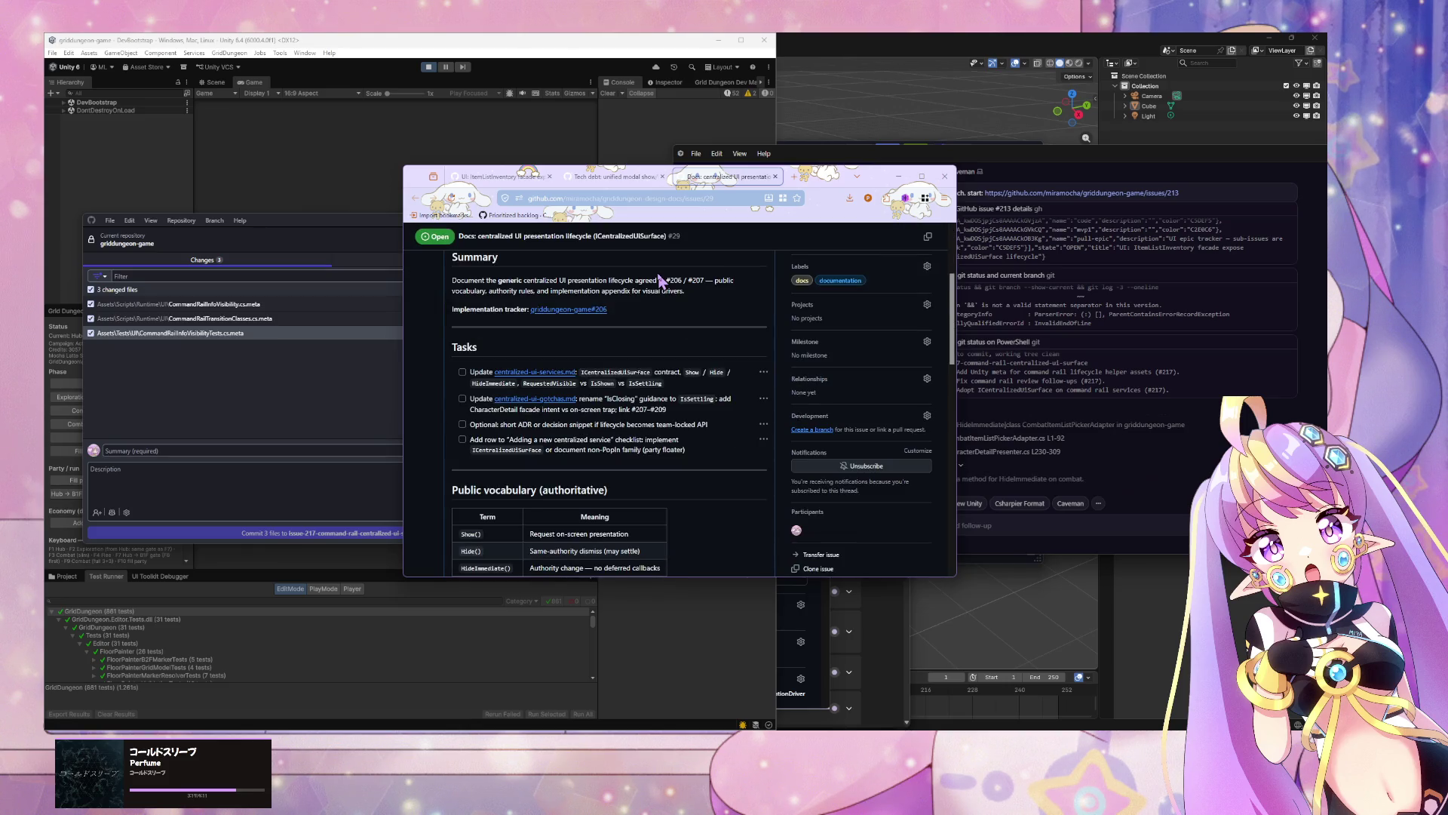
scroll(658, 280, "down", 2)
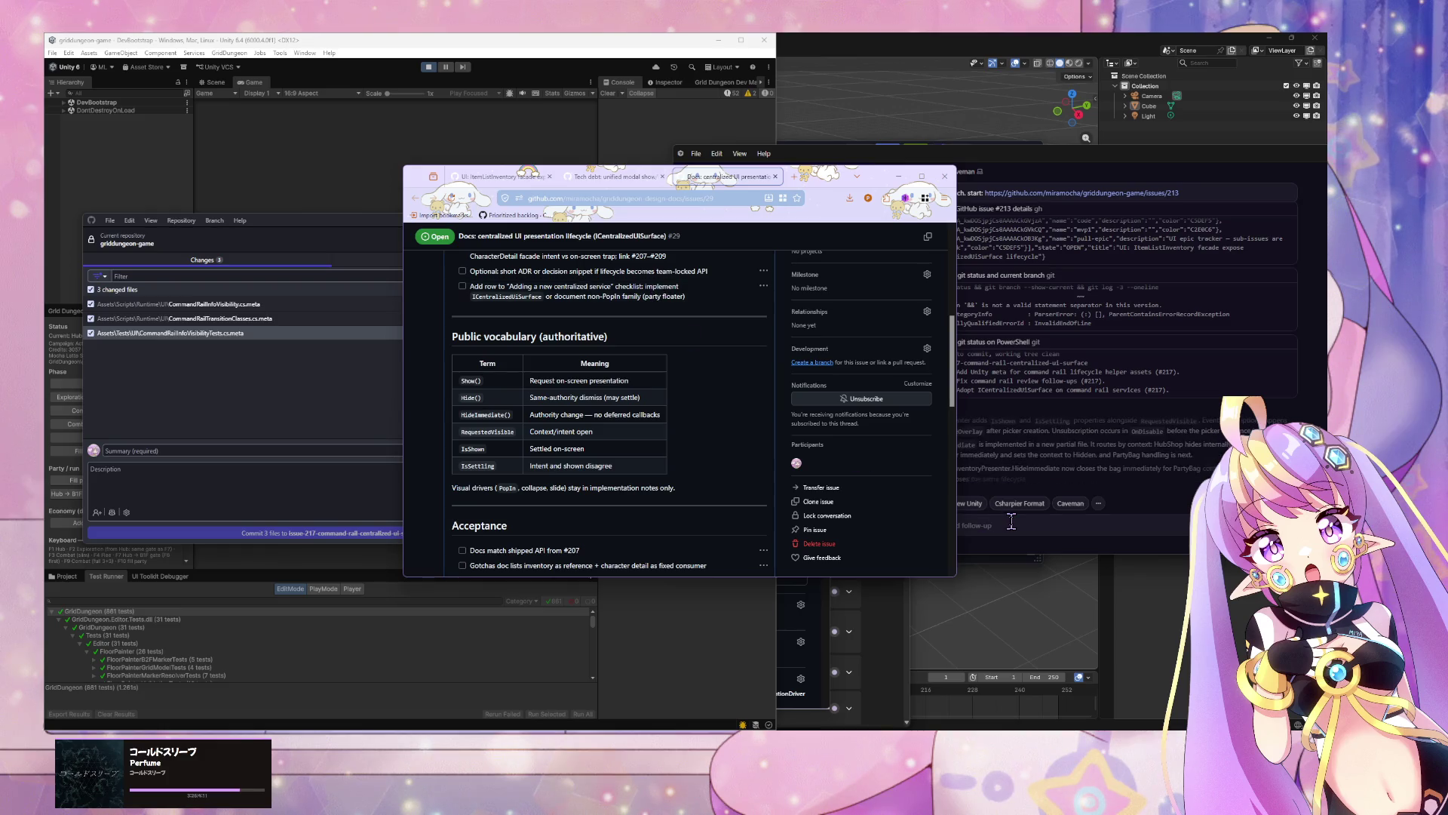
scroll(647, 395, "down", 3)
scroll(651, 397, "up", 4)
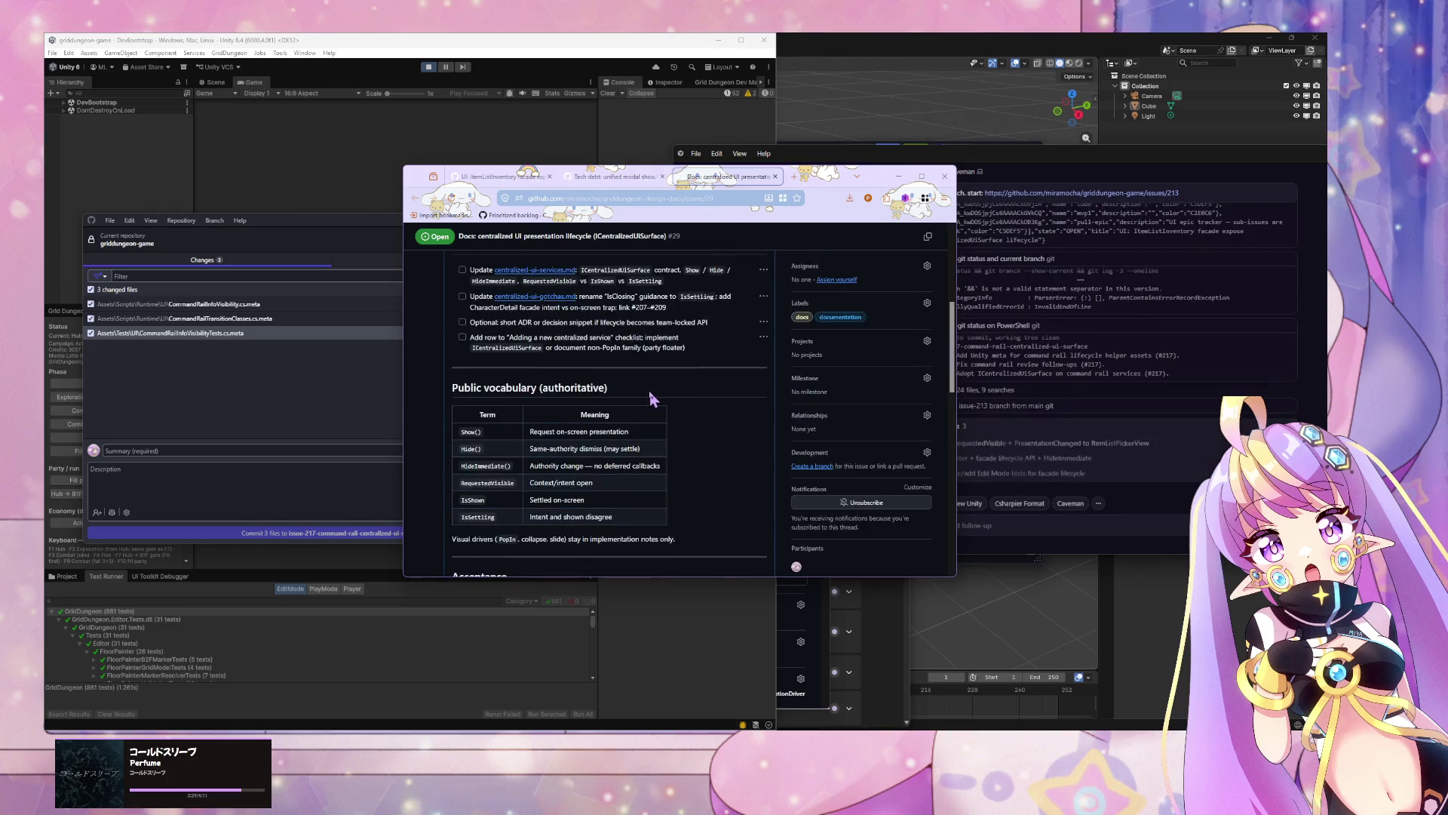
scroll(649, 391, "up", 5)
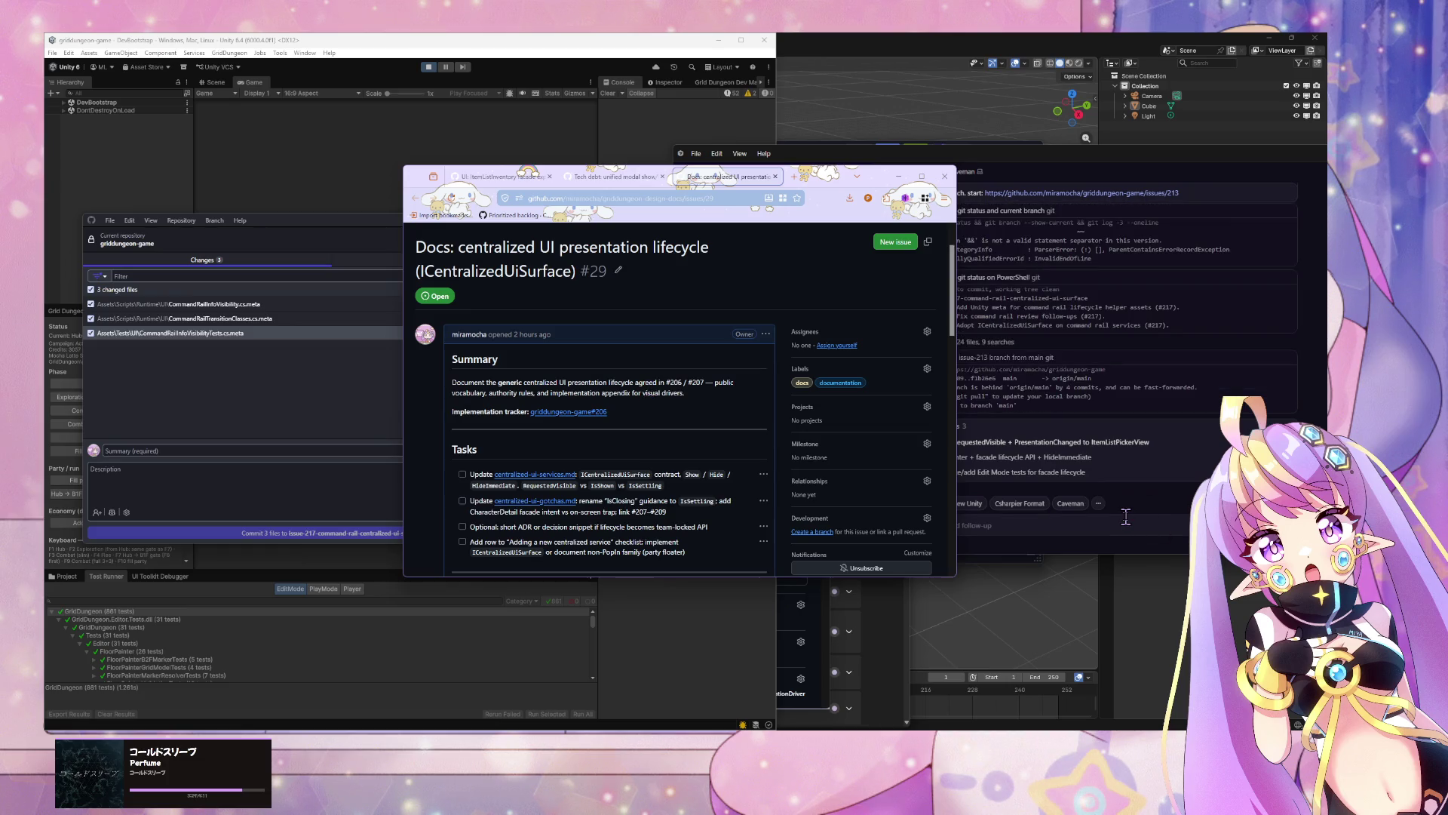
scroll(695, 484, "down", 3)
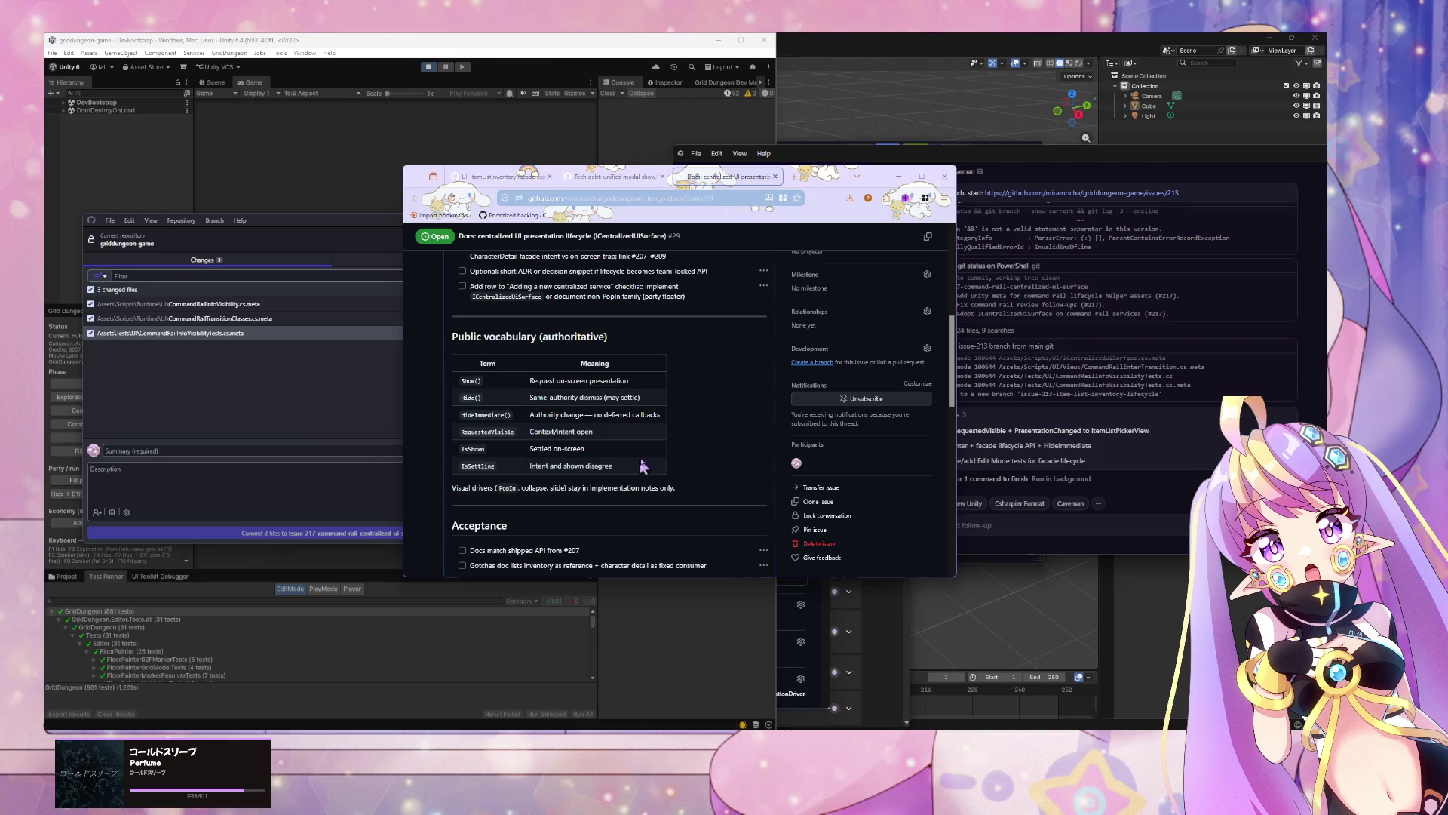
left_click(1116, 523)
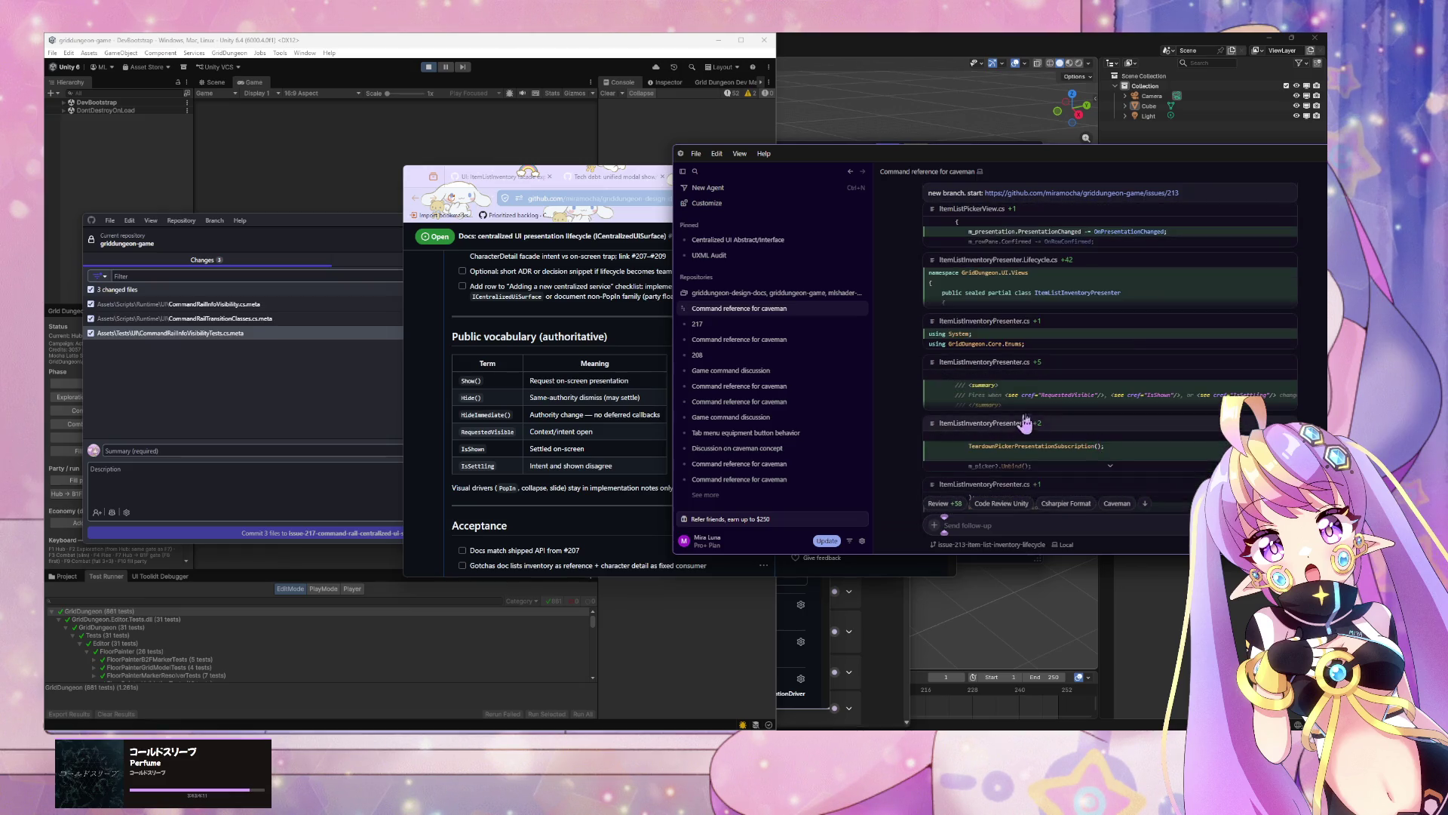
Step: Expand the ItemListInventoryPresenter.cs diff and review the lifecycle changes
left_click(1112, 406)
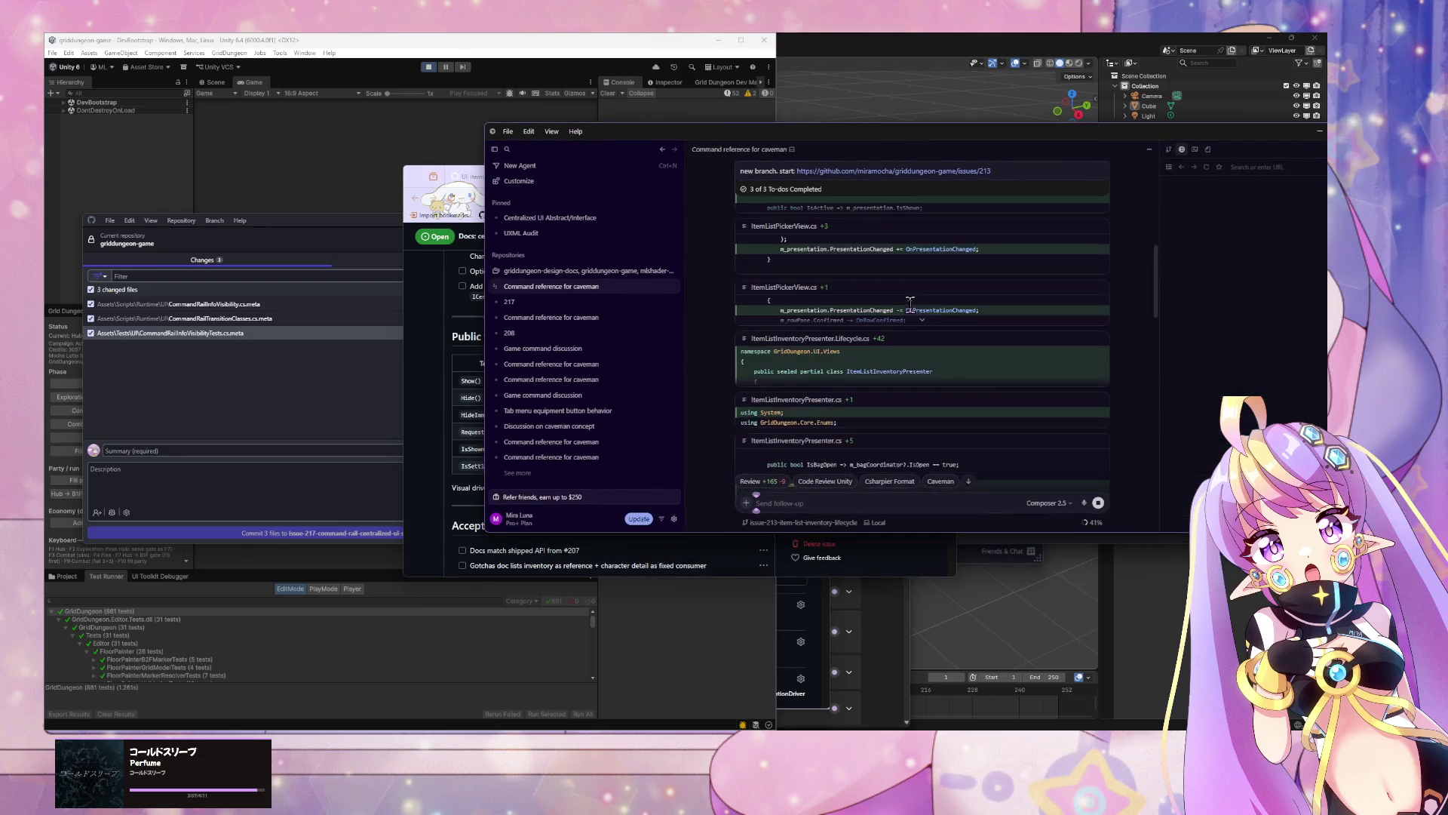
scroll(912, 315, "down", 2)
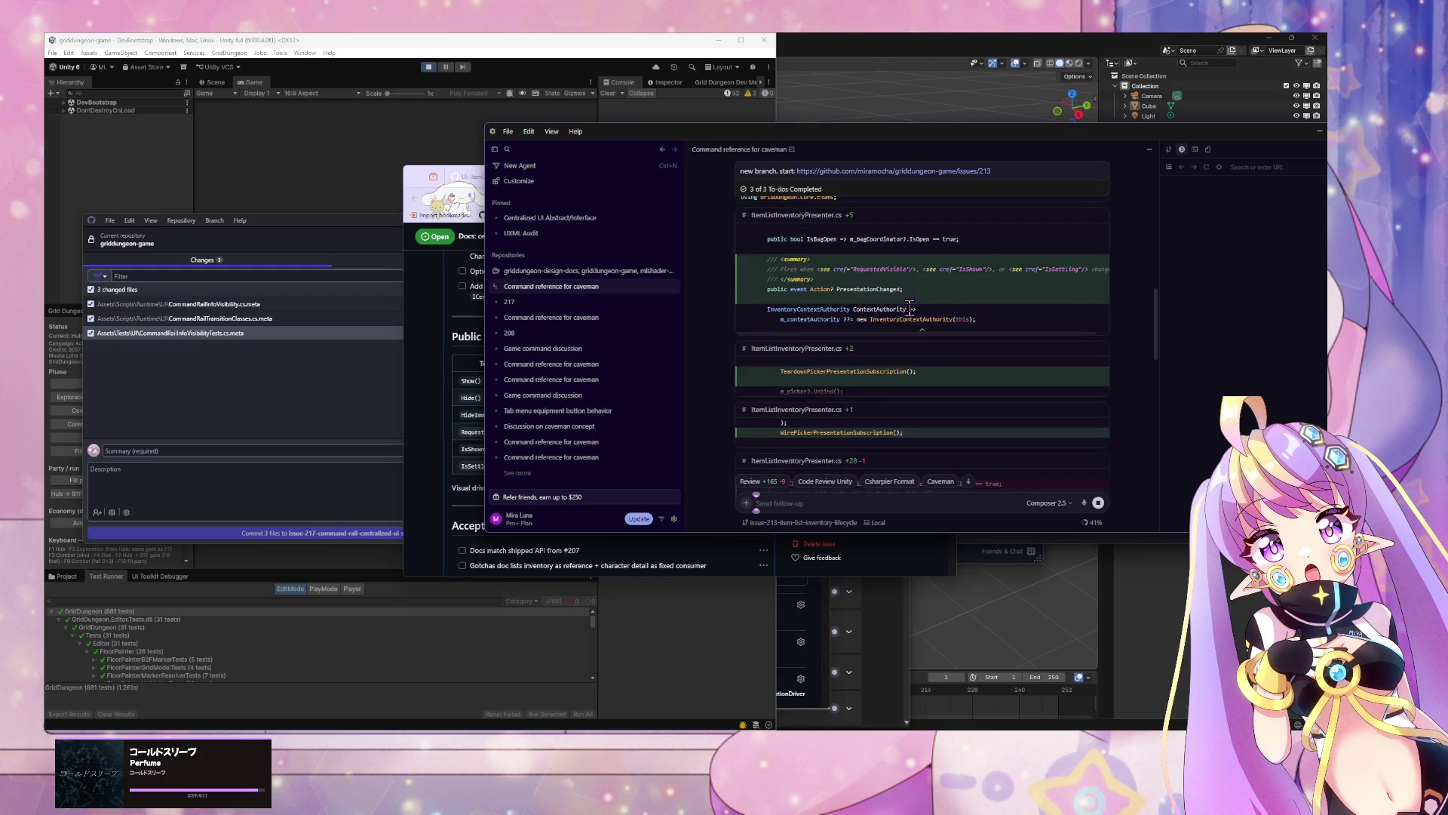
scroll(910, 309, "down", 1)
scroll(910, 309, "down", 1)
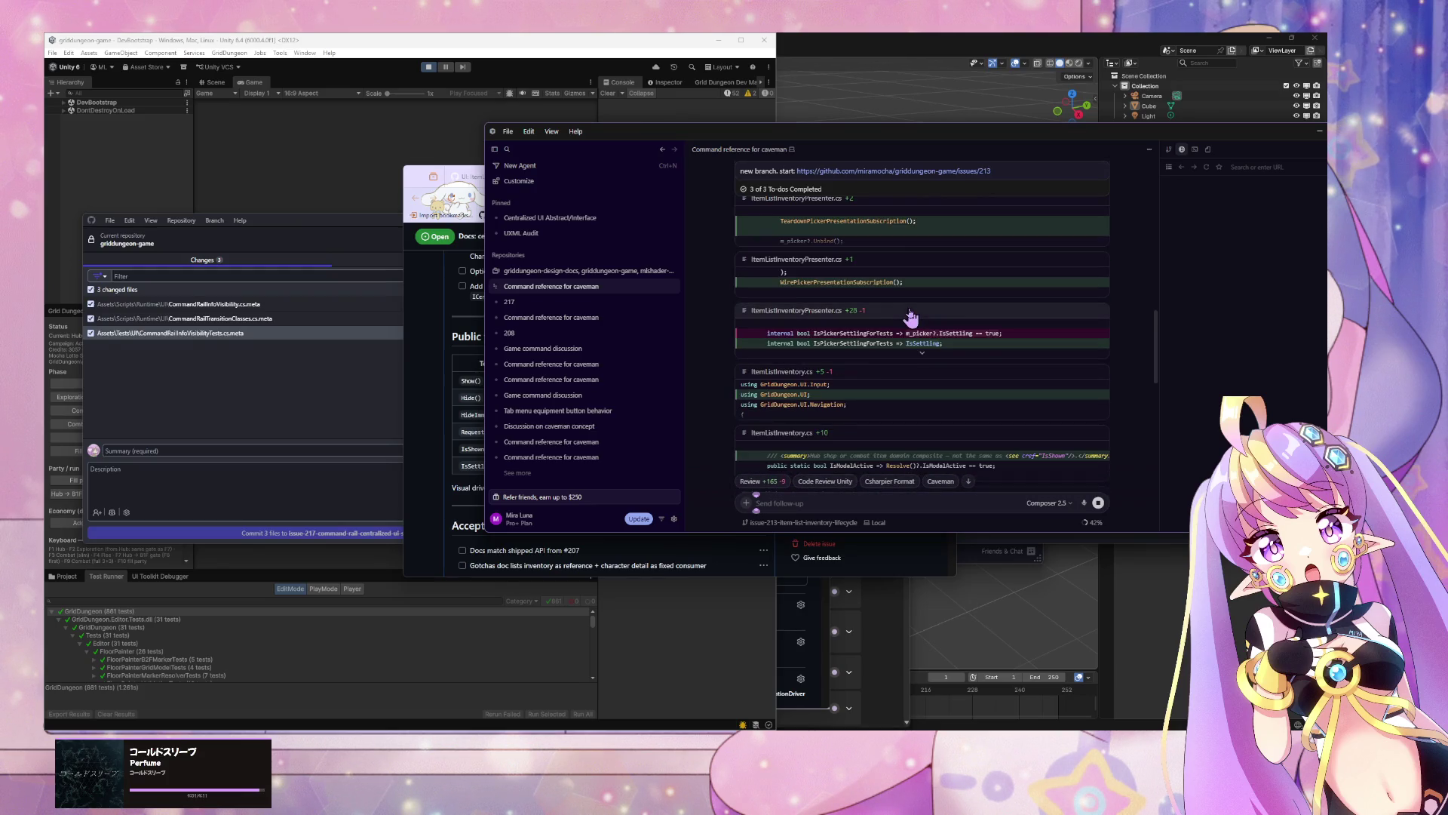
scroll(787, 308, "down", 2)
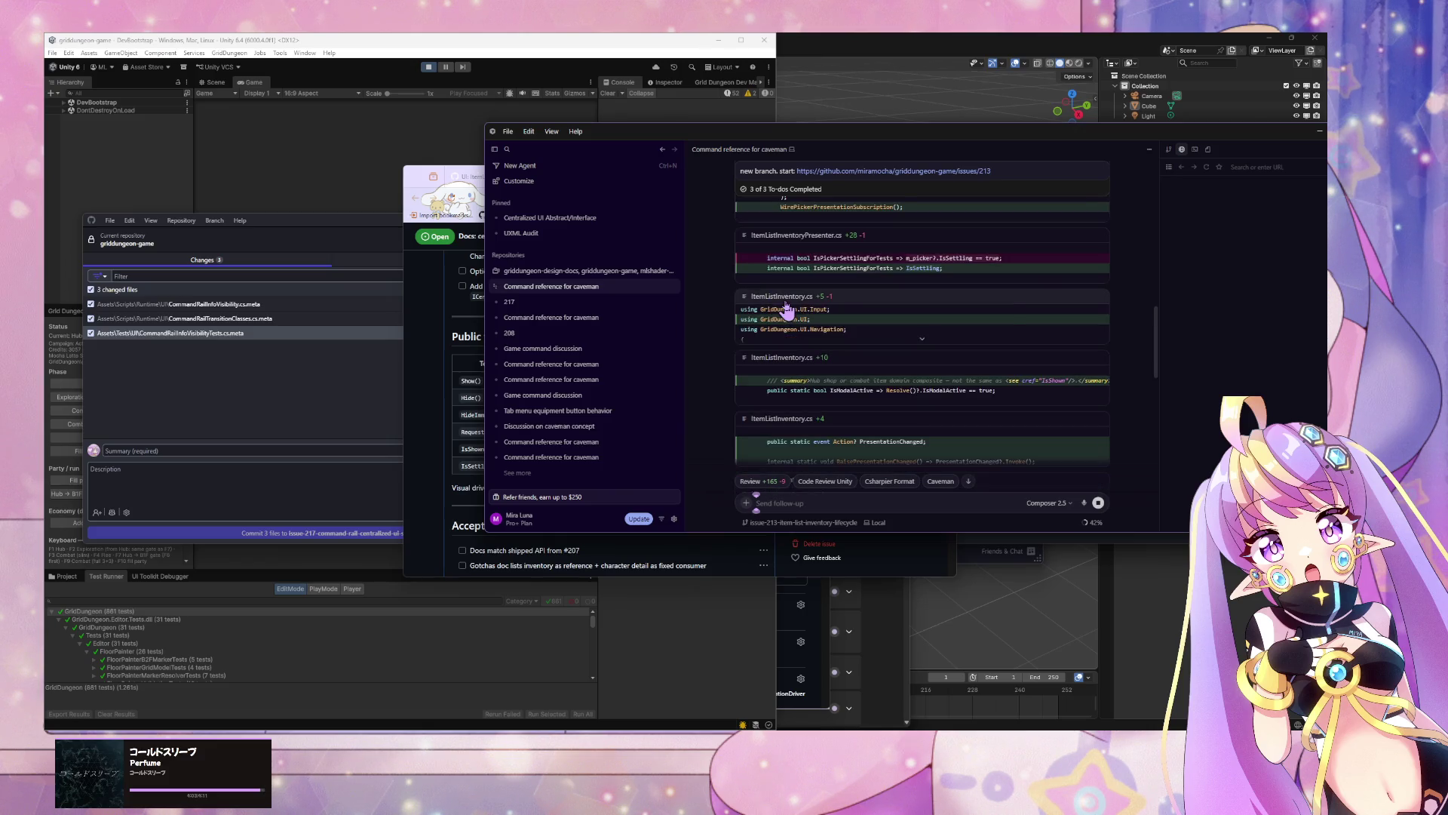
Step: Read the agent's What landed summary and open docs issue #29 from it
scroll(787, 309, "down", 4)
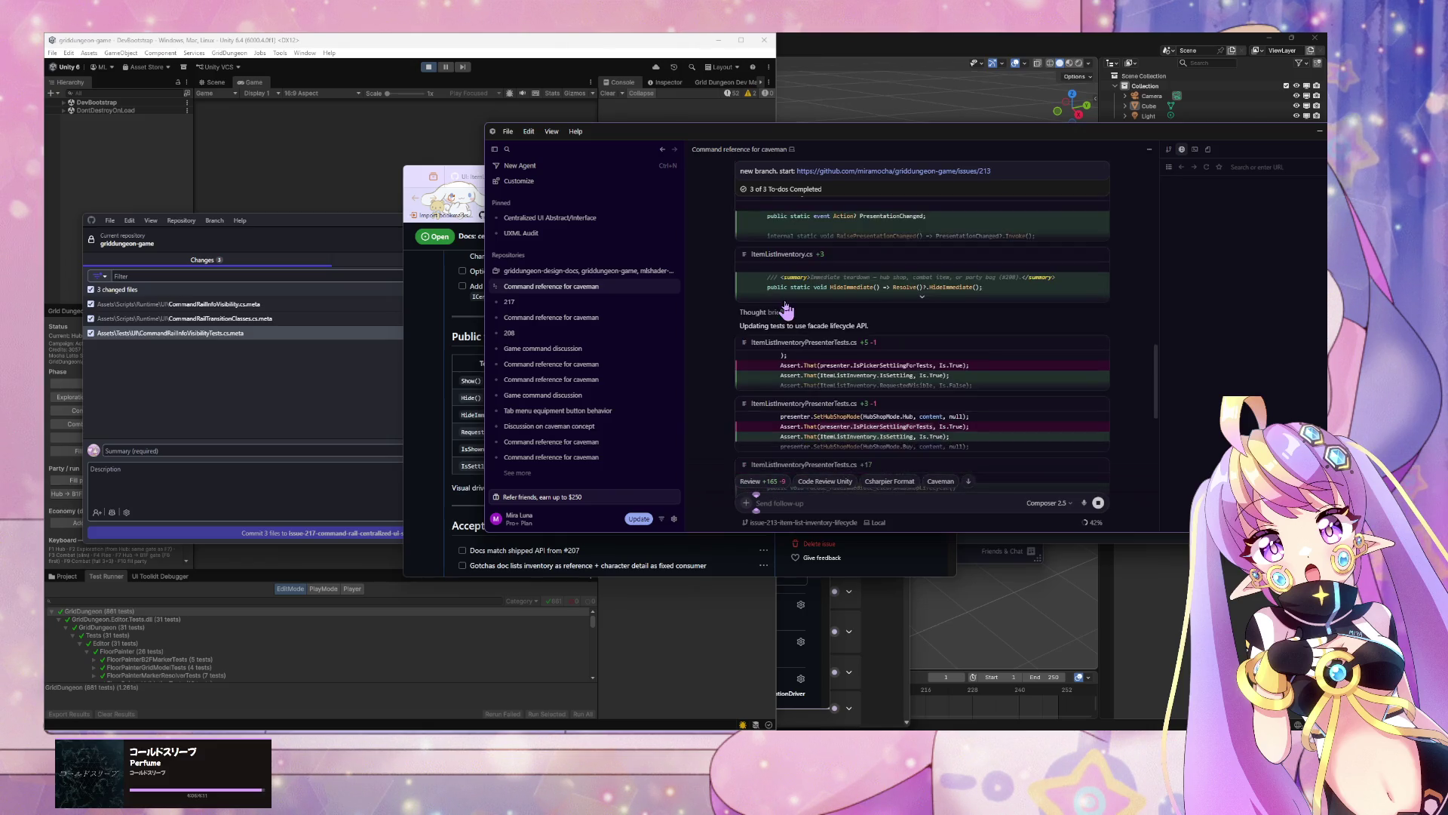
scroll(785, 302, "down", 1)
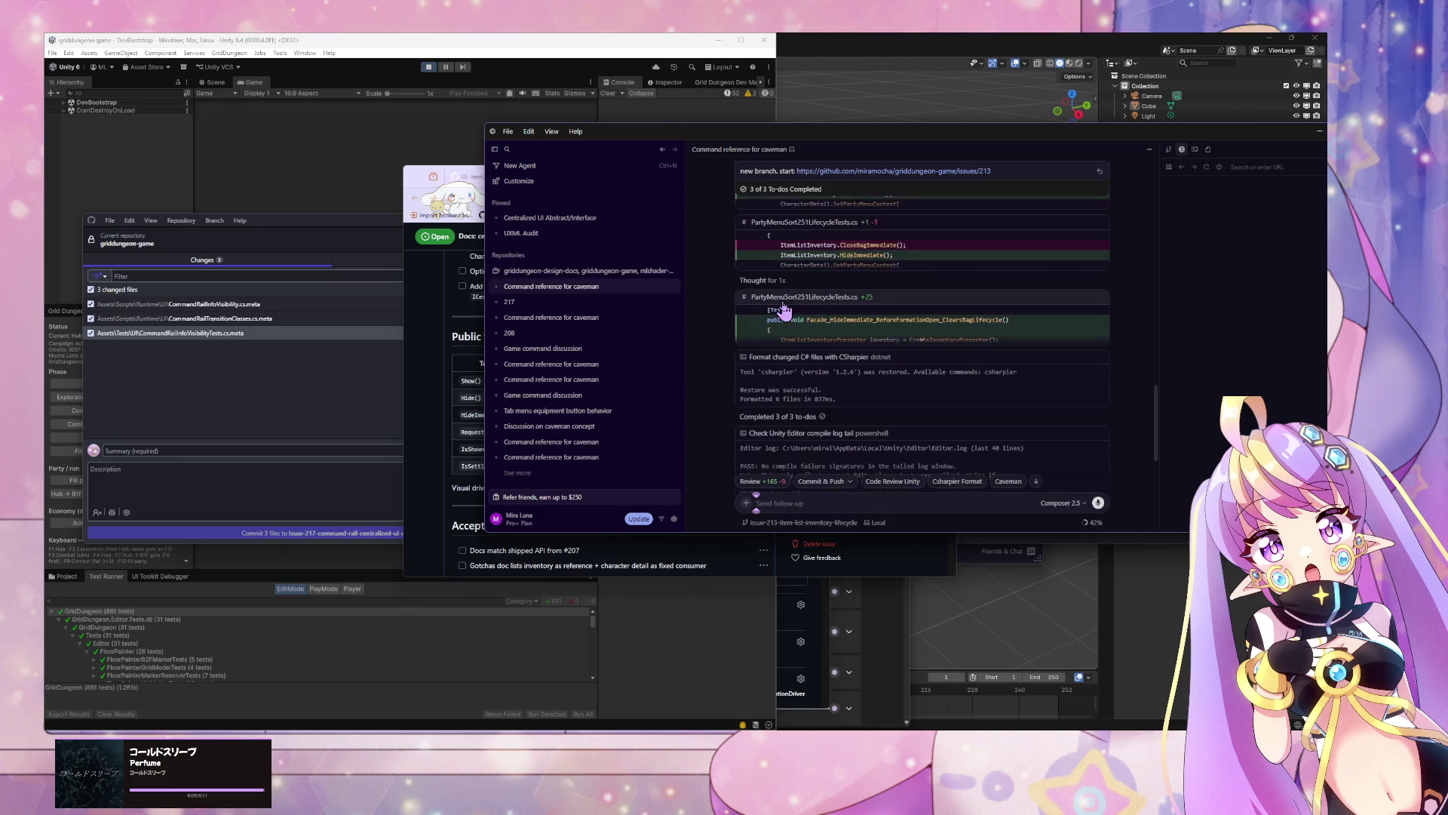
scroll(785, 308, "down", 1)
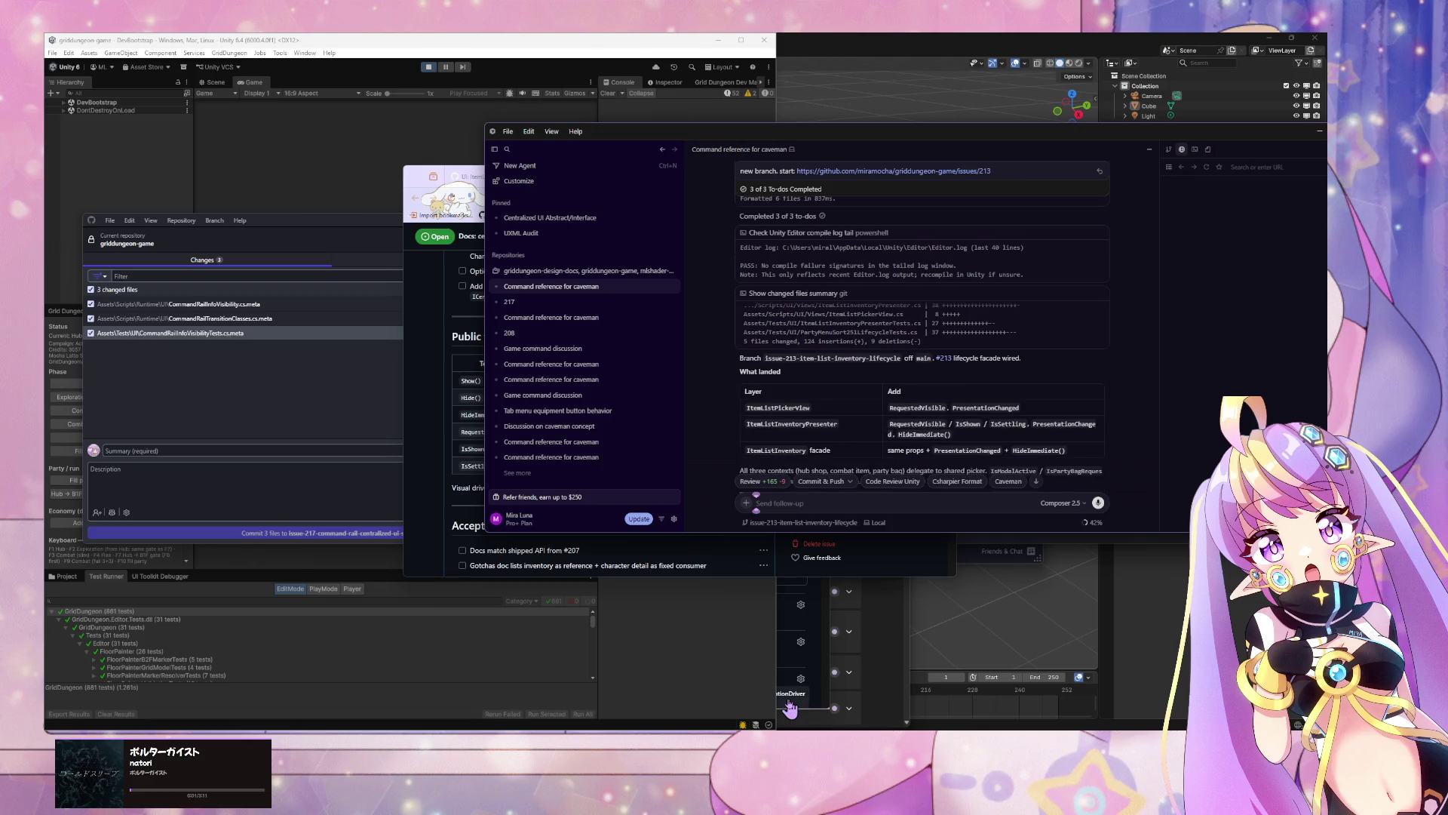
scroll(822, 467, "down", 1)
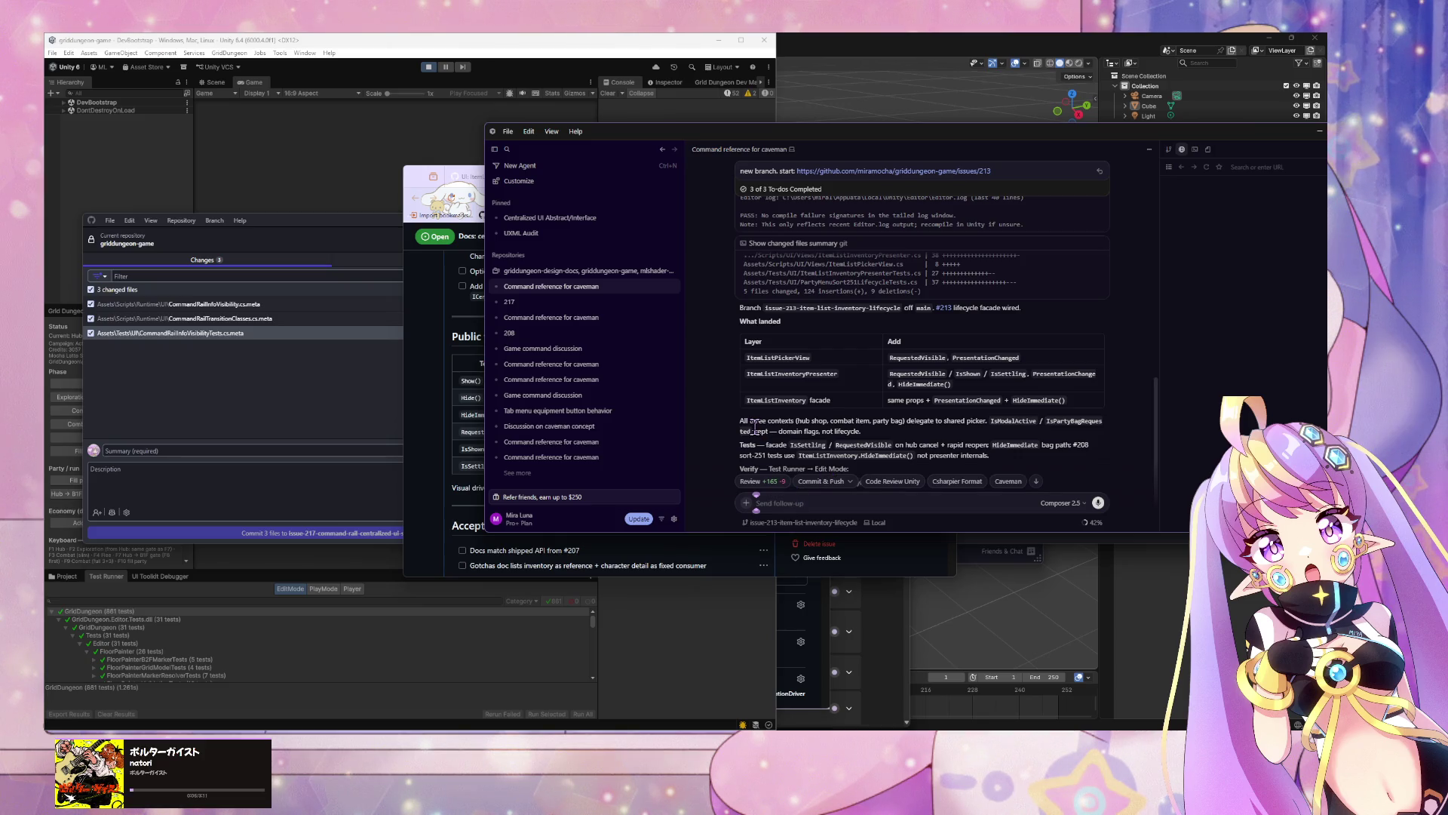
scroll(710, 430, "down", 1)
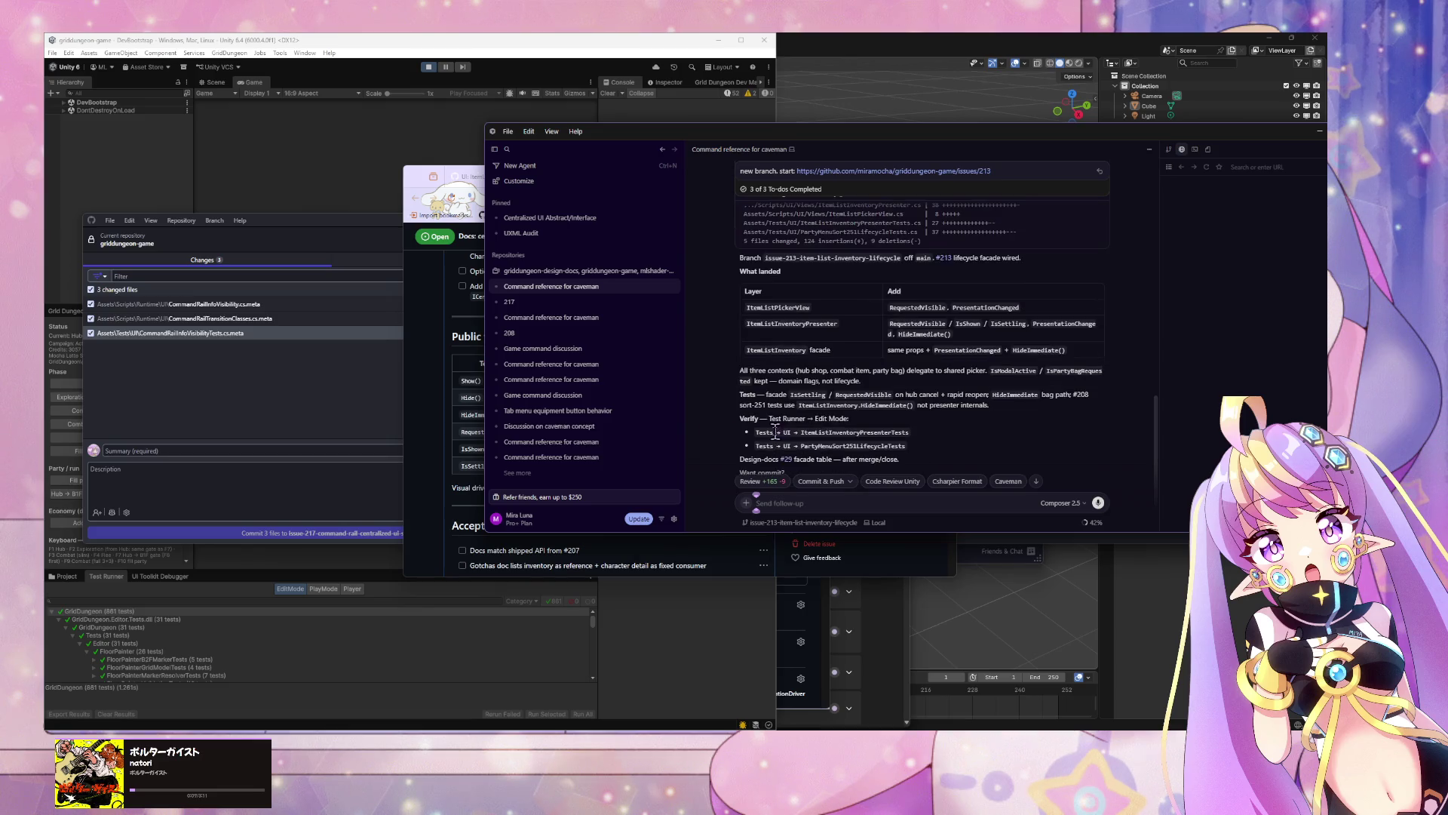
scroll(799, 428, "down", 1)
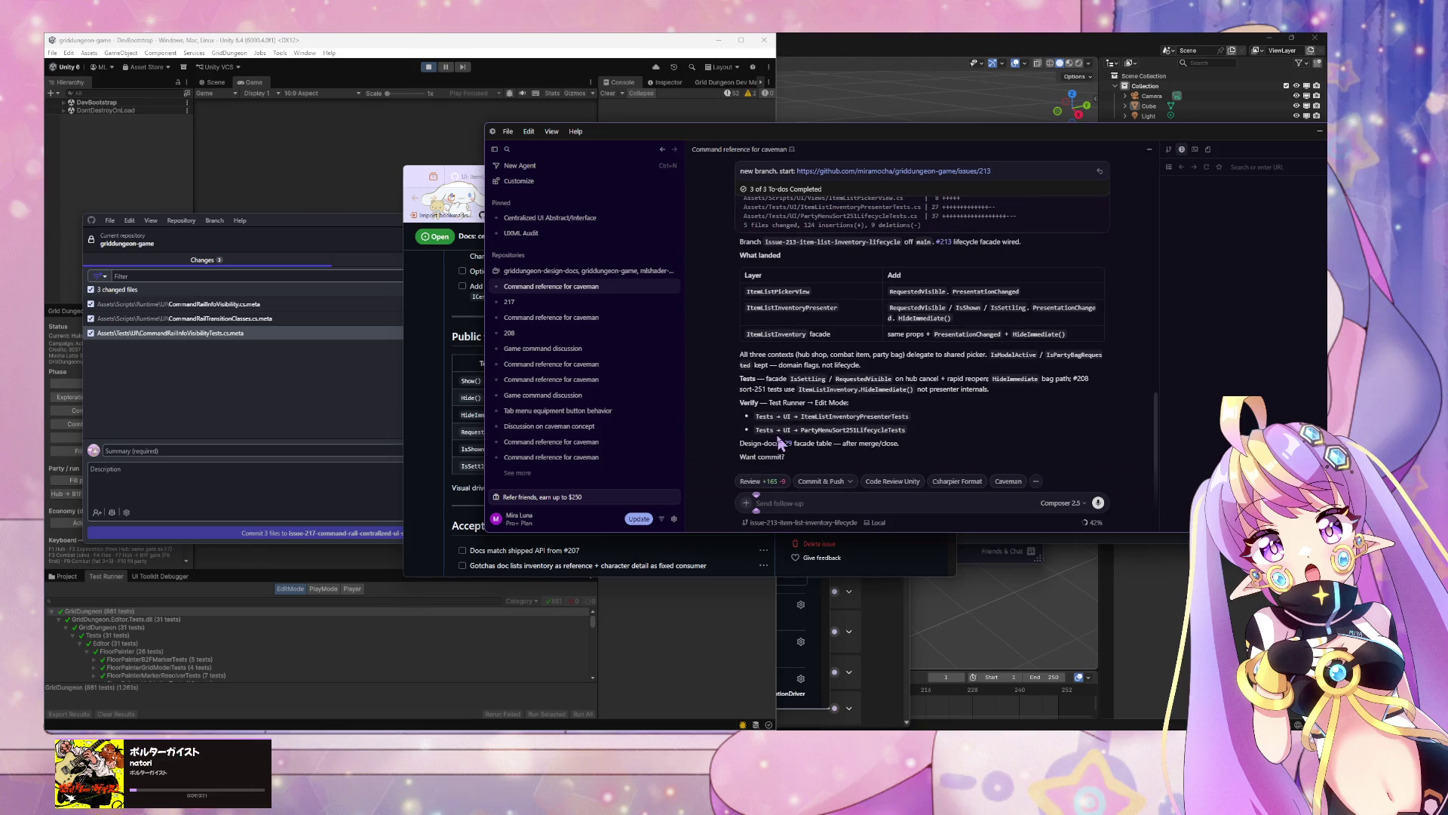
left_click(786, 446)
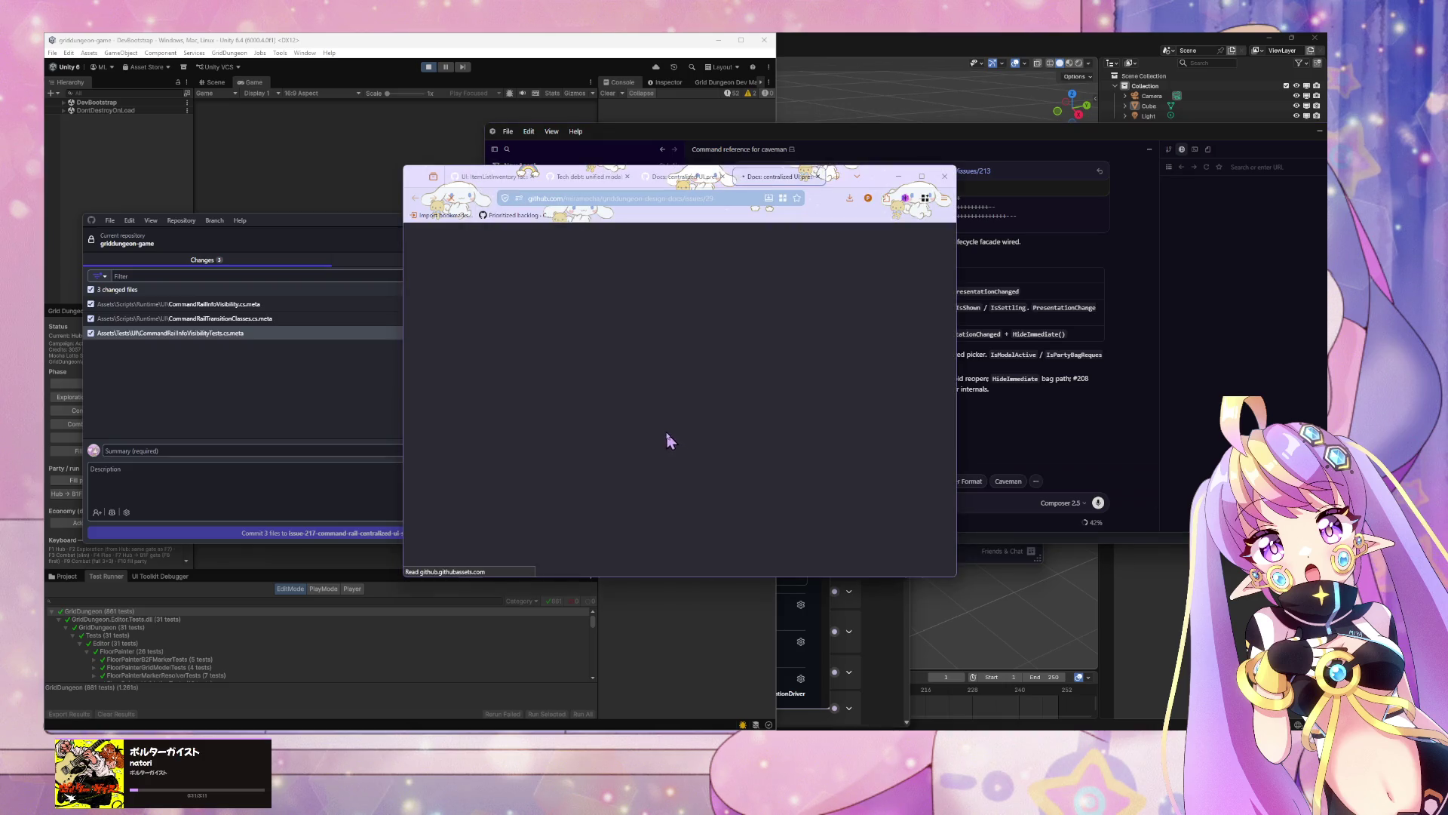
Step: Check the #213 cross-reference in docs issue #29's timeline, then switch back to Cursor
scroll(661, 430, "down", 5)
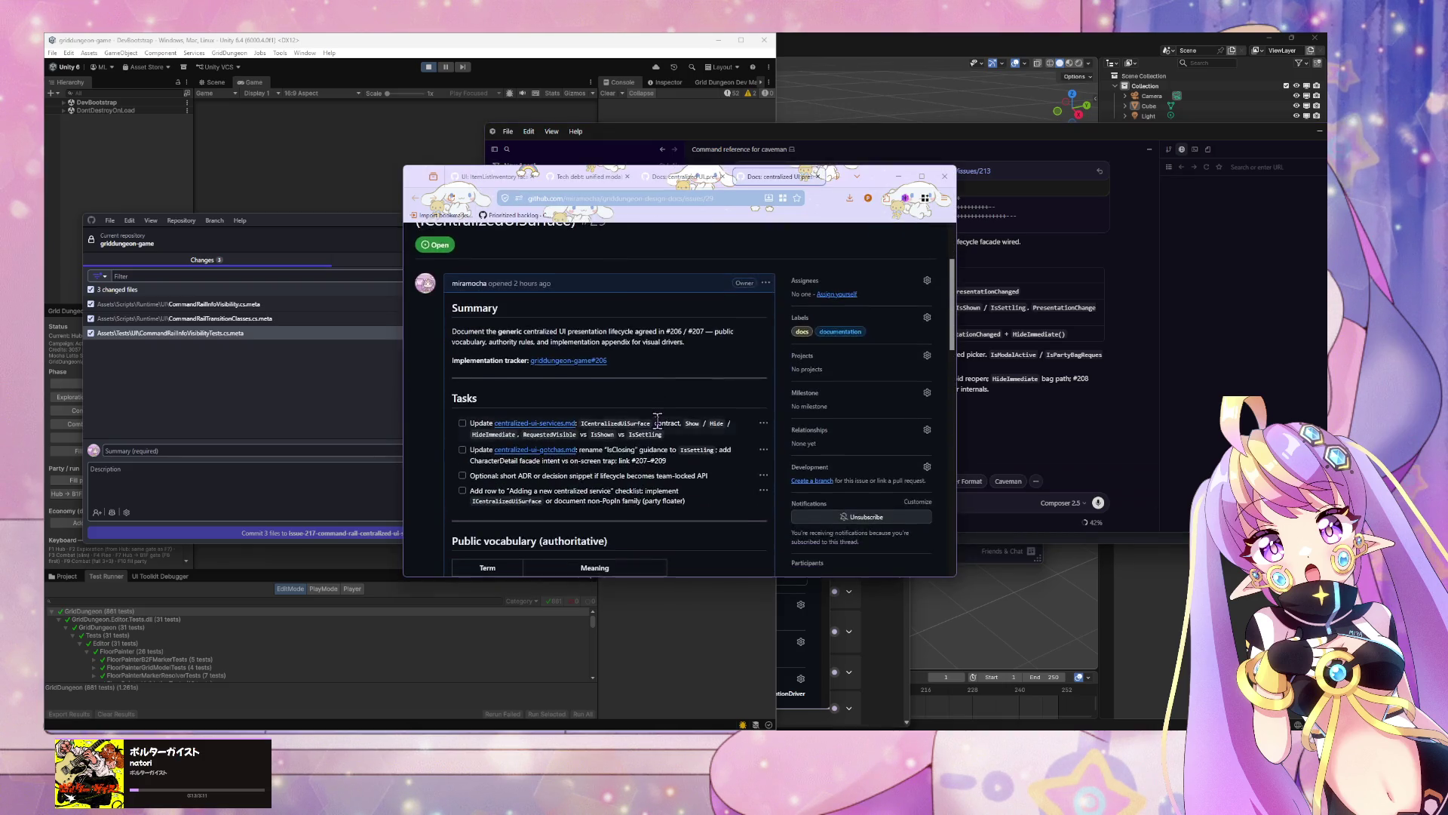
scroll(658, 428, "down", 10)
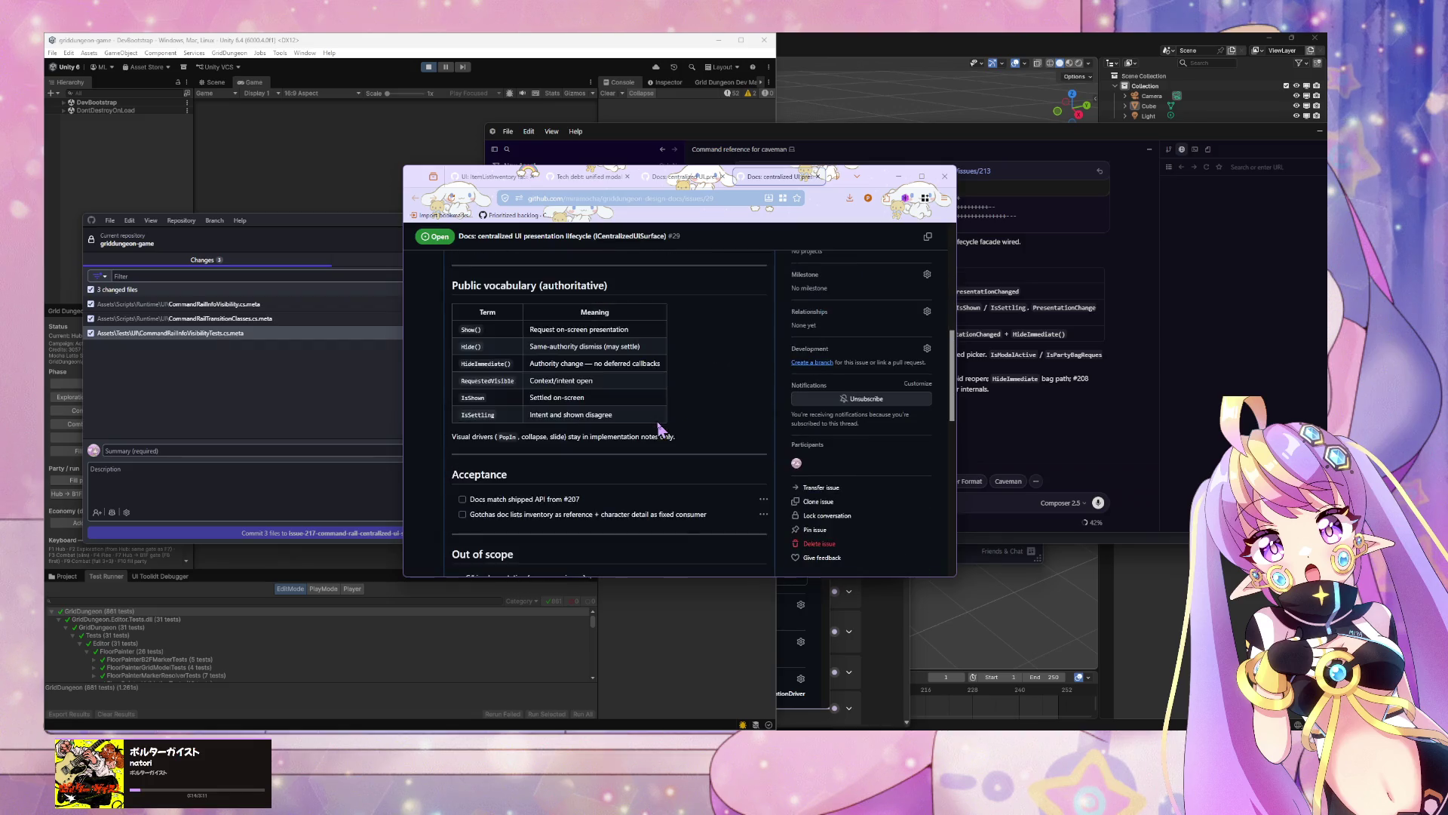
scroll(657, 419, "up", 10)
scroll(657, 419, "down", 8)
scroll(657, 419, "up", 3)
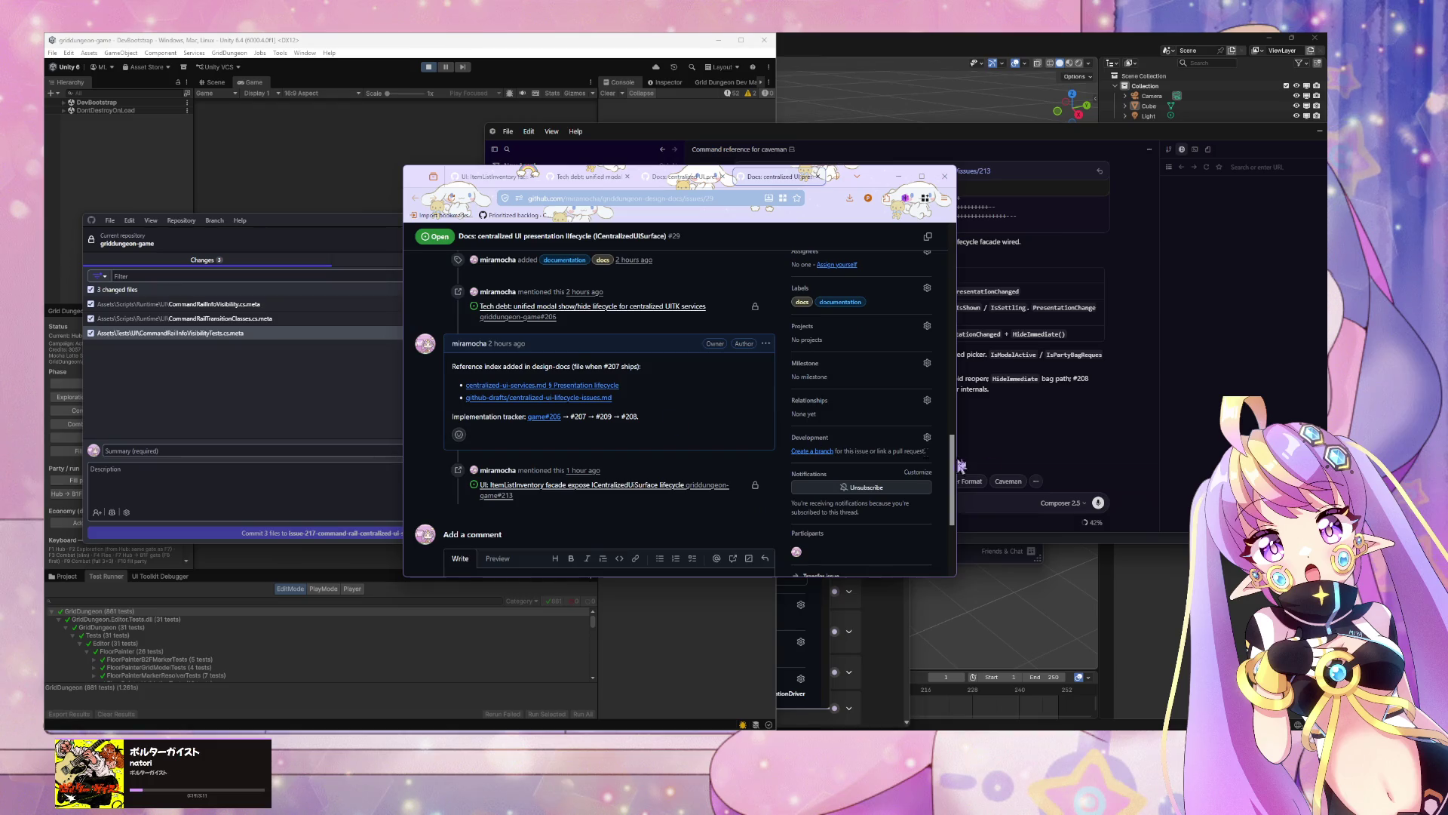
key("alt+Tab")
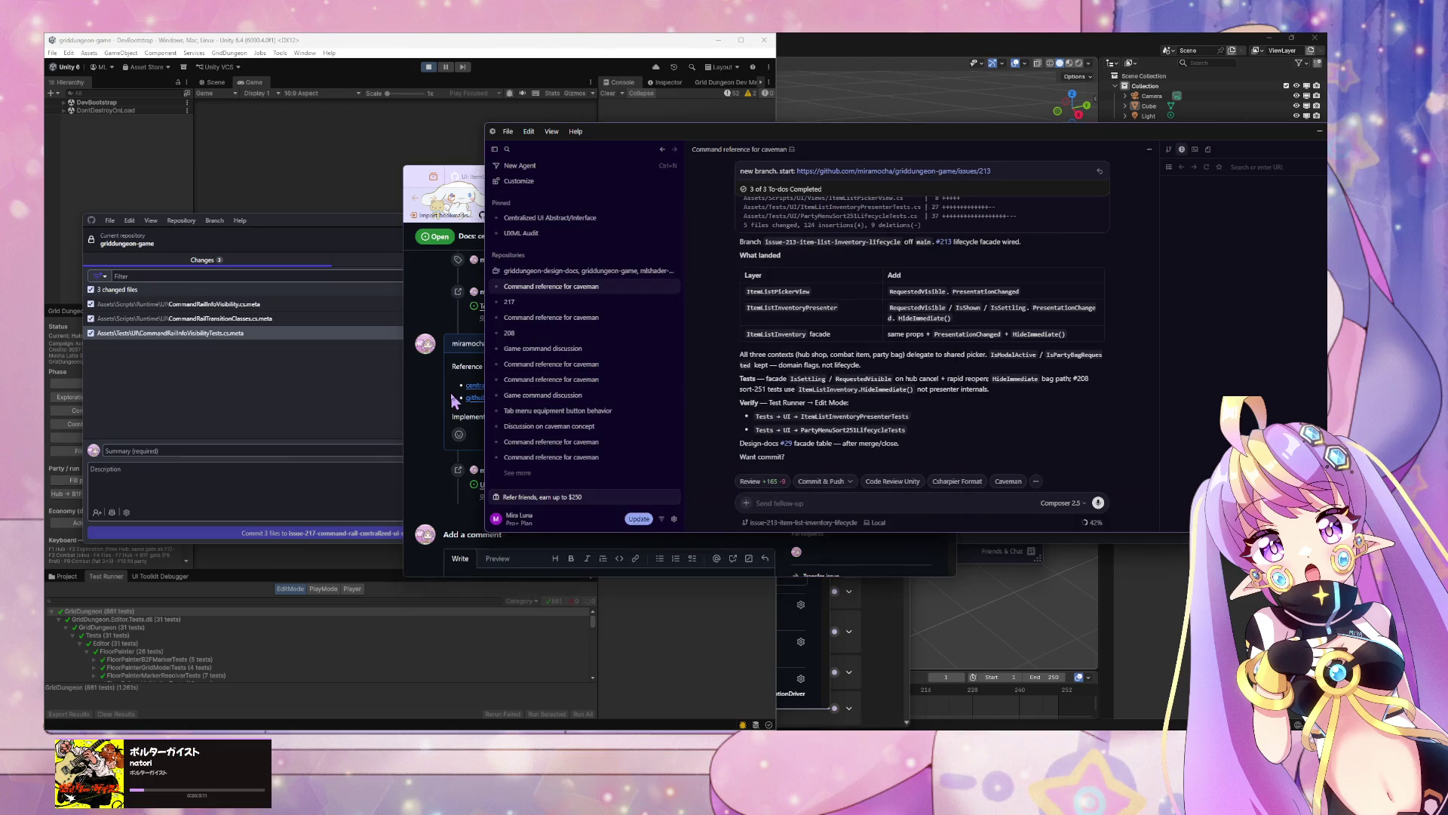
Step: Move from Unity through Cursor to GitHub Desktop's list of changed files
key("alt+Tab")
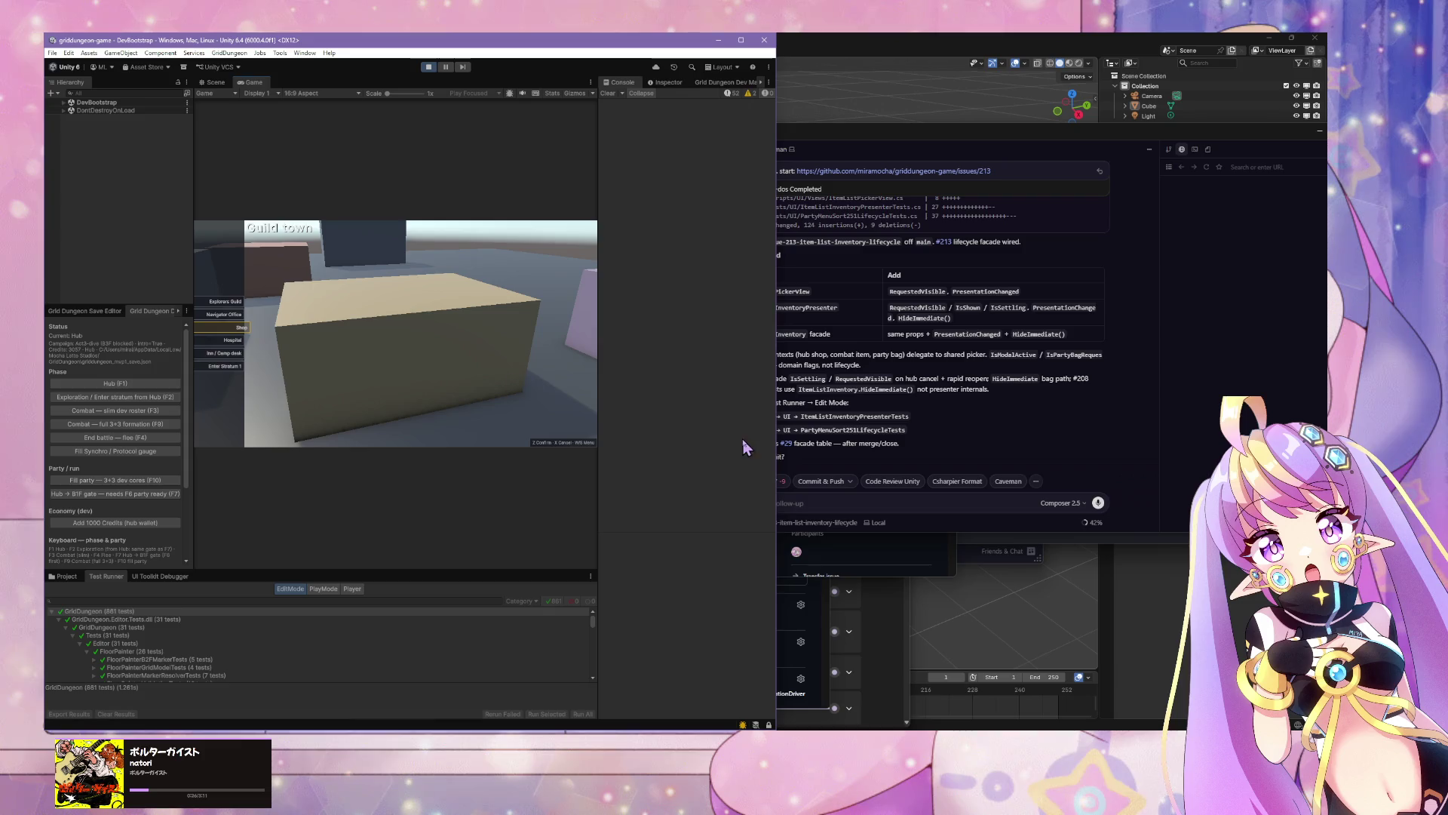
left_click(833, 494)
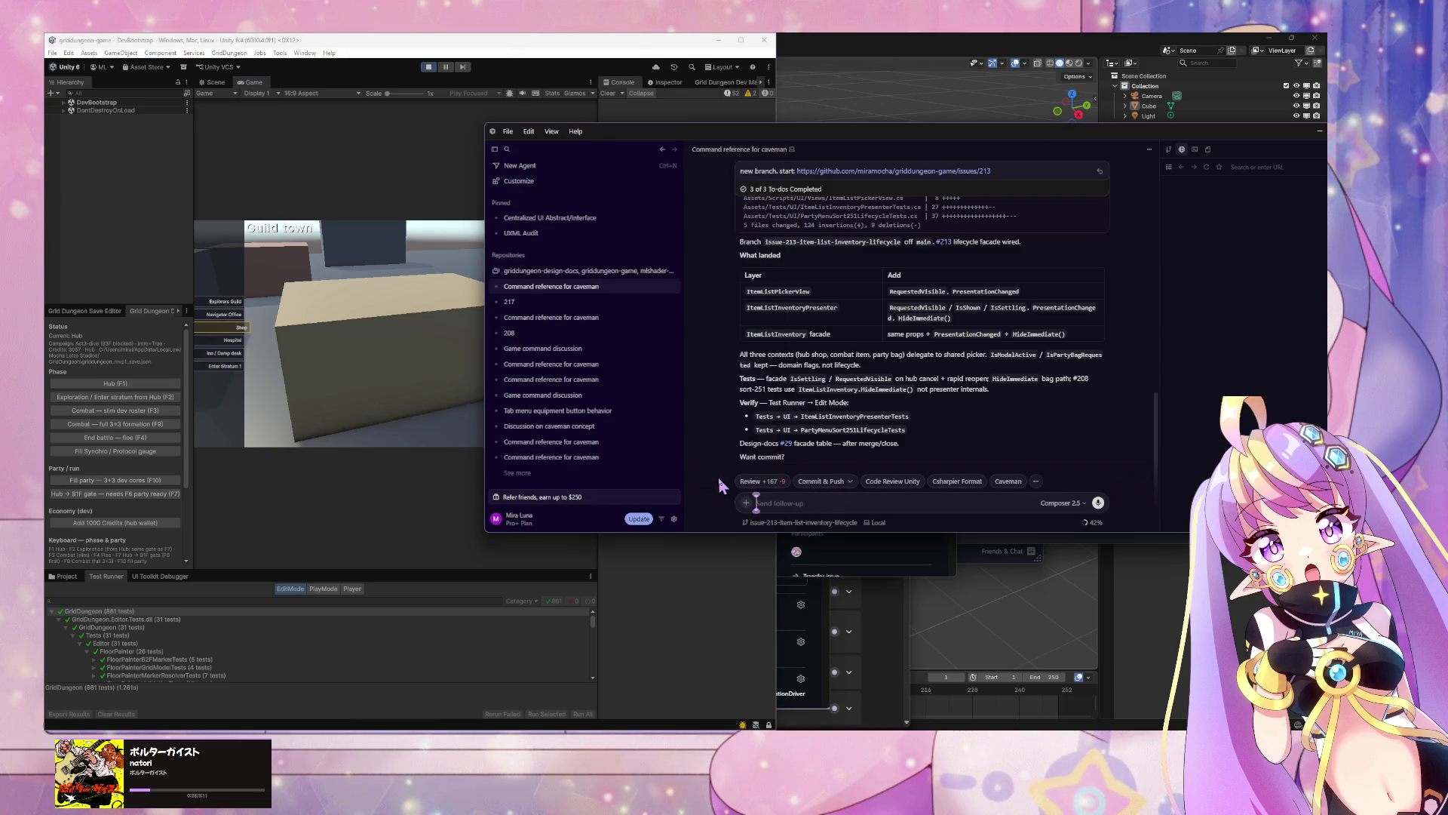
key("alt+Tab")
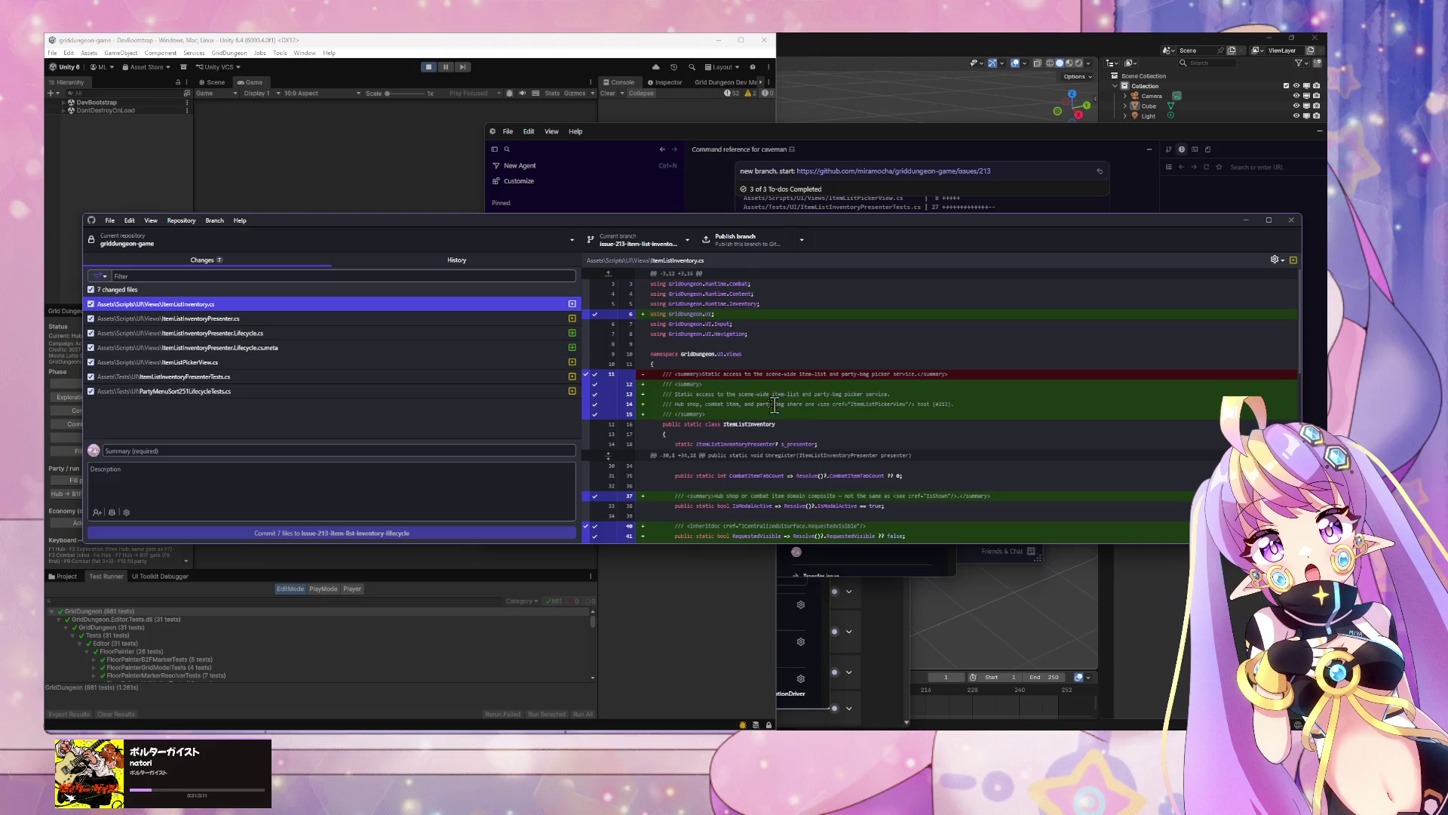
Step: Review the ItemListInventory, presenter, ItemListPickerView.cs and PartyMenuSort251LifecycleTests.cs diffs, then minimize GitHub Desktop
left_click(340, 319)
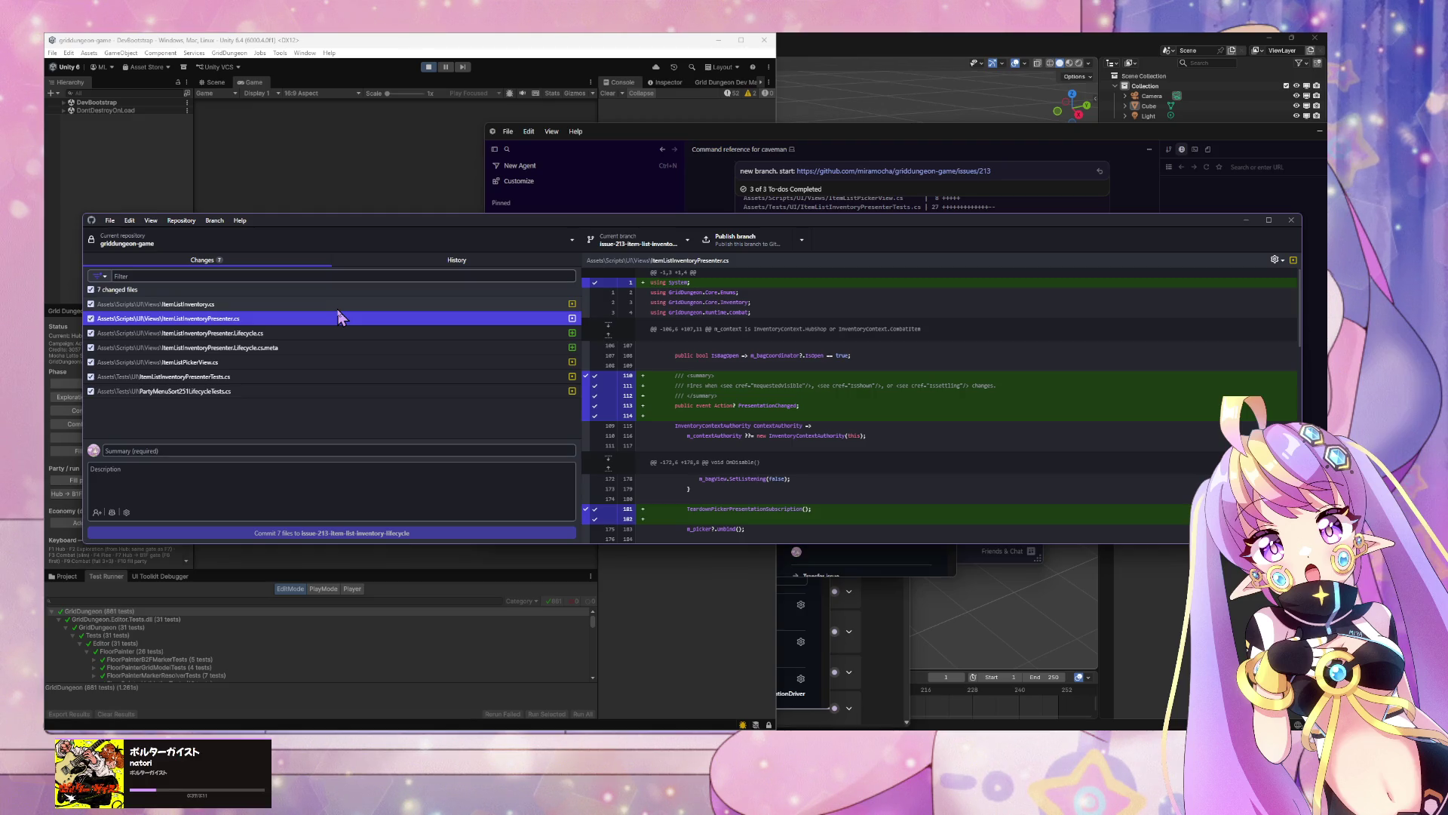
key("Up")
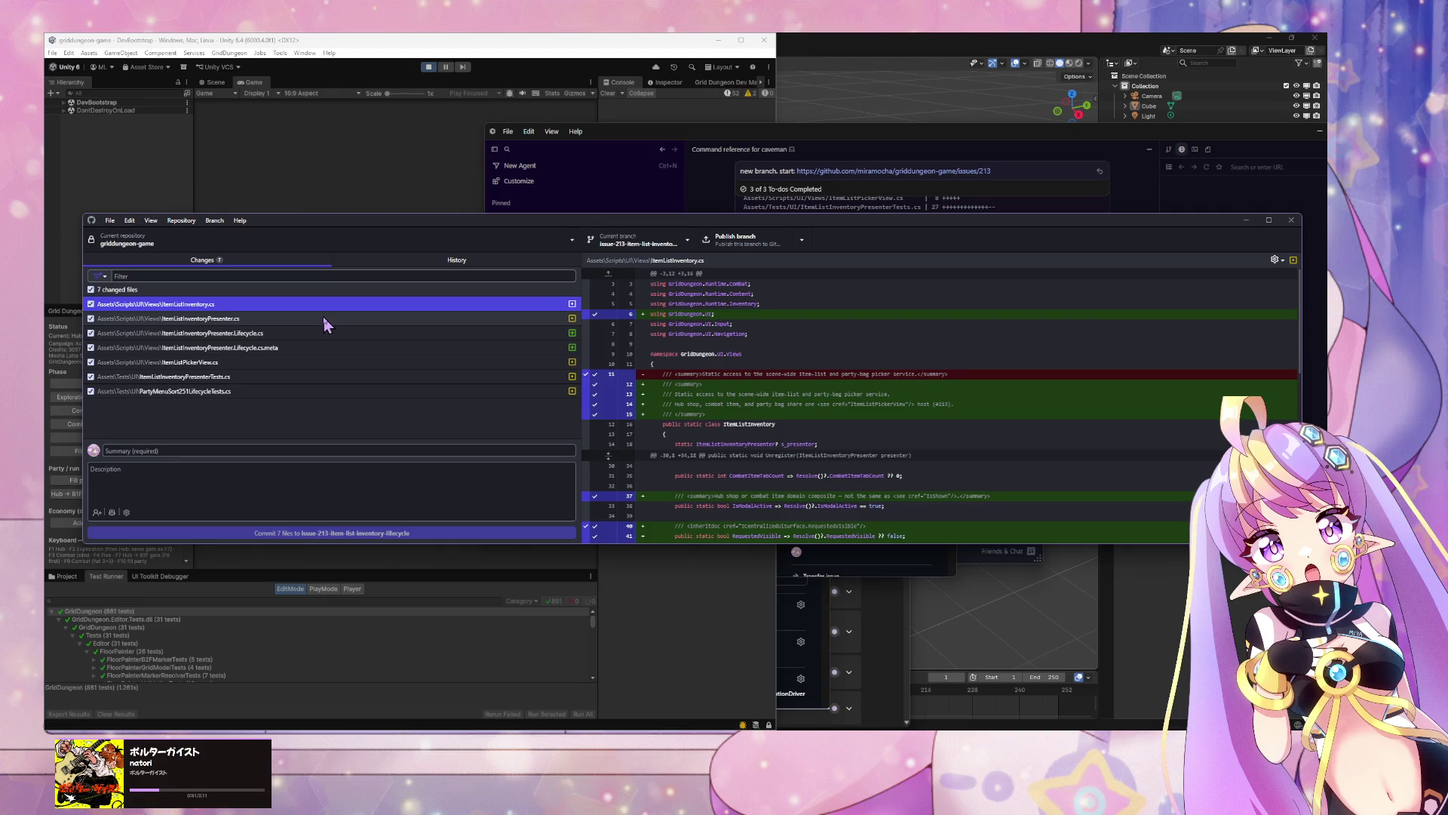
key("Down")
key("Up")
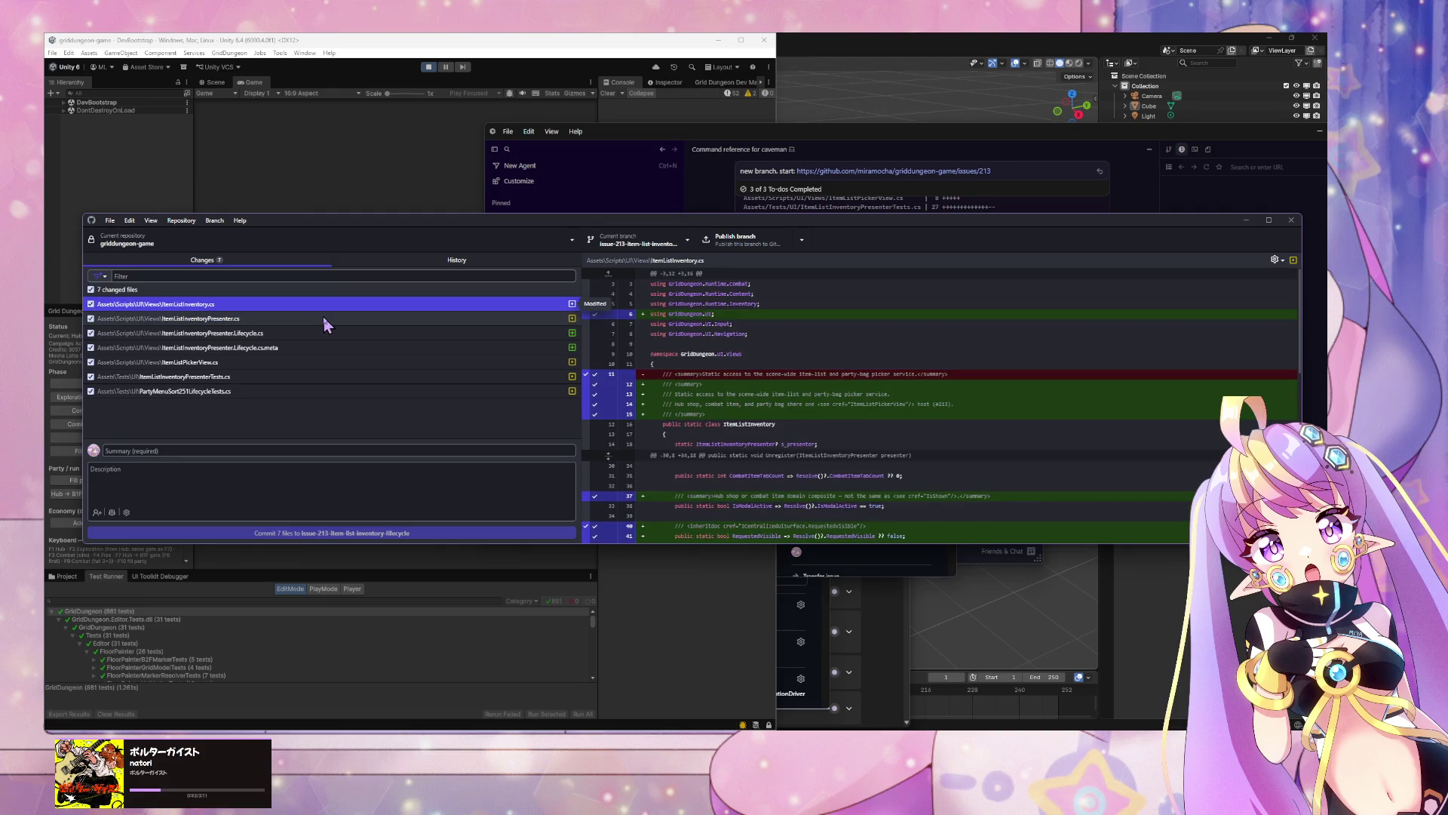
key("Down")
key("Down")
key("Down")
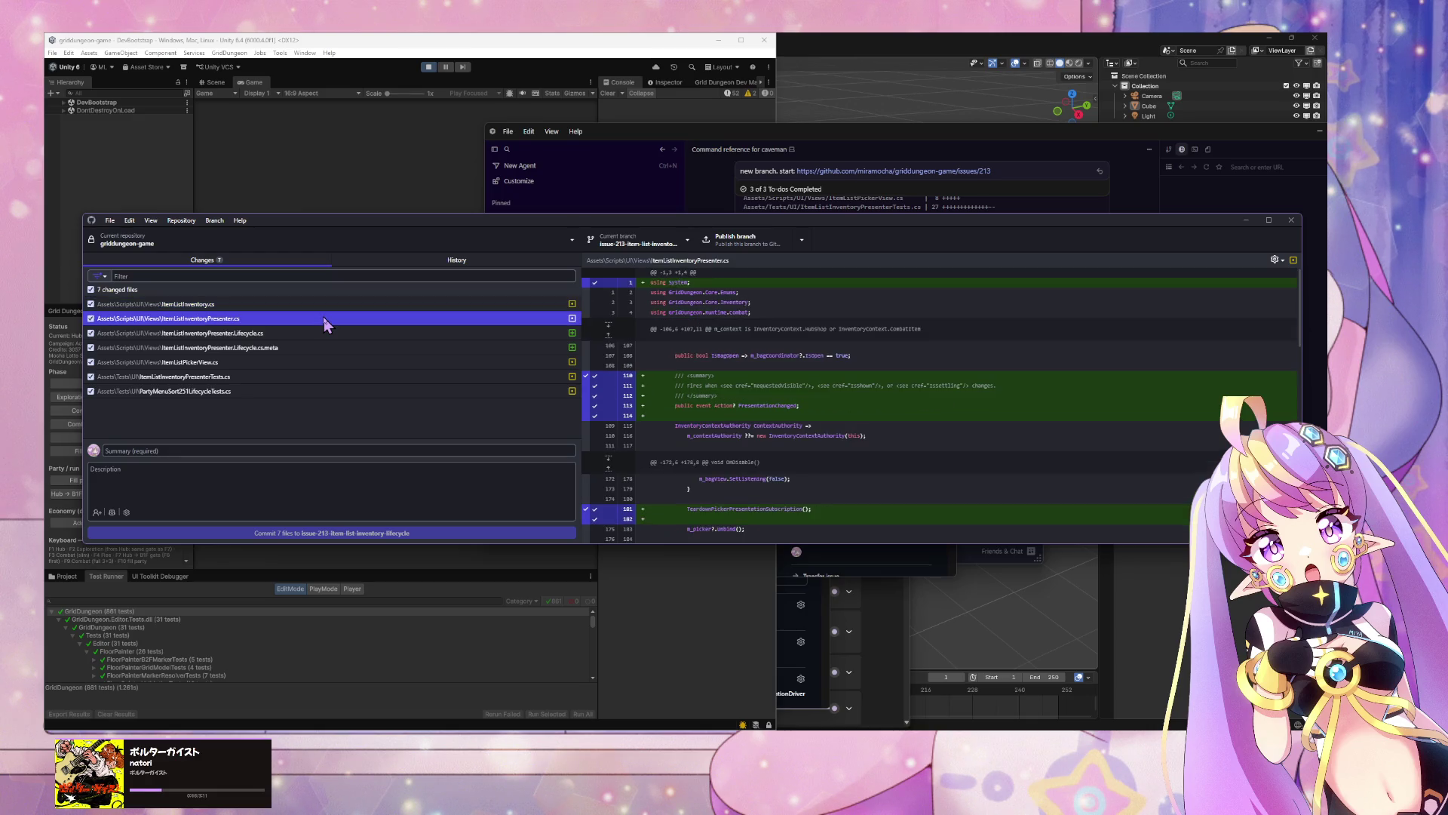
key("Down")
key("Down")
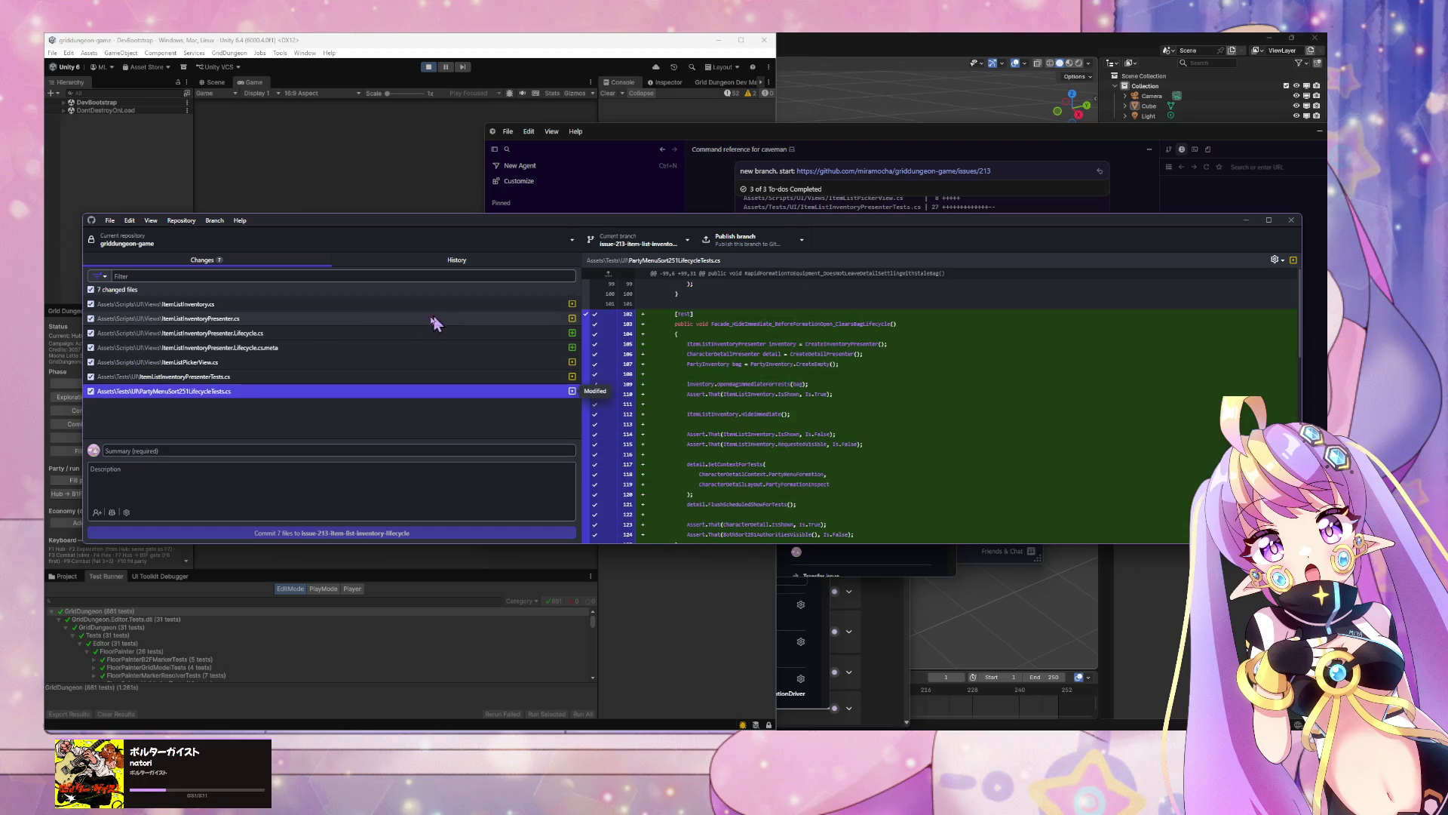
left_click(1246, 221)
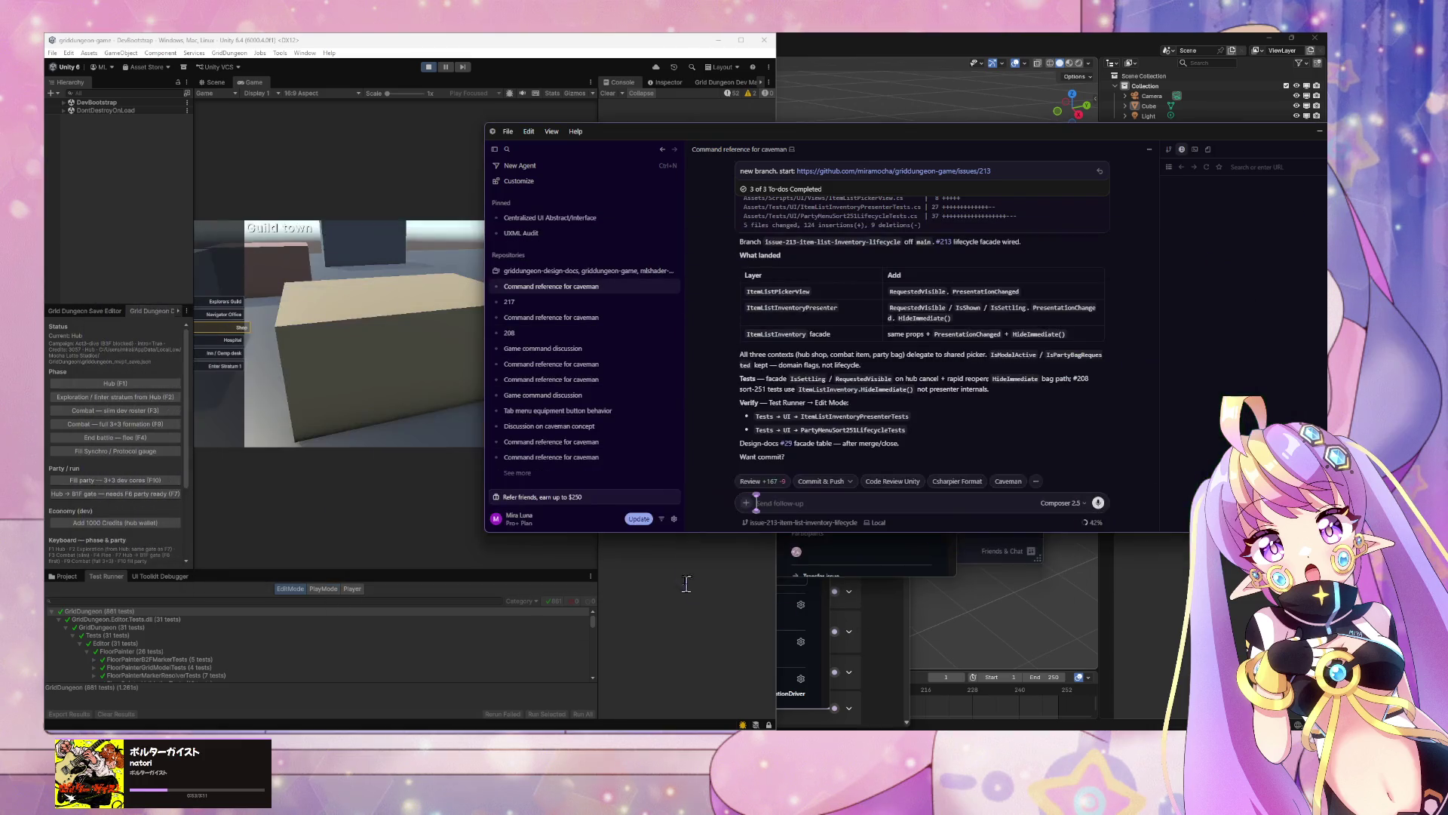
Step: Stop Unity's running game and draft 'manual test plan. then commit' in the Cursor chat
left_click(428, 66)
left_click(851, 505)
type("test")
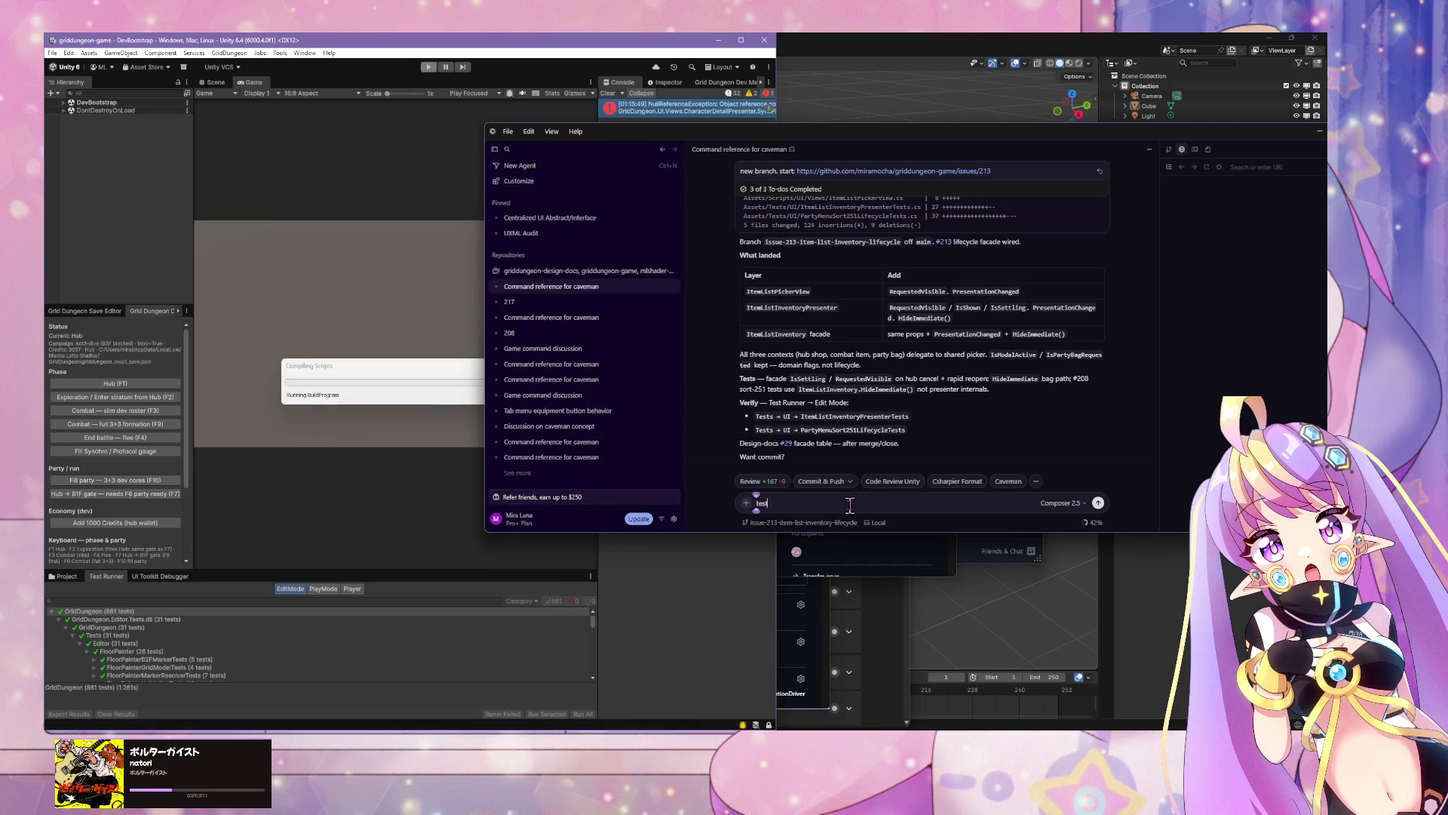
type(" plan")
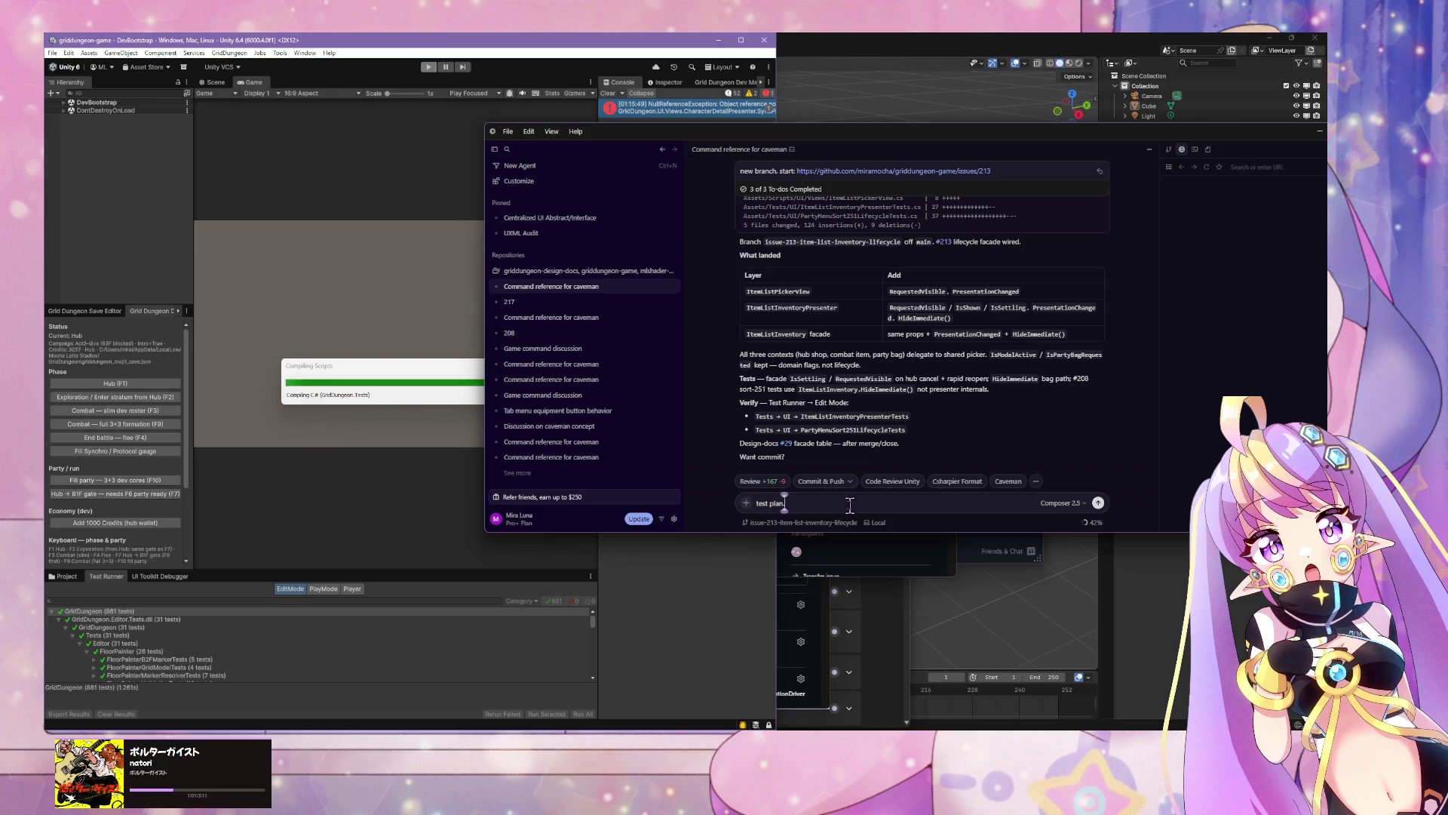
type(".")
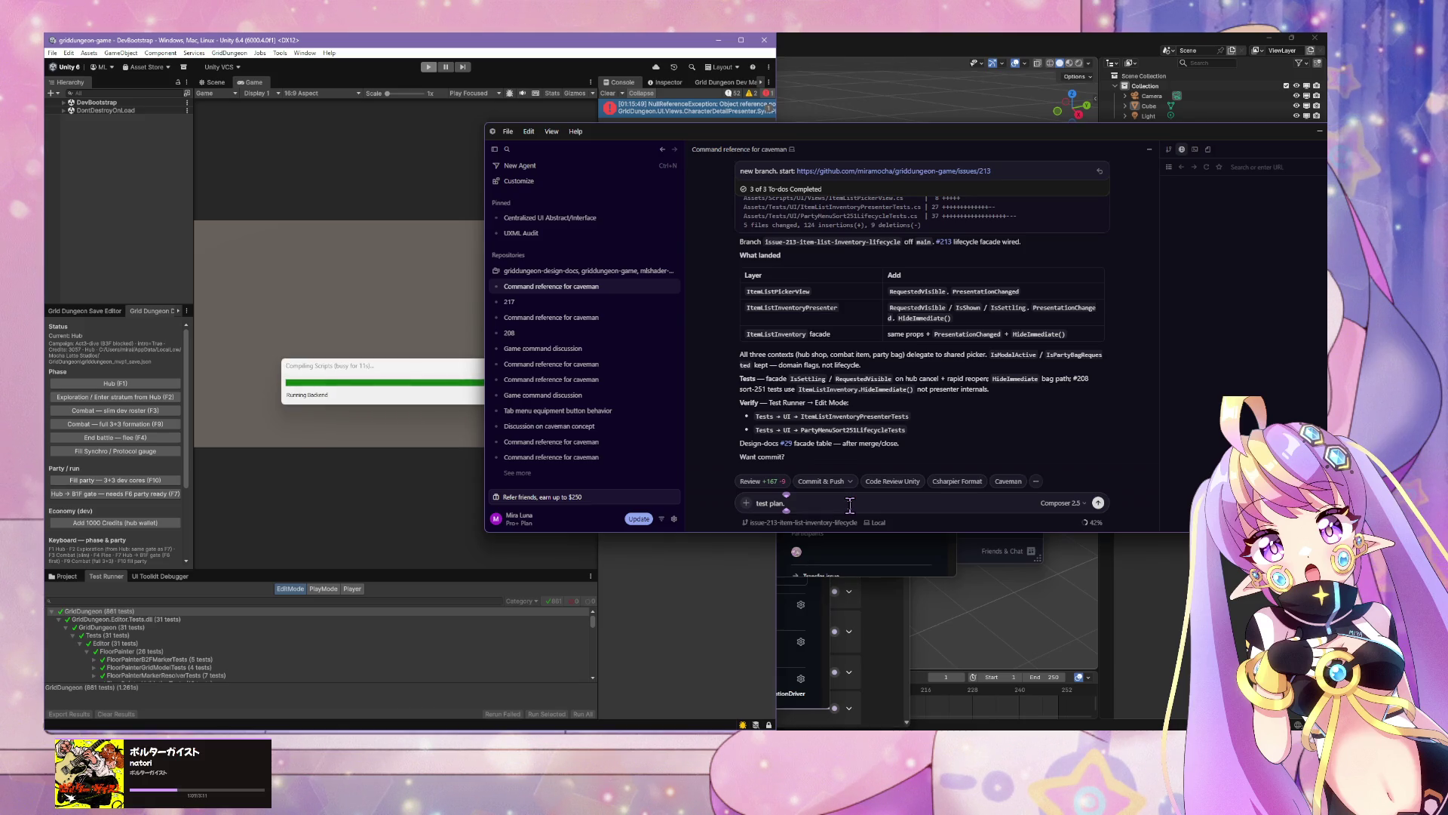
type(" then commit")
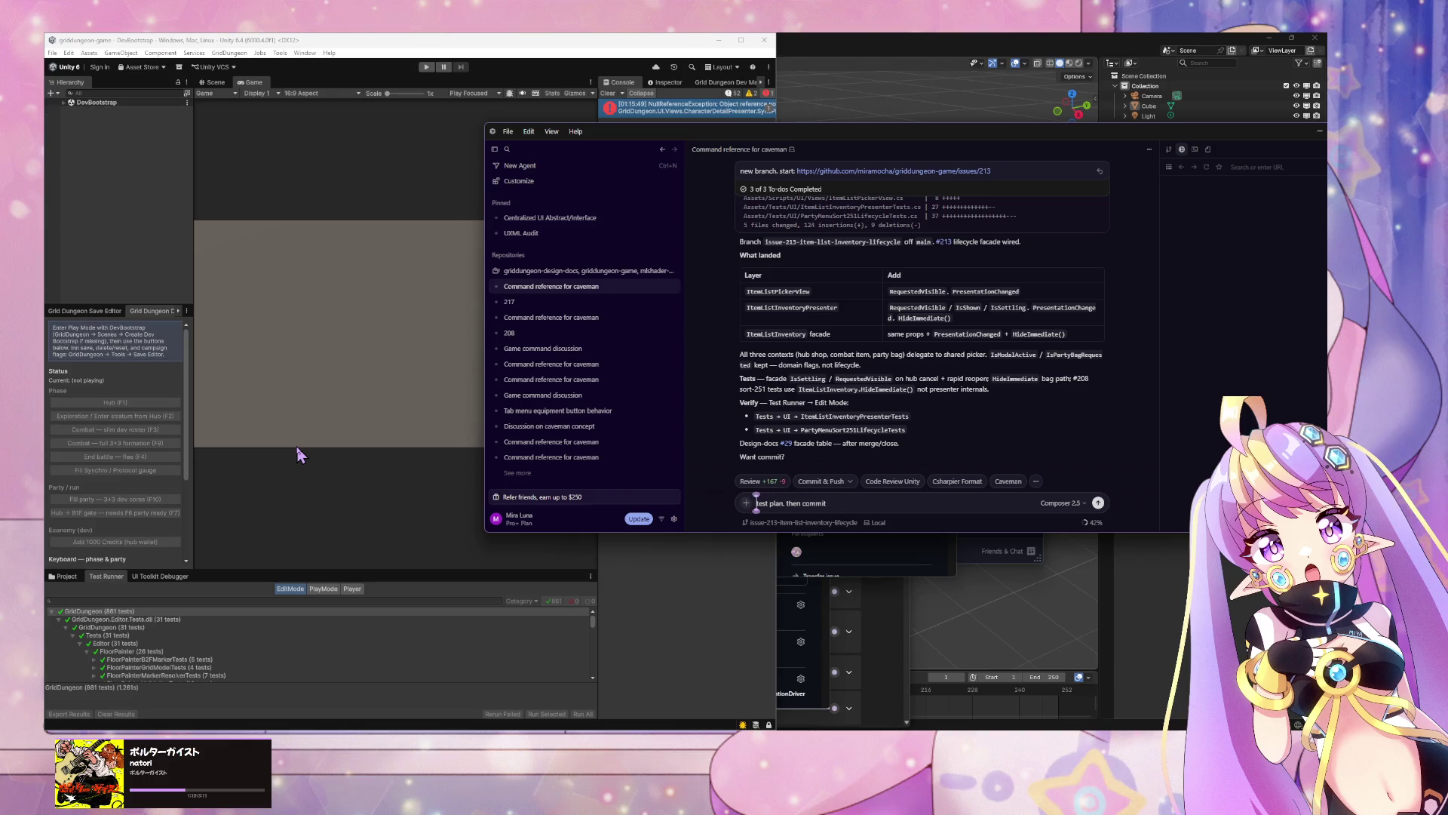
type("manual")
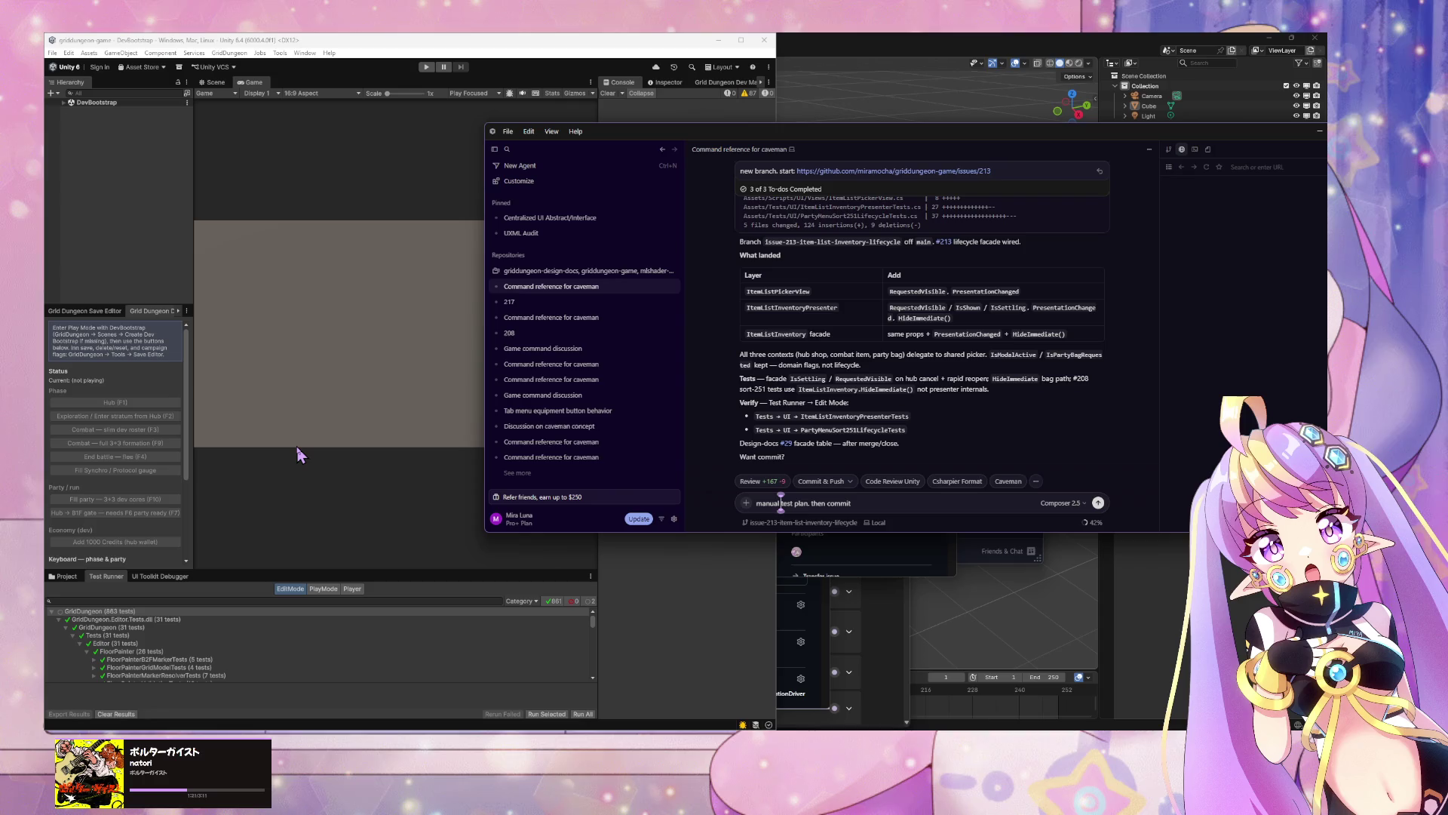
right_click(117, 612)
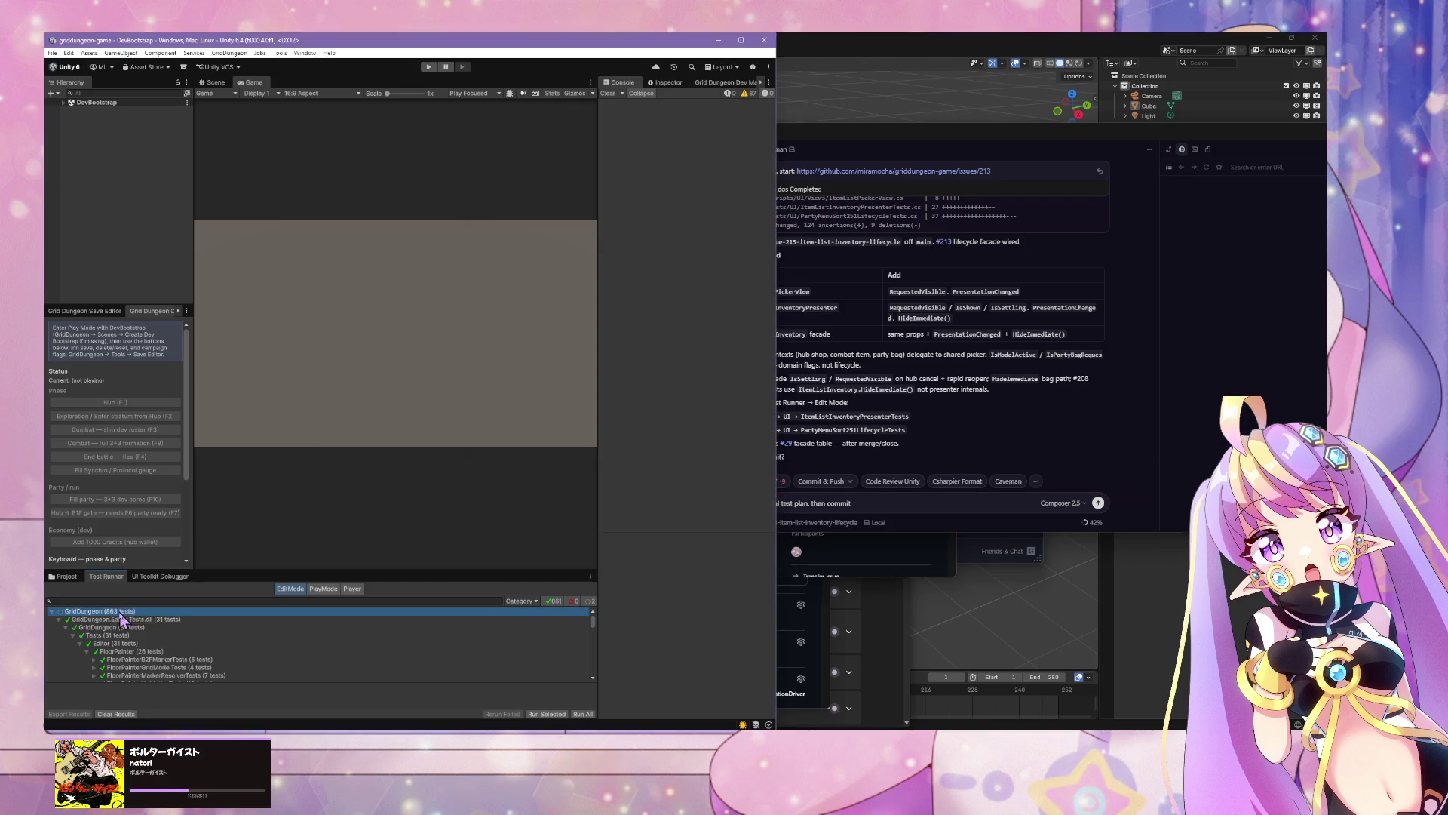
Step: Run all GridDungeon edit-mode tests in Unity, then send the test-plan-and-commit request
left_click(136, 617)
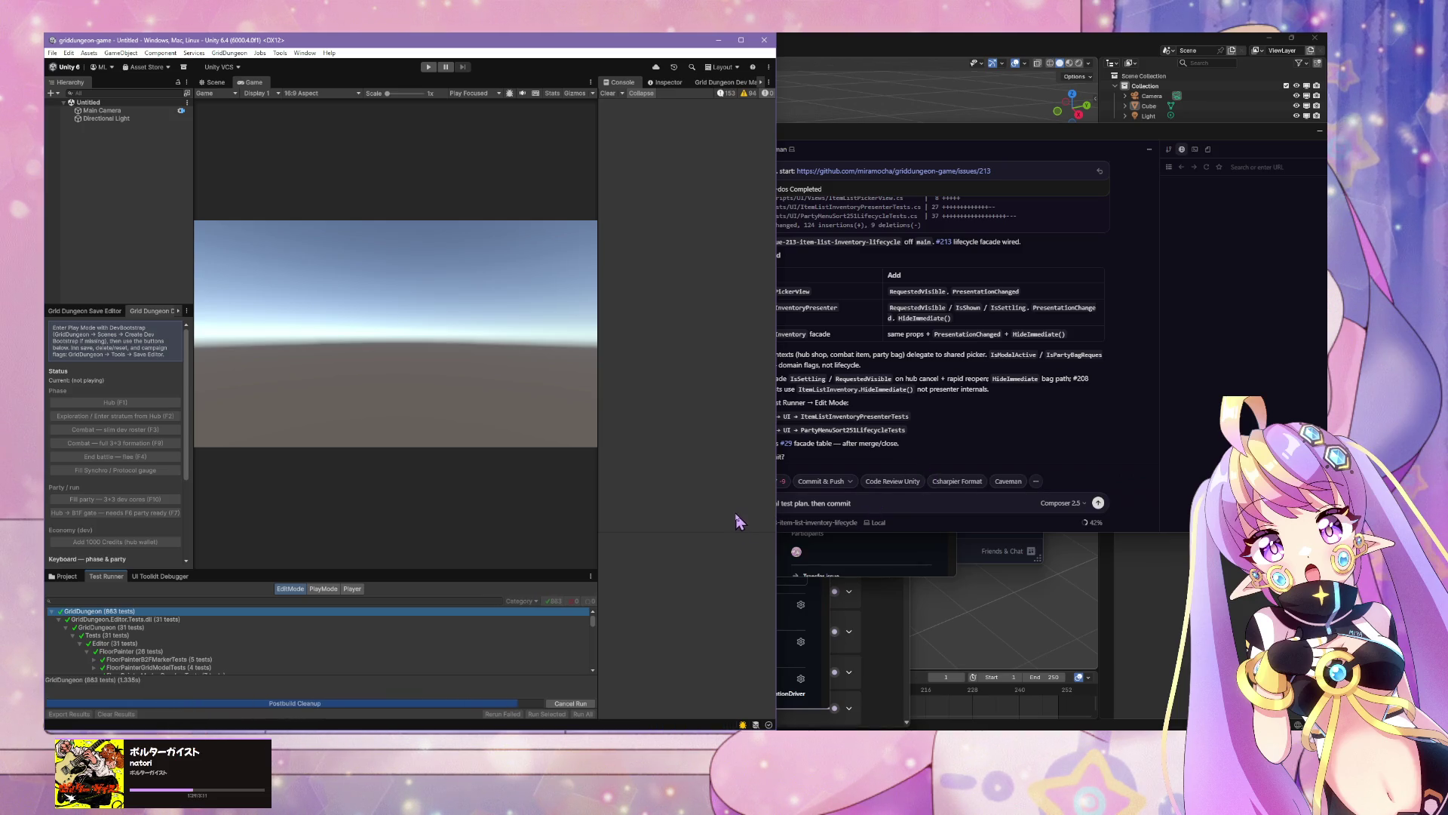
left_click(922, 509)
key("Return")
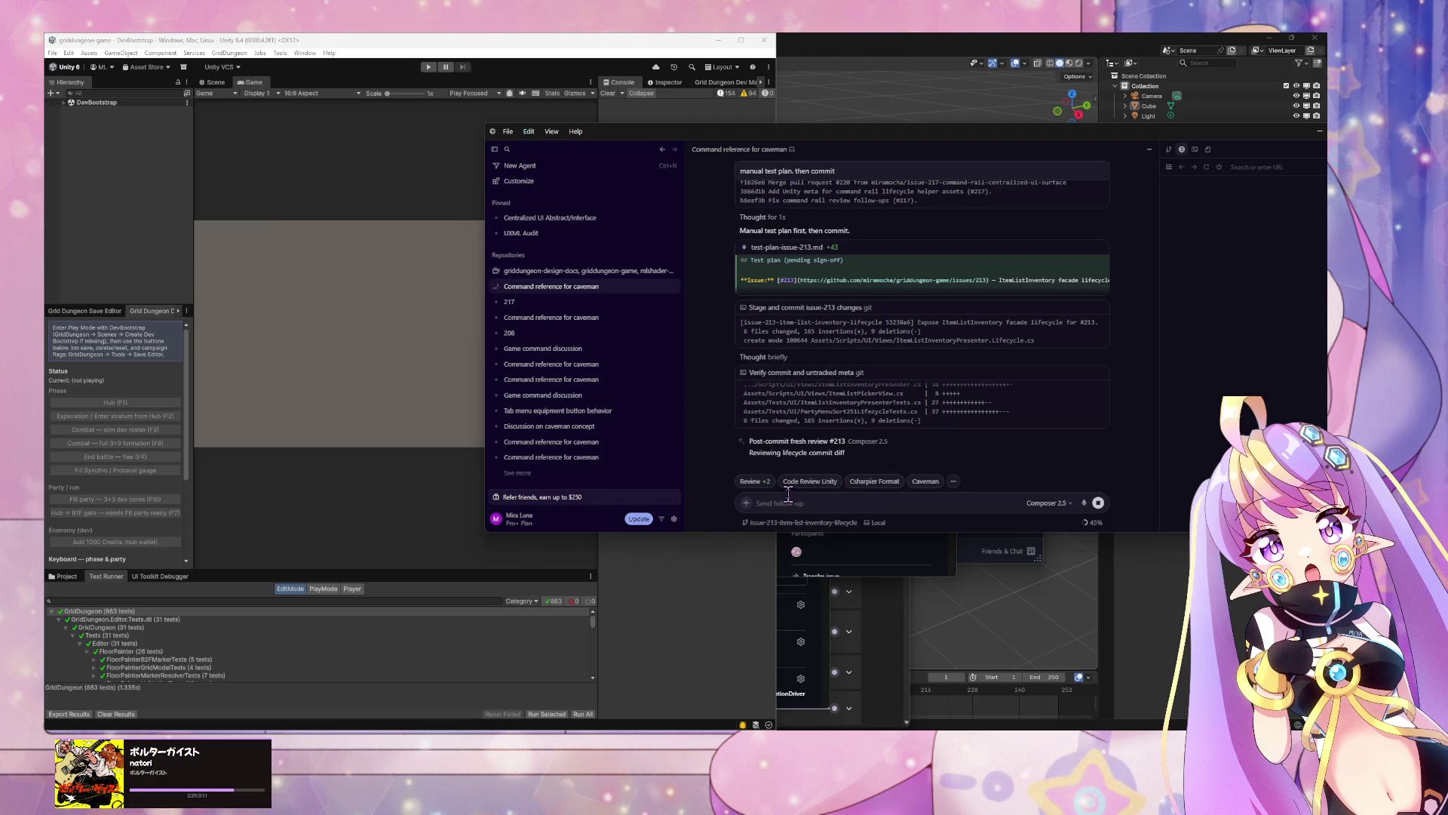
Step: Open and read the full post-commit fresh review #213 thread, then return to the main chat
left_click(785, 442)
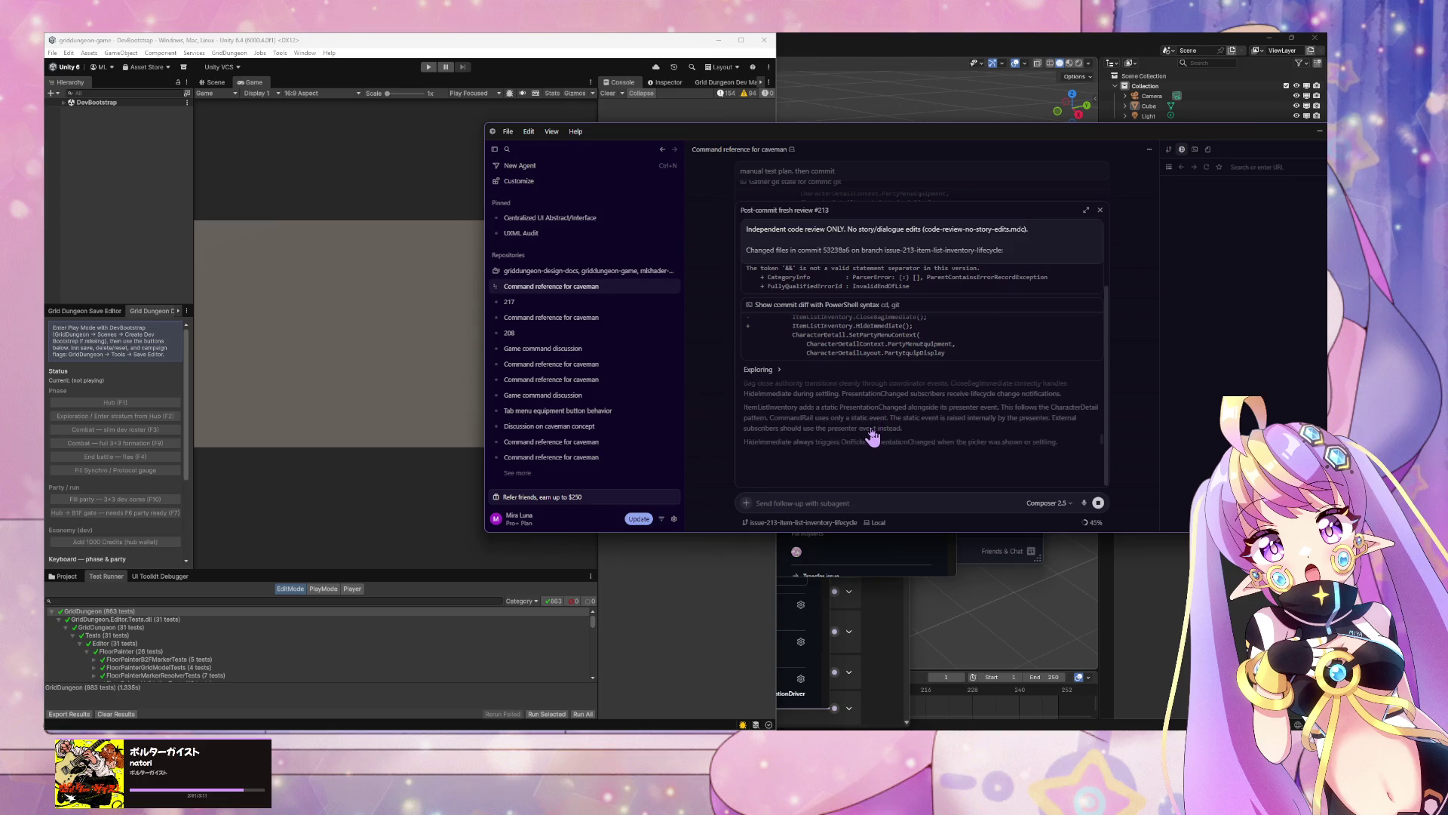
mouse_move(692, 414)
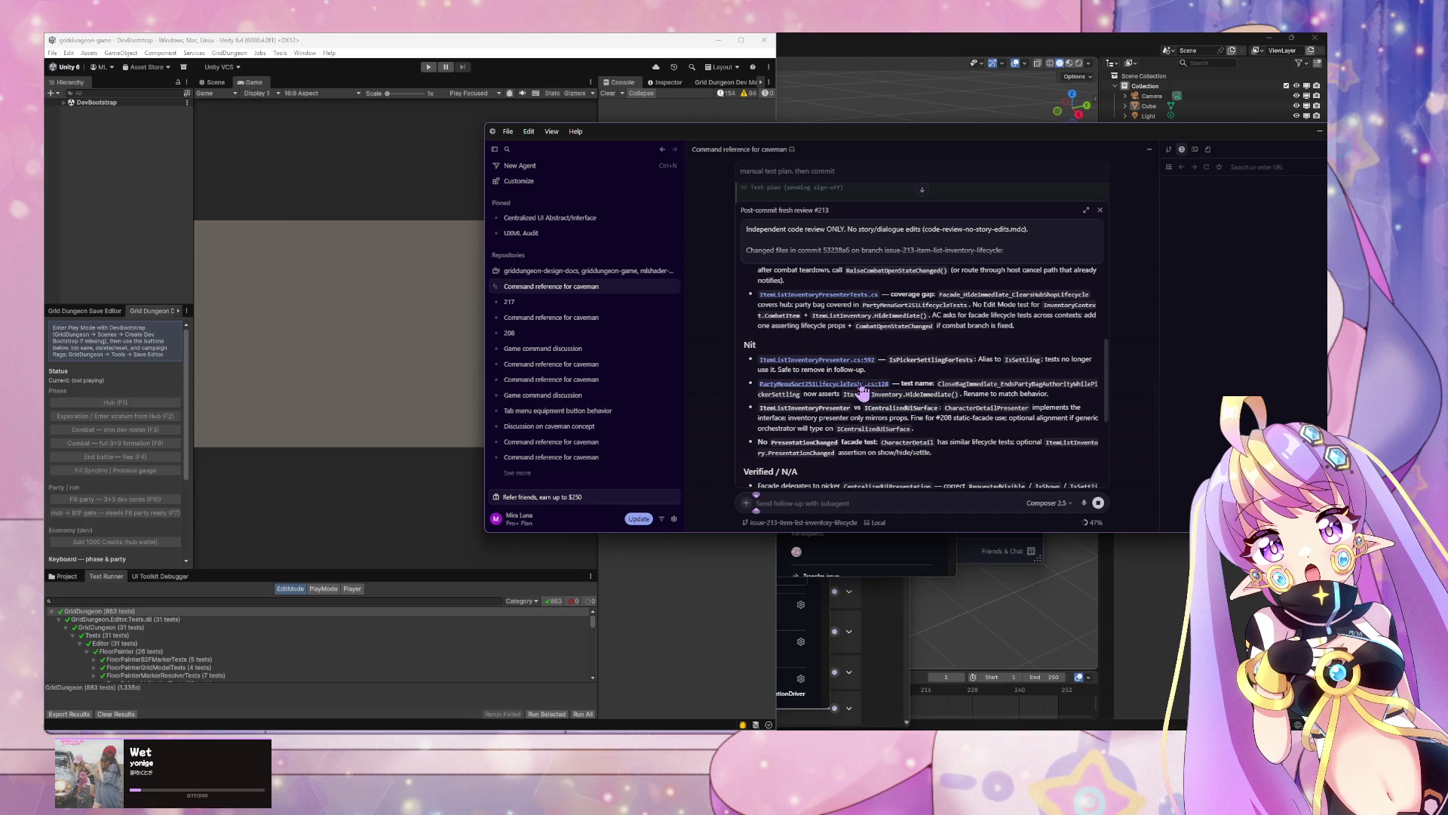
scroll(864, 389, "down", 3)
scroll(886, 388, "down", 1)
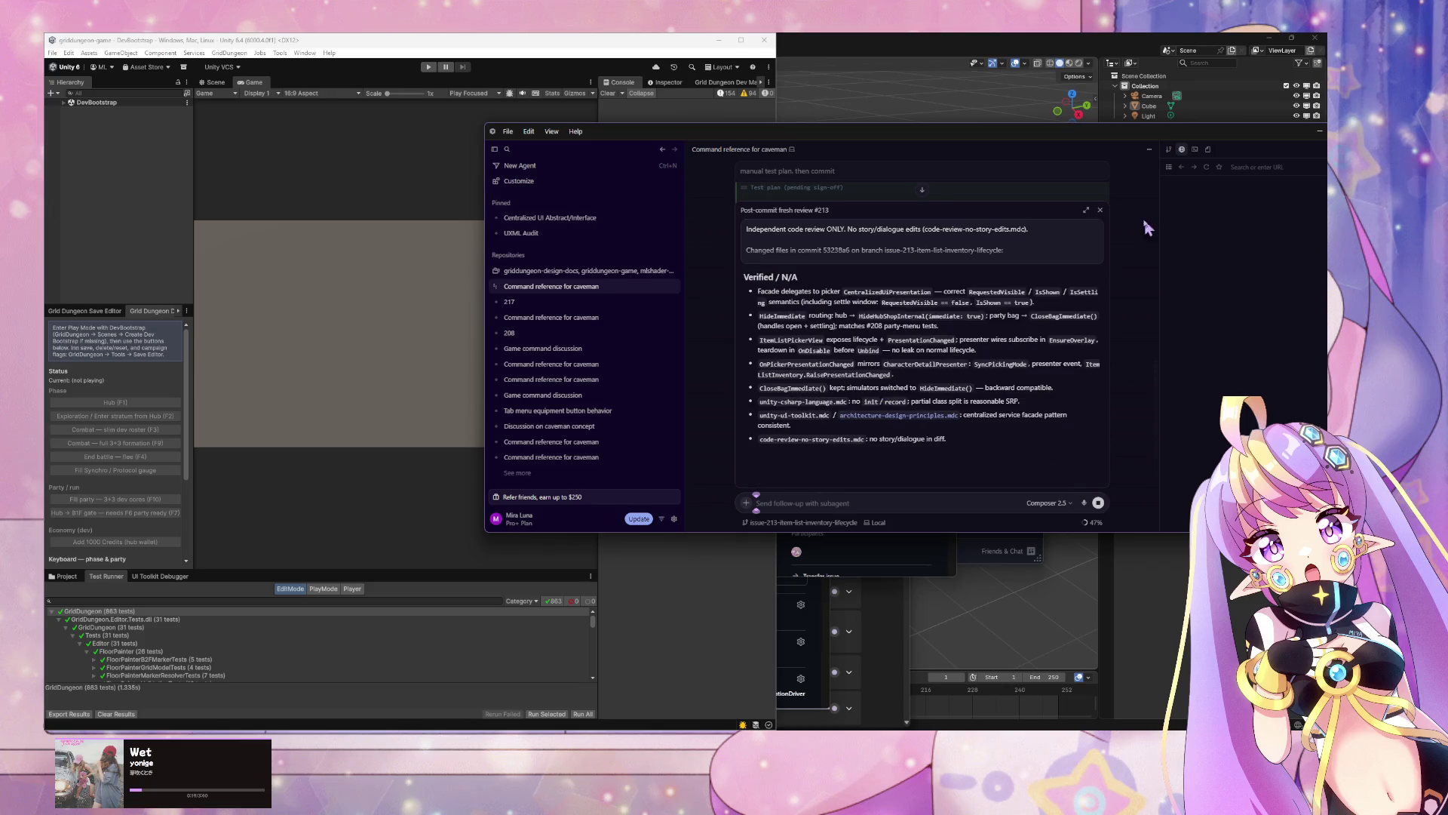
left_click(1086, 209)
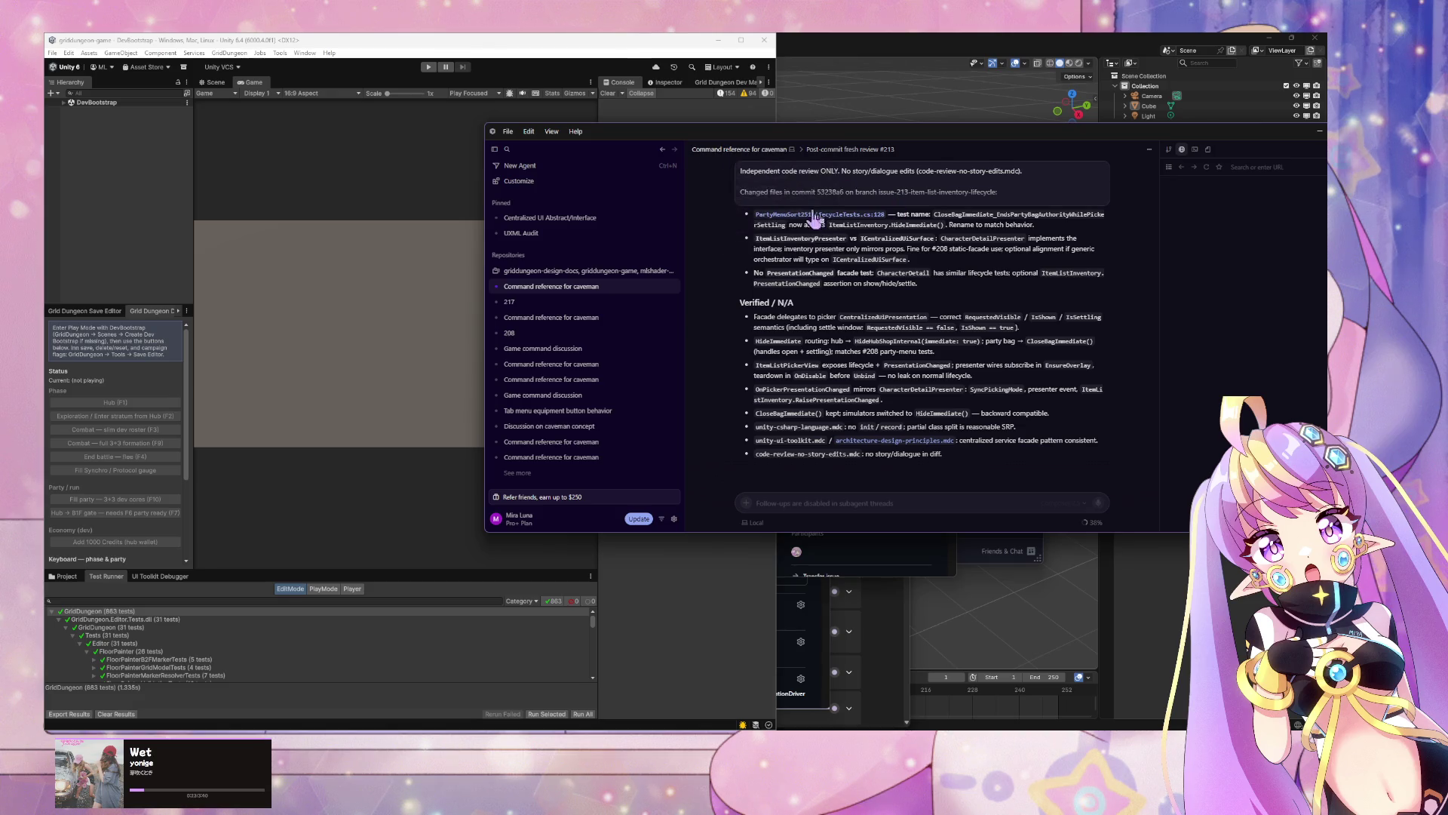
key("Escape")
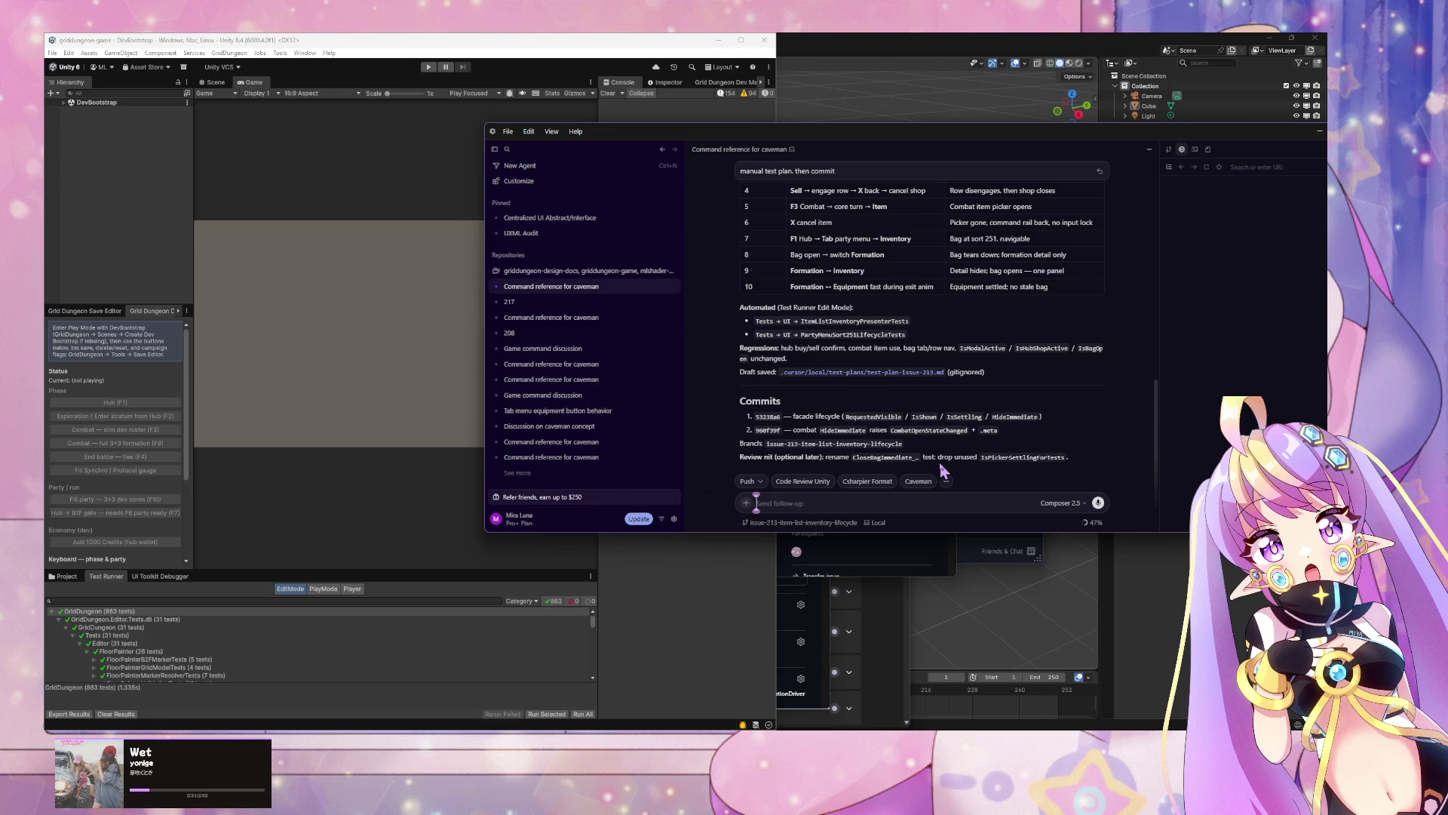
Step: Send 'apply should fix and nits. remove legacy/unused code' to the agent
type("apply should fix and nits.")
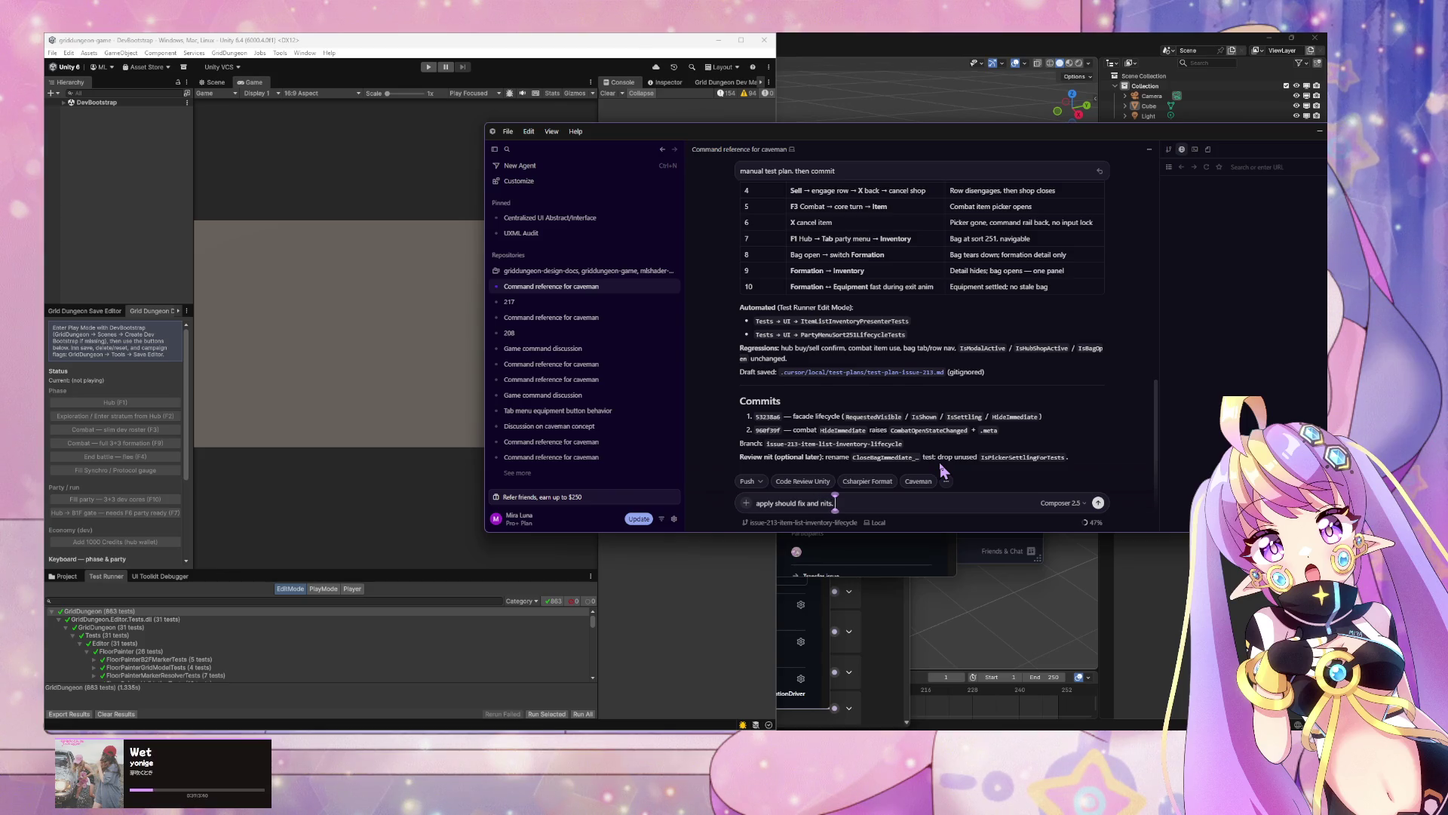
type(" remove")
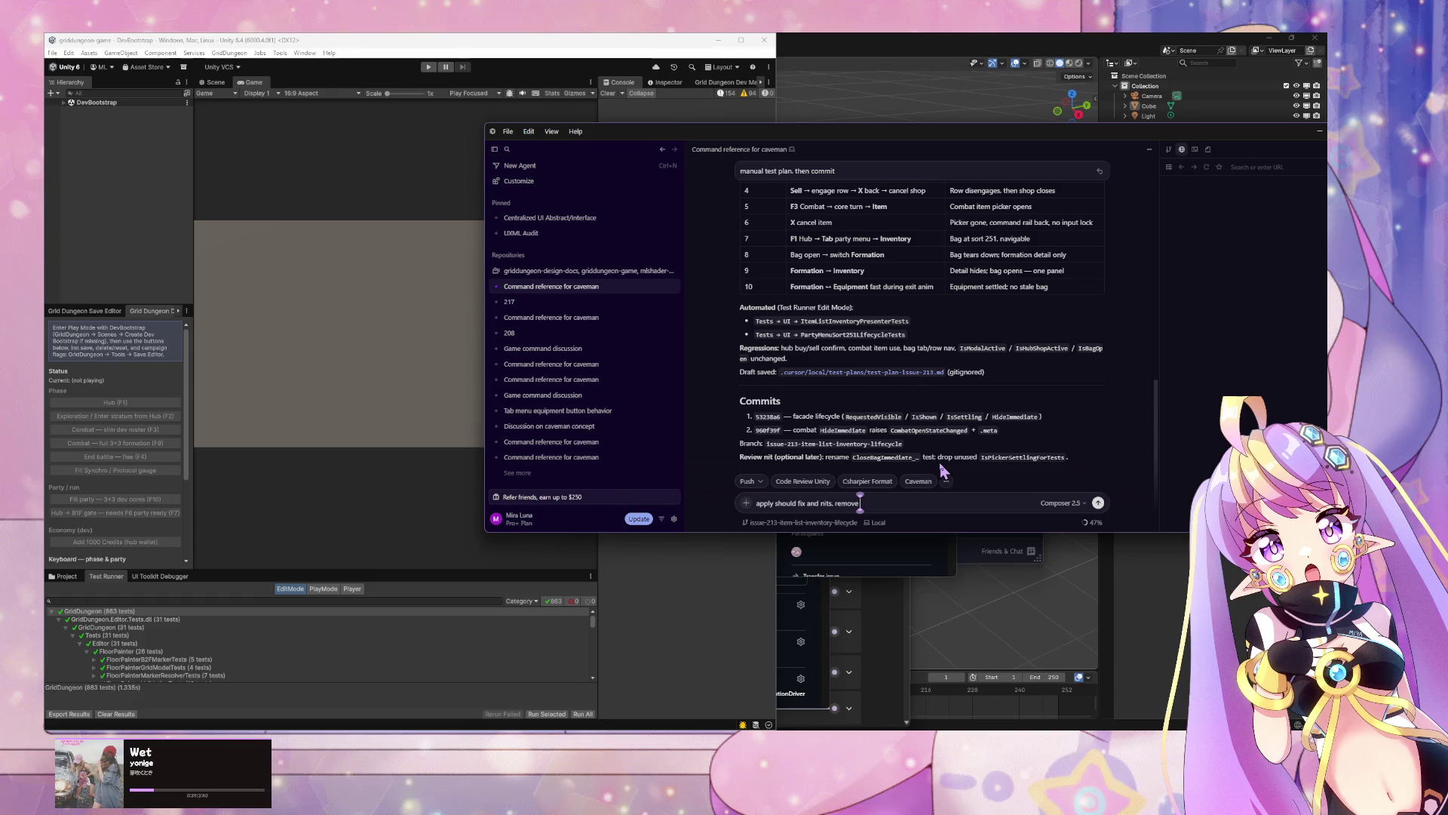
type(" legacy/unused code")
key("Return")
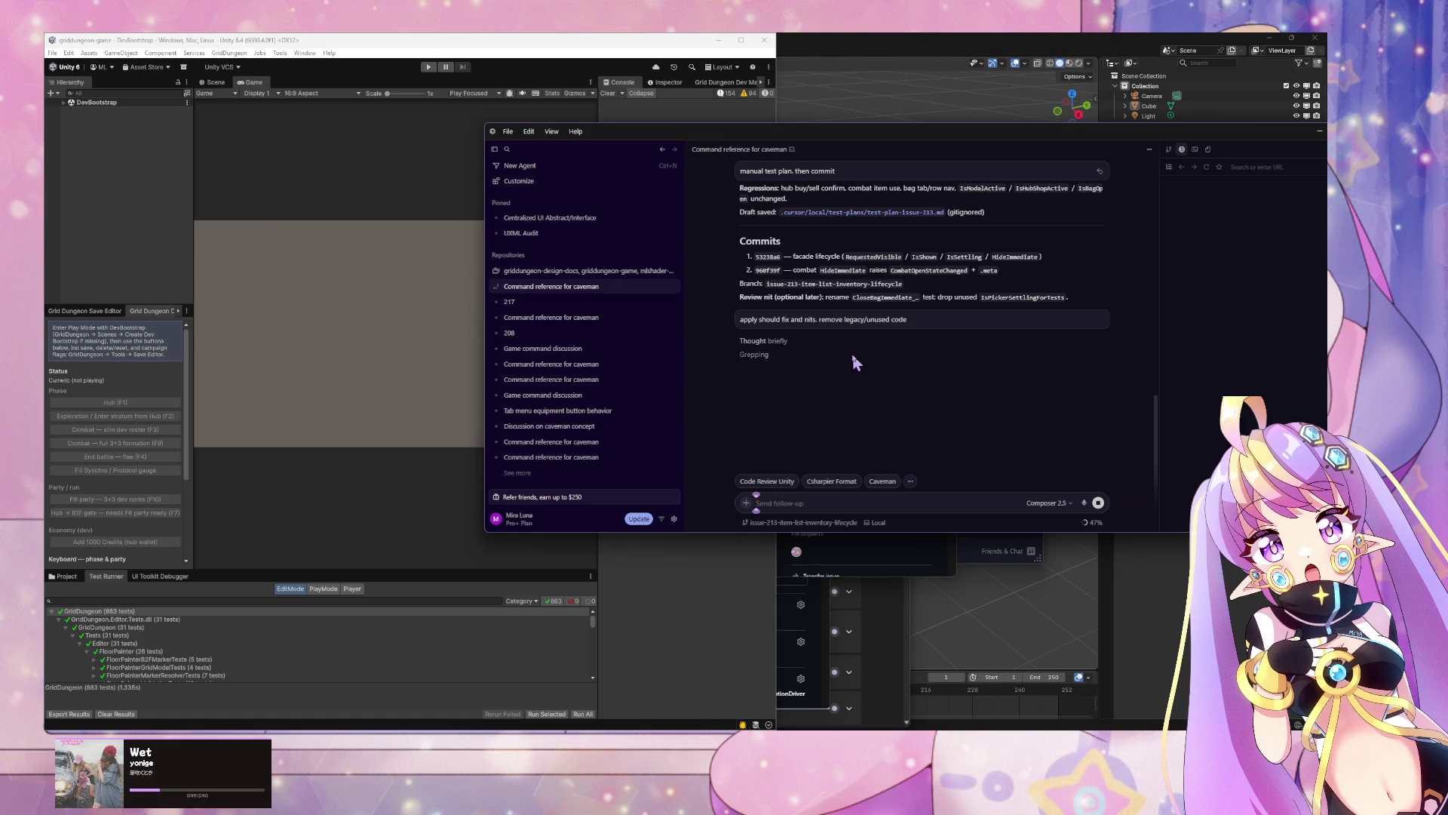
Step: Follow the agent's streaming cleanup edits, briefly check Unity, and return to the agent chat
mouse_move(666, 292)
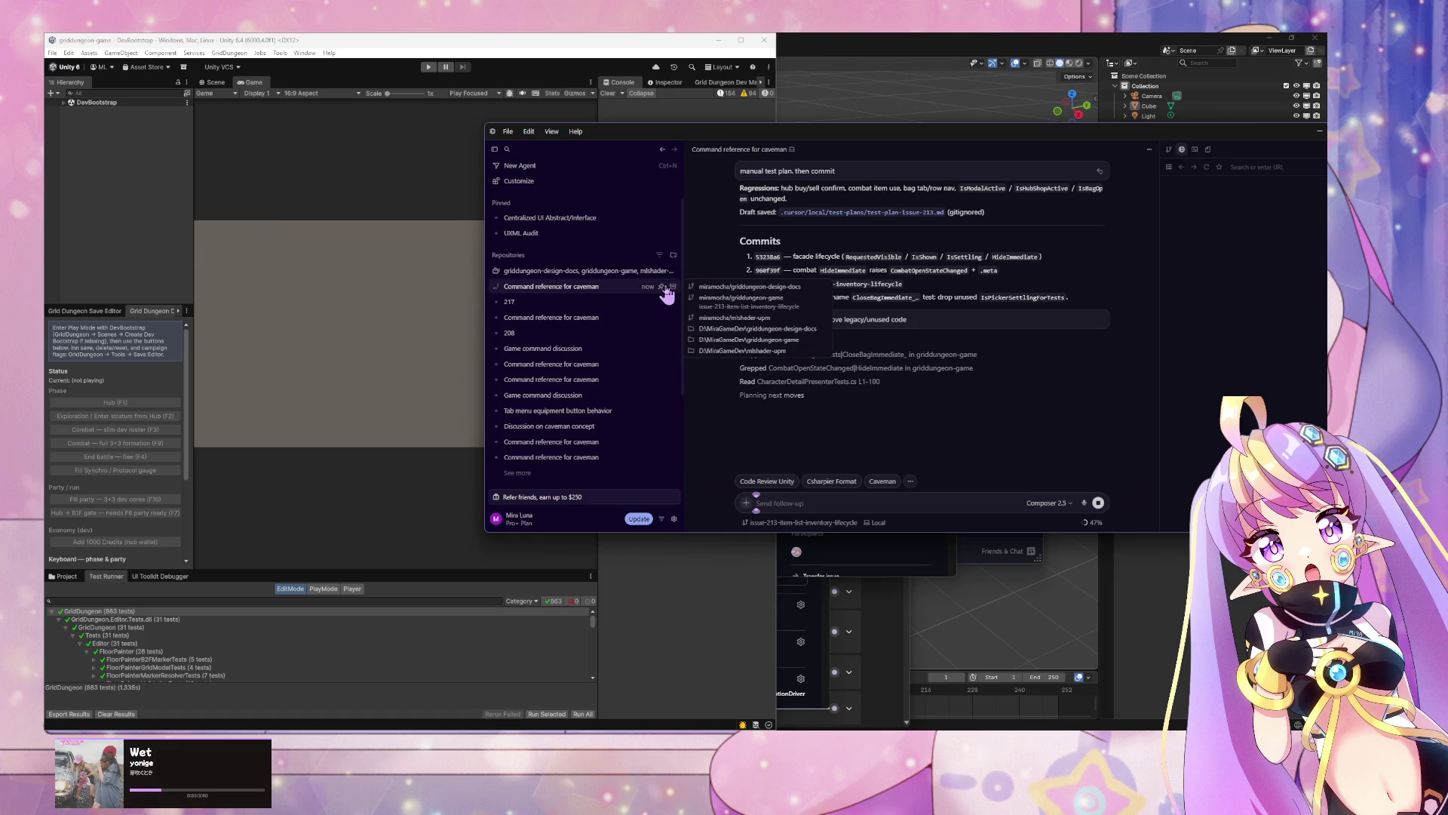
scroll(837, 291, "up", 3)
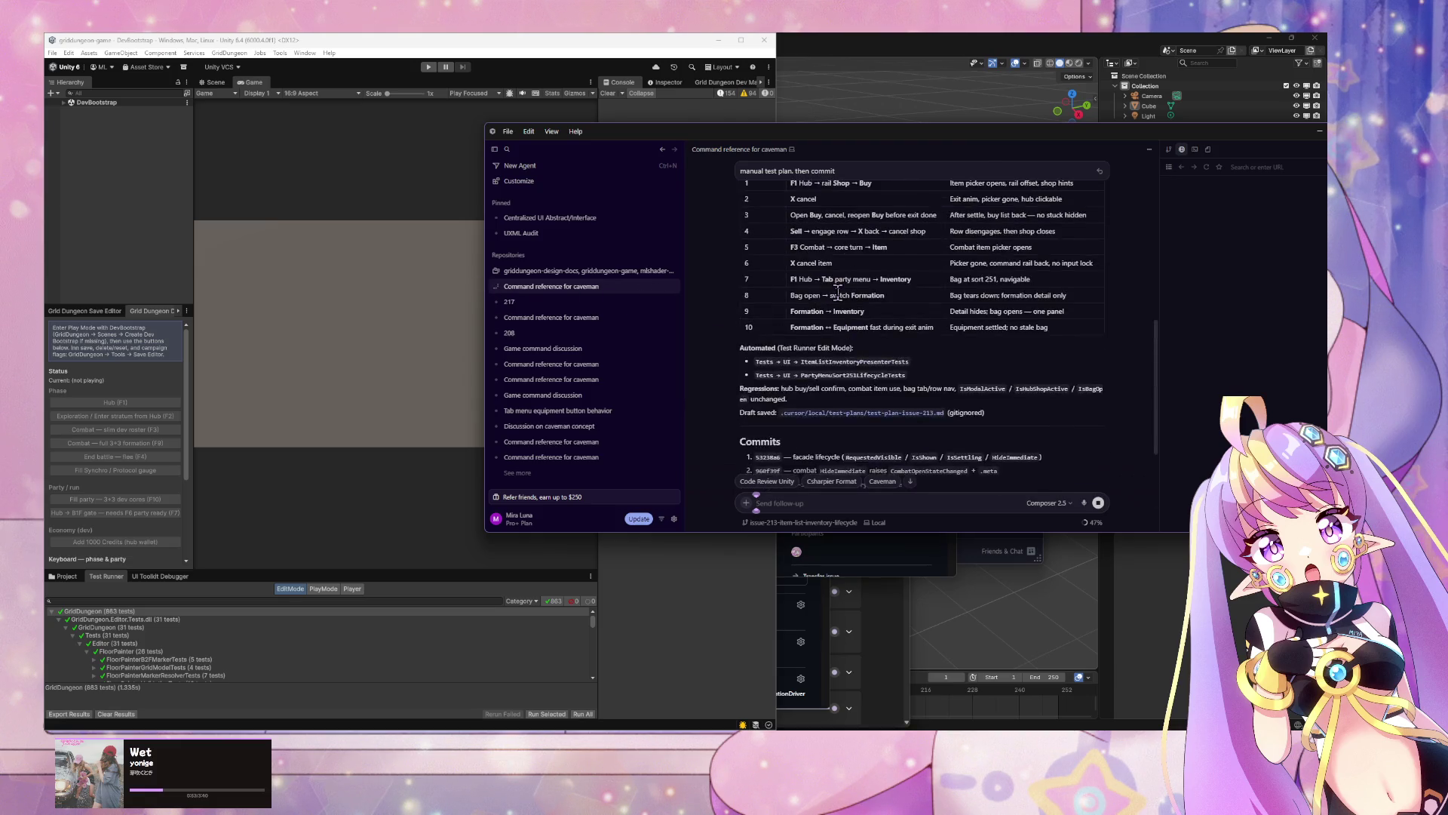
scroll(837, 290, "up", 1)
scroll(838, 291, "up", 1)
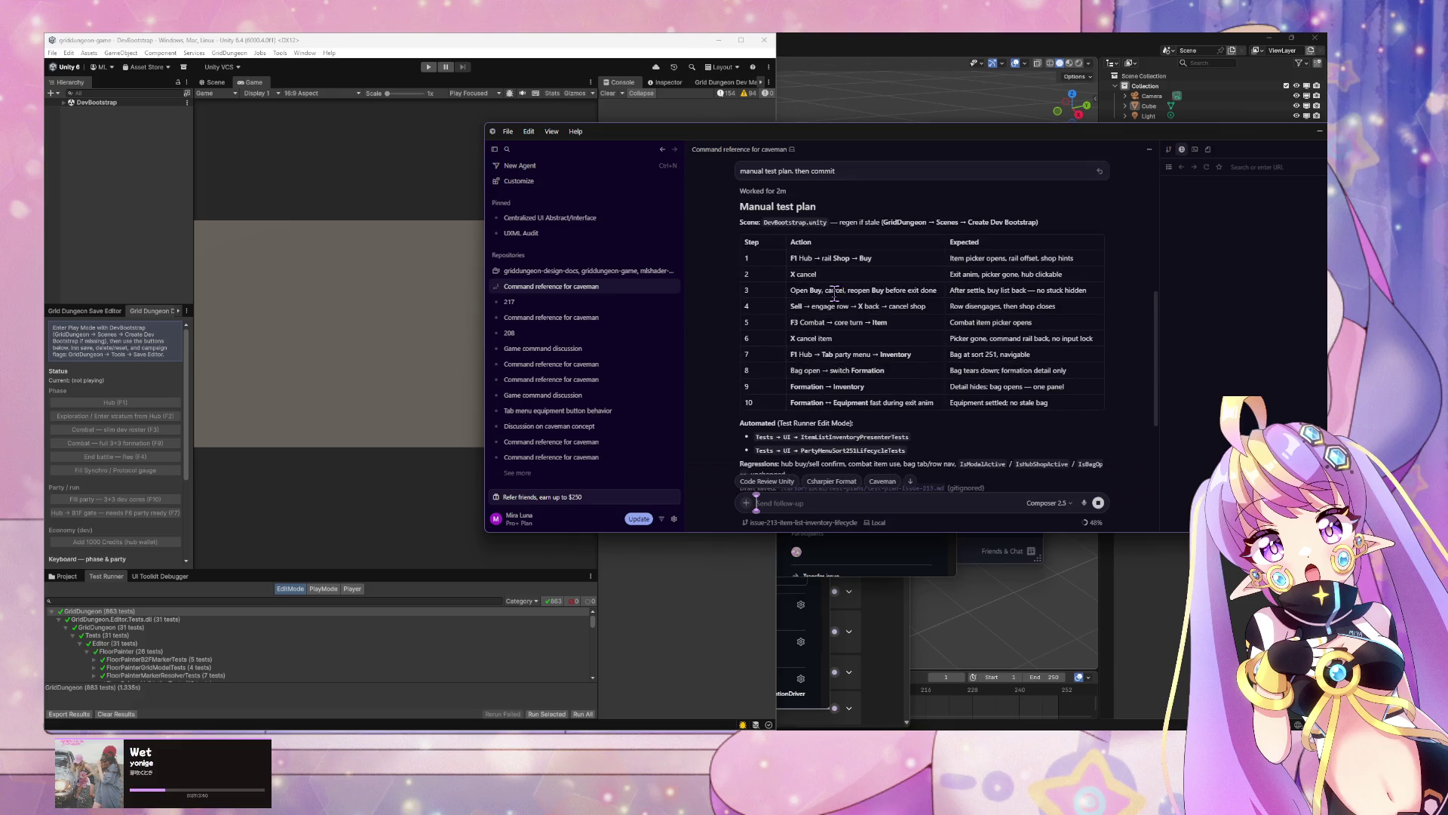
left_click(392, 146)
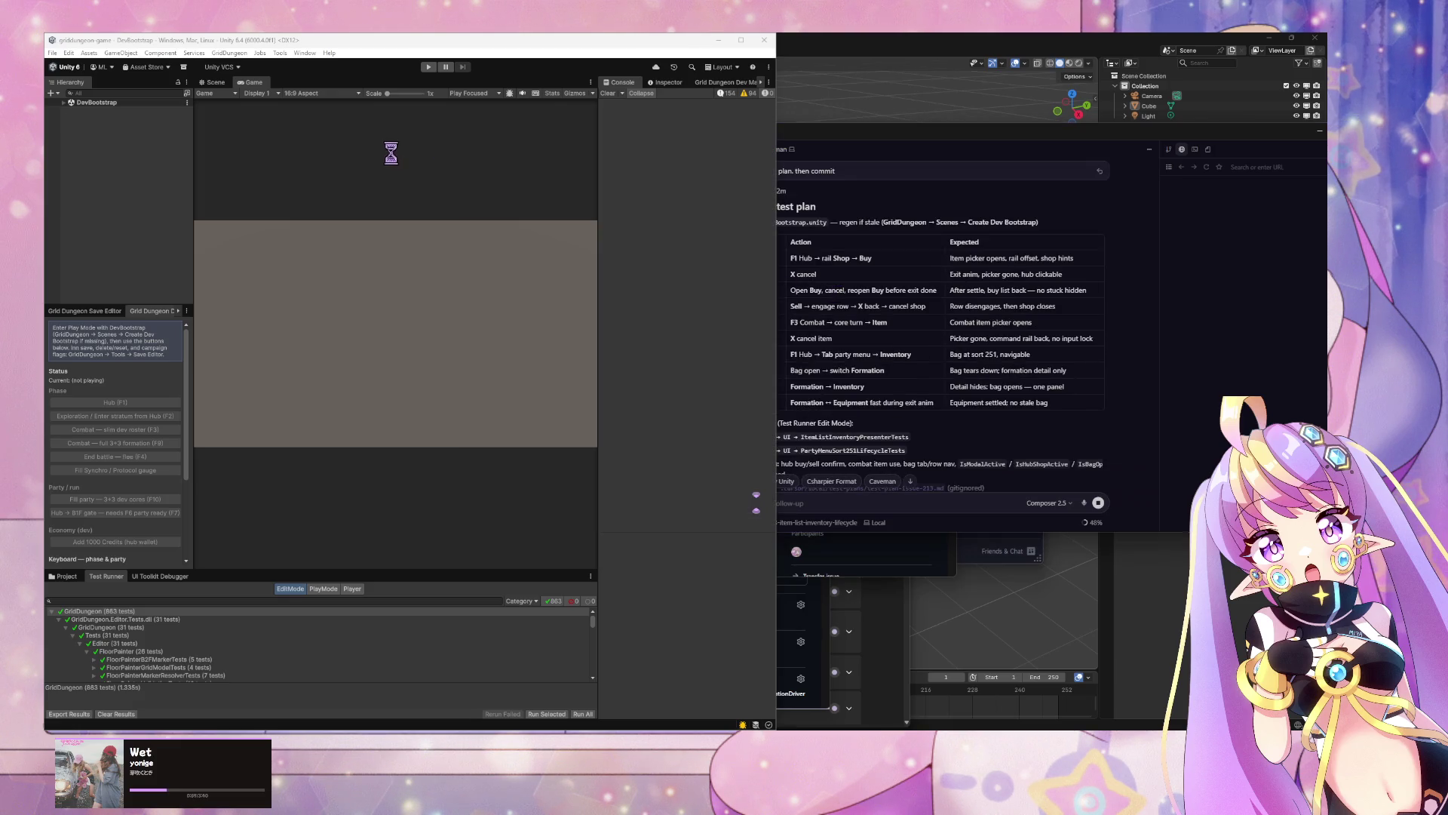
scroll(1045, 351, "down", 3)
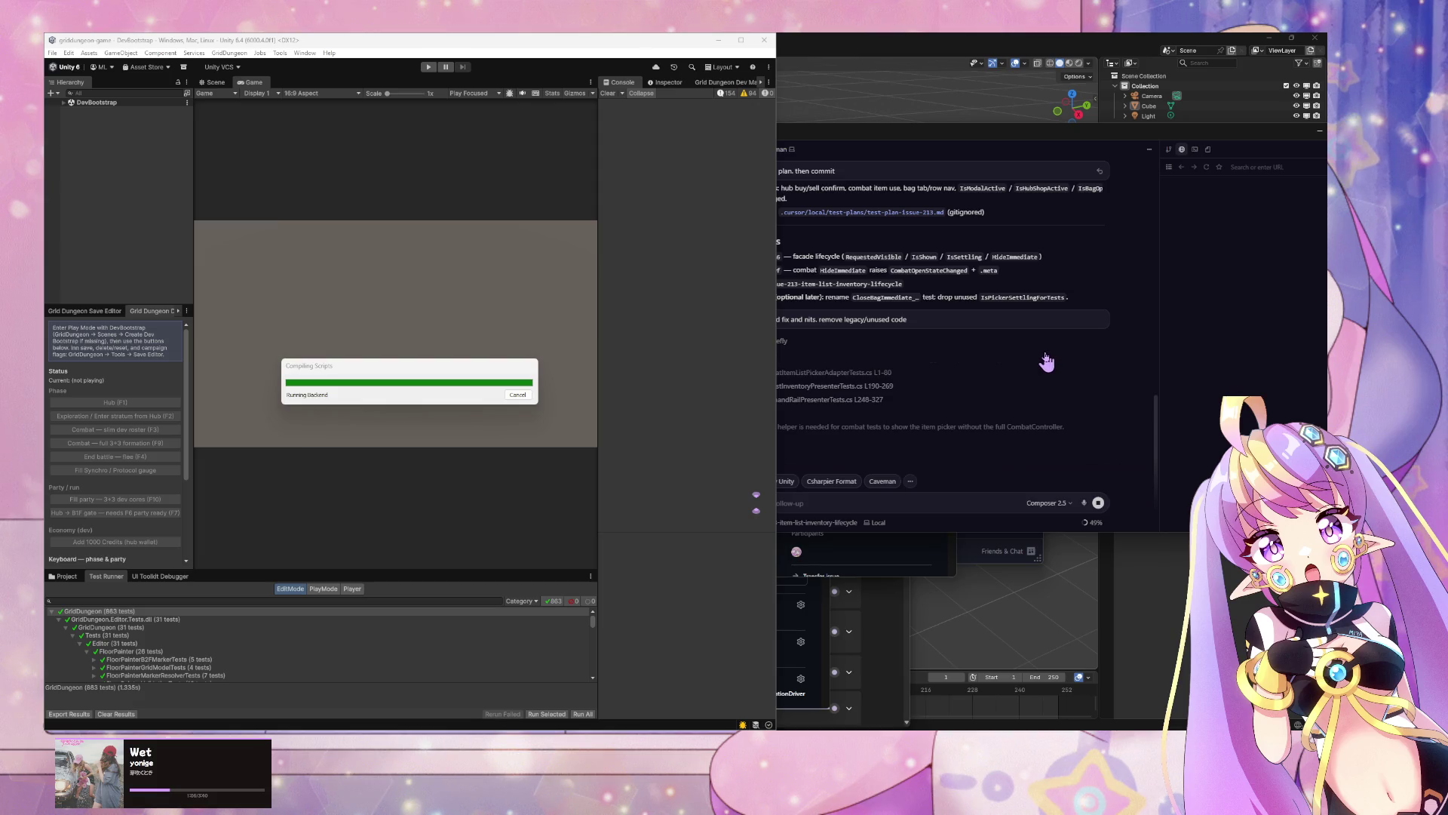
left_click(1109, 393)
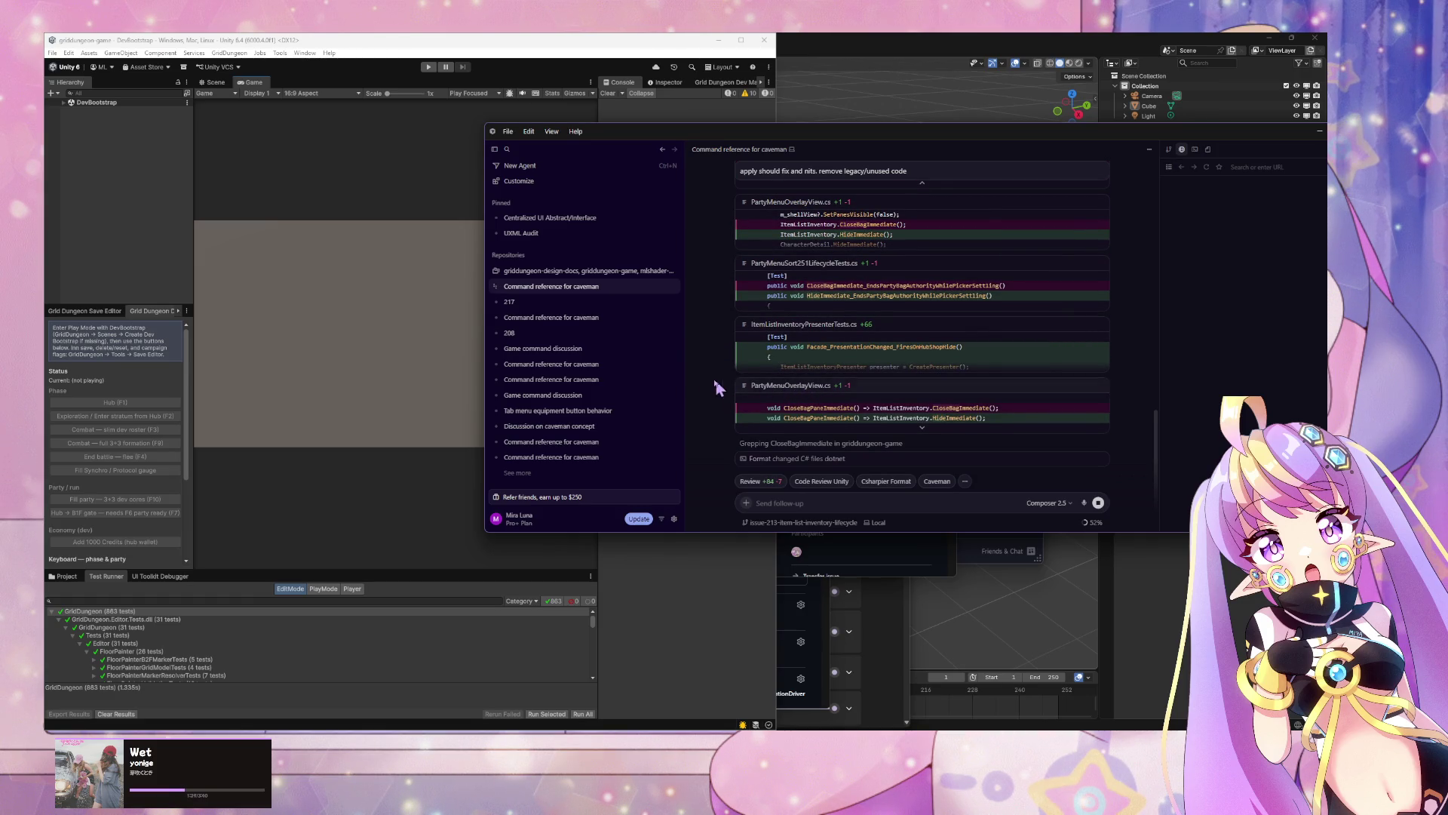
Step: Expand the PartyMenuOverlayView.cs diff, select its CloseBag call, and focus the follow-up field
mouse_move(543, 321)
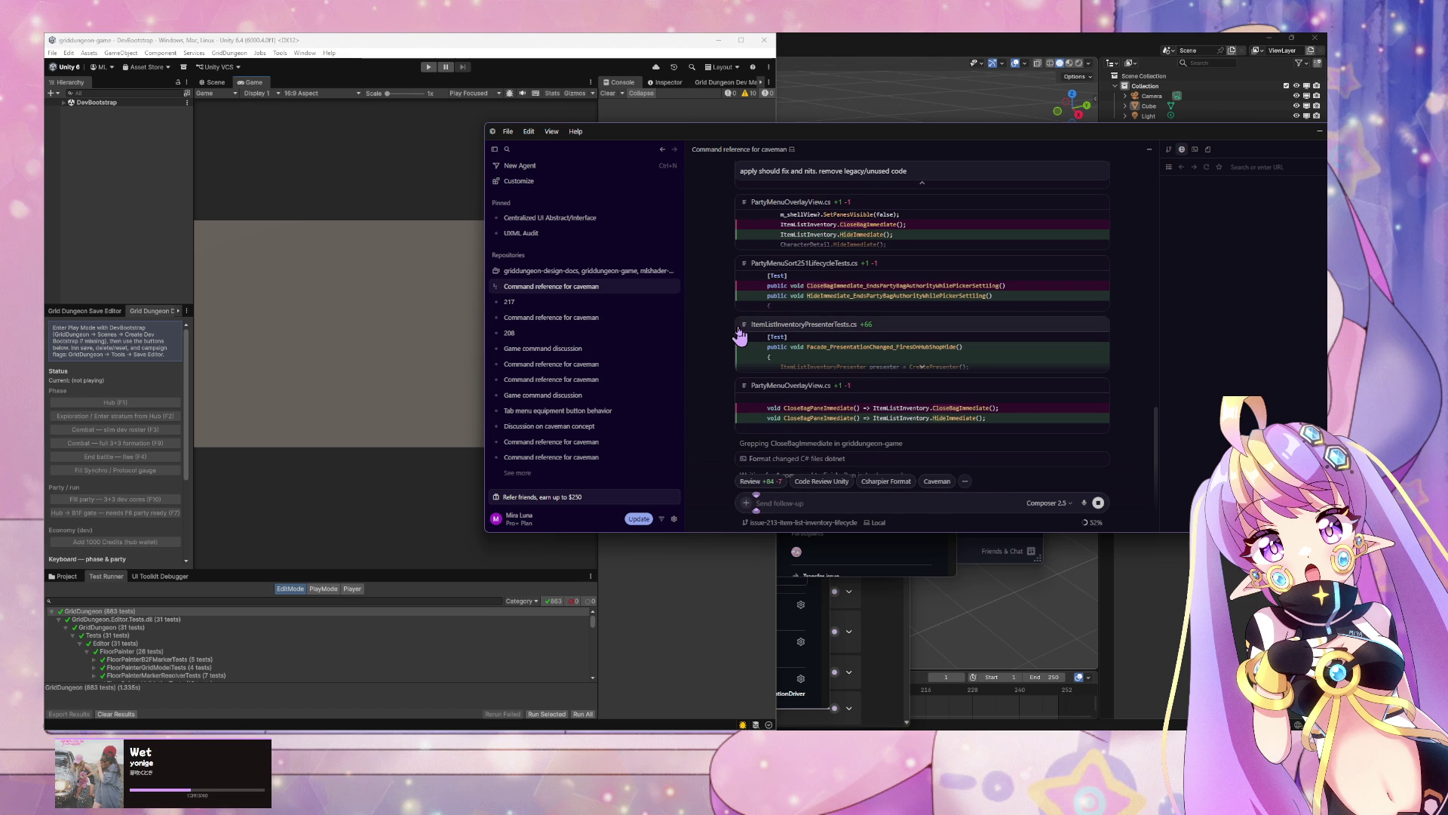
left_click(924, 429)
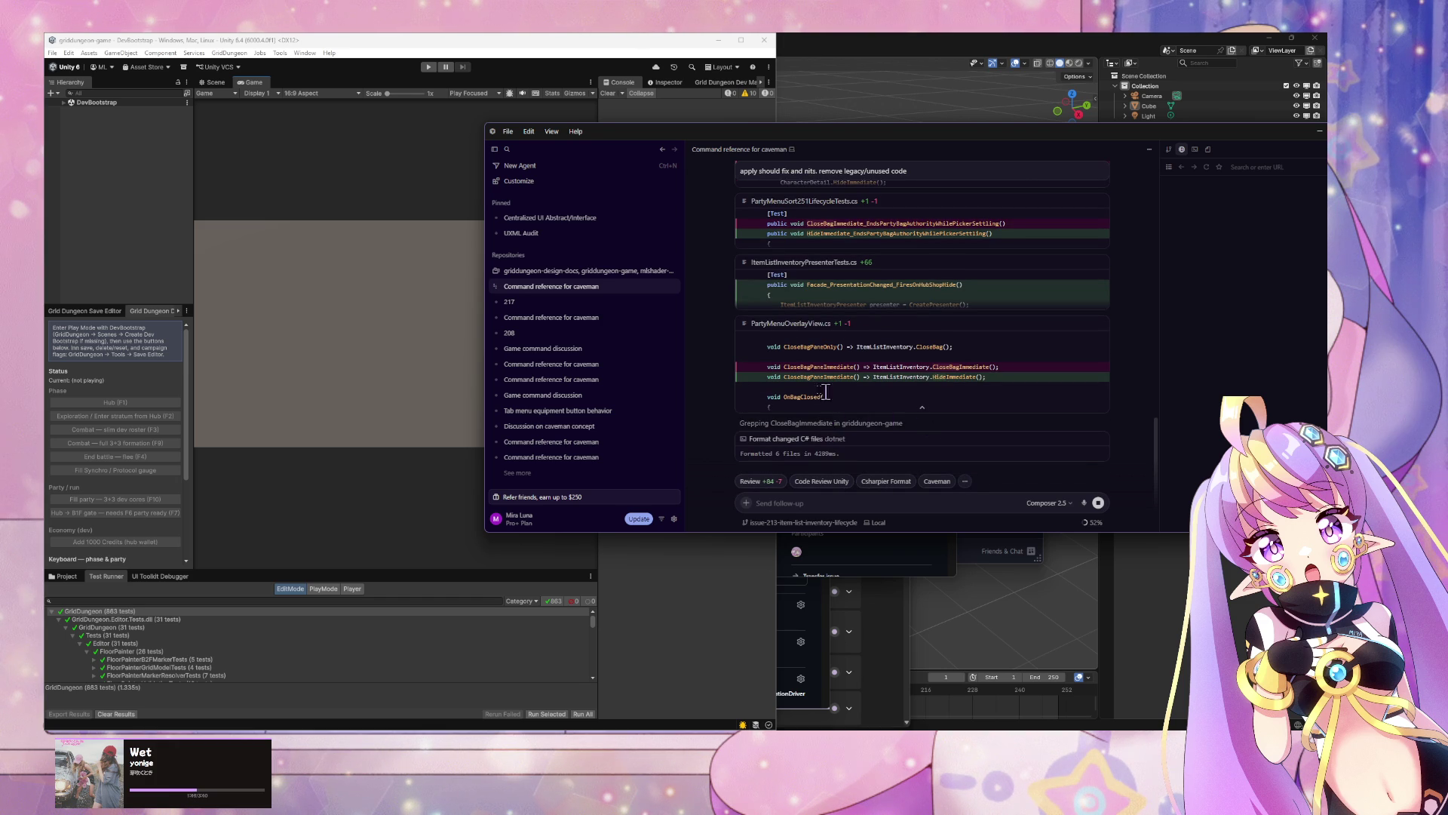
double_click(930, 346)
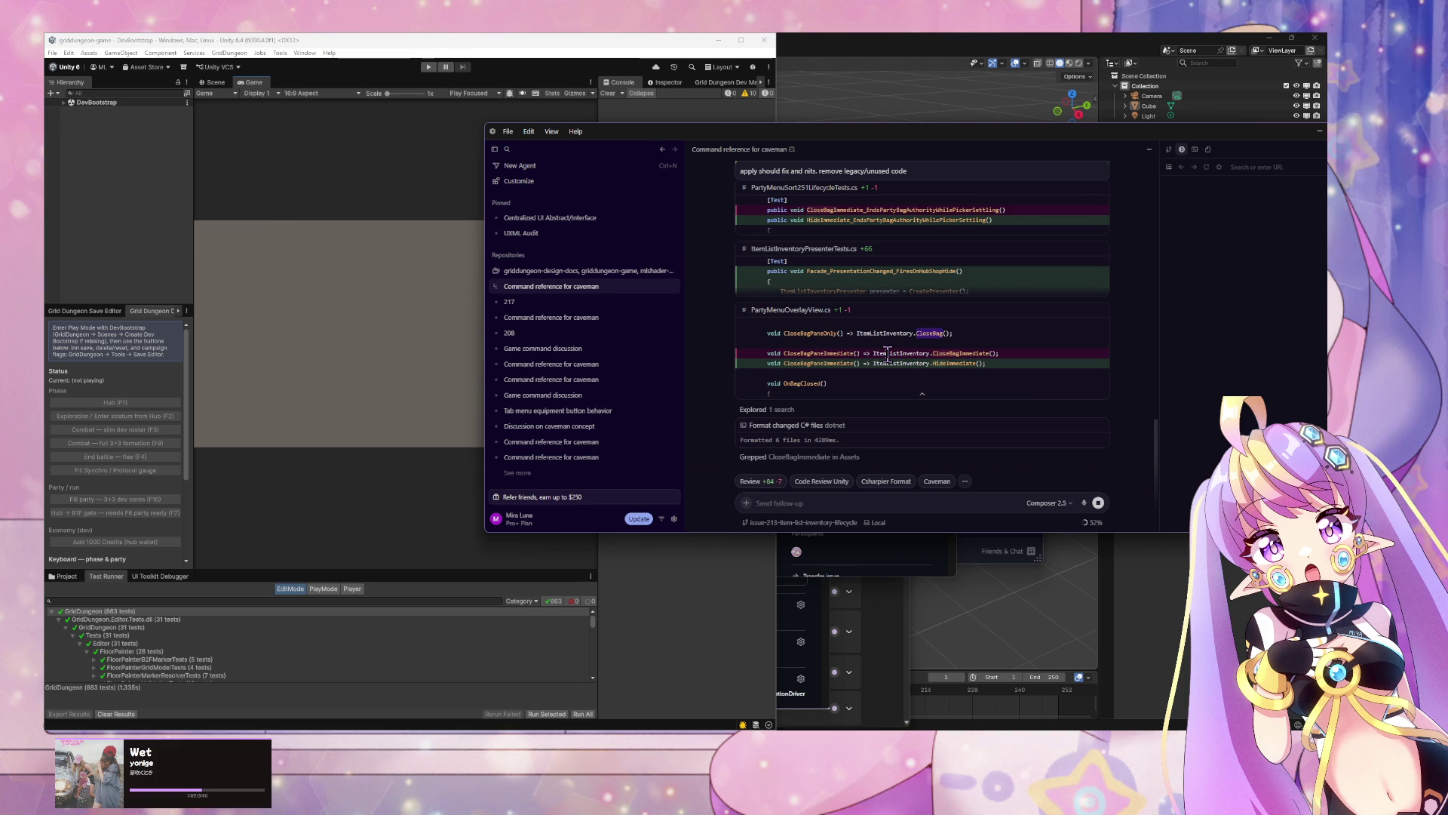
left_click(851, 497)
Step: Ask the agent 'do we still need CloseBag' while checking the ItemListInventoryPresenter diff
type("do w")
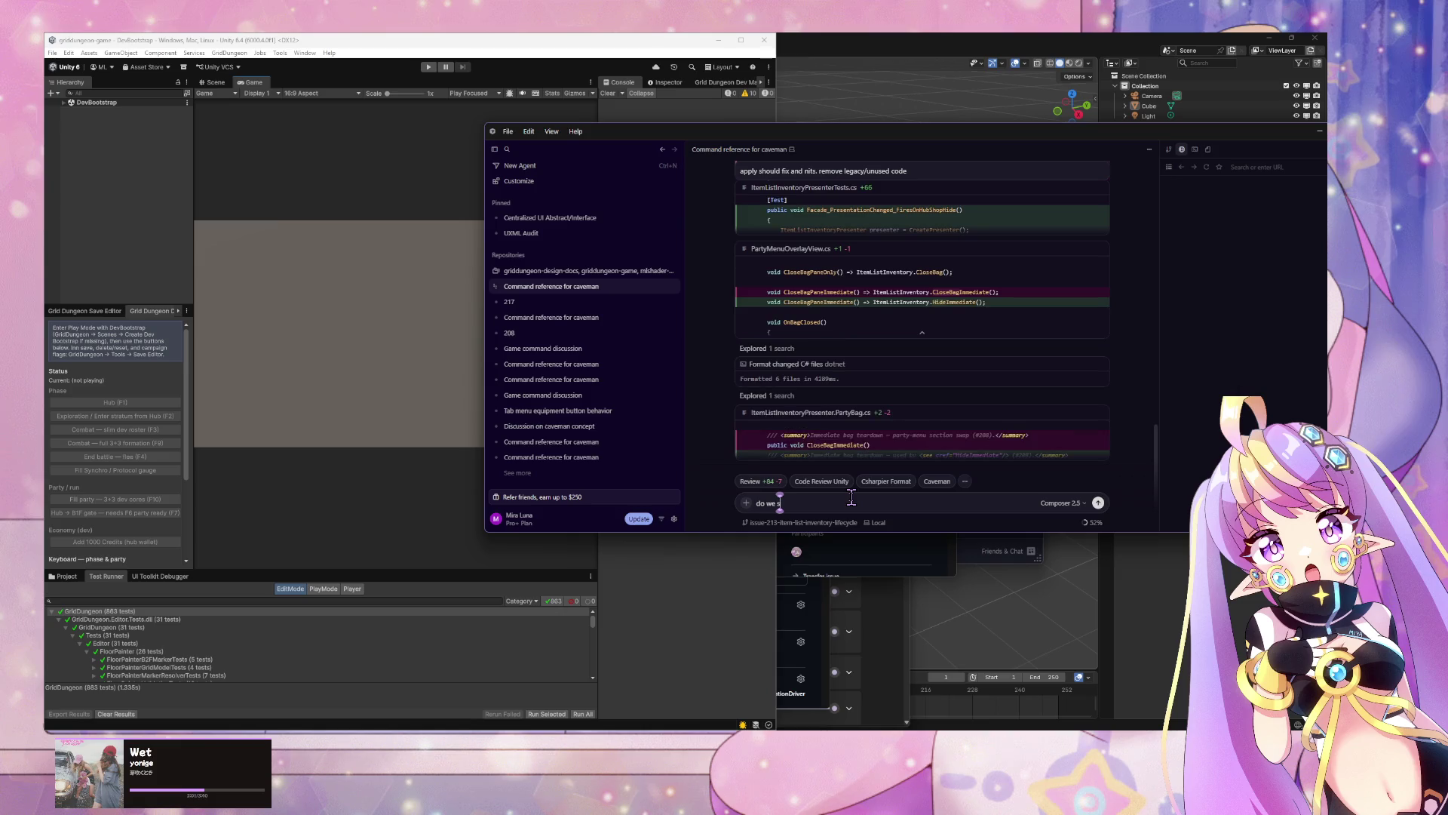
type("e still need CloseBag")
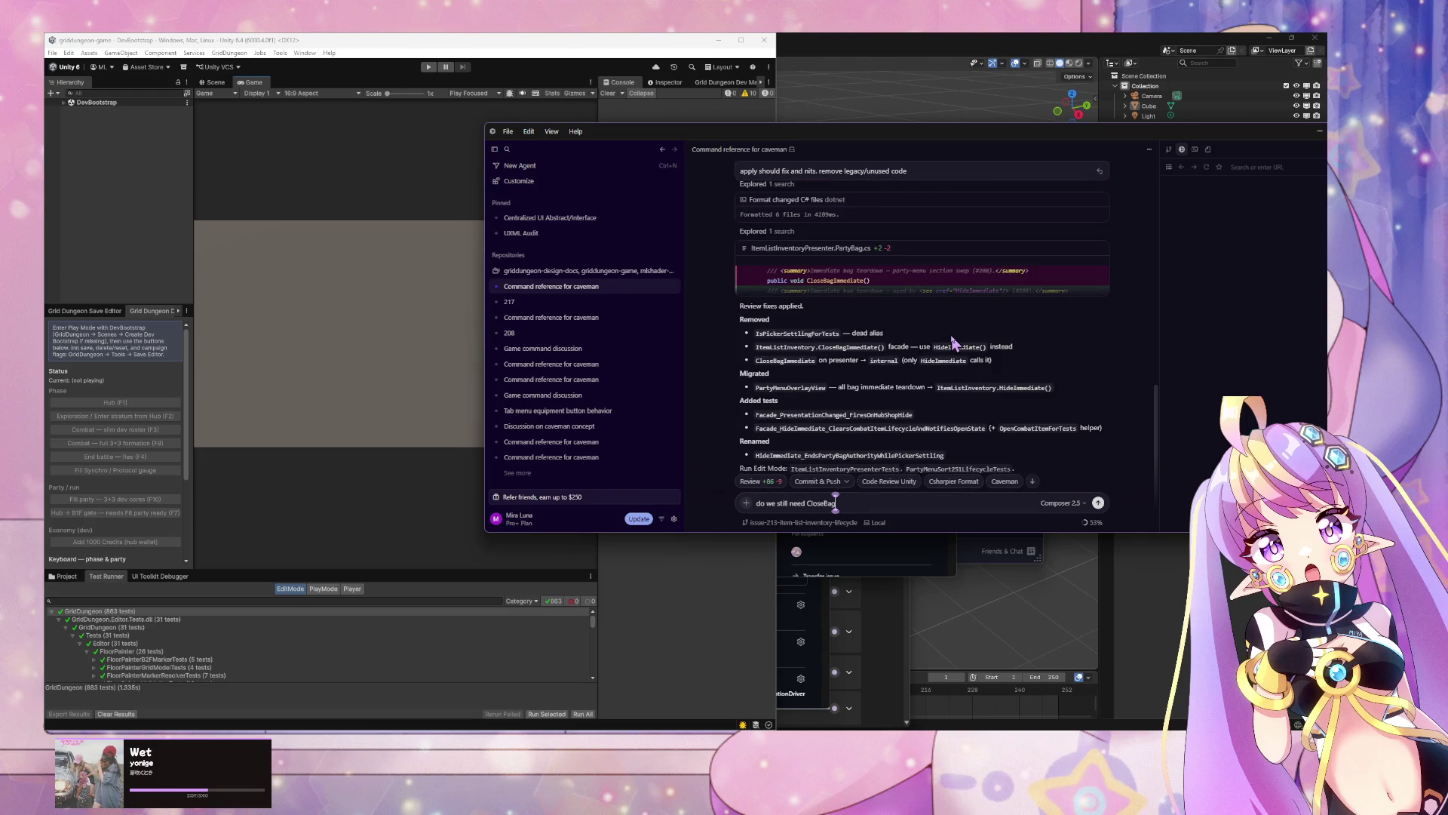
left_click(942, 322)
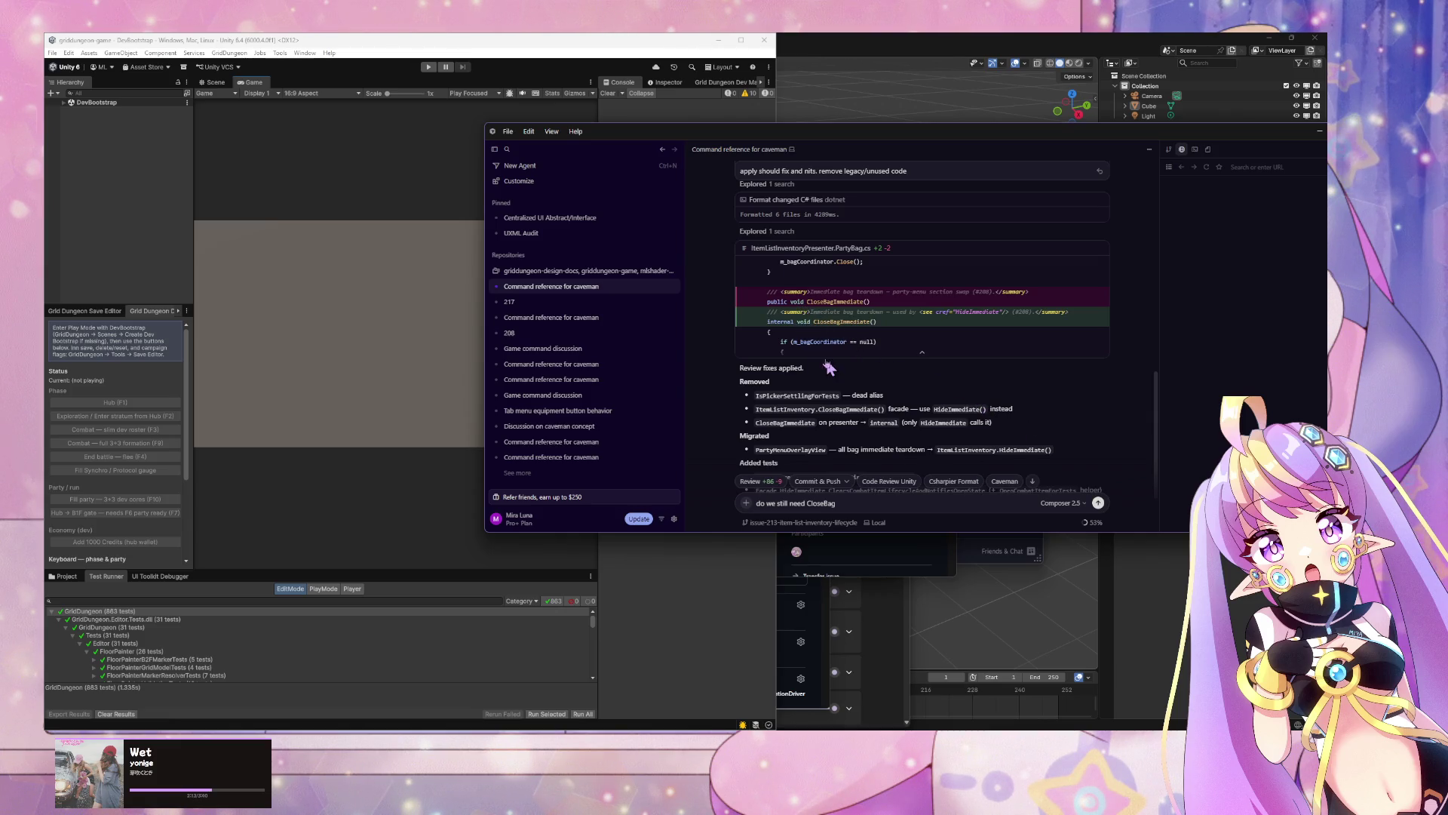
left_click(922, 359)
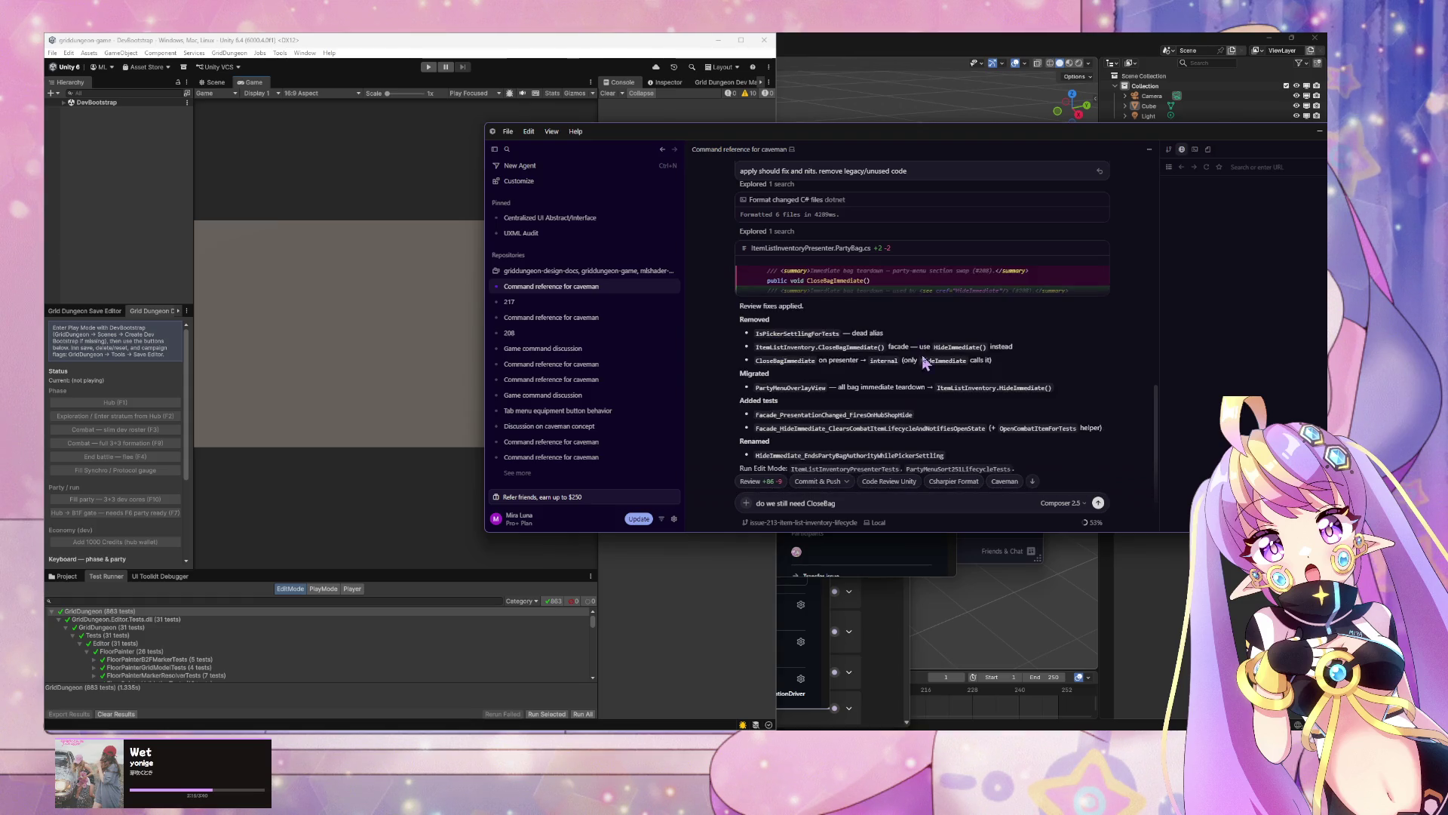
left_click(925, 300)
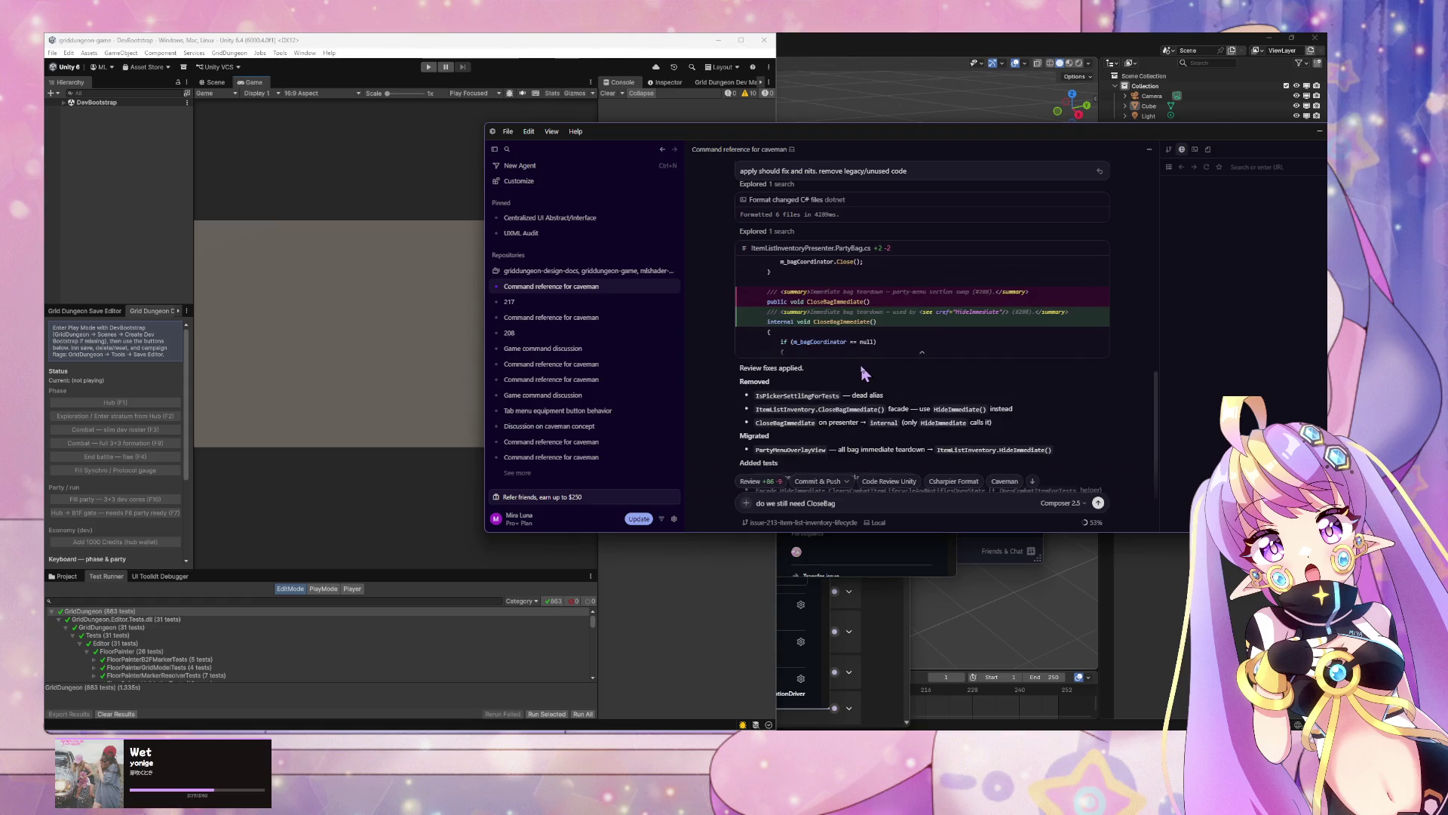
scroll(864, 373, "down", 1)
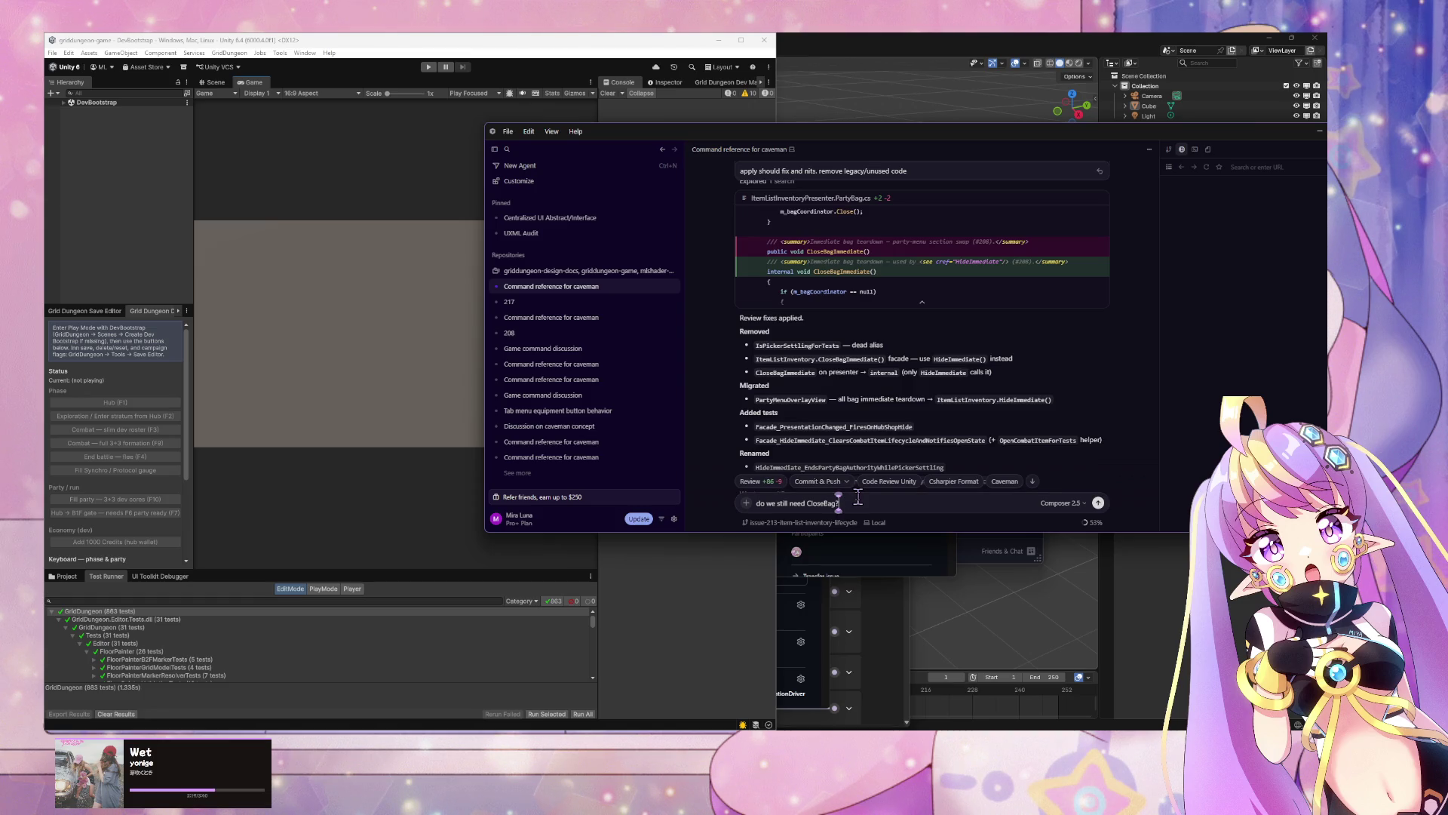
key("Return")
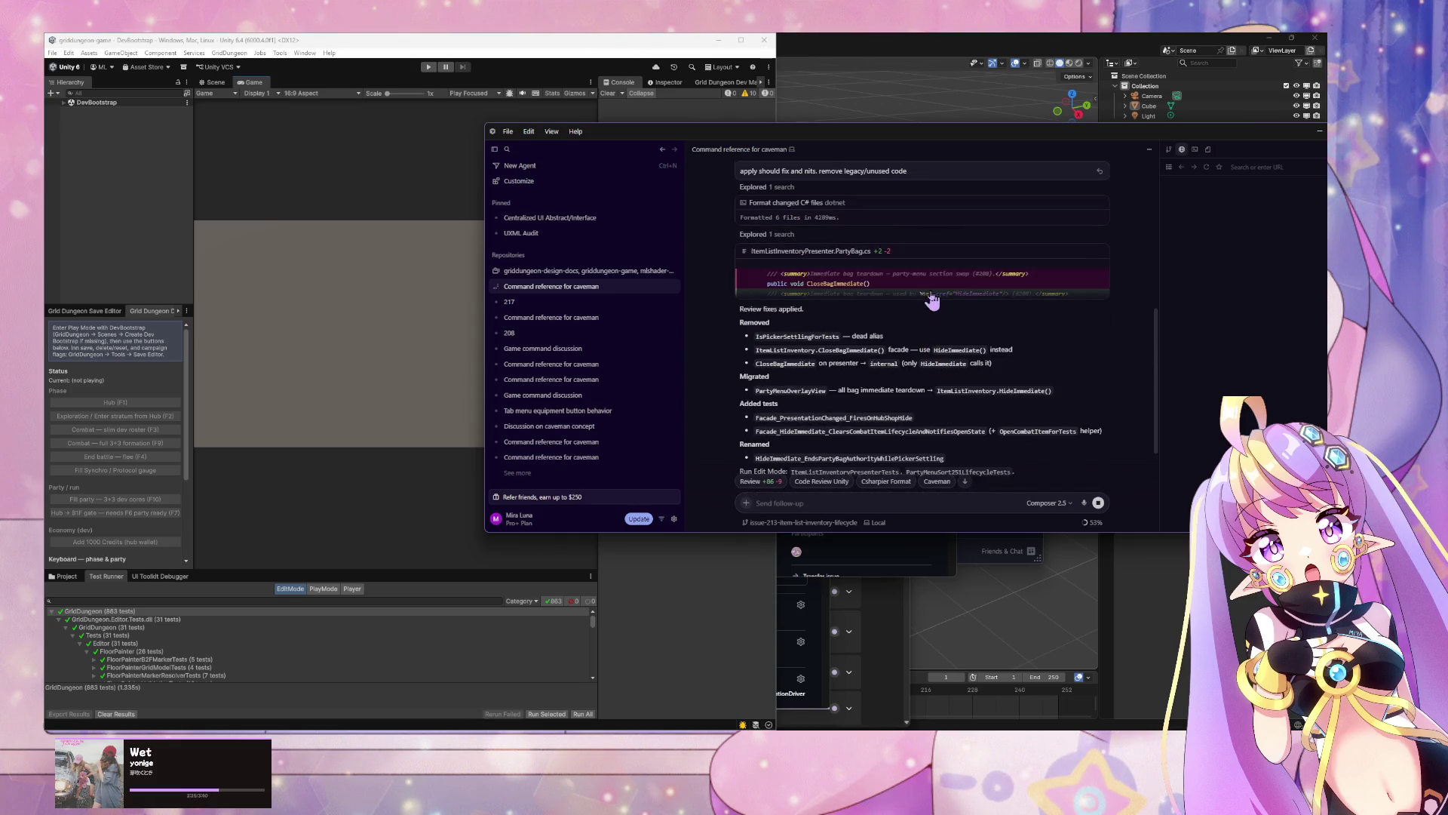
Step: Read through the agent's answer comparing CloseBag with HideImmediate
scroll(915, 320, "up", 3)
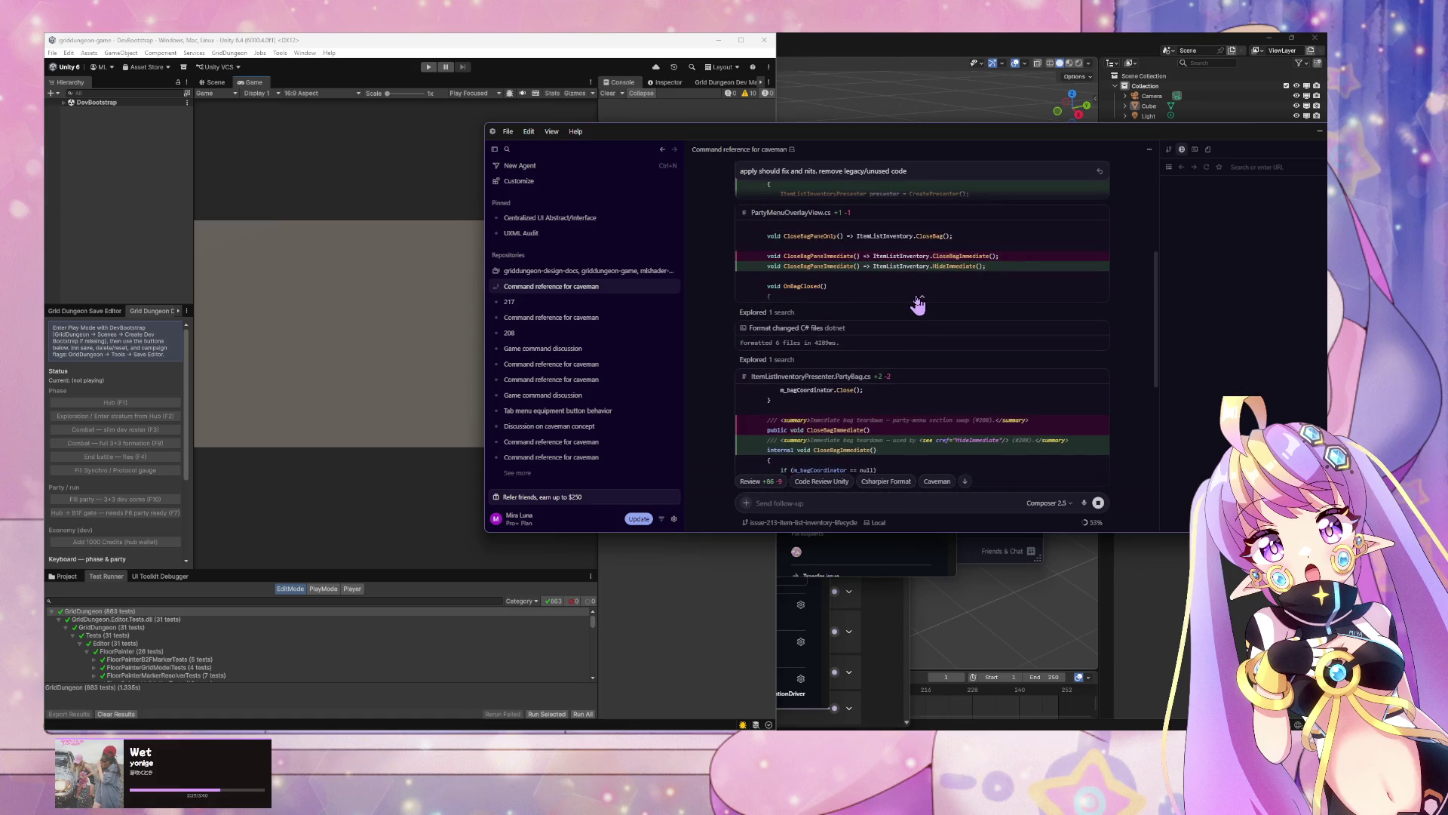
scroll(917, 304, "up", 1)
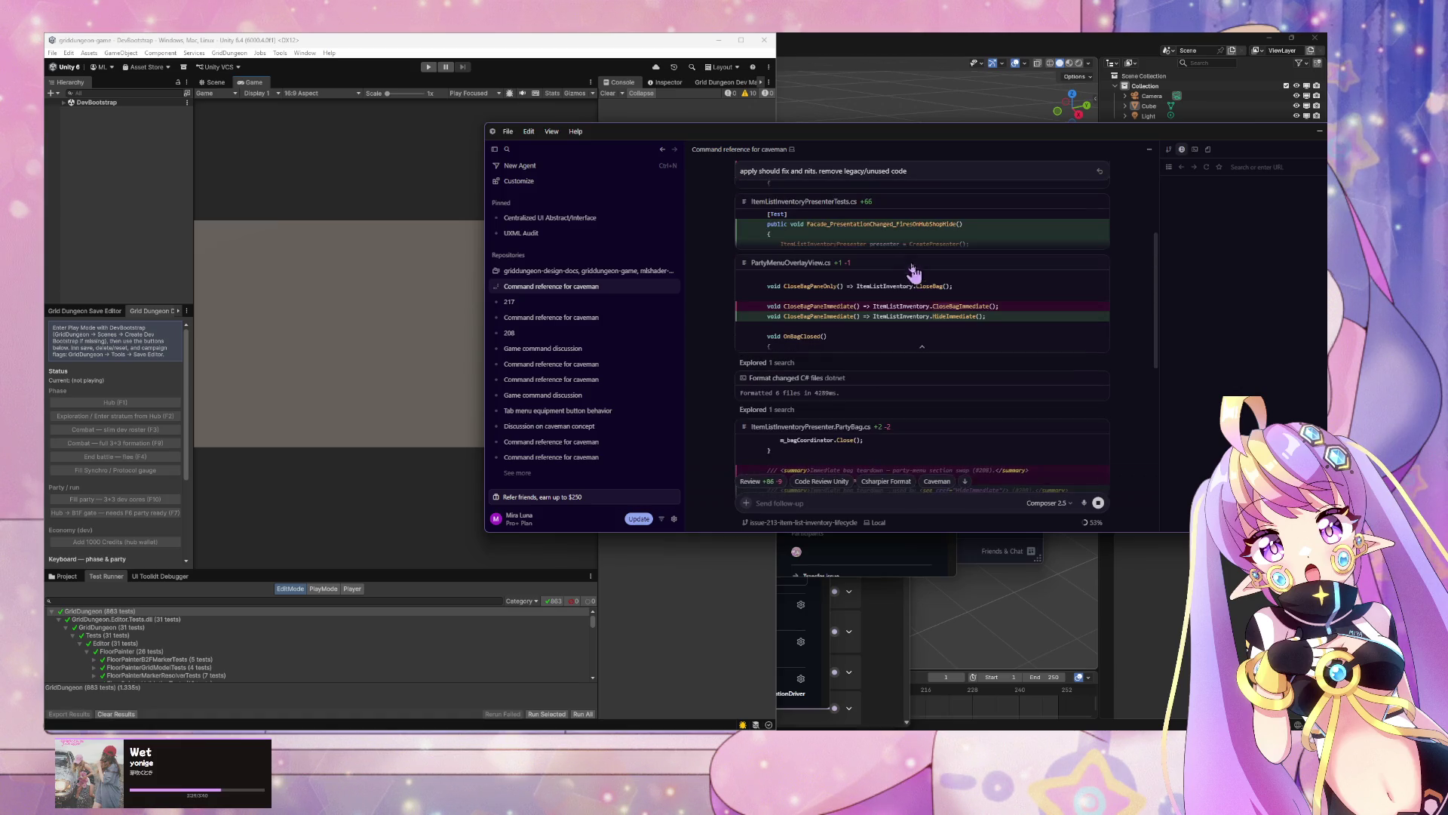
scroll(904, 254, "up", 5)
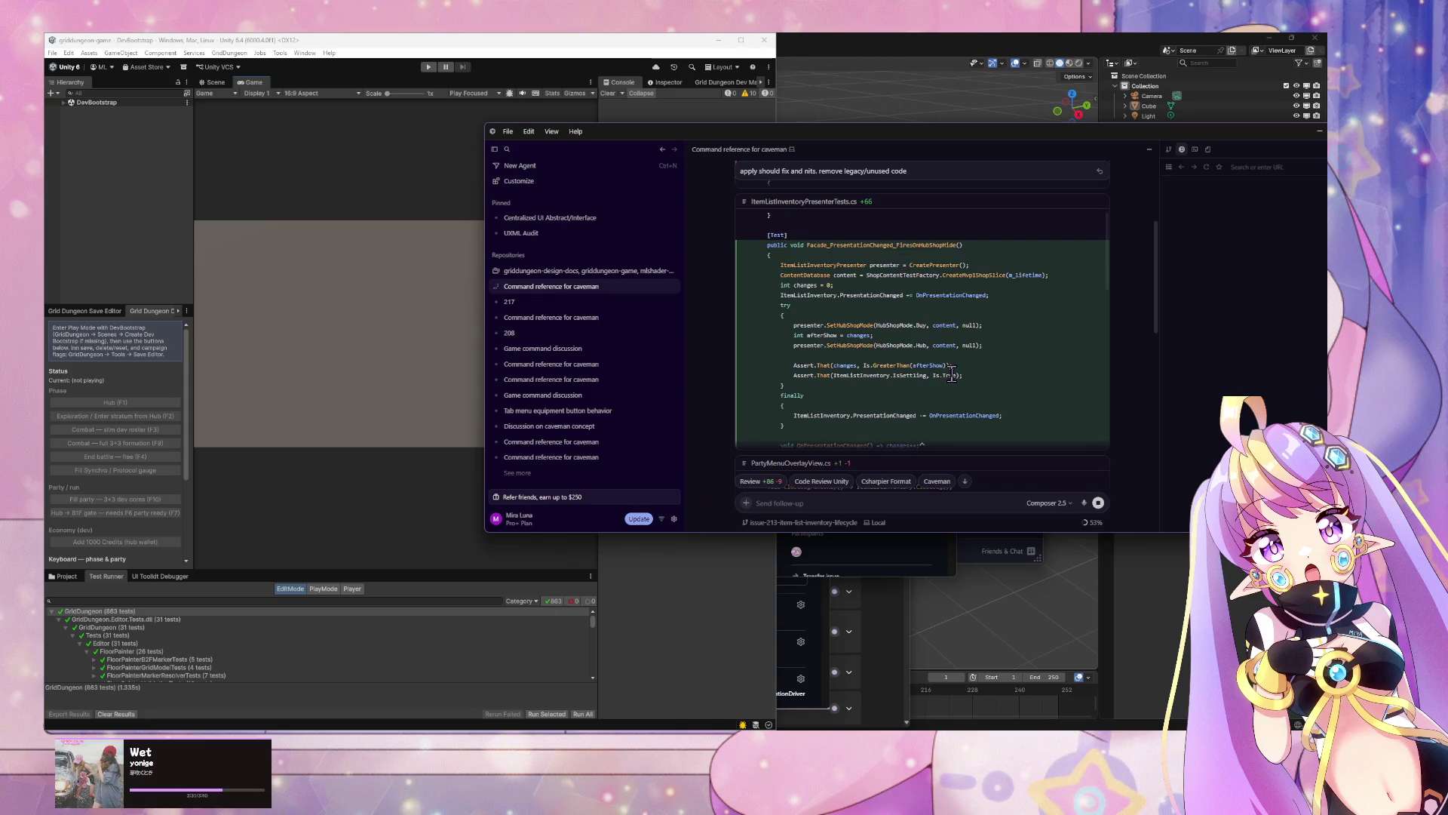
scroll(857, 285, "down", 5)
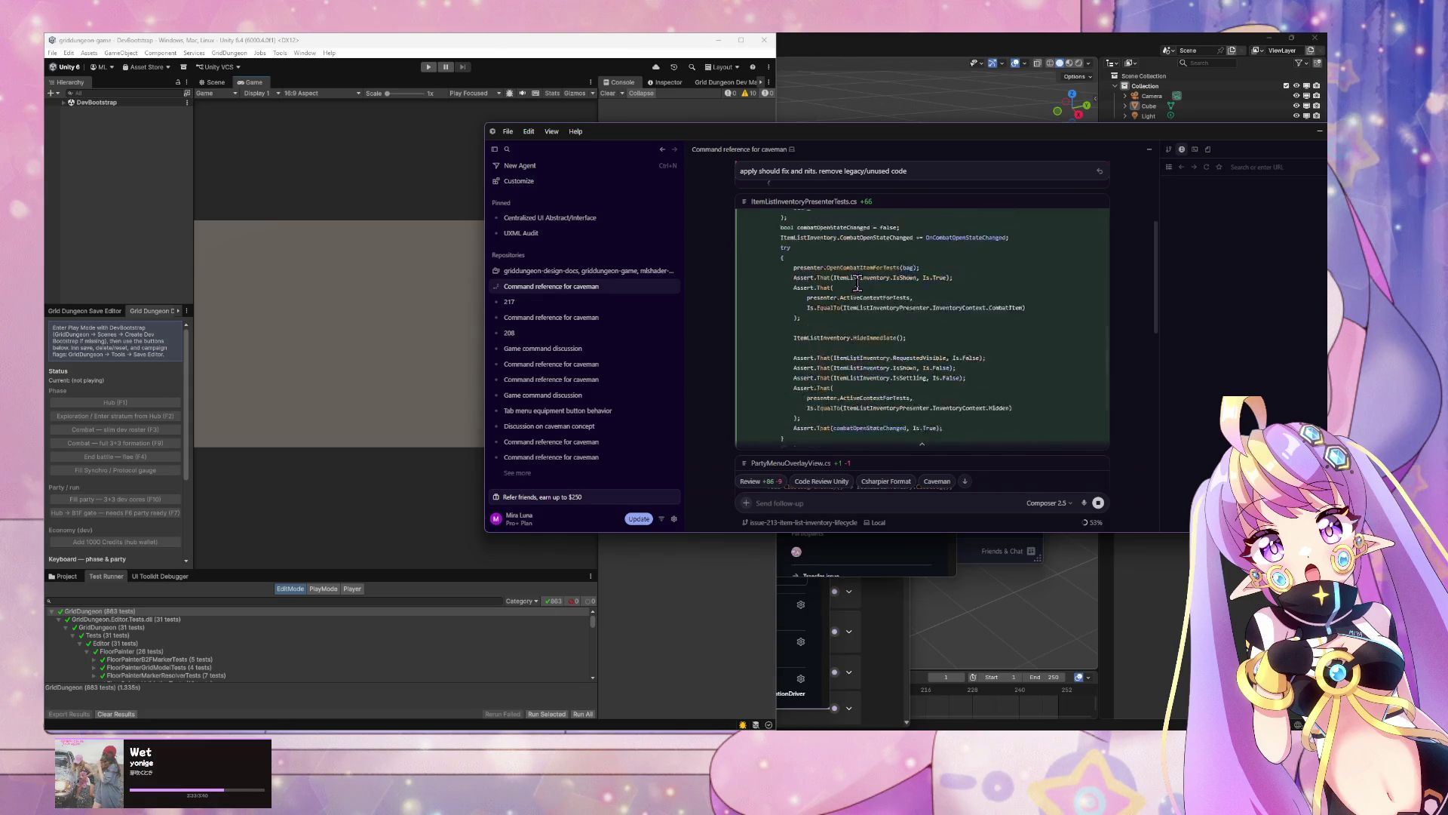
scroll(857, 285, "down", 10)
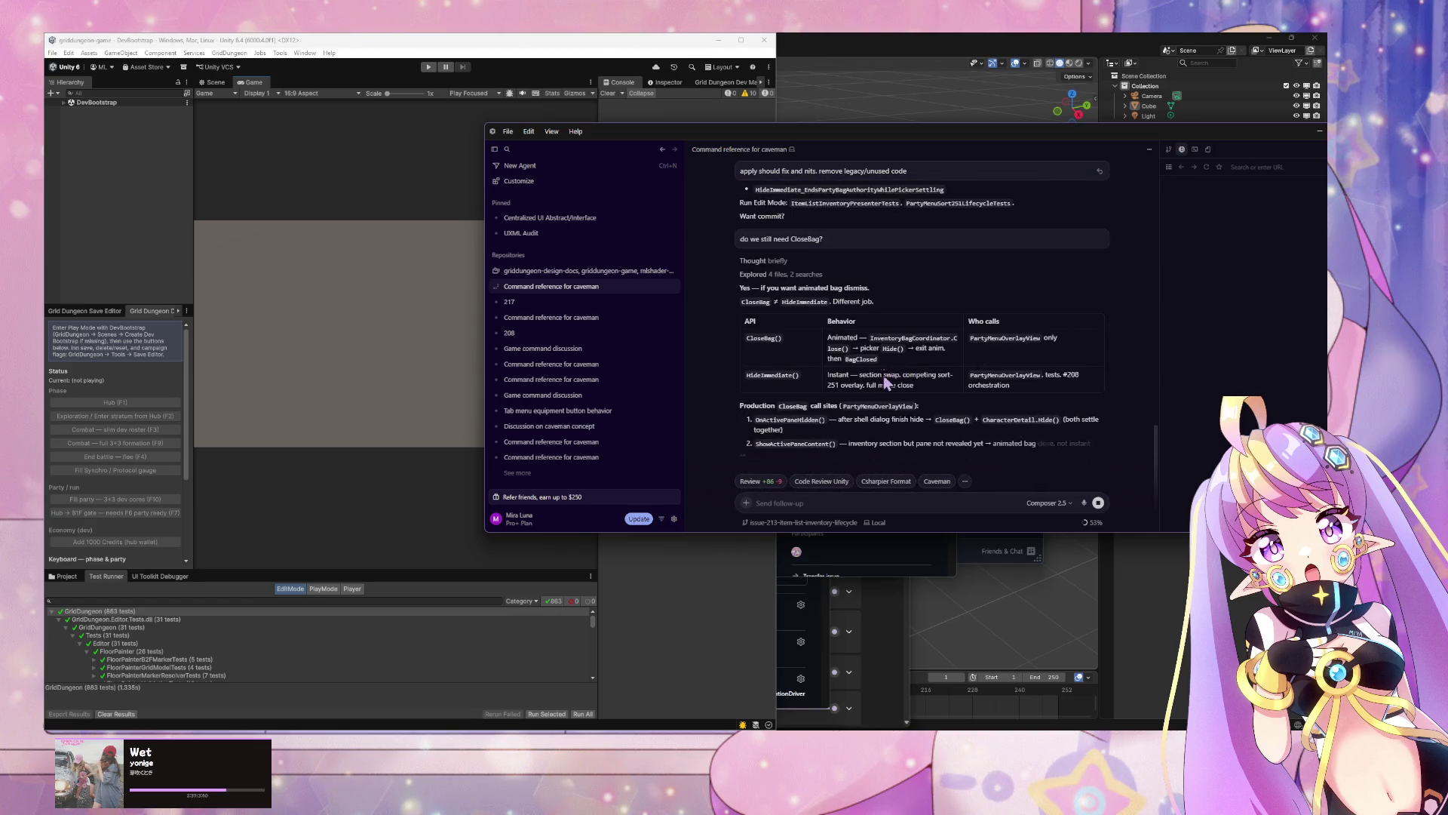
Step: Ask the agent whether CloseBag shouldn't just be Hide/Close in the interface
scroll(852, 352, "up", 1)
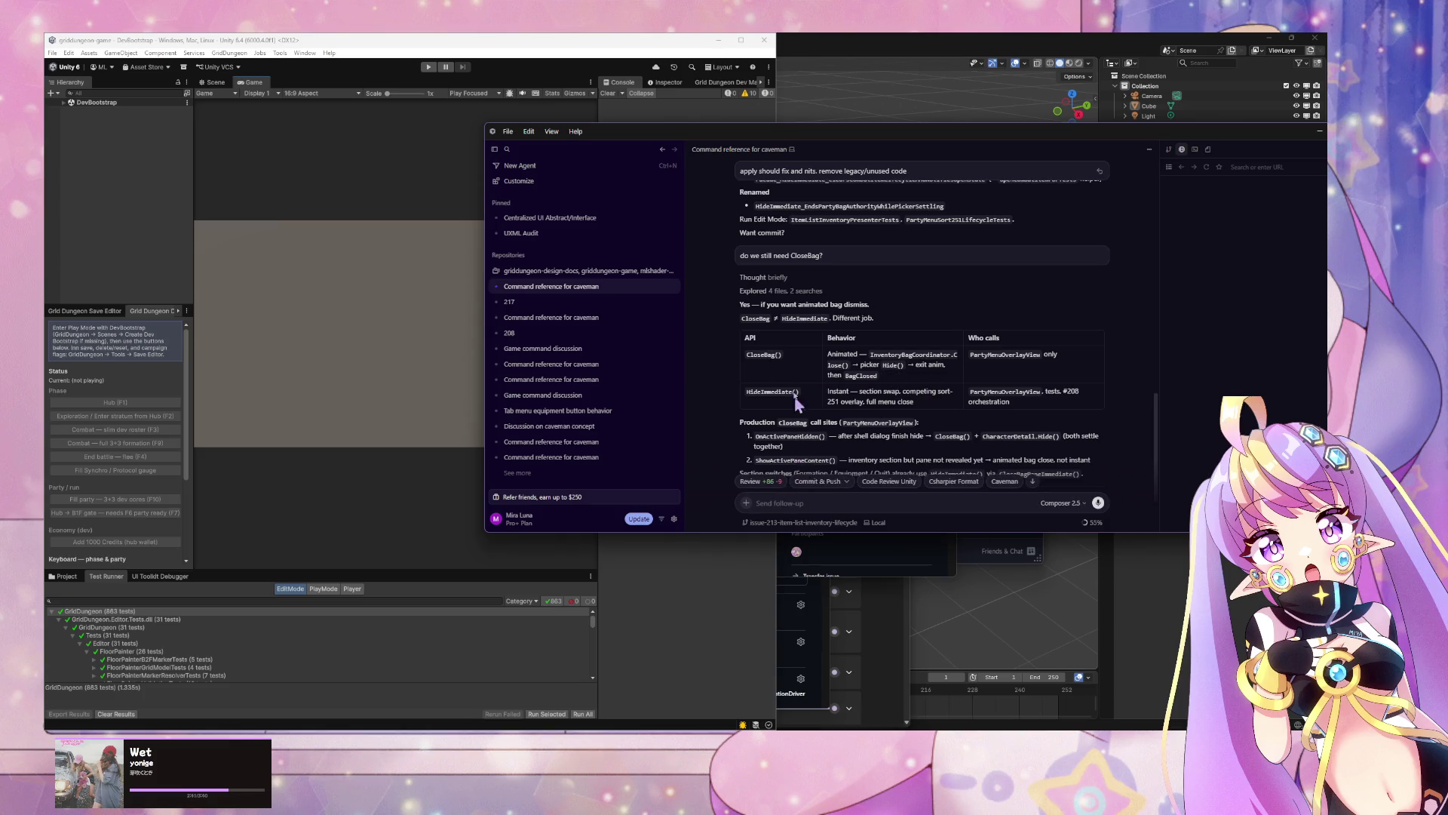
double_click(764, 354)
left_click(806, 504)
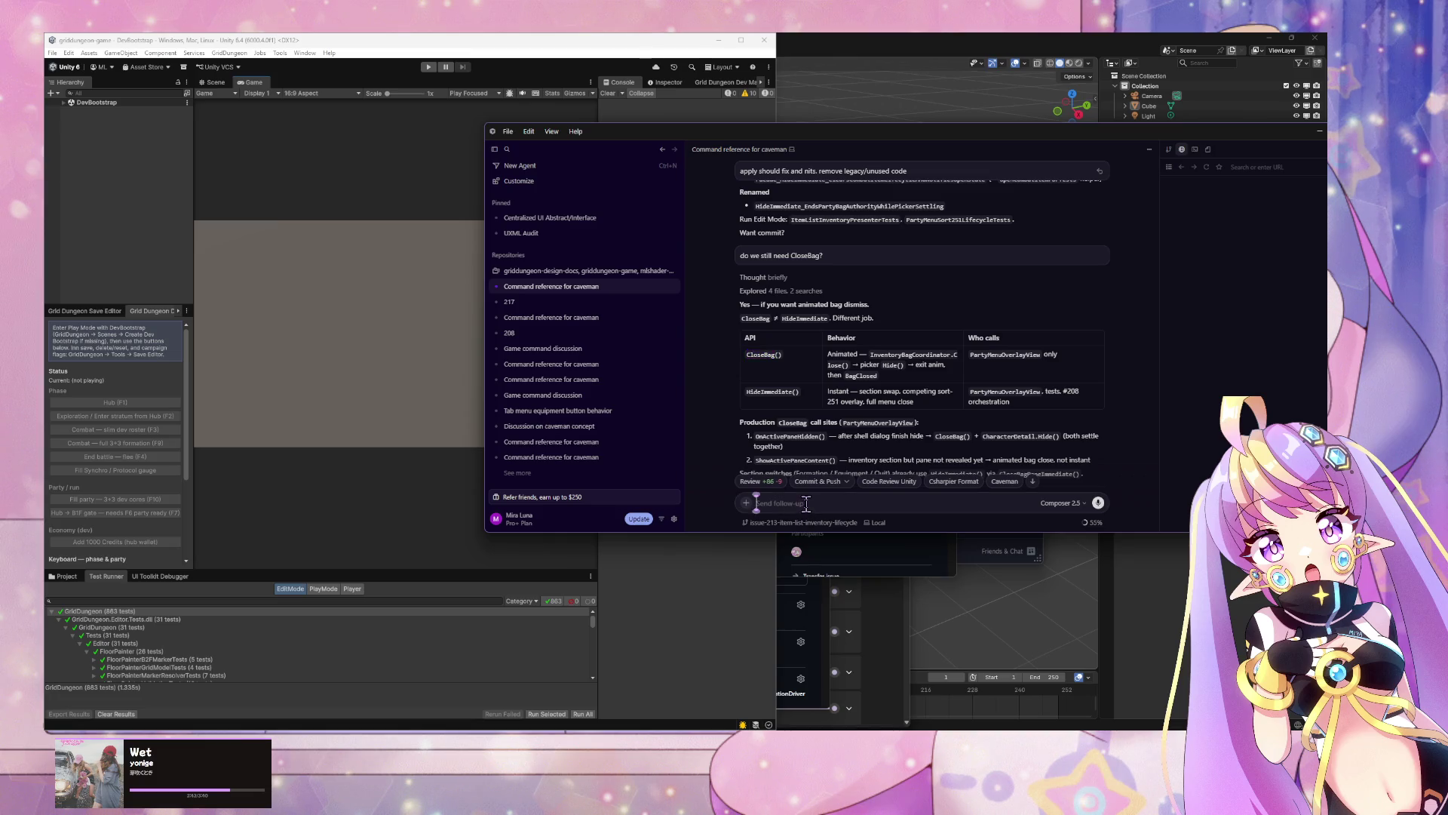
type("doesn't")
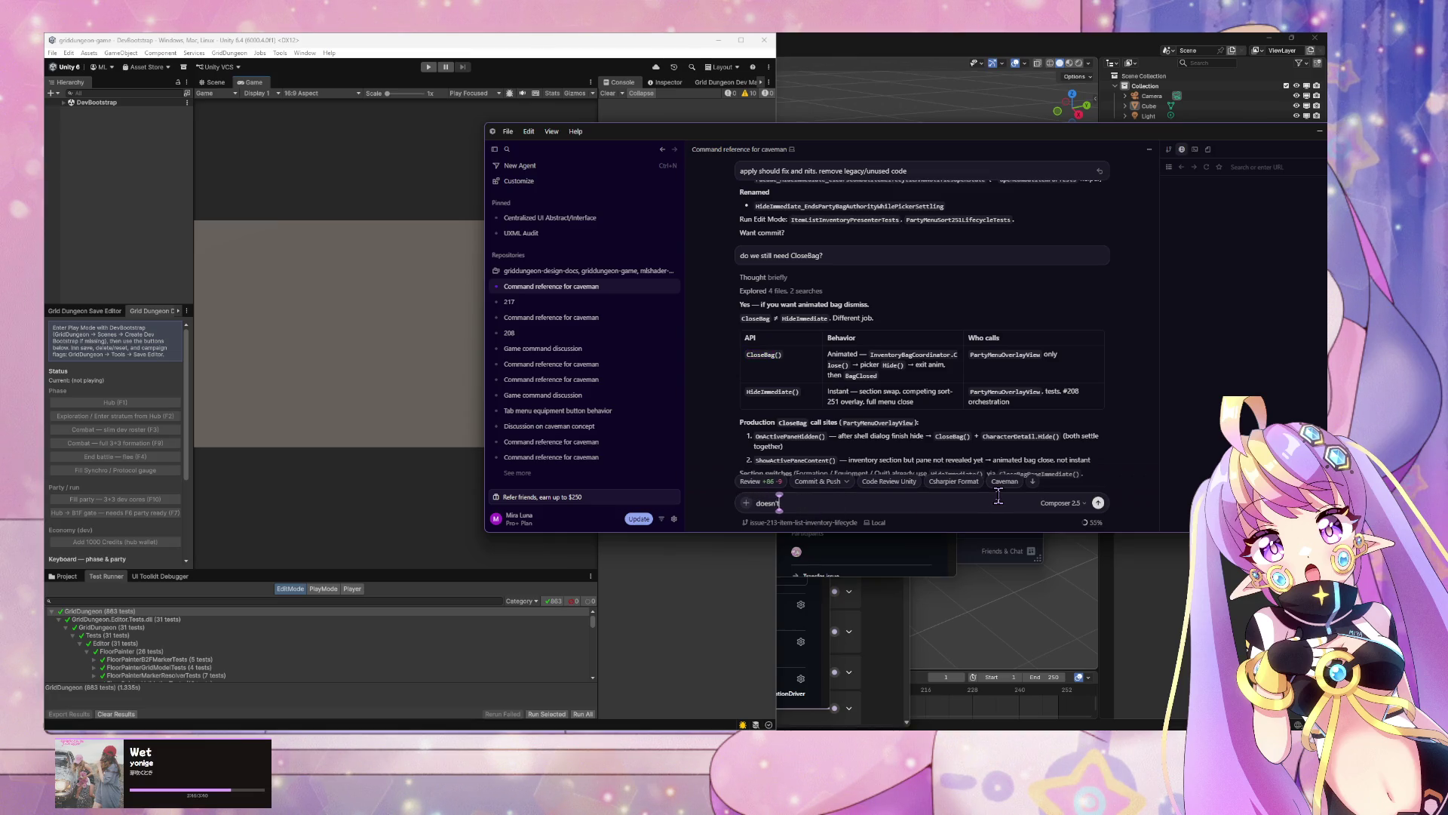
key("BackSpace")
key("BackSpace")
key("BackSpace")
type("isn't")
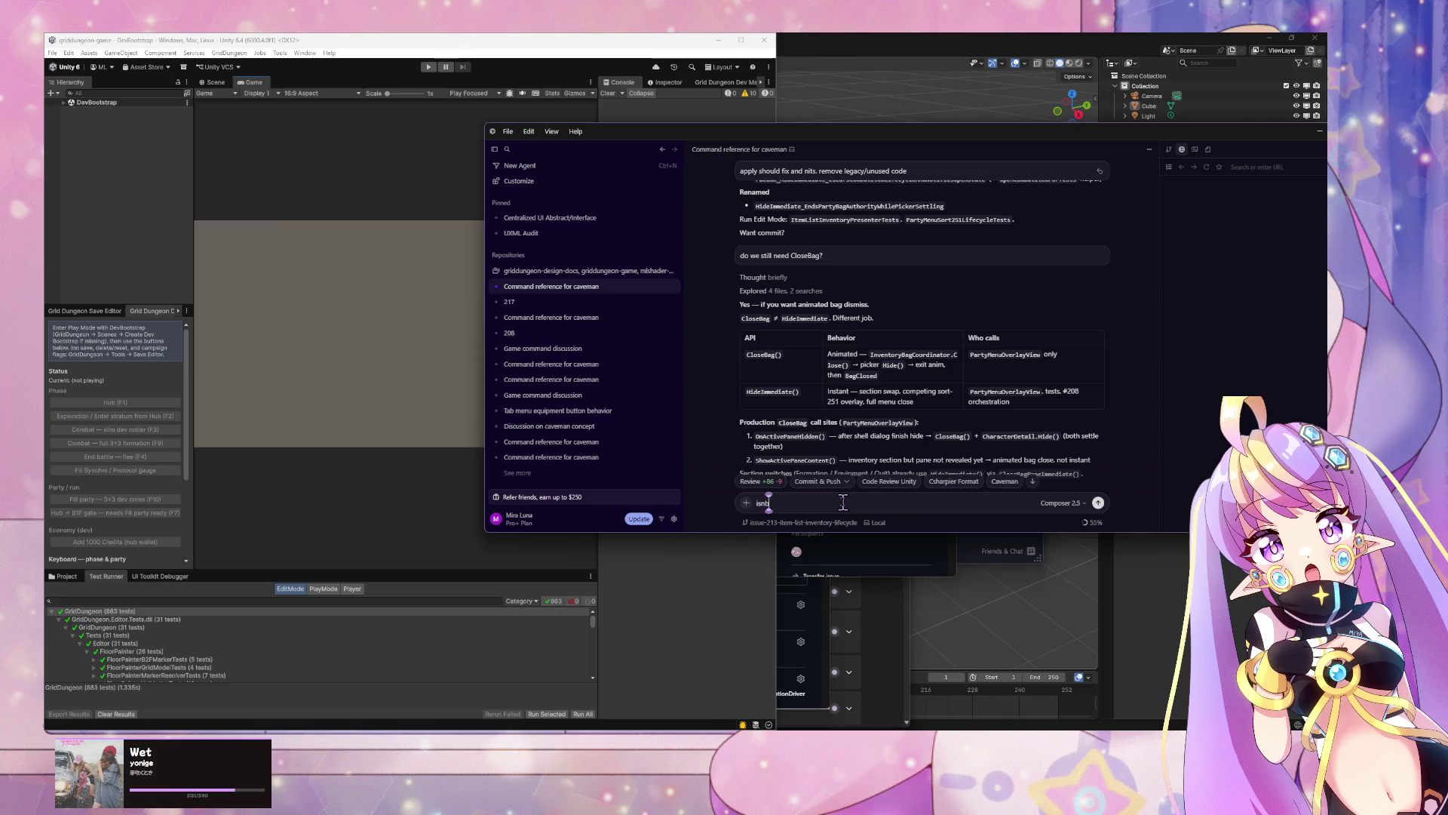
type(" clo")
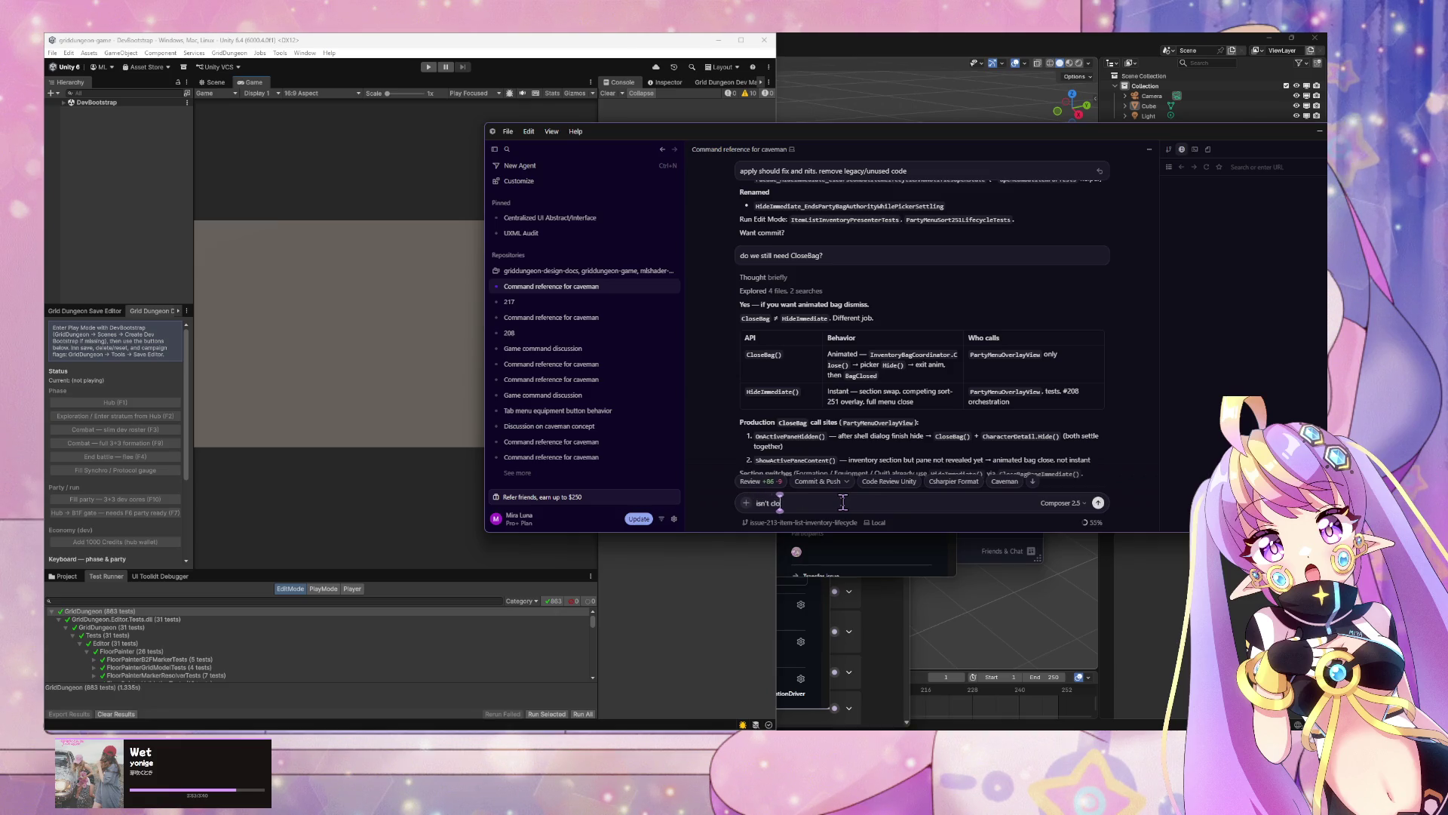
type("seBag")
key("BackSpace")
type("Hide/Clo")
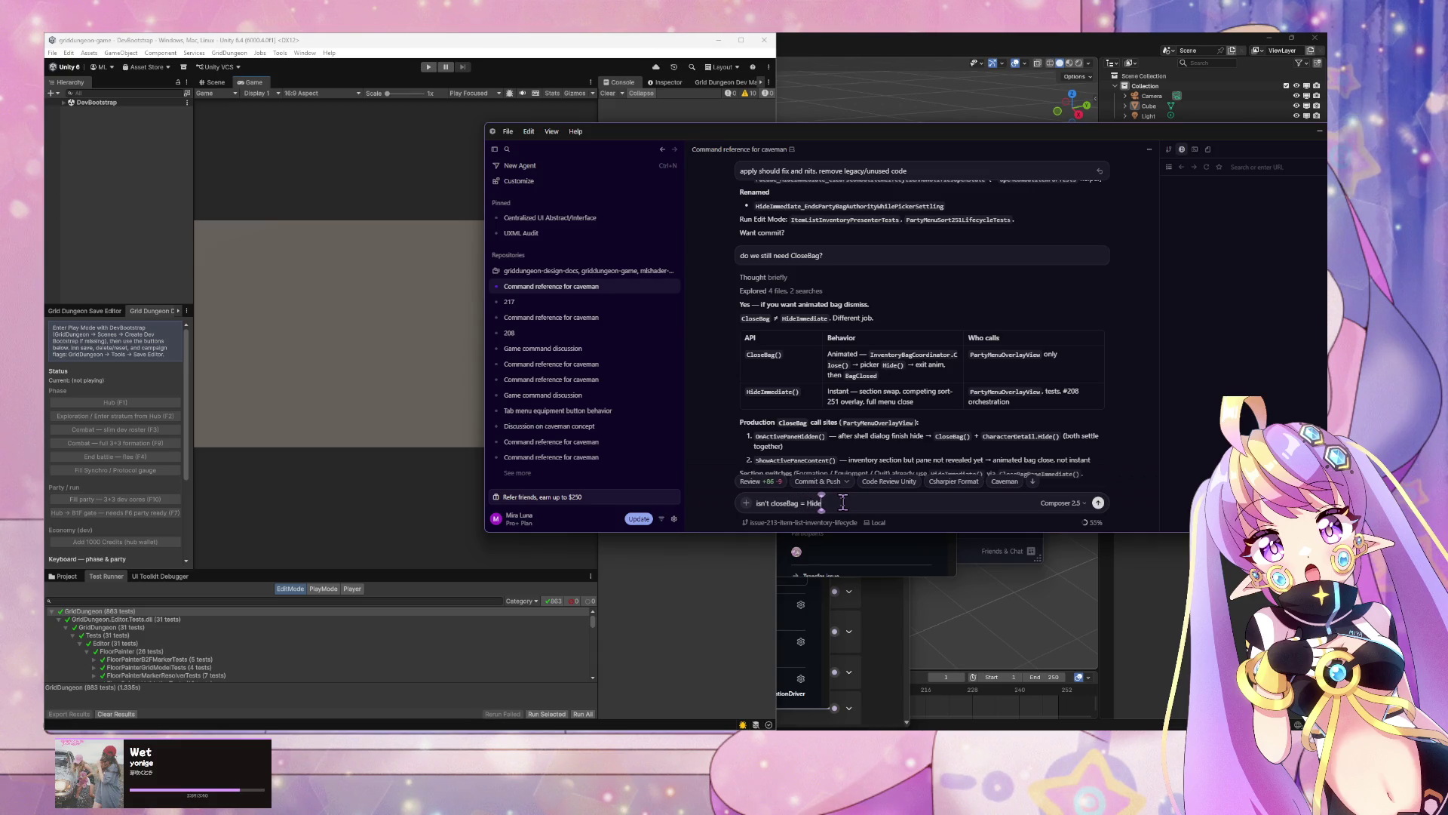
type("se")
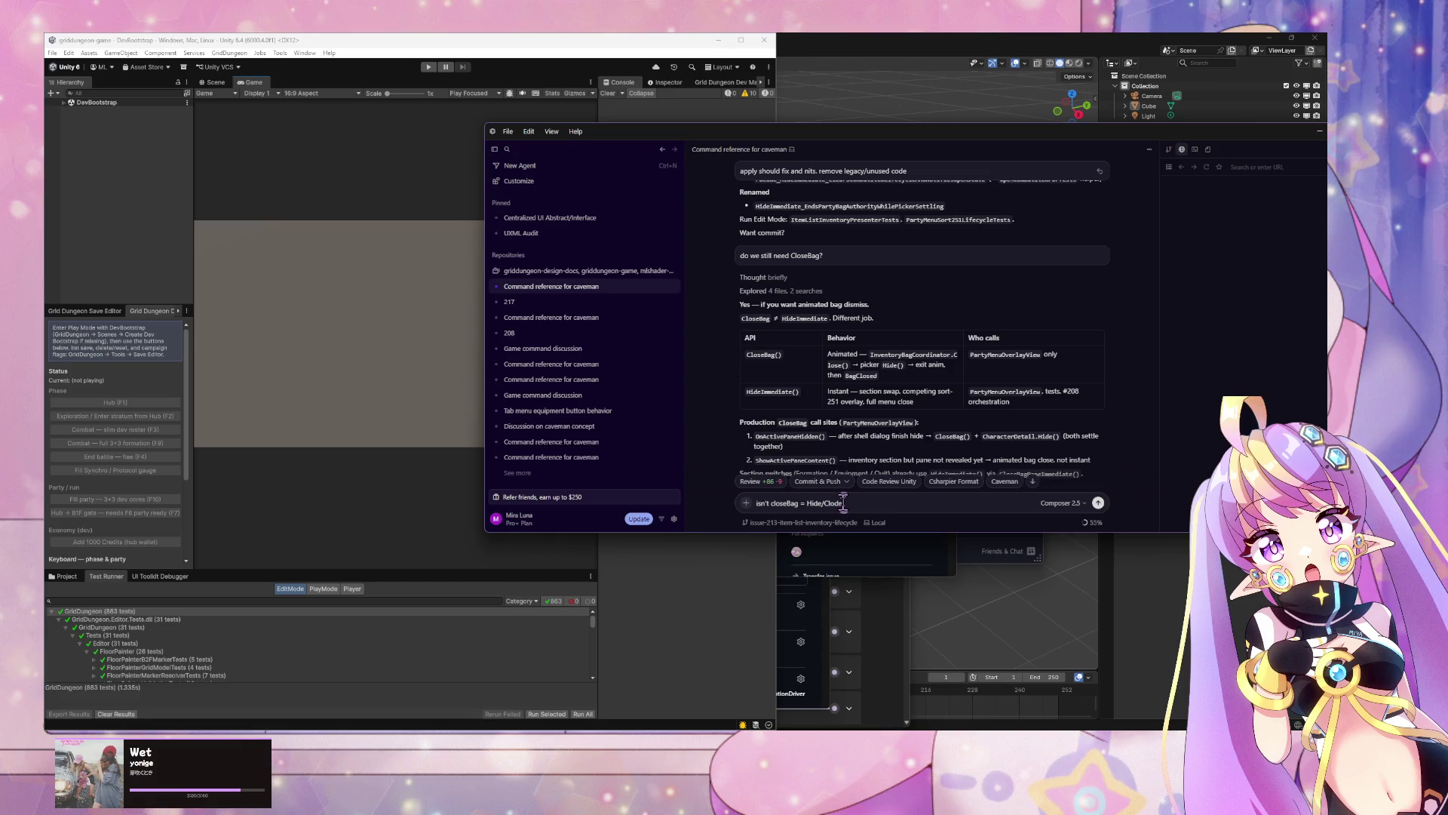
type(" in the")
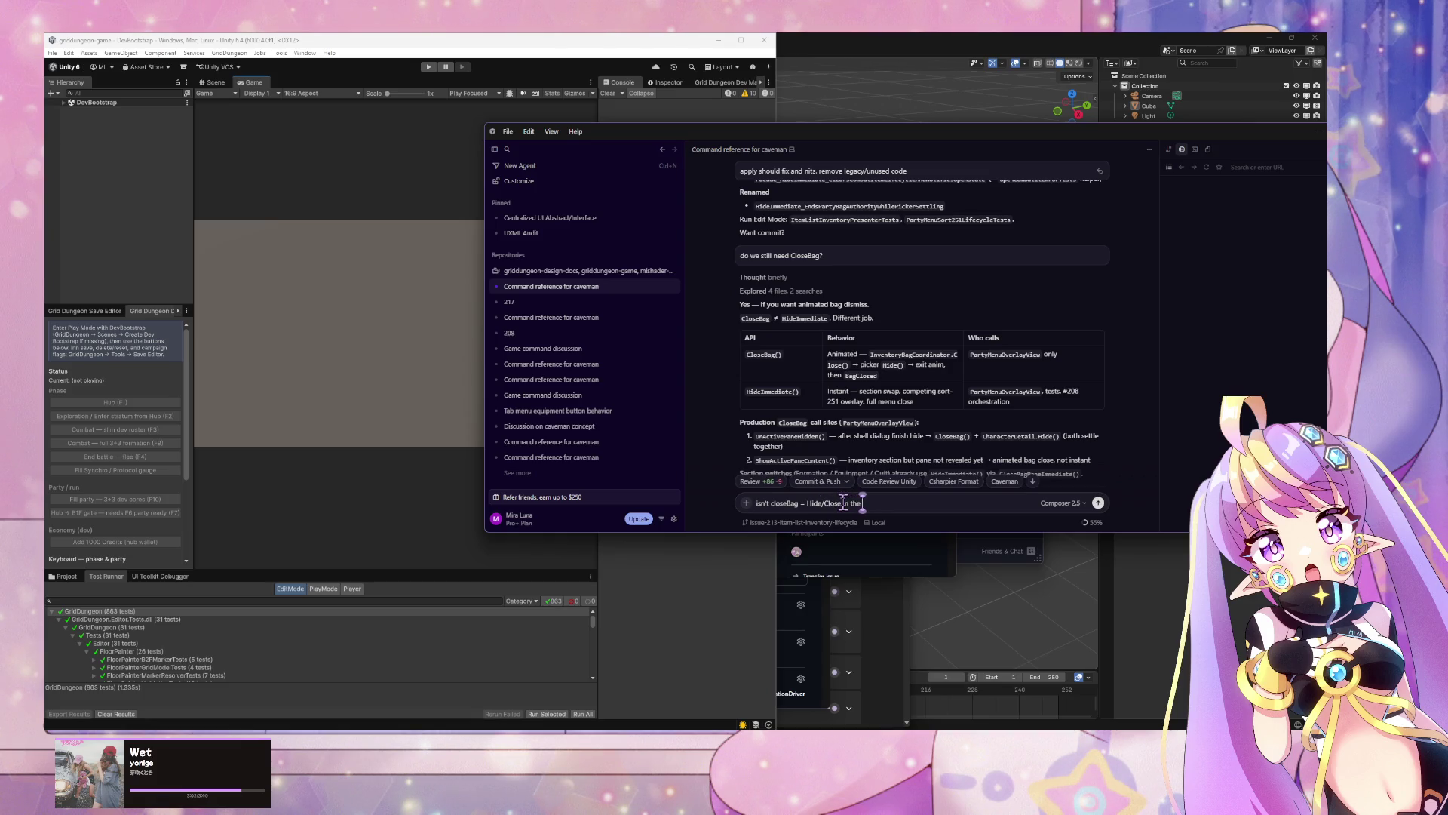
type(" interface?")
key("Return")
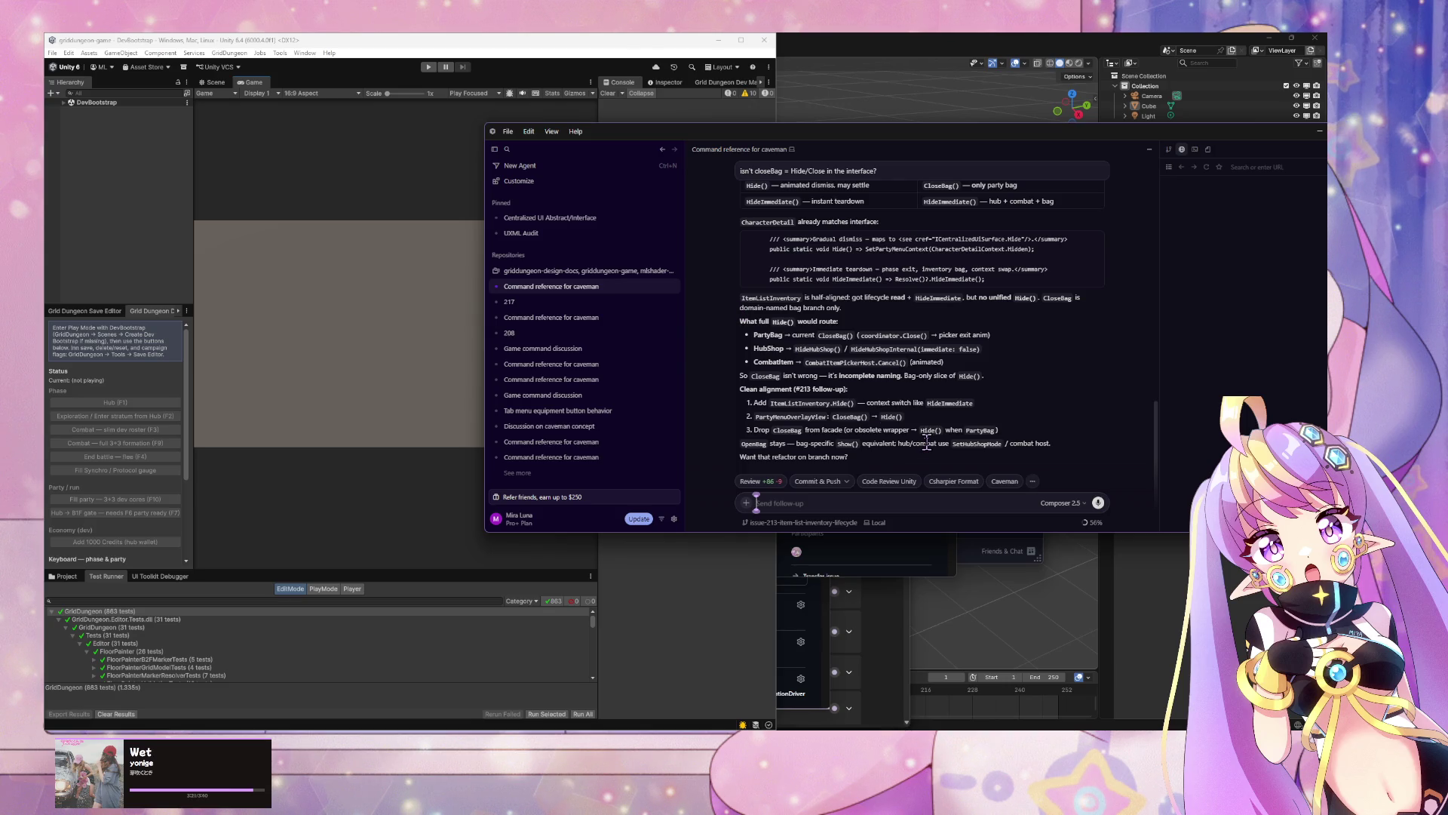
Step: Tell the agent consumers shouldn't know internal business naming, and to fully align and refactor it
type("full align it.")
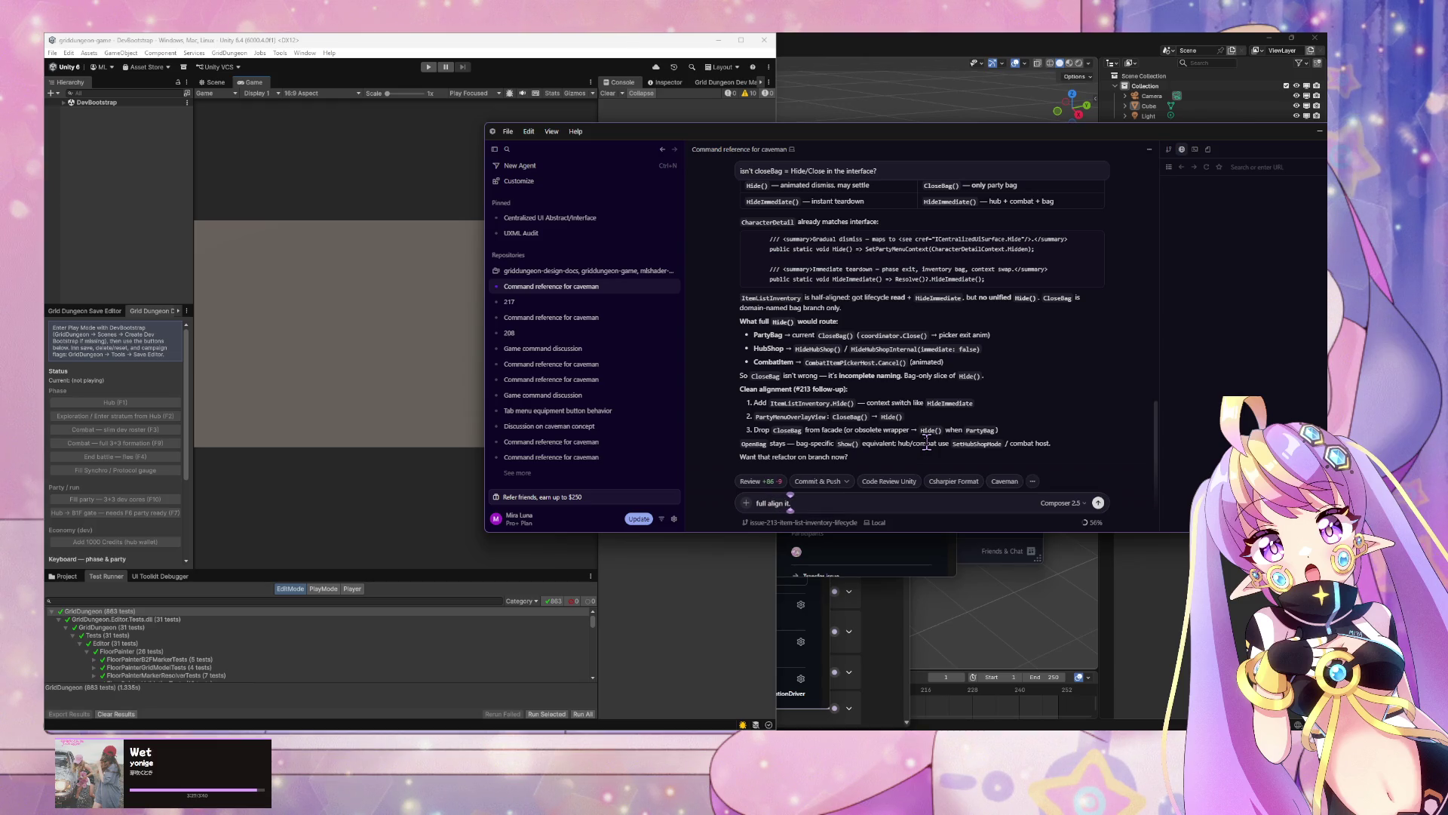
key("ctrl+a")
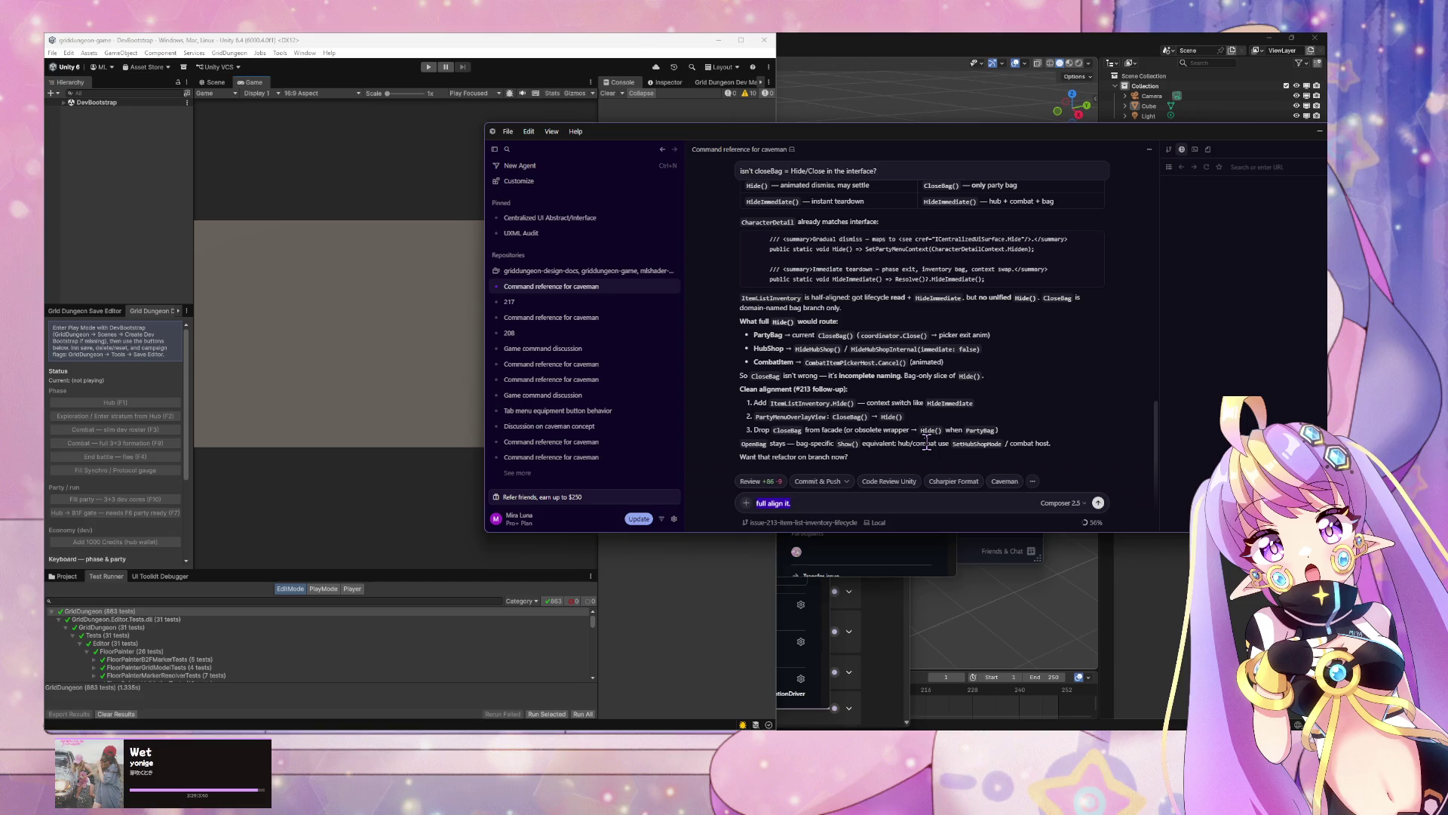
type("no")
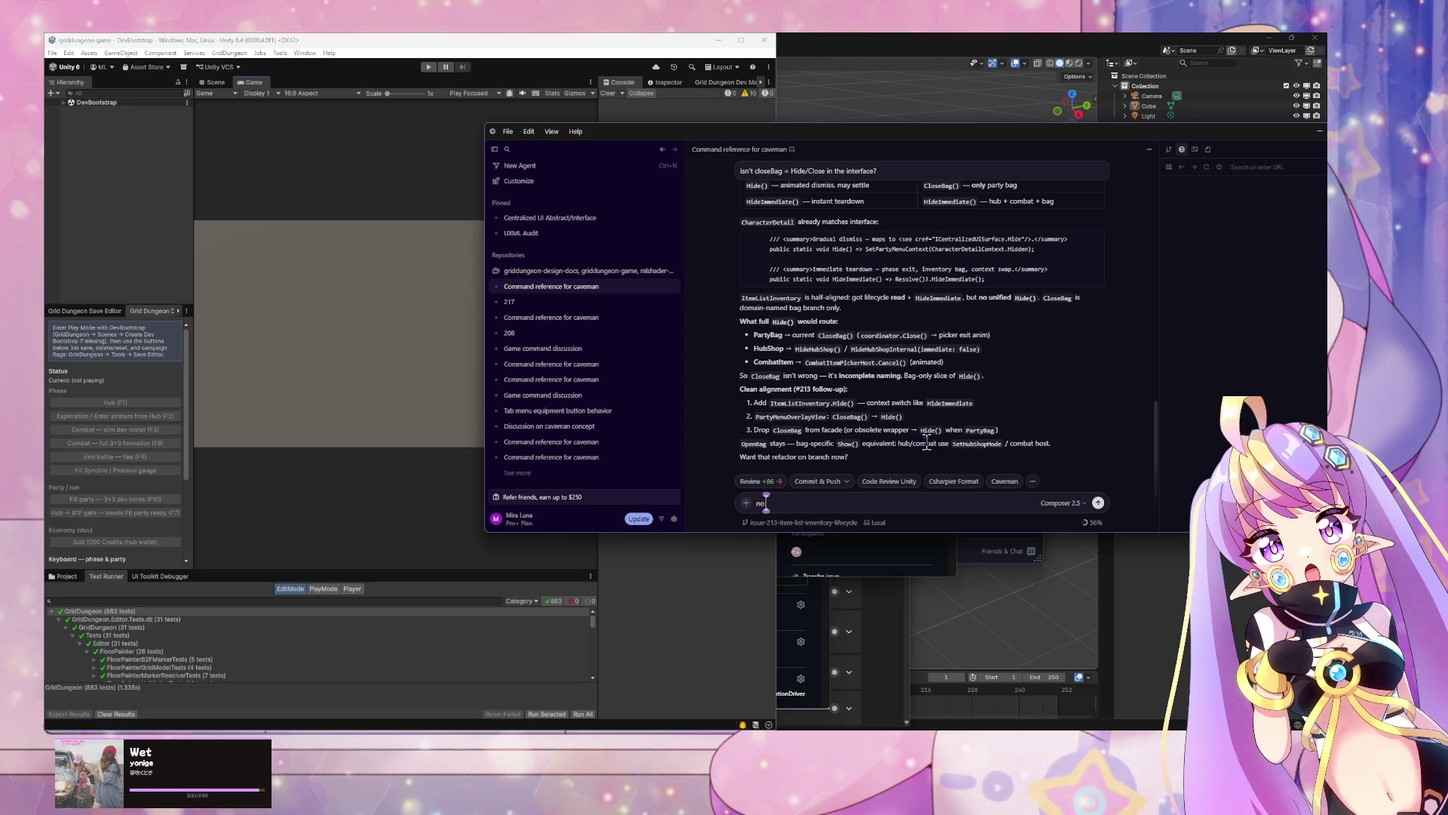
type("xpl")
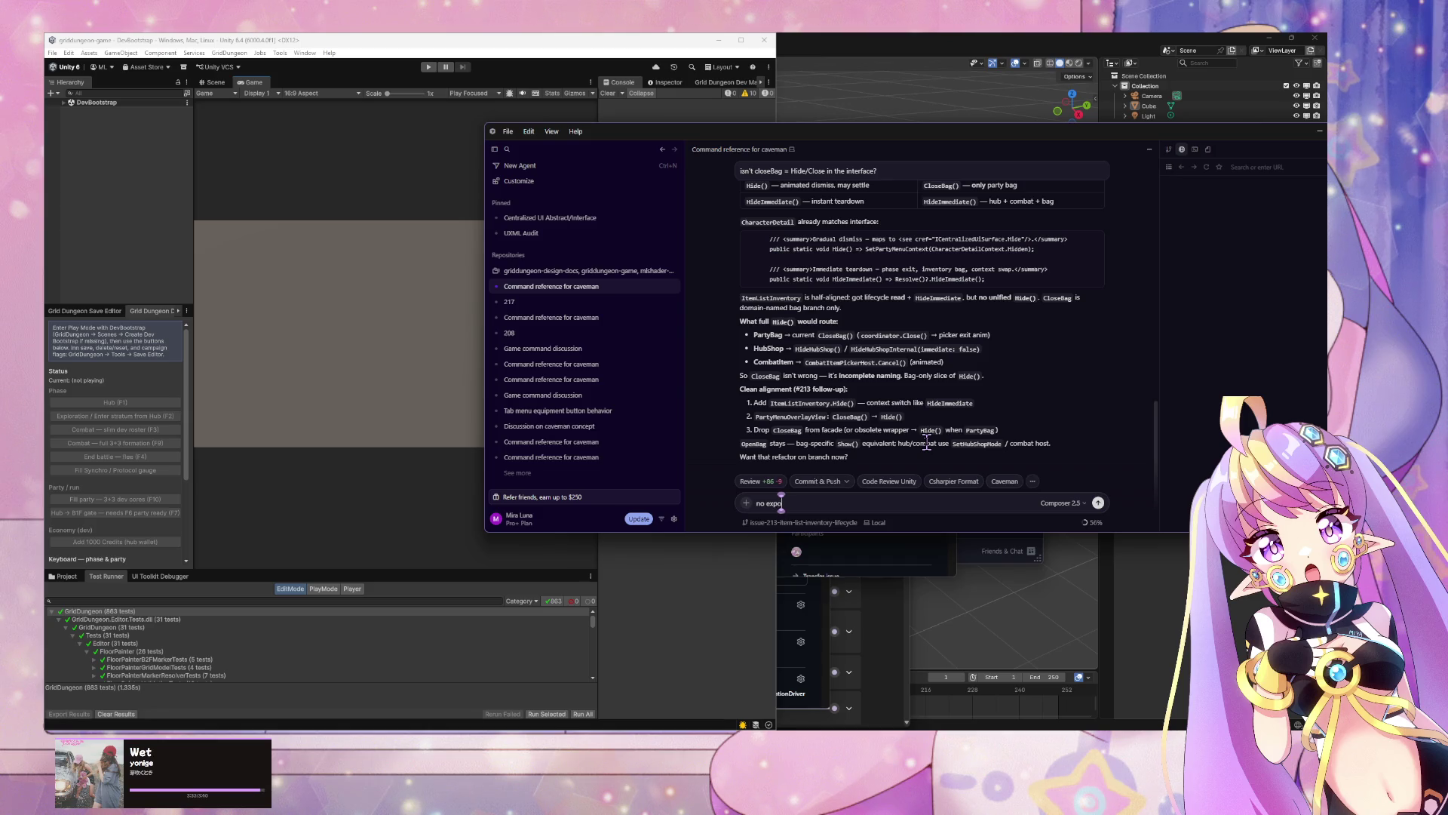
type("sed method")
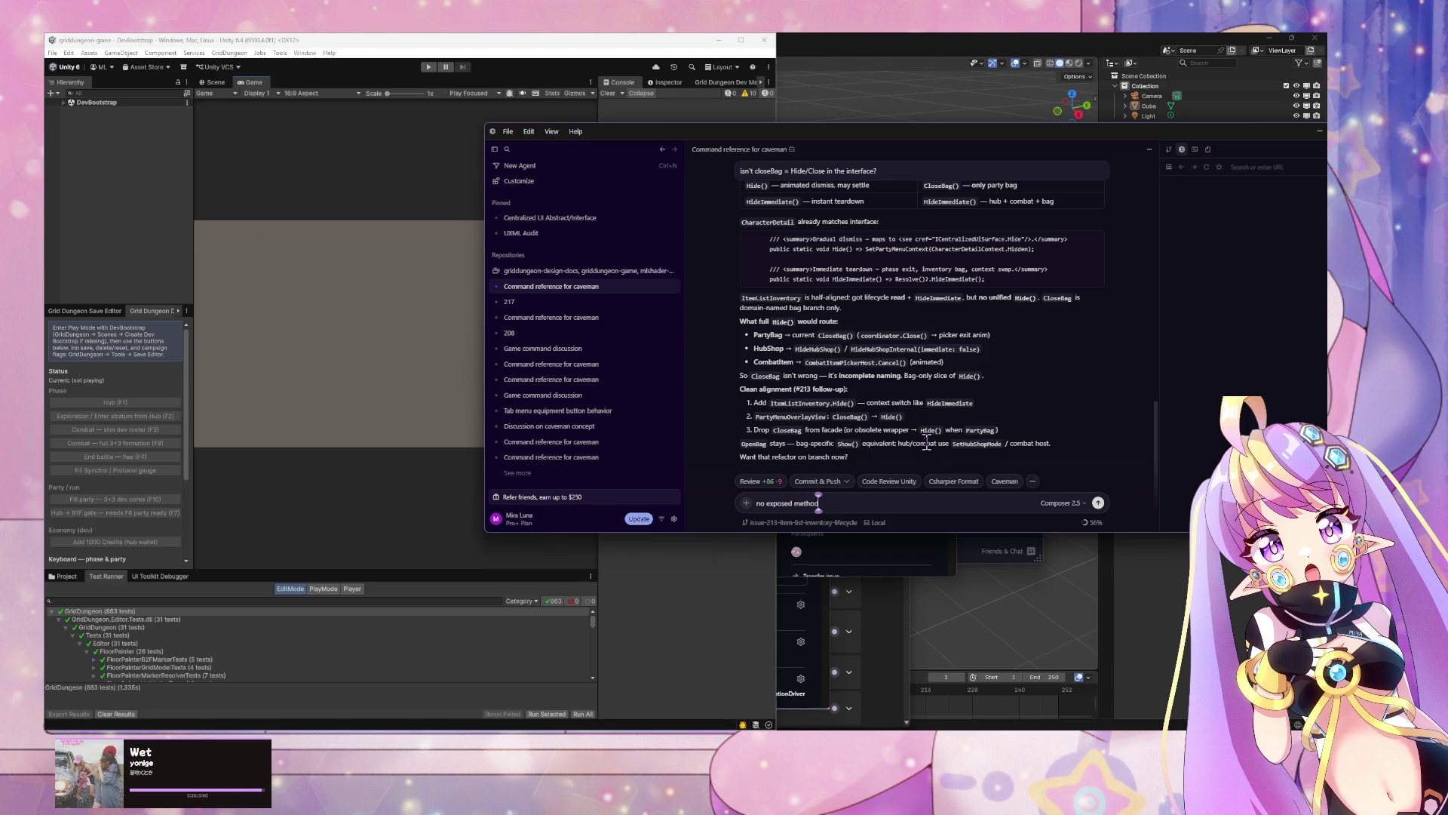
type(" should")
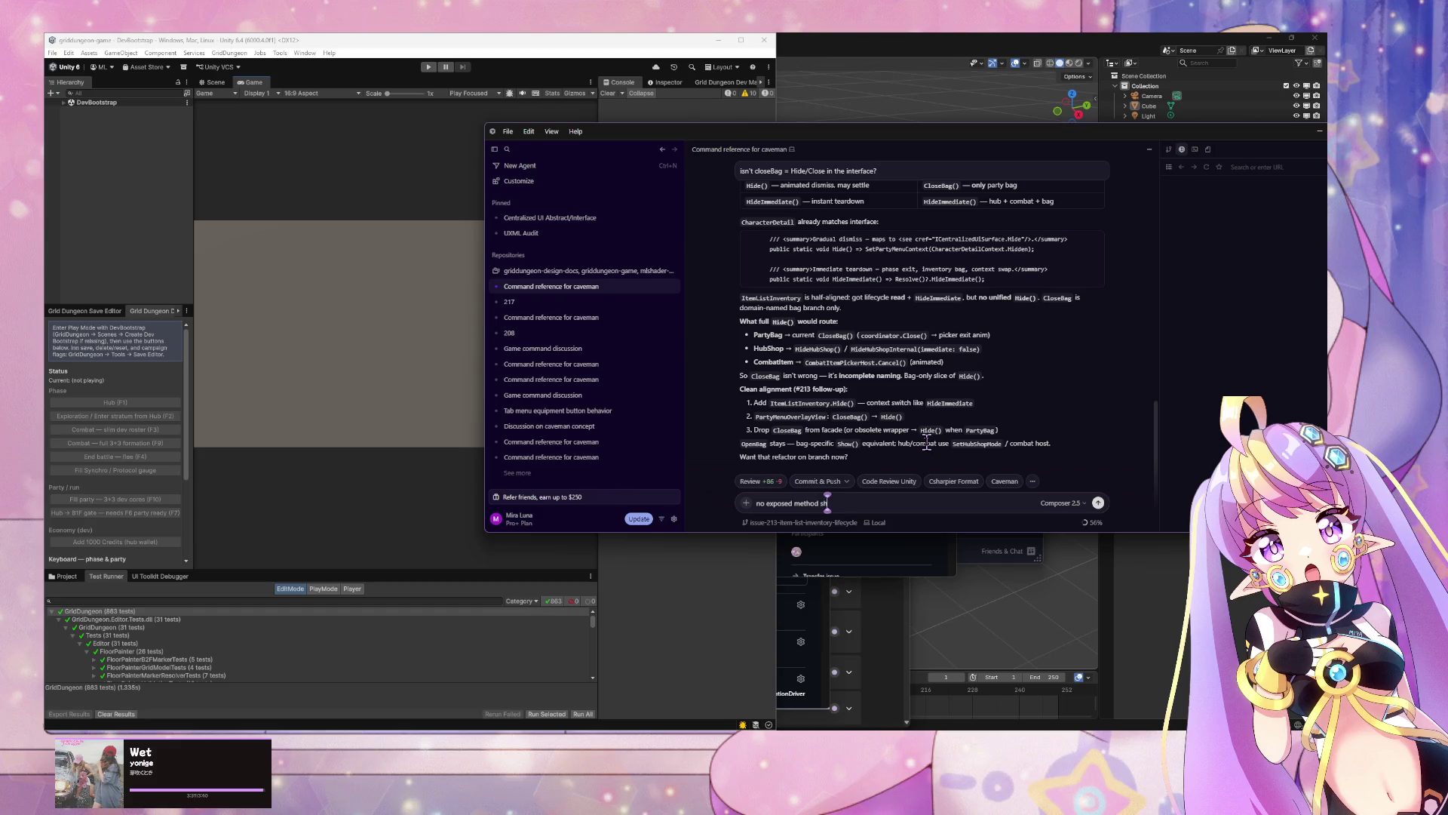
key("ctrl+a")
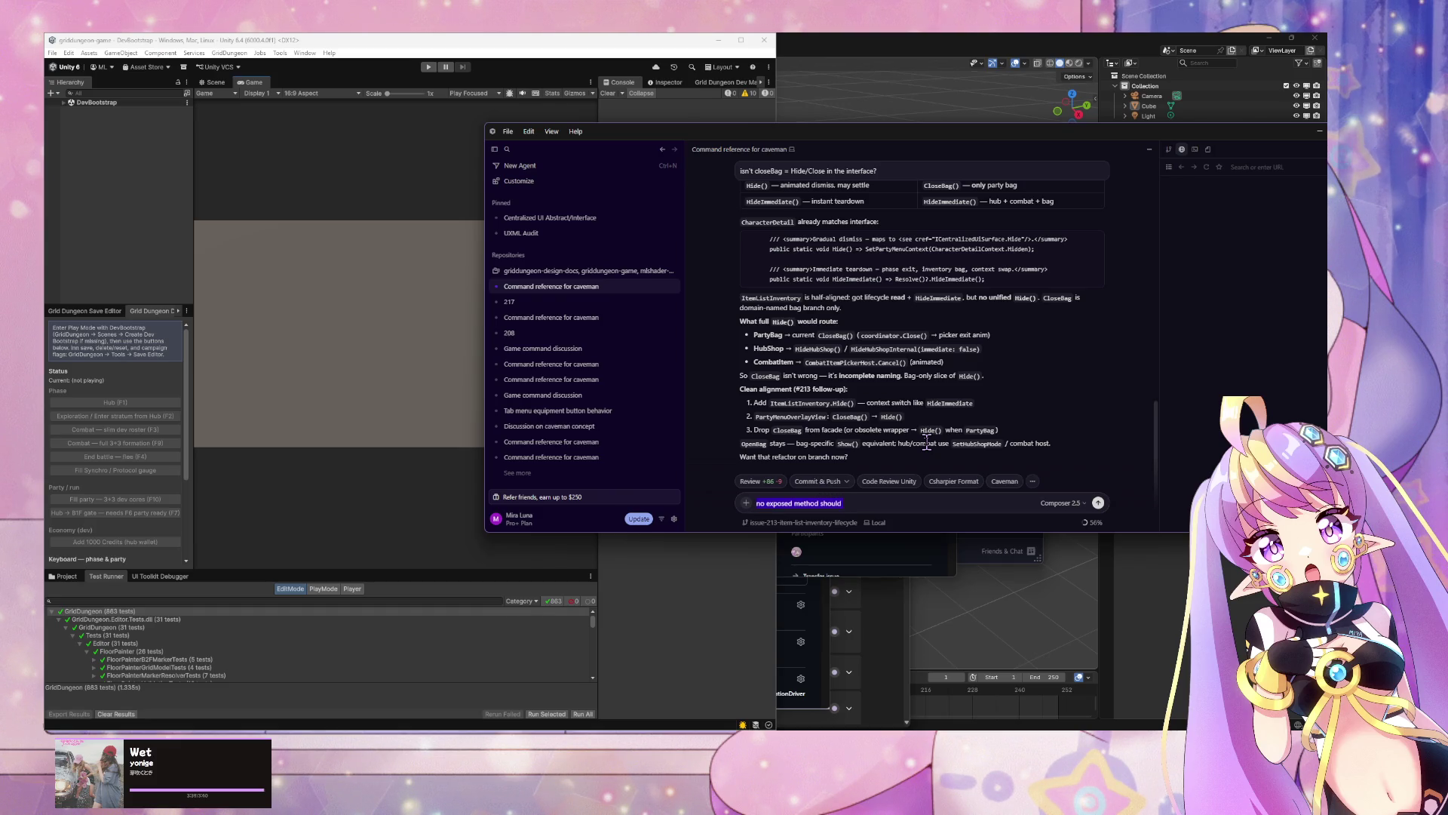
type("external c")
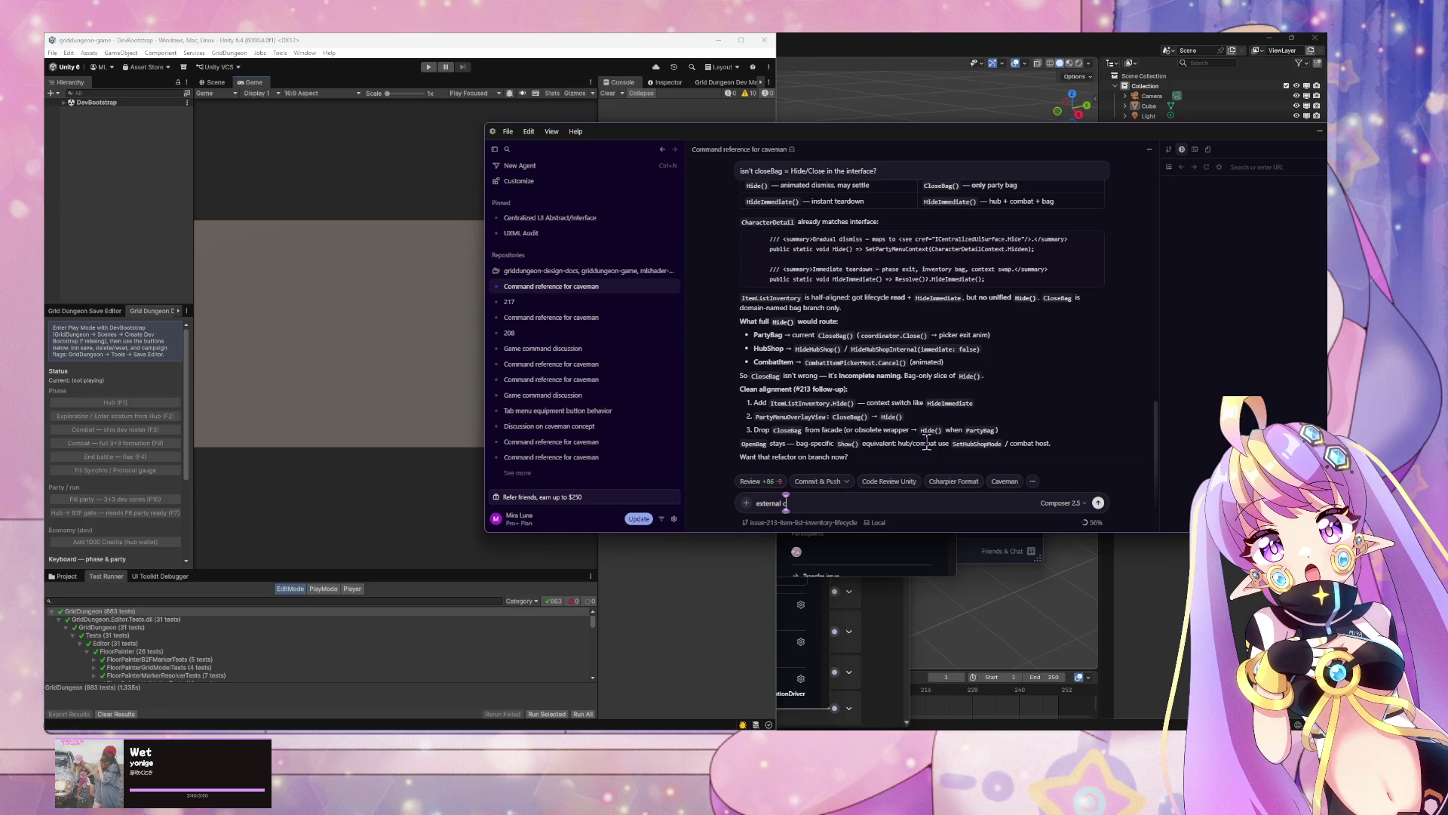
type("lass s")
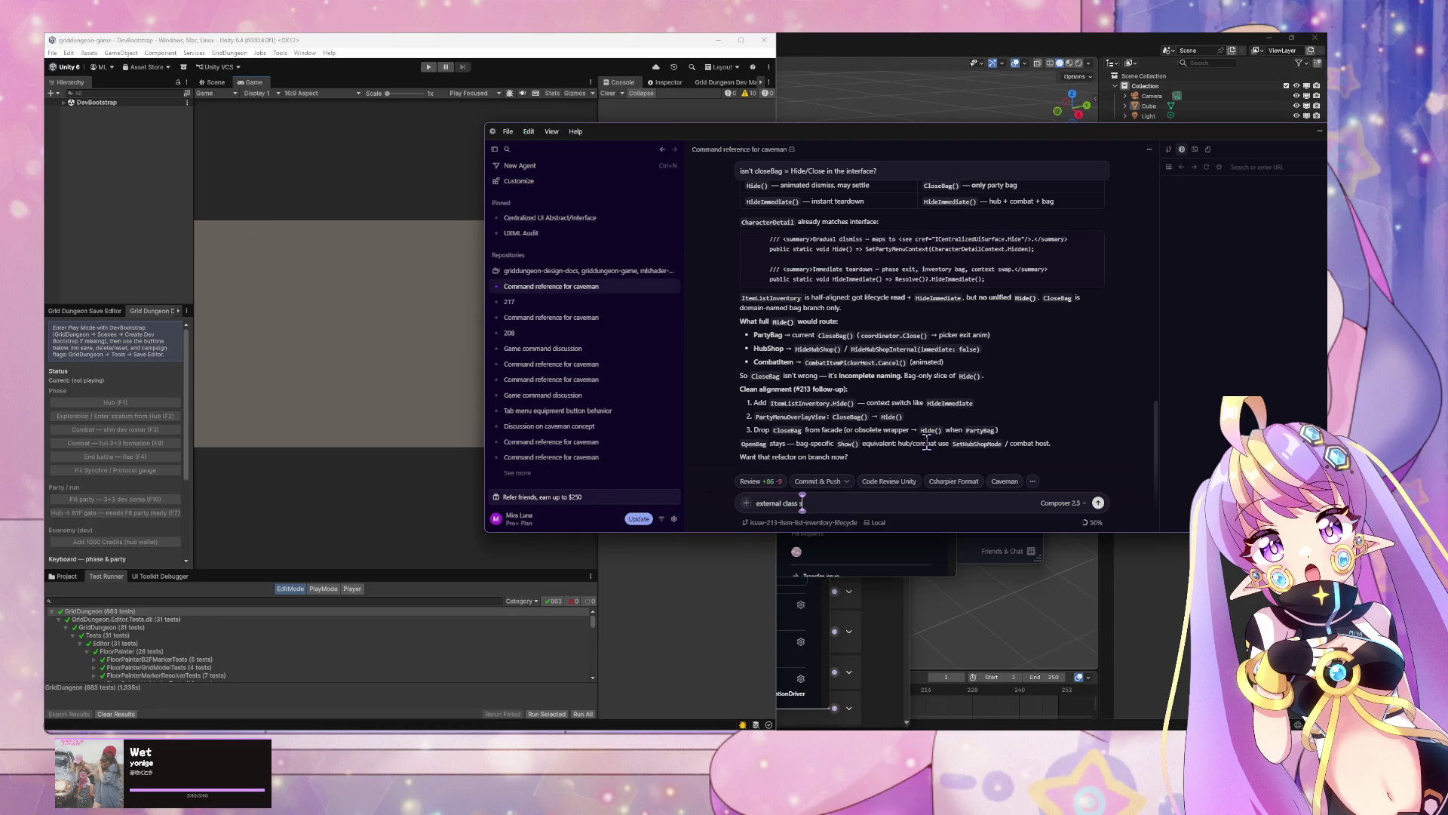
type("hould not")
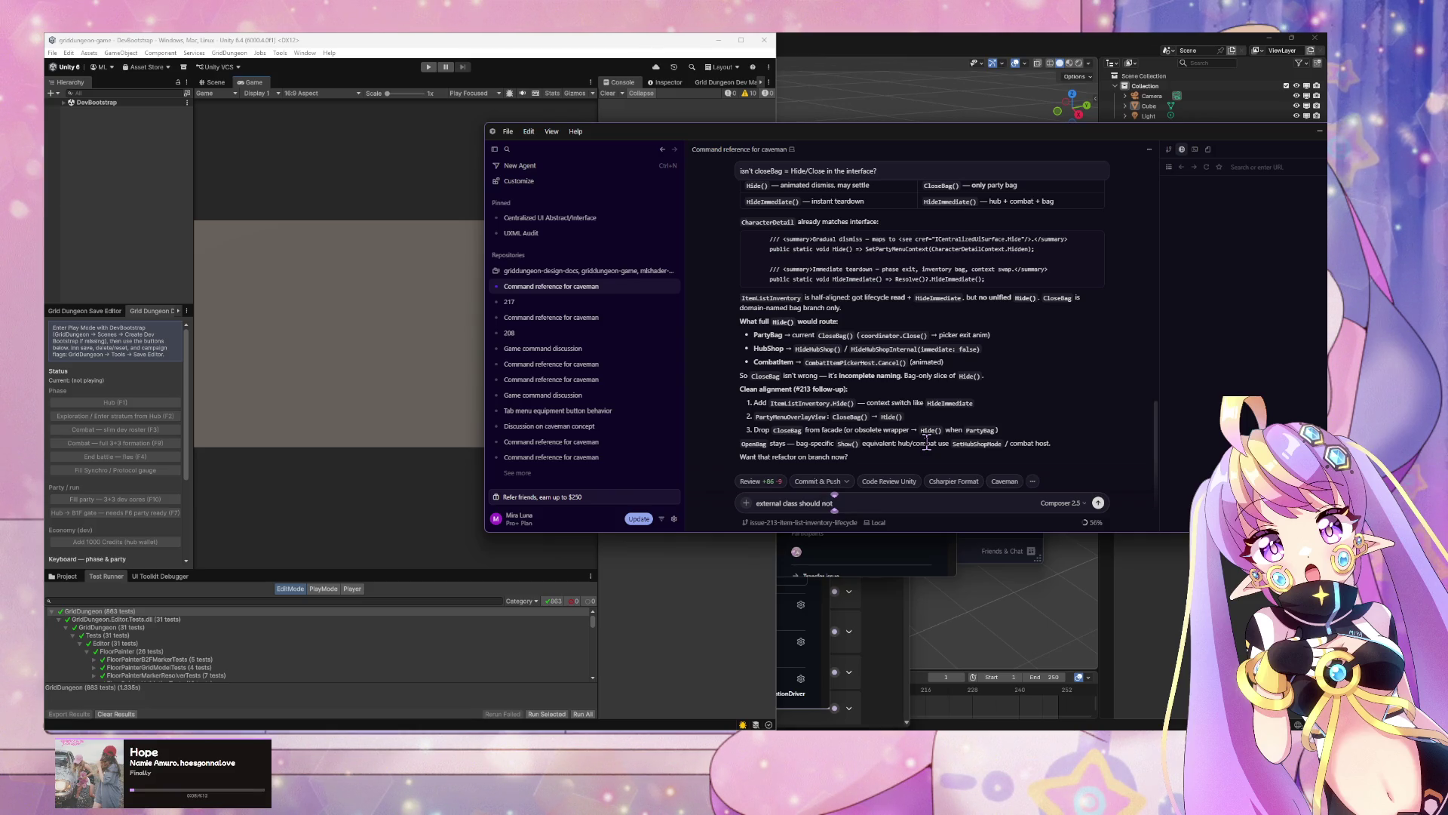
key("ctrl+a")
type("com")
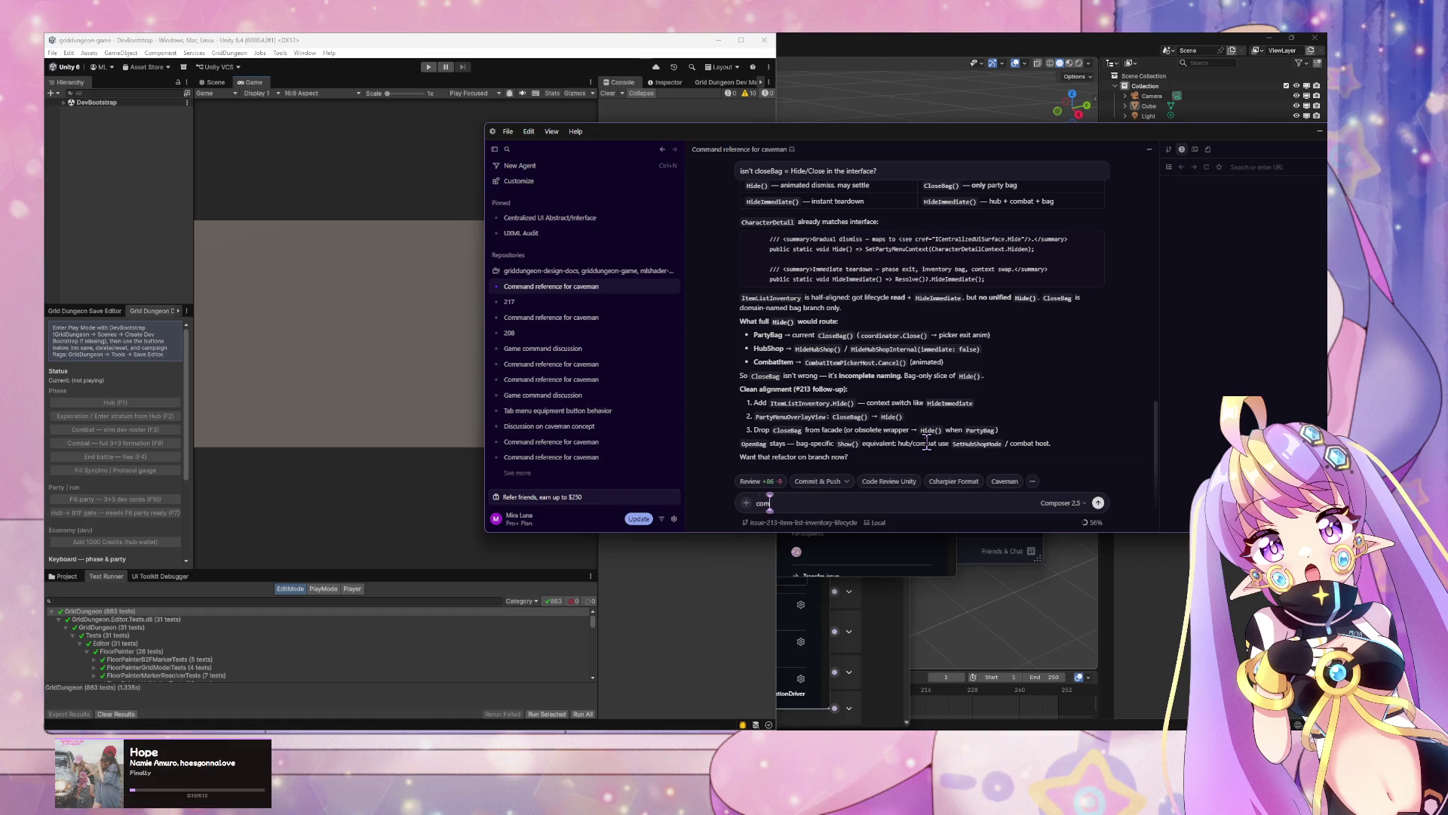
type("sumer")
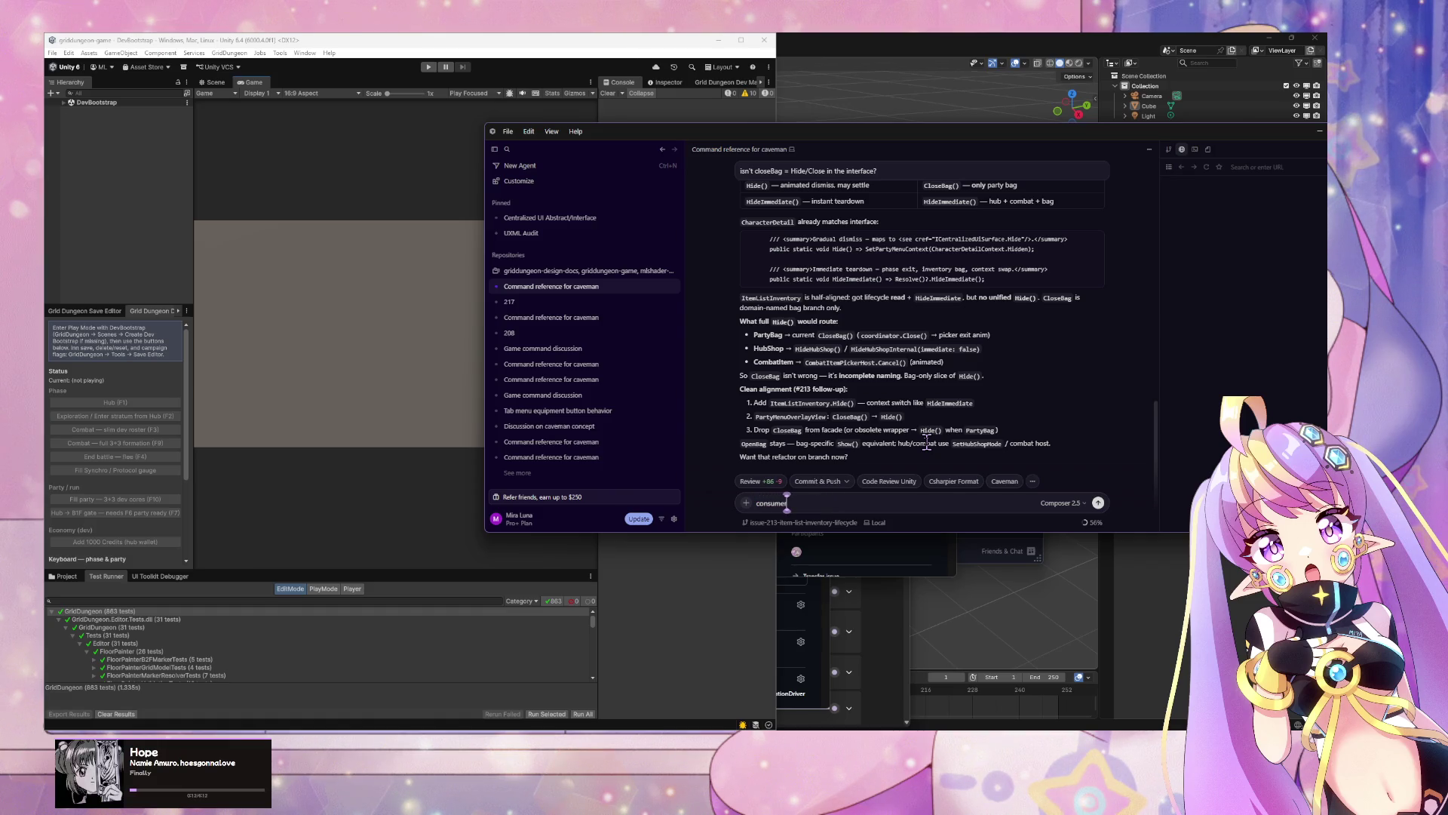
type(" should not")
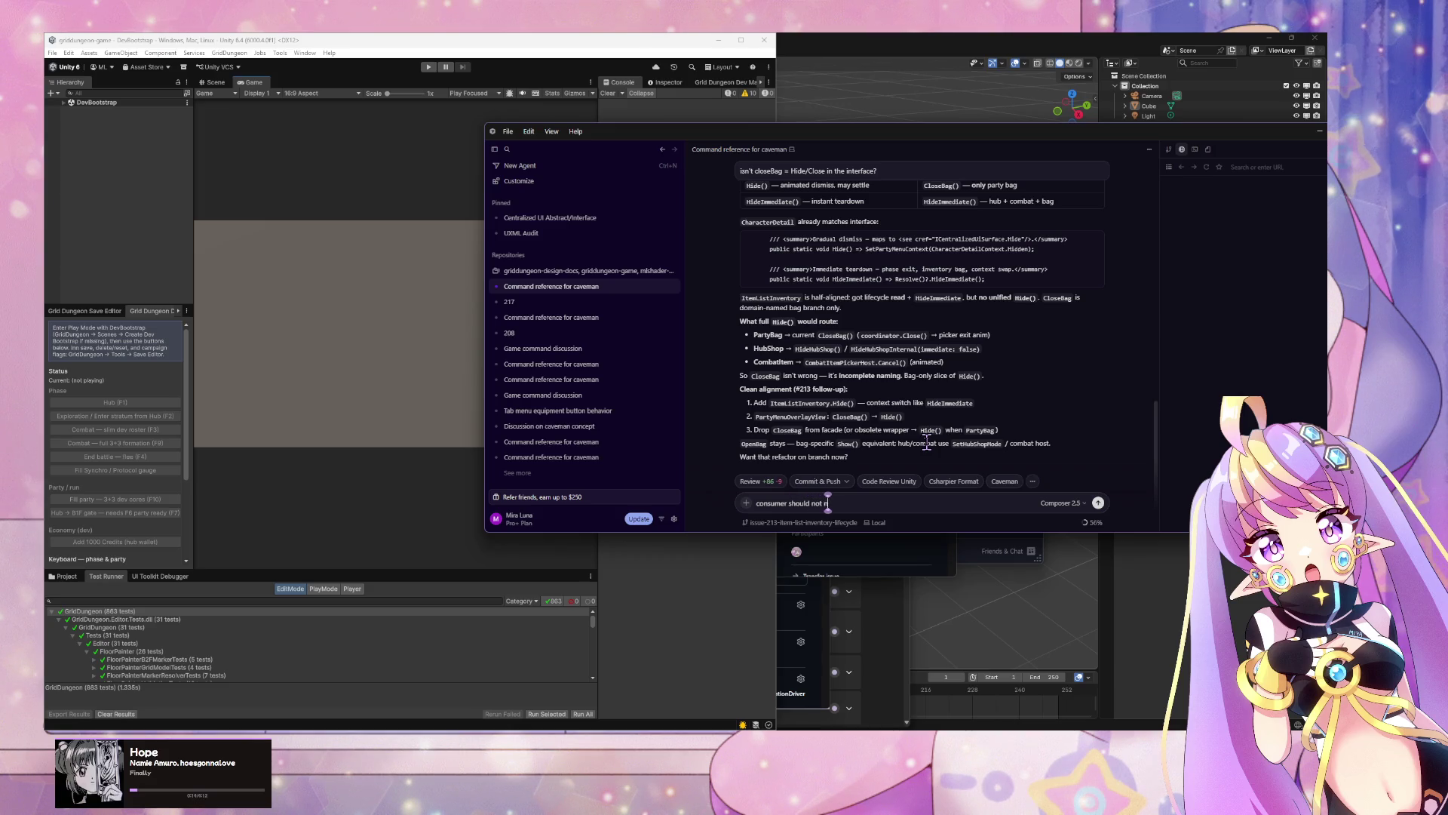
type("now about inte")
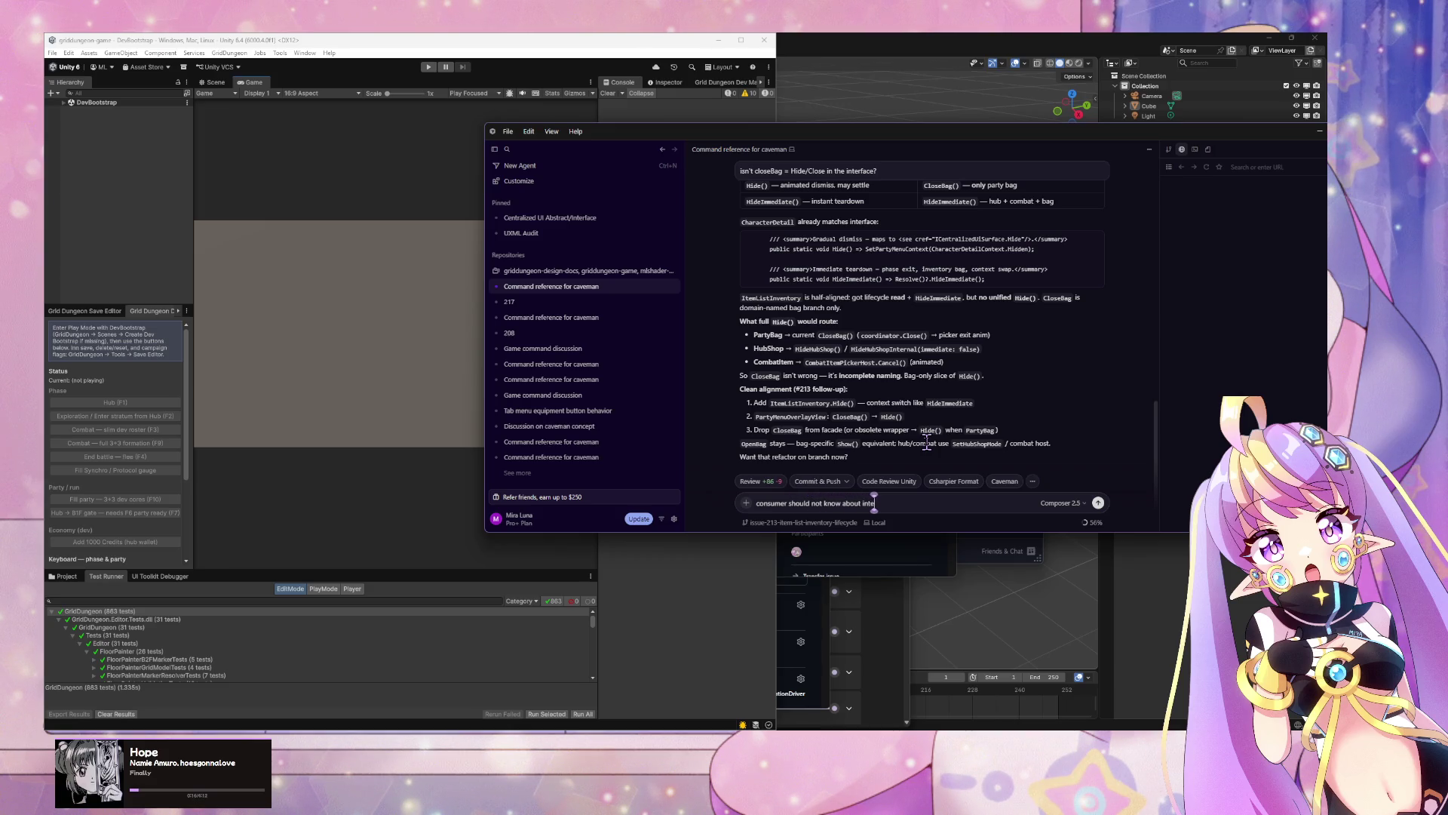
type("rnal business")
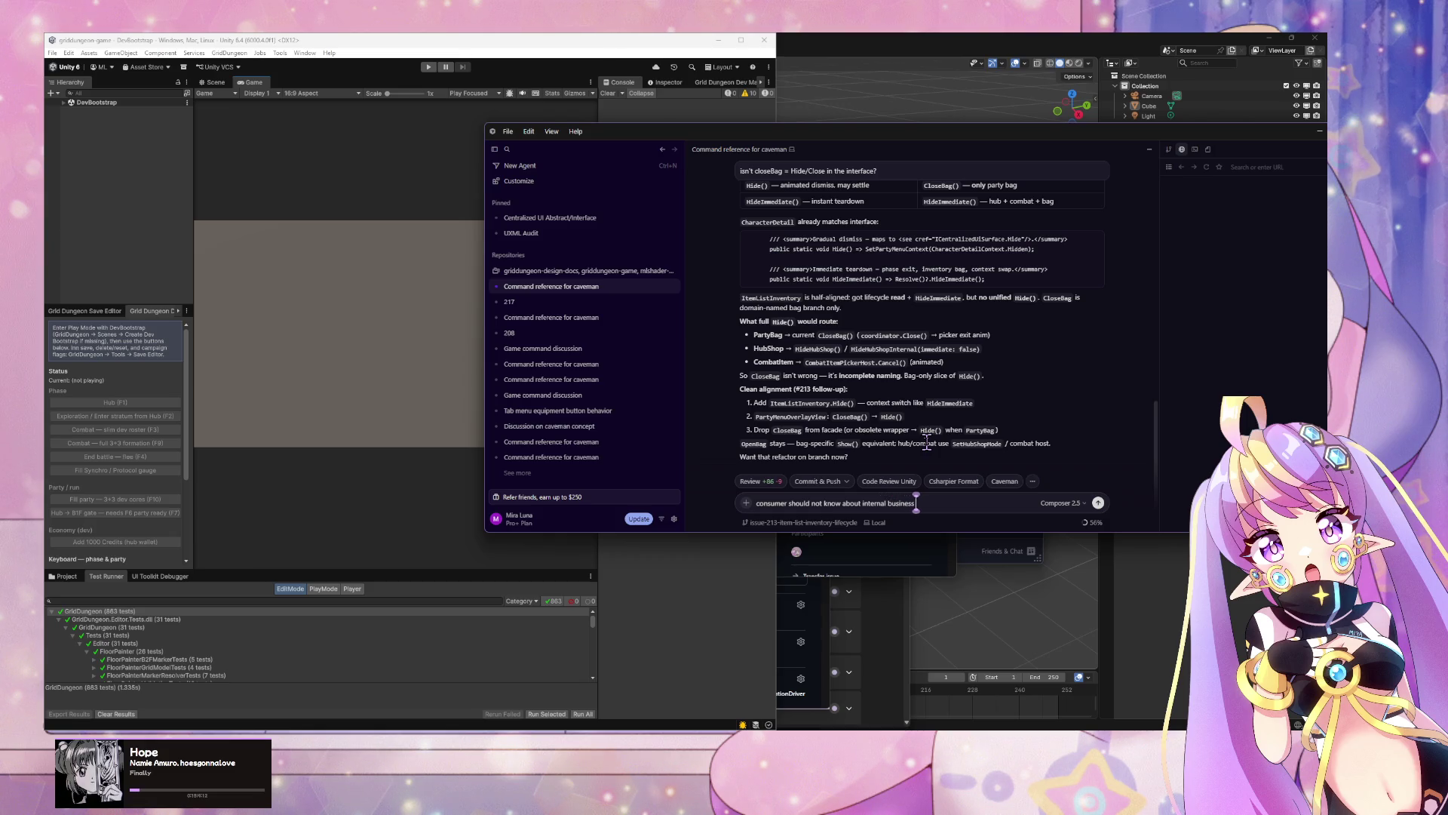
type(" logic")
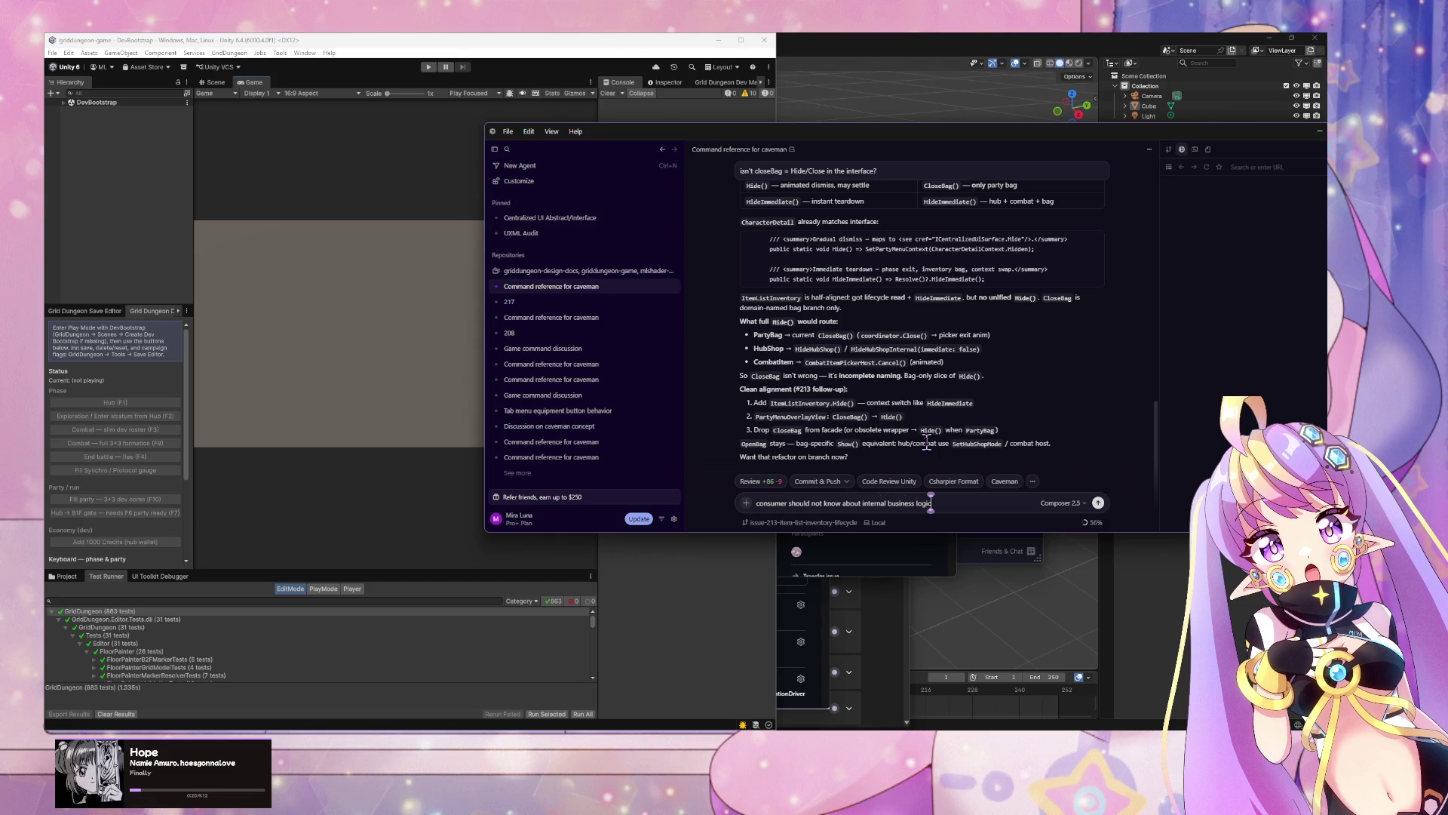
type("aming of the interface. full a")
type("lign it and ref")
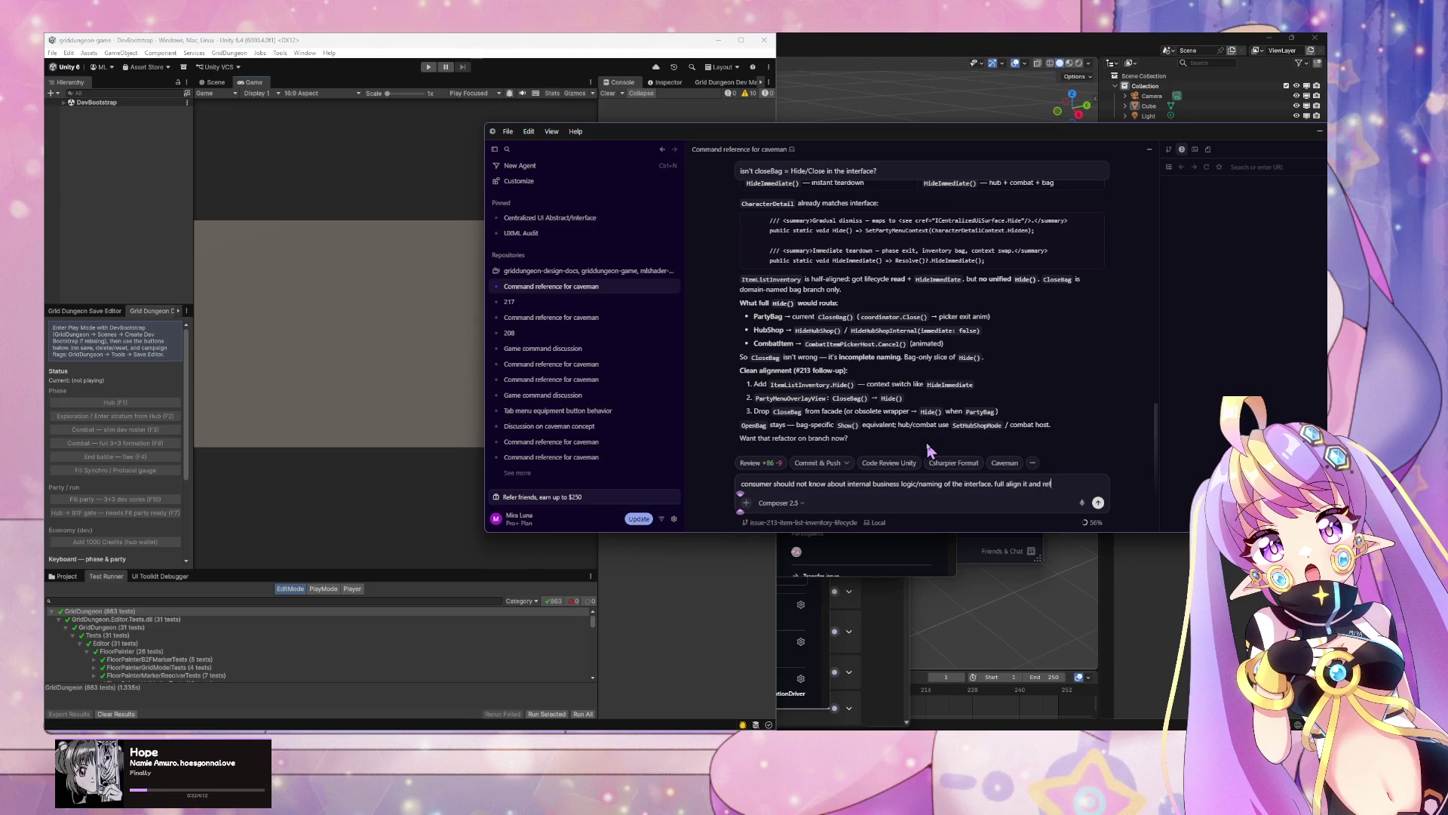
type("r")
key("Return")
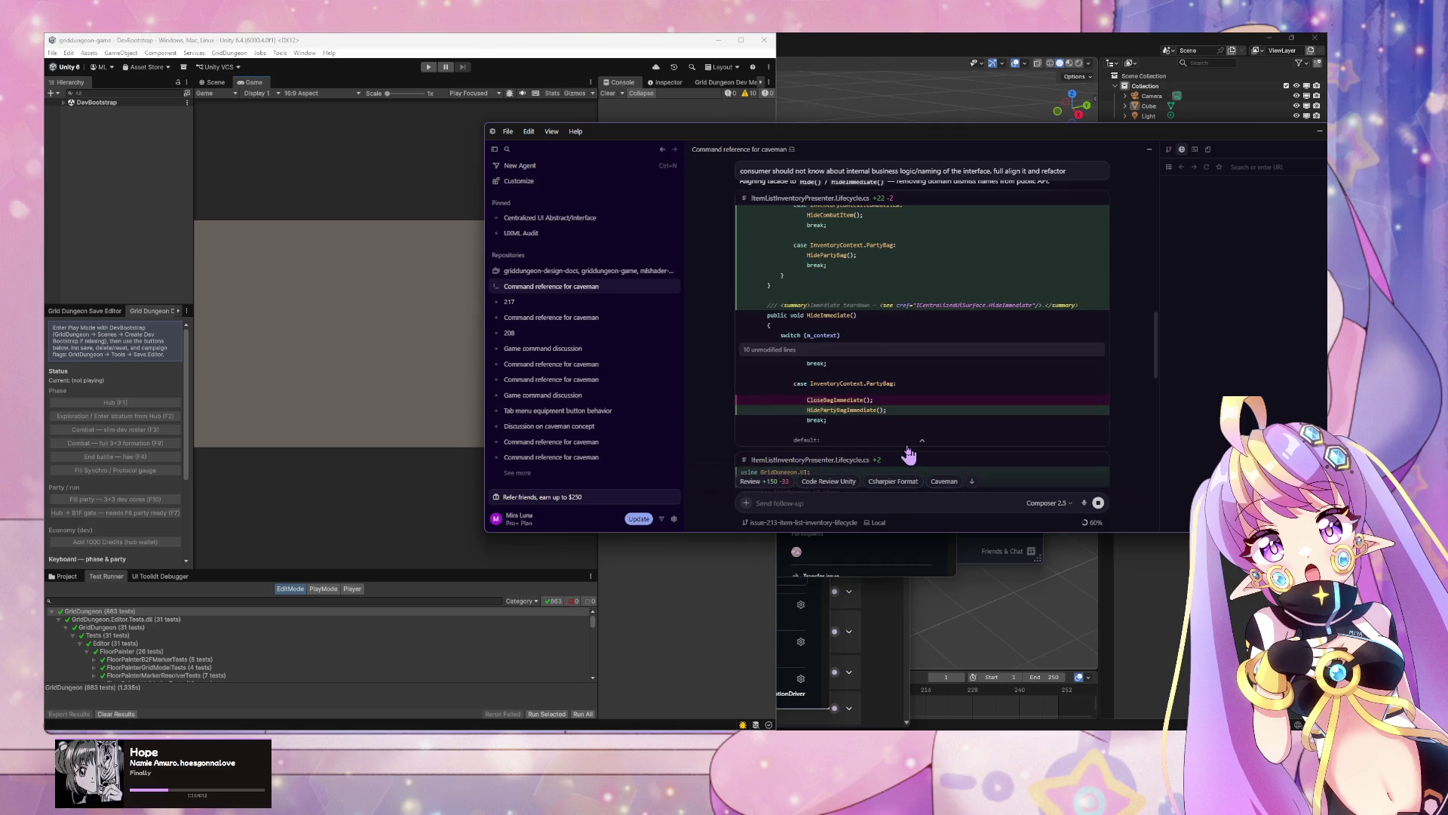
Step: Scroll through the agent's refactor diffs for the presenter, facade, hub and party views, and tests
scroll(909, 453, "down", 5)
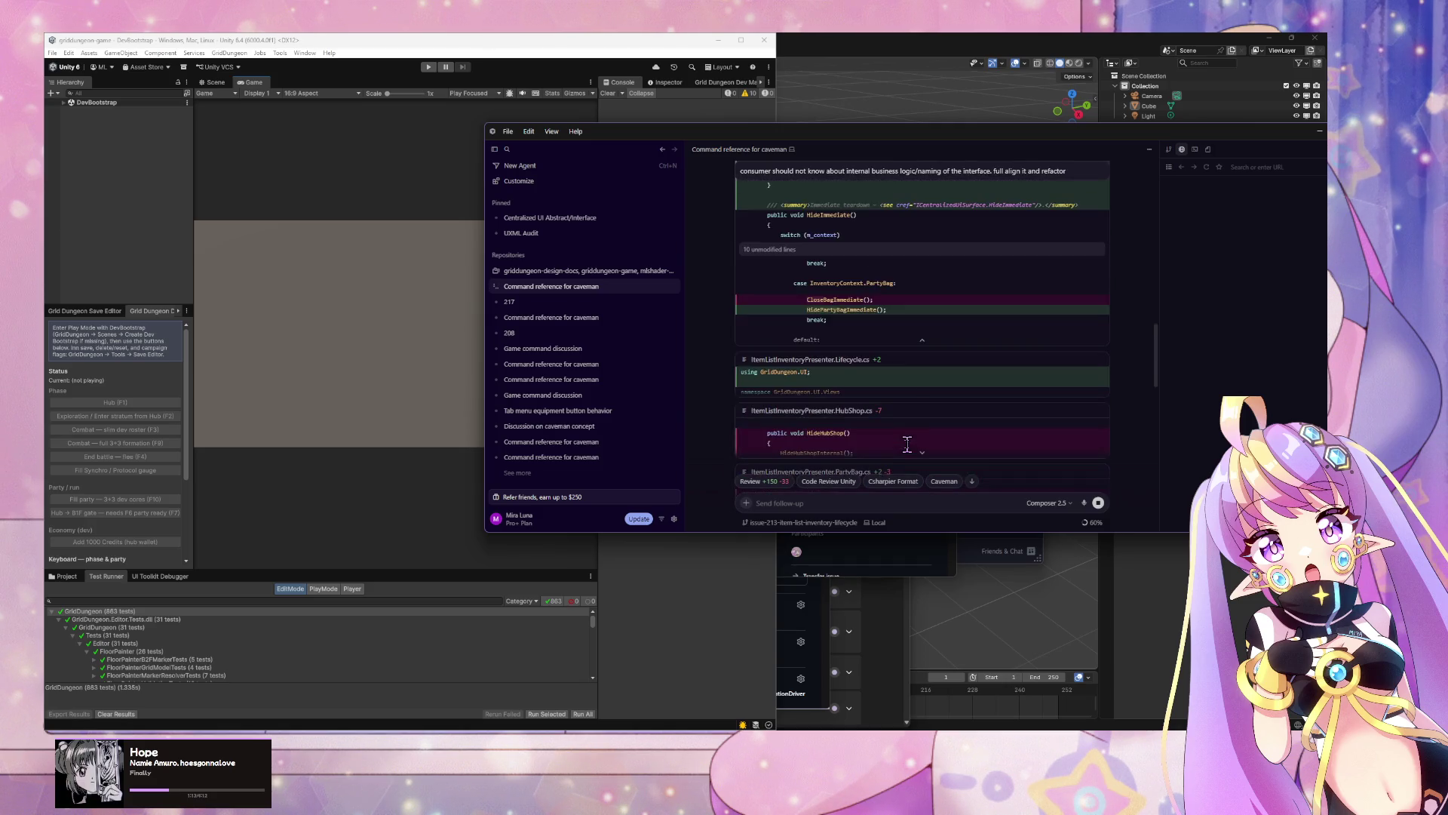
scroll(906, 448, "down", 2)
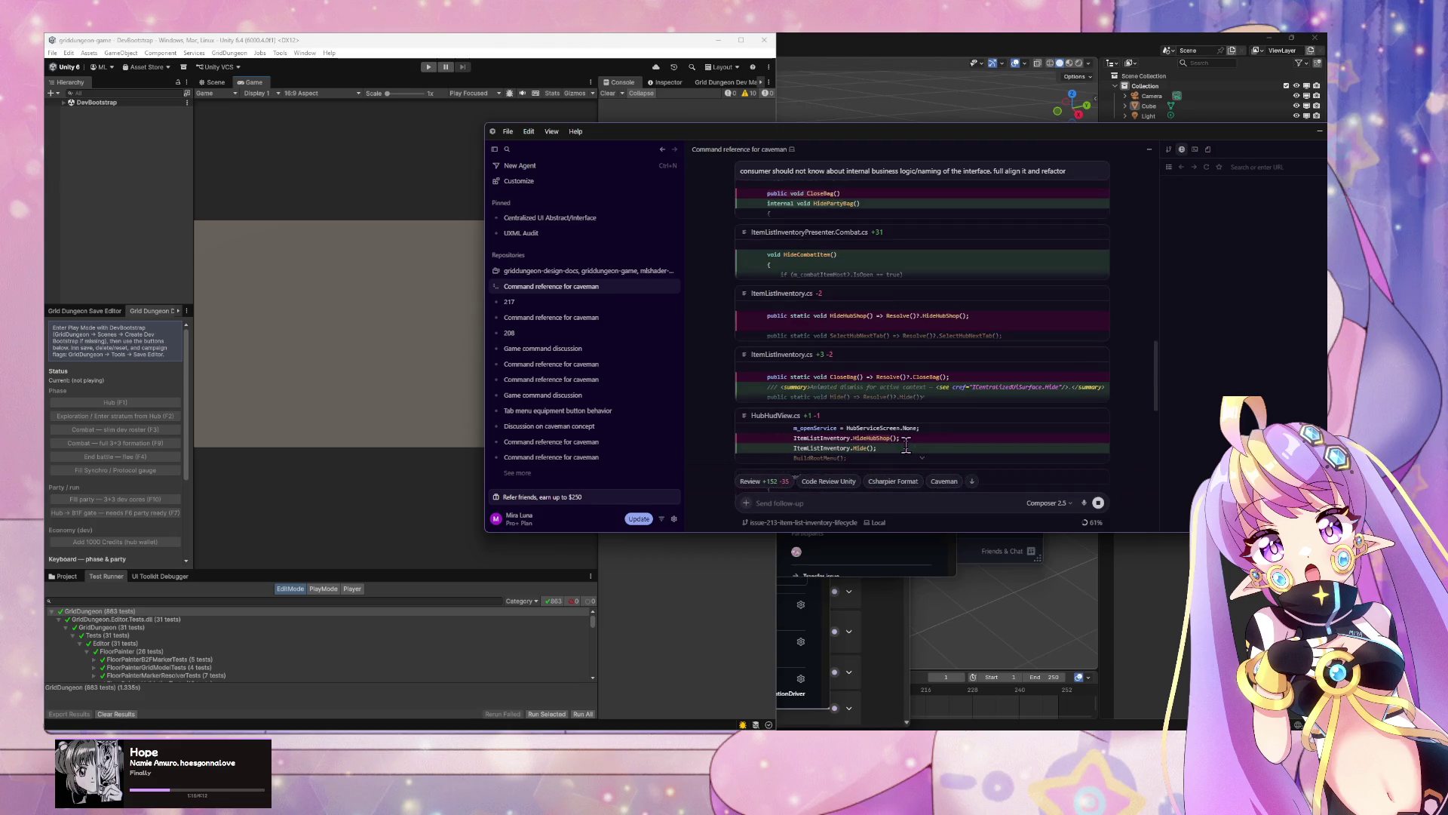
scroll(906, 449, "down", 1)
scroll(906, 452, "down", 4)
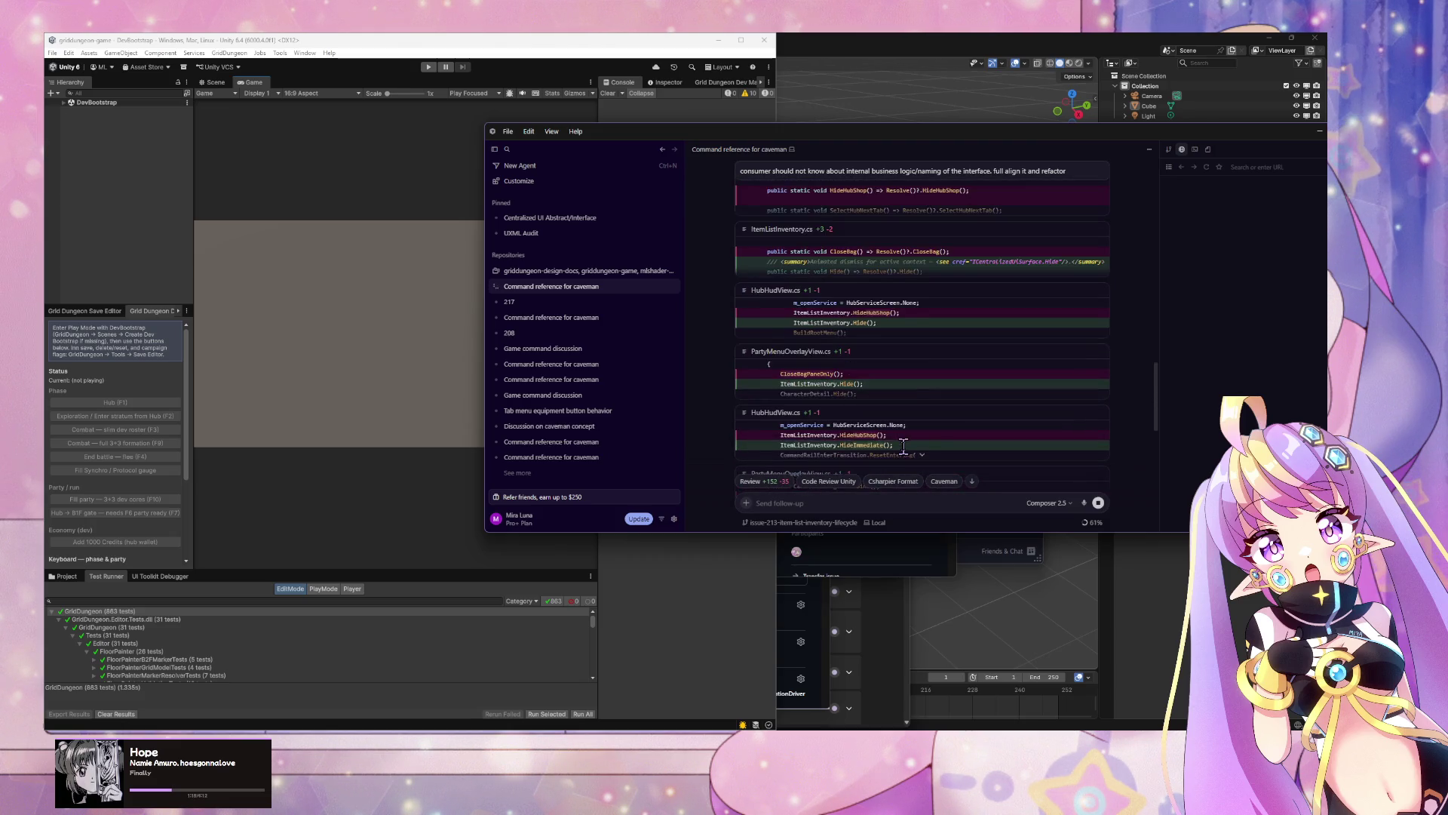
scroll(905, 454, "down", 5)
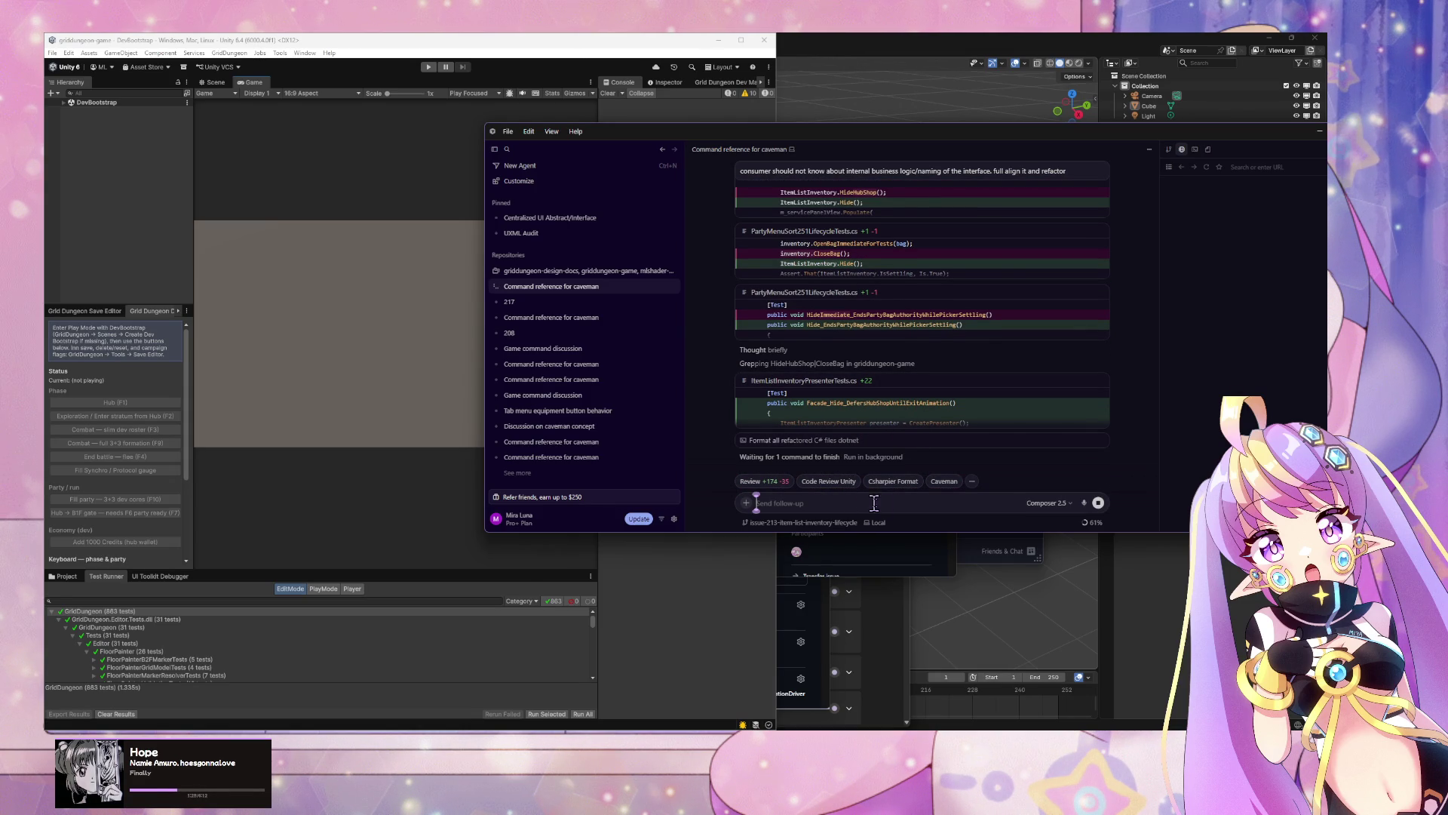
Step: Send 'do we need to create a method on the interface for context switching?'
type("do we")
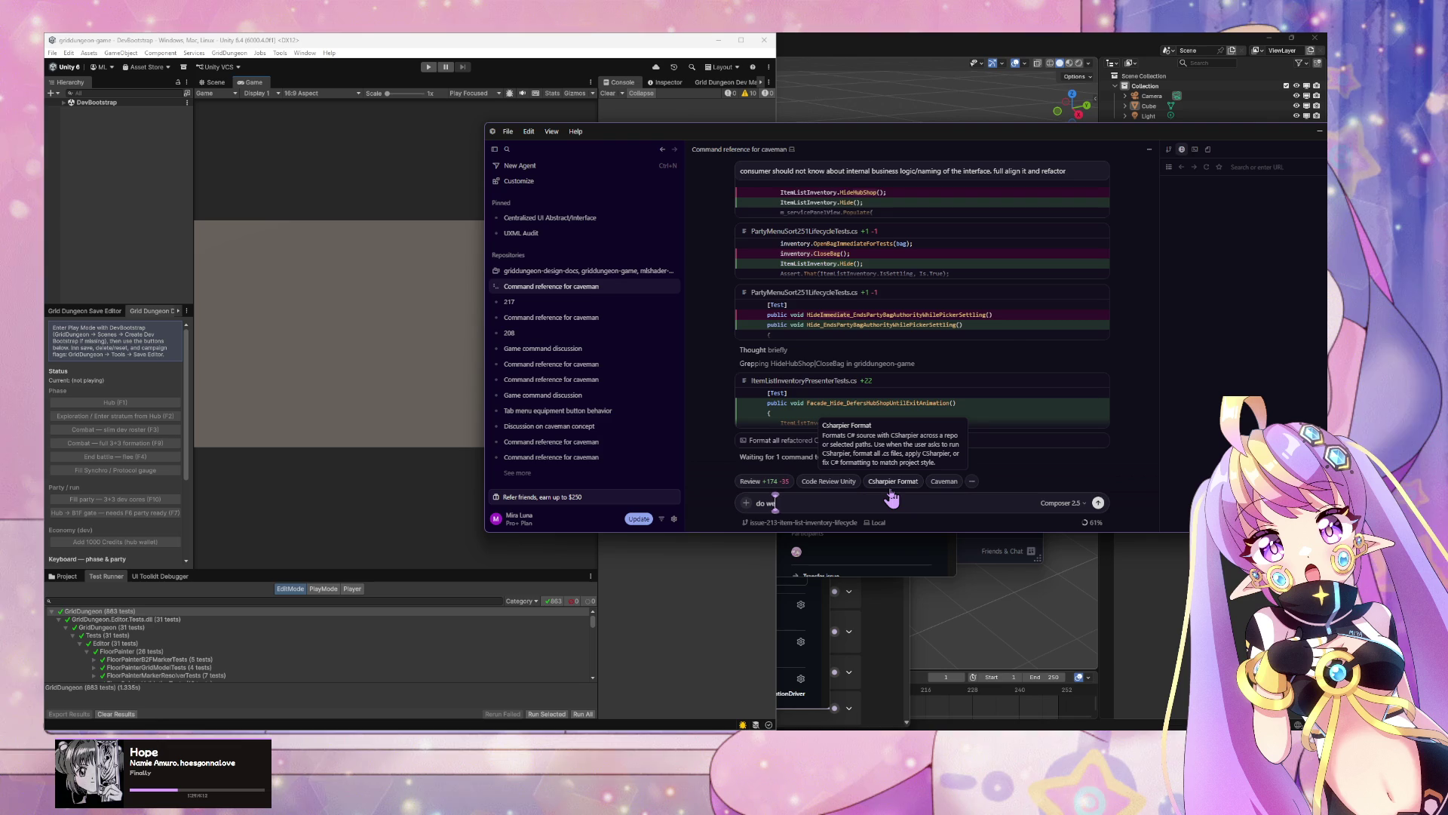
type(" need to")
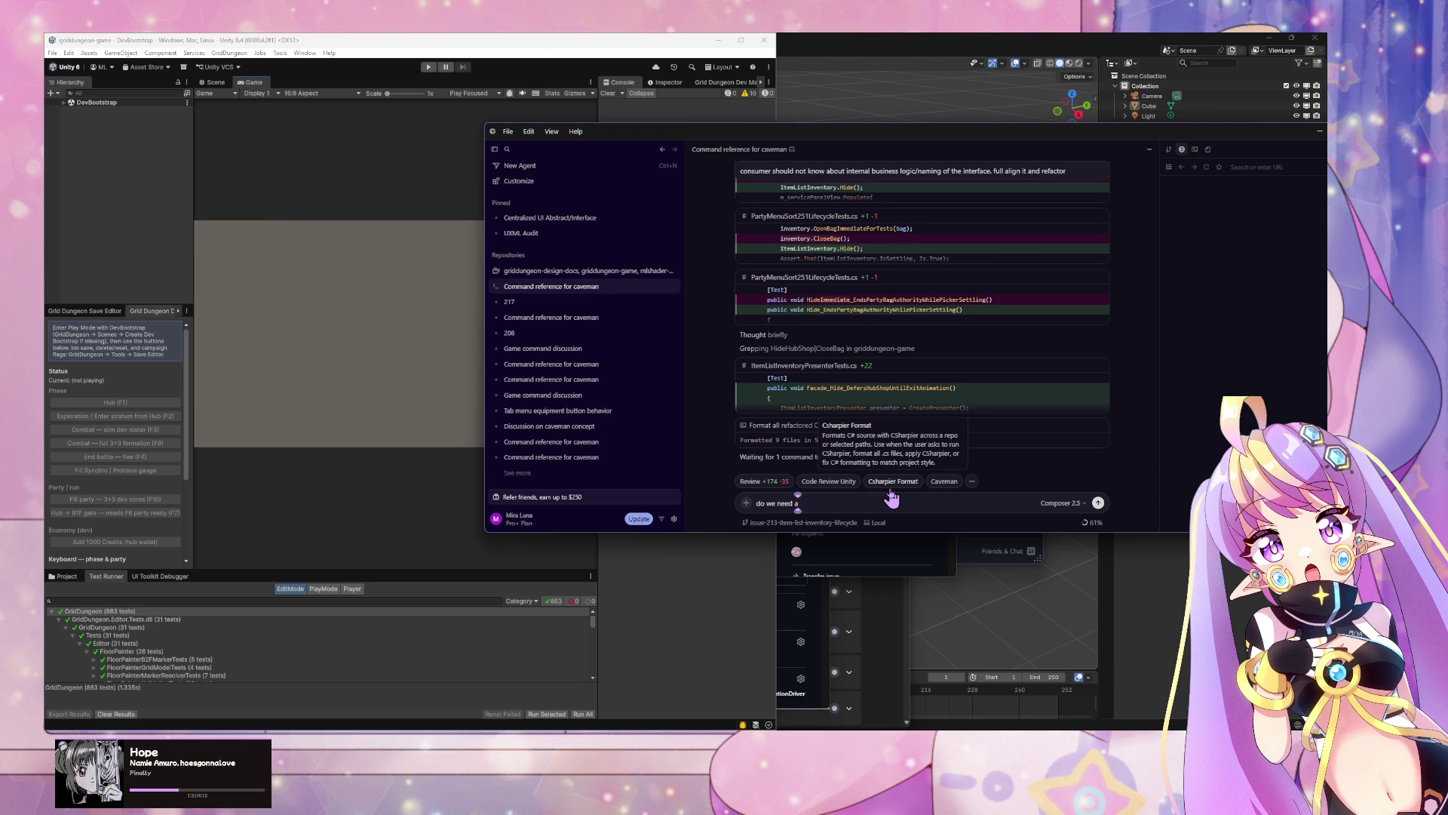
type(" create")
type(" a method")
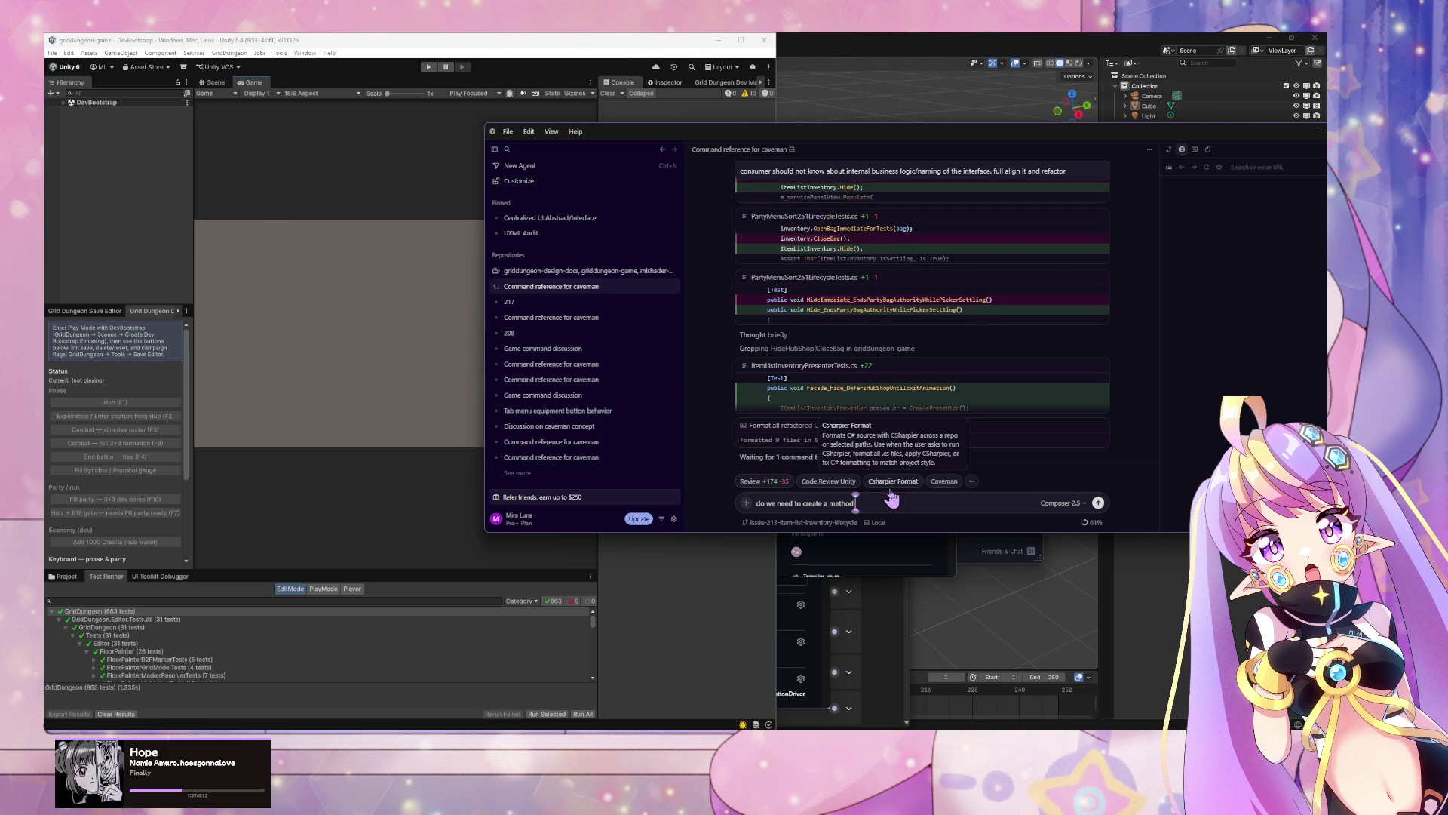
type(" on the")
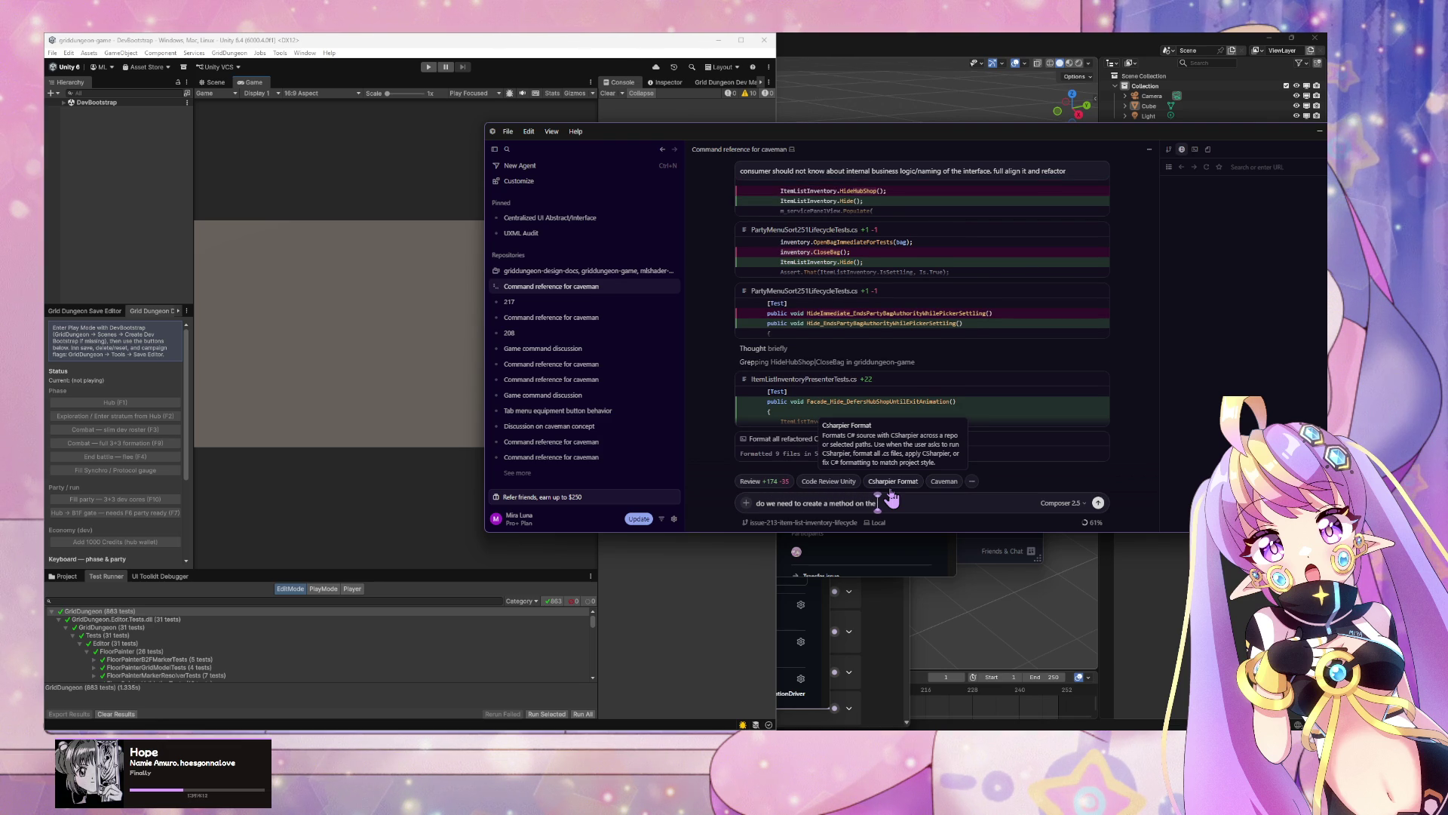
type(" interface for")
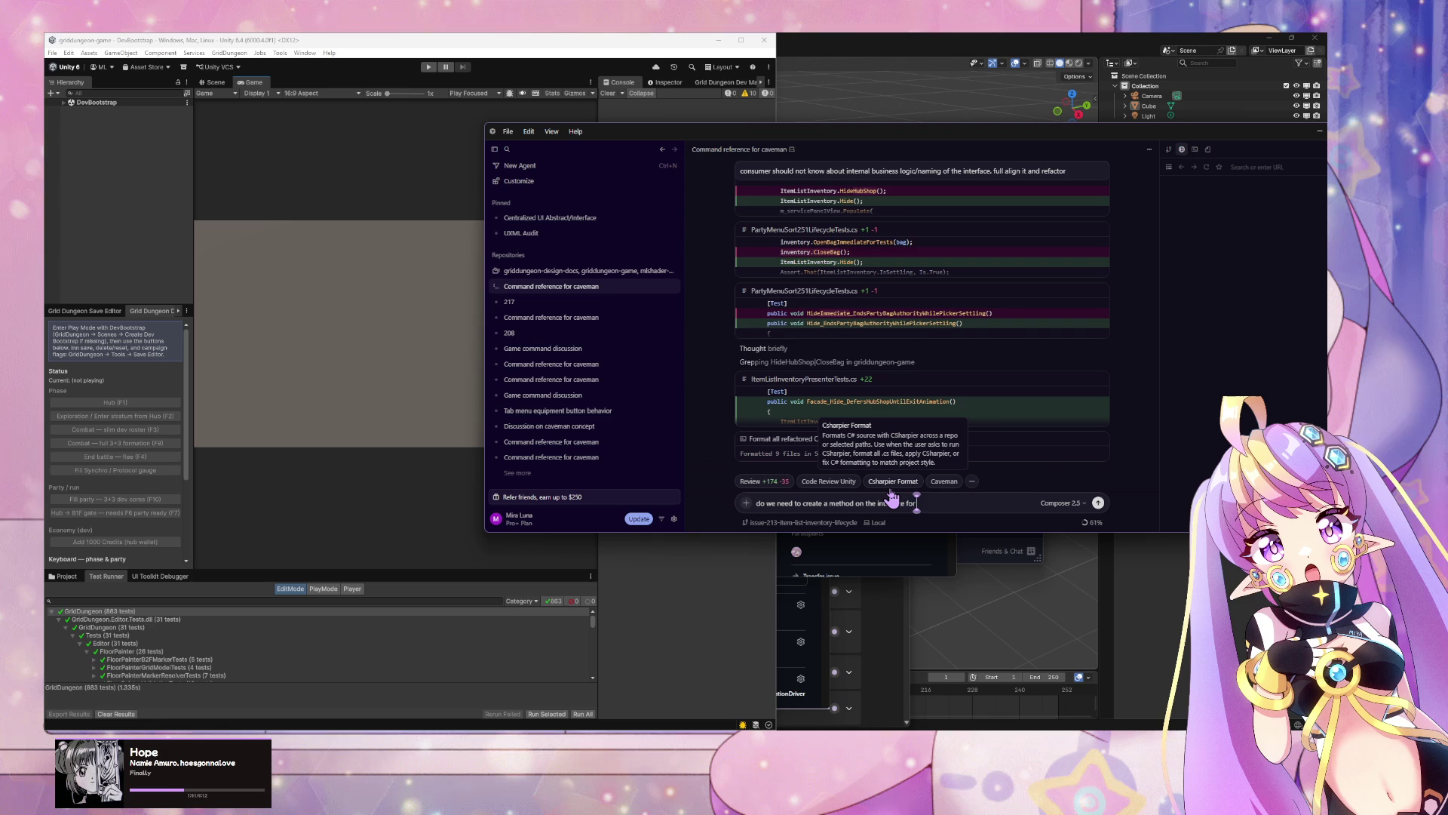
type(" context switc")
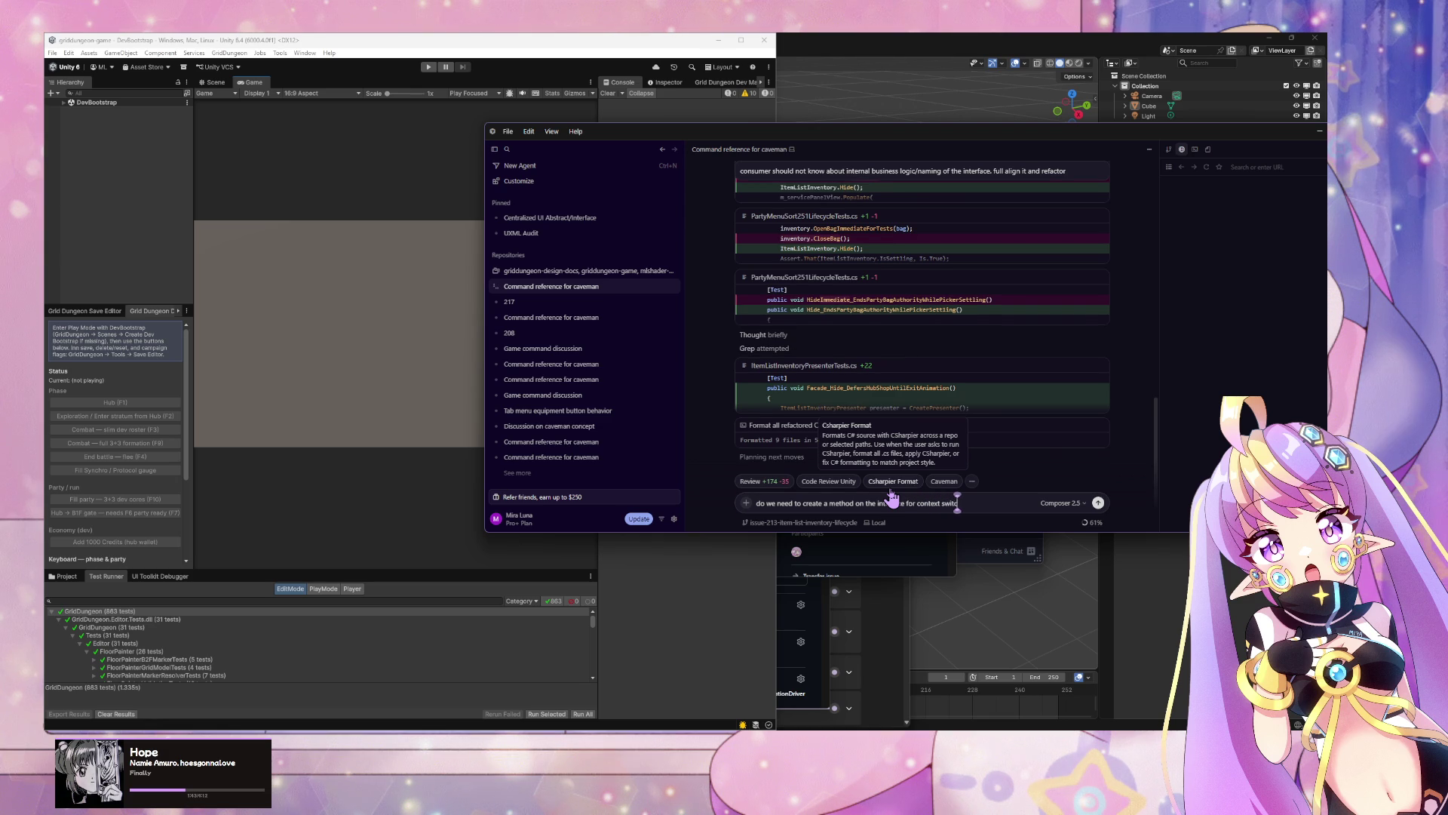
type("hing")
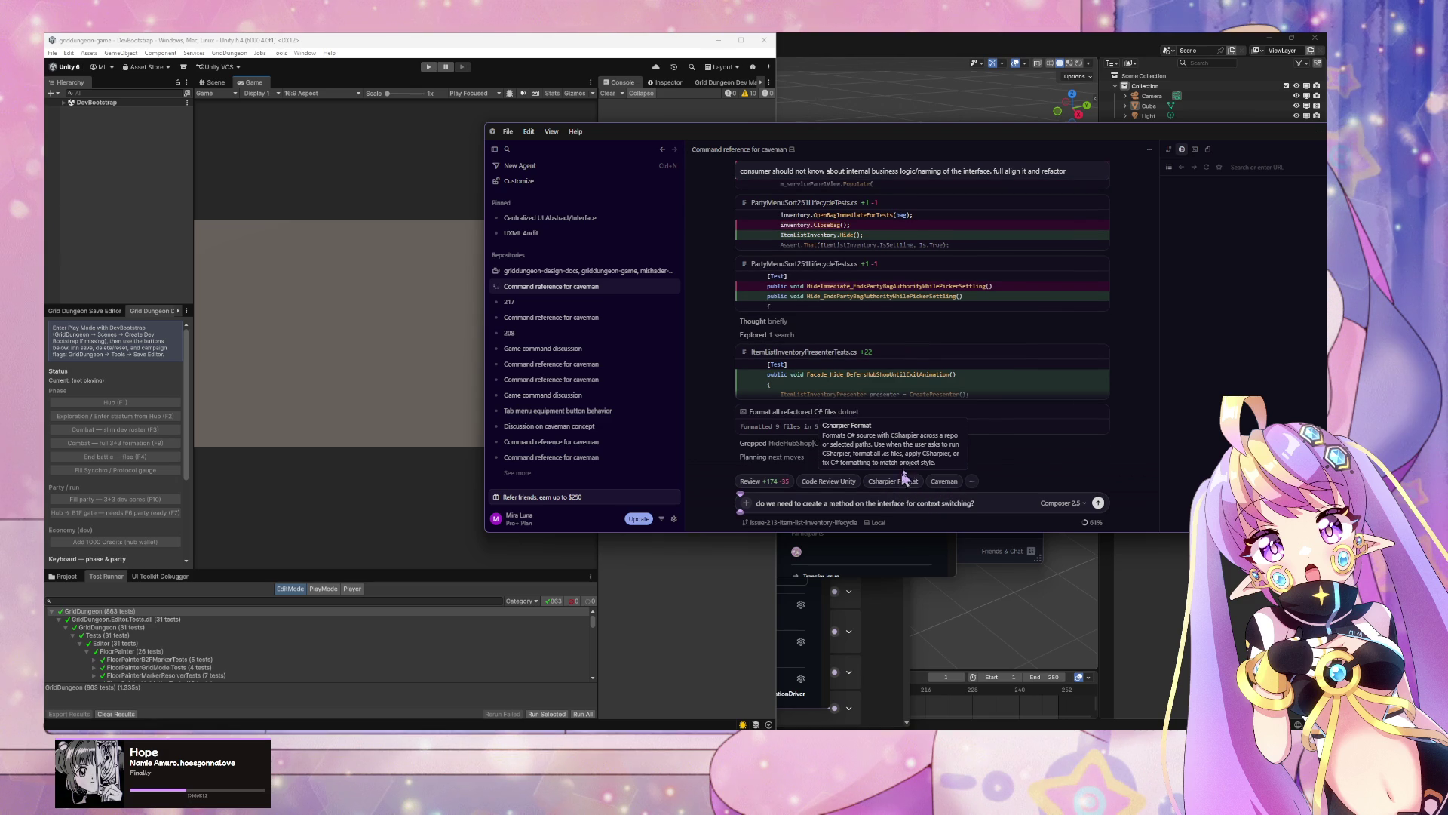
type("?")
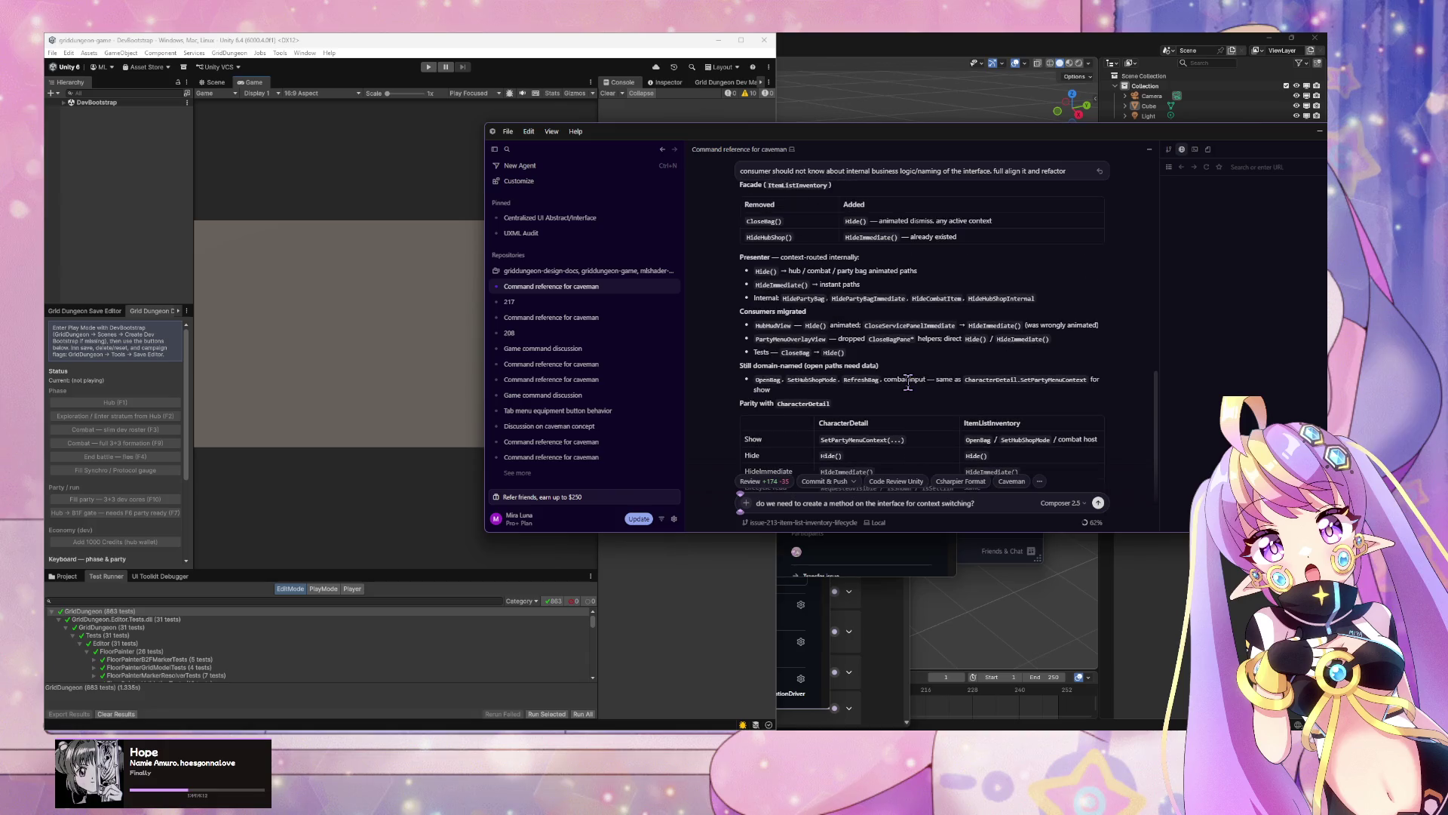
key("Return")
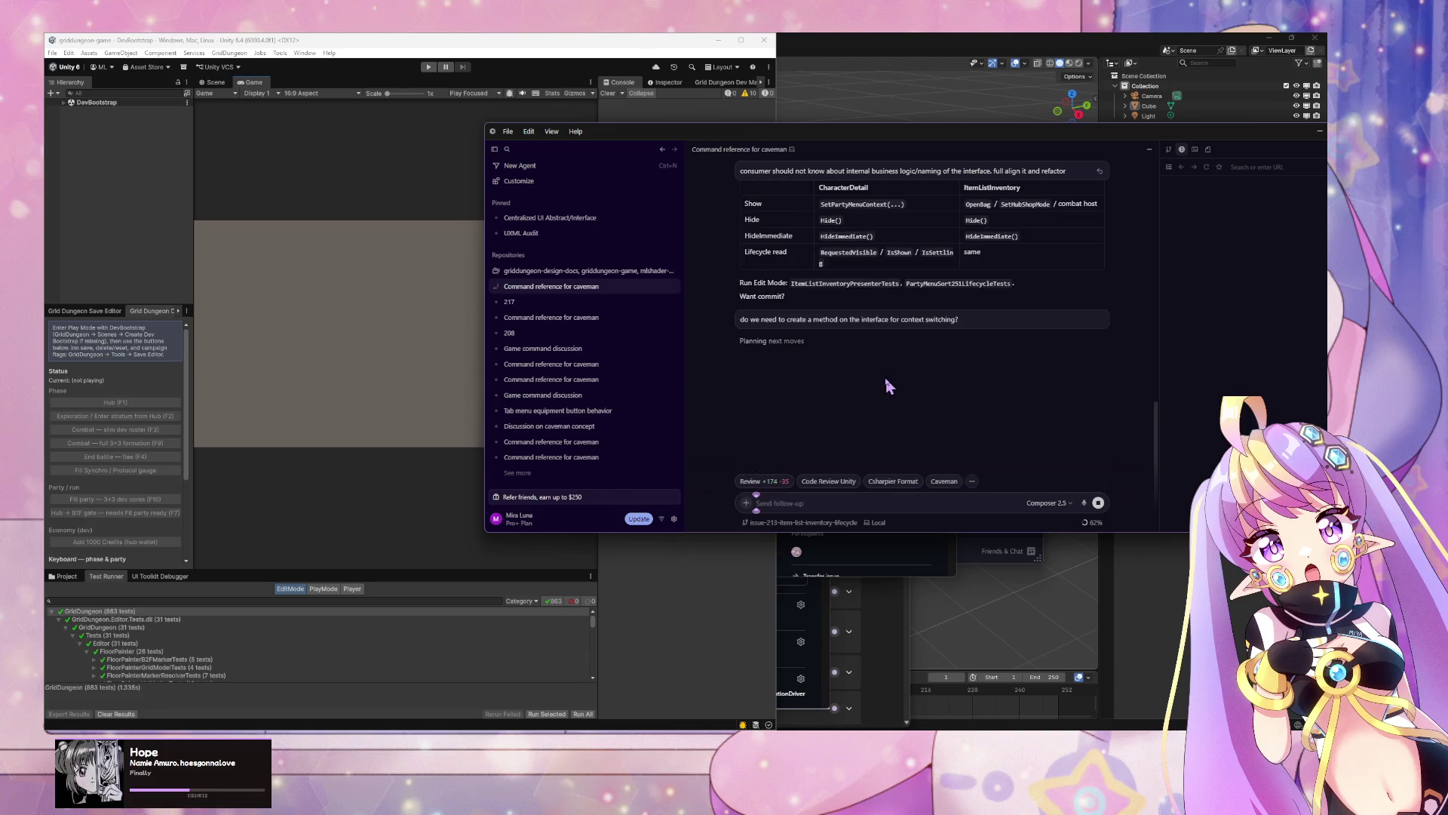
Step: Read the agent's answer that HideImmediate() covers context switches, noting OpenBag in its code sample
scroll(885, 377, "up", 2)
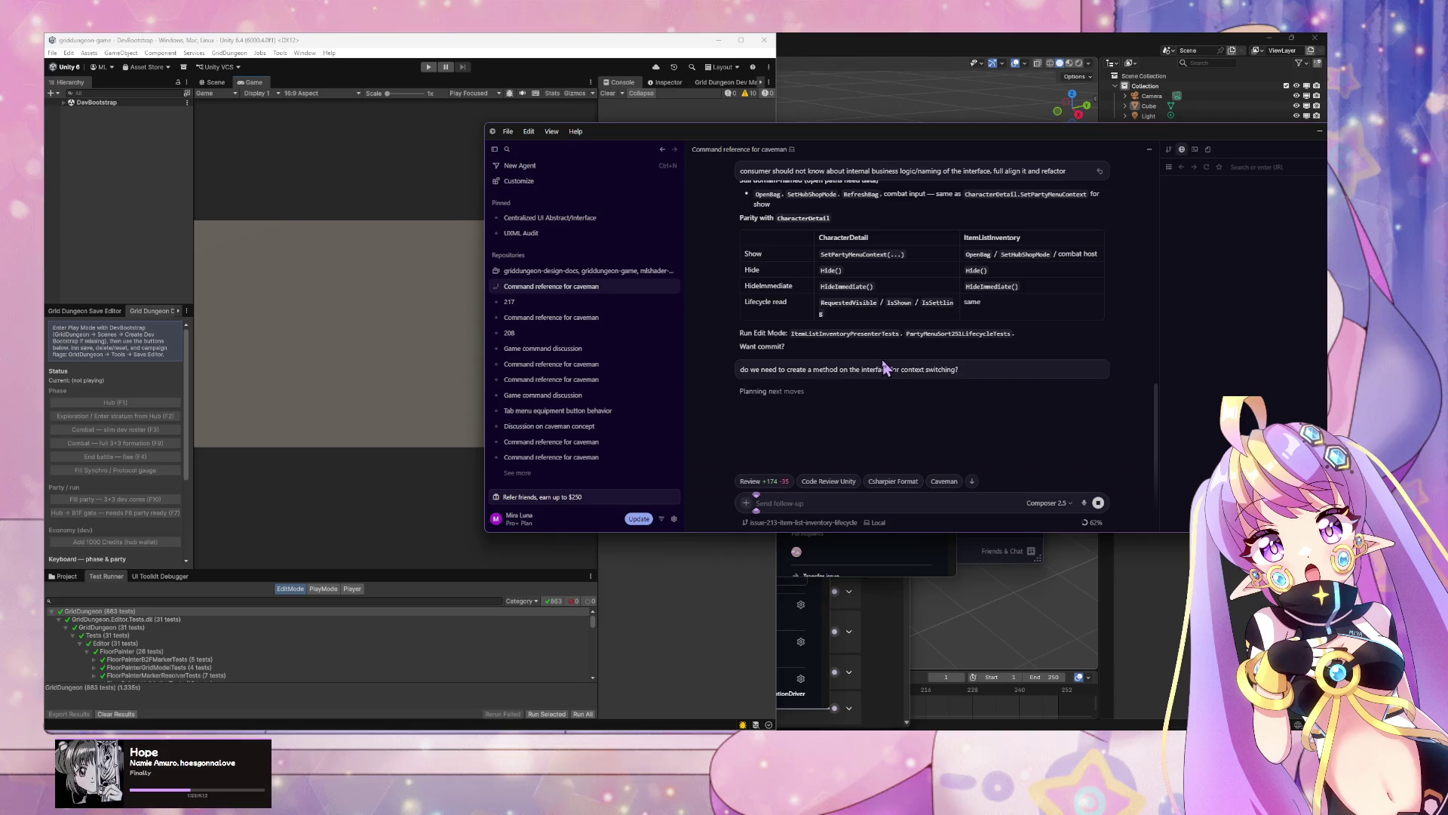
scroll(885, 368, "up", 4)
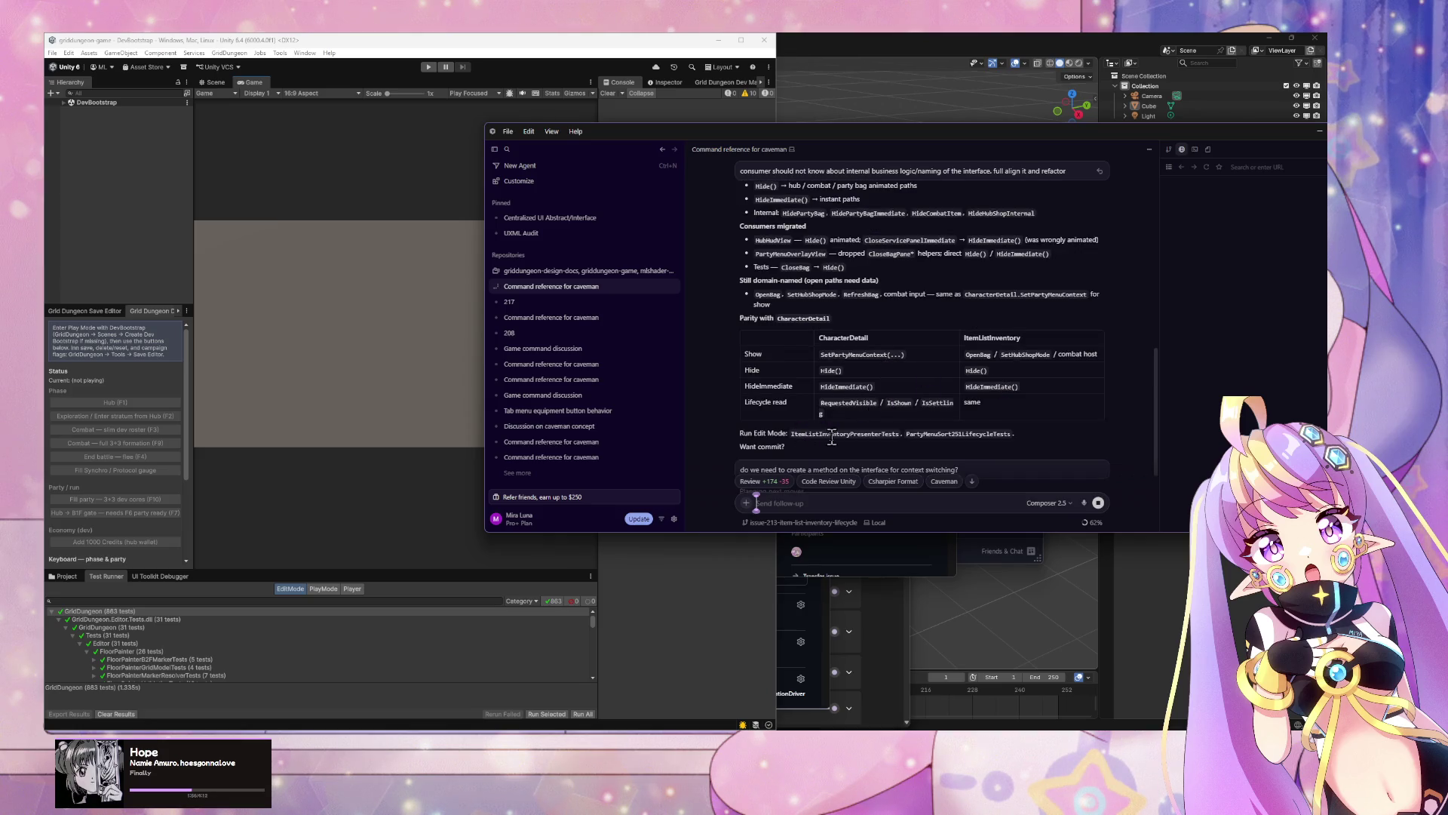
scroll(845, 375, "down", 6)
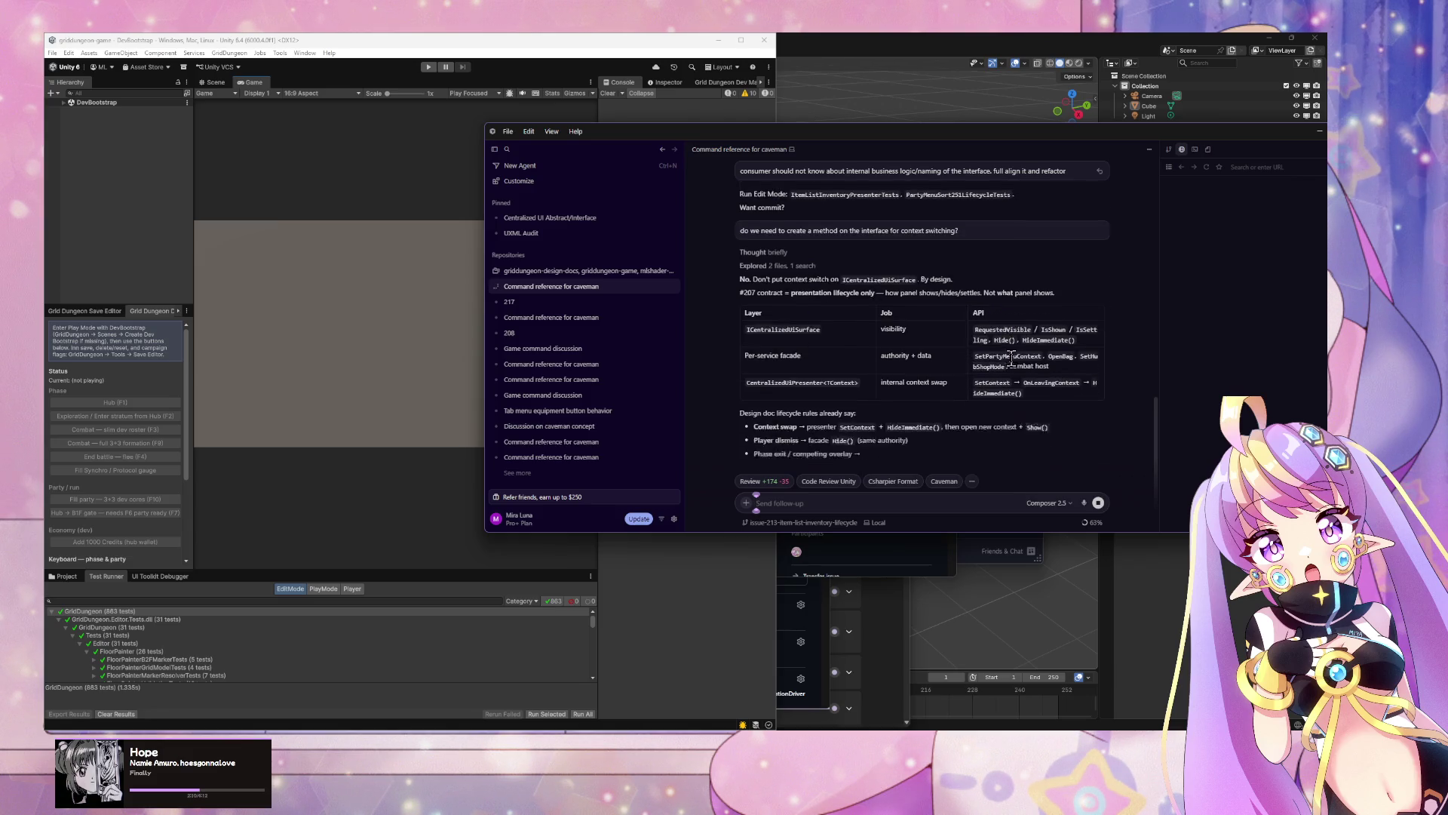
scroll(1012, 354, "up", 2)
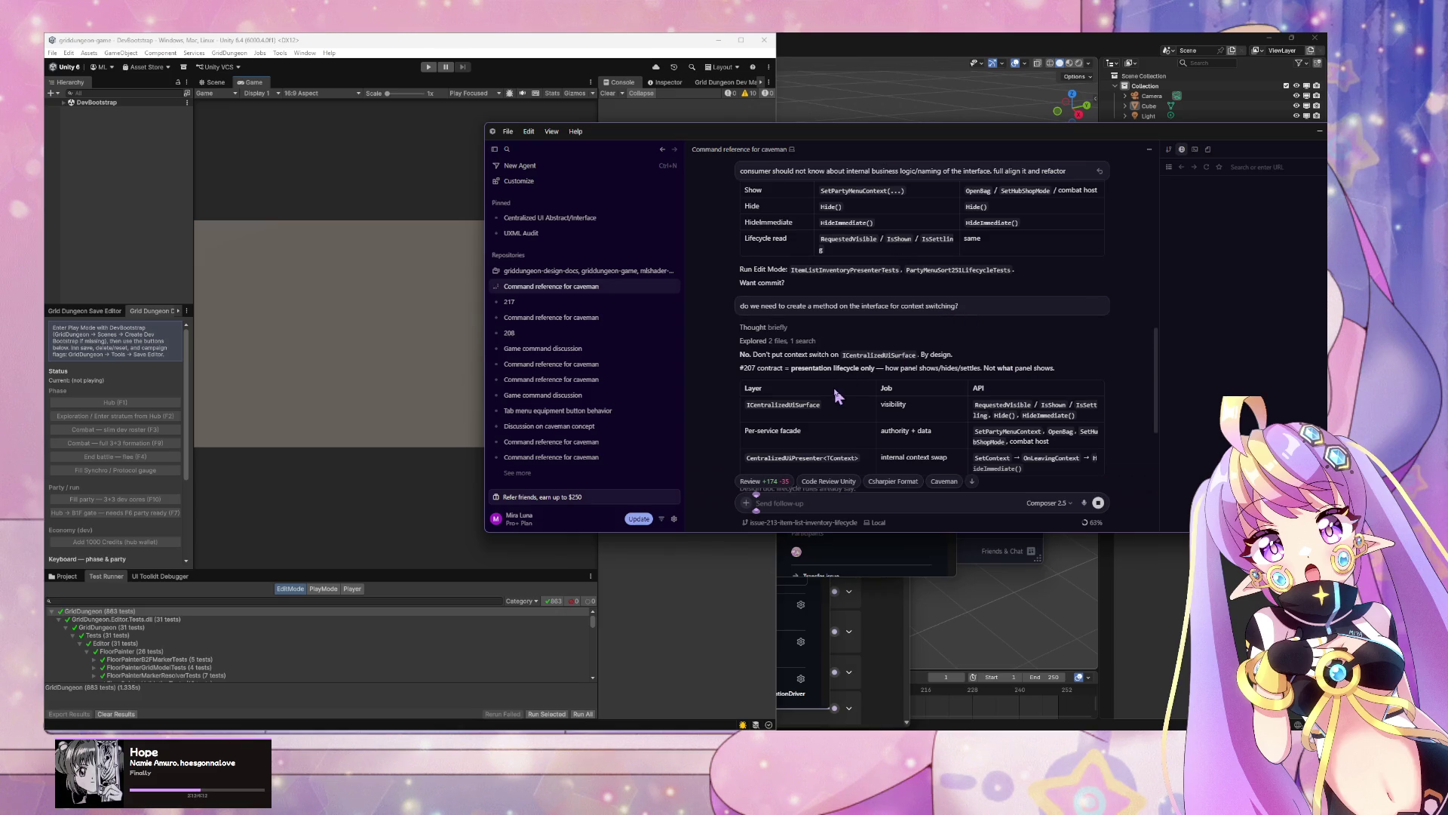
scroll(876, 405, "down", 3)
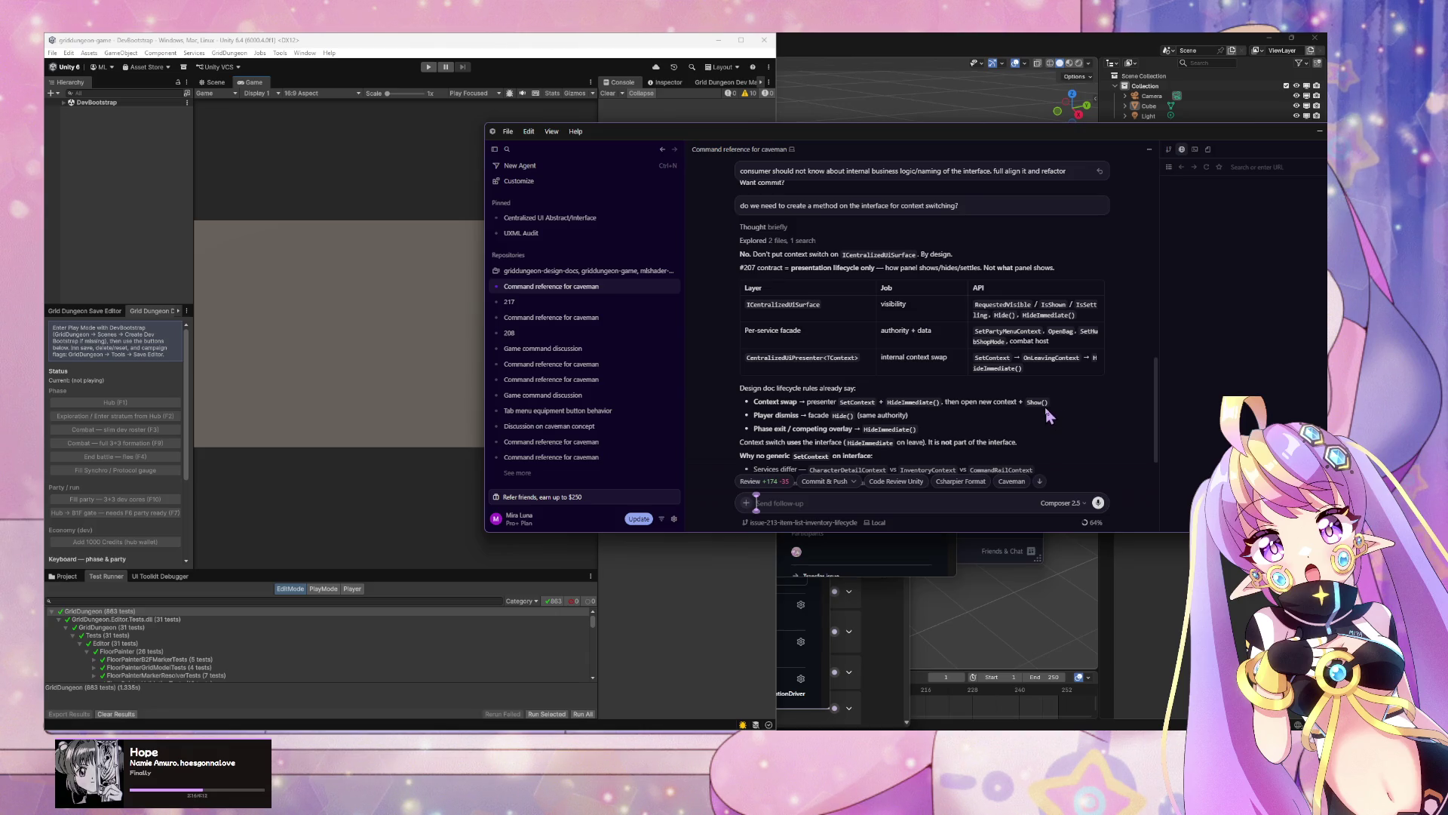
scroll(974, 402, "down", 3)
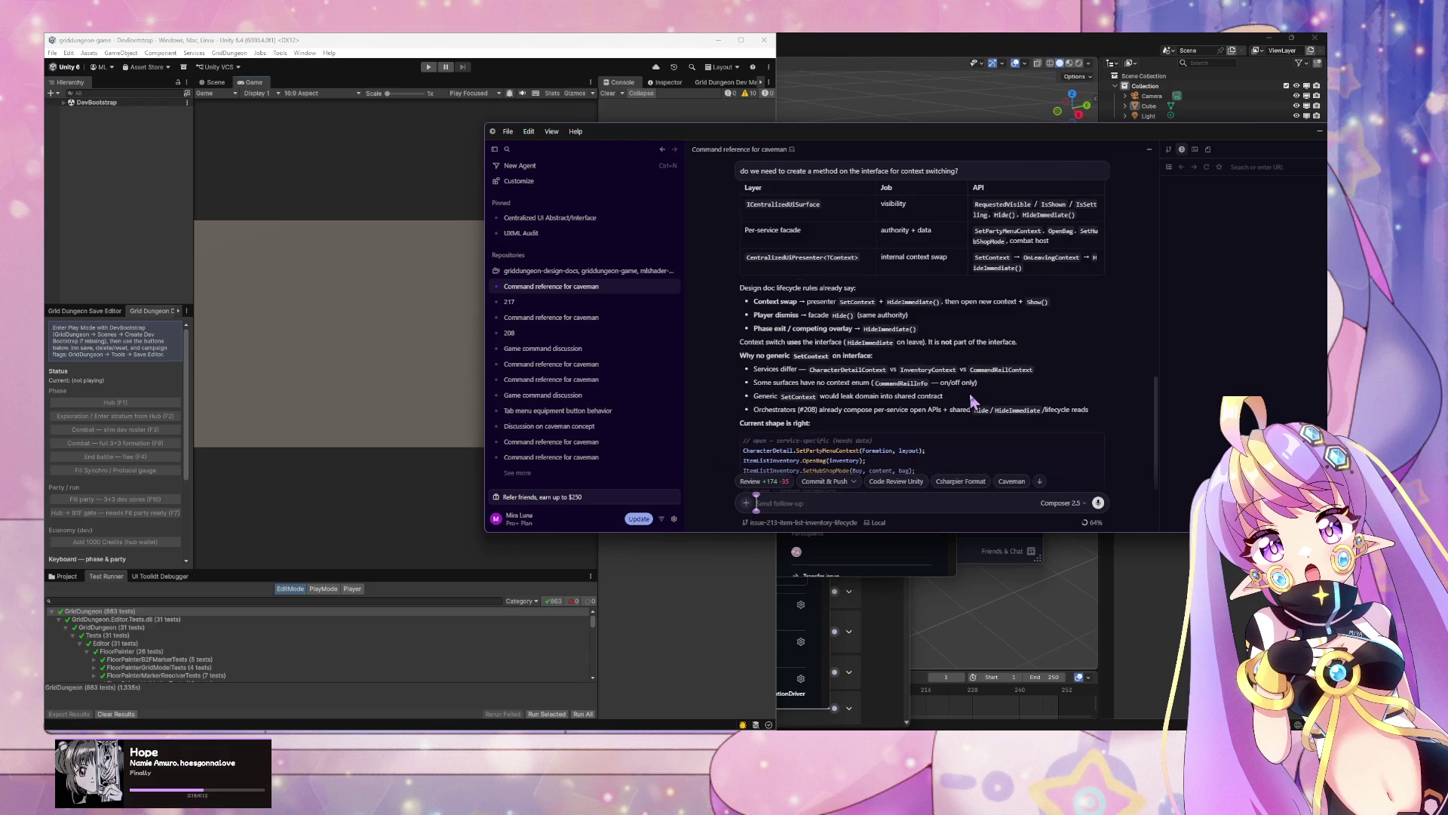
scroll(965, 398, "down", 4)
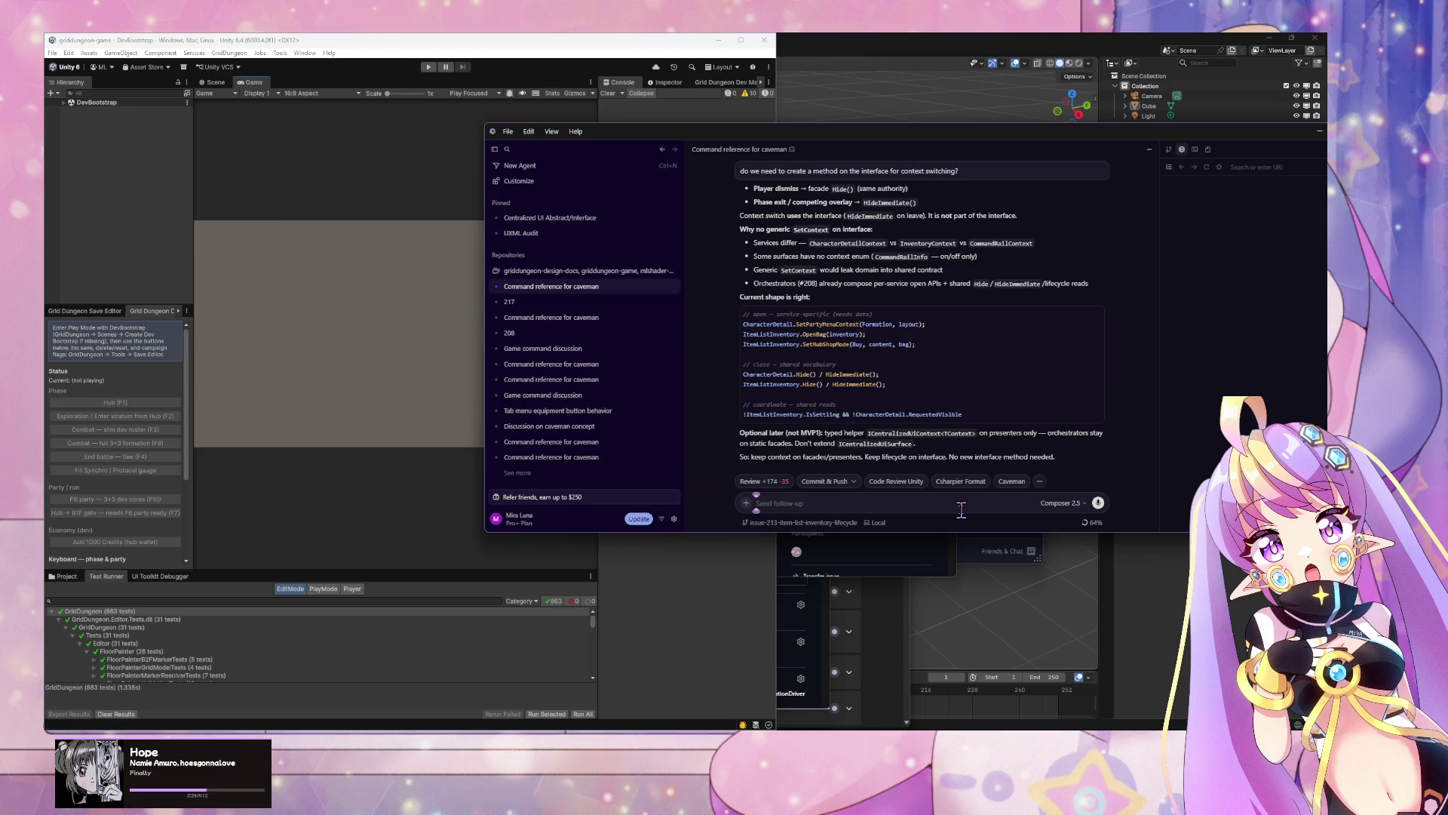
double_click(815, 334)
left_click(845, 342)
left_click(805, 502)
Step: Draft 'is OpenBag context switching method with no side effect of showing the modal?'
key("ctrl+v")
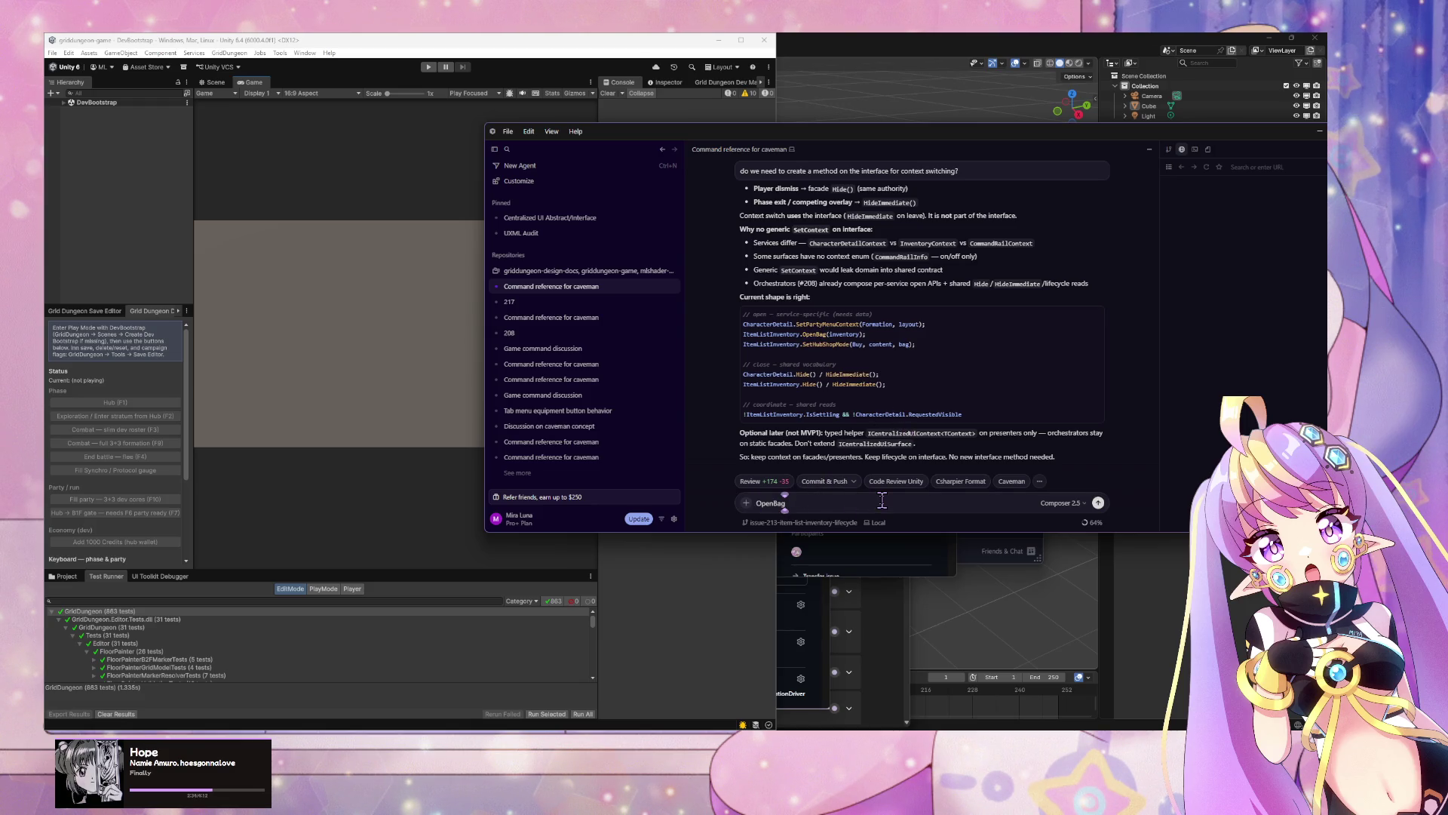
key("ctrl+BackSpace")
type("is Op")
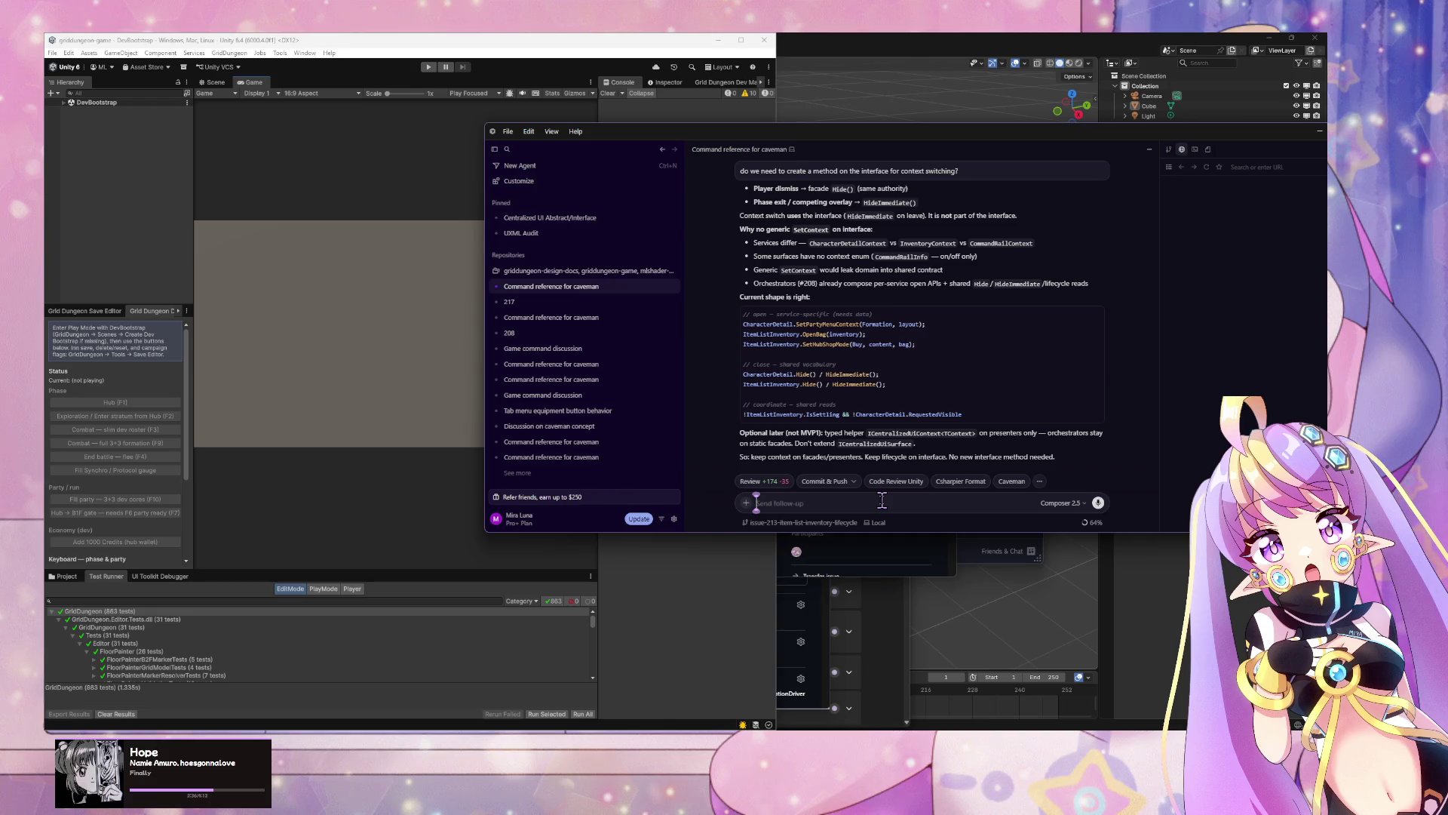
type("enBag c")
type("ontext")
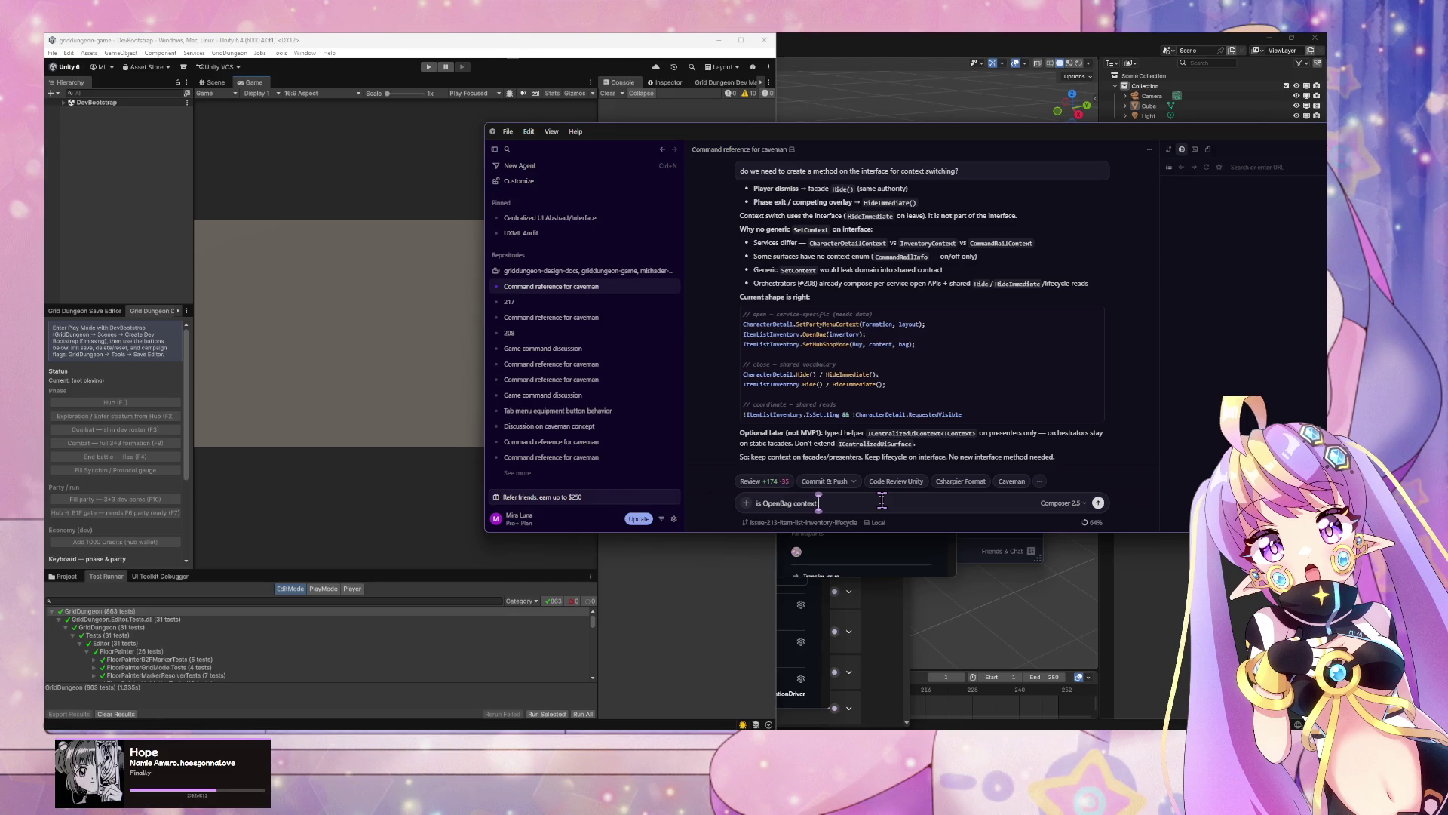
type(" switching method w")
type("ith no side ")
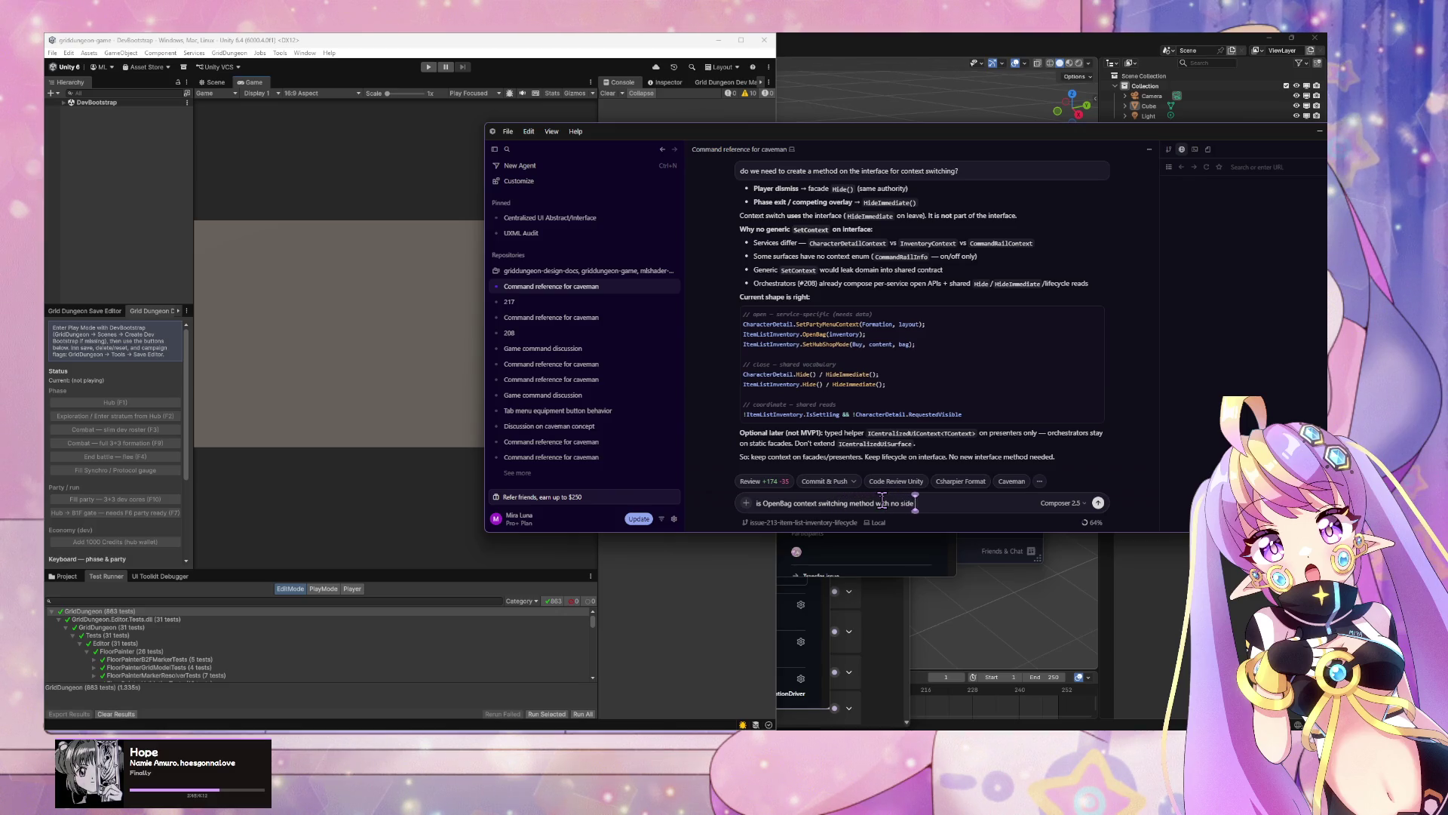
type("effect")
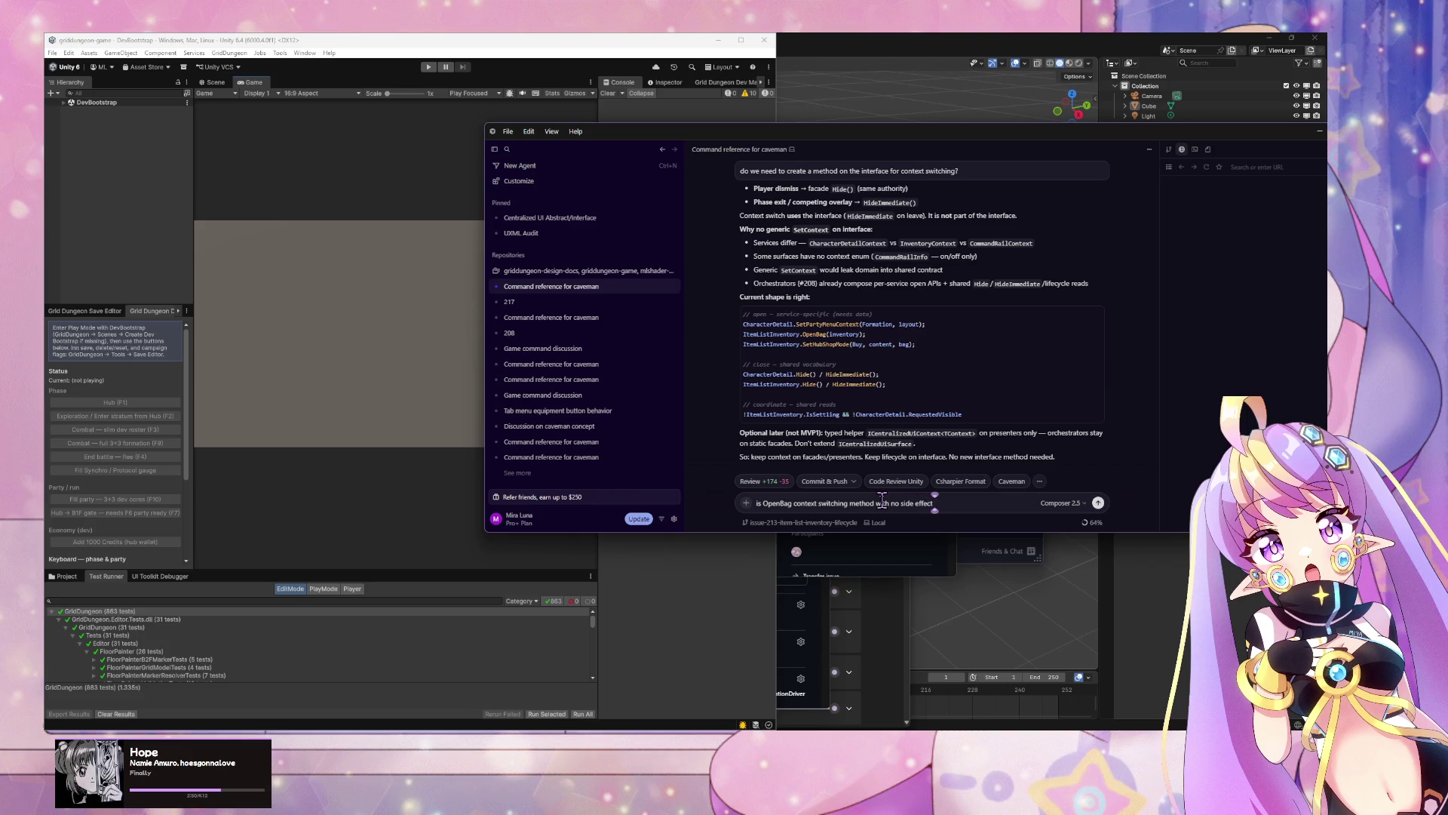
type(" of showing the modal")
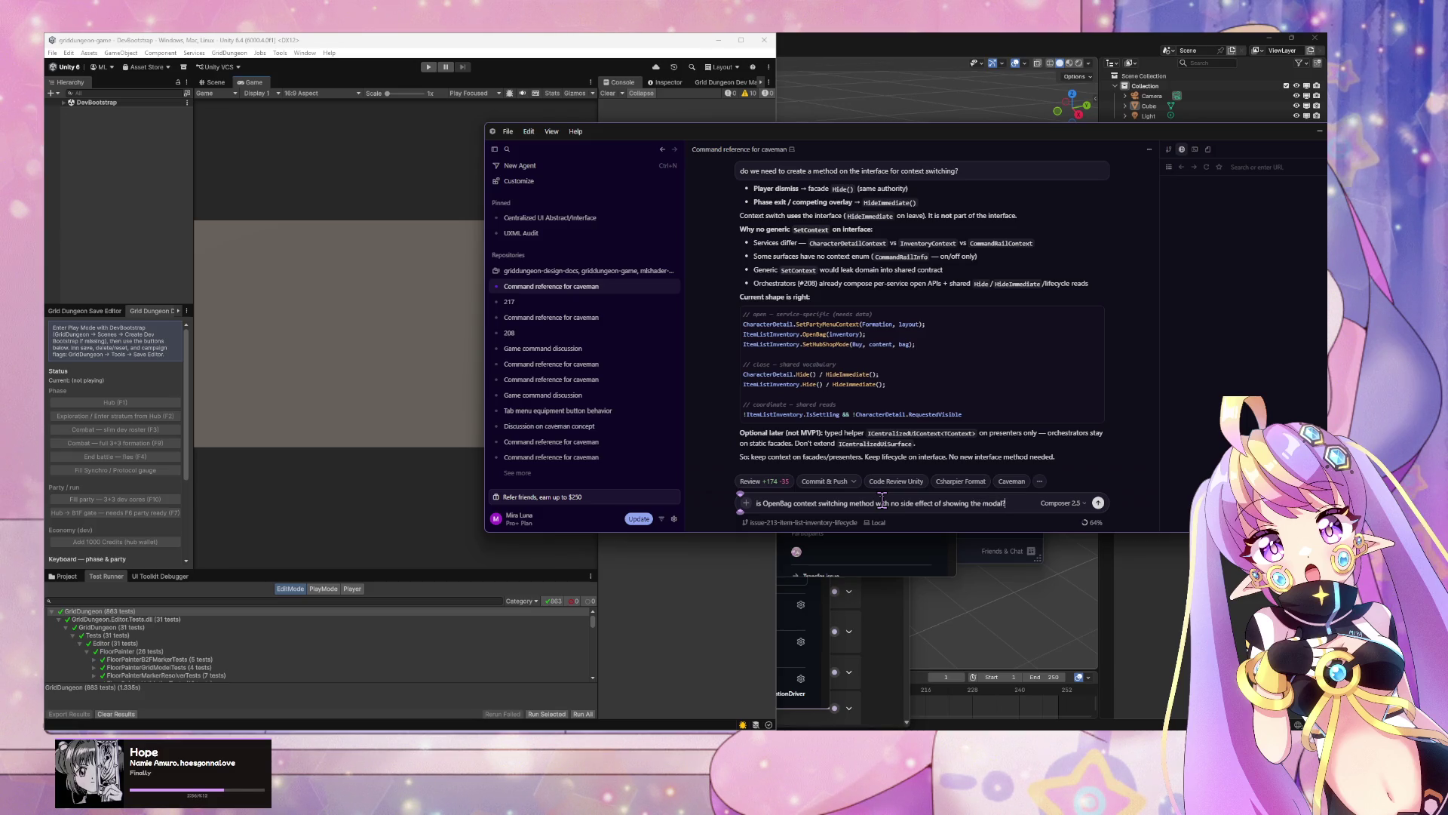
type("?")
Step: Send the OpenBag question and read the agent's reply and its Call table
key("Return")
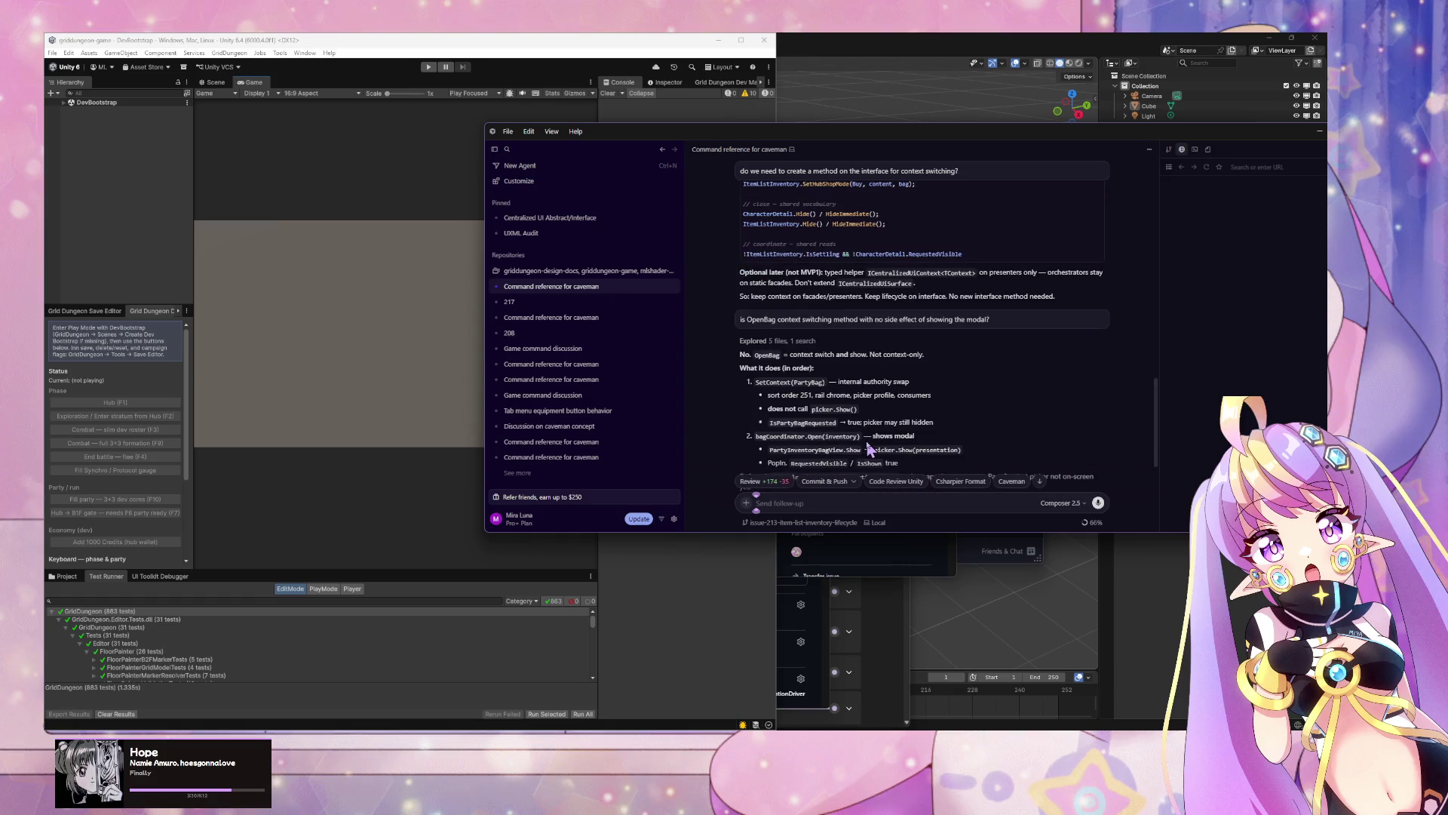
scroll(867, 449, "down", 1)
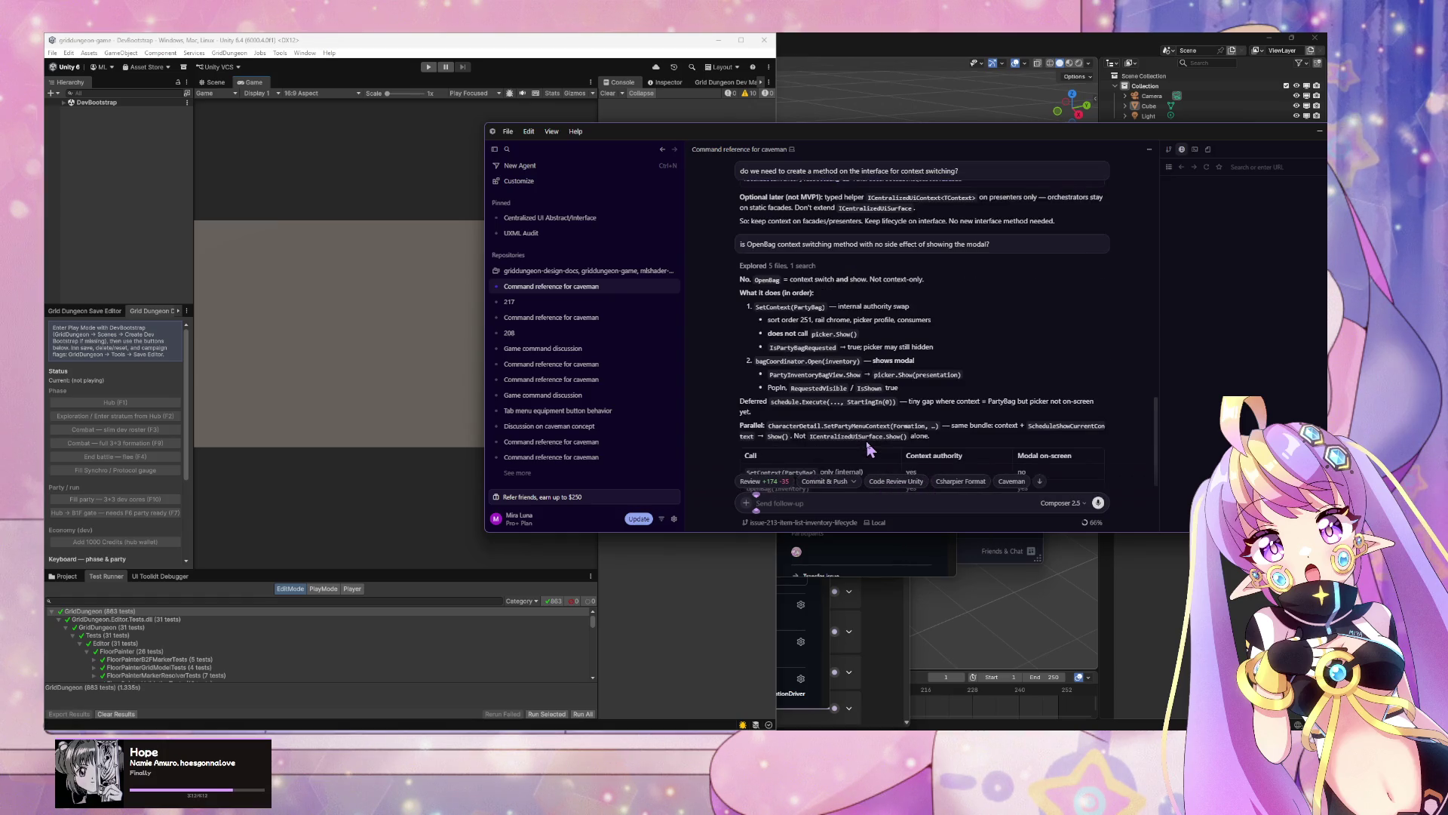
scroll(867, 450, "down", 1)
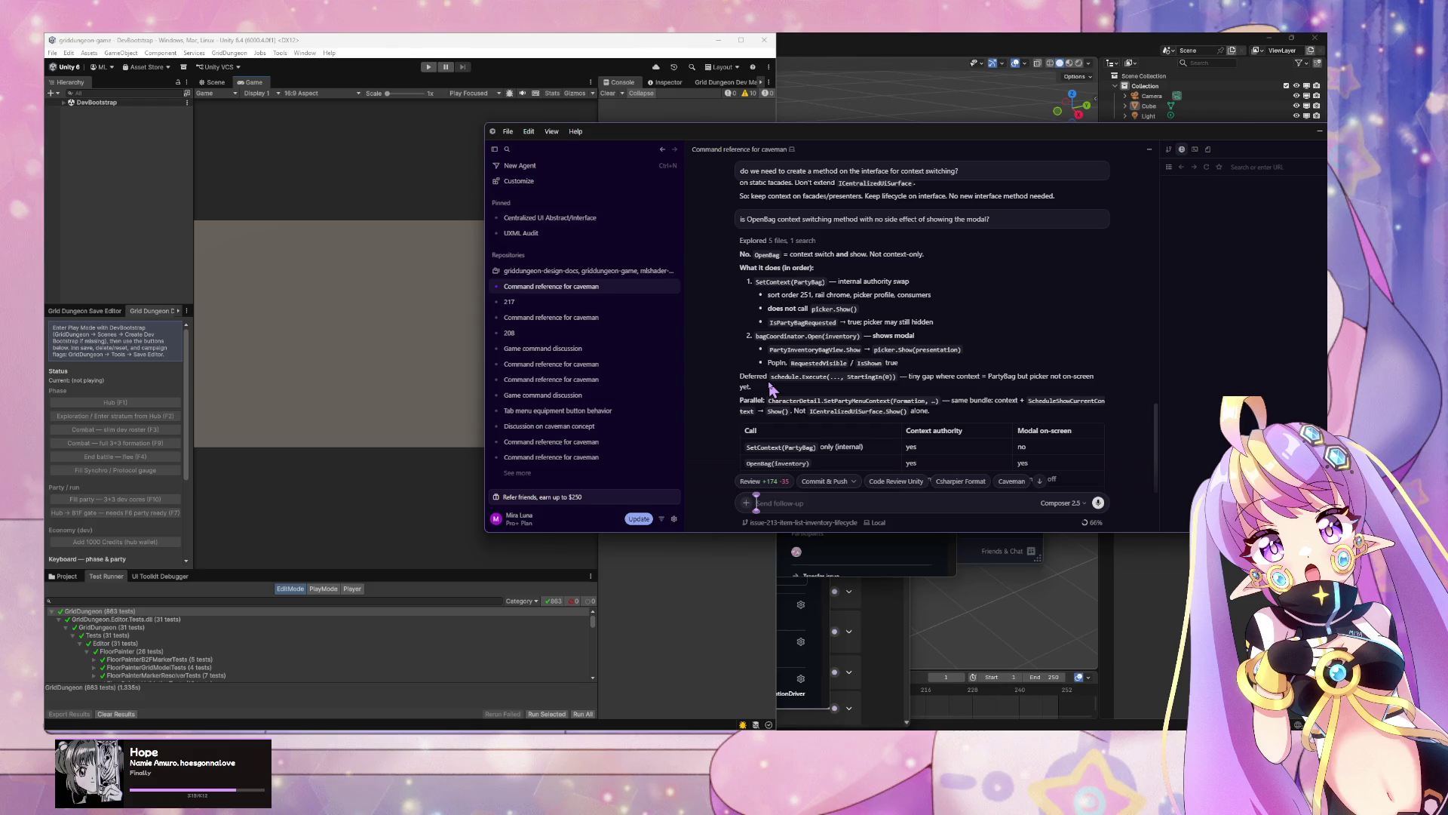
scroll(912, 422, "down", 1)
scroll(911, 422, "down", 4)
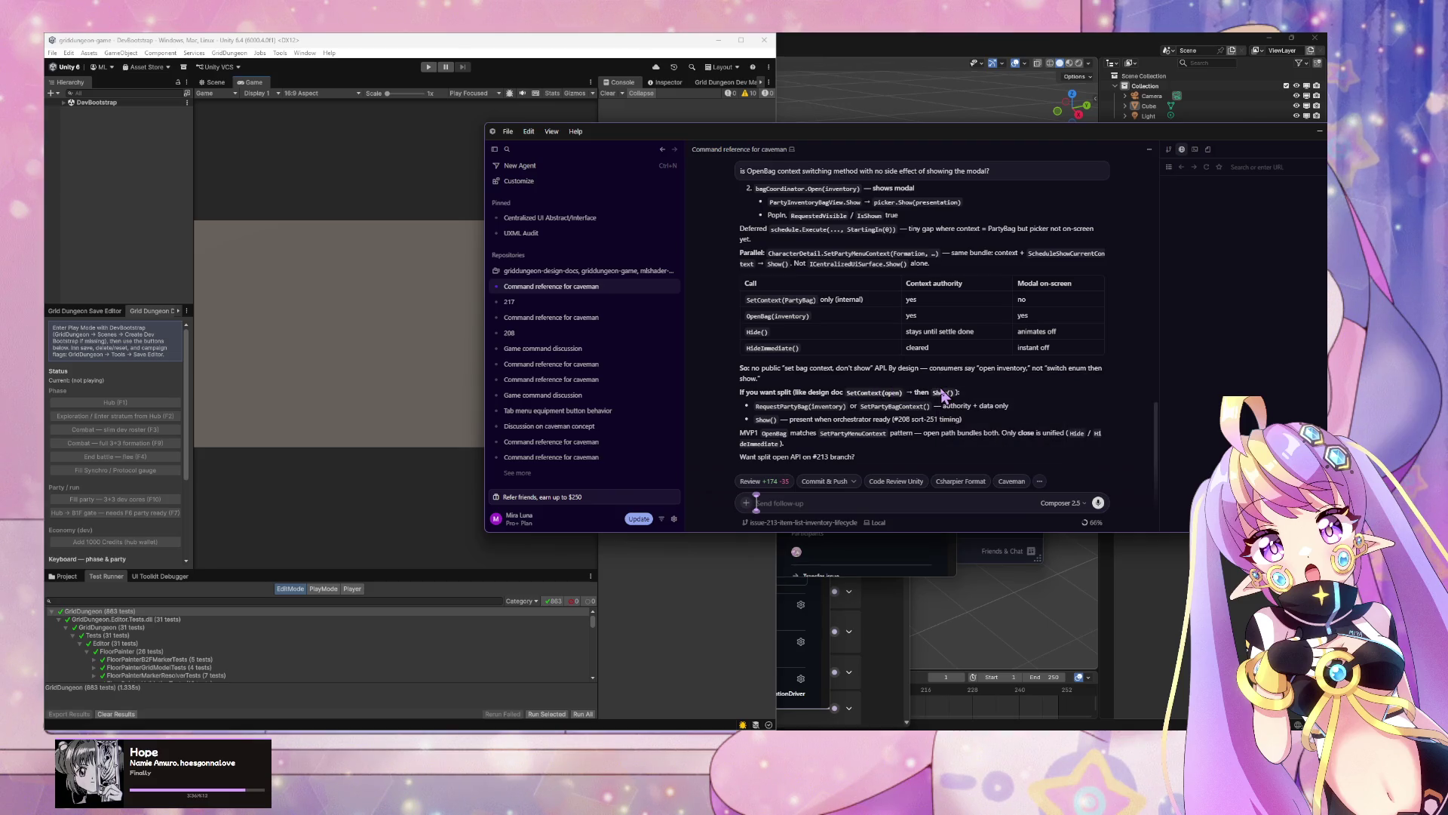
Step: Reply 'split it' and review the resulting PartyMenuOverlayView.cs and ItemListInventory.cs diffs
type("split it")
key("Return")
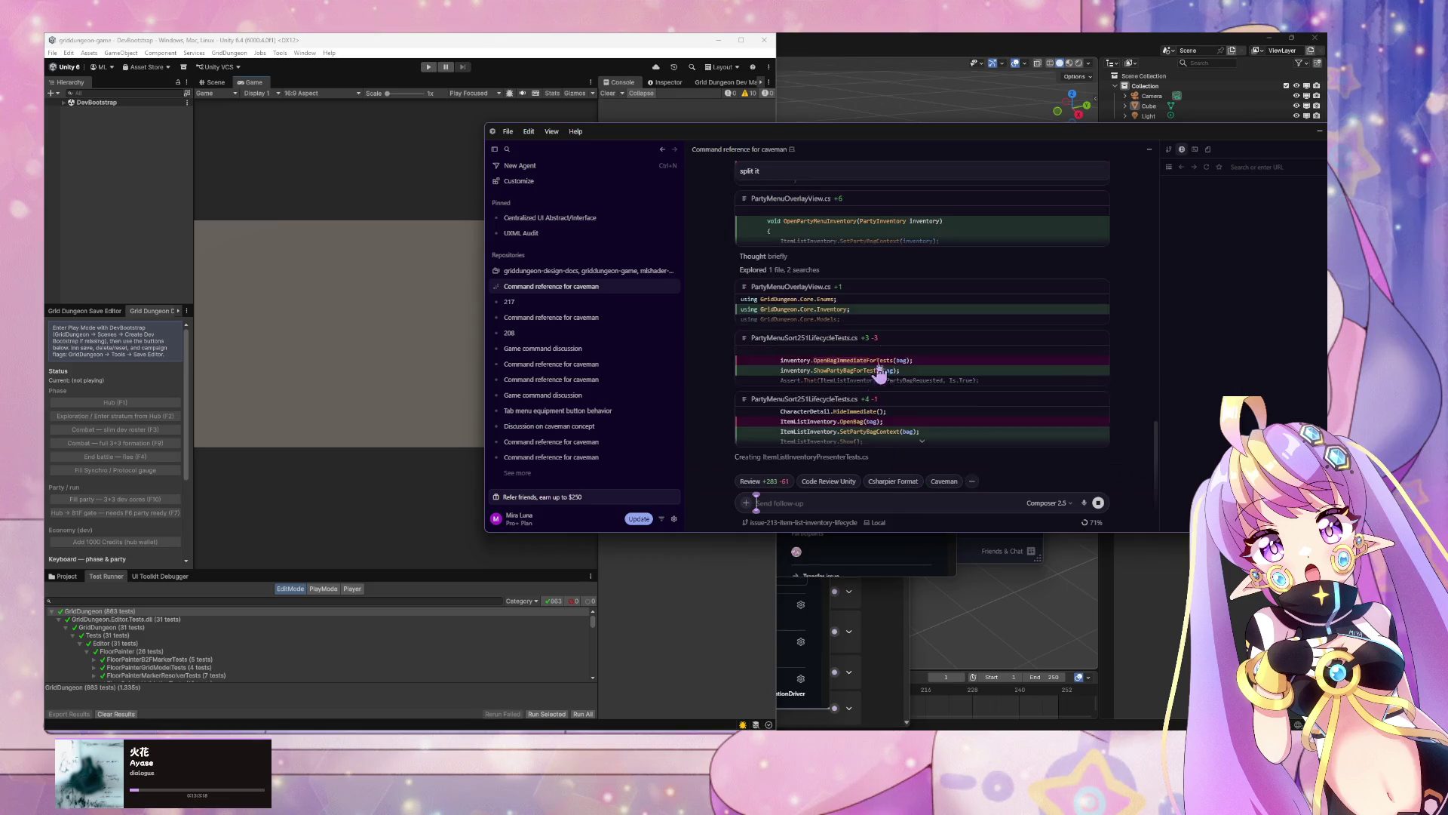
scroll(890, 355, "up", 3)
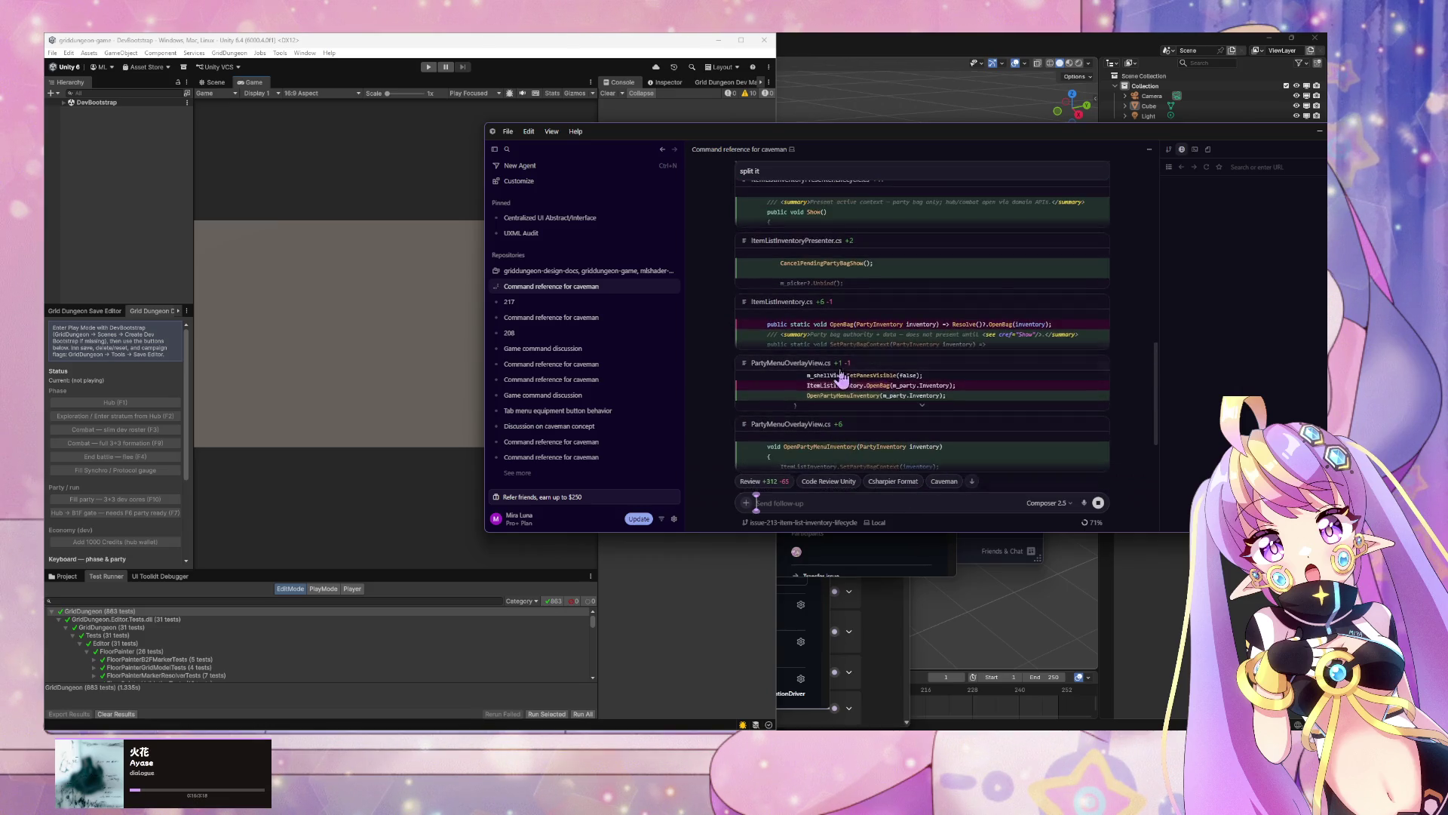
left_click(921, 406)
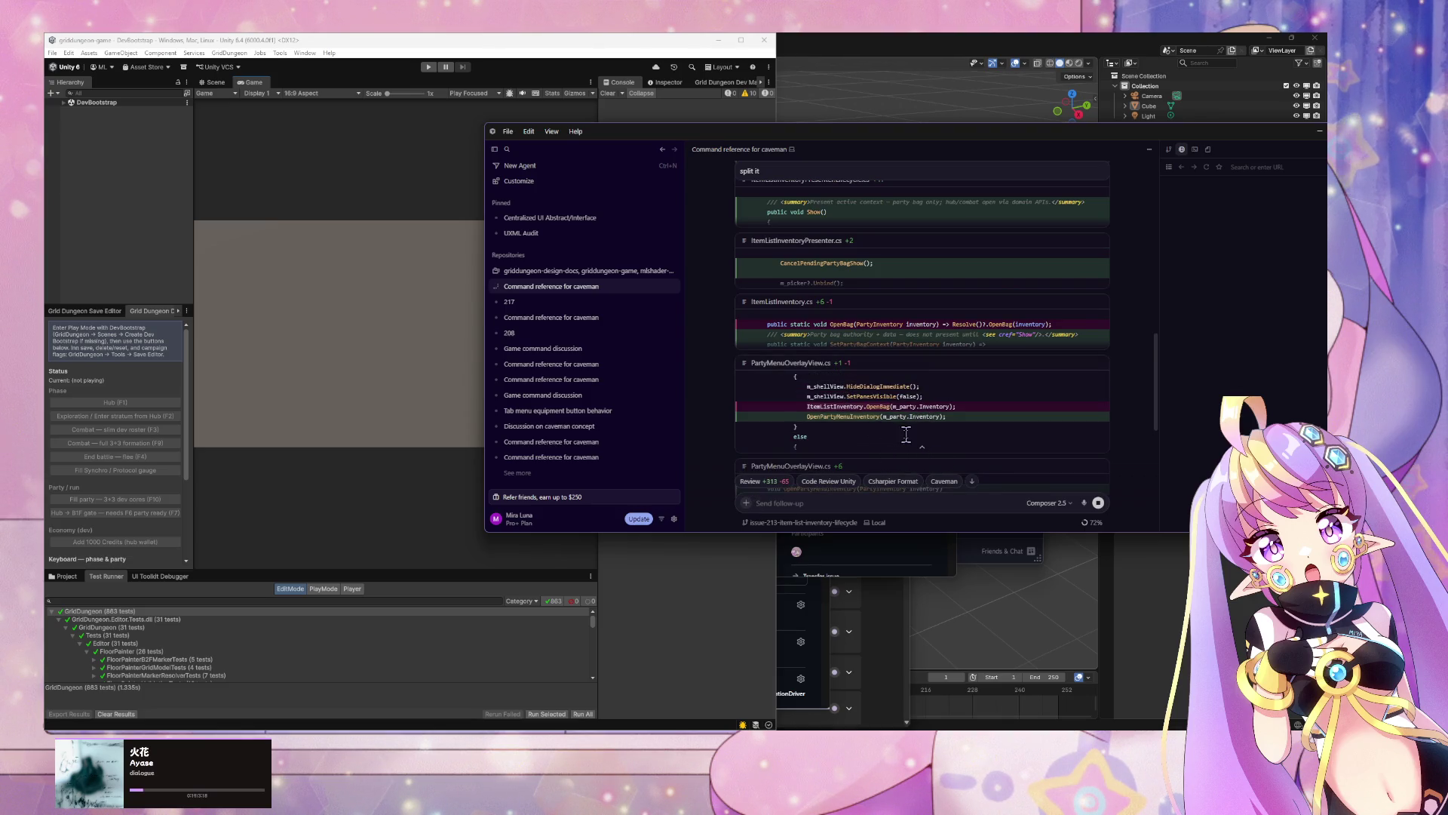
scroll(890, 422, "down", 1)
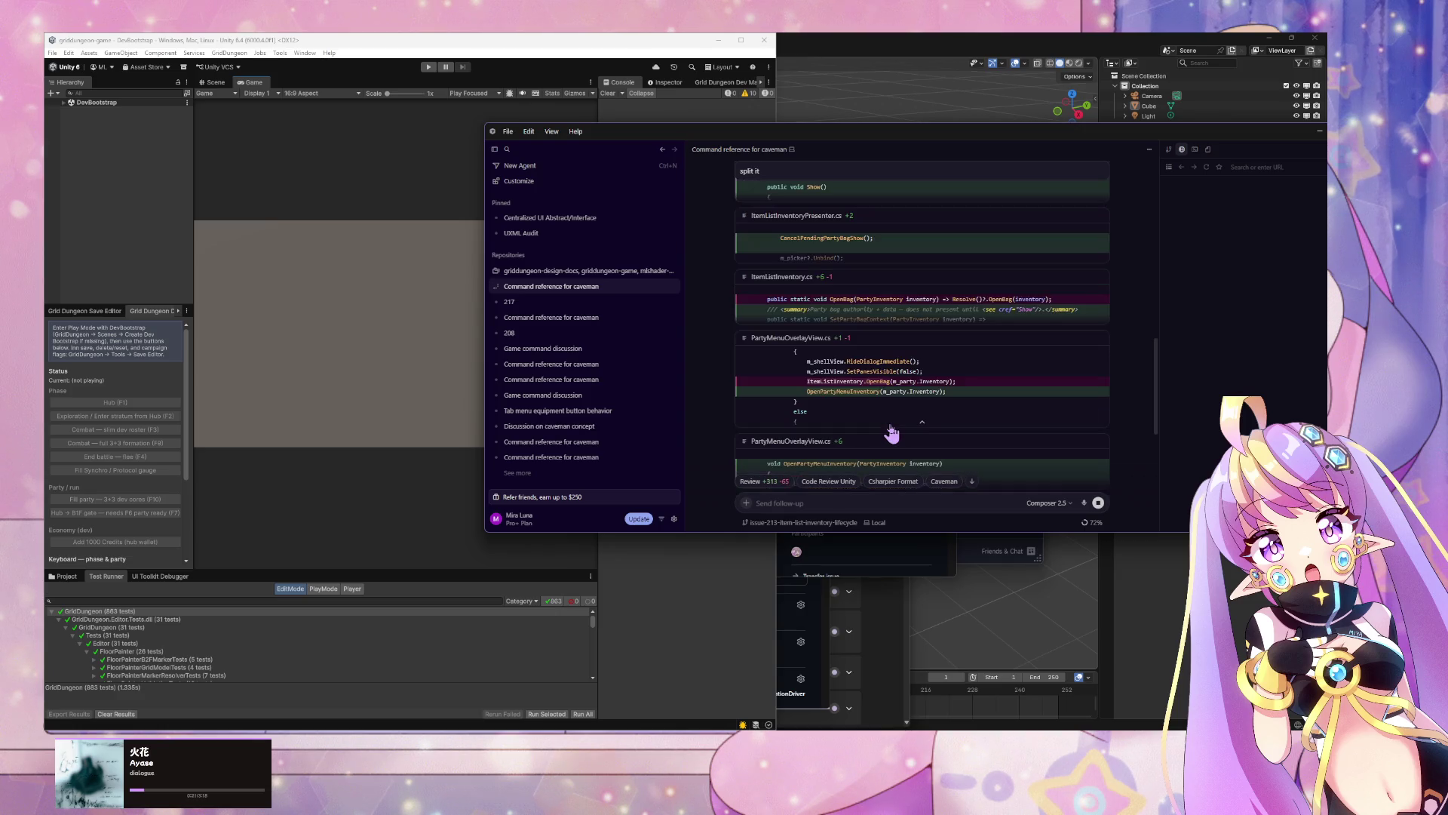
left_click(945, 328)
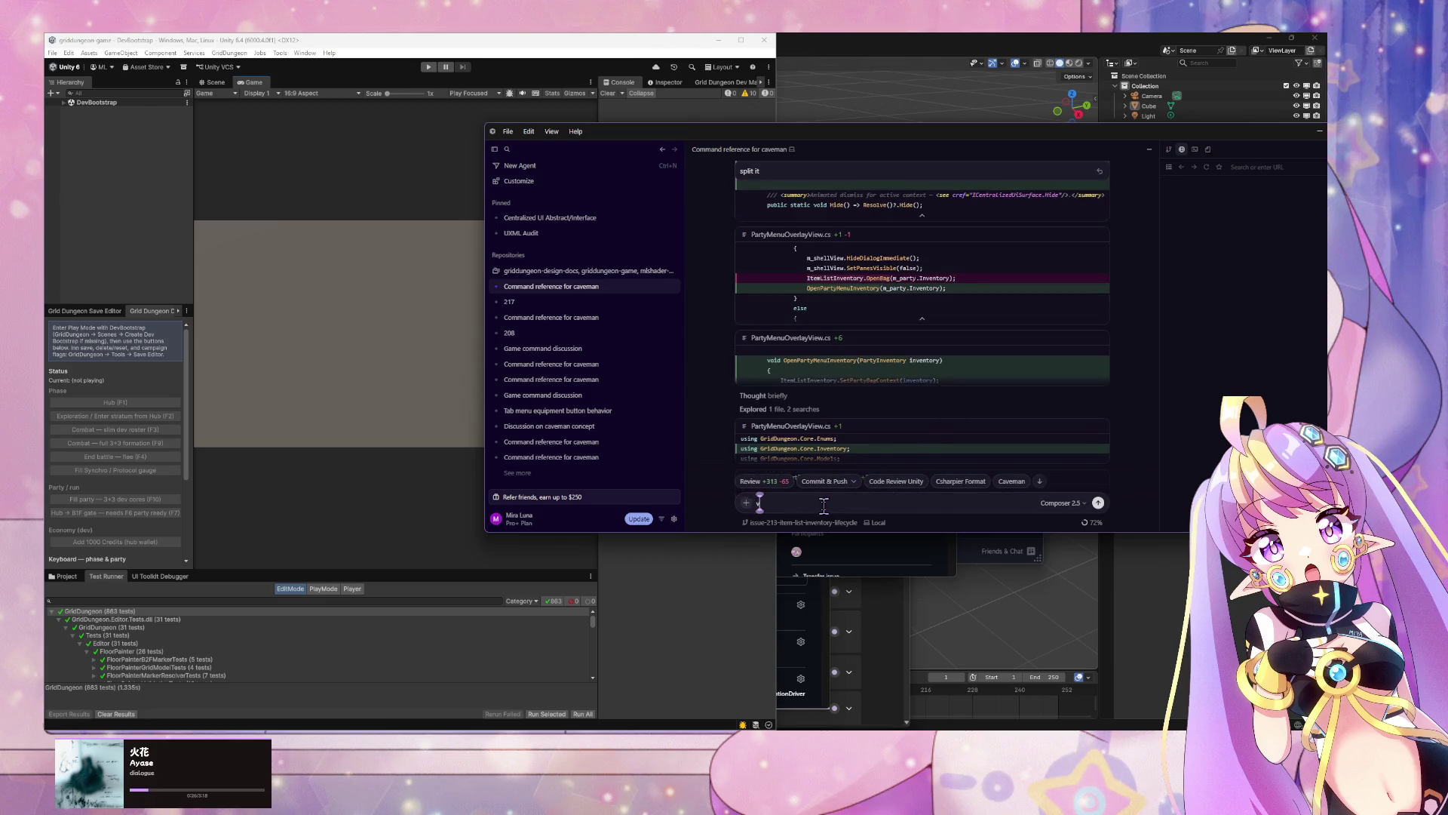
Step: Draft a follow-up: avoid methods with side effects; separate setting context from showing
type("av")
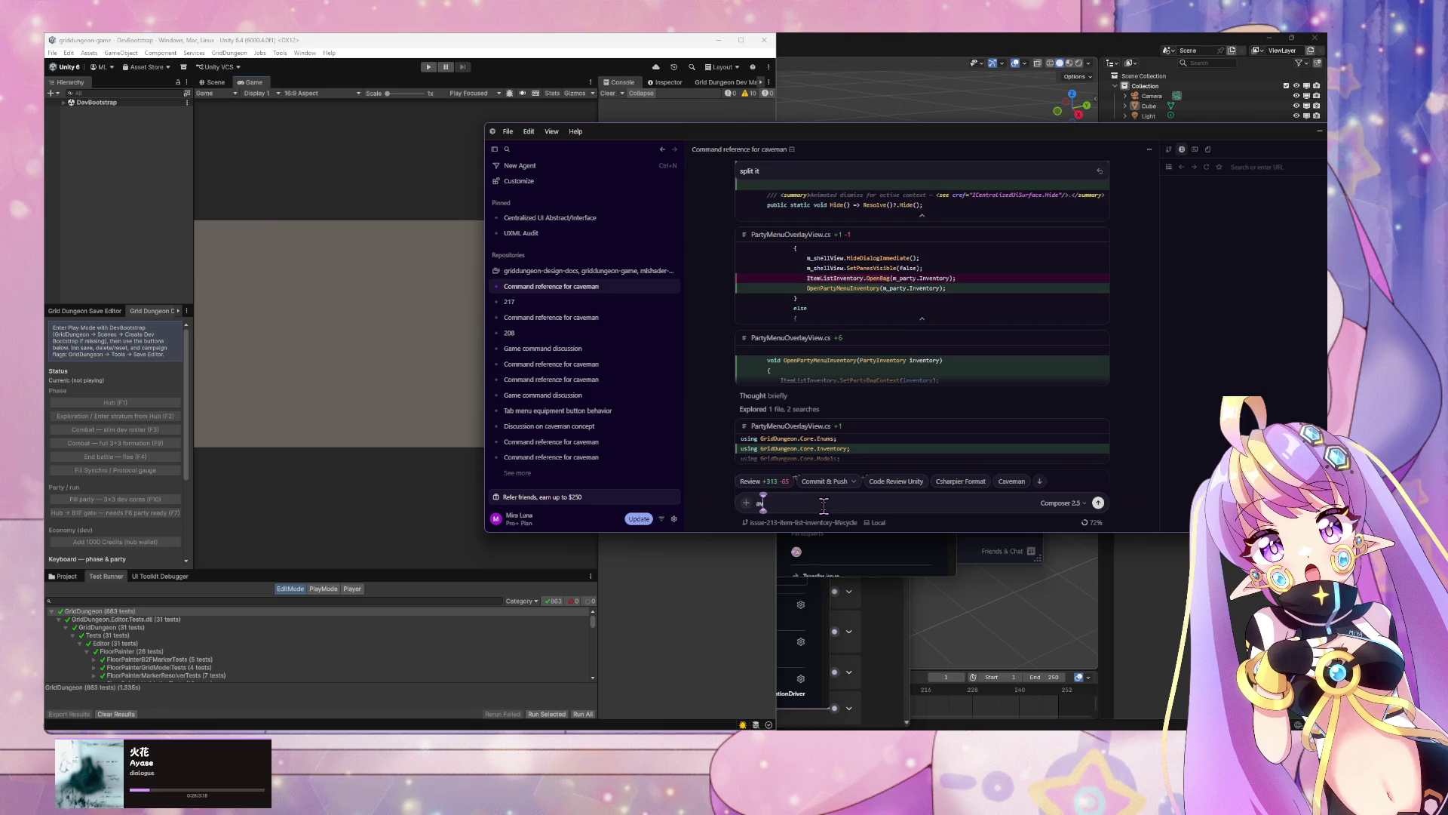
type("oid method")
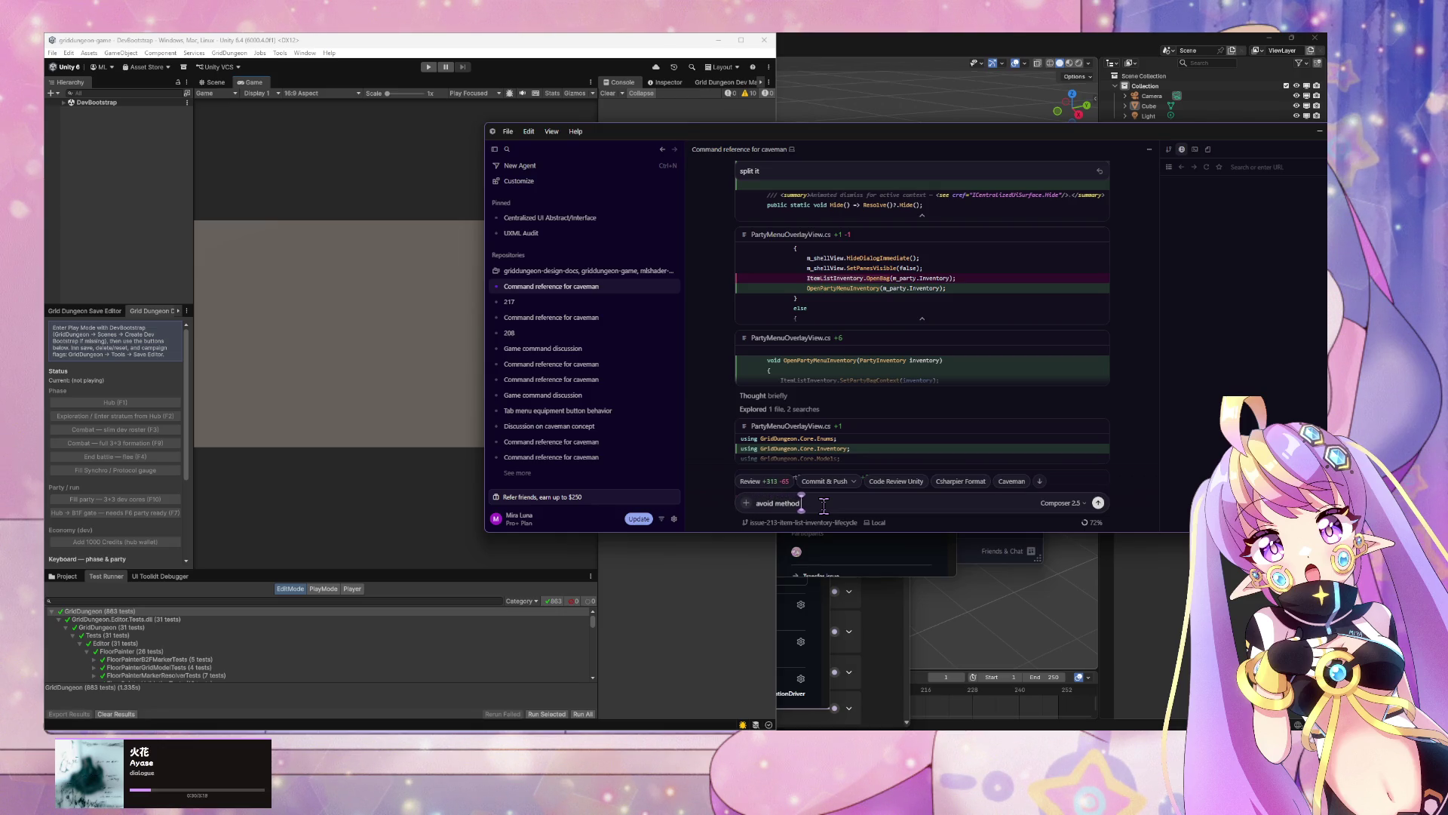
type(" with si")
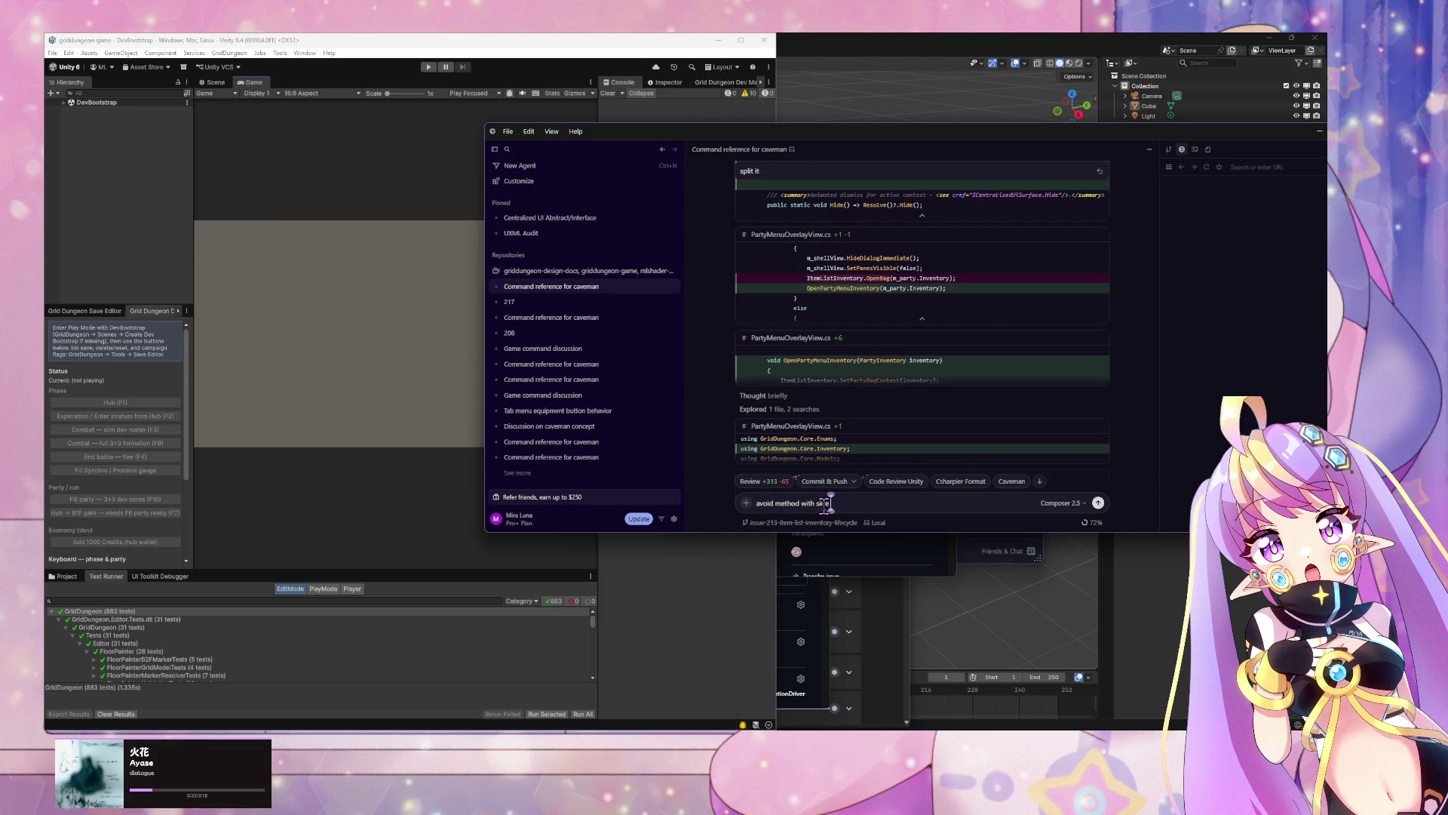
type("de effects.")
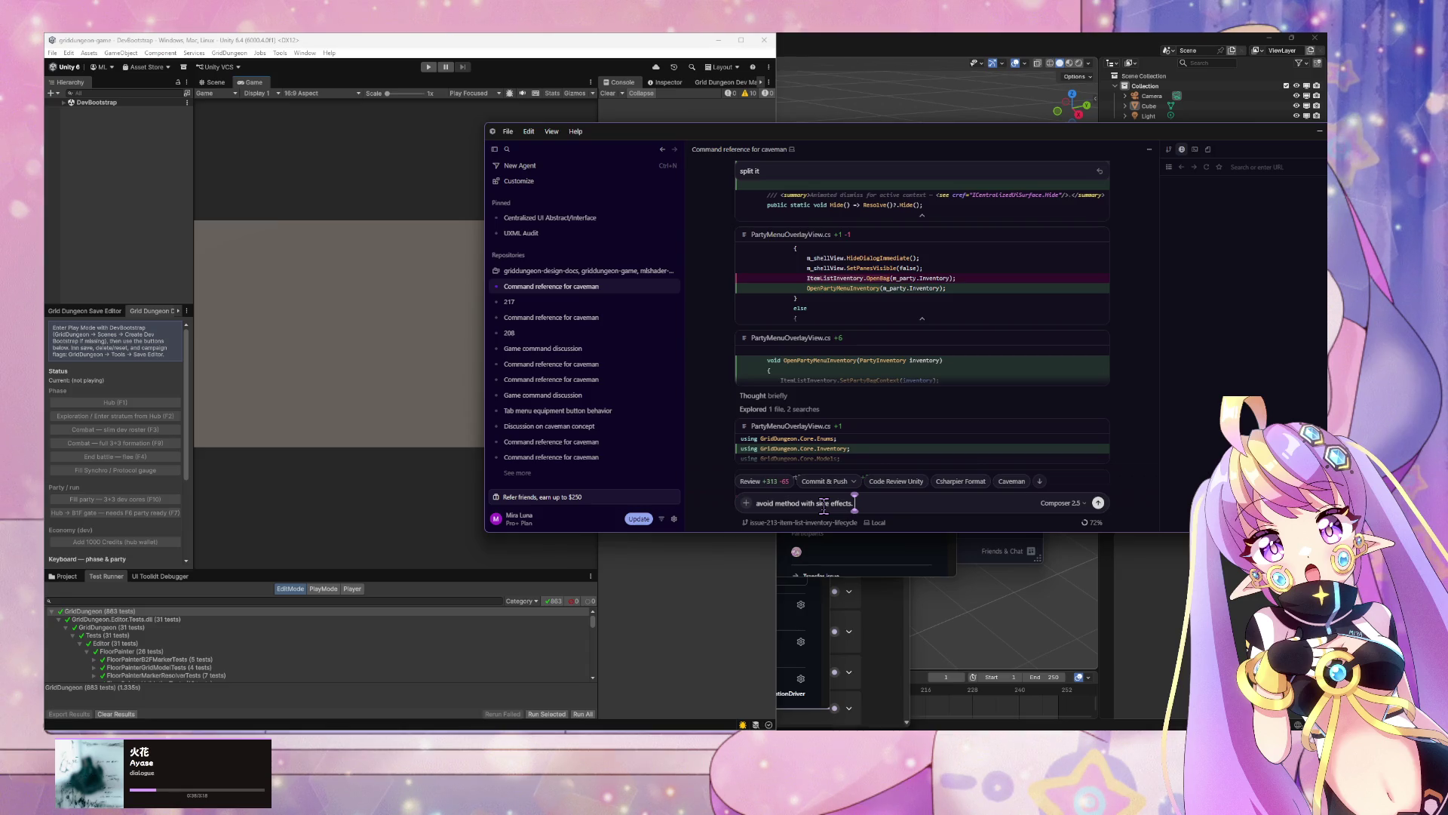
type(" we")
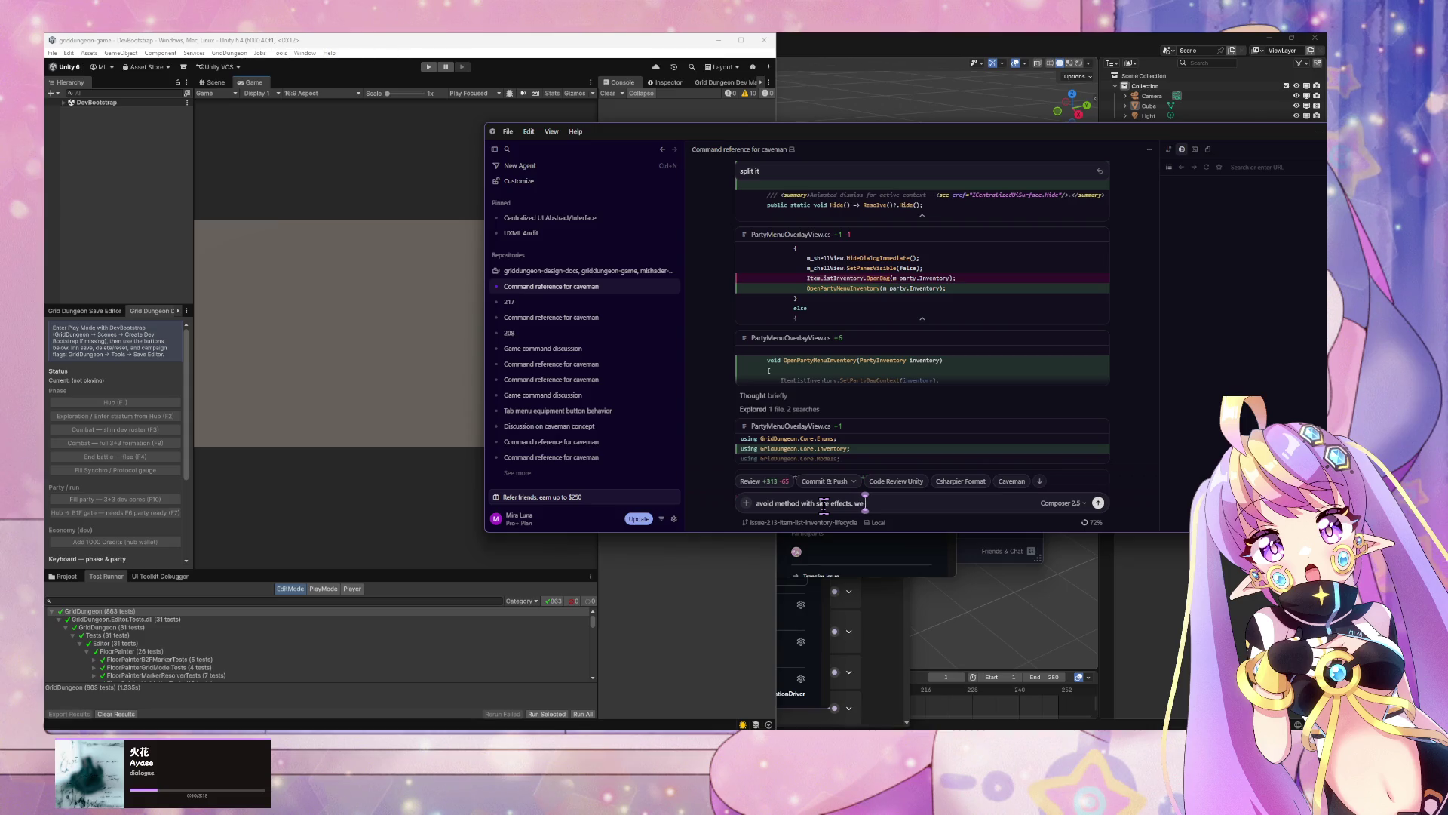
type(" can separate set context")
type(" and ope")
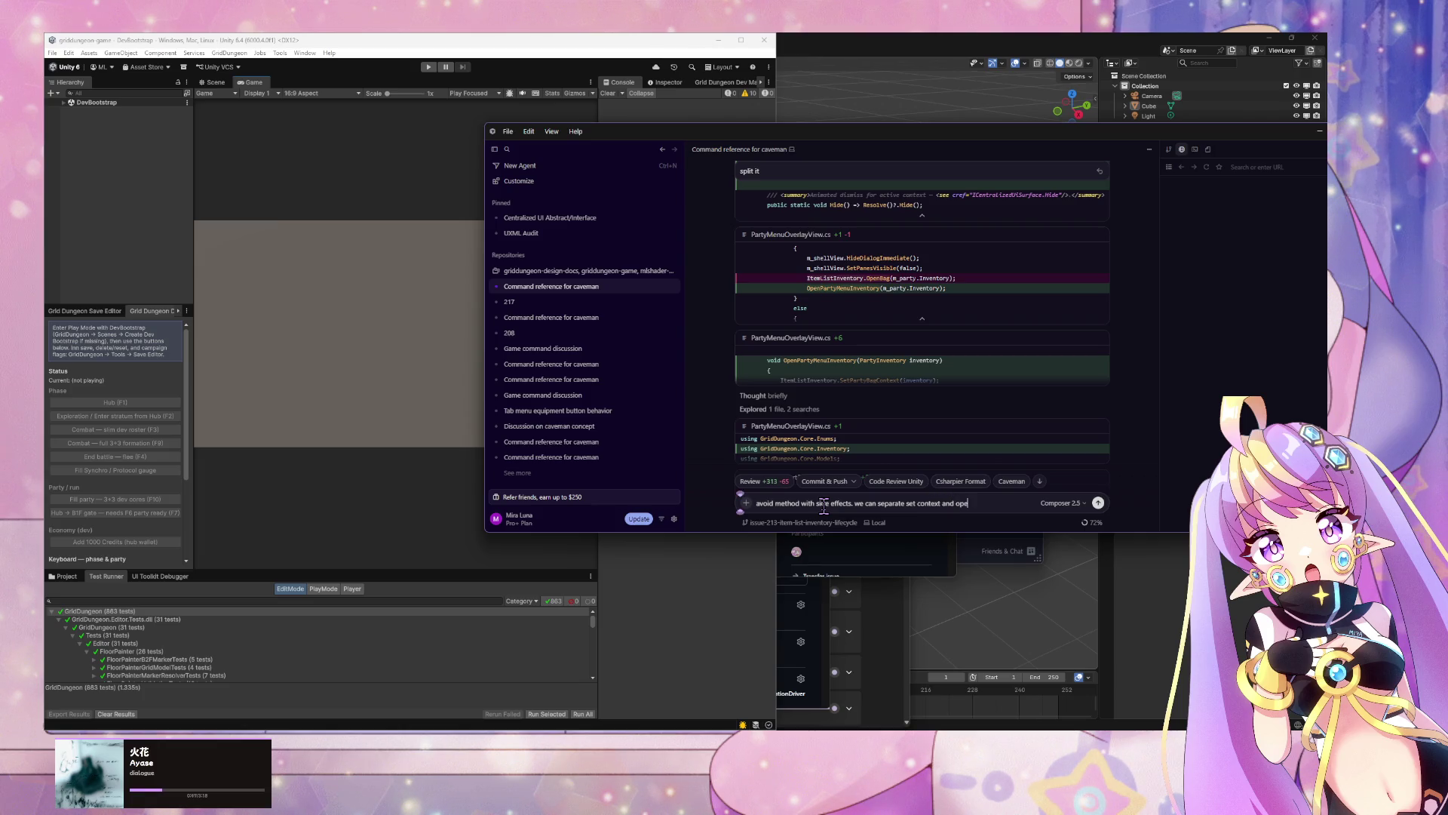
key("BackSpace")
type("sh")
Step: Review the PartyMenuOverlayView.cs +6 diff, Split done summary, and Combat.cs diff in GitHub Desktop
left_click(920, 340)
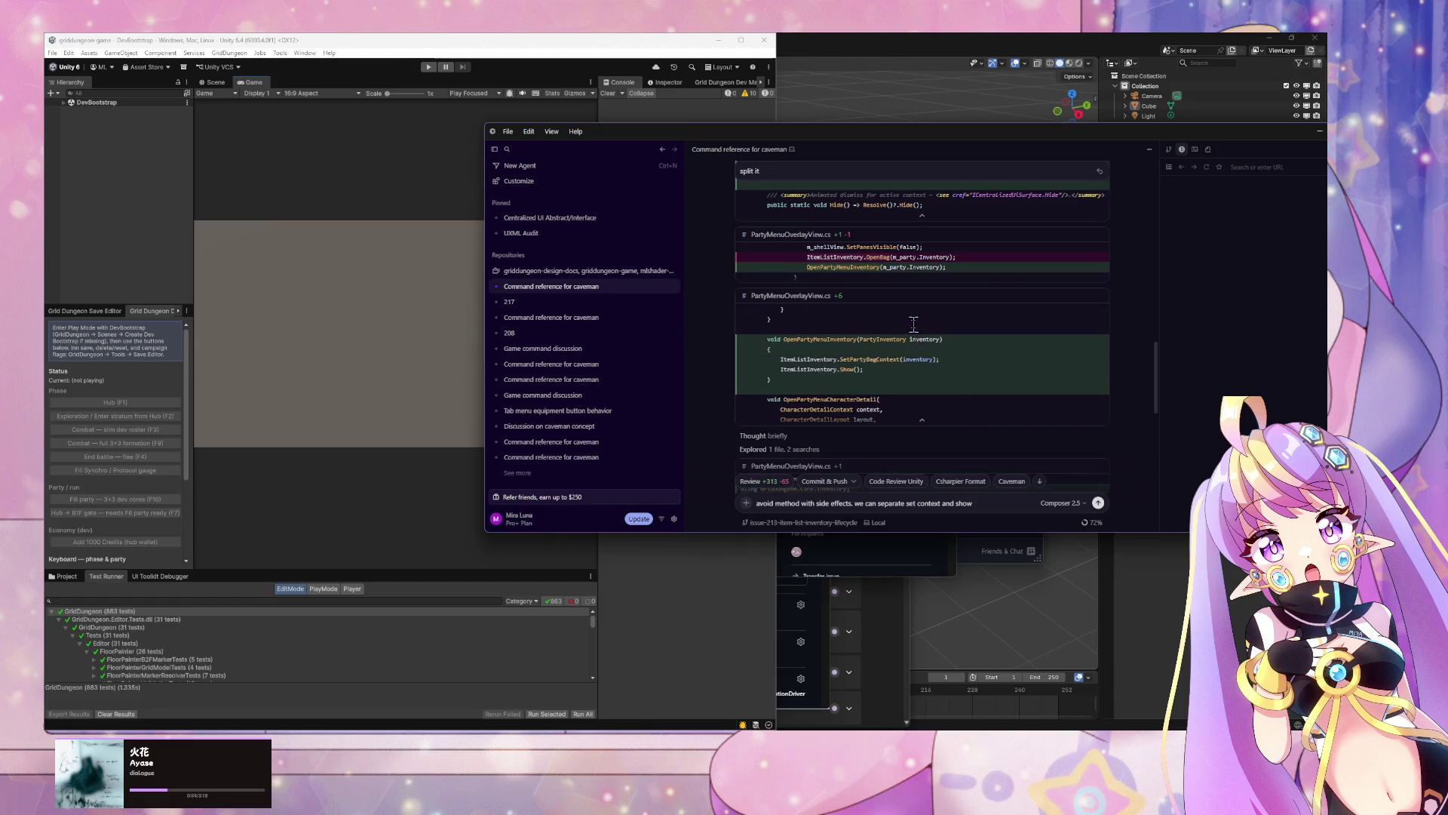
scroll(915, 337, "up", 1)
scroll(914, 337, "down", 6)
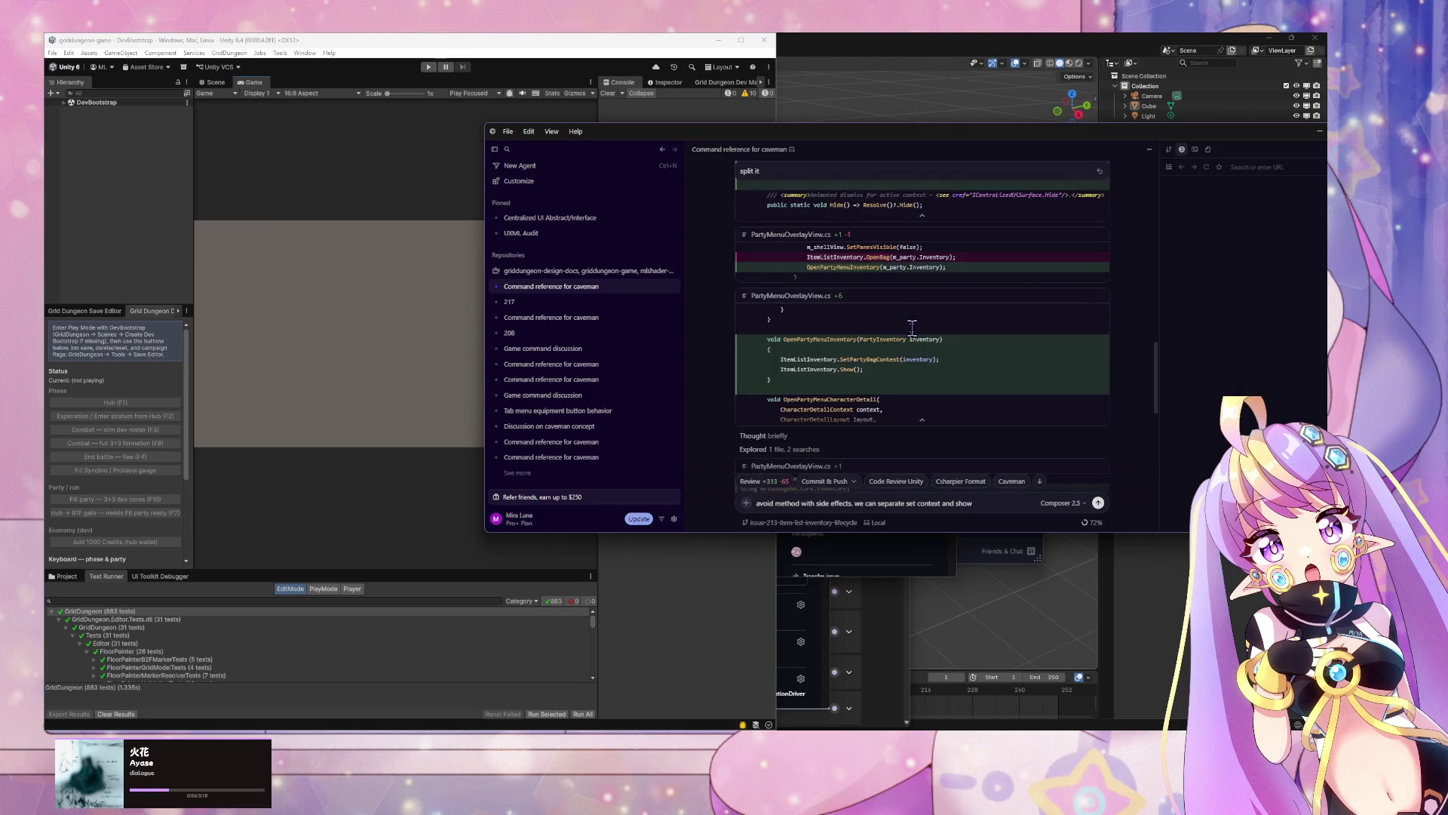
scroll(909, 334, "down", 4)
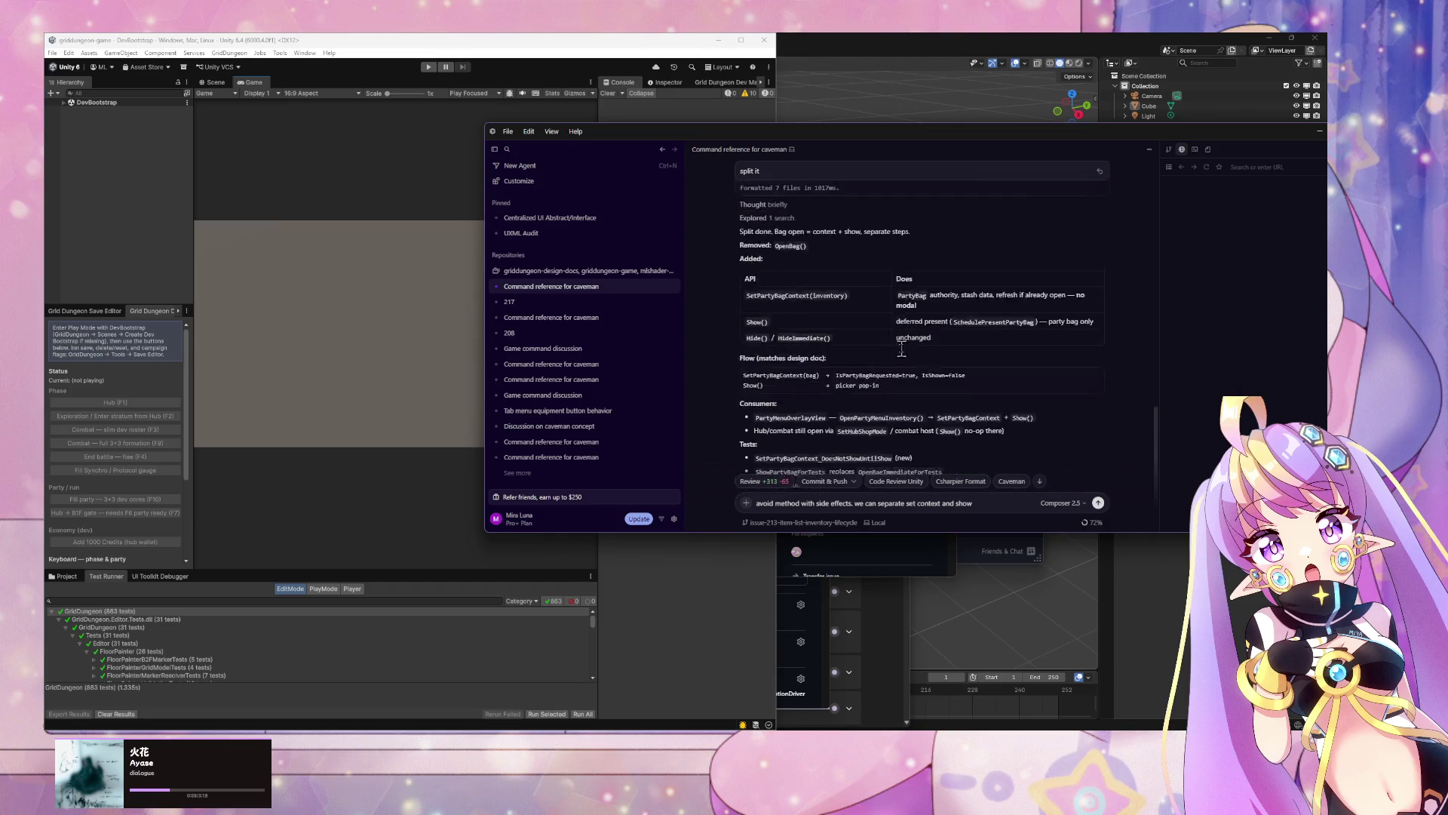
key("alt+Tab")
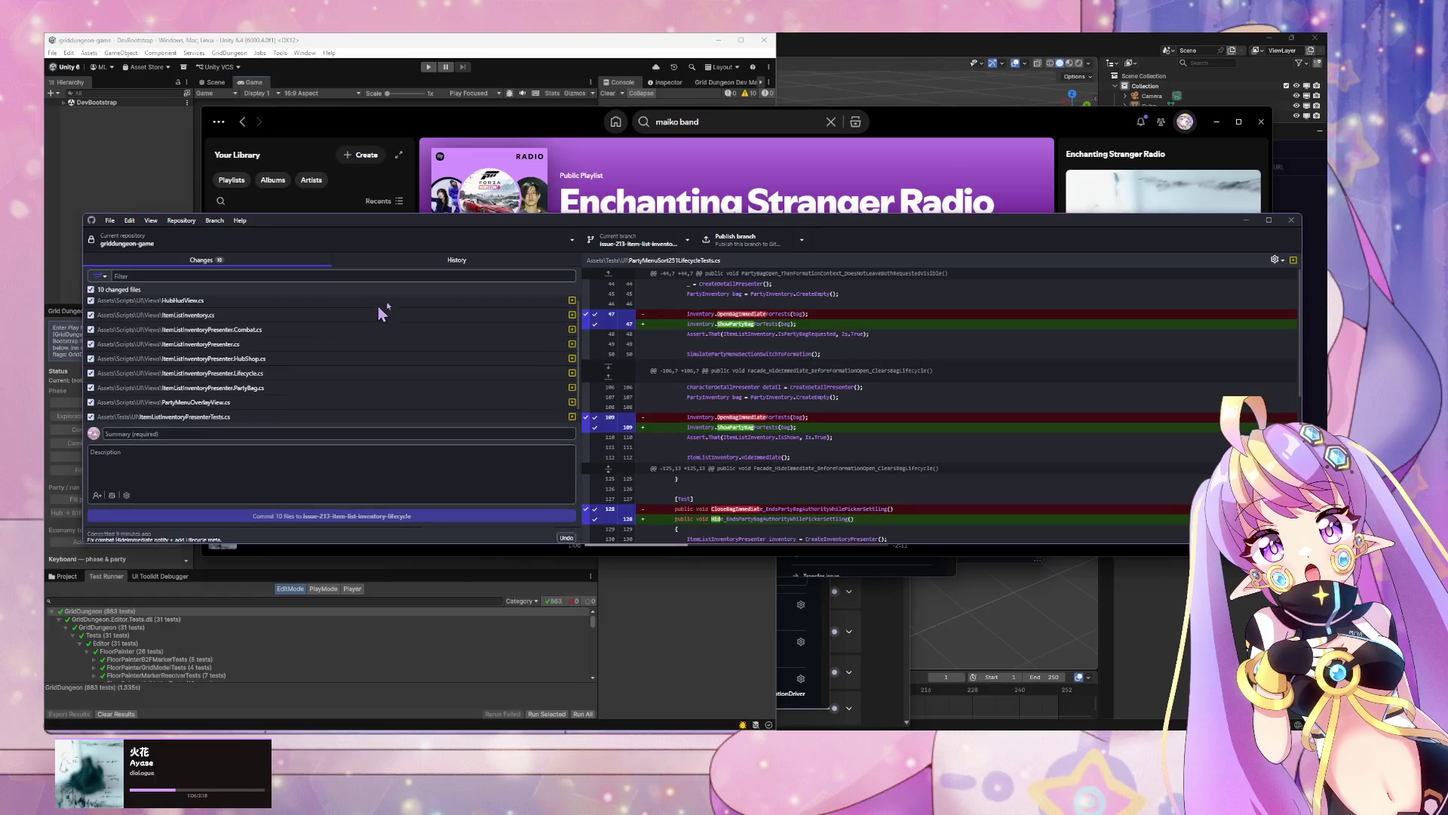
left_click(420, 329)
left_click(1246, 219)
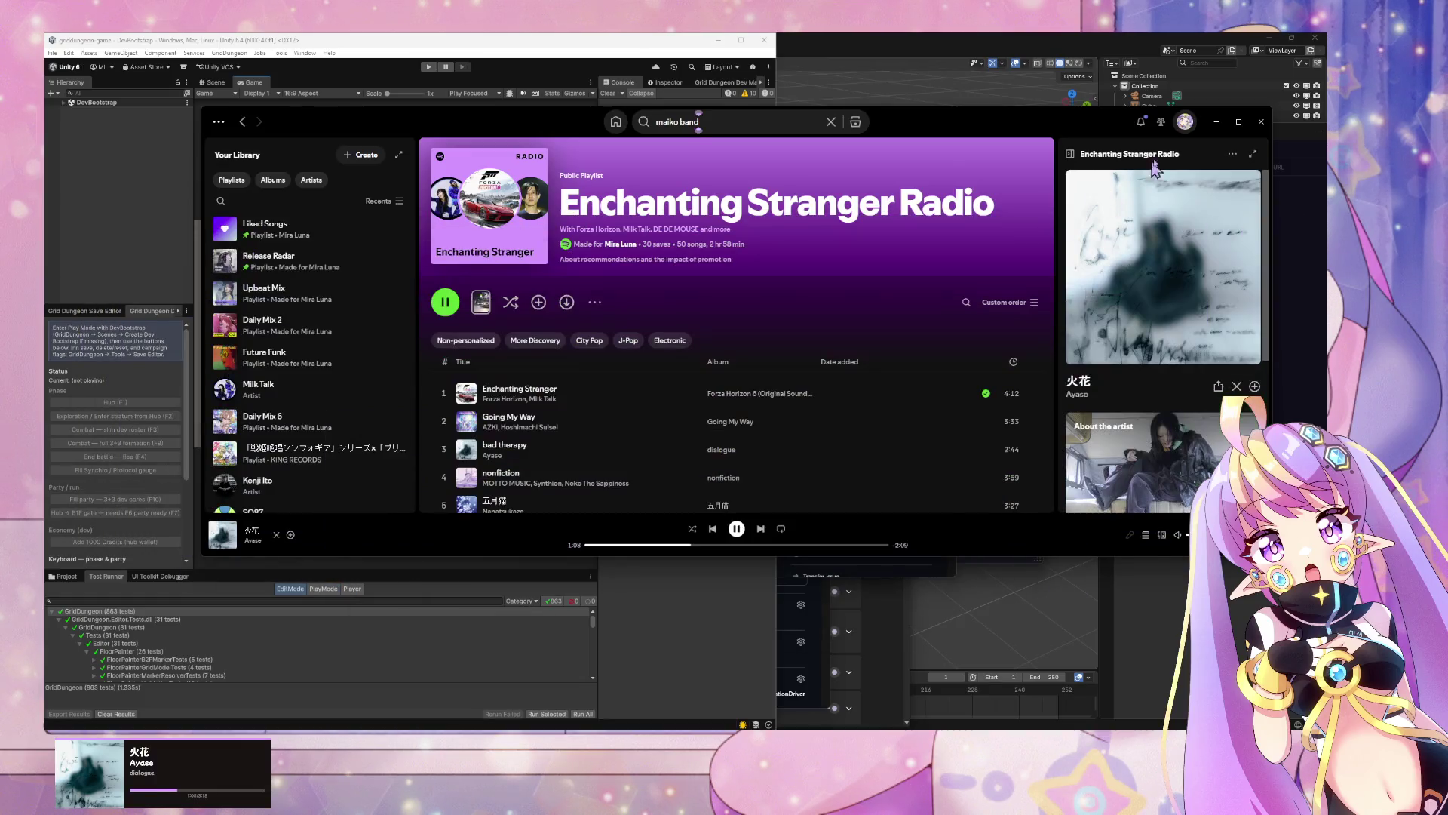
left_click(1217, 121)
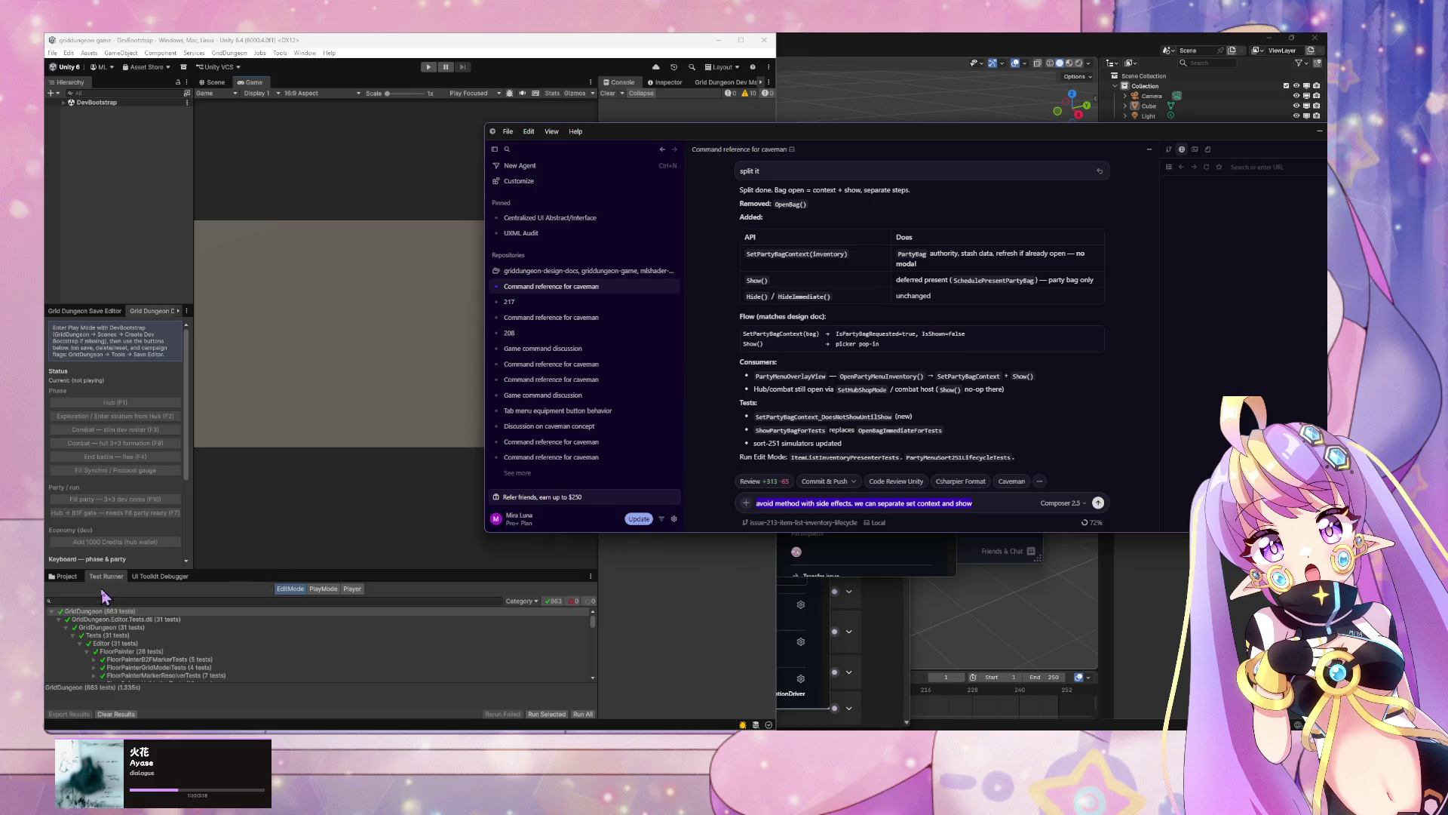
Step: Bring the Cursor agent chat back in front of Unity and clear the drafted follow-up
left_click(117, 615)
left_click(1004, 502)
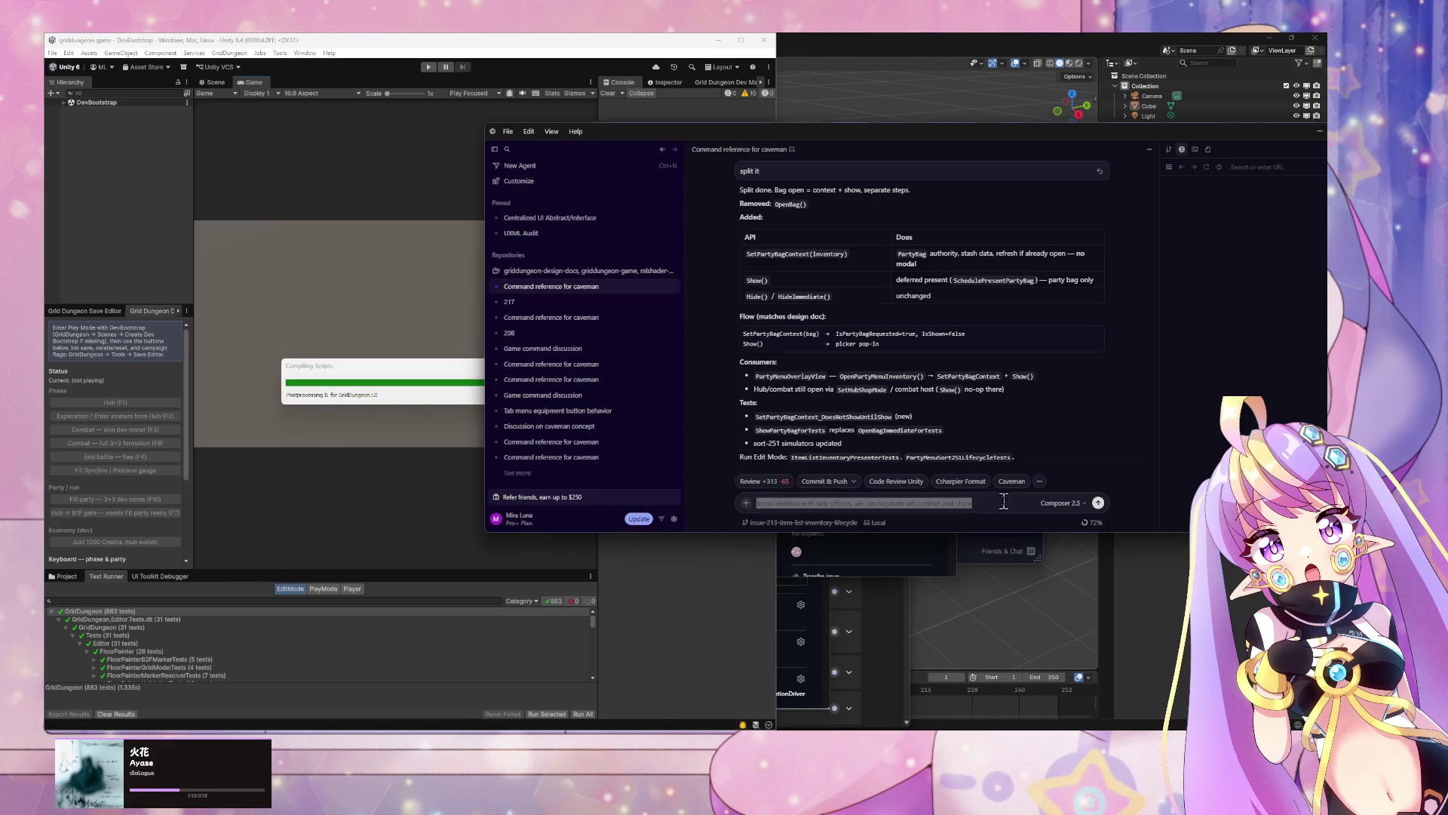
key("ctrl+a")
key("BackSpace")
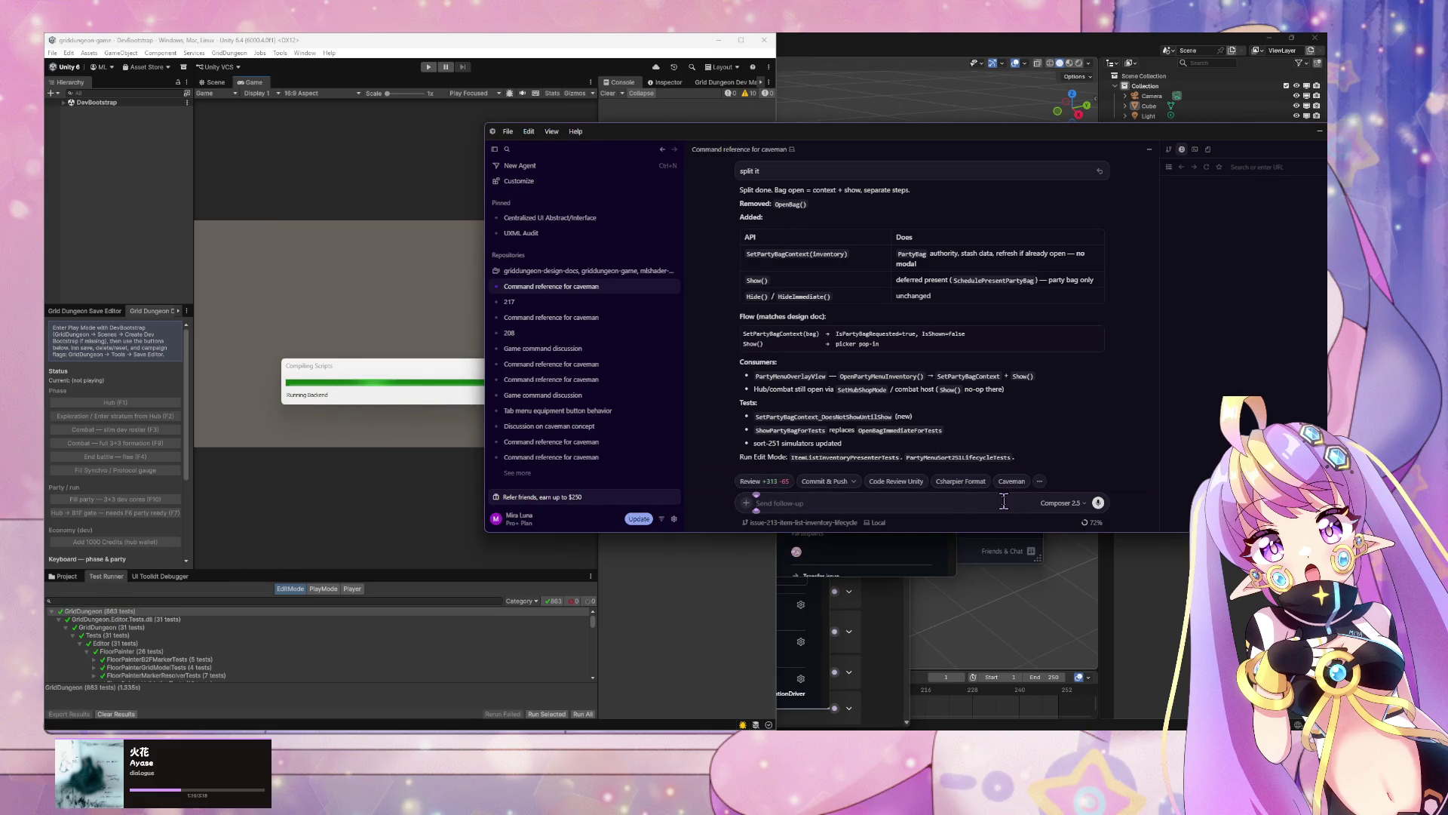
Step: Scroll back through the earlier agent replies and diffs, then down to the bag-split summary
scroll(826, 407, "up", 3)
scroll(827, 370, "up", 5)
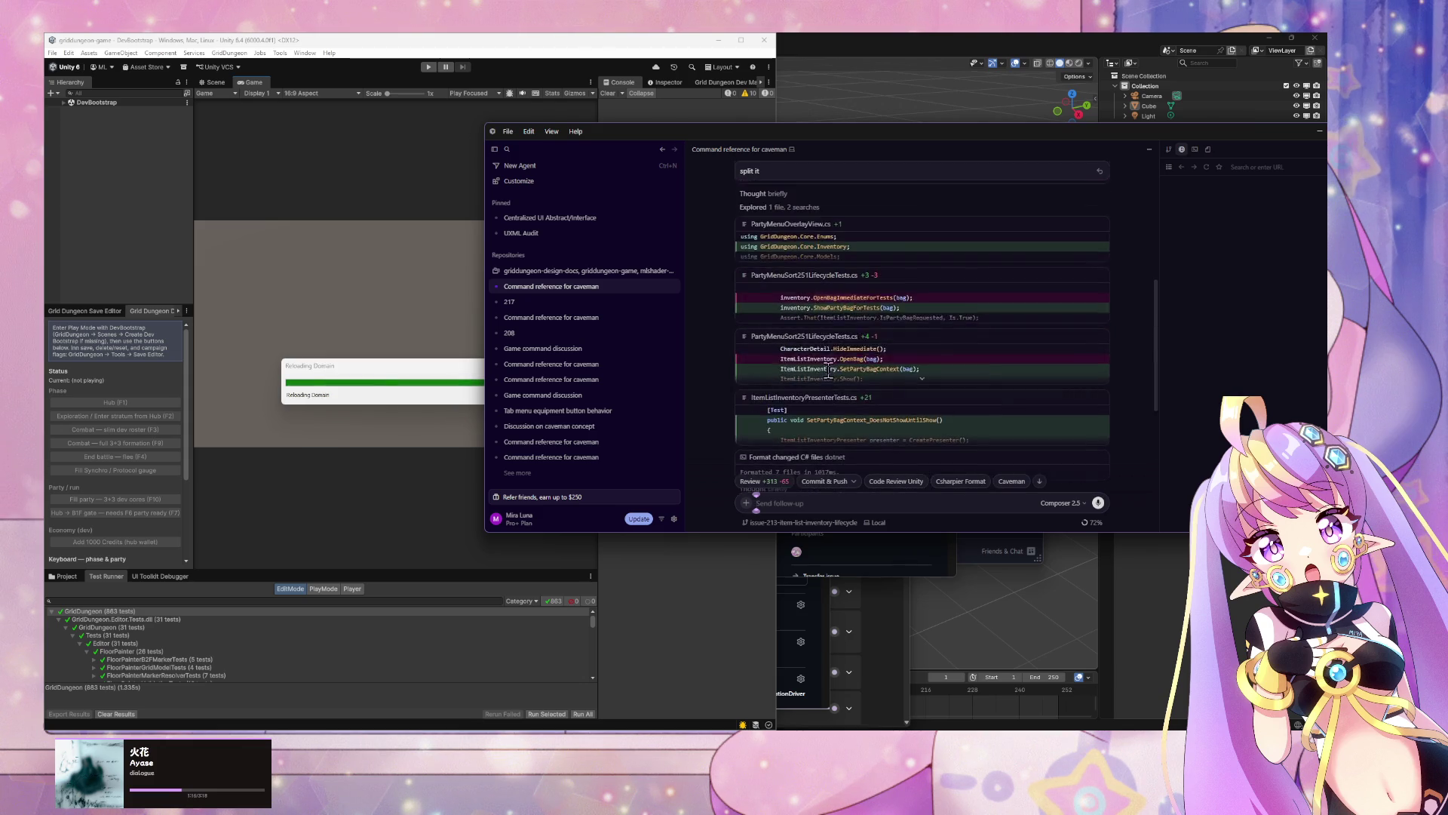
scroll(860, 379, "up", 10)
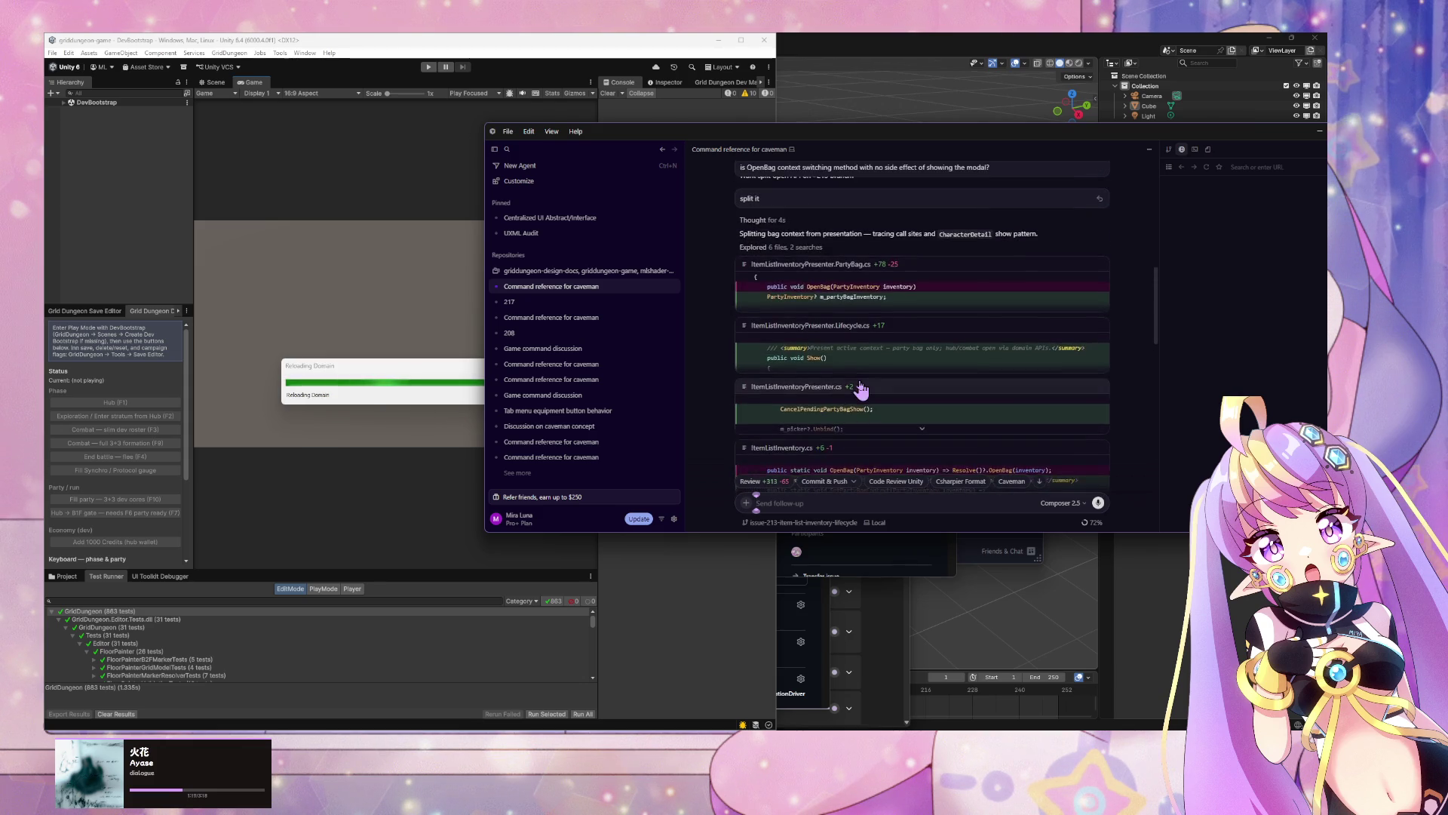
scroll(860, 380, "up", 5)
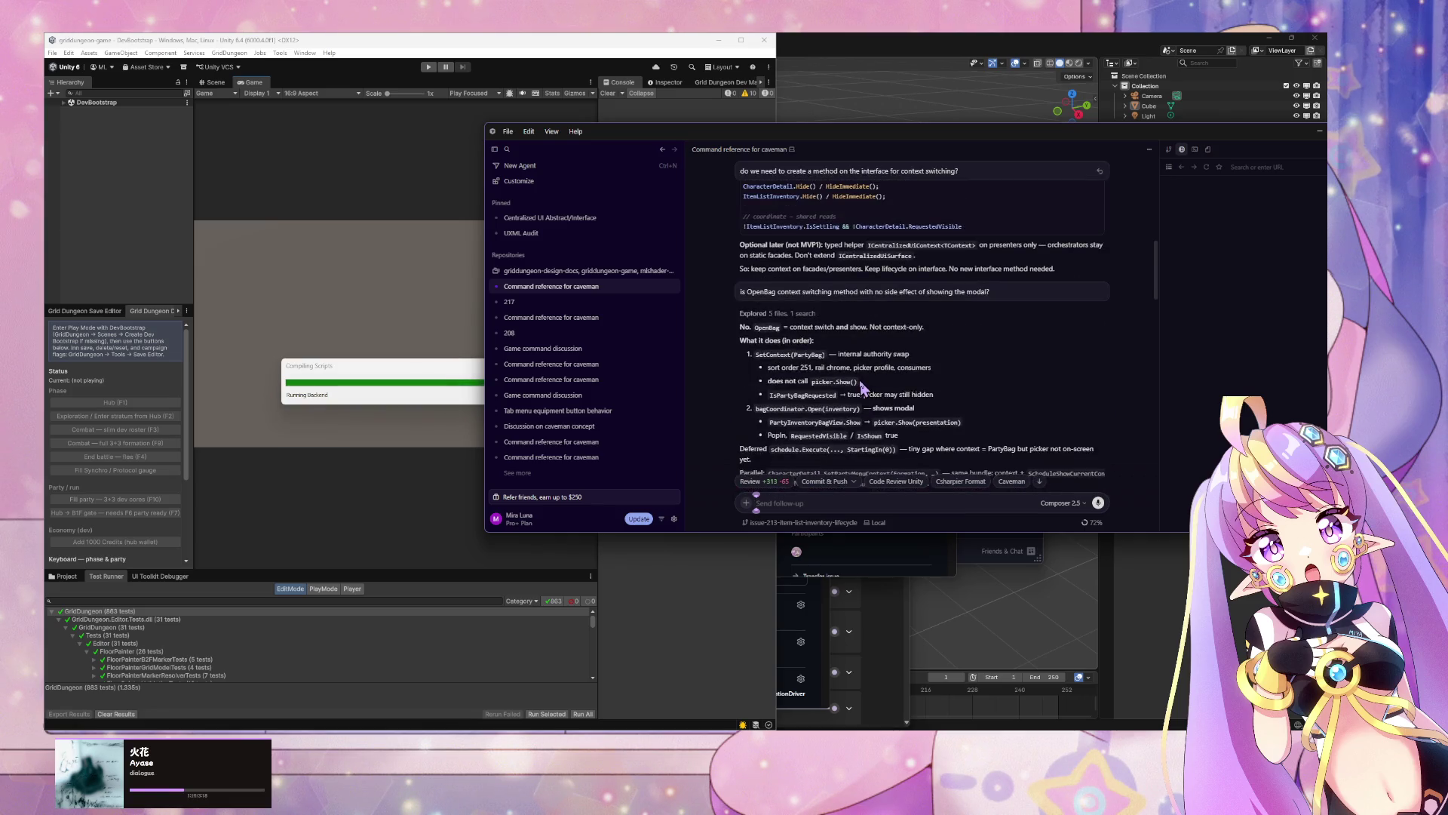
scroll(834, 387, "up", 6)
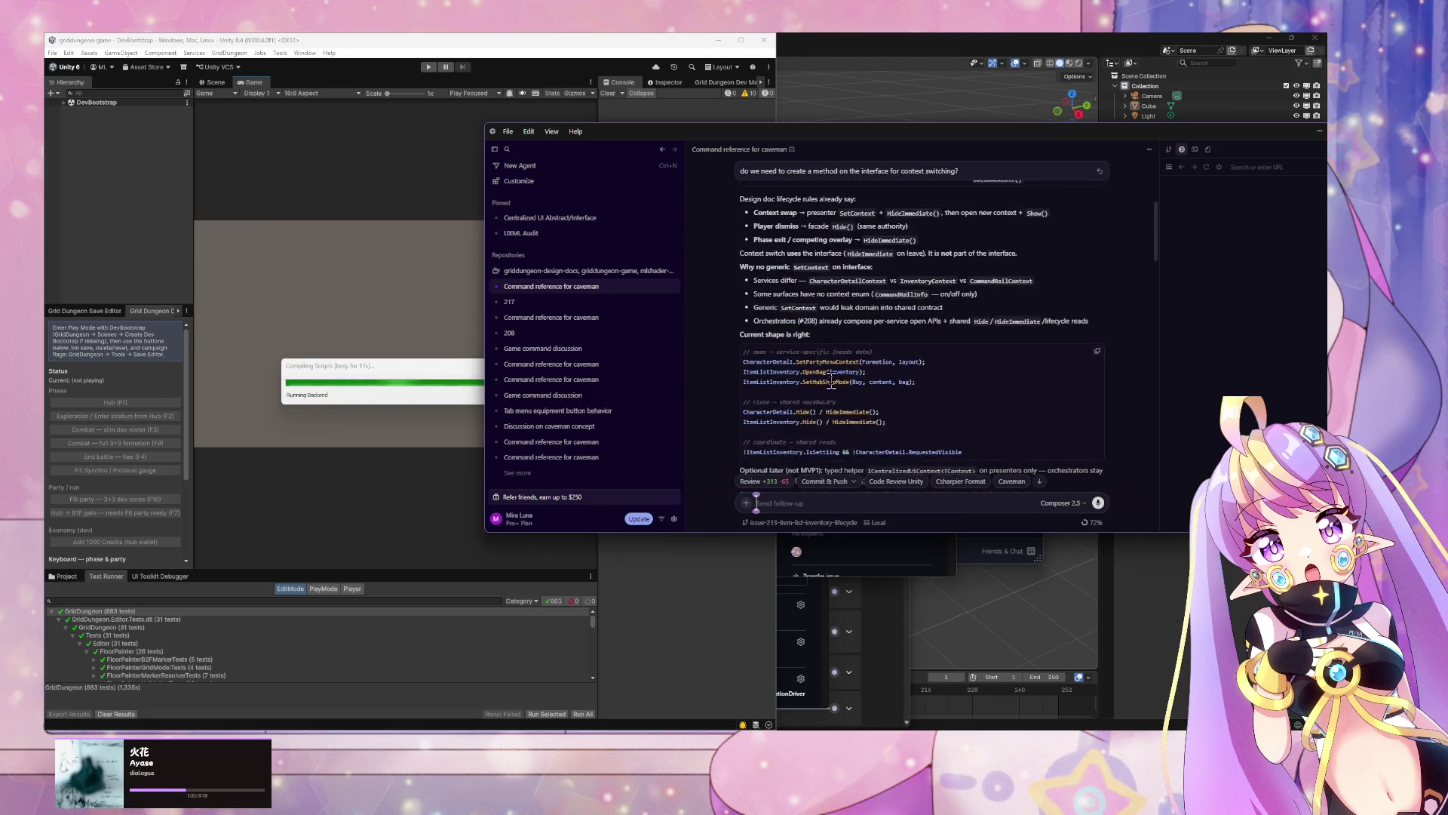
scroll(833, 387, "up", 6)
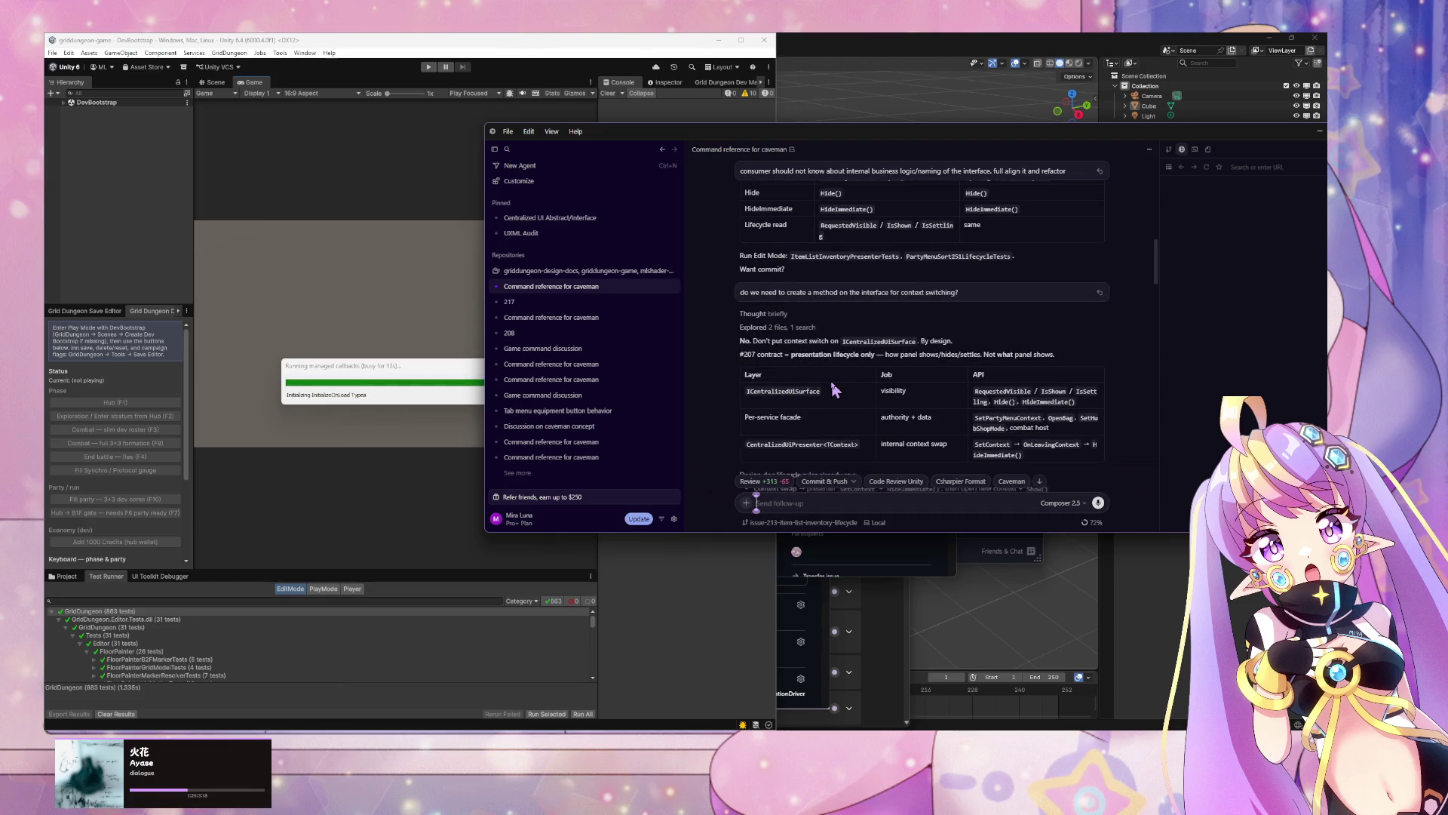
scroll(831, 380, "up", 6)
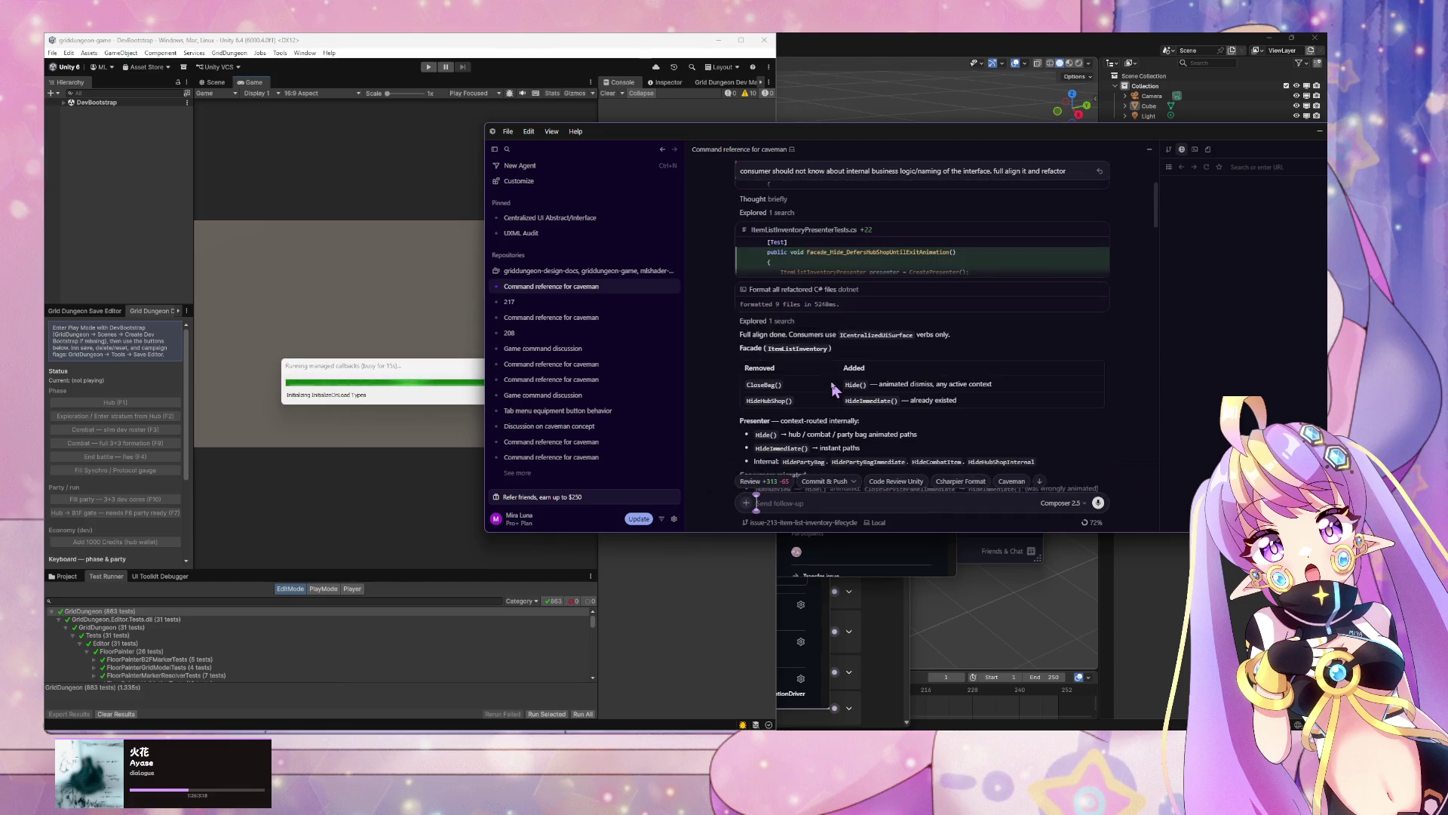
scroll(904, 315, "up", 5)
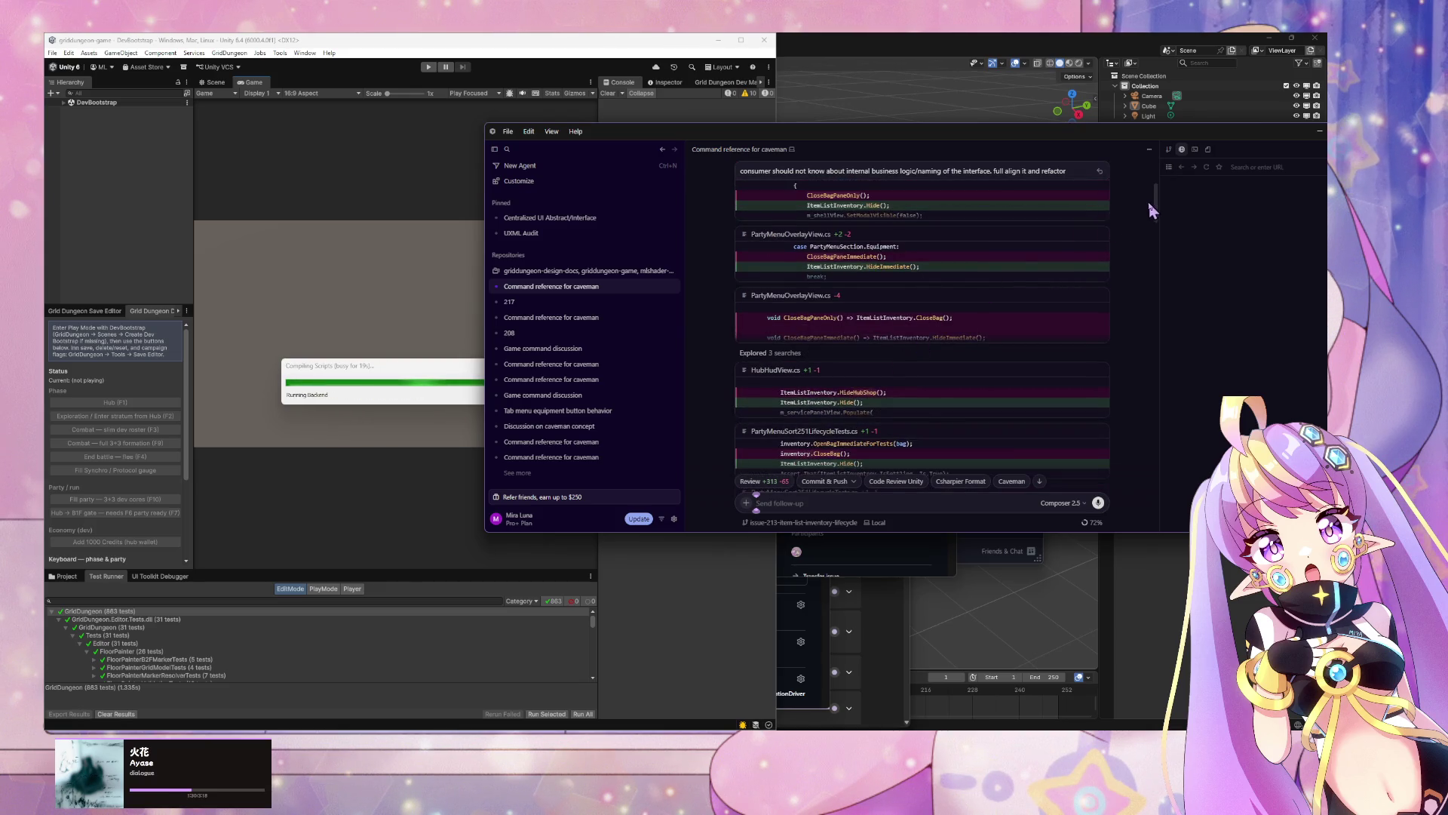
scroll(943, 340, "down", 15)
Step: Send the agent 'audit other implemented interfaces. is there any other side effect meth'
type("audit")
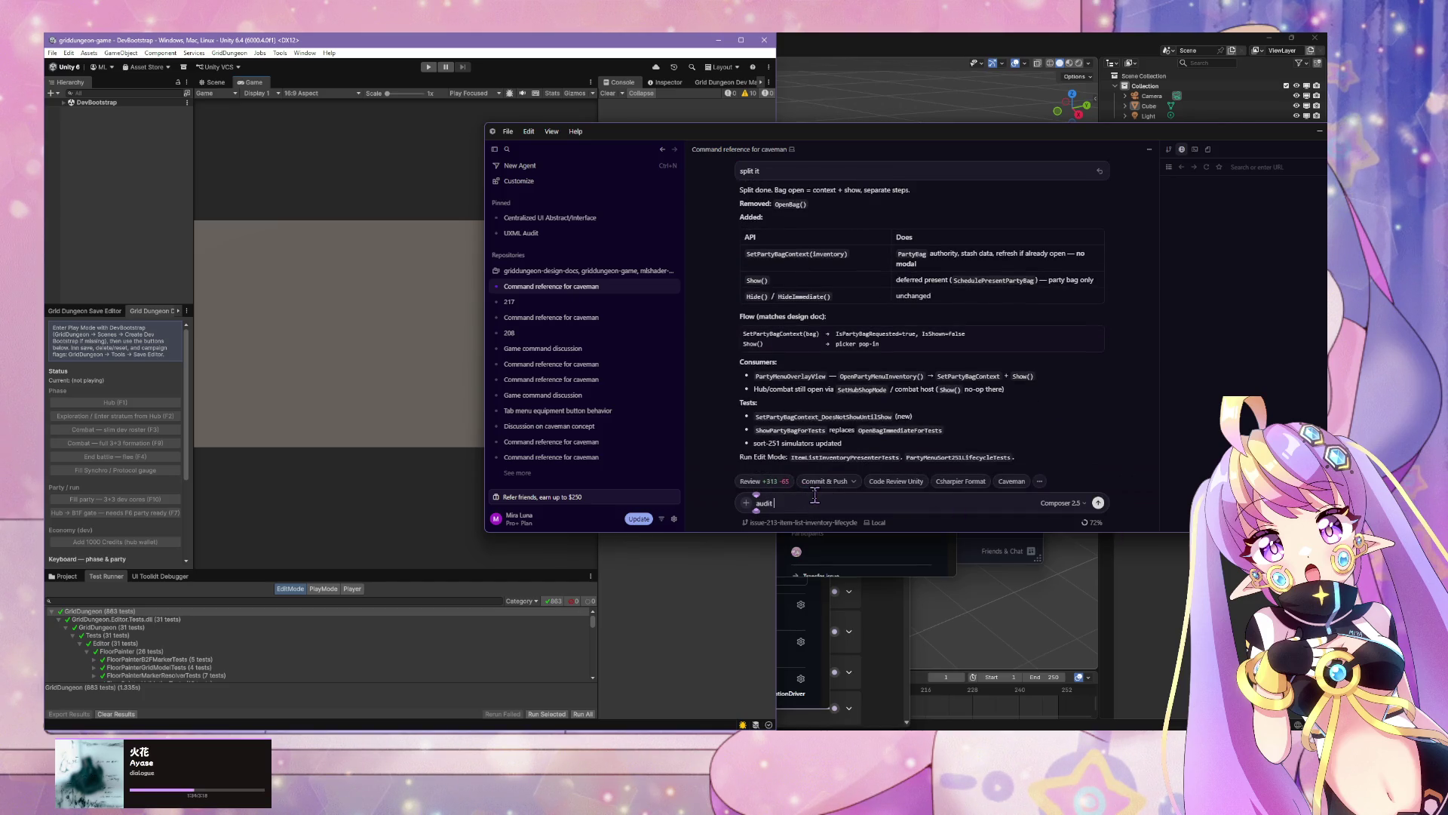
type(" other im")
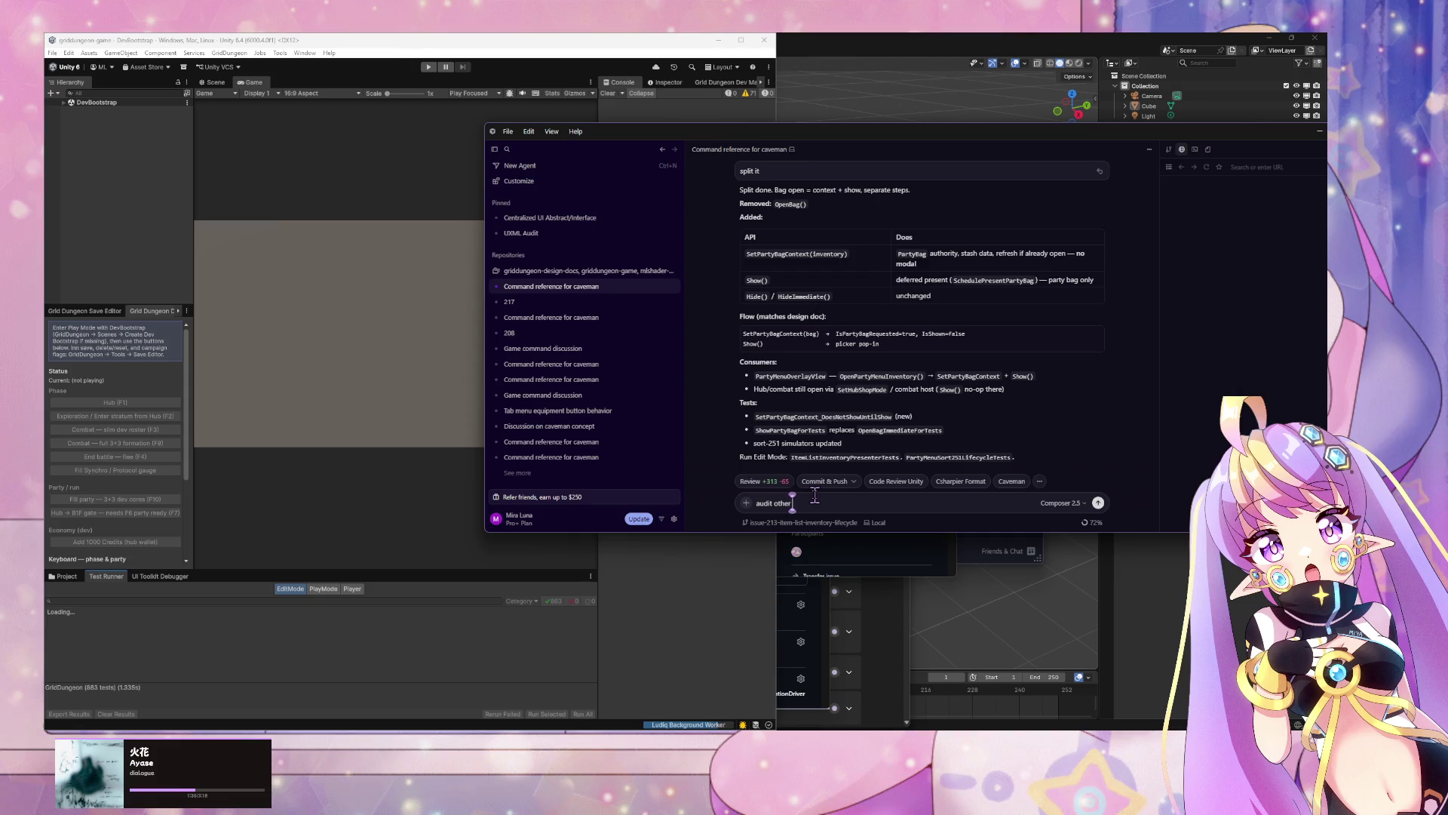
type("plemented")
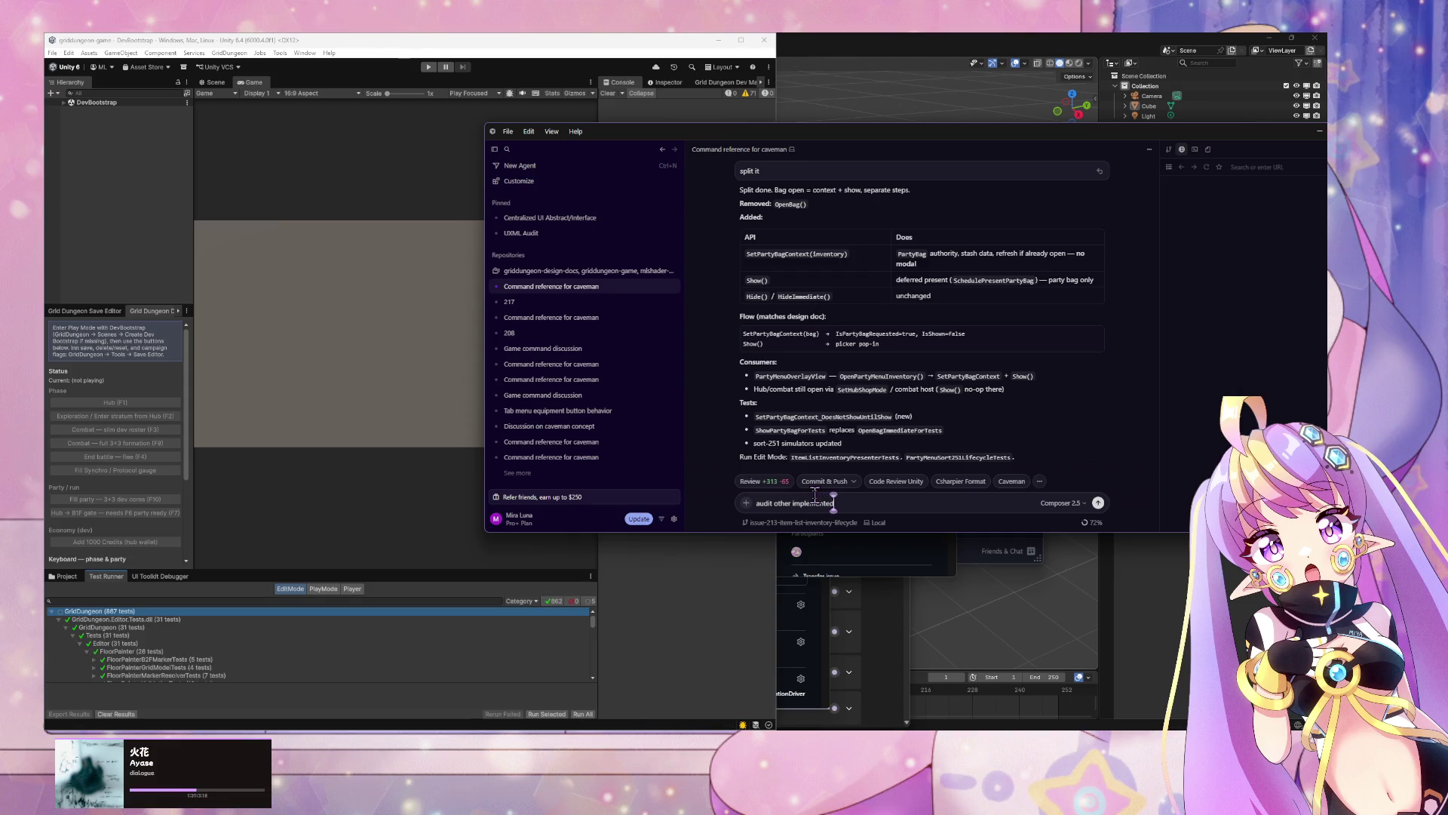
type(" interface")
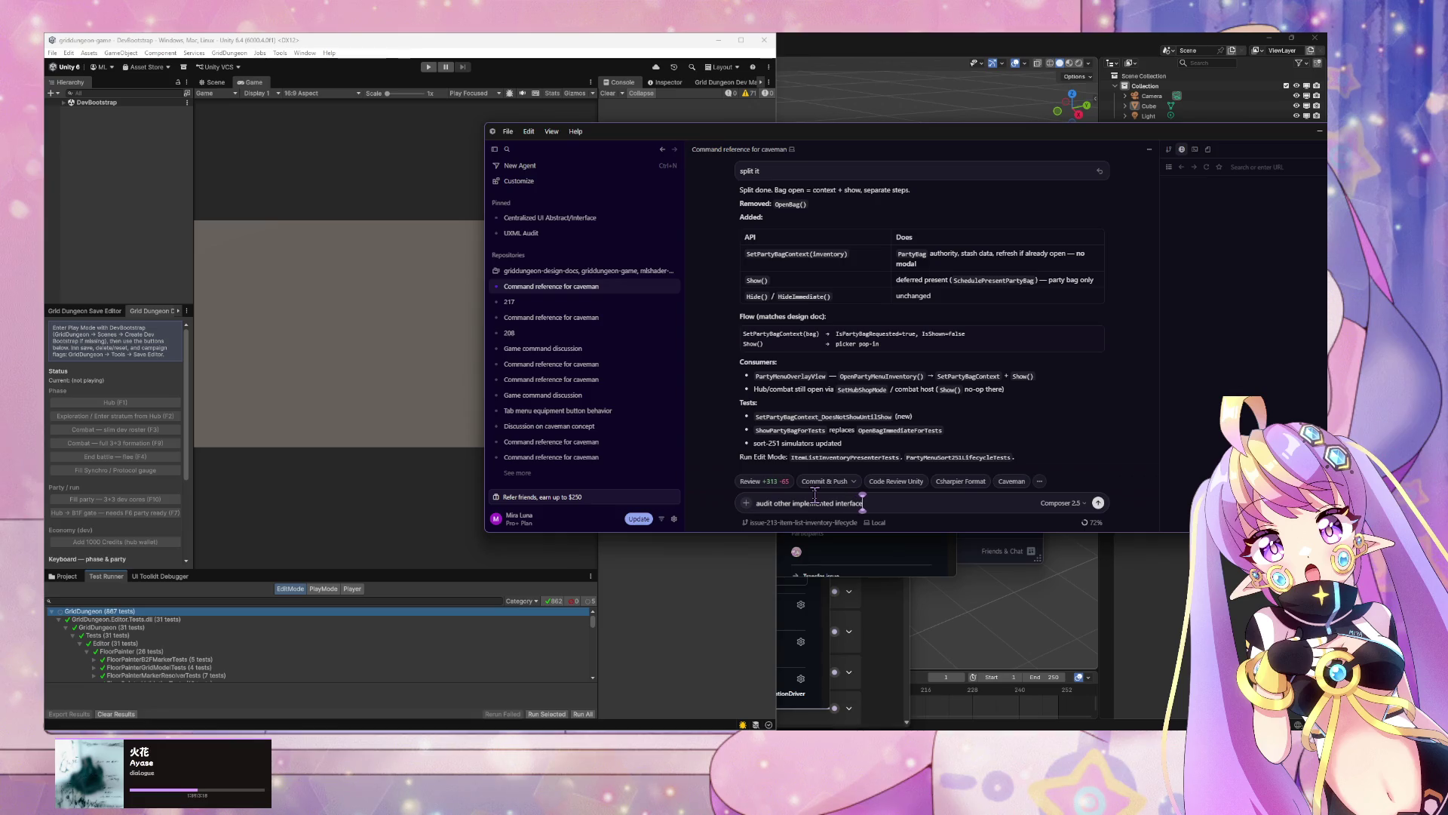
type("s. is")
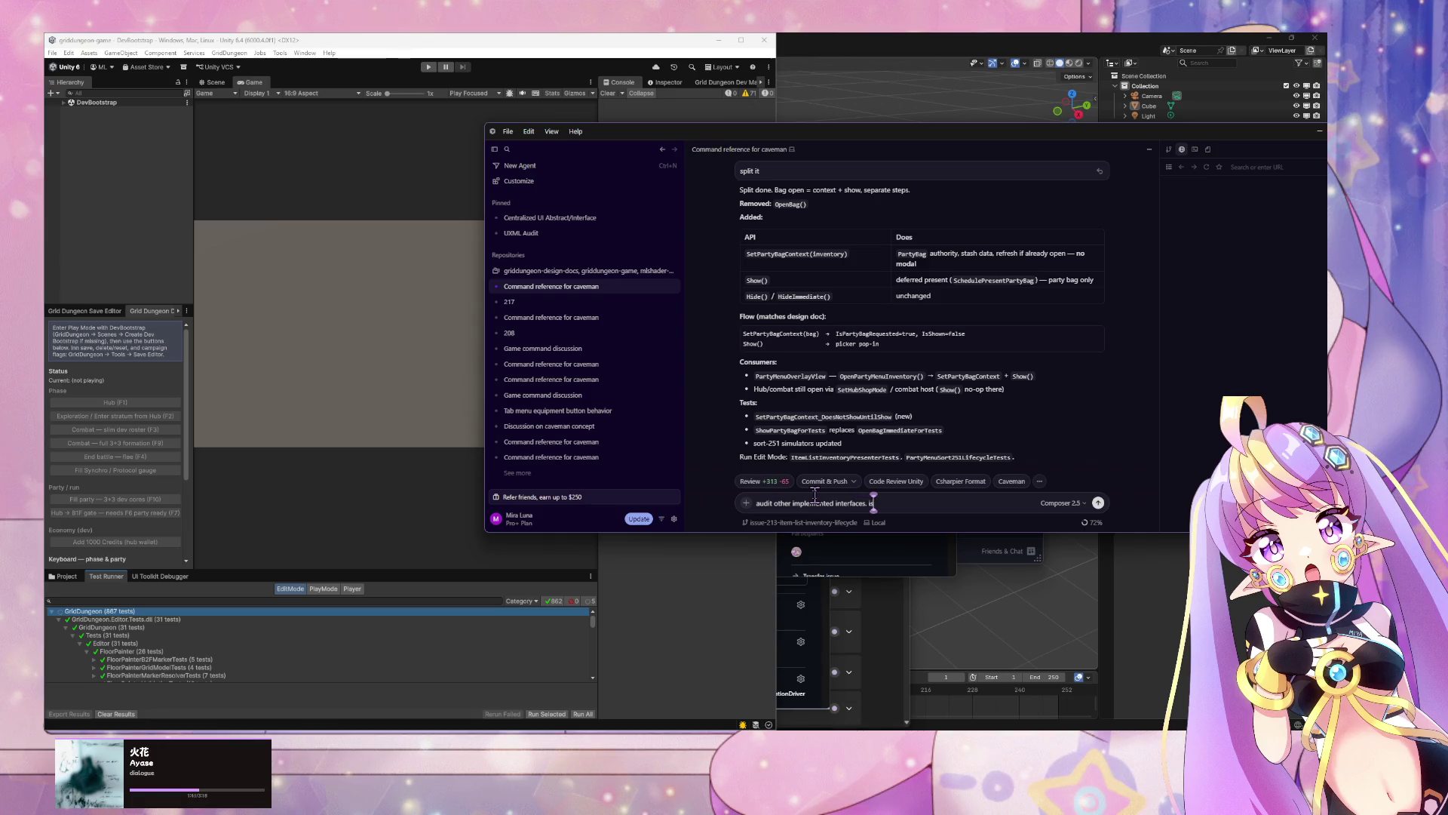
type(" there any o")
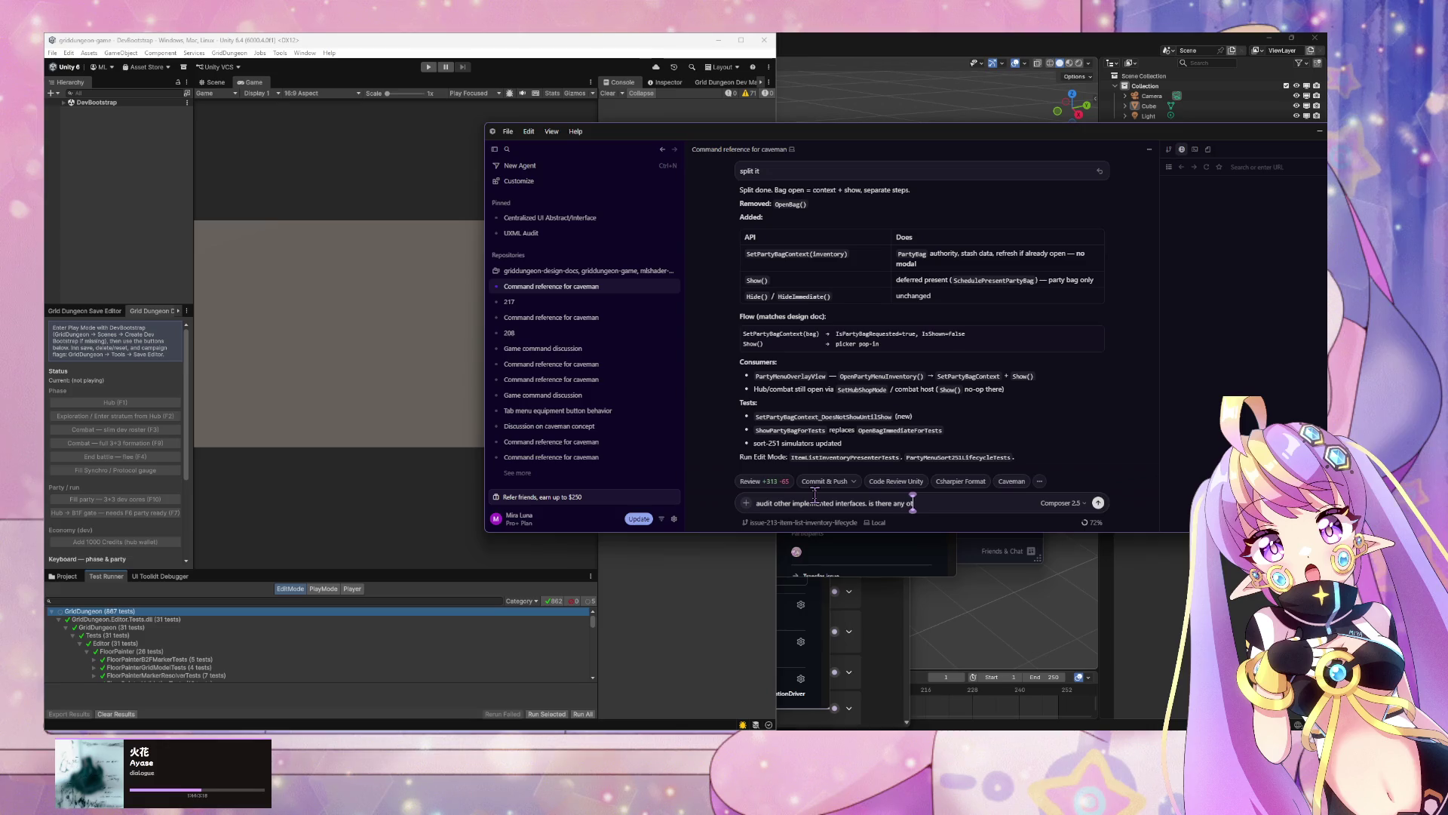
type("ther side efe")
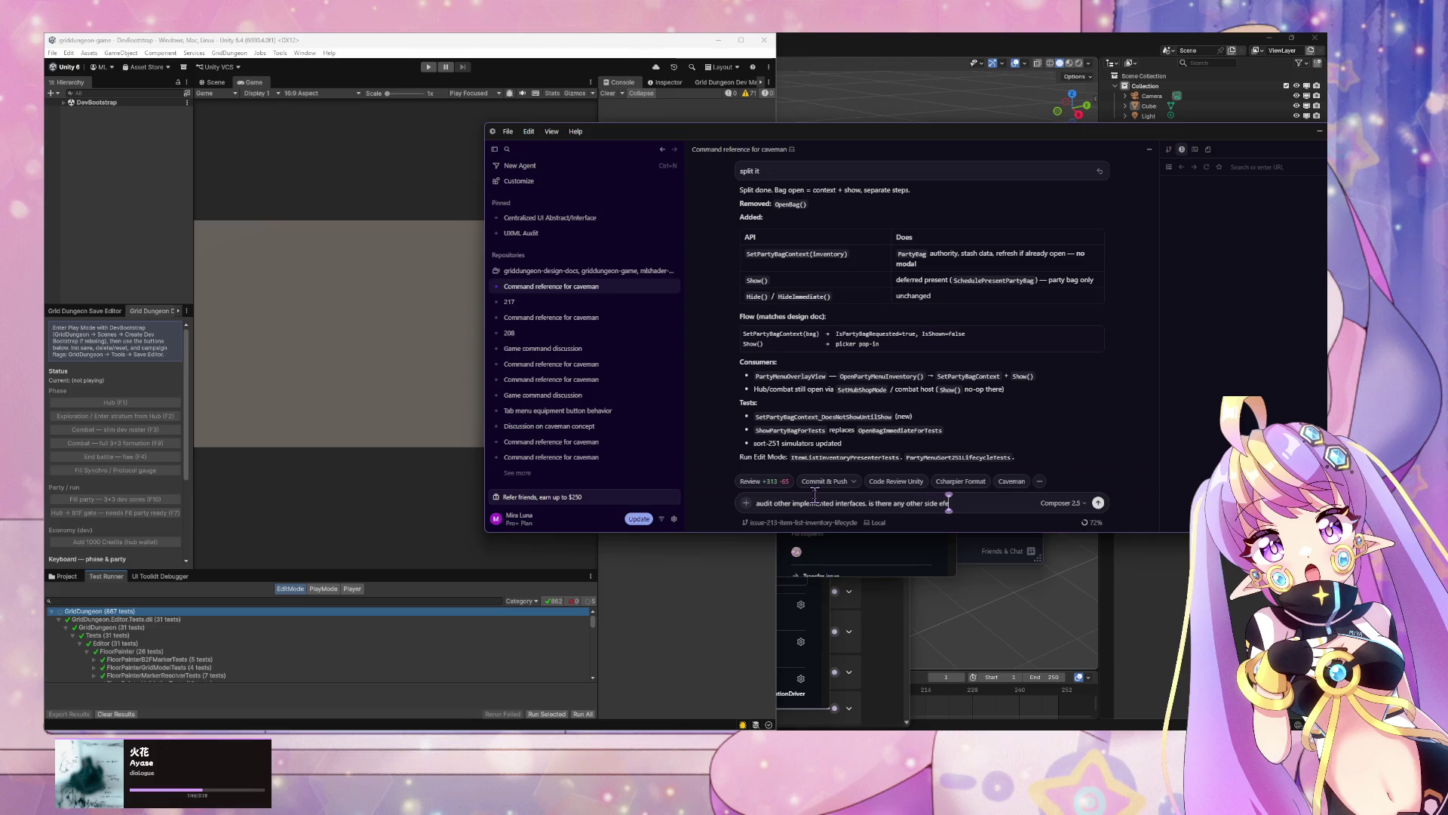
key("BackSpace")
key("BackSpace")
type("ffect methods?")
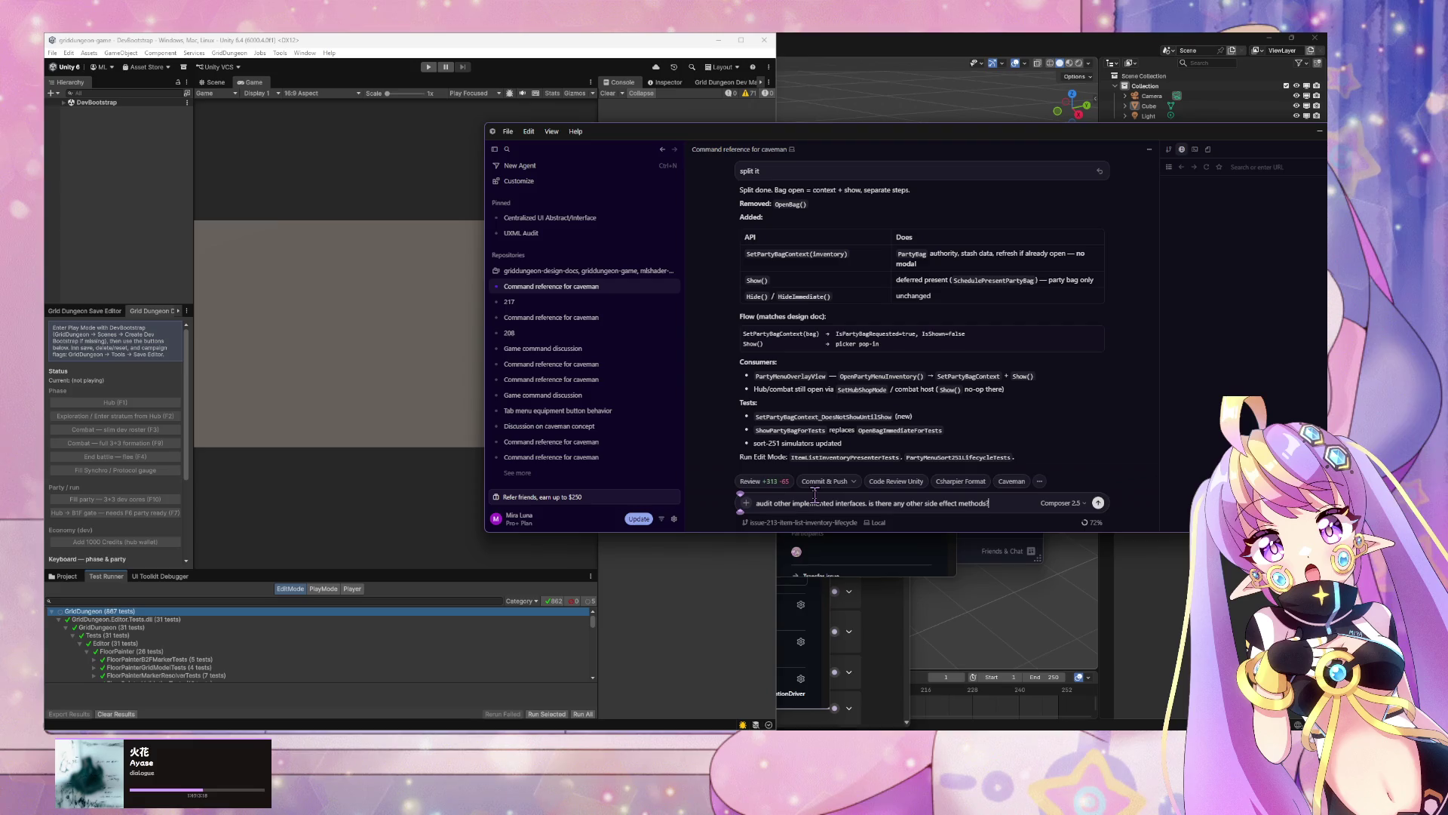
key("Return")
right_click(198, 620)
Step: Run Unity's full test suite and return to the agent's audit reply in Cursor
left_click(198, 619)
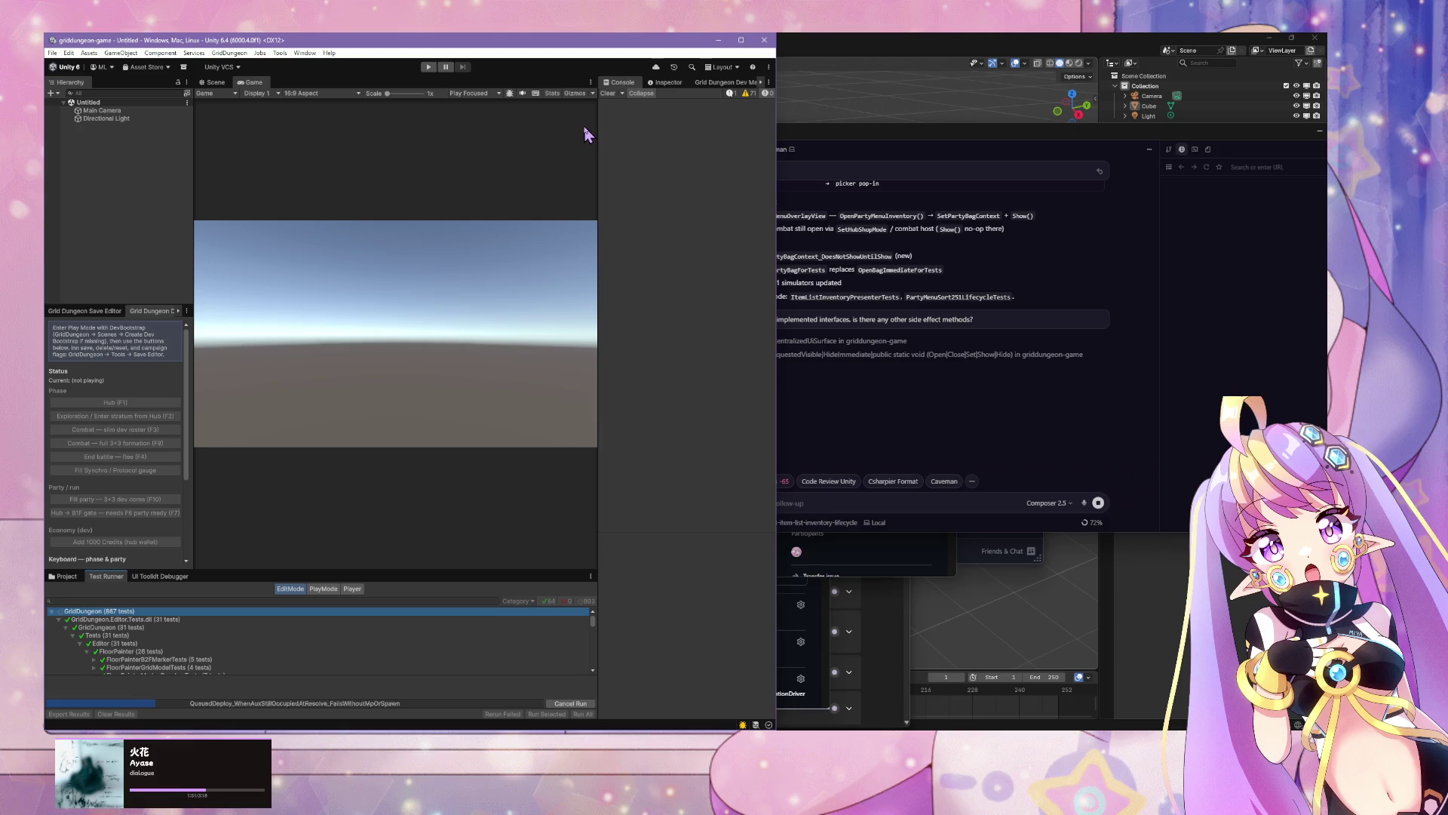
left_click(1219, 370)
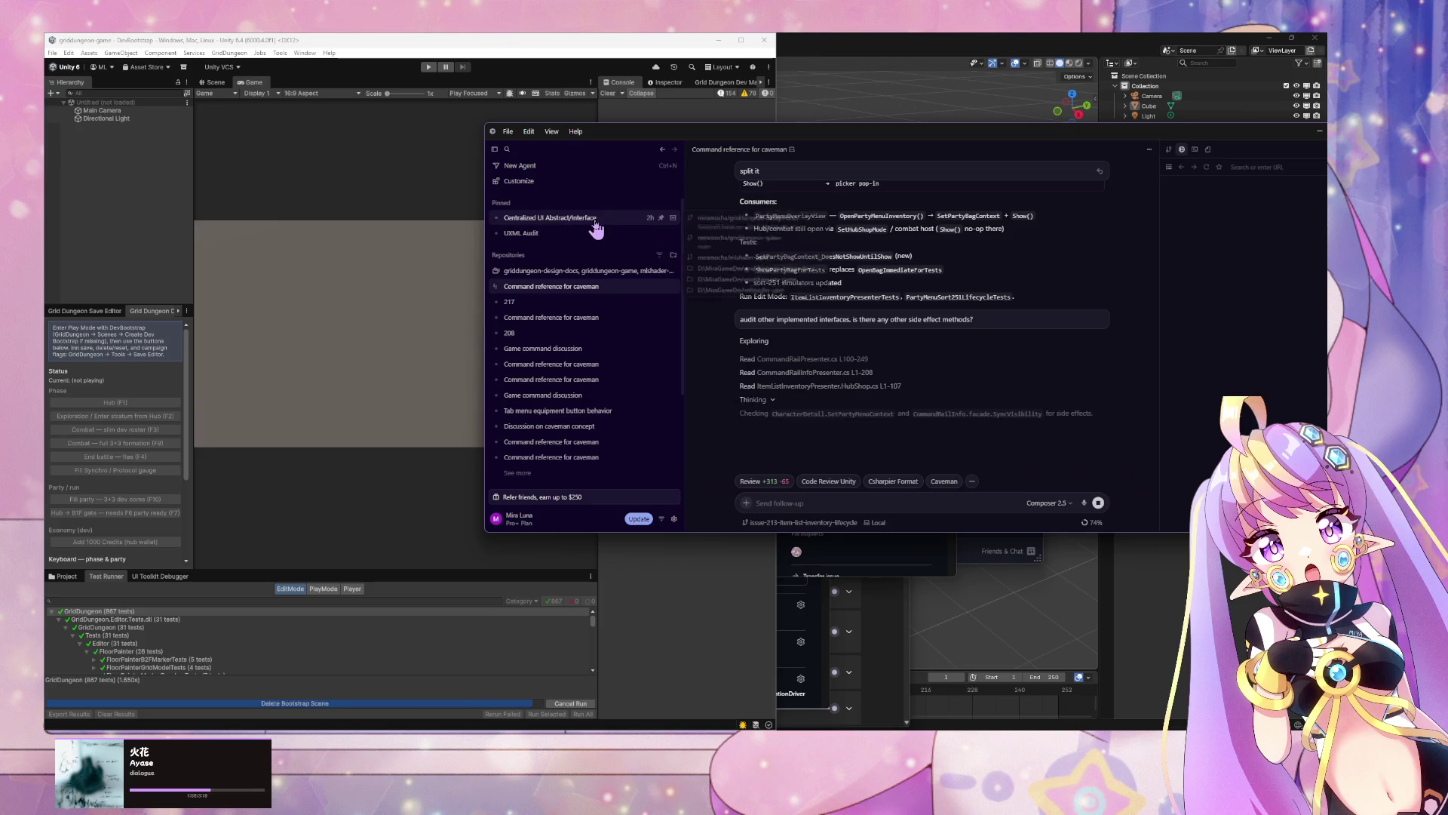
mouse_move(627, 220)
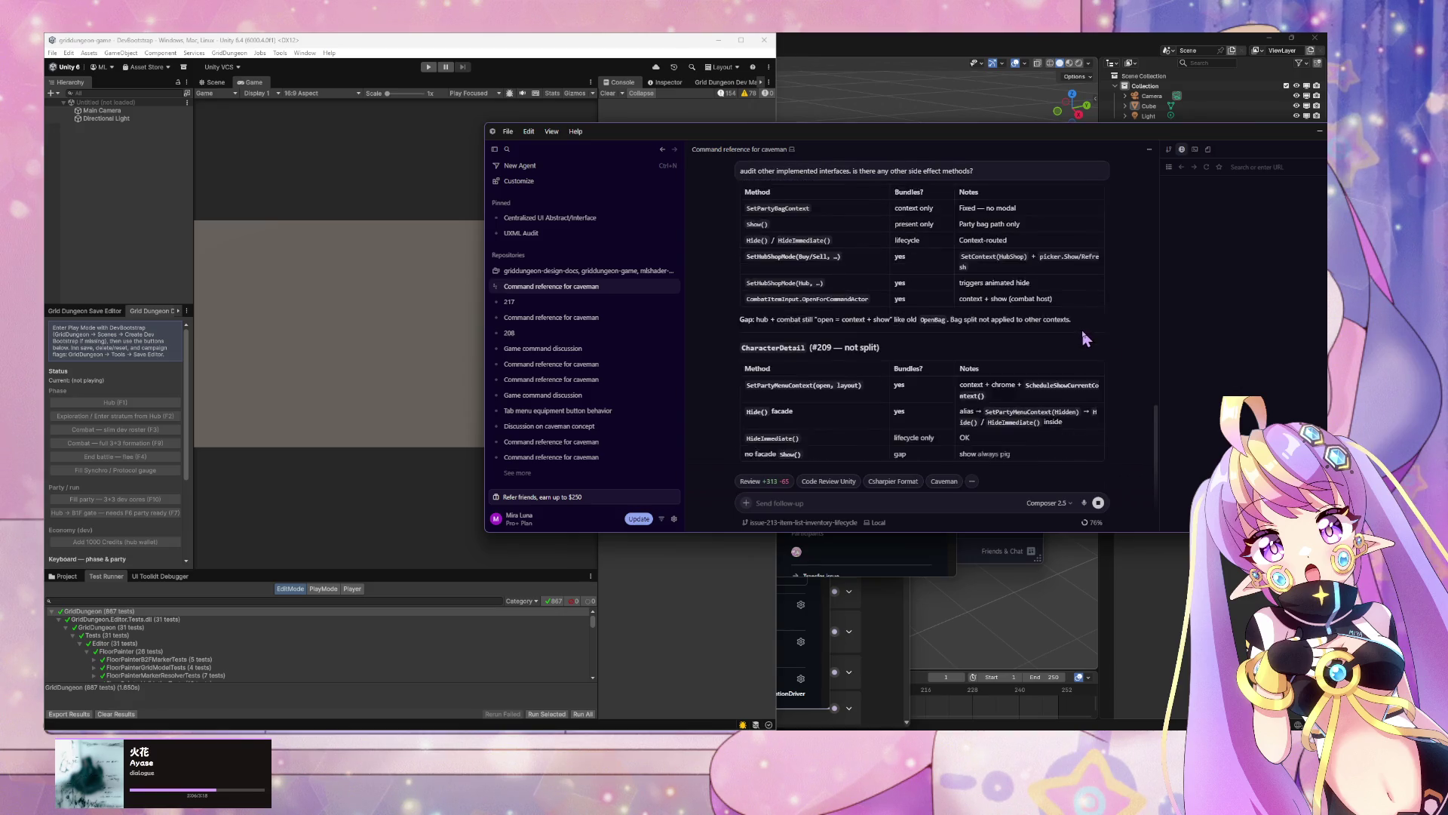
scroll(1084, 339, "up", 1)
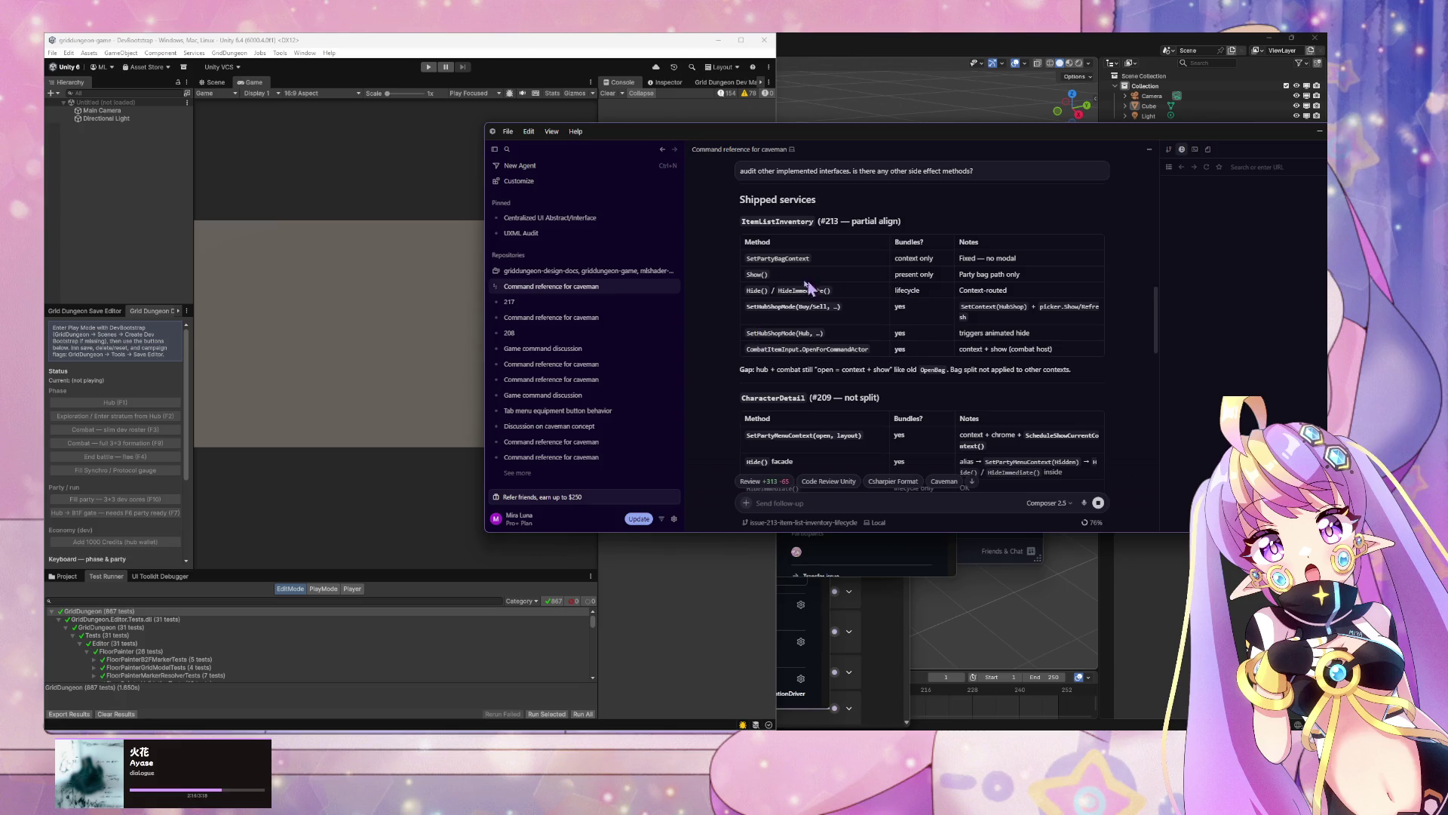
Step: Read the audit tables, marking HideImmediate() and CharacterDetail's missing Show(), then check GitHub Desktop's pending changes
left_click_drag(837, 290, 785, 289)
scroll(882, 347, "down", 2)
scroll(898, 345, "down", 5)
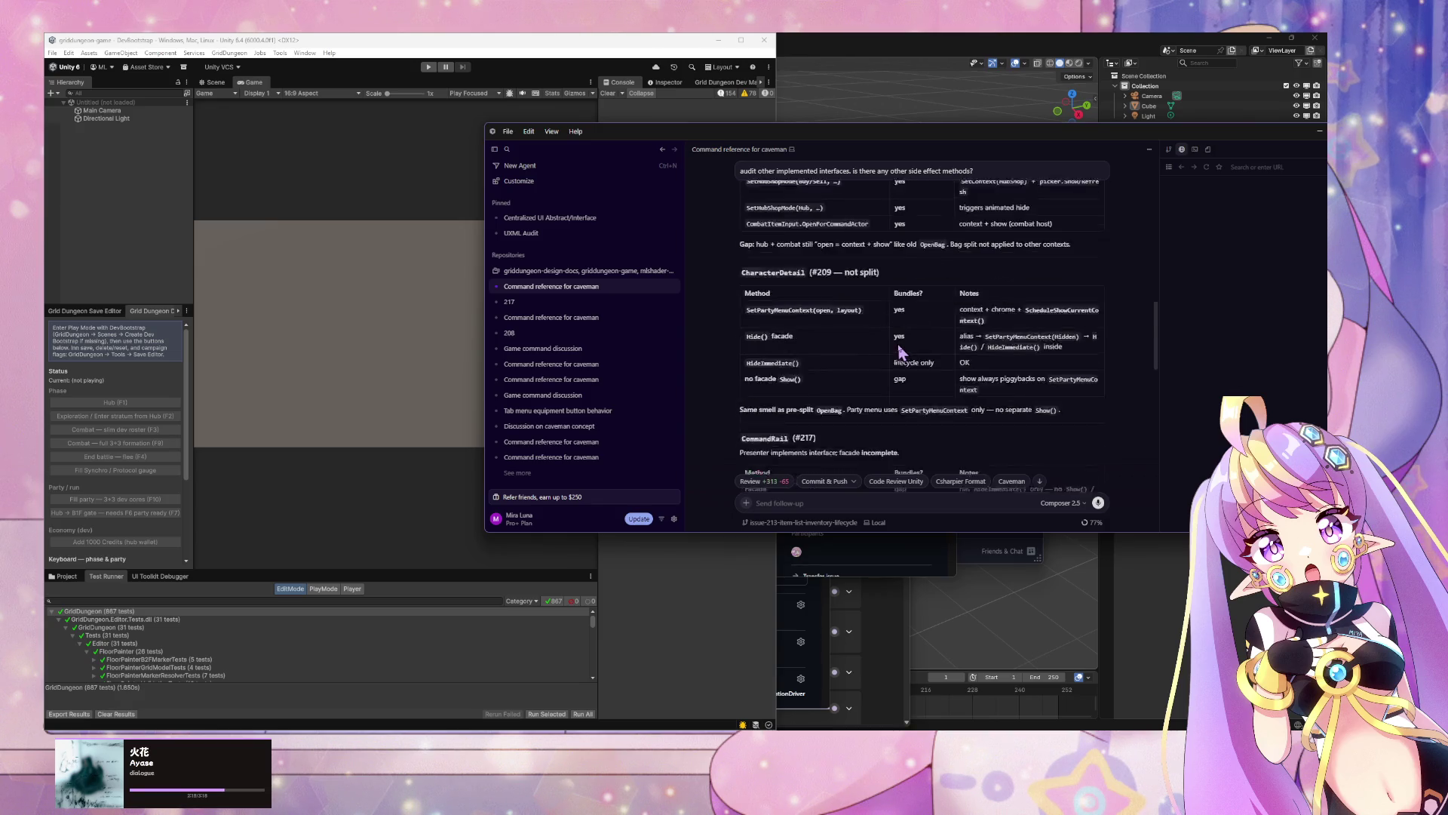
scroll(845, 329, "up", 3)
left_click_drag(780, 379, 801, 380)
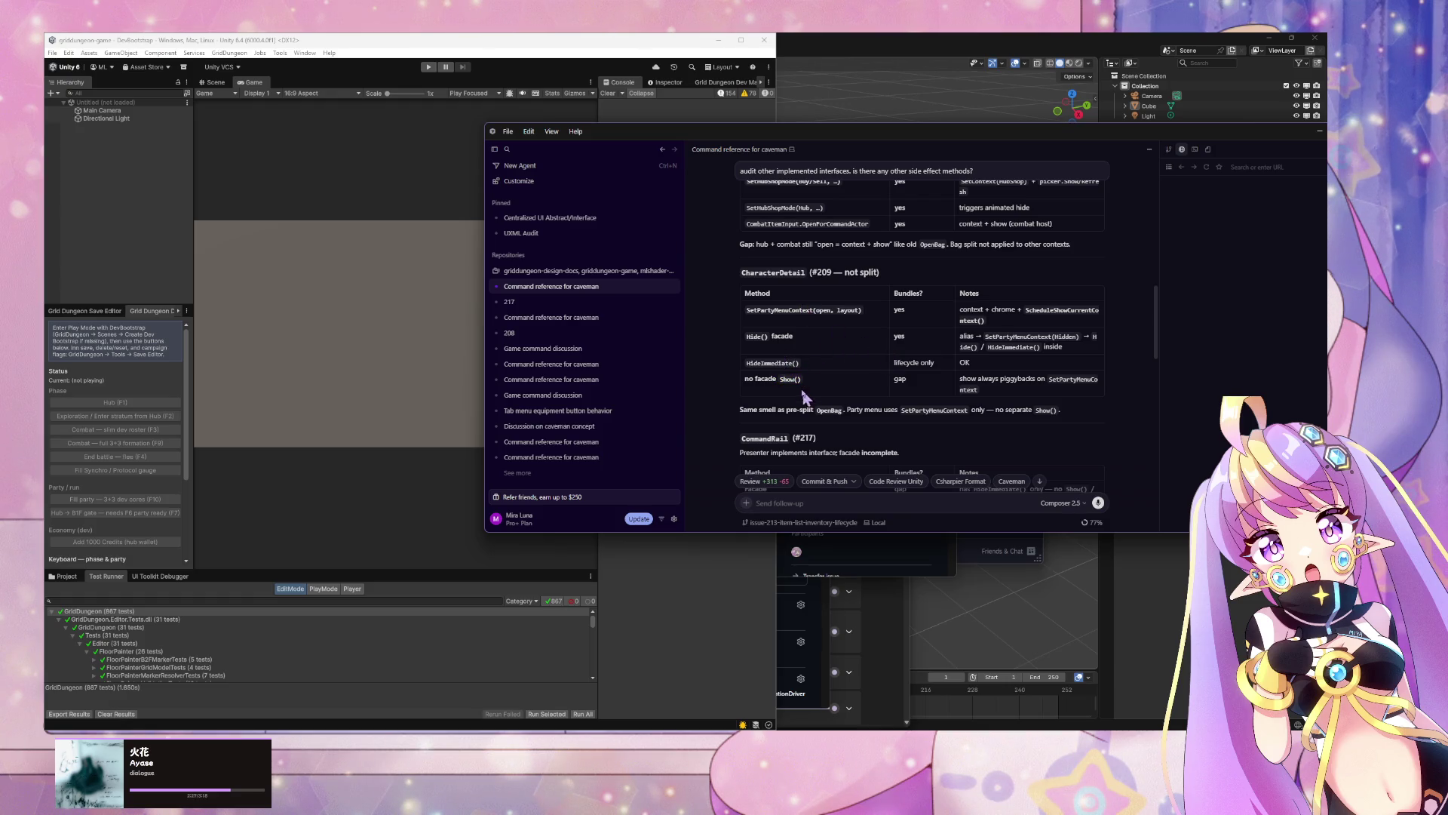
scroll(830, 392, "down", 5)
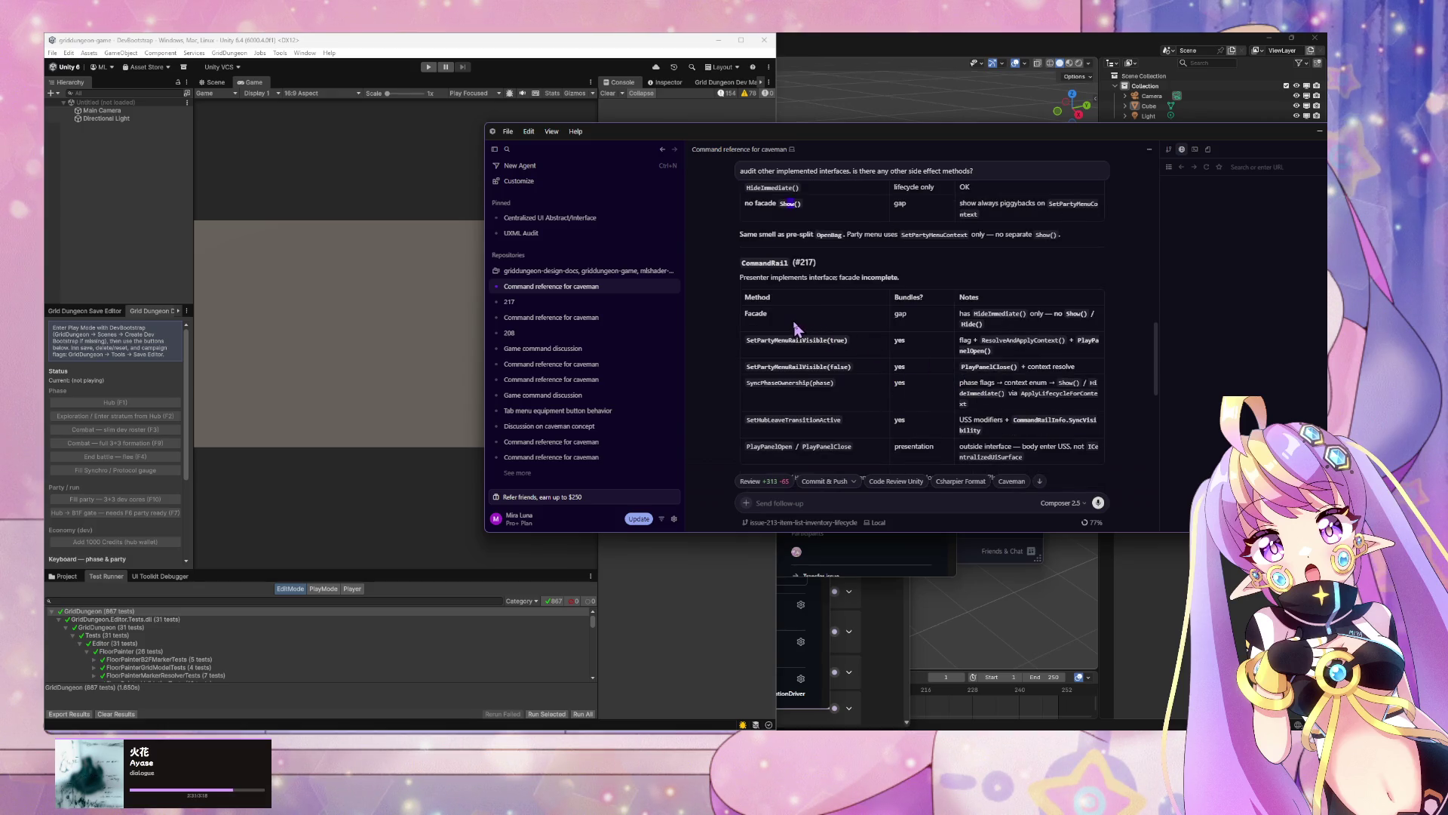
scroll(794, 328, "down", 6)
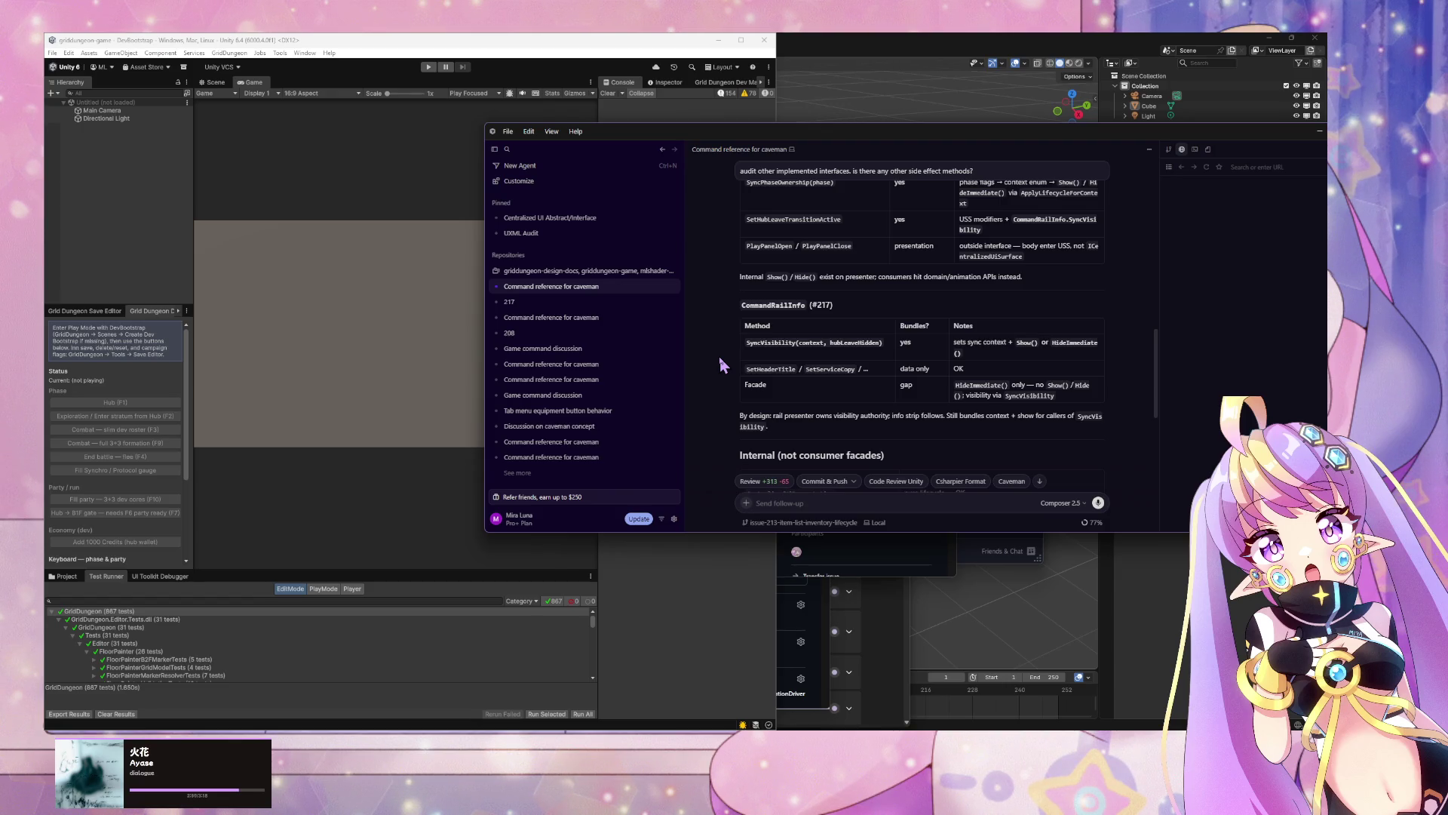
scroll(722, 366, "down", 2)
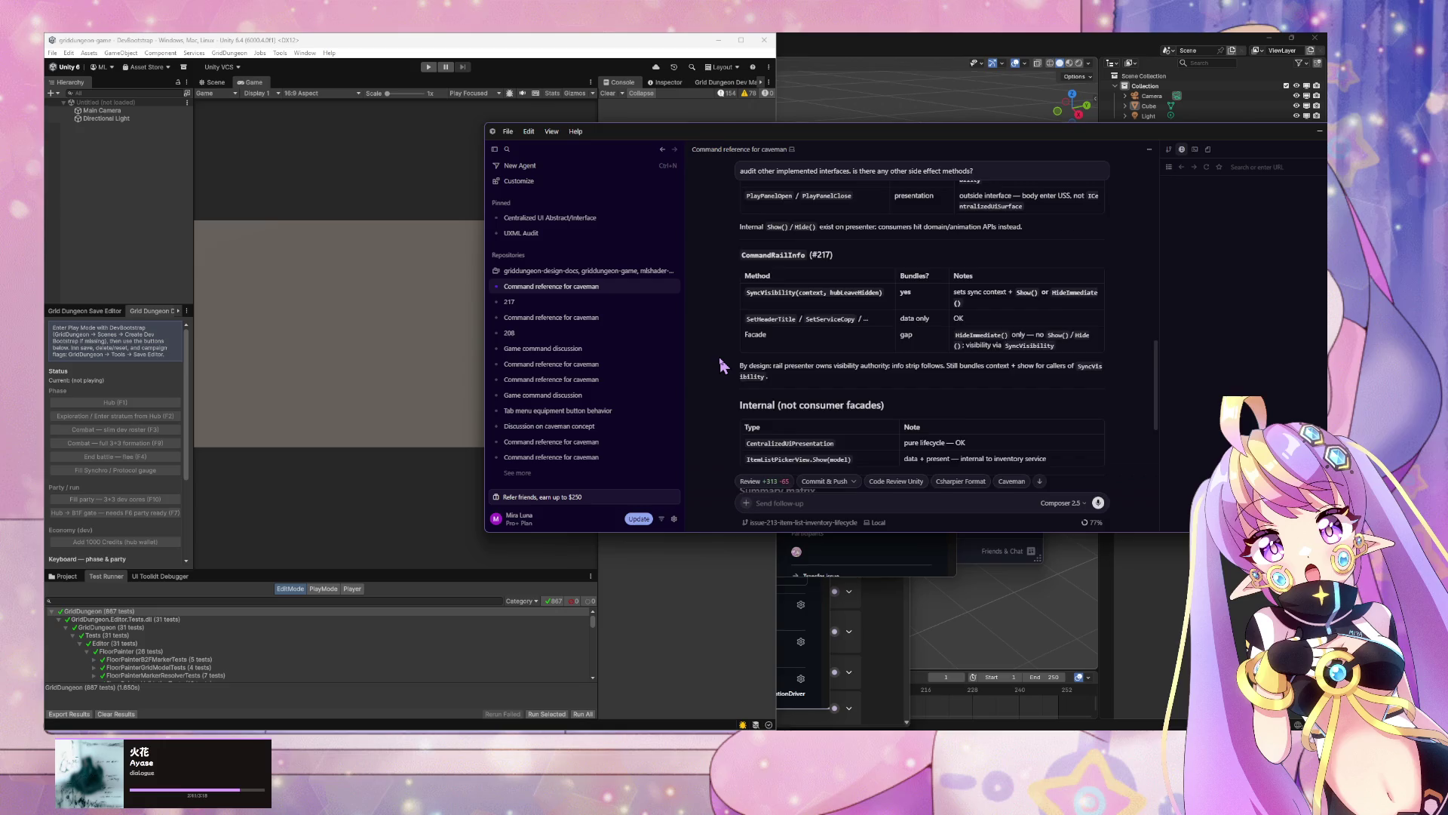
scroll(723, 366, "down", 8)
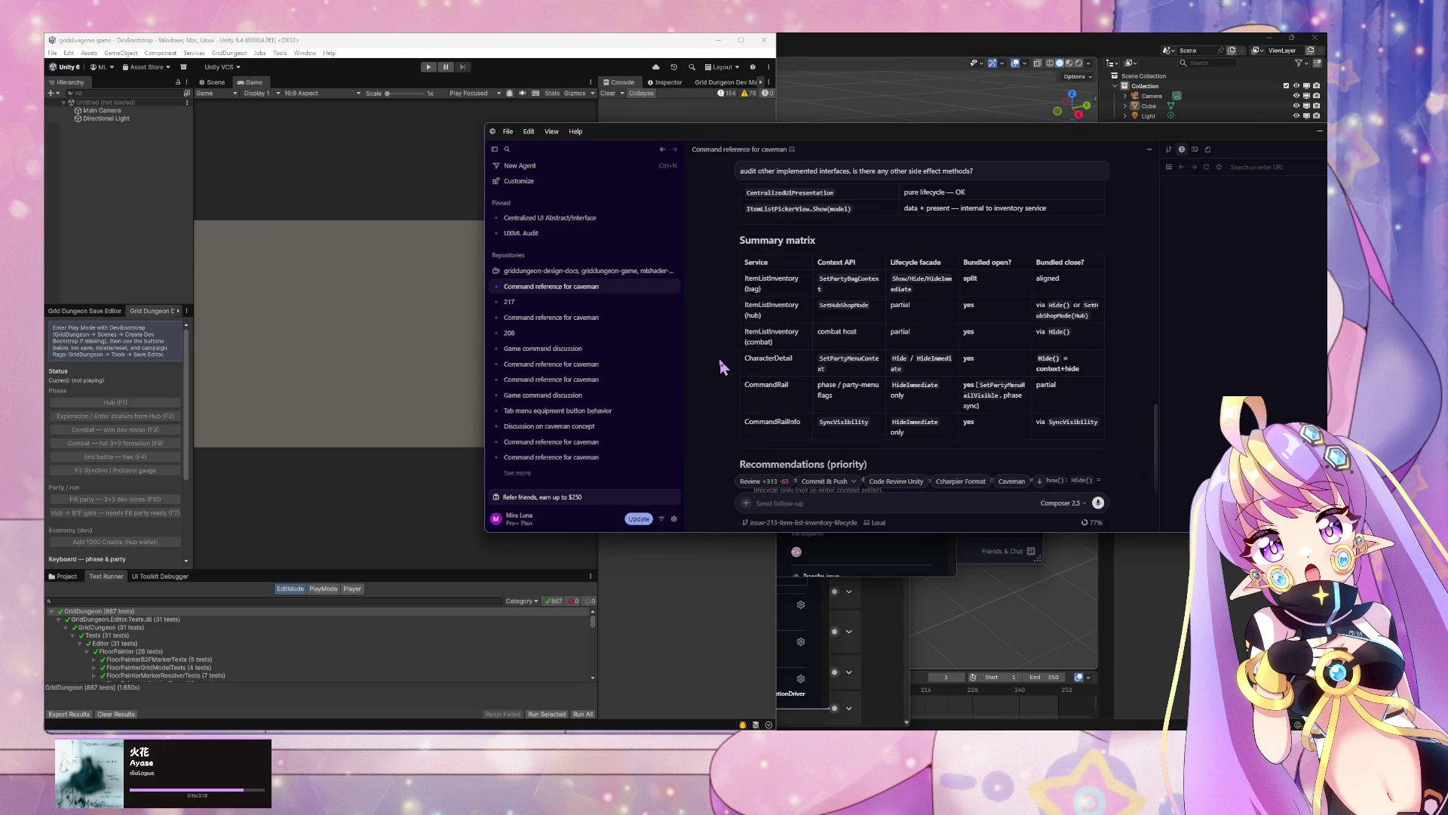
scroll(720, 362, "down", 6)
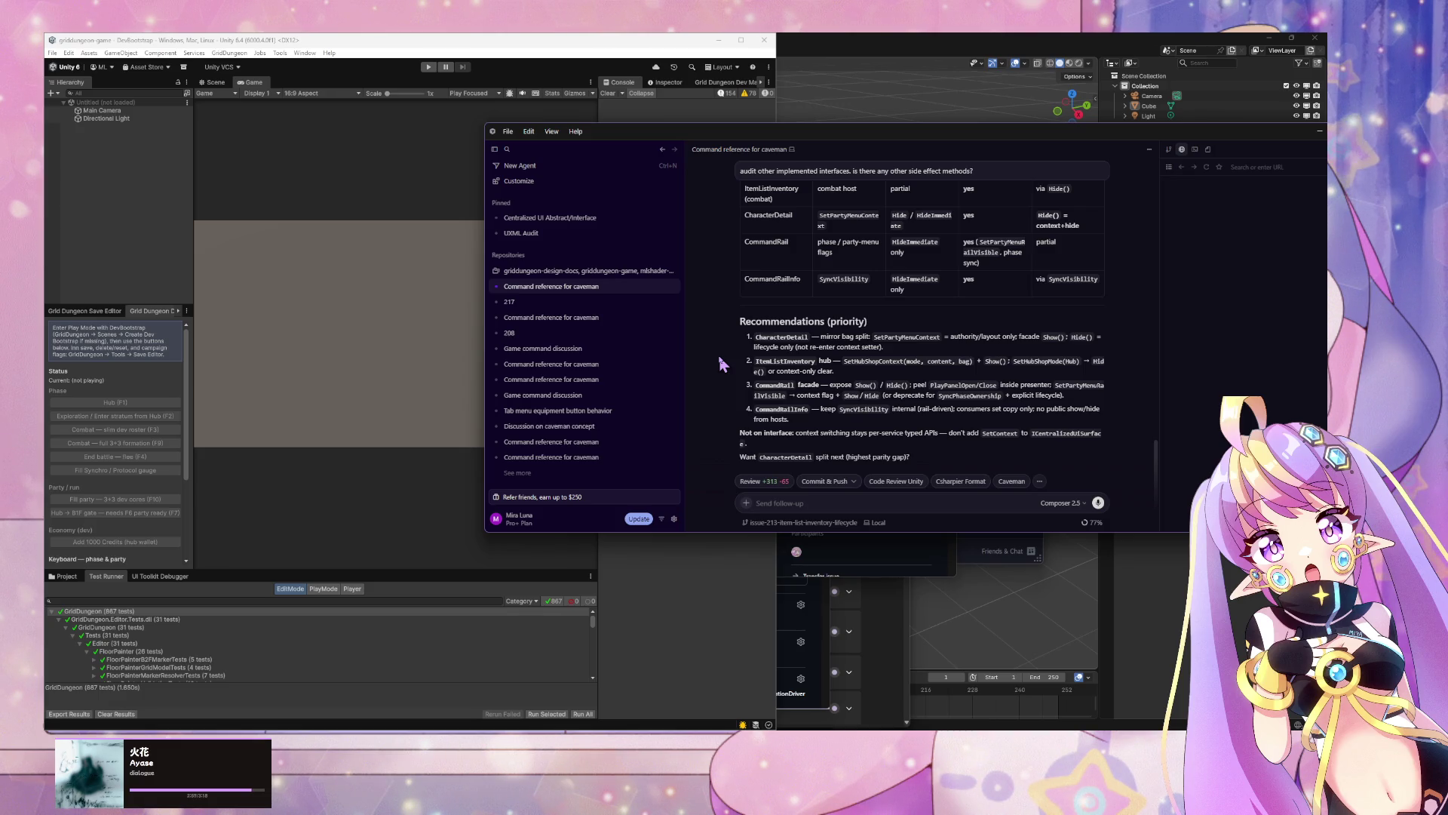
key("alt+Tab")
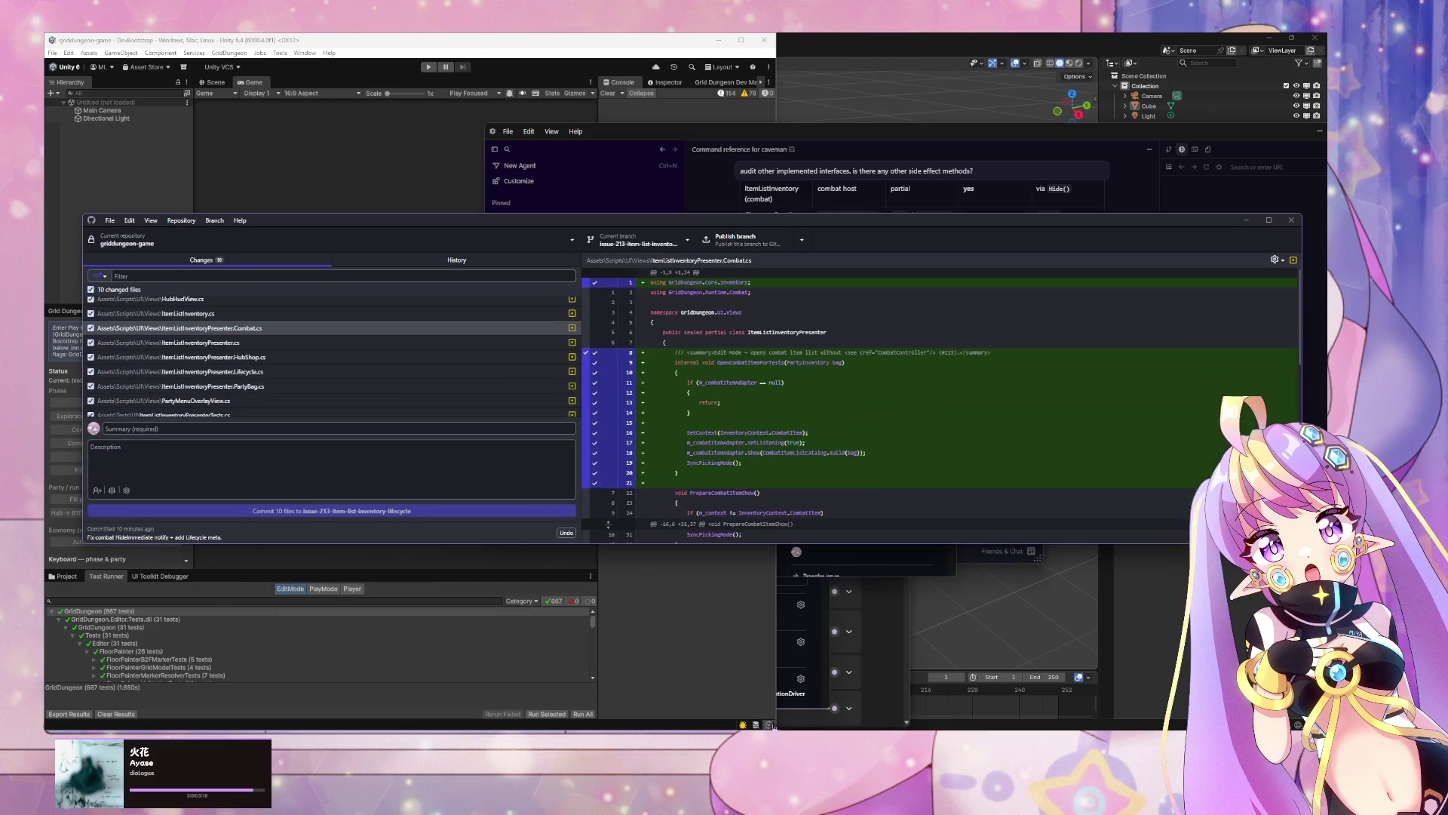
left_click(1243, 222)
Step: Draft a commit-then-implement request for the agent, reworking it as a multitask list
left_click(851, 503)
type("comm")
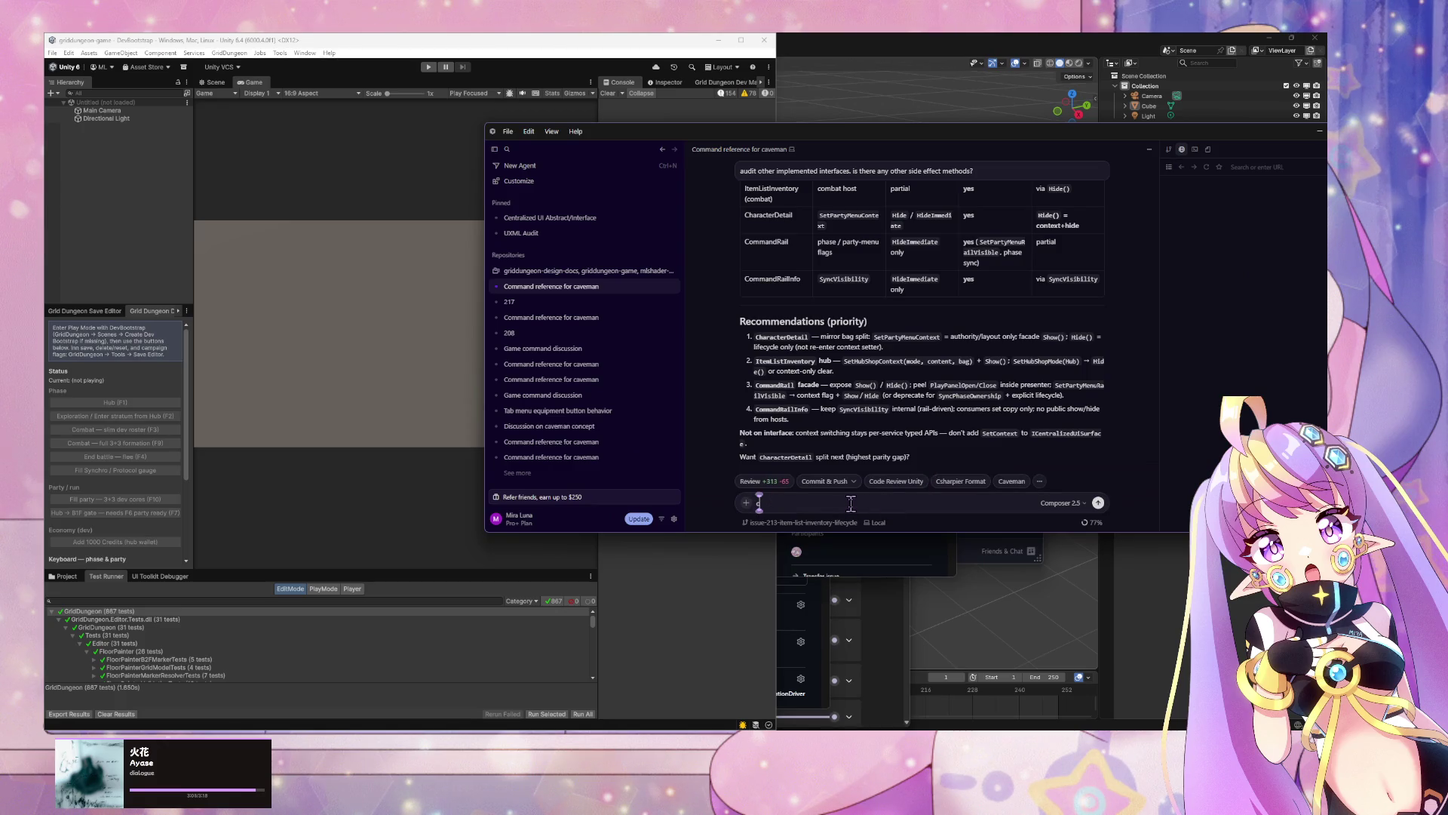
type("it current")
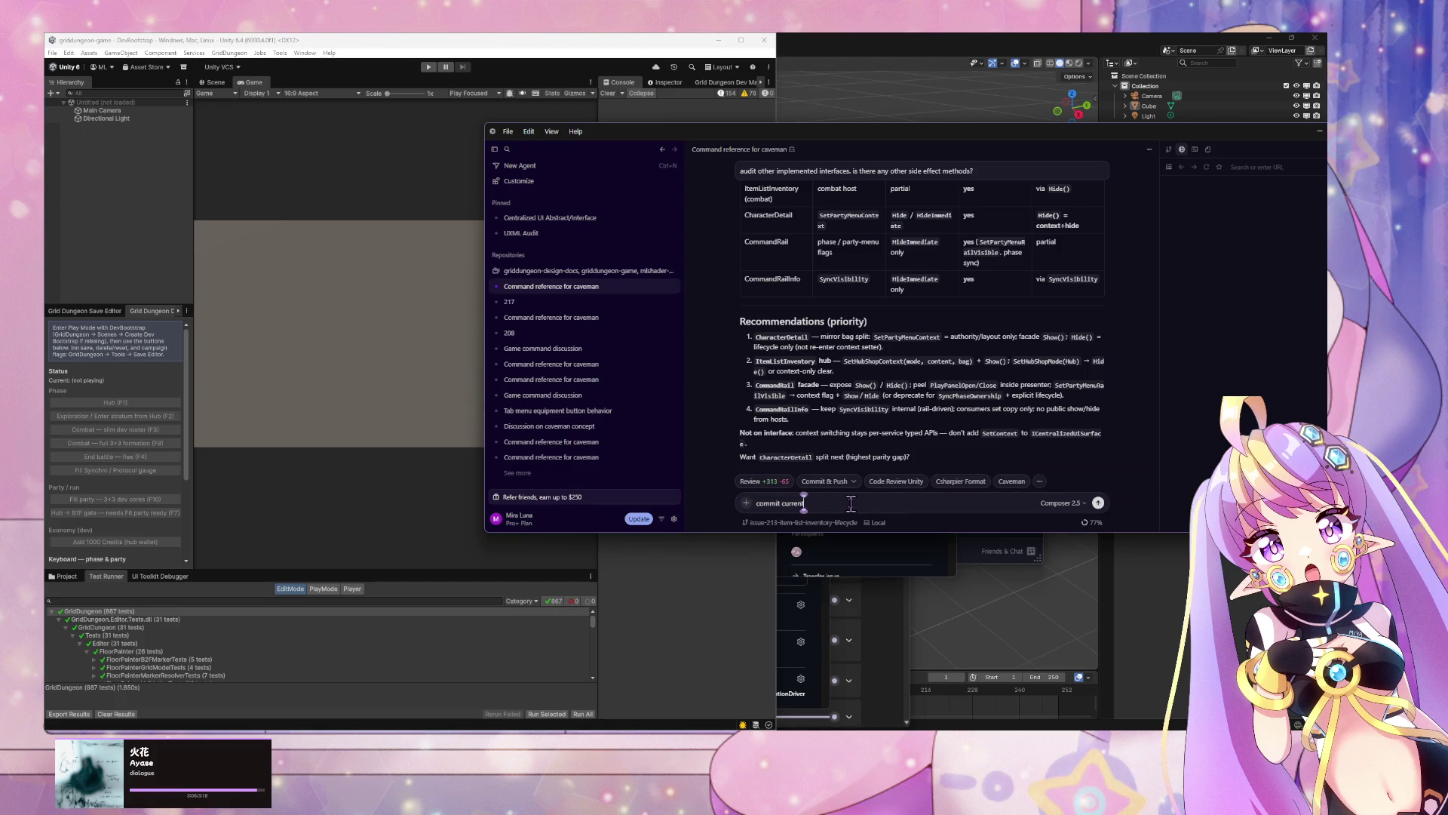
type(" commit")
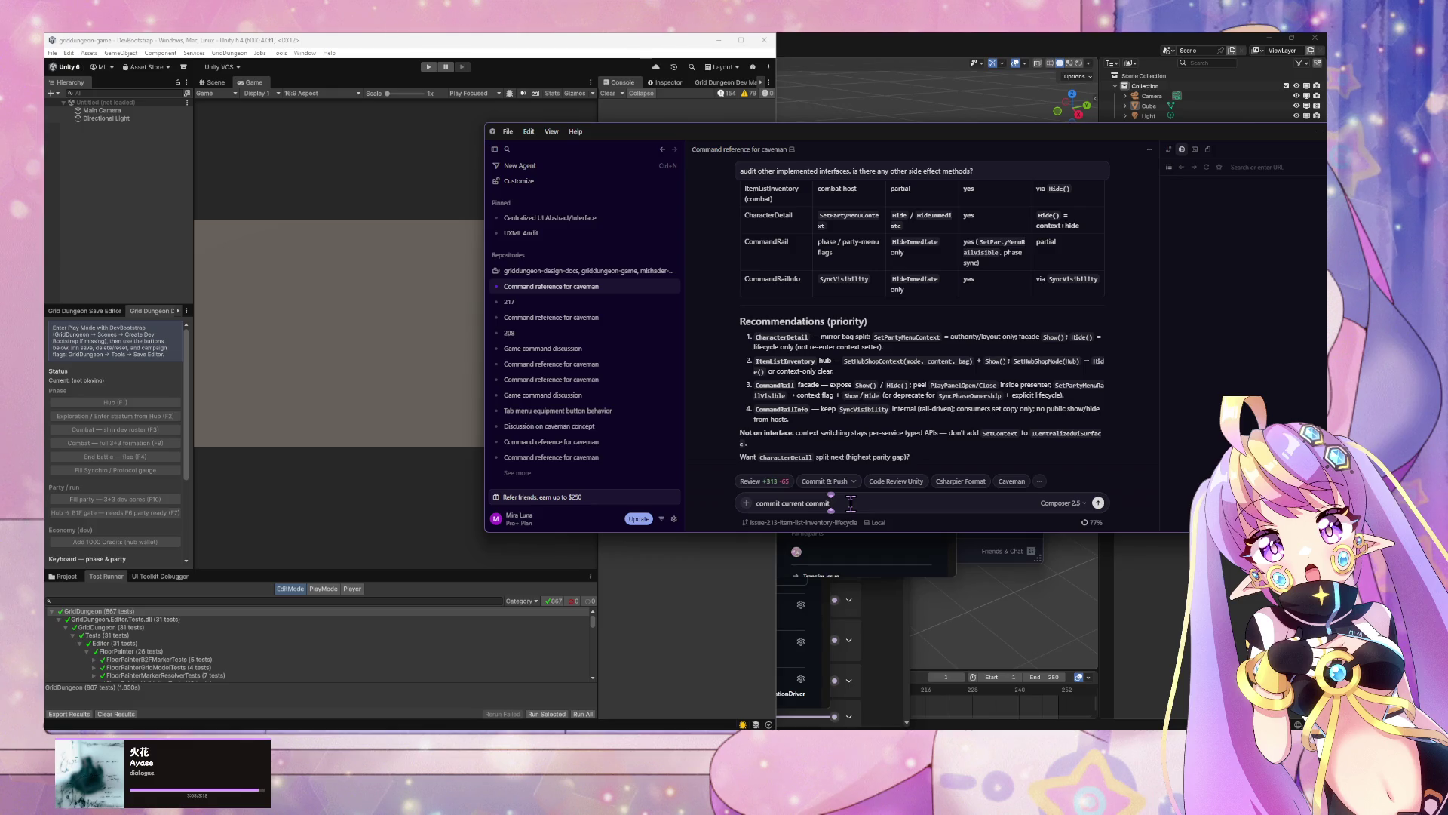
type(", skip review.")
type(" then start")
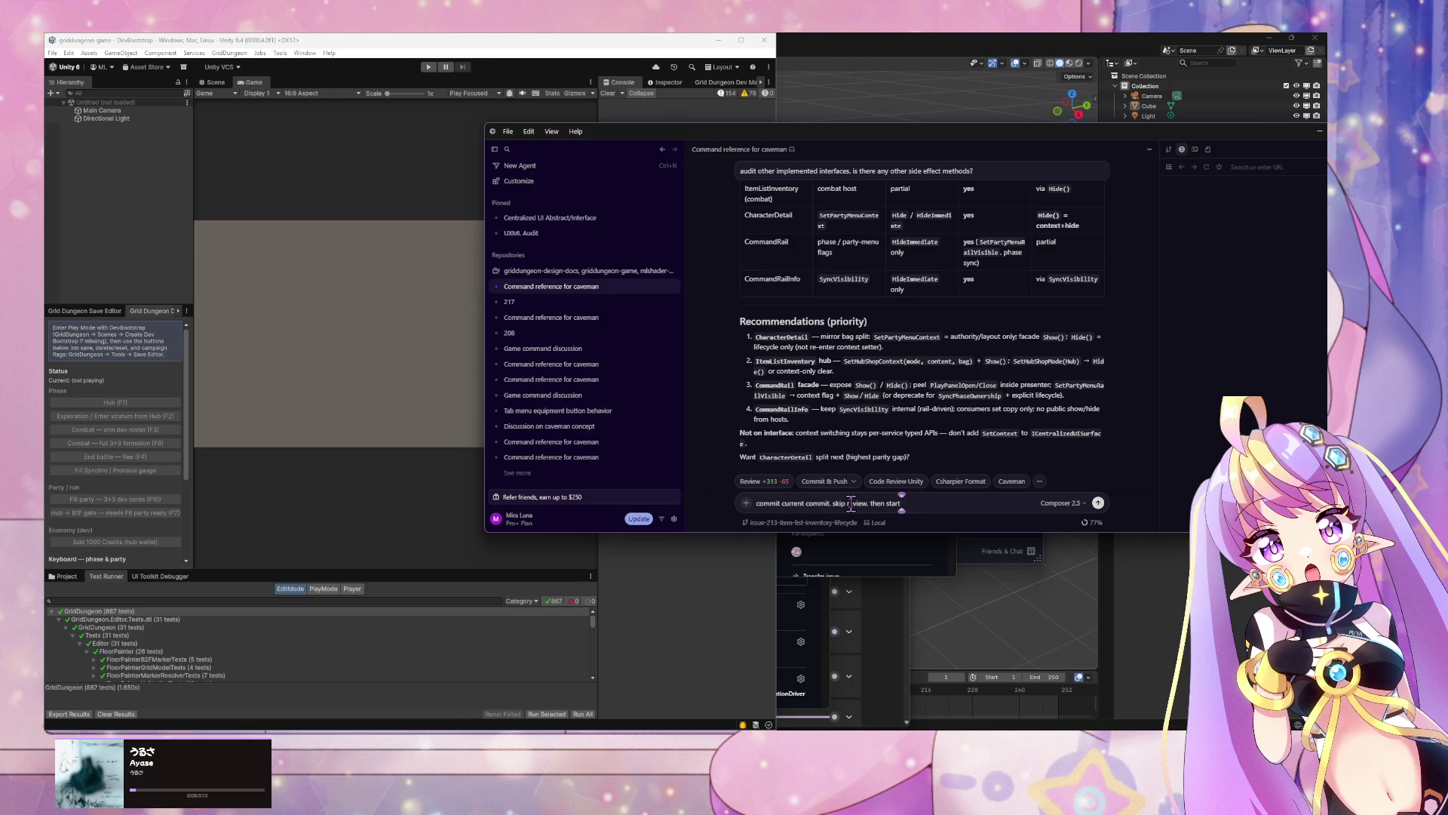
type("implement")
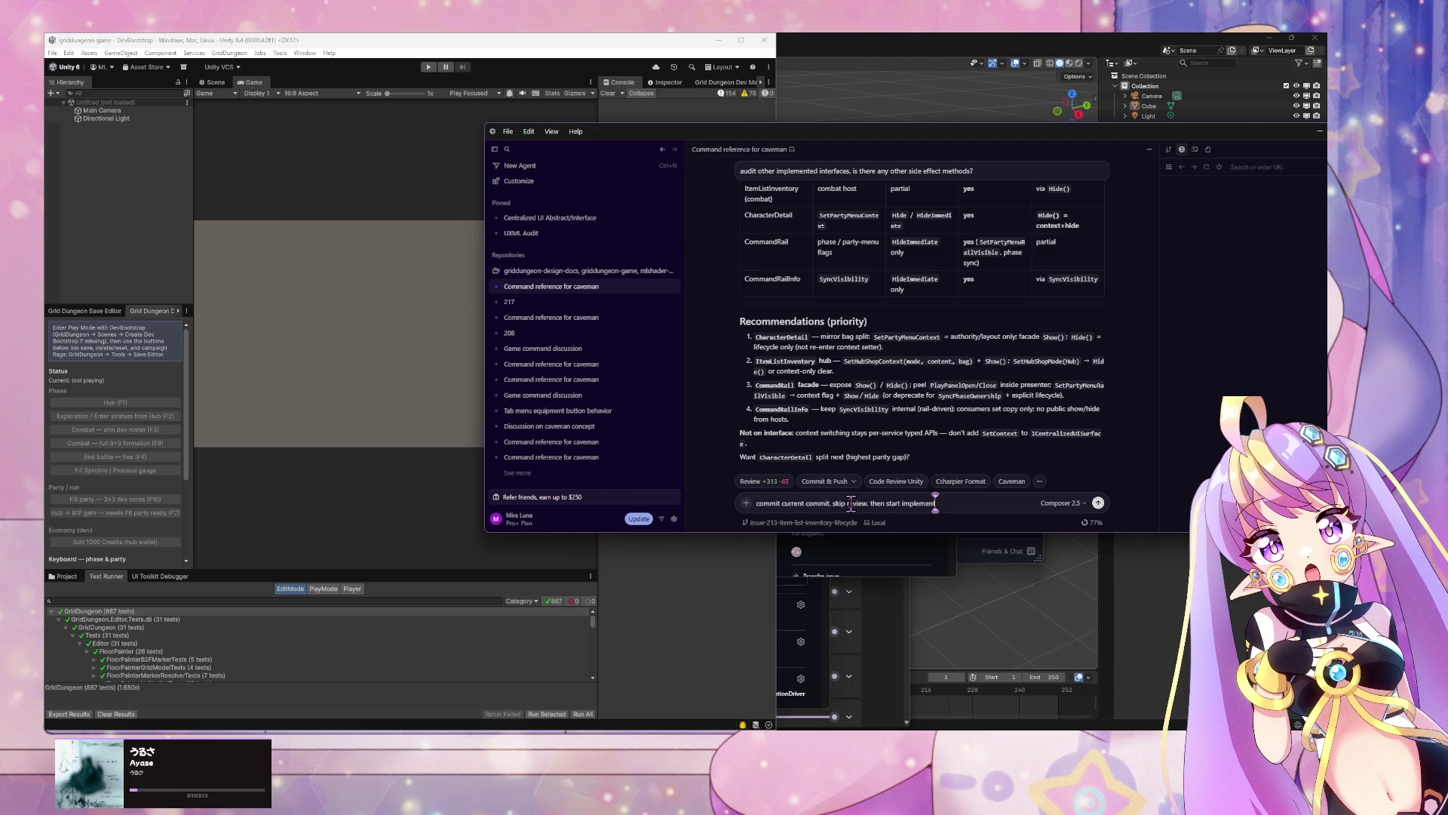
key("BackSpace")
key("BackSpace")
key("BackSpace")
key("ctrl+a")
key("BackSpace")
type("multitask")
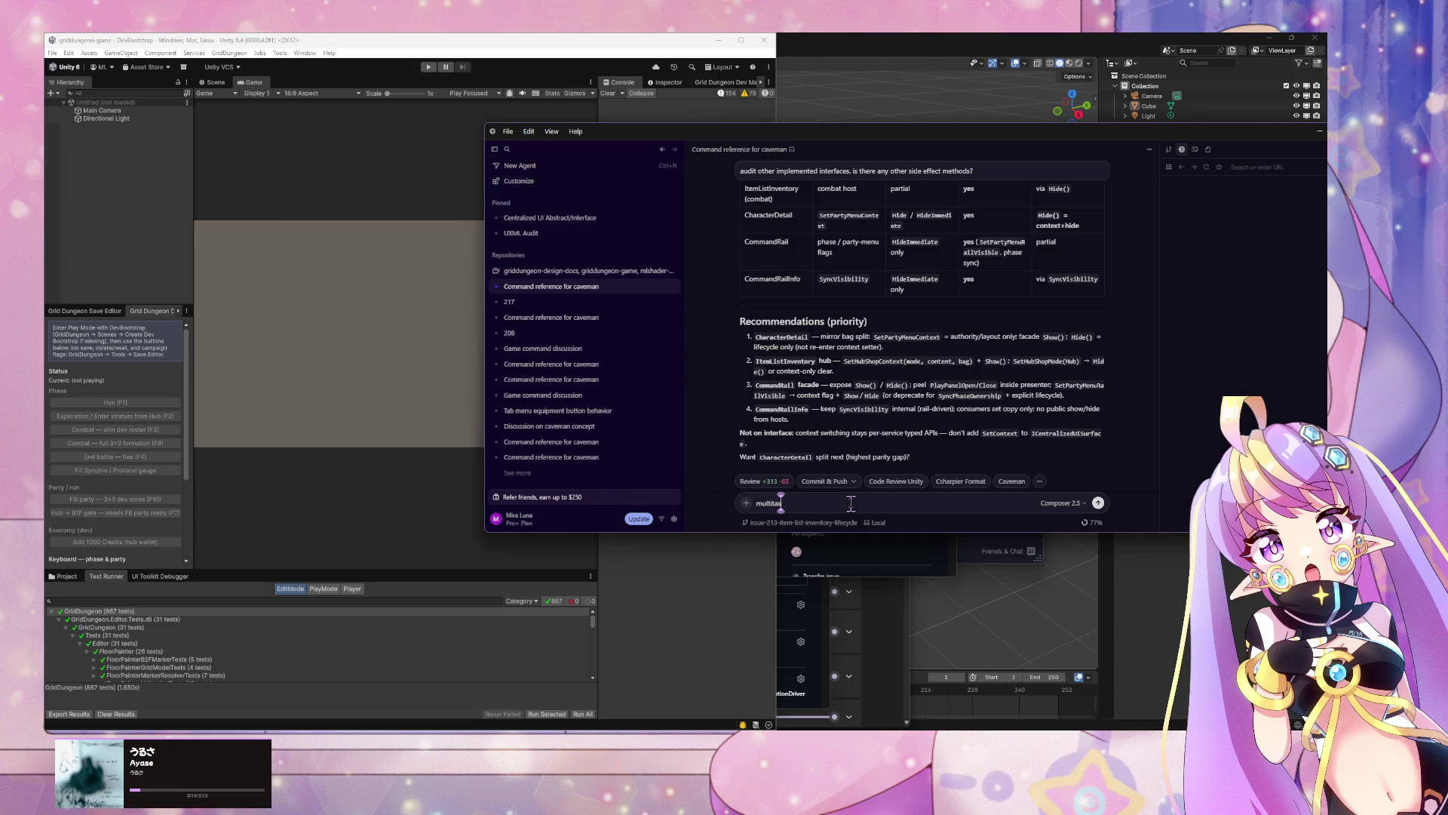
type(":")
key("shift+Return")
type("- com")
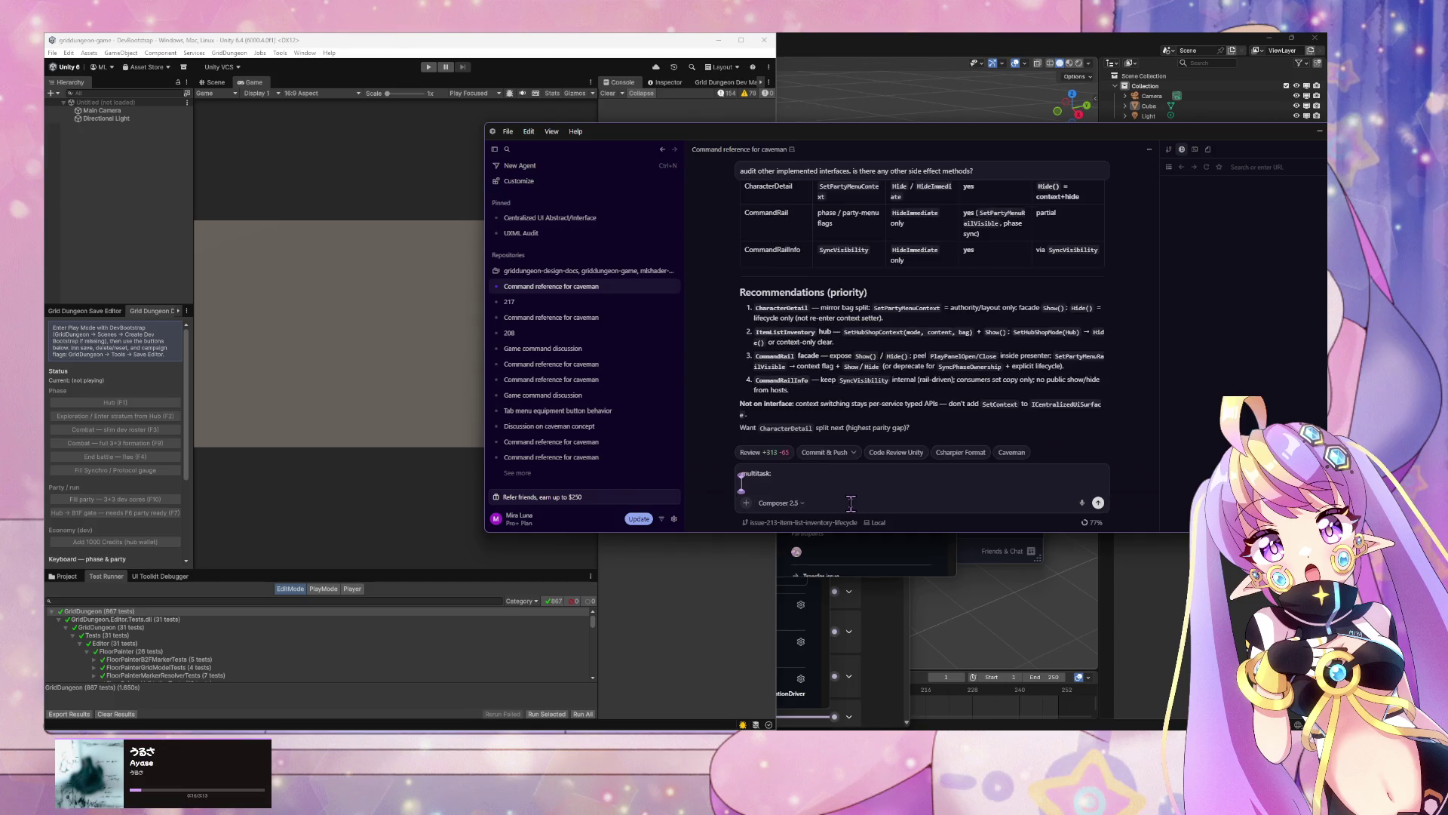
type("mit")
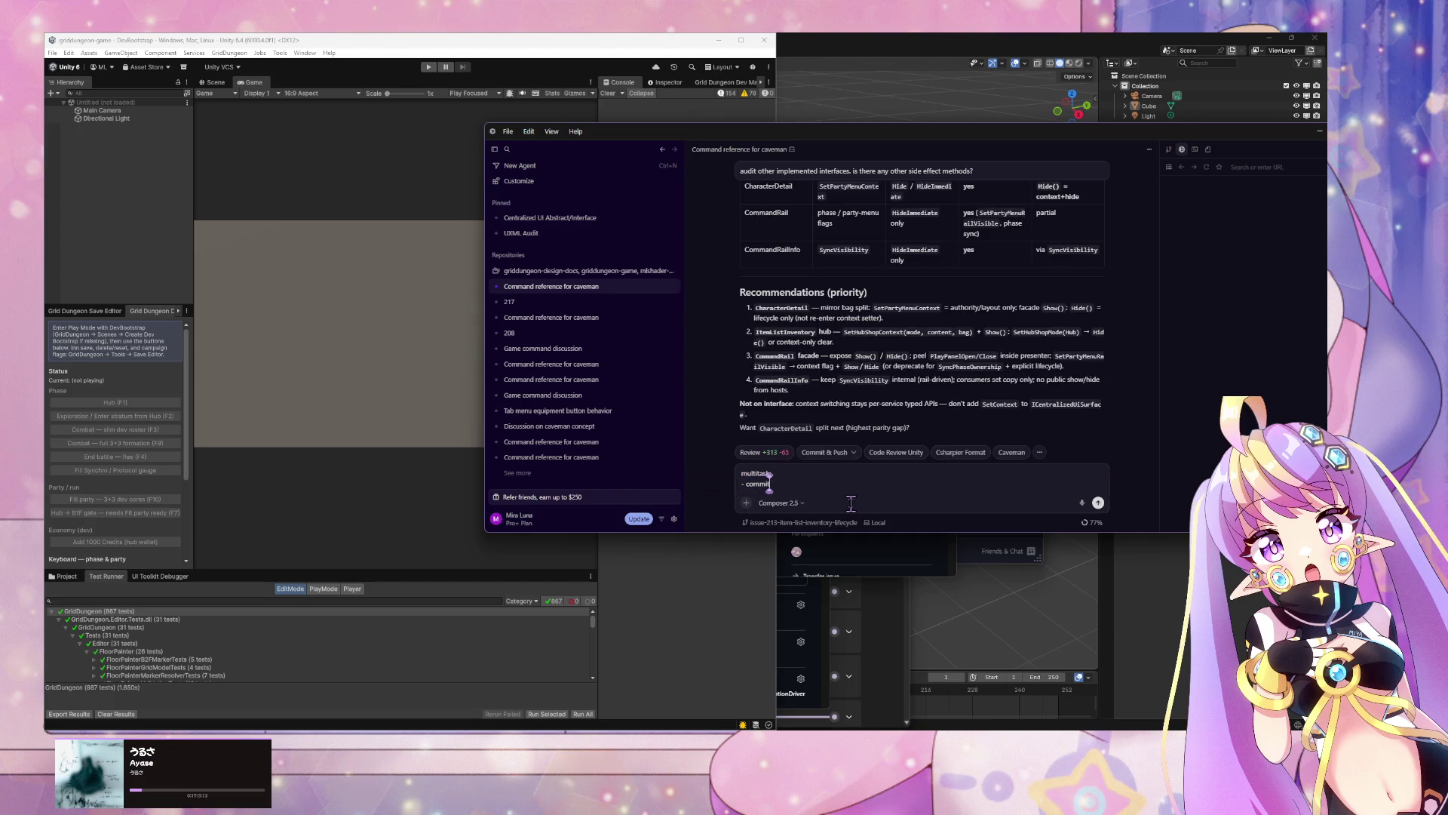
Step: Send 'commit current code. no review' with 'then implement recommendations' on a second line
key("ctrl+a")
type("com")
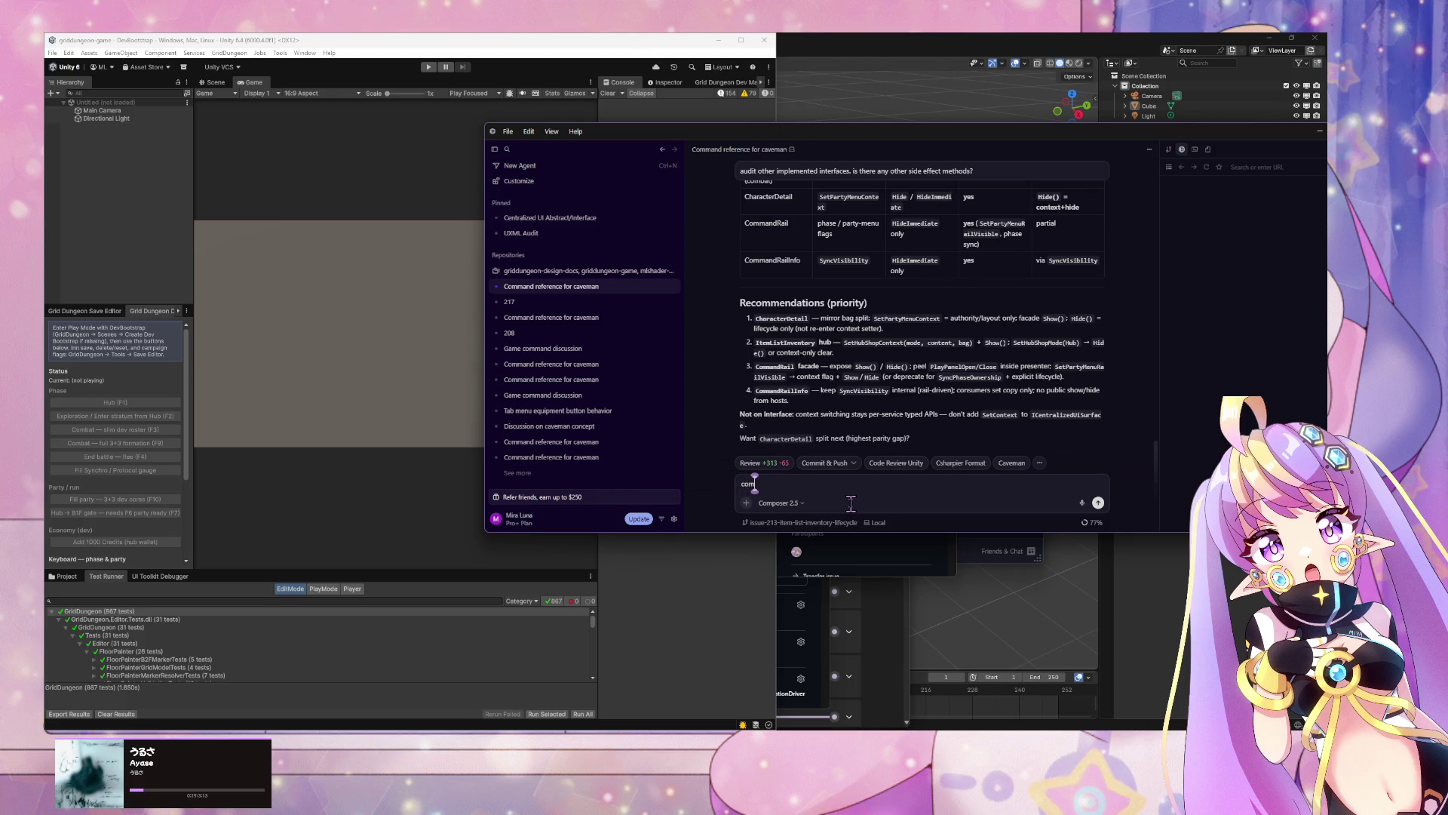
type("mit cur")
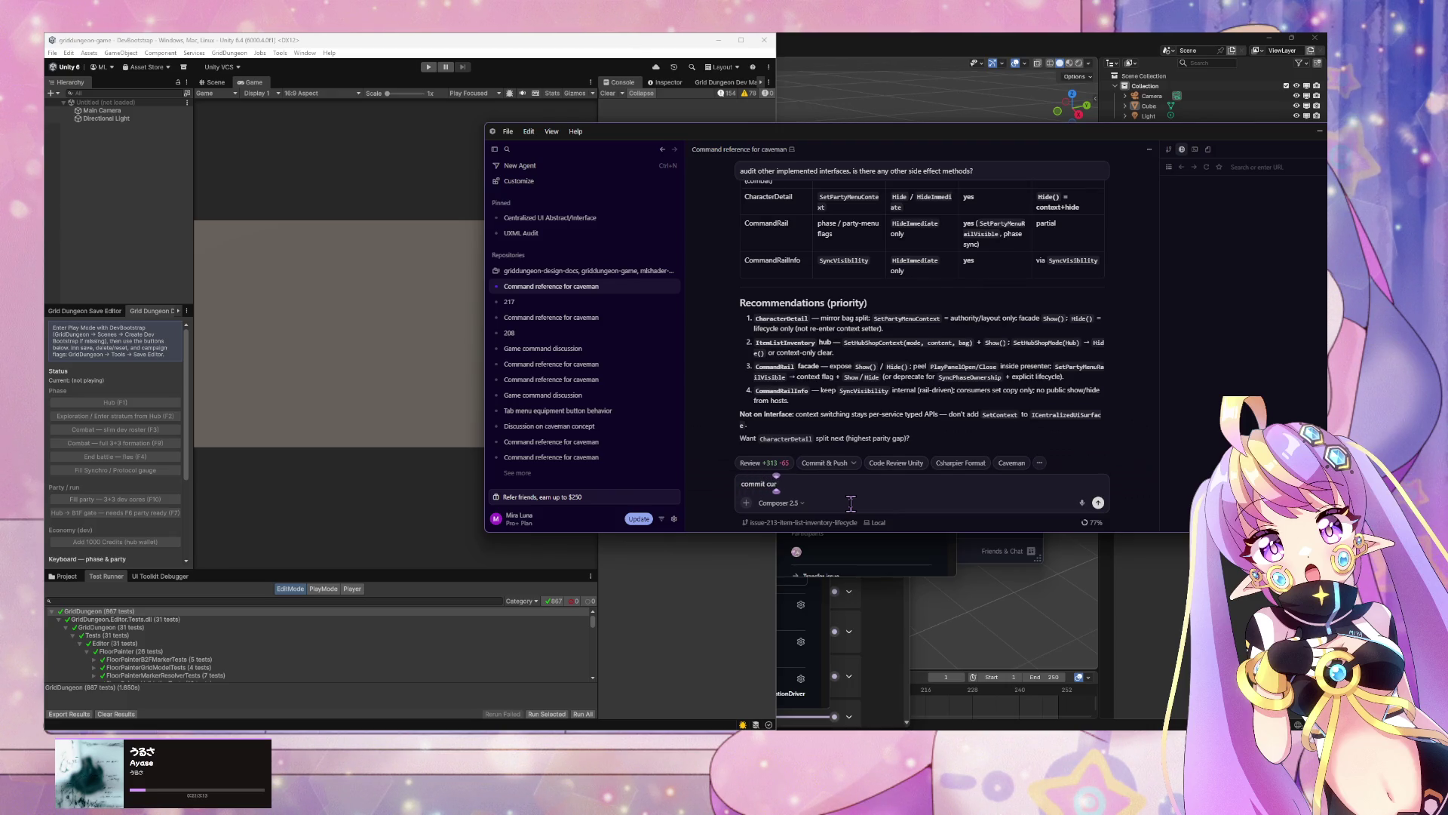
type("rent code.")
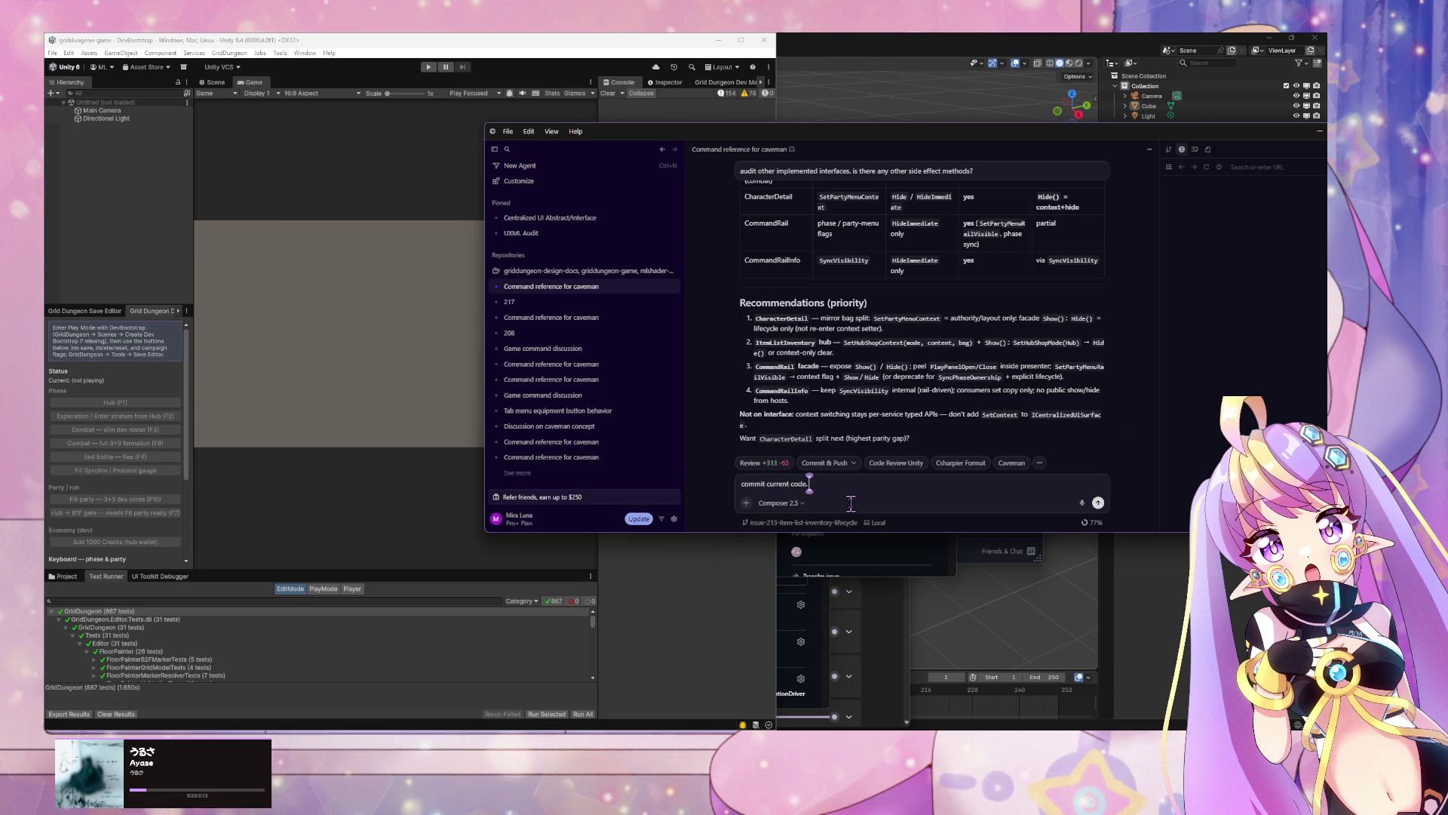
type(" no re")
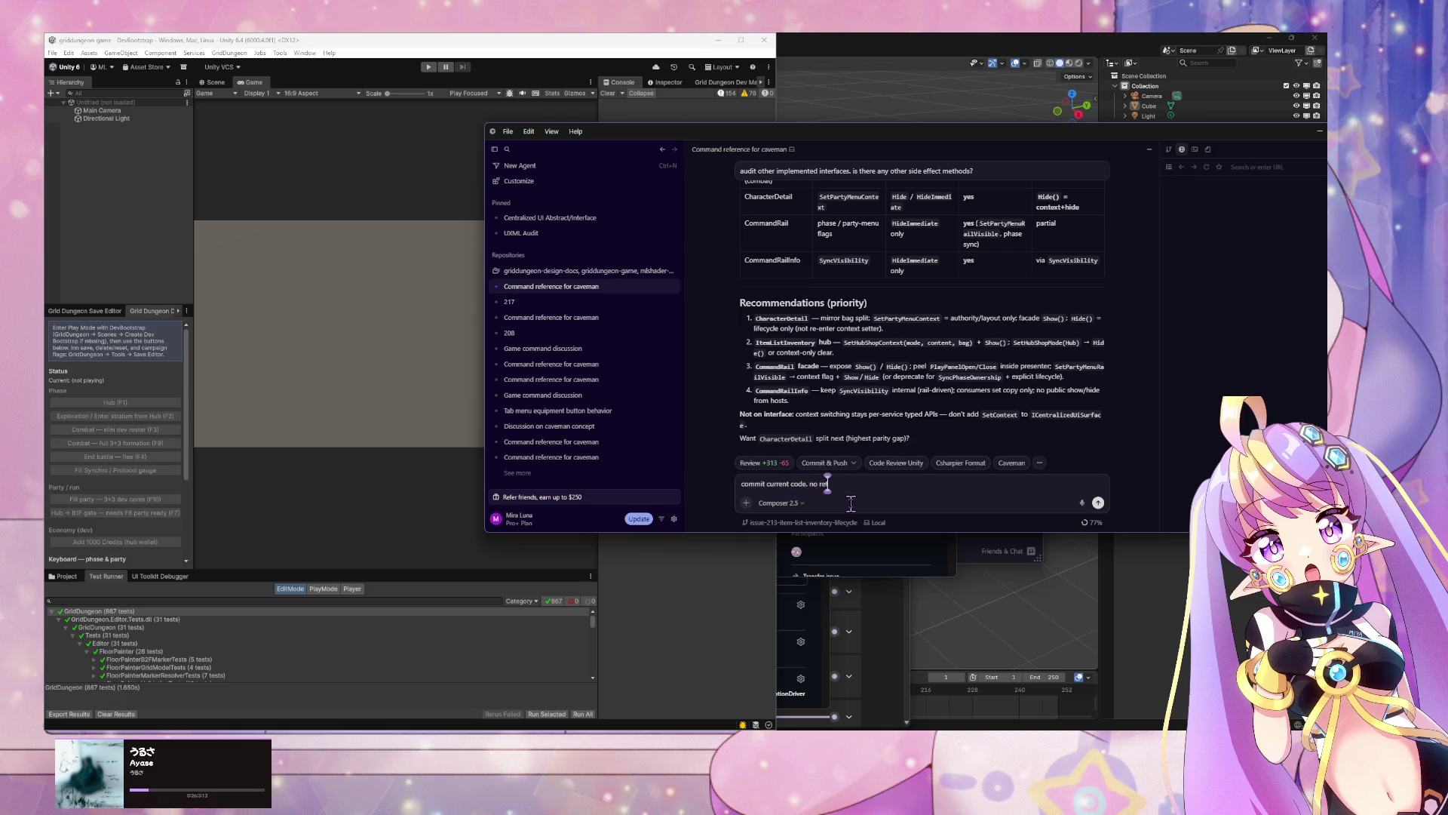
type("view.")
key("shift+Return")
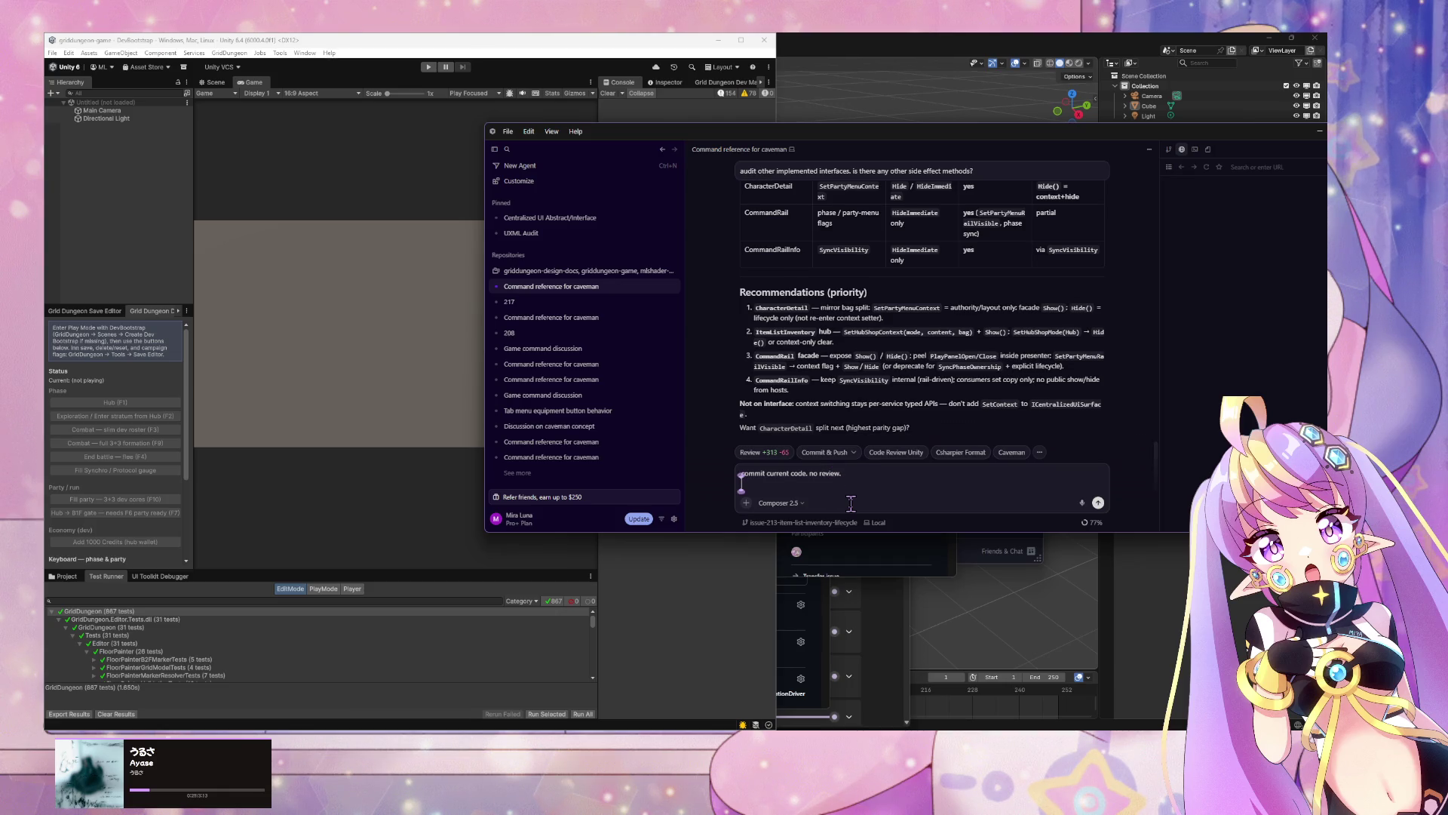
type("then")
type(" implement")
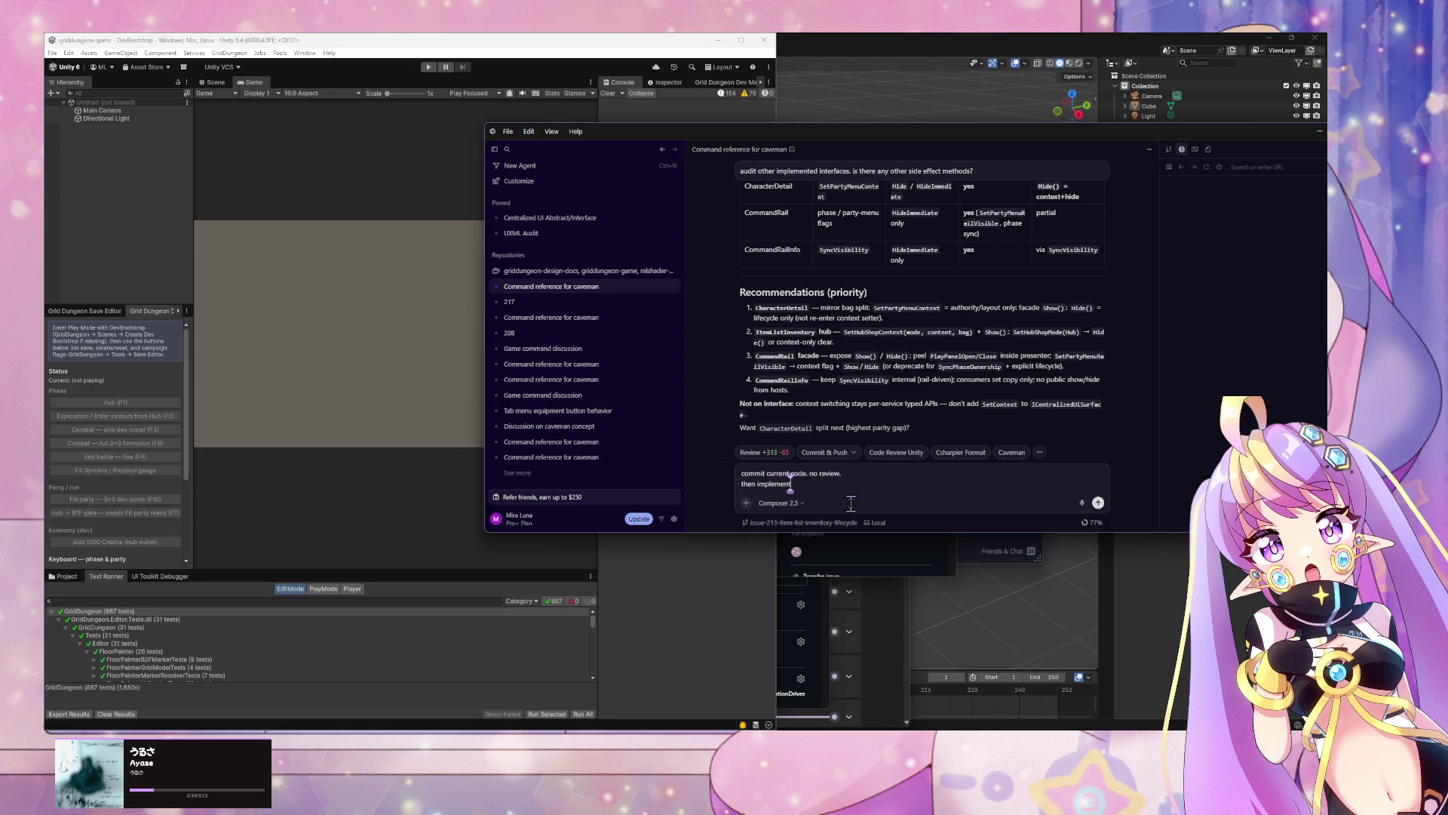
type(" recommend")
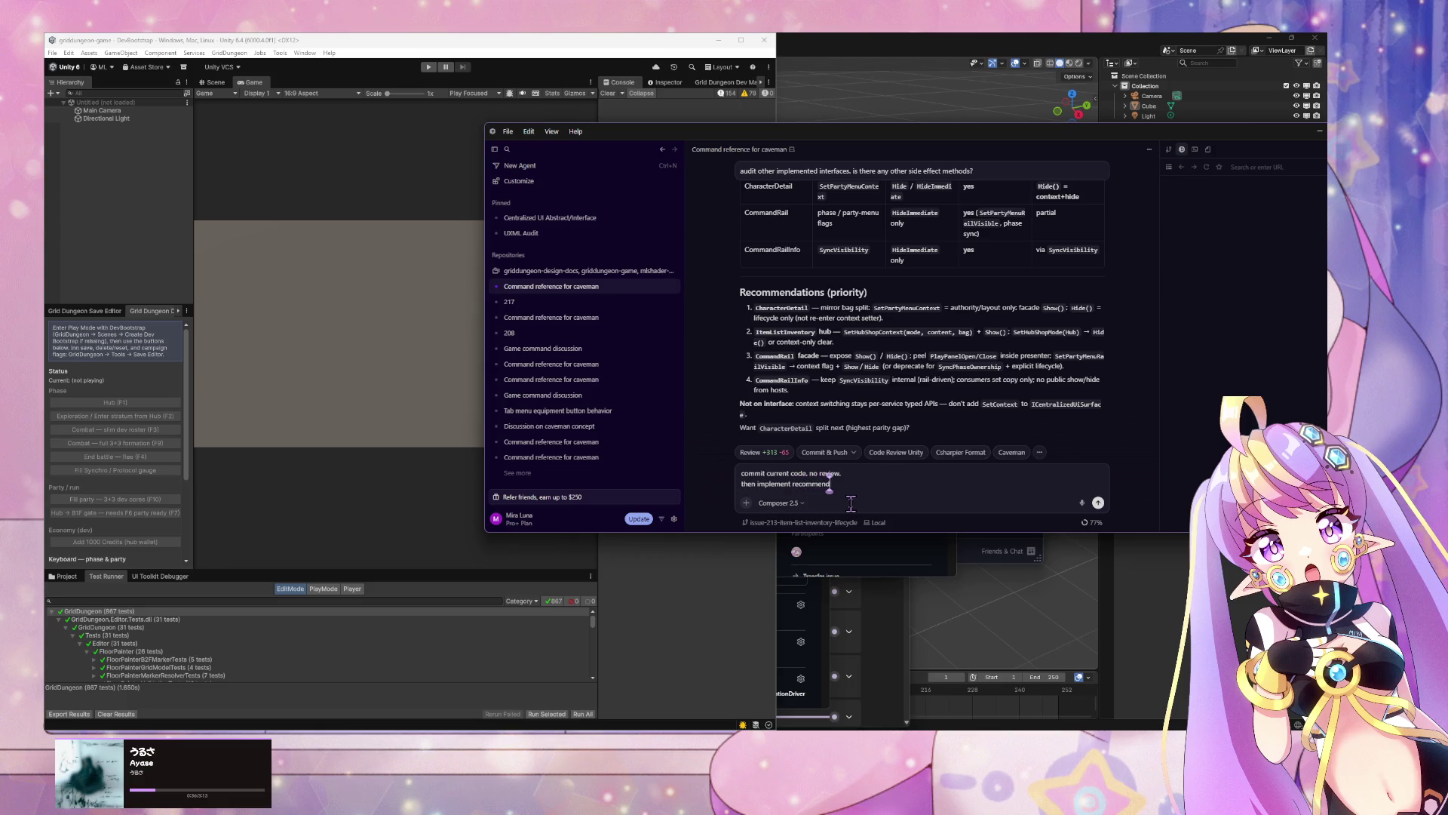
type("ations")
key("Return")
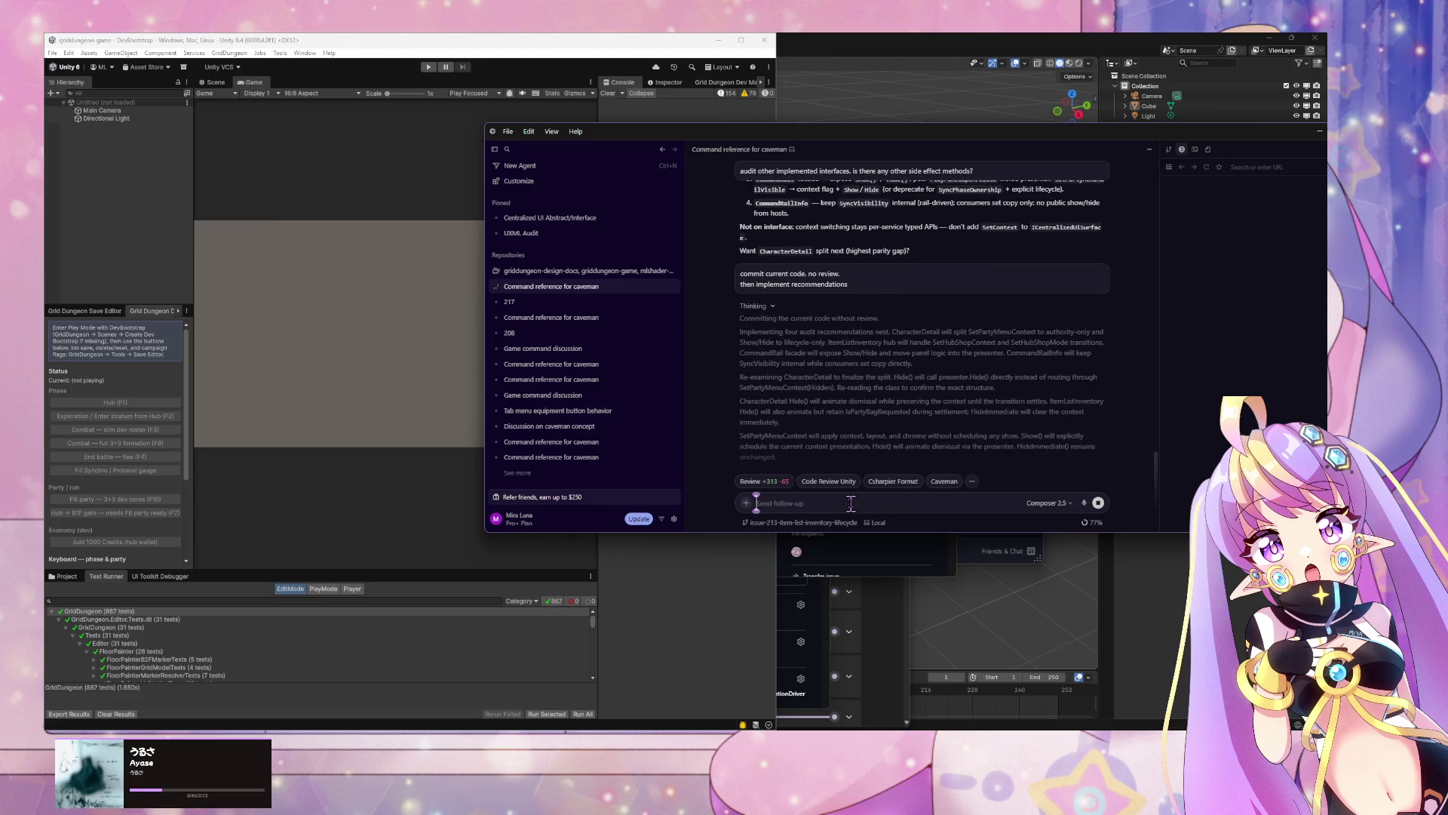
Step: Watch the agent edit CharacterDetailPresenter.cs, CharacterDetail.cs and PartyMenuOverlayView.cs, then switch to the browser
scroll(908, 412, "up", 3)
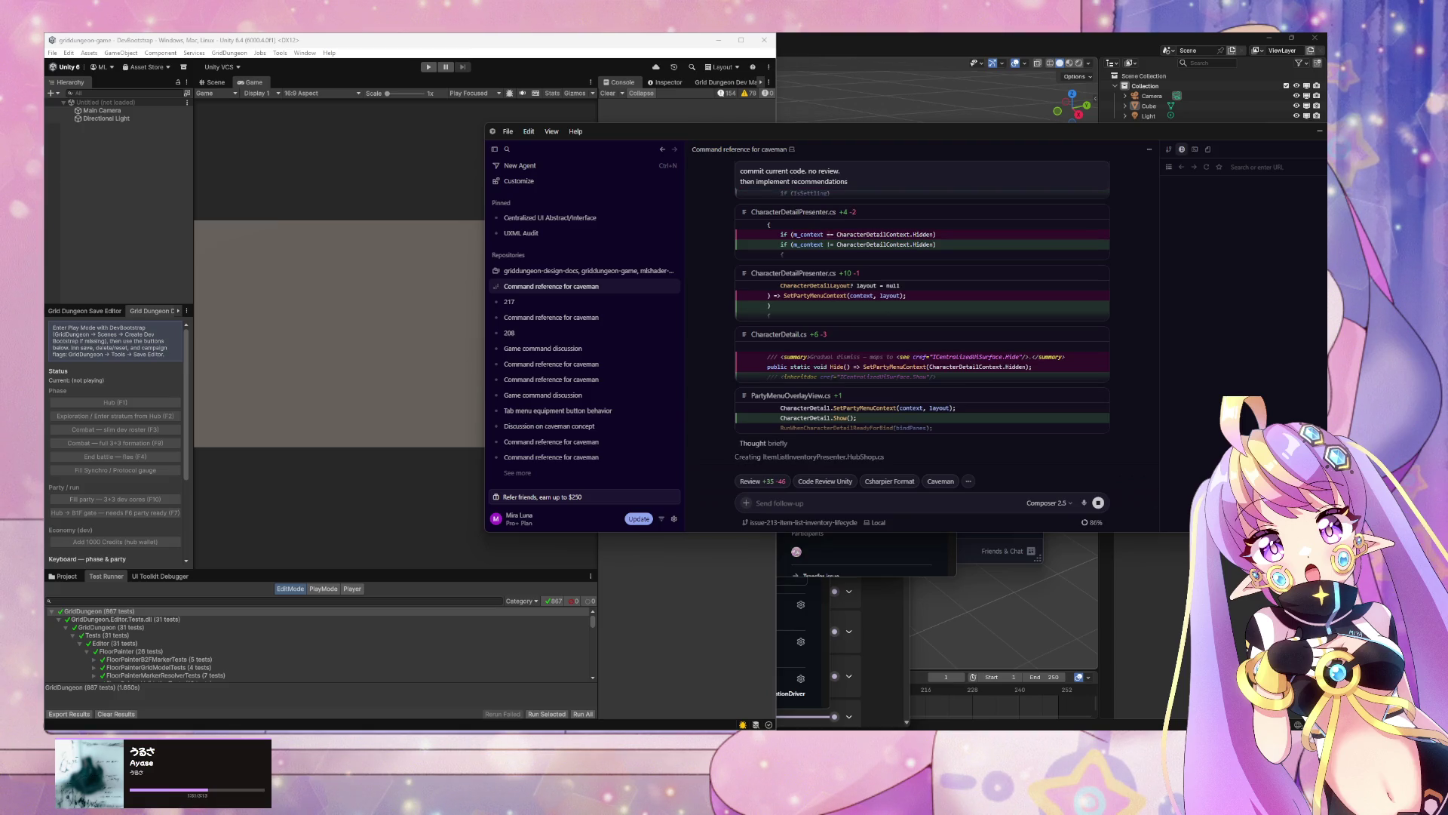
key("alt+Tab")
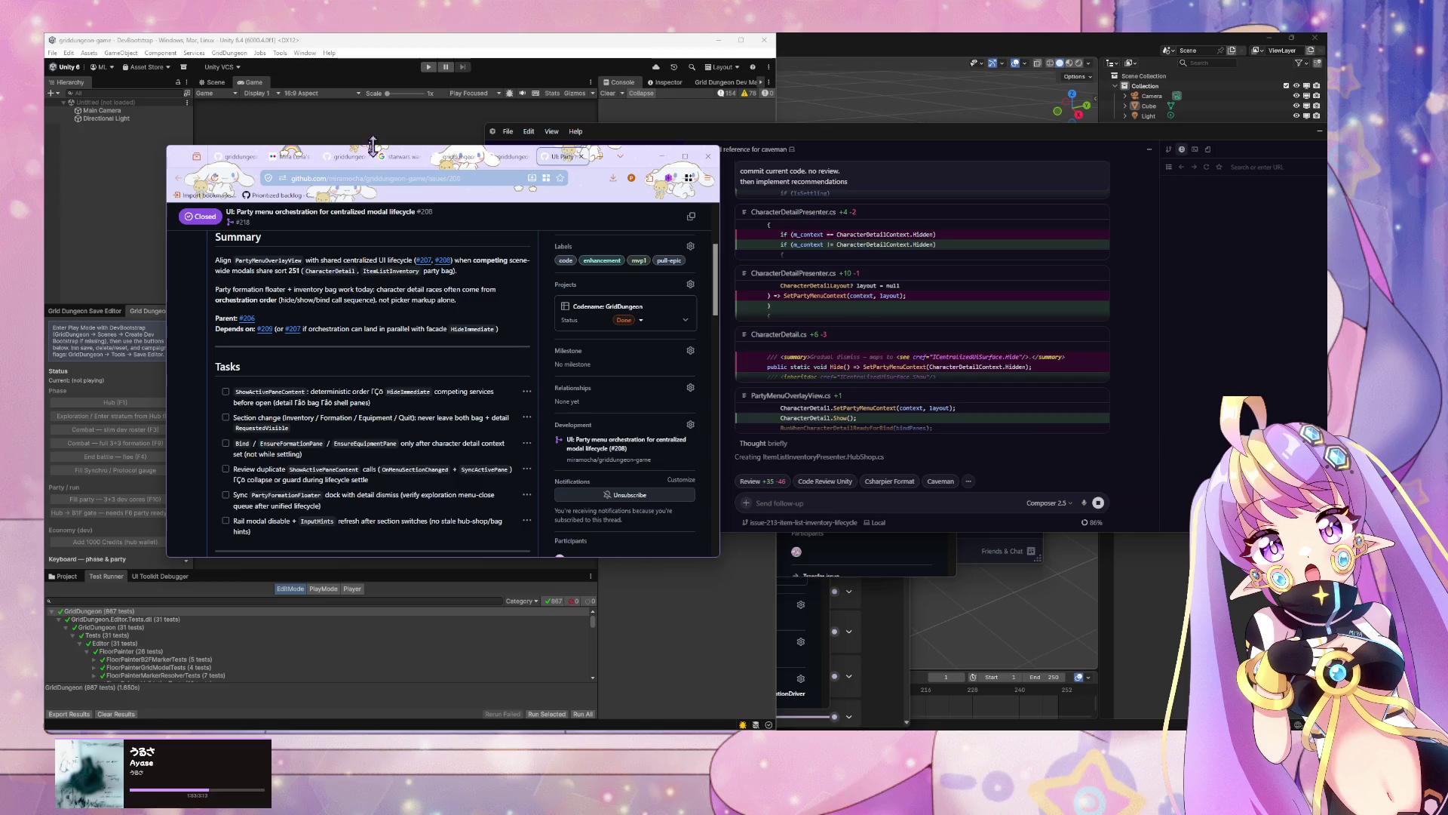
Step: Switch to the griddungeon-design-docs tab and browse the docs/02-systems file list
left_click(351, 156)
scroll(449, 283, "up", 2)
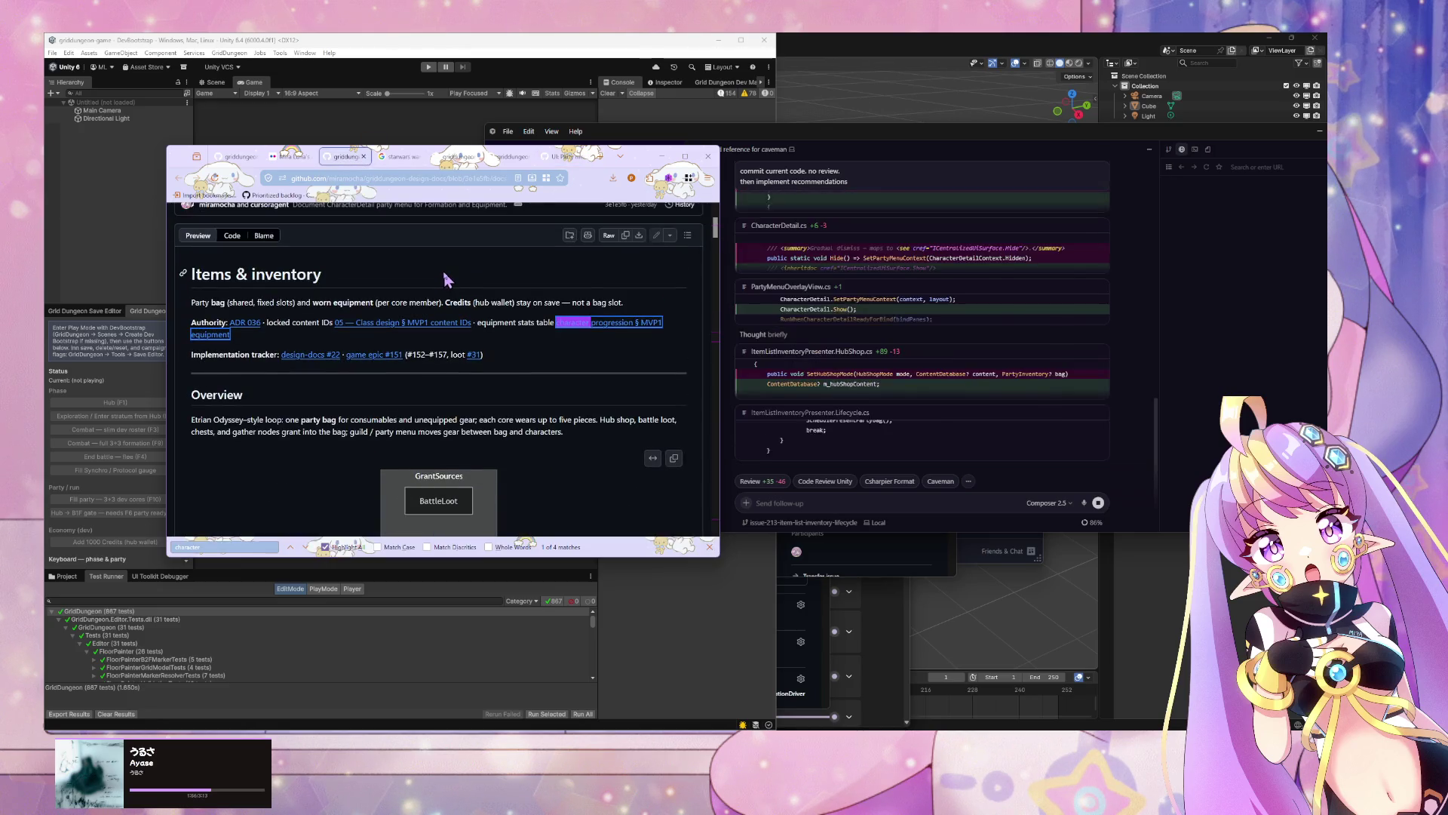
scroll(445, 280, "up", 2)
left_click(417, 272)
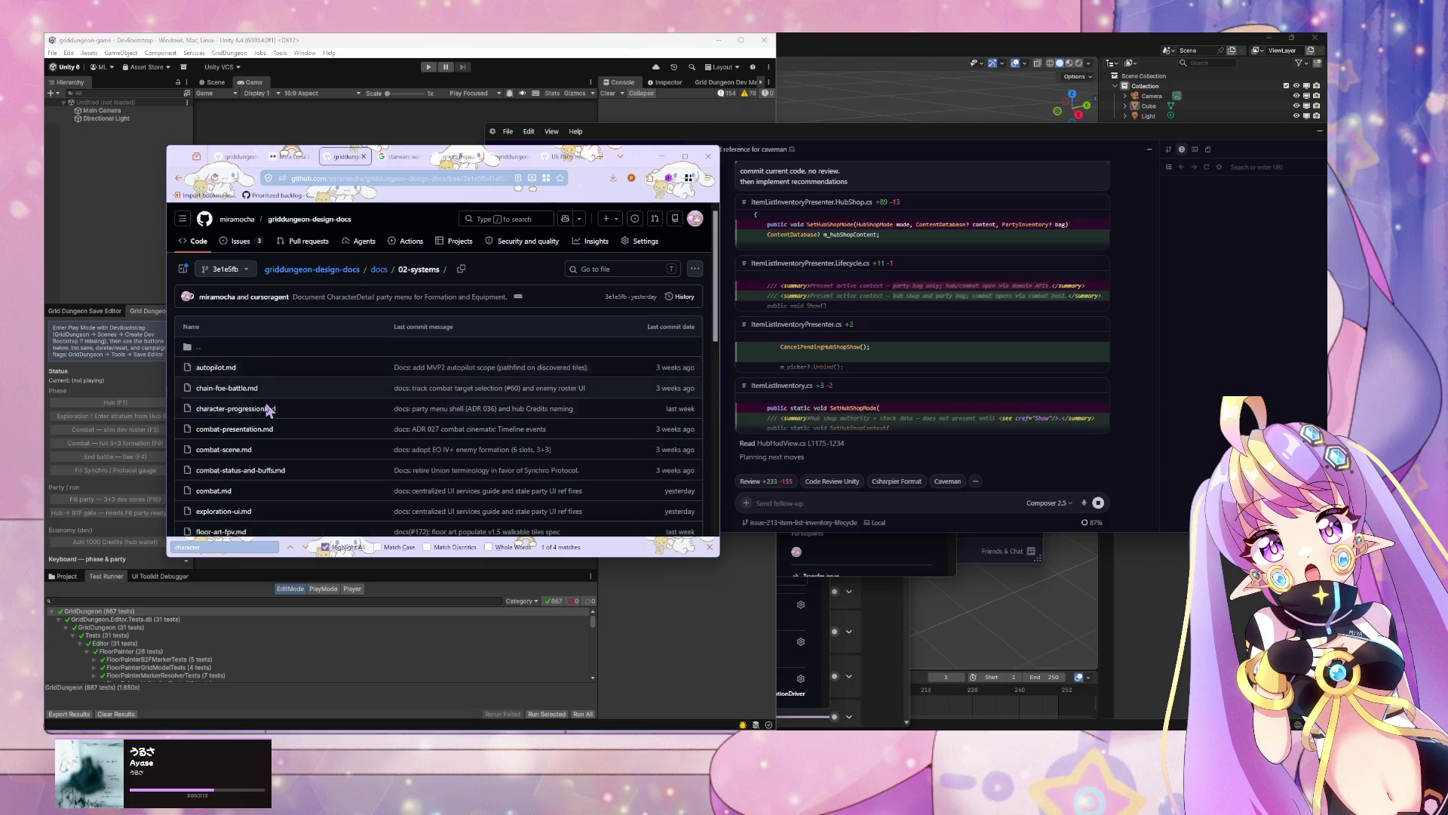
scroll(284, 403, "down", 2)
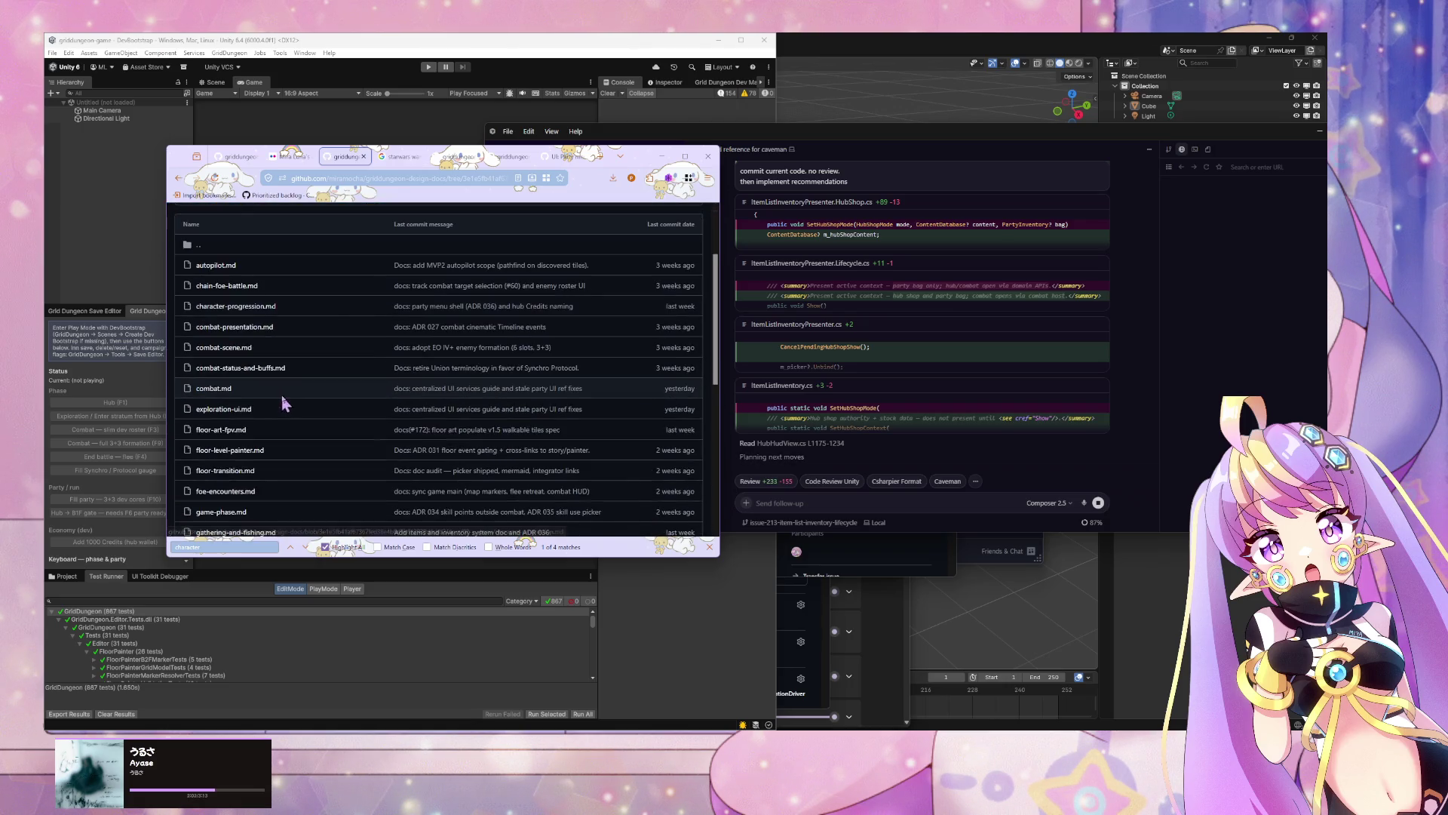
scroll(284, 403, "down", 5)
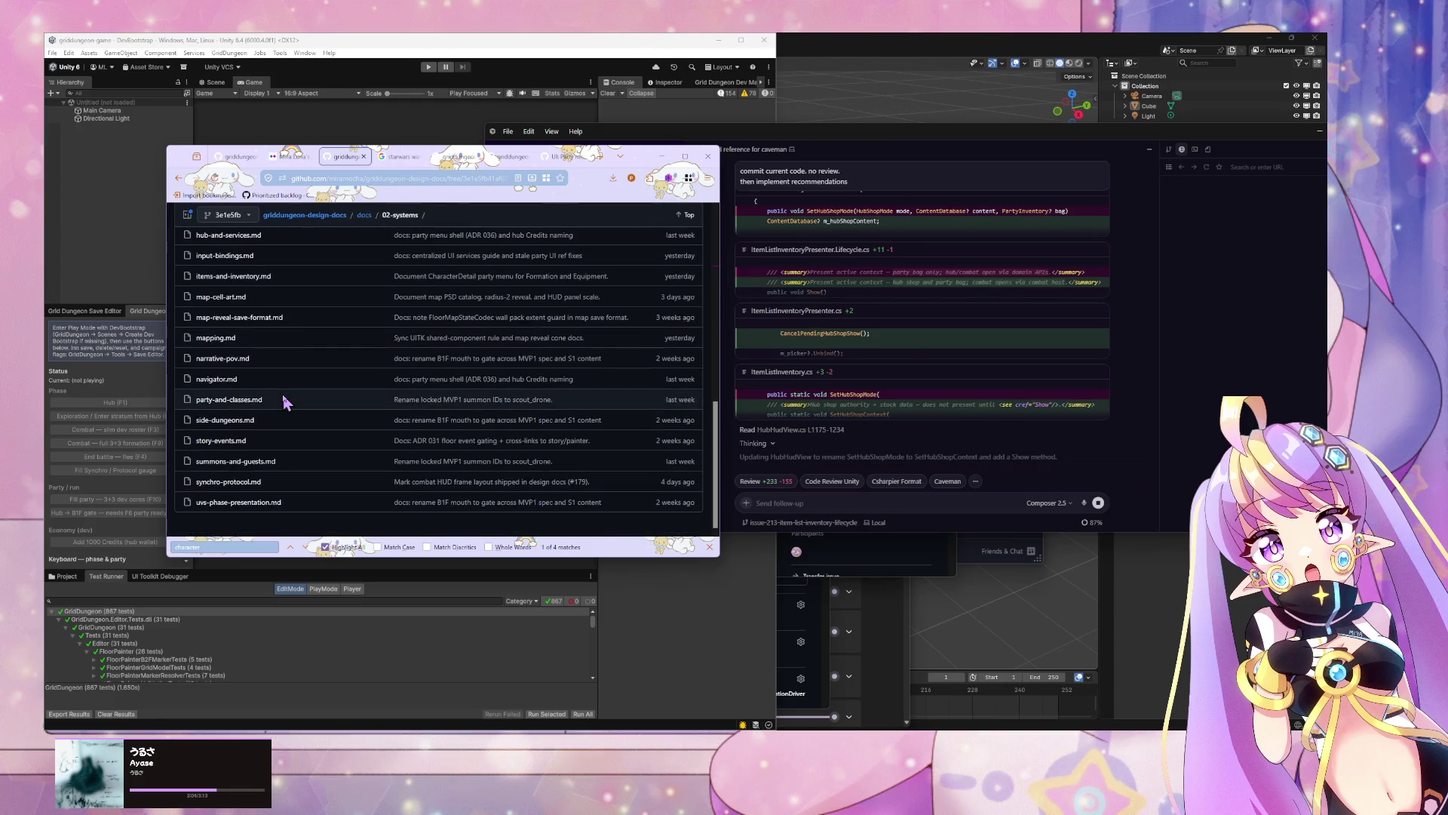
scroll(283, 395, "up", 8)
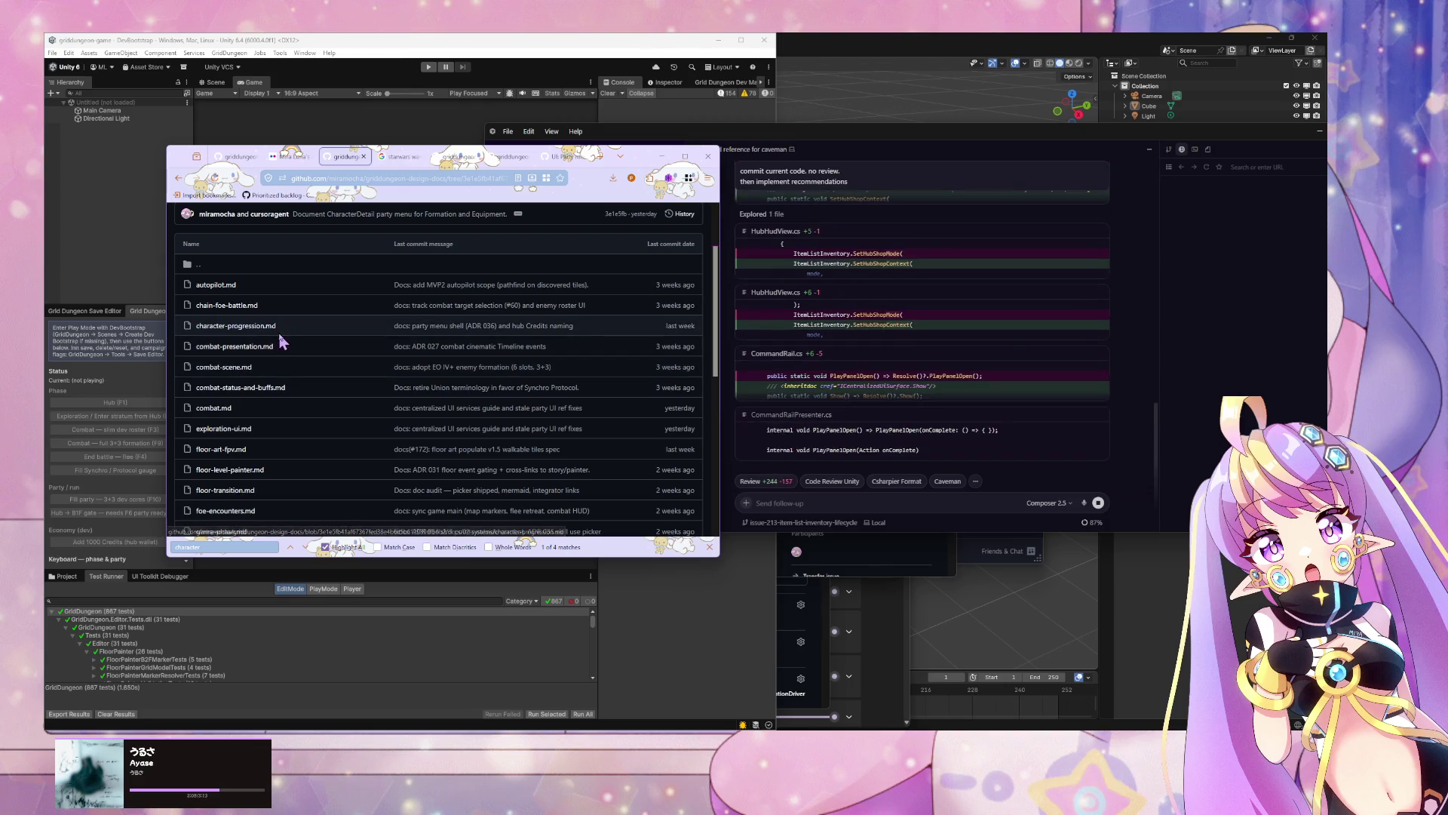
scroll(284, 341, "up", 2)
Step: Go up to docs, reopen 02-systems to look through its files, then go back
left_click(219, 347)
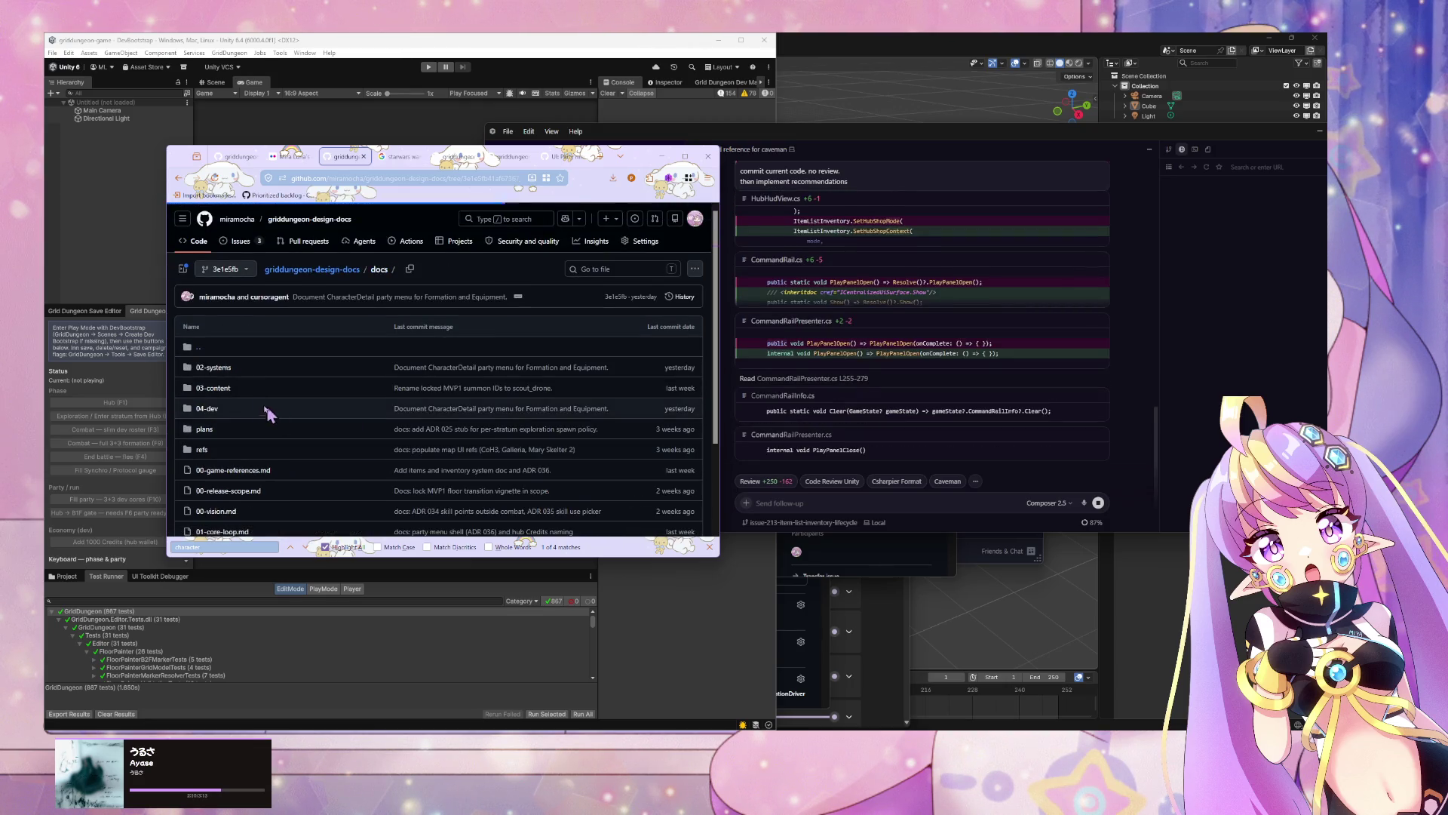
left_click(217, 368)
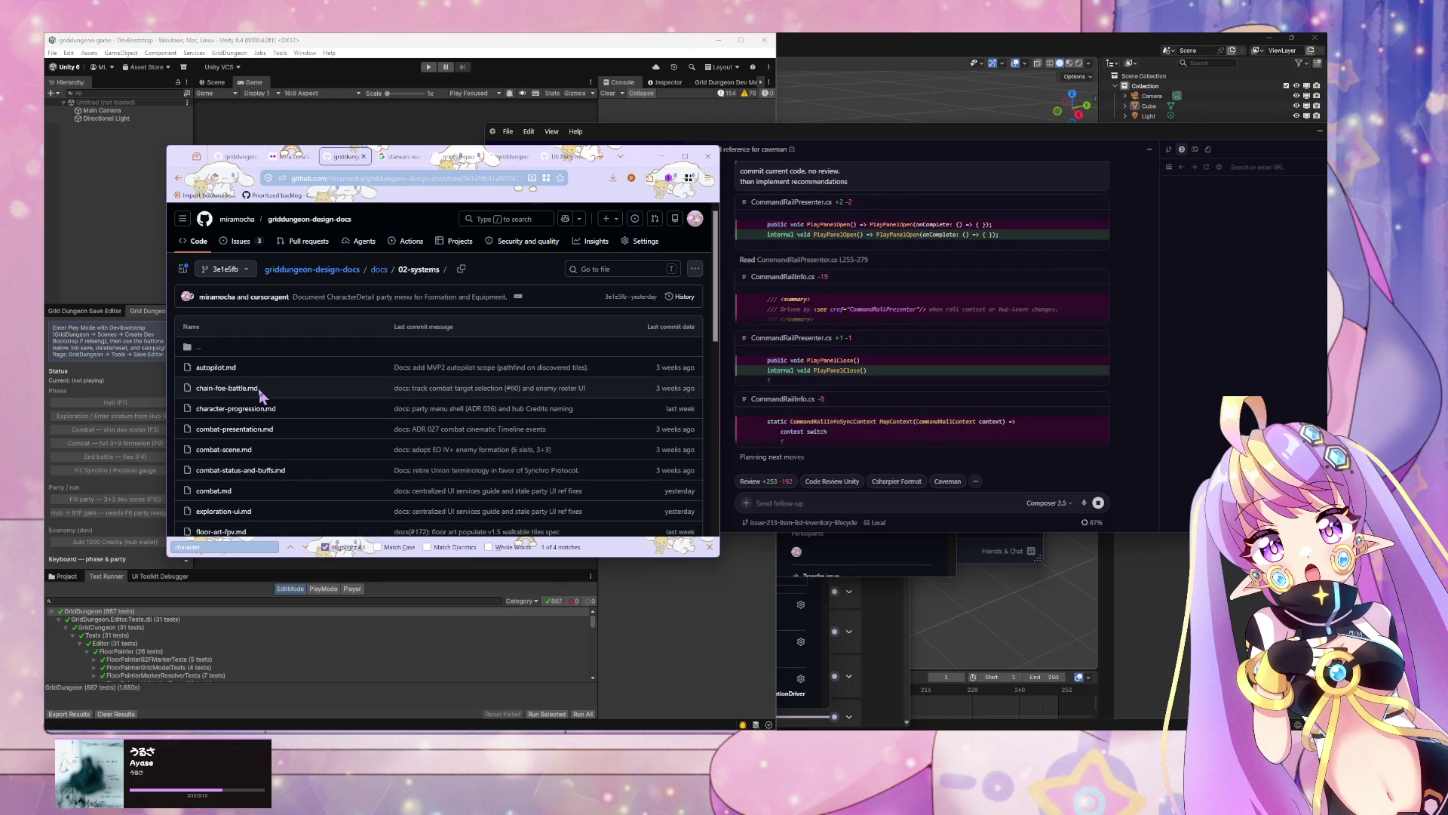
scroll(249, 393, "down", 2)
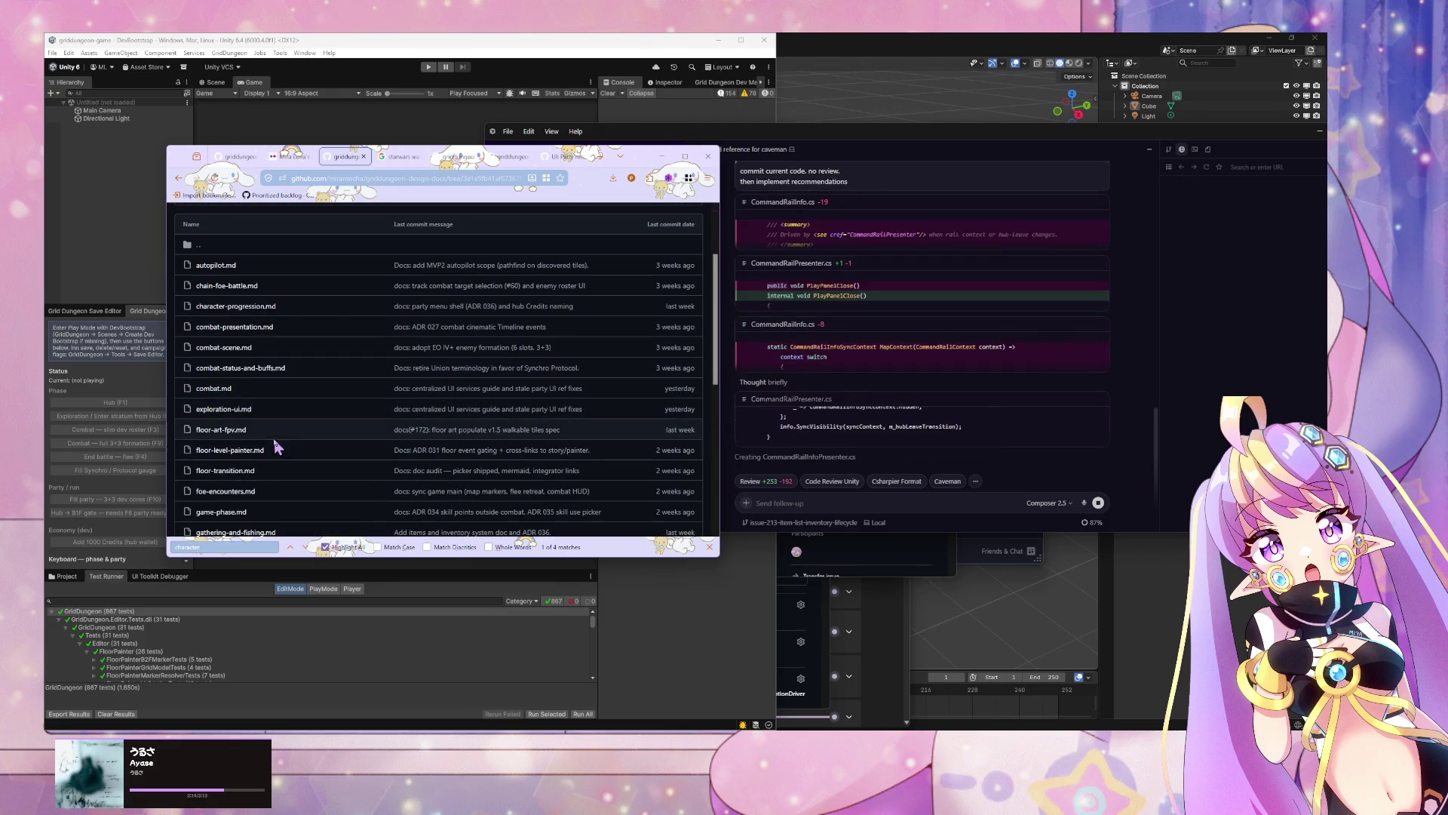
scroll(300, 378, "down", 2)
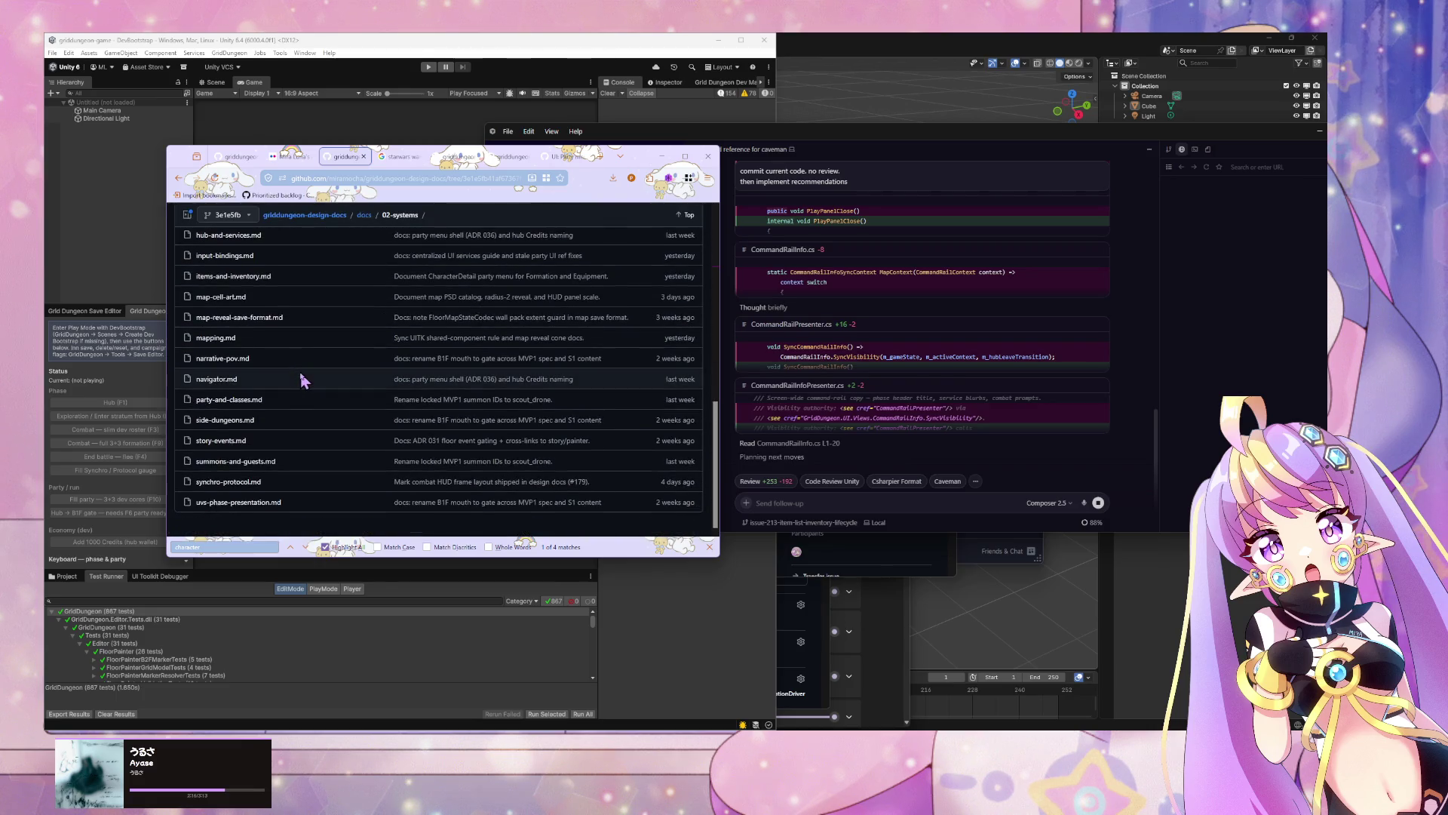
key("alt+Left")
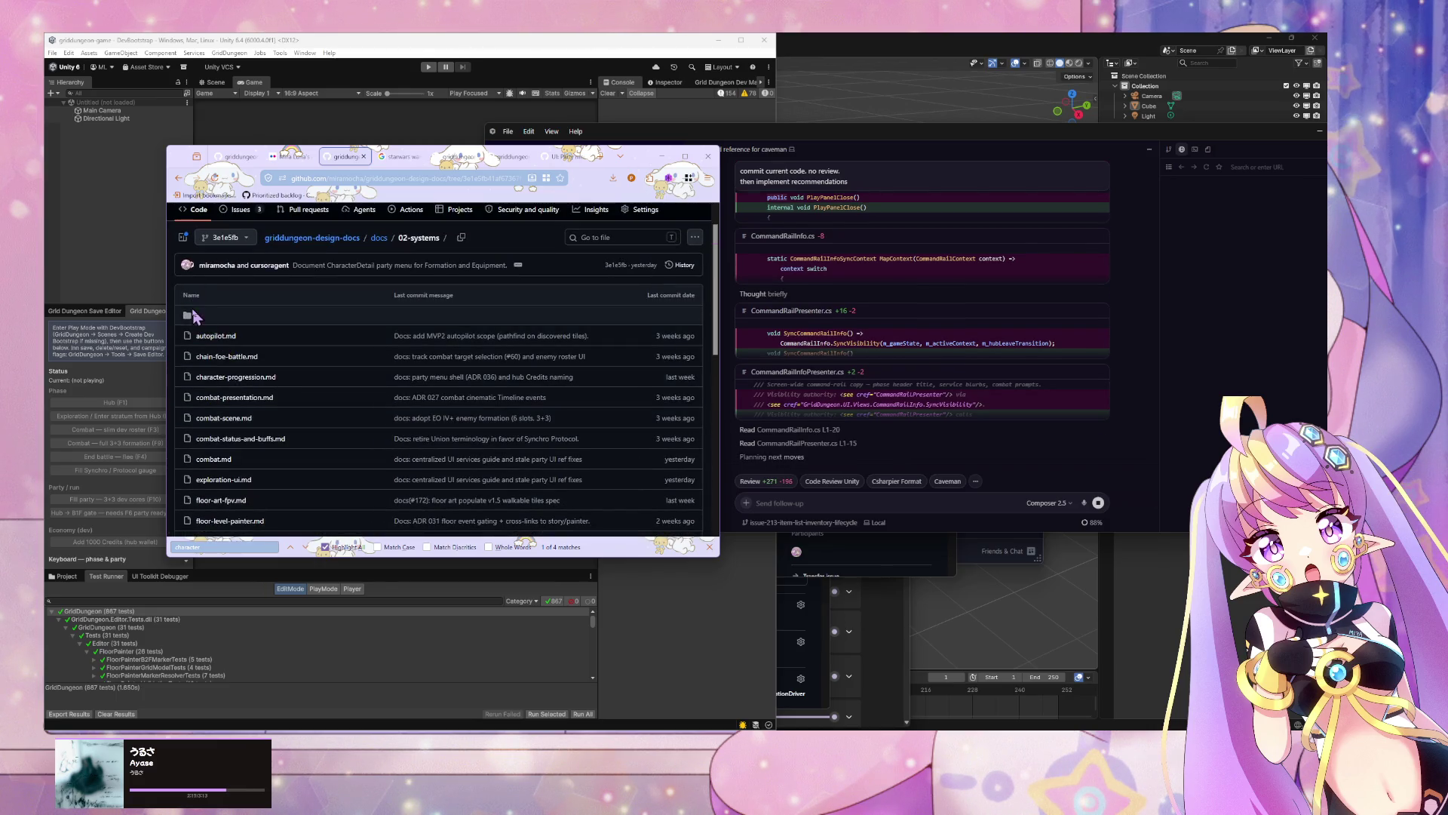
Step: Open docs/04-dev/centralized-ui-services.md and scroll to its Pattern — Presenter + facade table
left_click(216, 406)
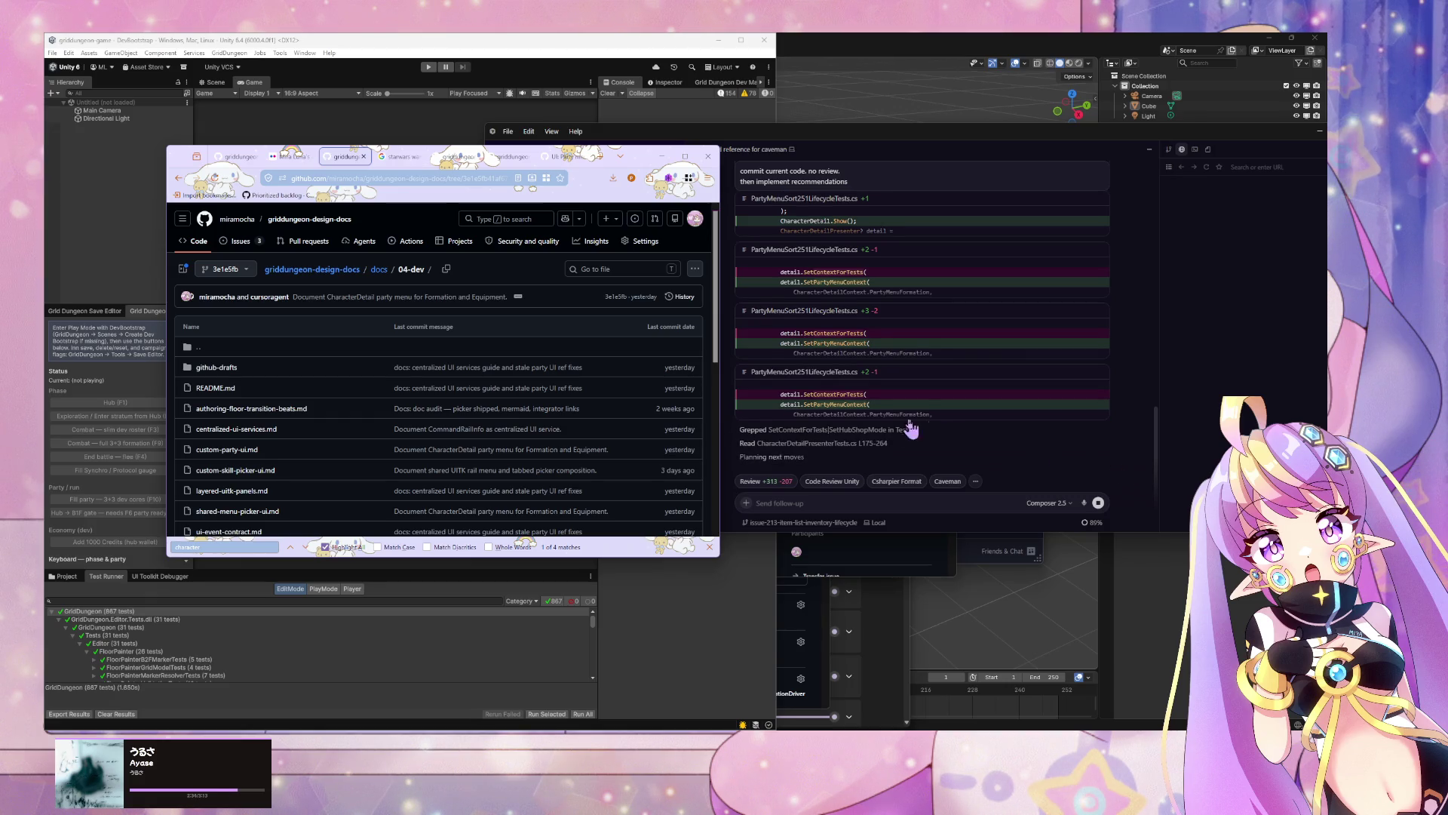
scroll(390, 377, "down", 1)
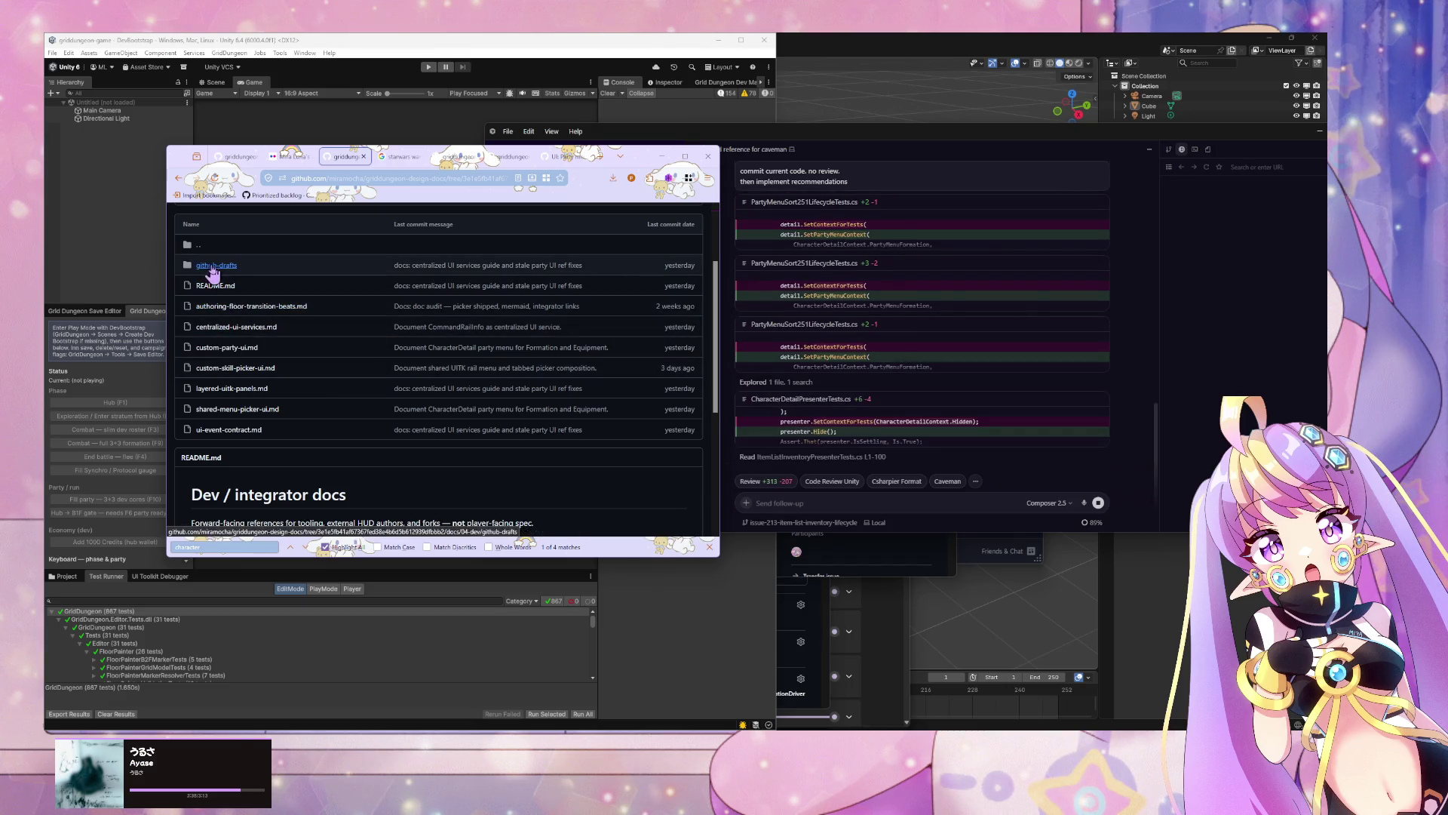
left_click(248, 350)
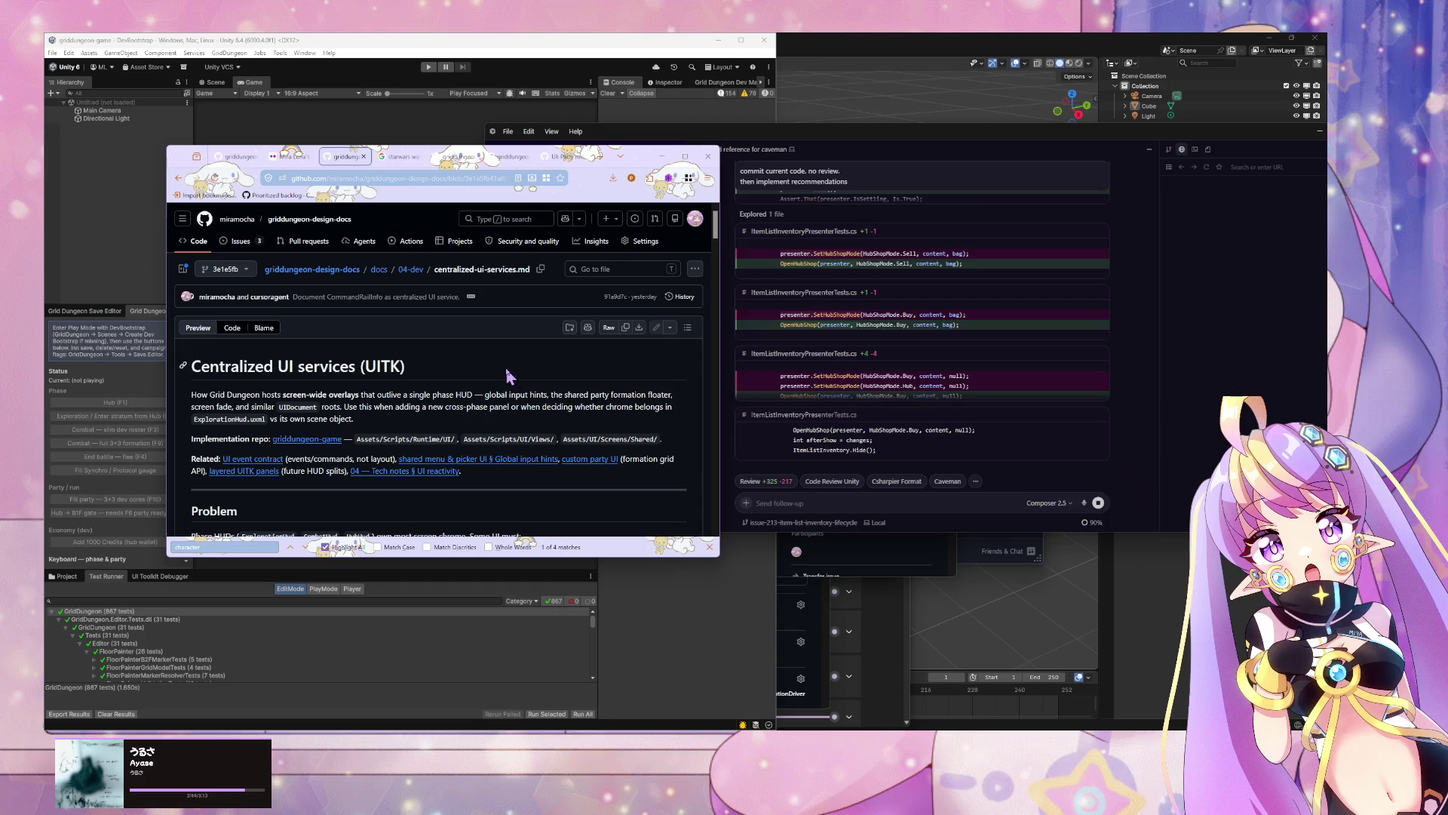
scroll(513, 374, "down", 5)
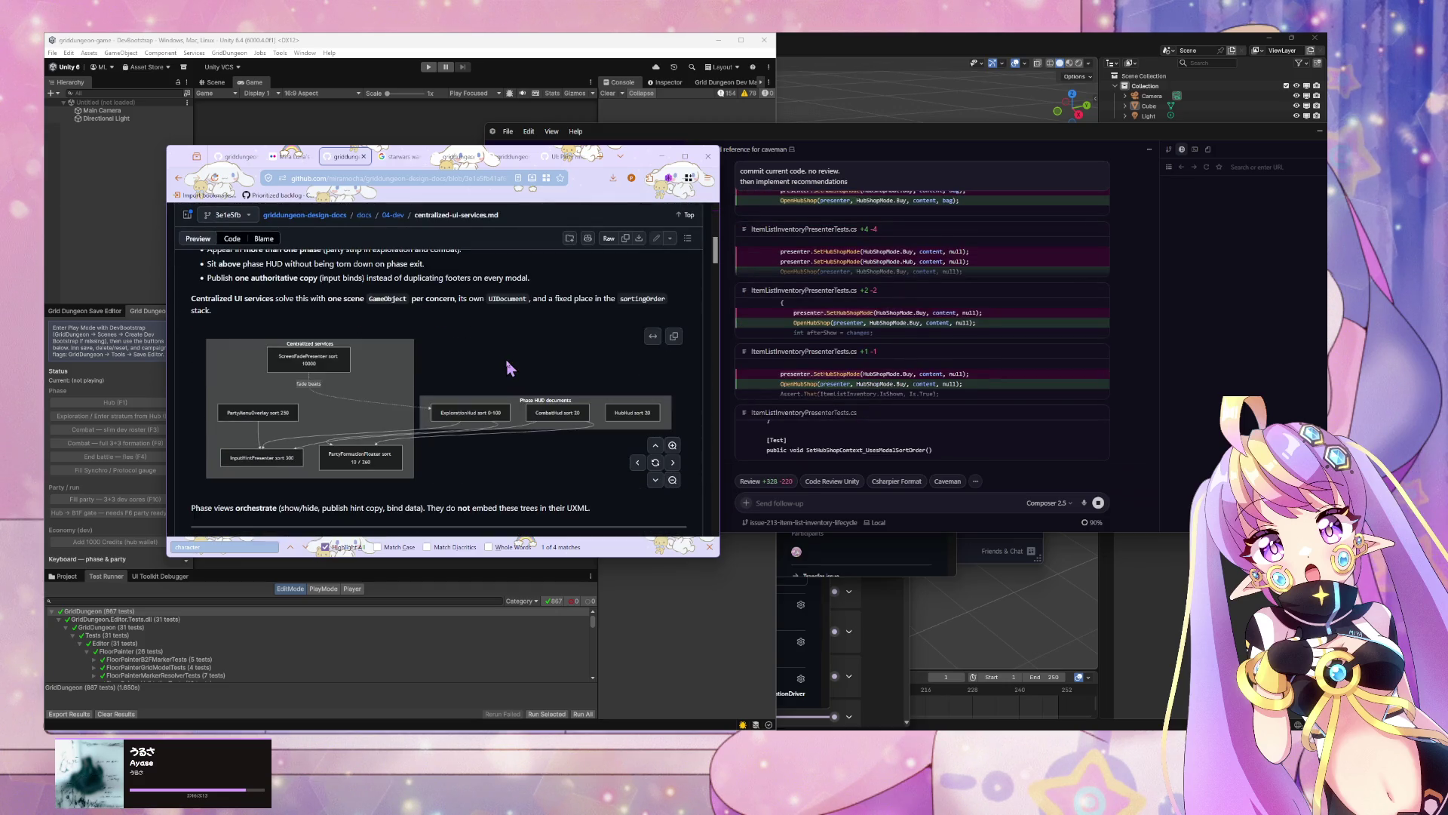
left_click(709, 547)
scroll(558, 403, "down", 3)
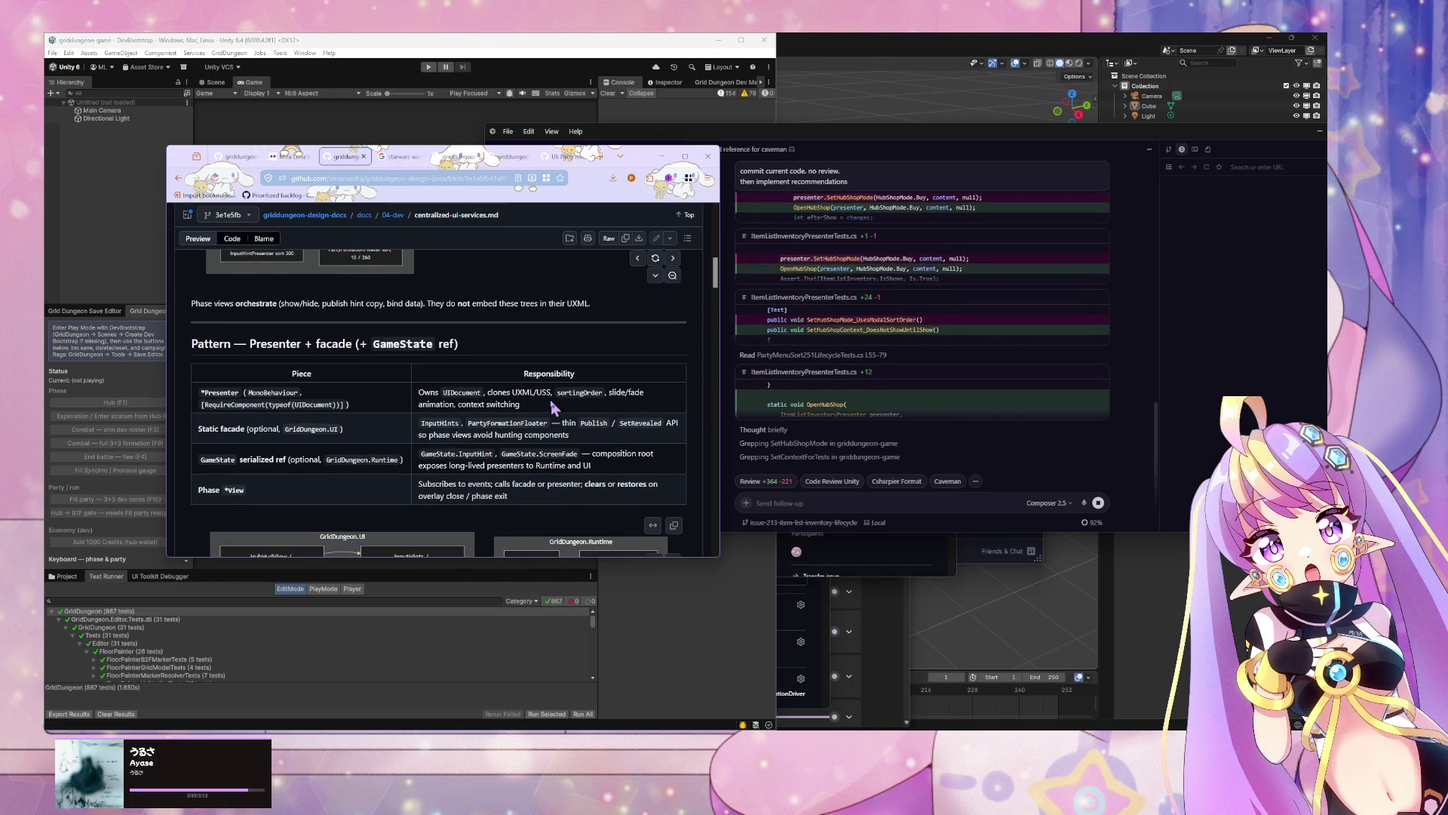
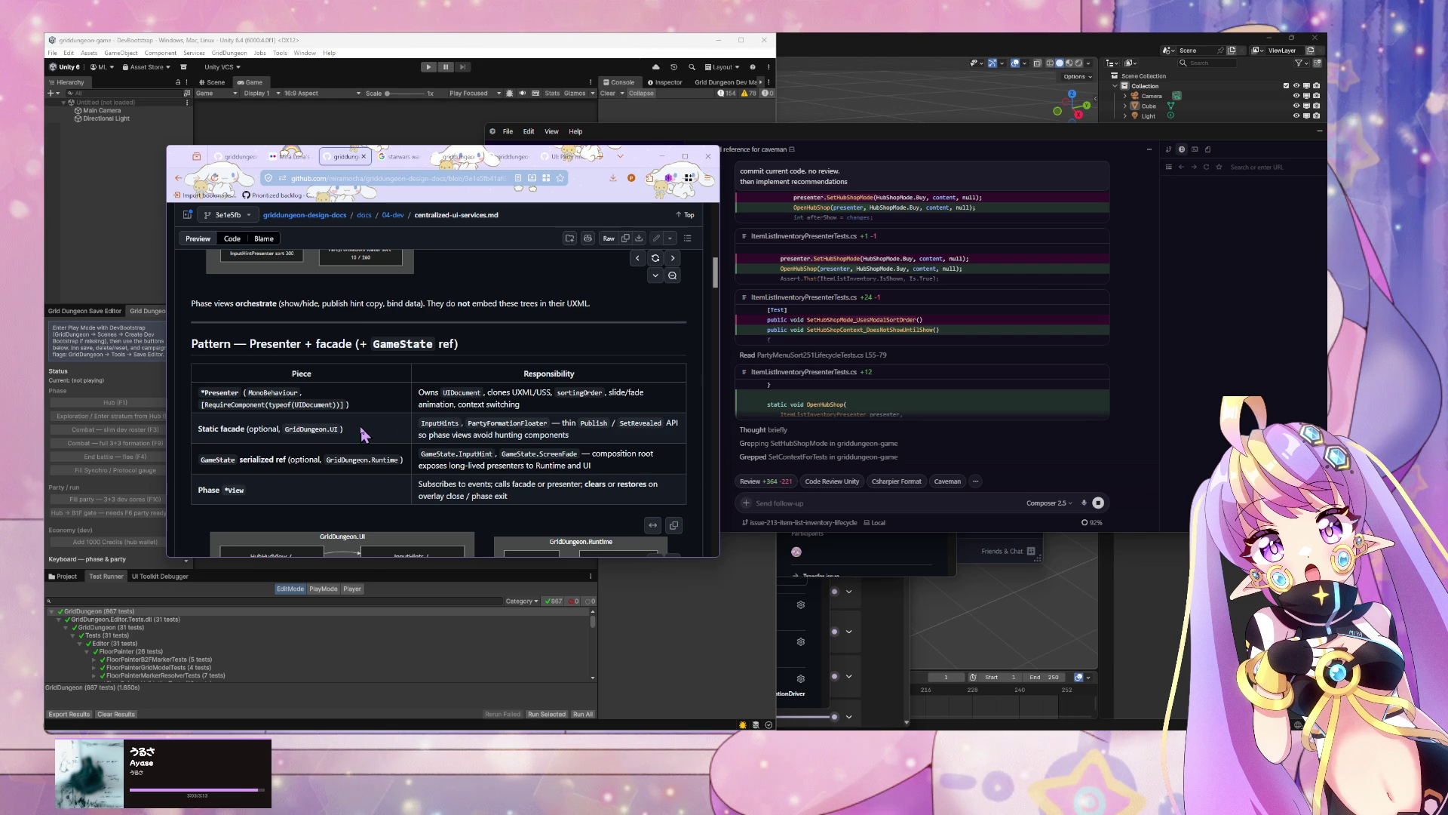
Step: Review the design doc's Presenter + facade pattern table and sortingOrder rules
scroll(362, 430, "down", 3)
scroll(366, 423, "up", 3)
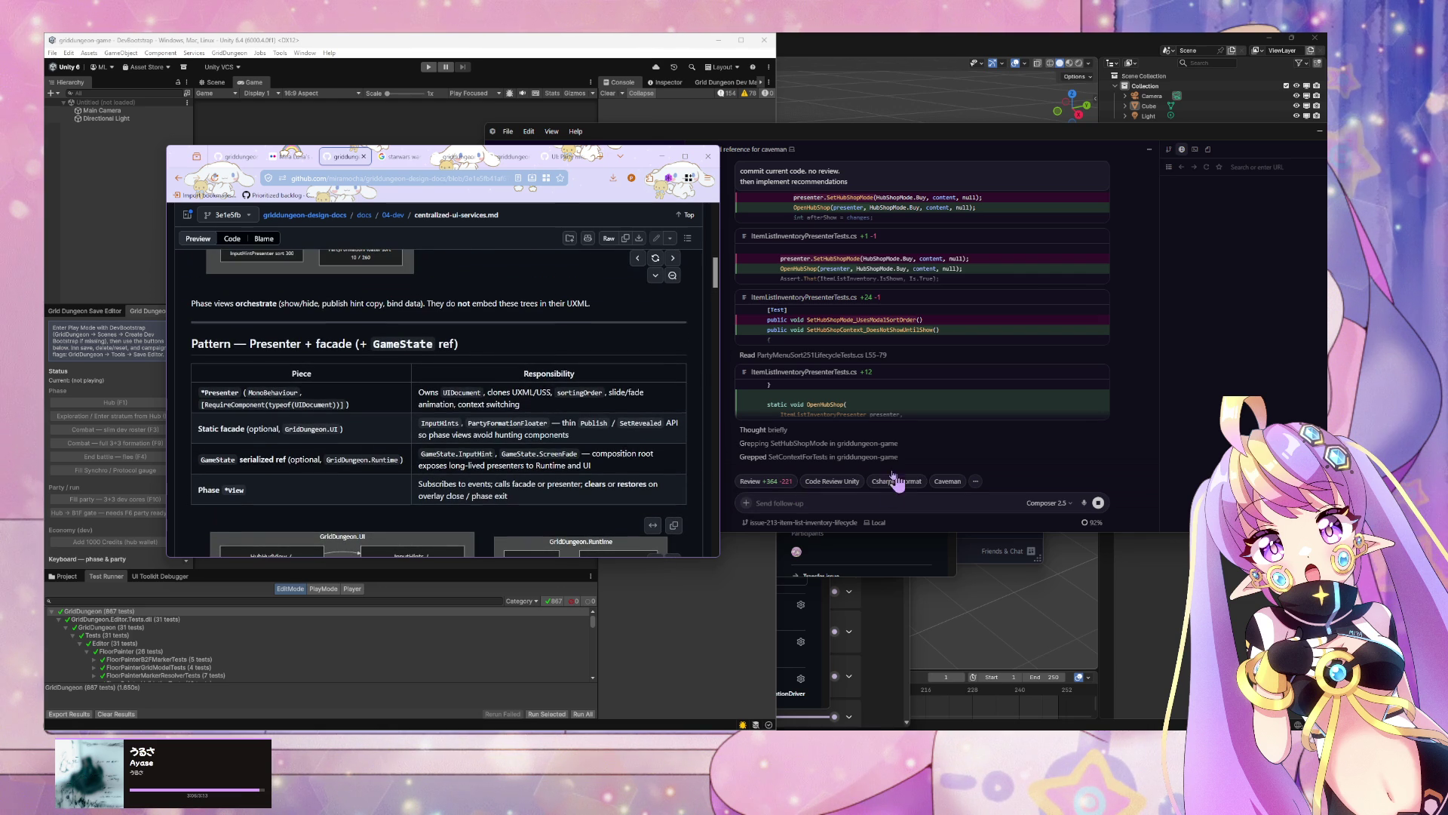
scroll(823, 452, "up", 2)
scroll(513, 419, "down", 3)
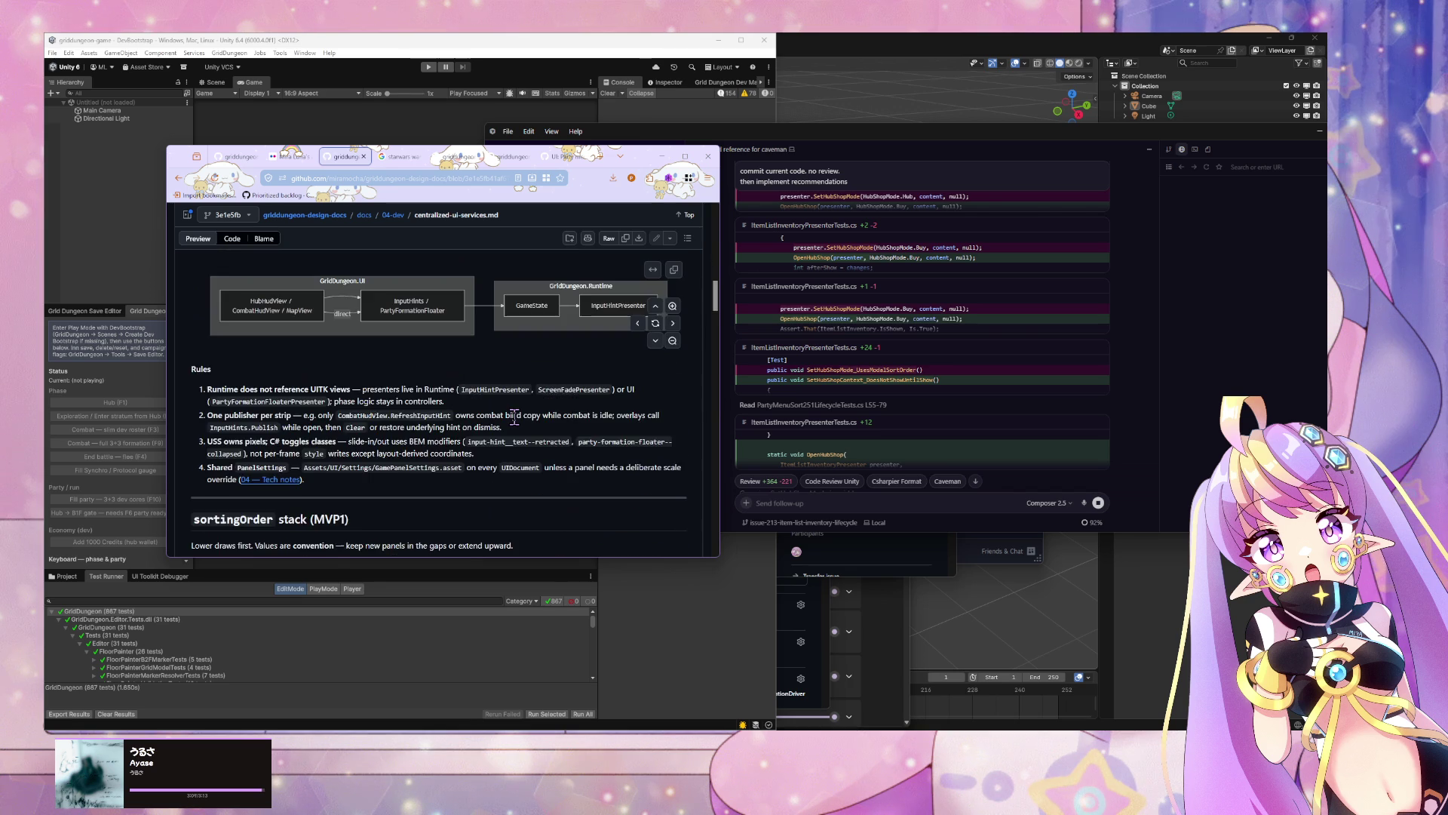
scroll(514, 417, "up", 1)
scroll(514, 417, "down", 1)
scroll(513, 417, "up", 4)
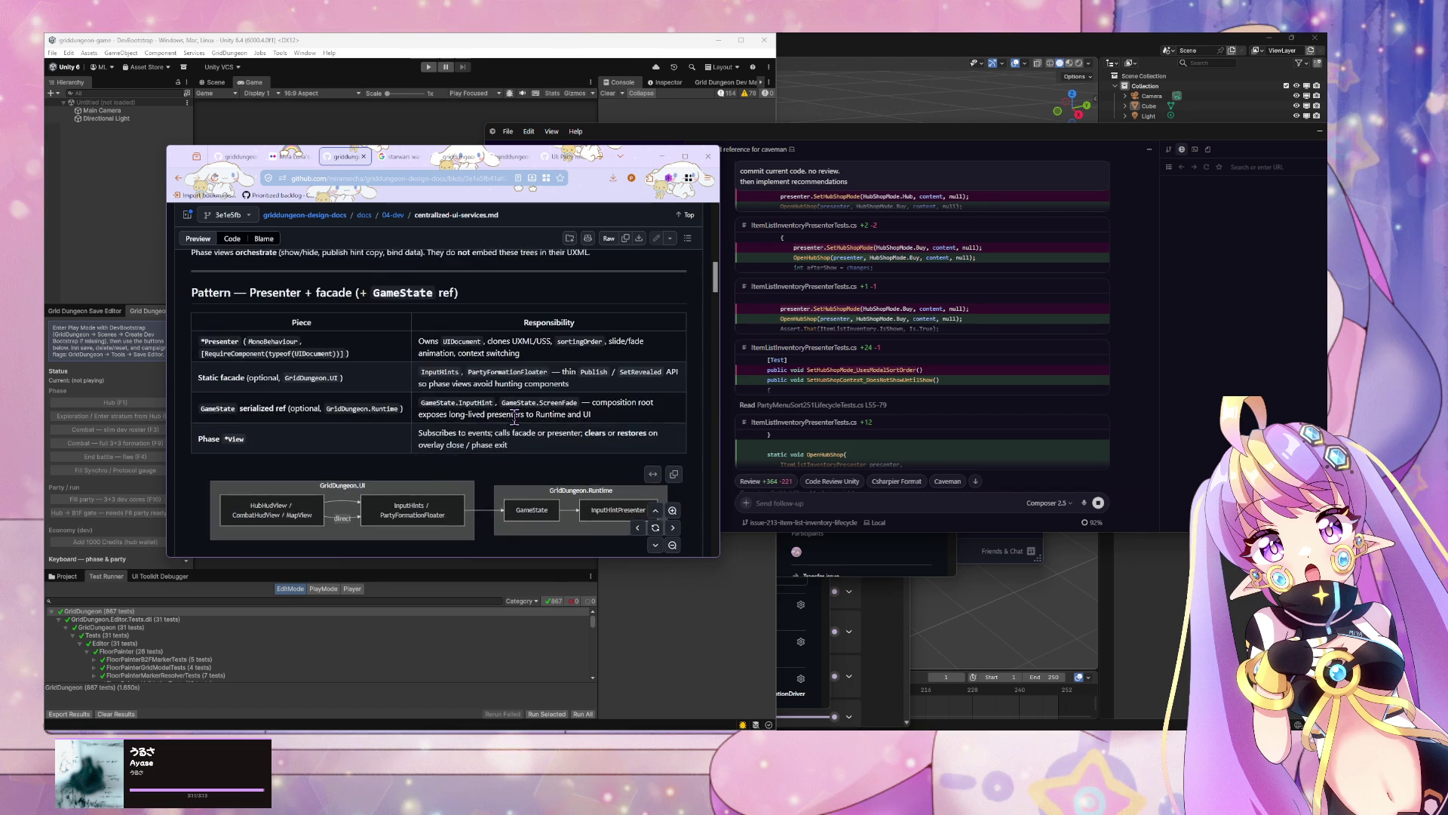
scroll(513, 418, "down", 1)
Step: Copy the centralized-ui-services.md page URL and return to the Cursor agent window
key("alt+Tab")
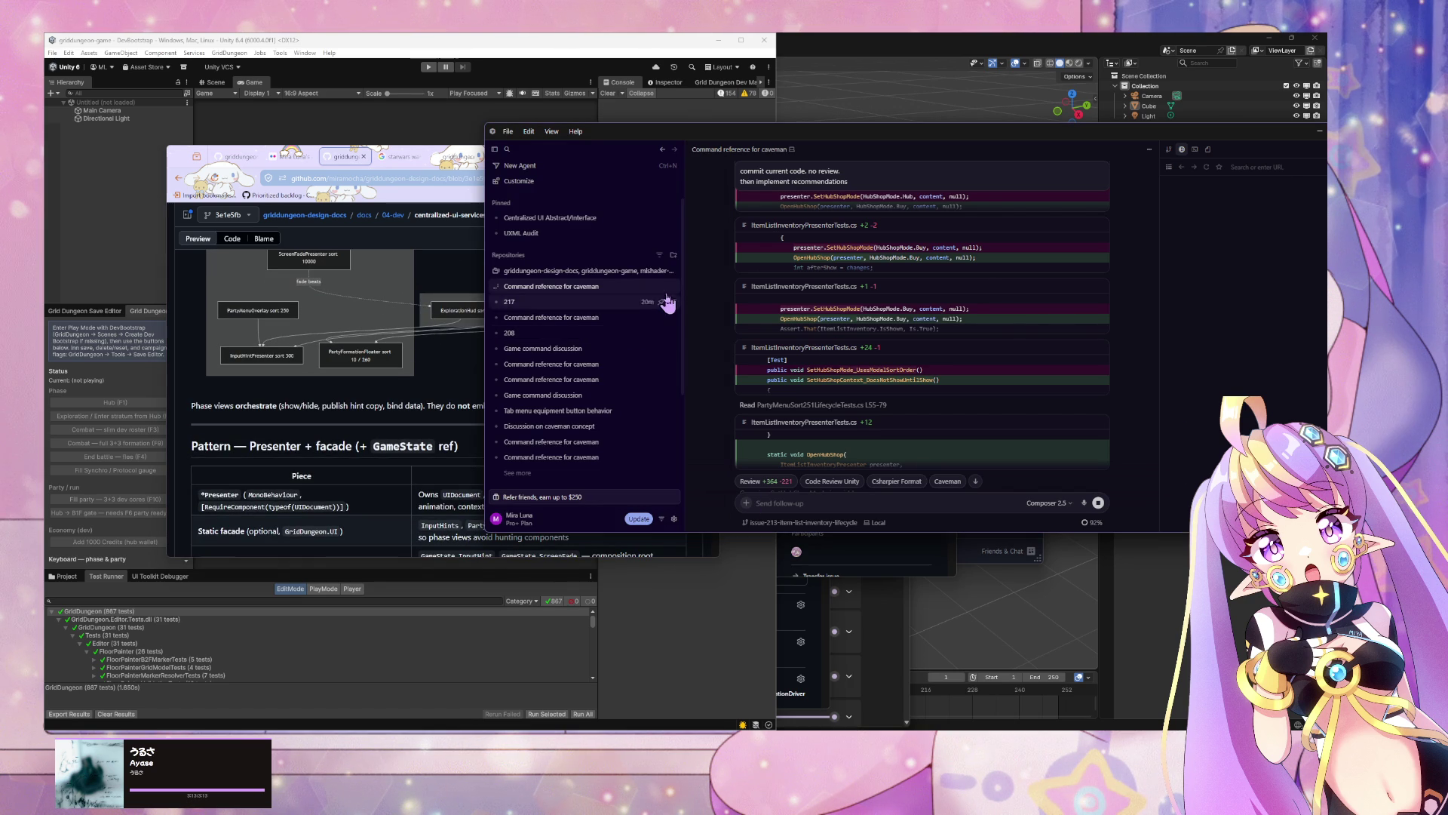
left_click(329, 178)
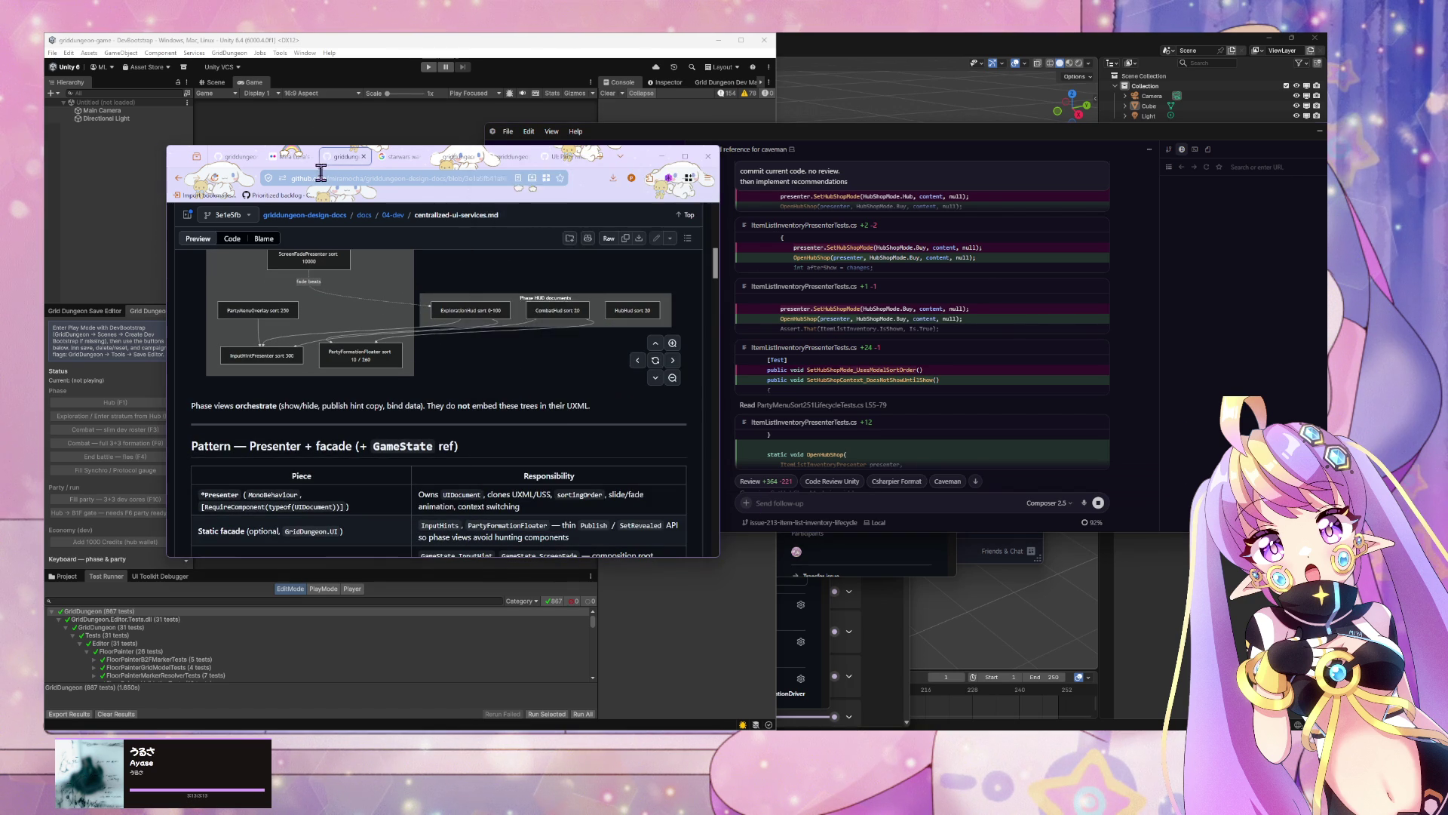
left_click(989, 347)
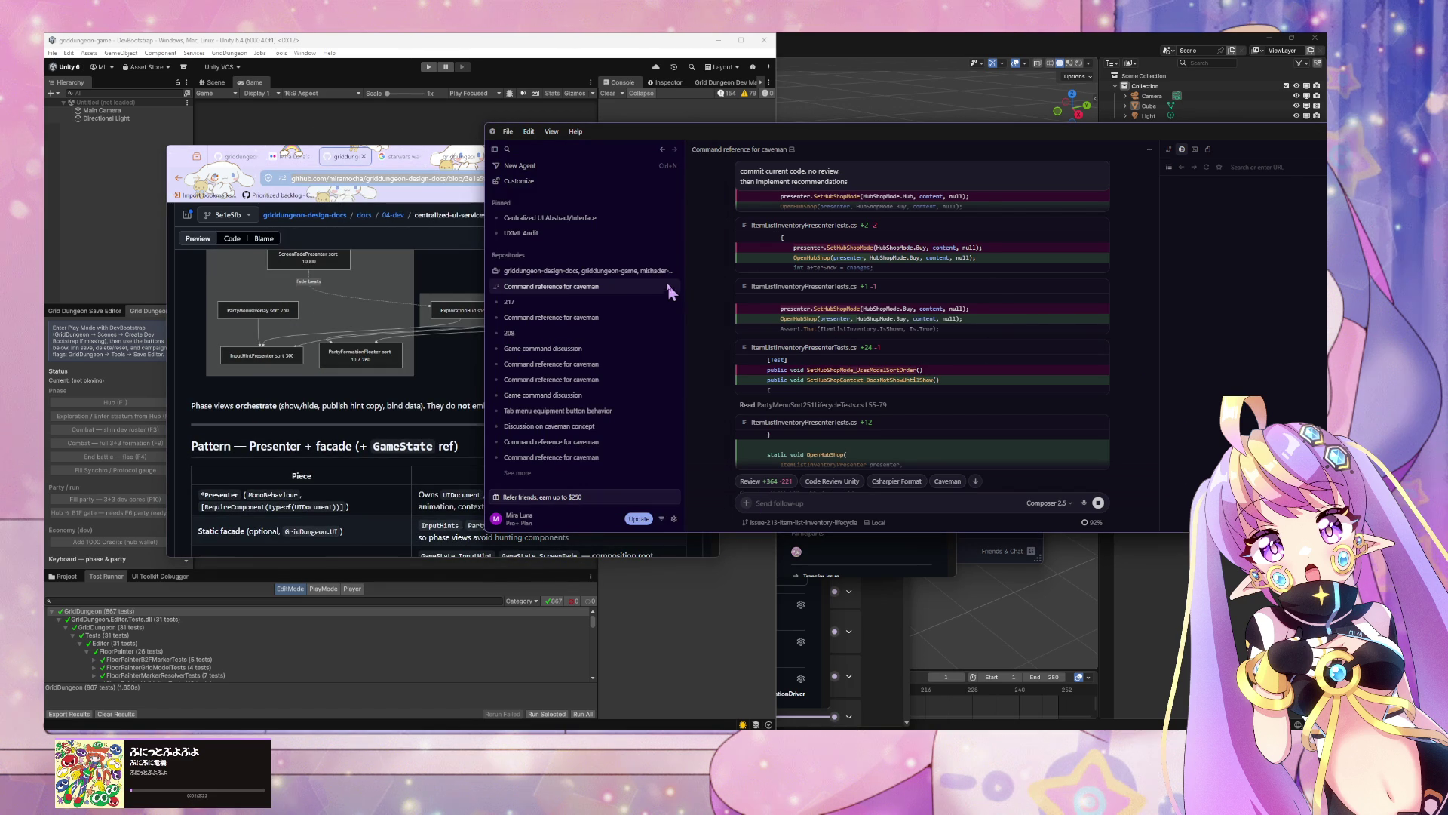
Step: Start a new griddungeon agent draft holding the pasted centralized-ui-services.md link plus a blank line
left_click(673, 271)
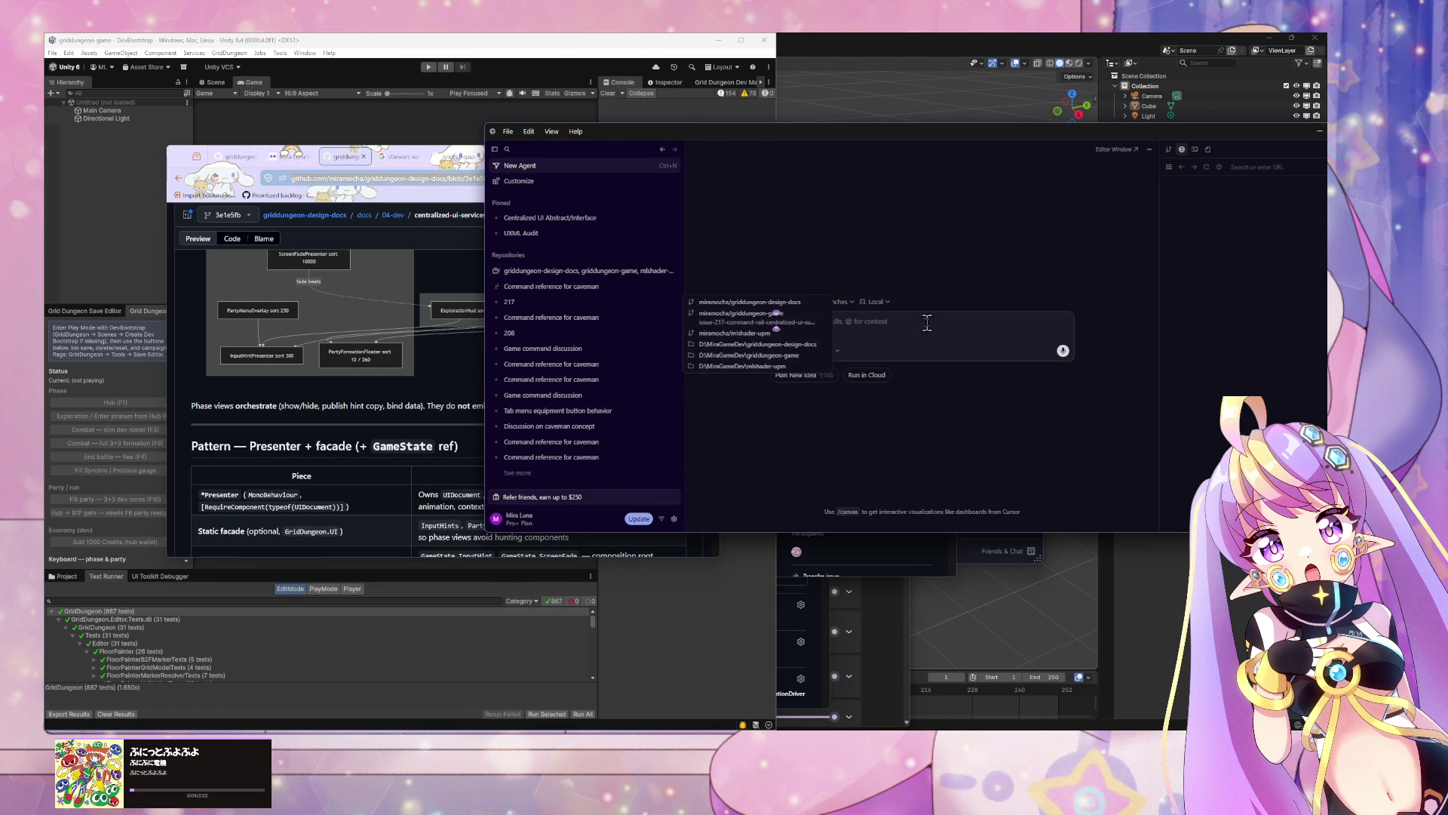
left_click(777, 312)
type("https://github.com/miramocha/griddungeon-design-docs/blob/3e1e5fb41af67367fed38e4b6d5b612939dfbbb2/docs/04-dev/centralized-ui-services.md")
key("shift+Return")
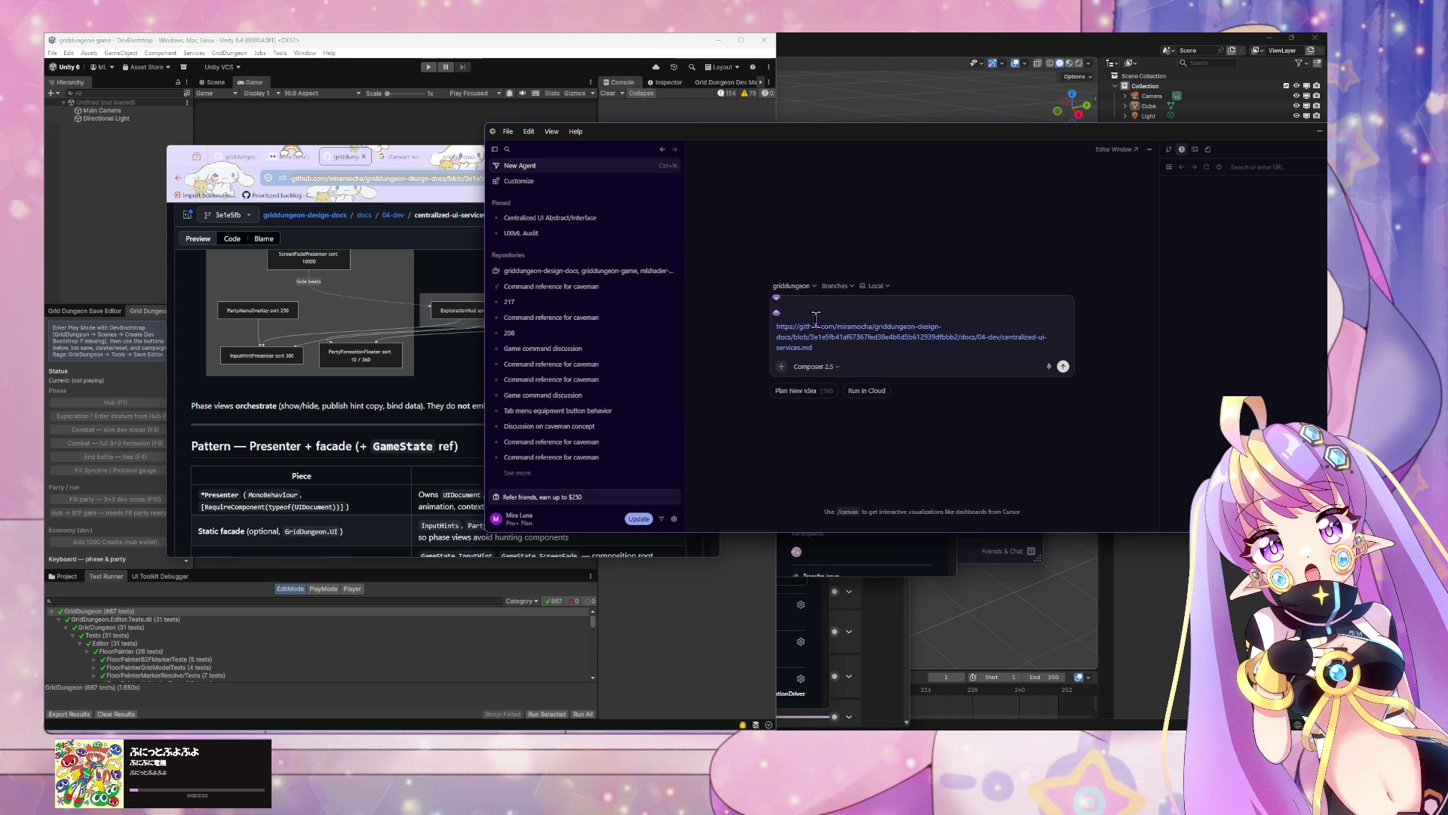
scroll(333, 379, "up", 10)
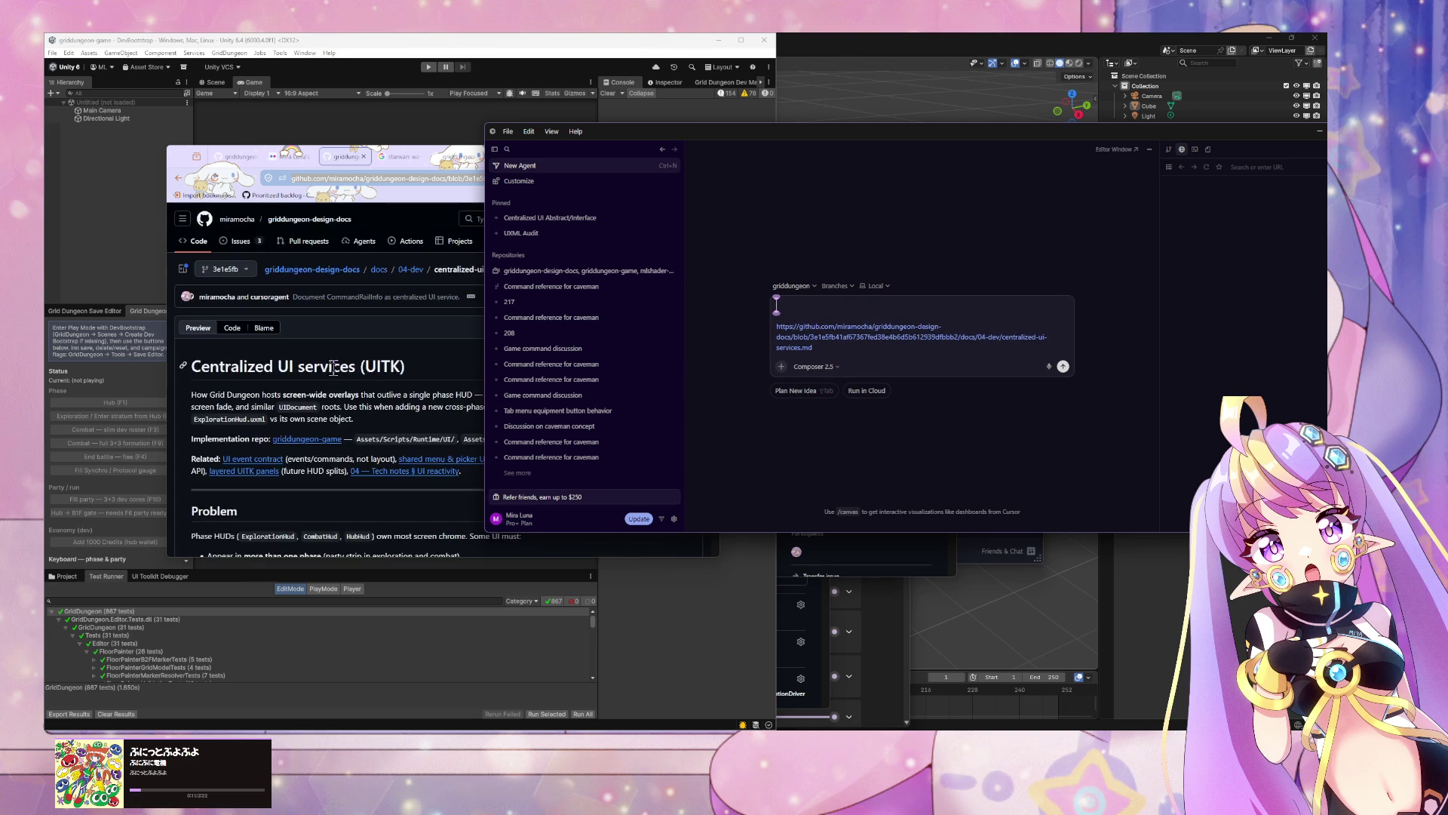
scroll(353, 376, "down", 2)
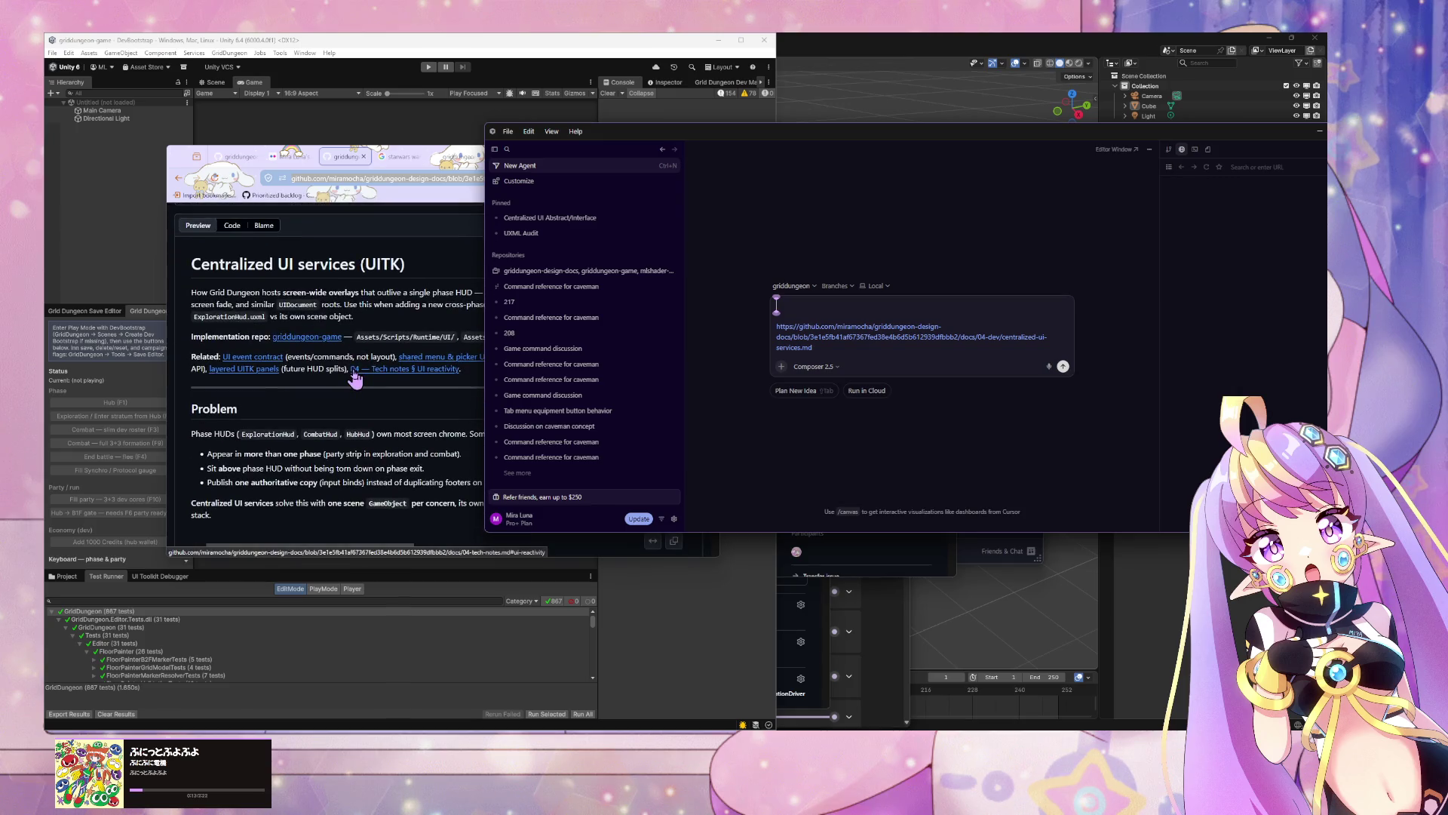
scroll(354, 377, "down", 10)
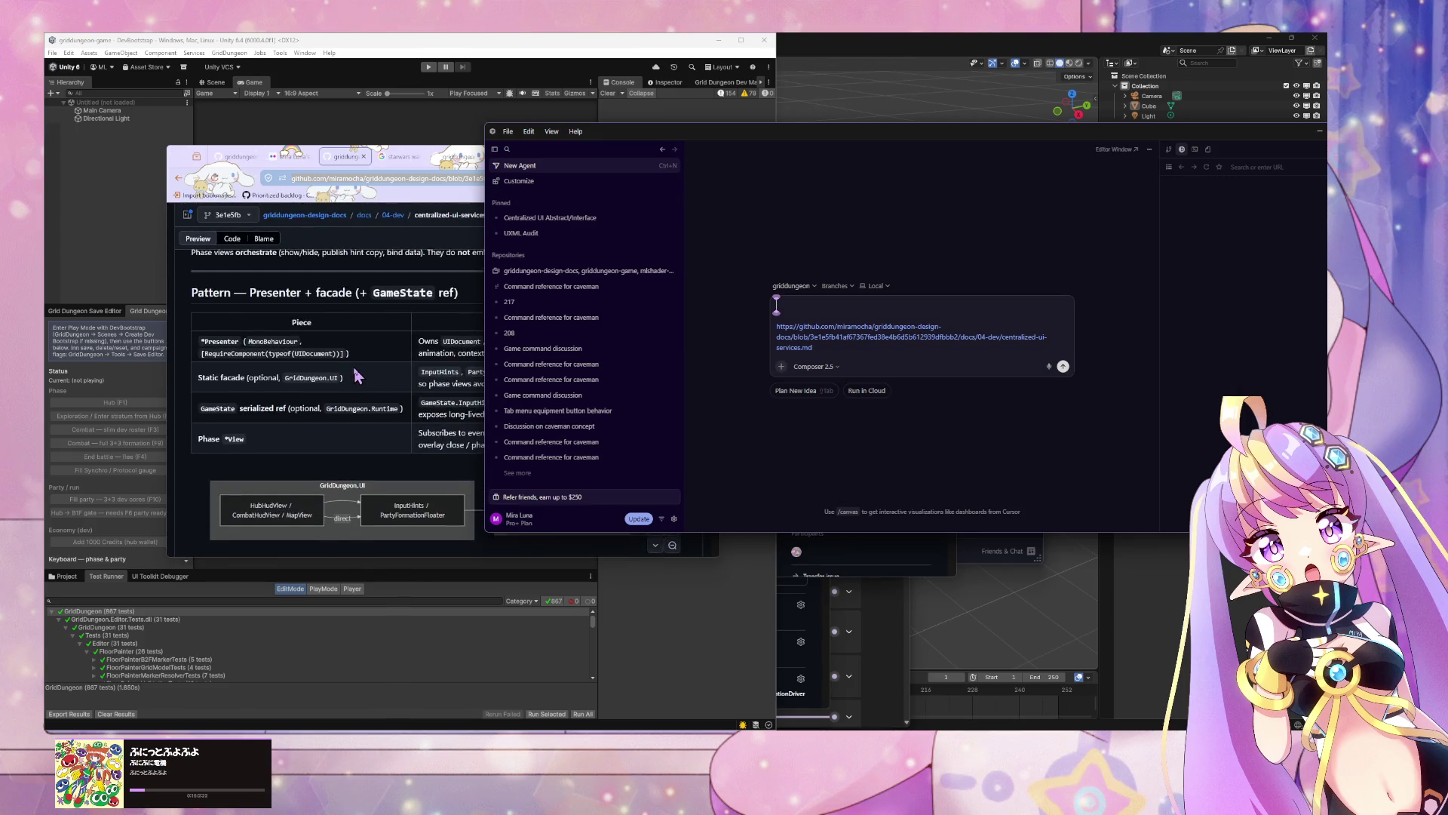
Step: Re-read the centralized-ui-services.md design doc in GitHub, then go back to Cursor
left_click(407, 415)
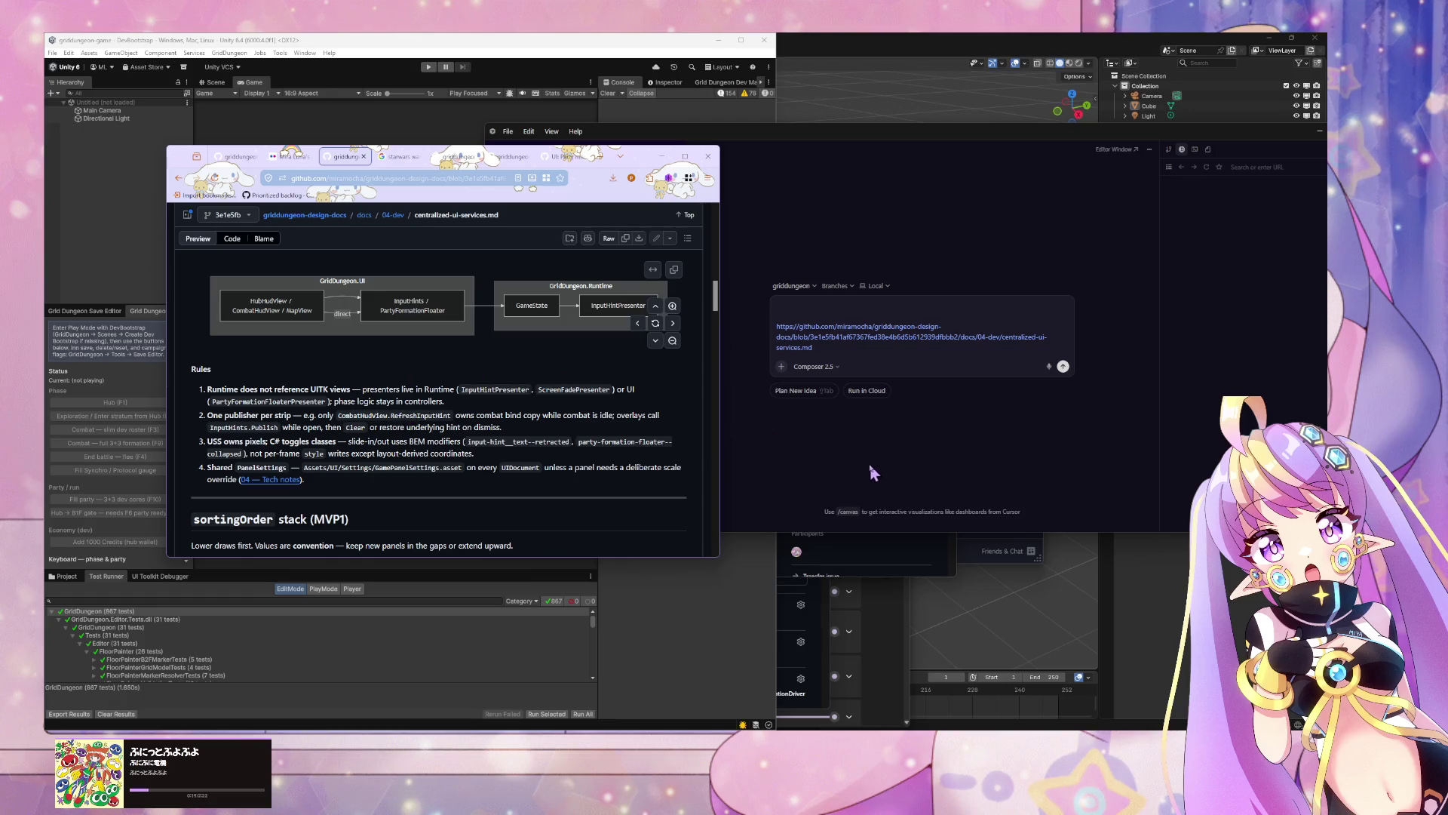
scroll(493, 342, "up", 3)
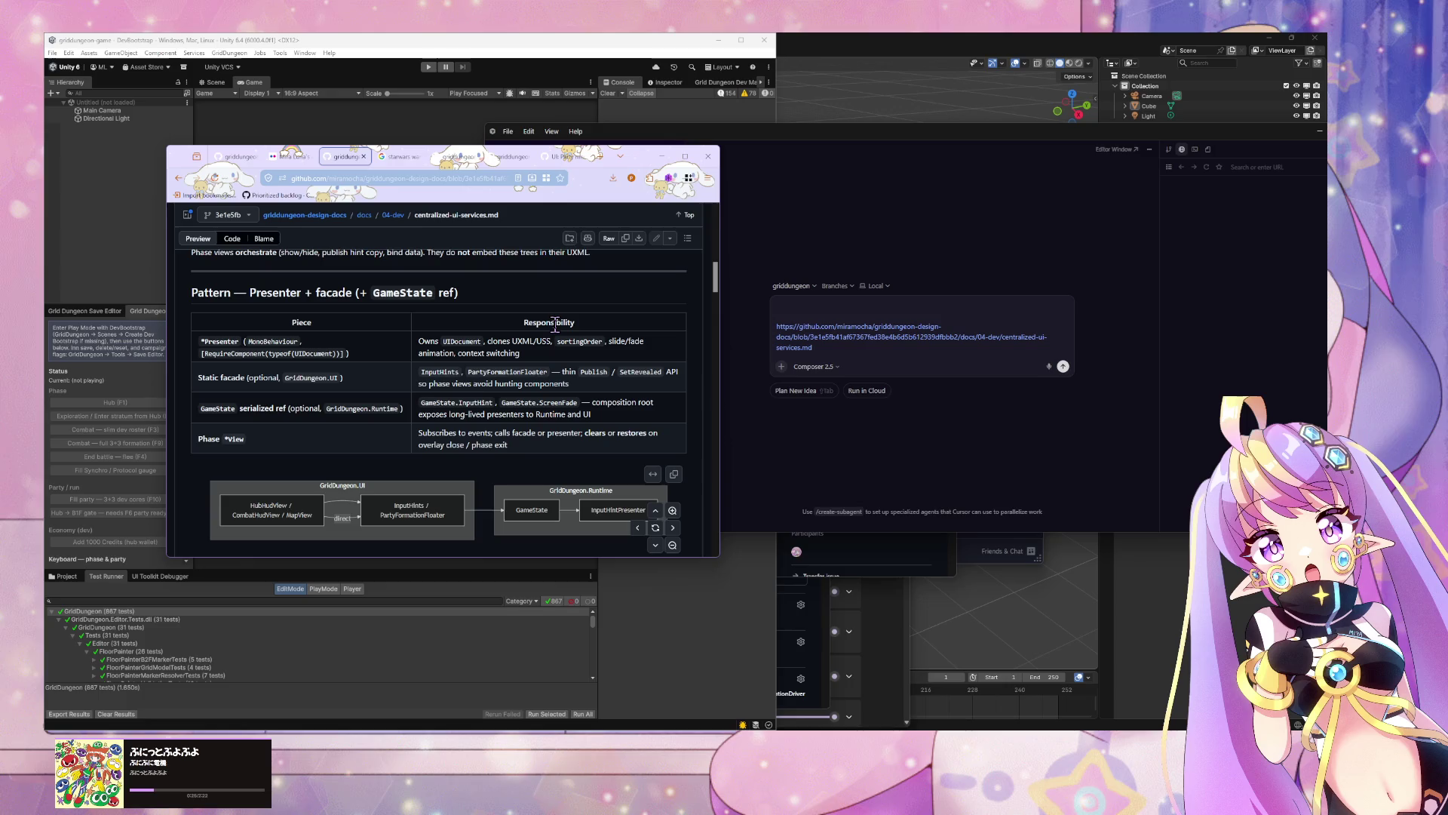
scroll(555, 324, "down", 3)
scroll(562, 330, "up", 2)
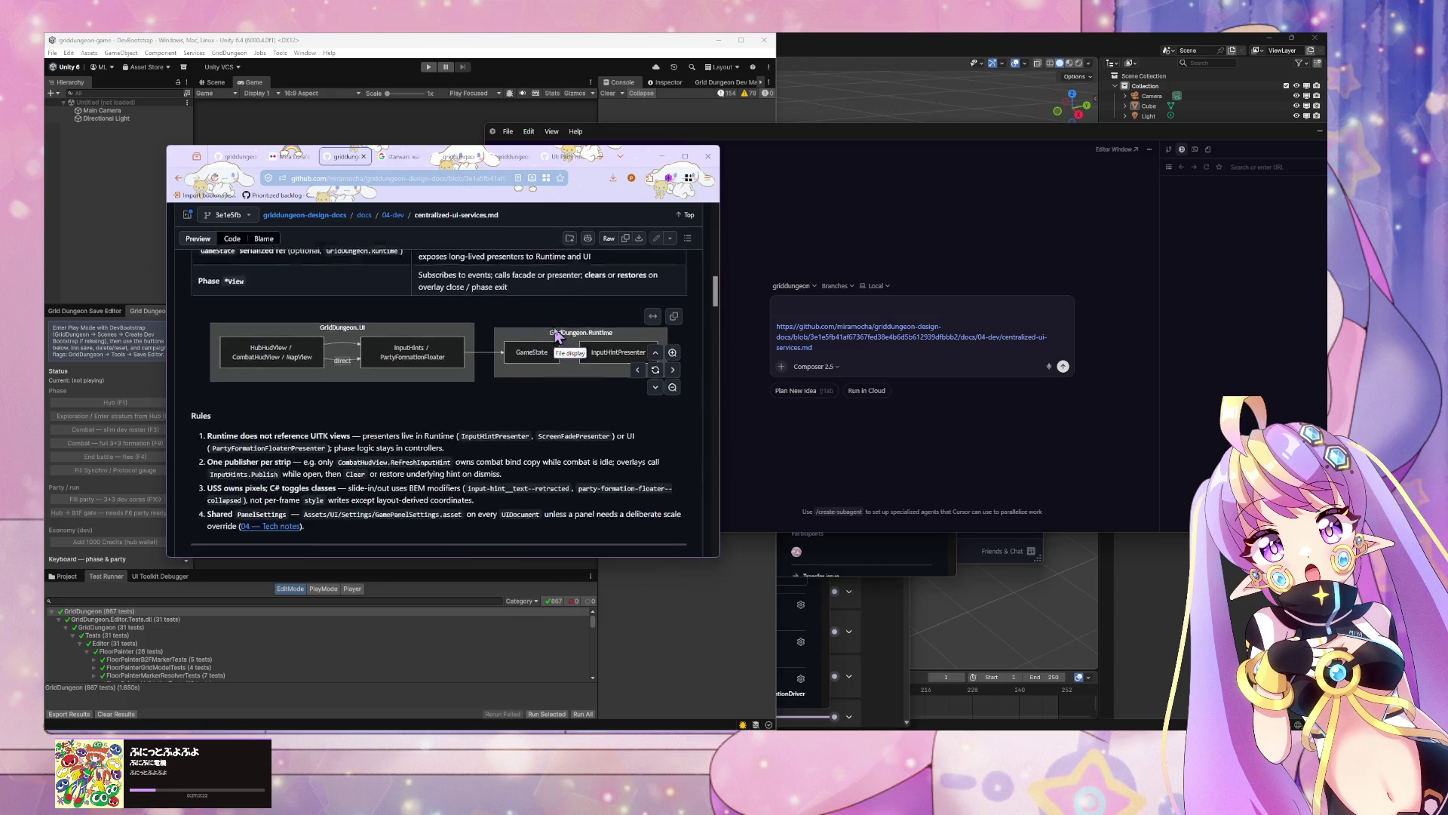
scroll(573, 336, "down", 1)
key("alt+Tab")
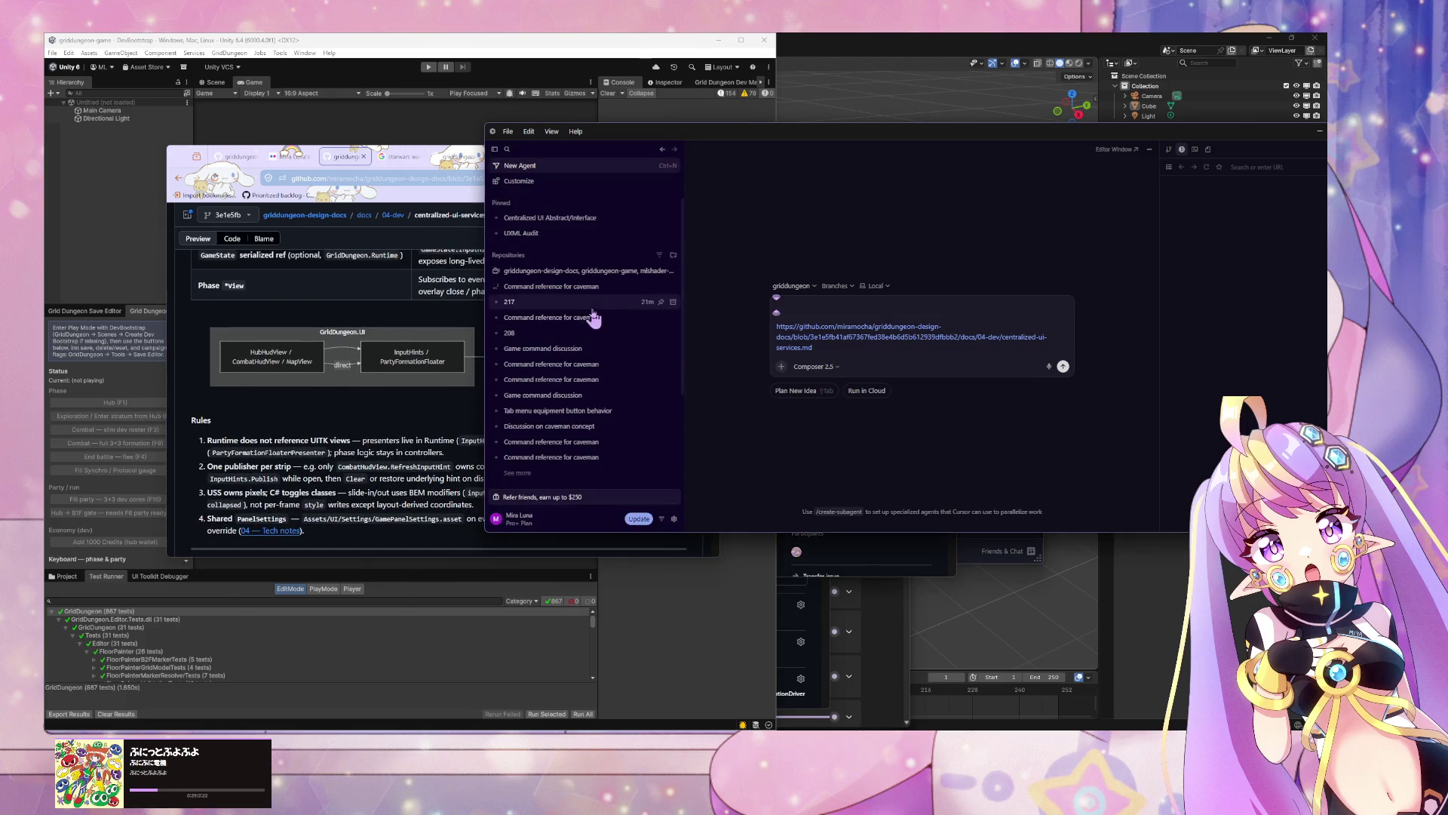
Step: Reopen the 'Command reference for caveman' chat, expand the ItemListInventoryPresenterTests.cs diffs, and read the summary
left_click(558, 301)
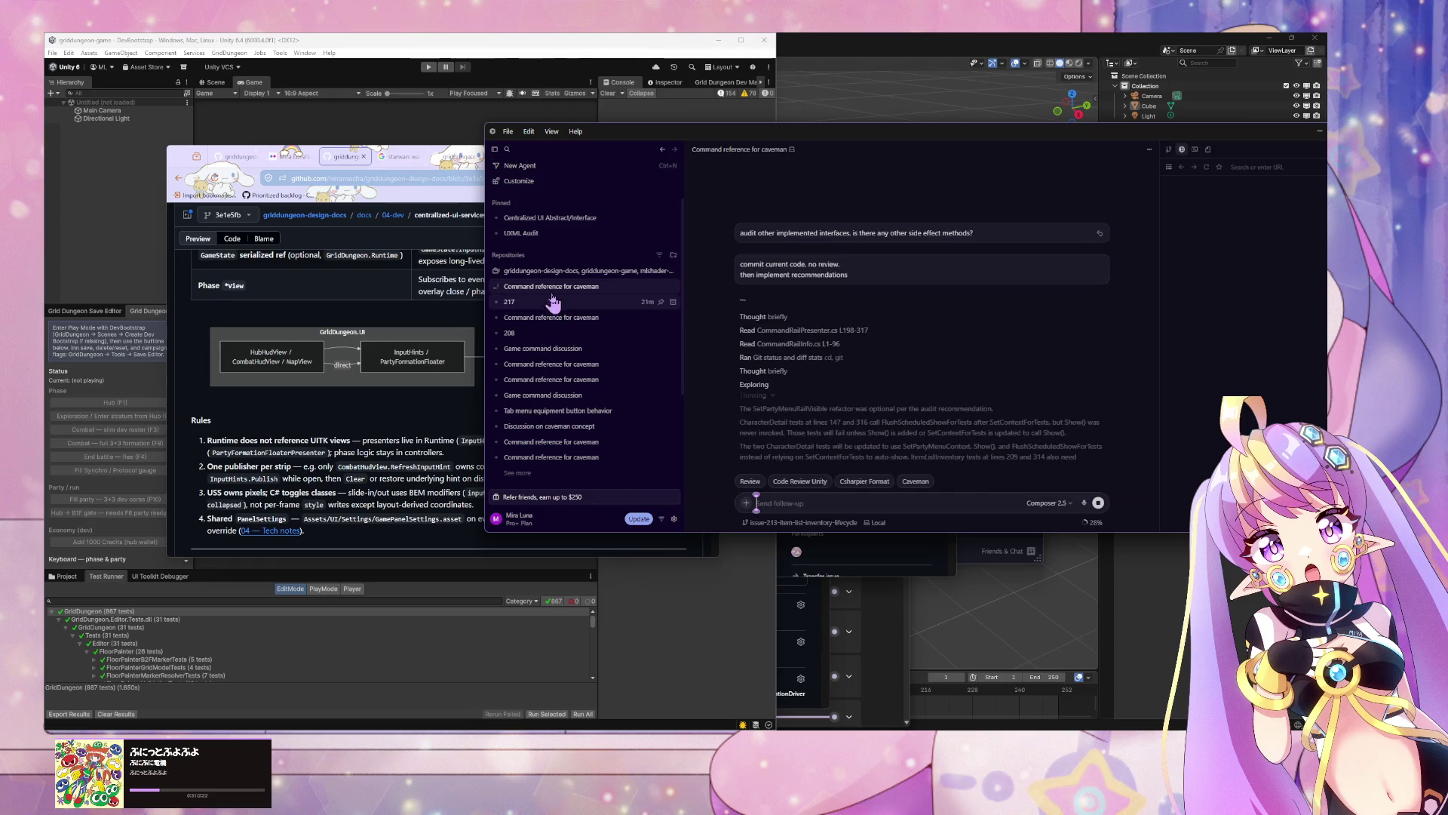
scroll(822, 326, "down", 5)
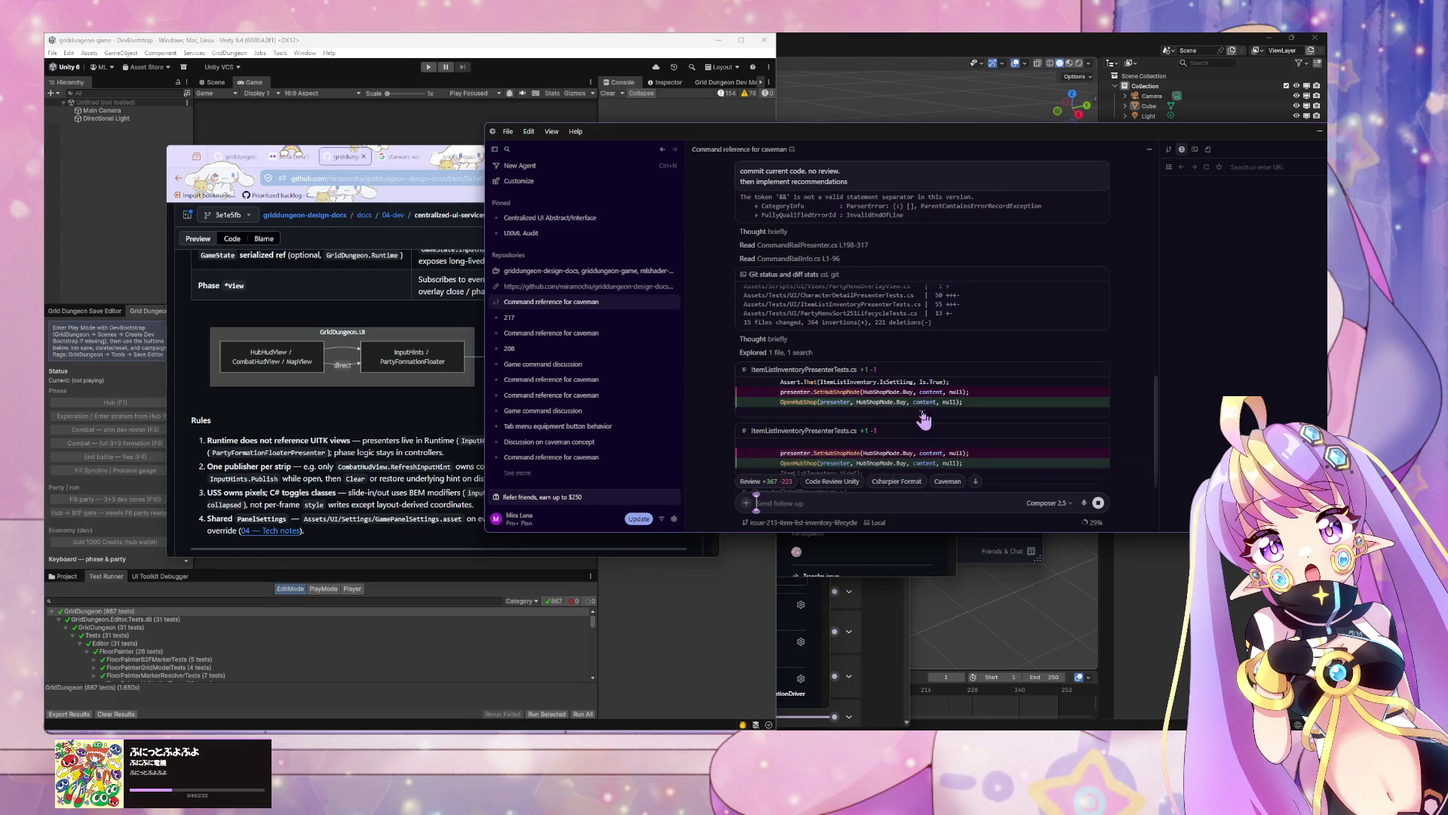
left_click(922, 411)
left_click(921, 441)
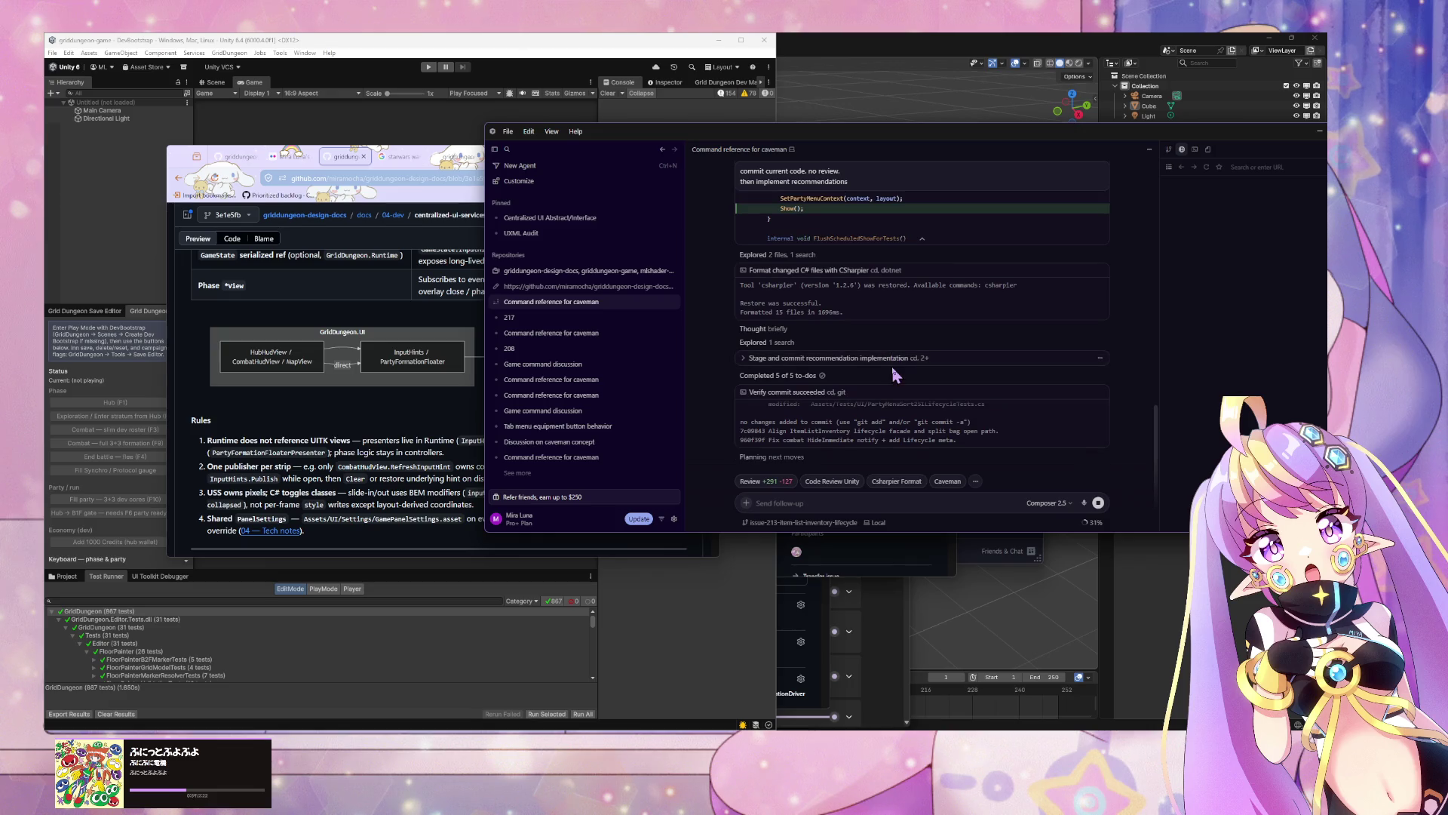
scroll(892, 375, "up", 1)
scroll(898, 362, "up", 2)
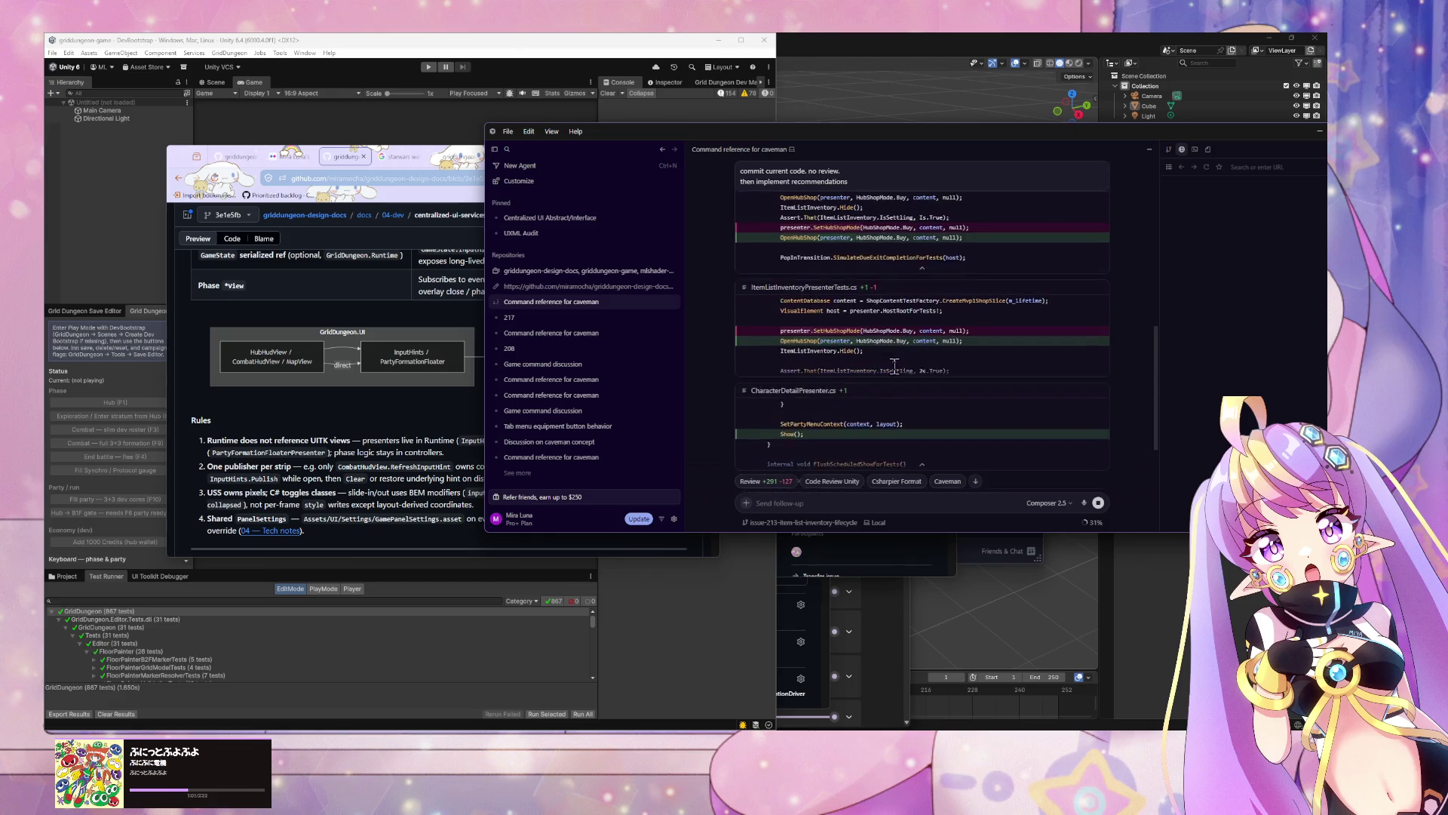
scroll(925, 349, "down", 1)
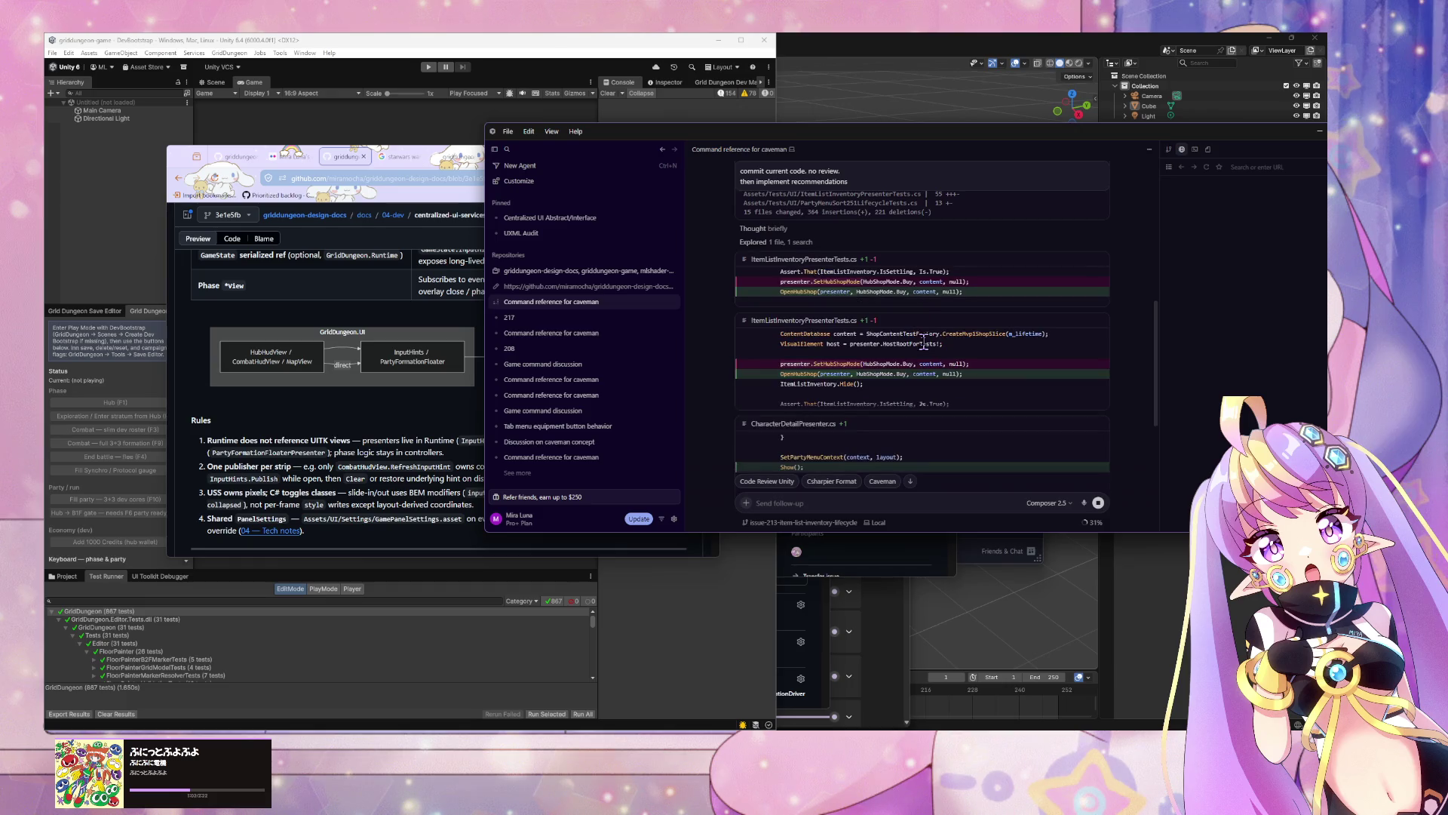
scroll(897, 412, "down", 2)
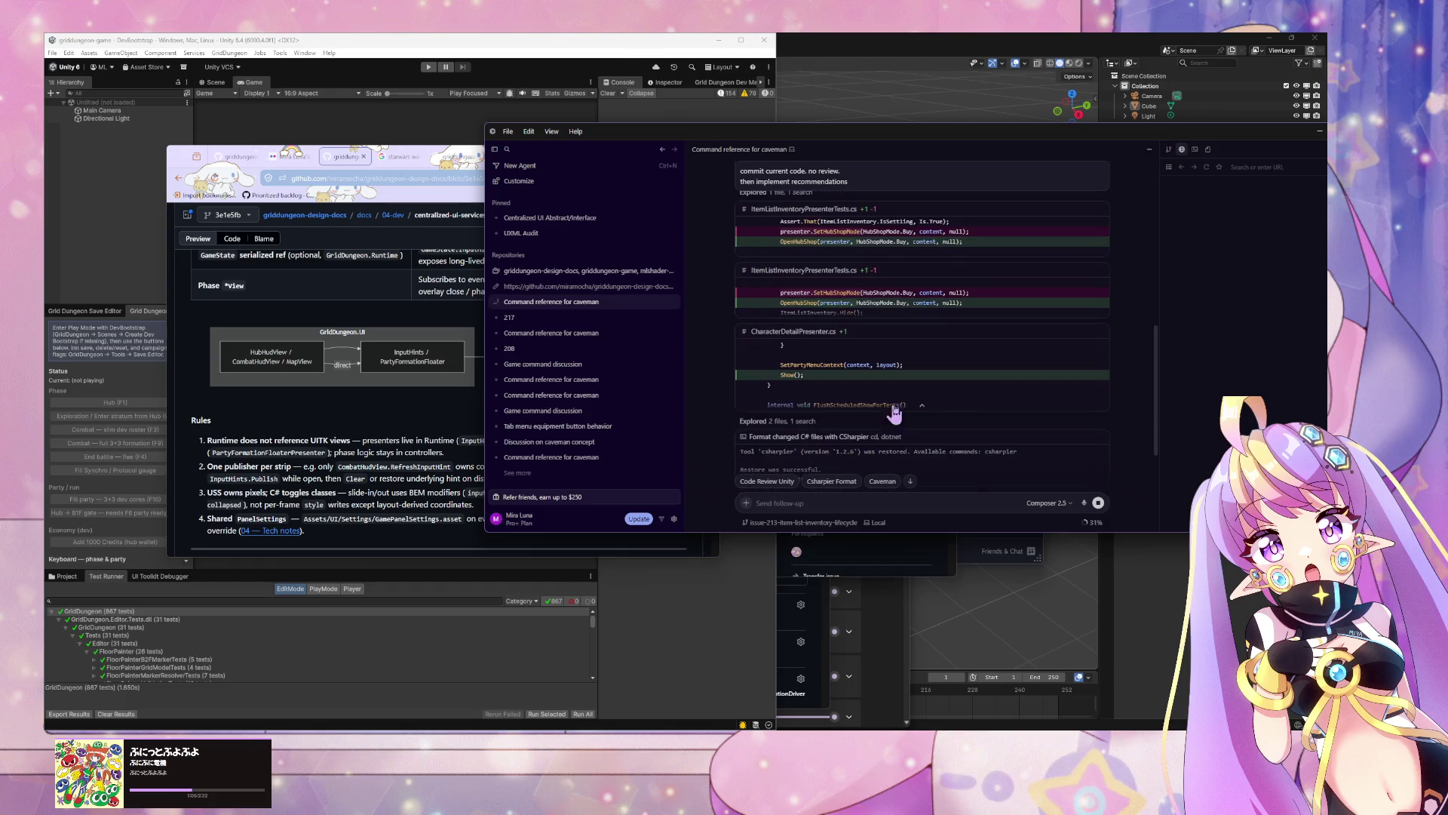
scroll(903, 391, "down", 5)
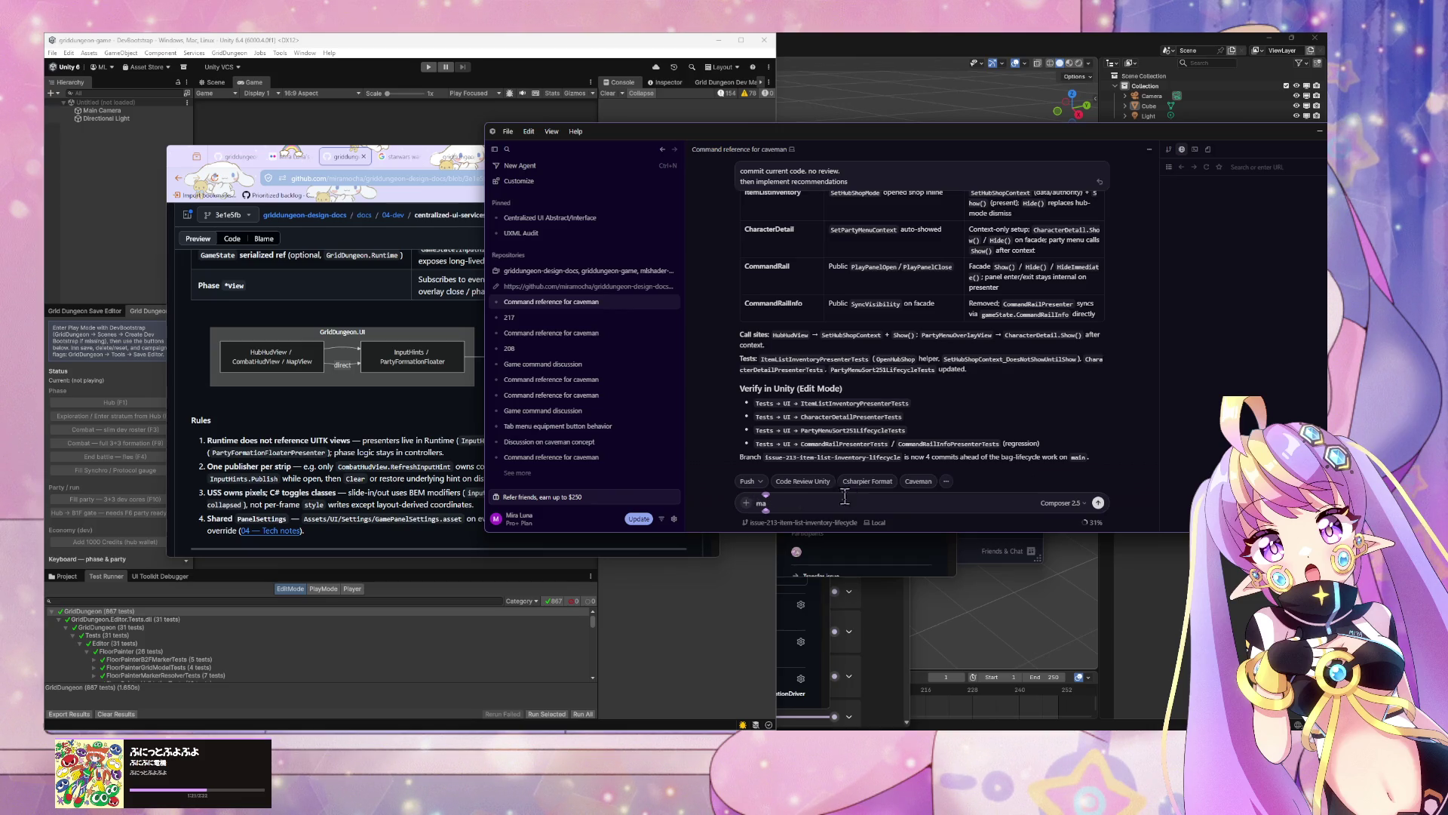
Step: Let Unity recompile, then ask the agent which manual regression and smoke tests to run
left_click(366, 632)
left_click(881, 502)
type("ma")
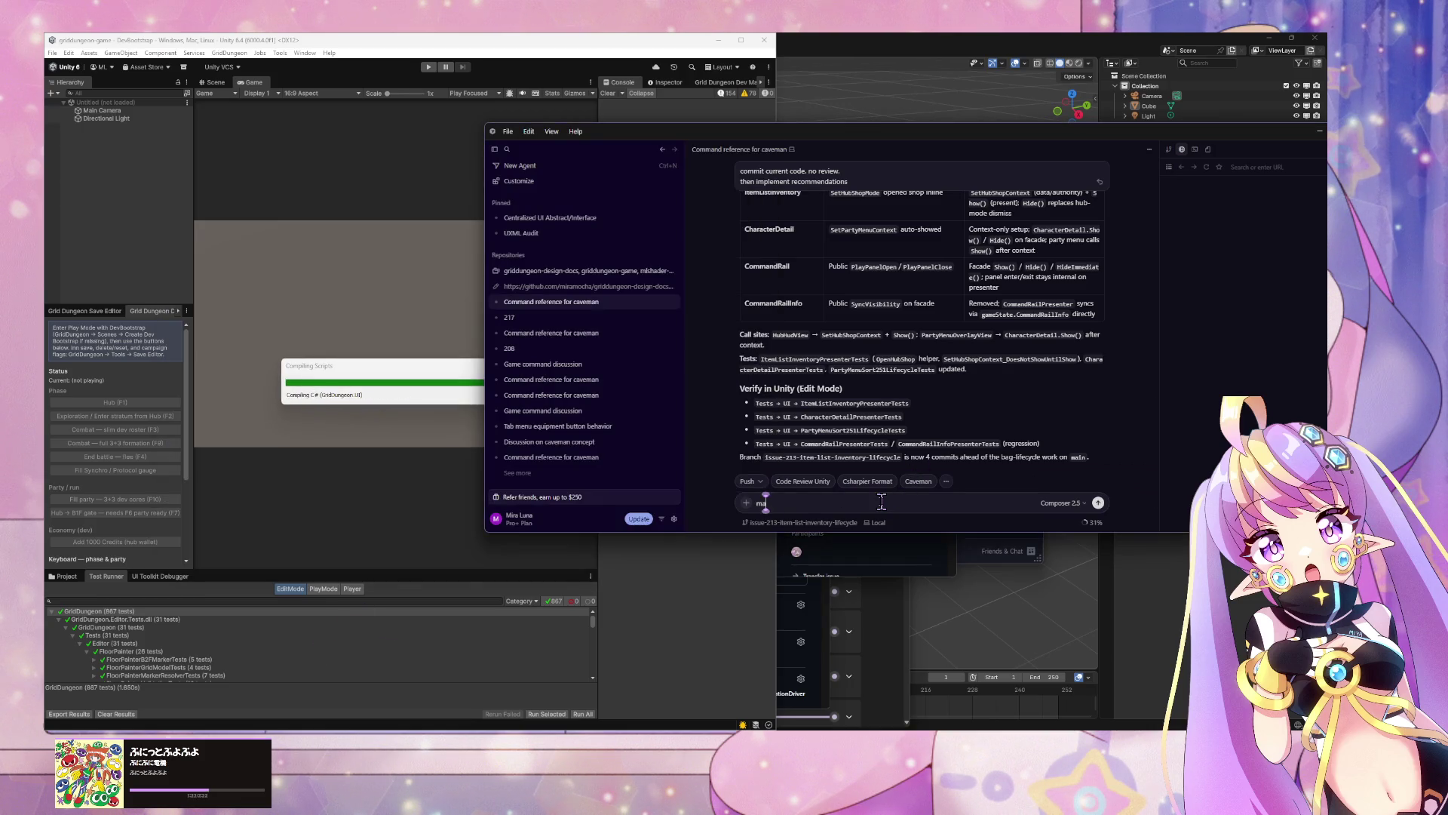
type("nual regression/smoke")
type(" tests")
type("oke tests")
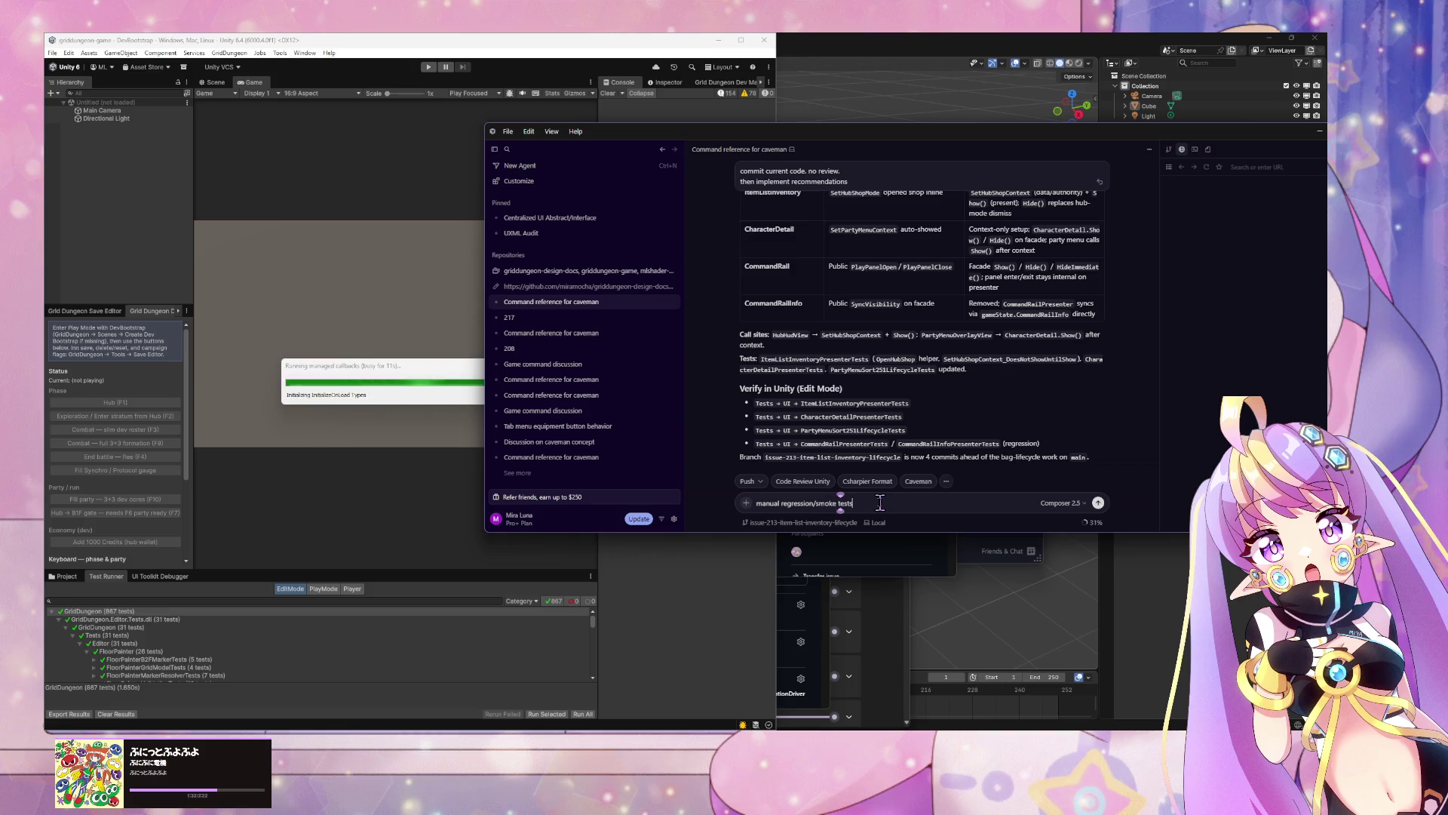
key("Return")
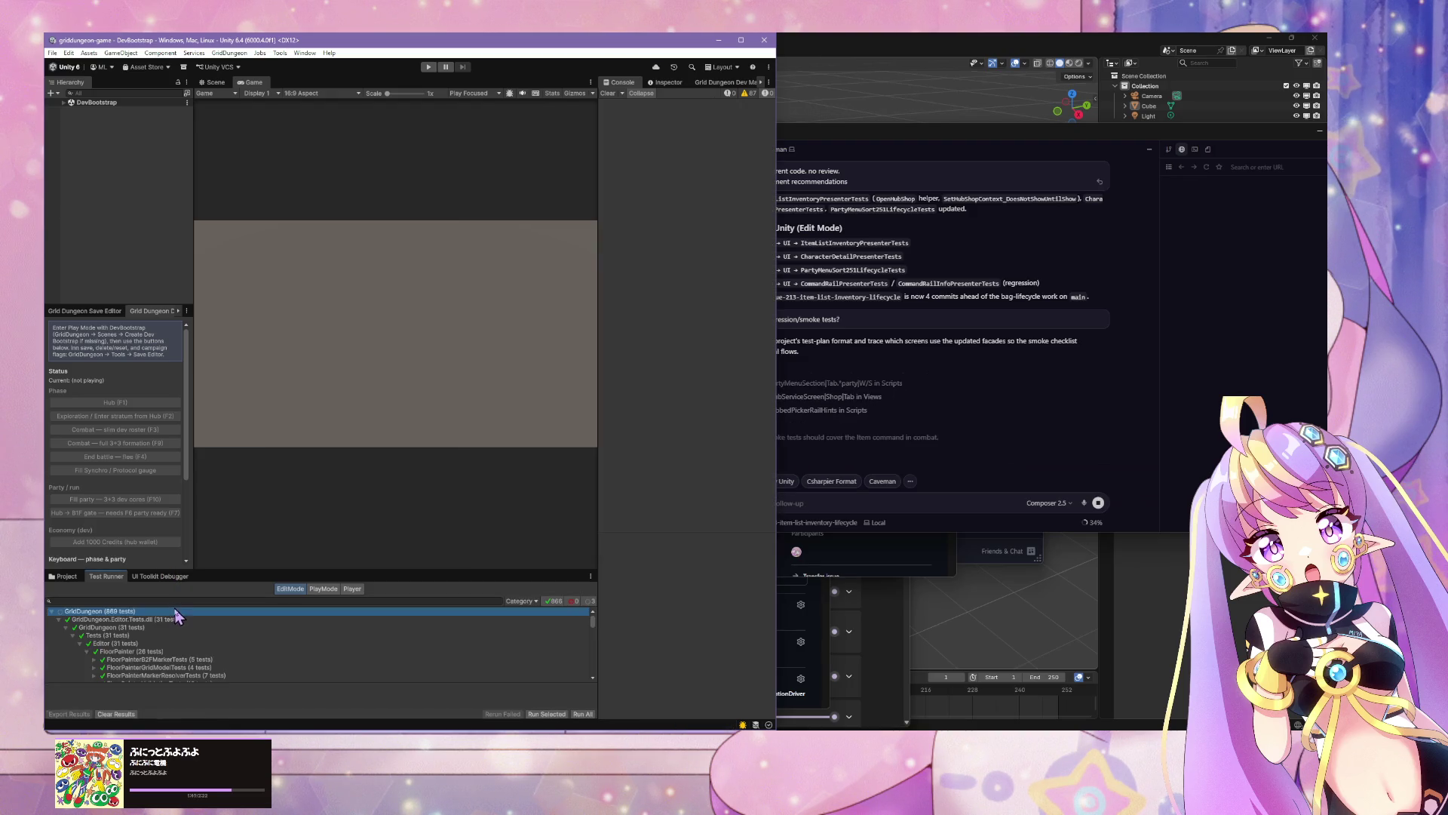
Step: Run all 888 GridDungeon Edit Mode tests and check the agent's smoke-test checklist
double_click(140, 612)
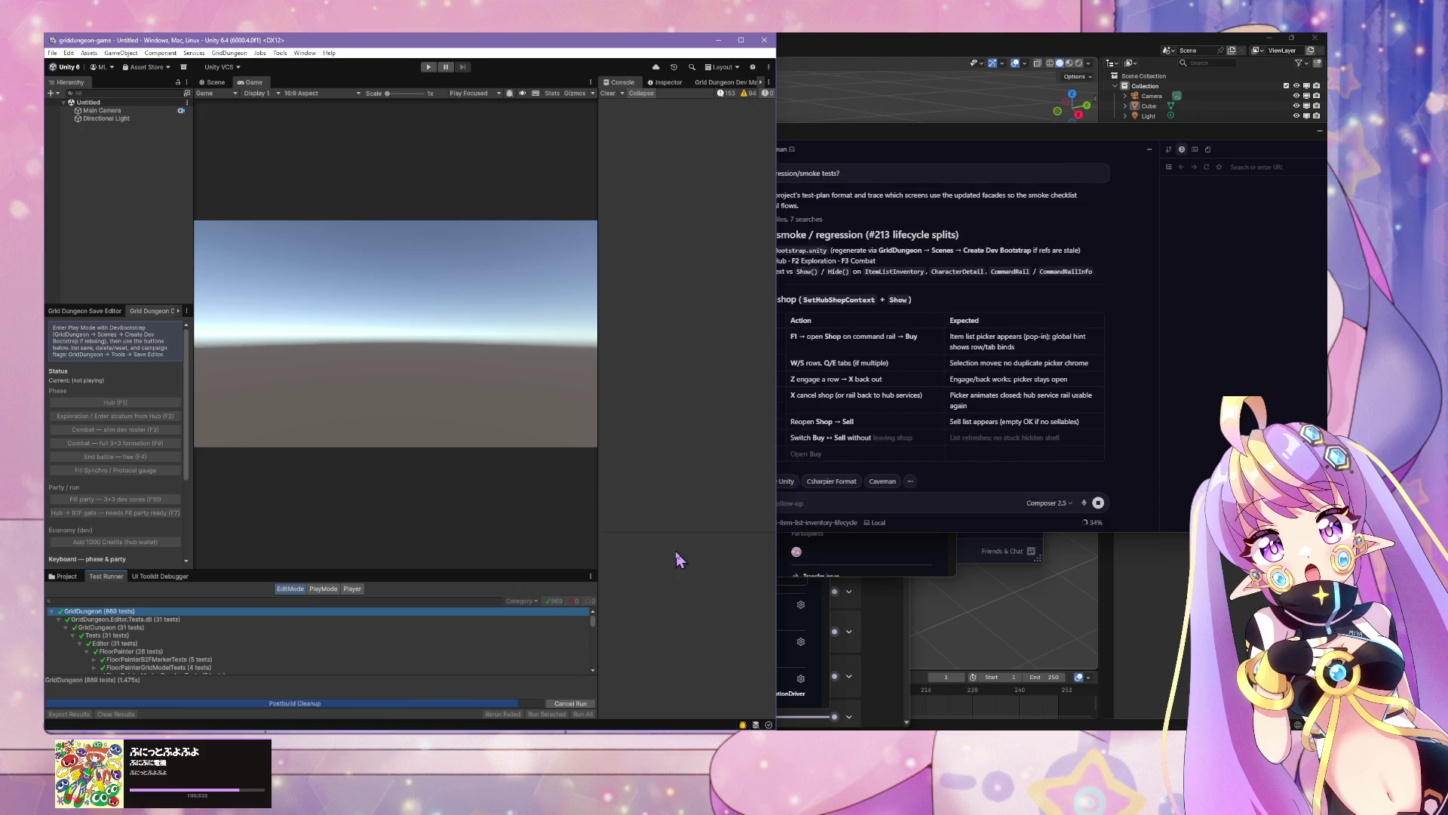
left_click(849, 498)
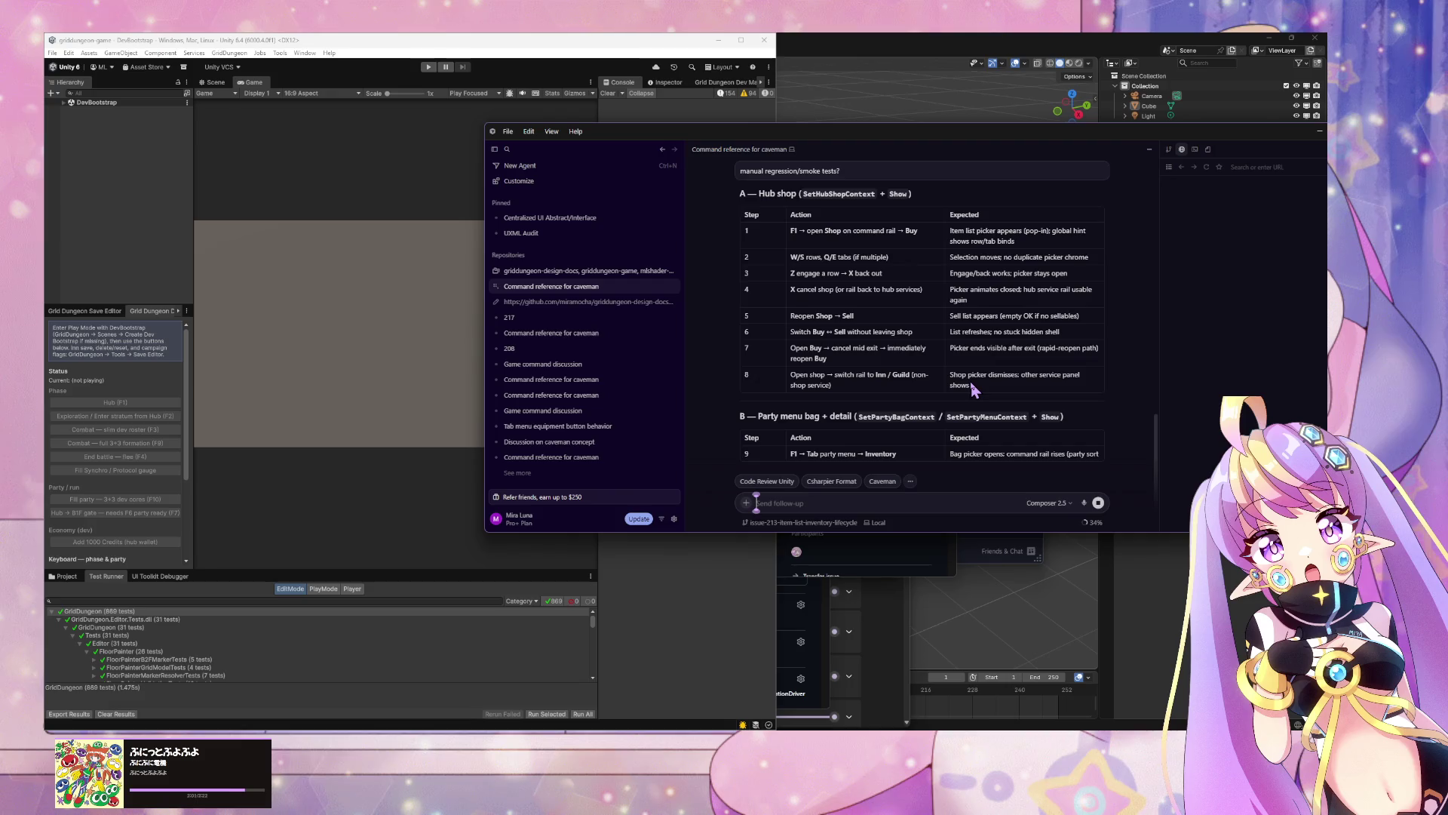
left_click(338, 314)
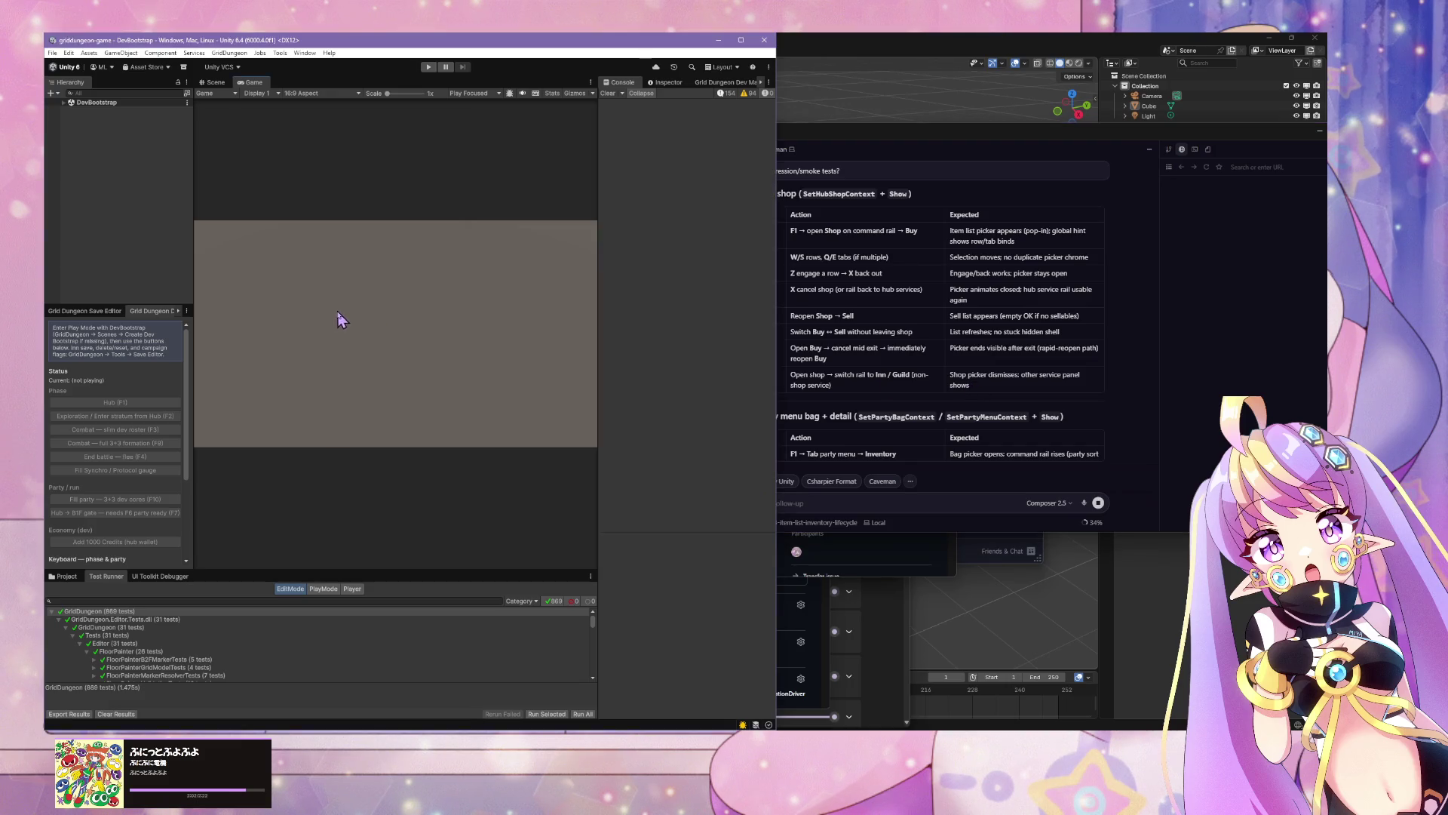
left_click(428, 69)
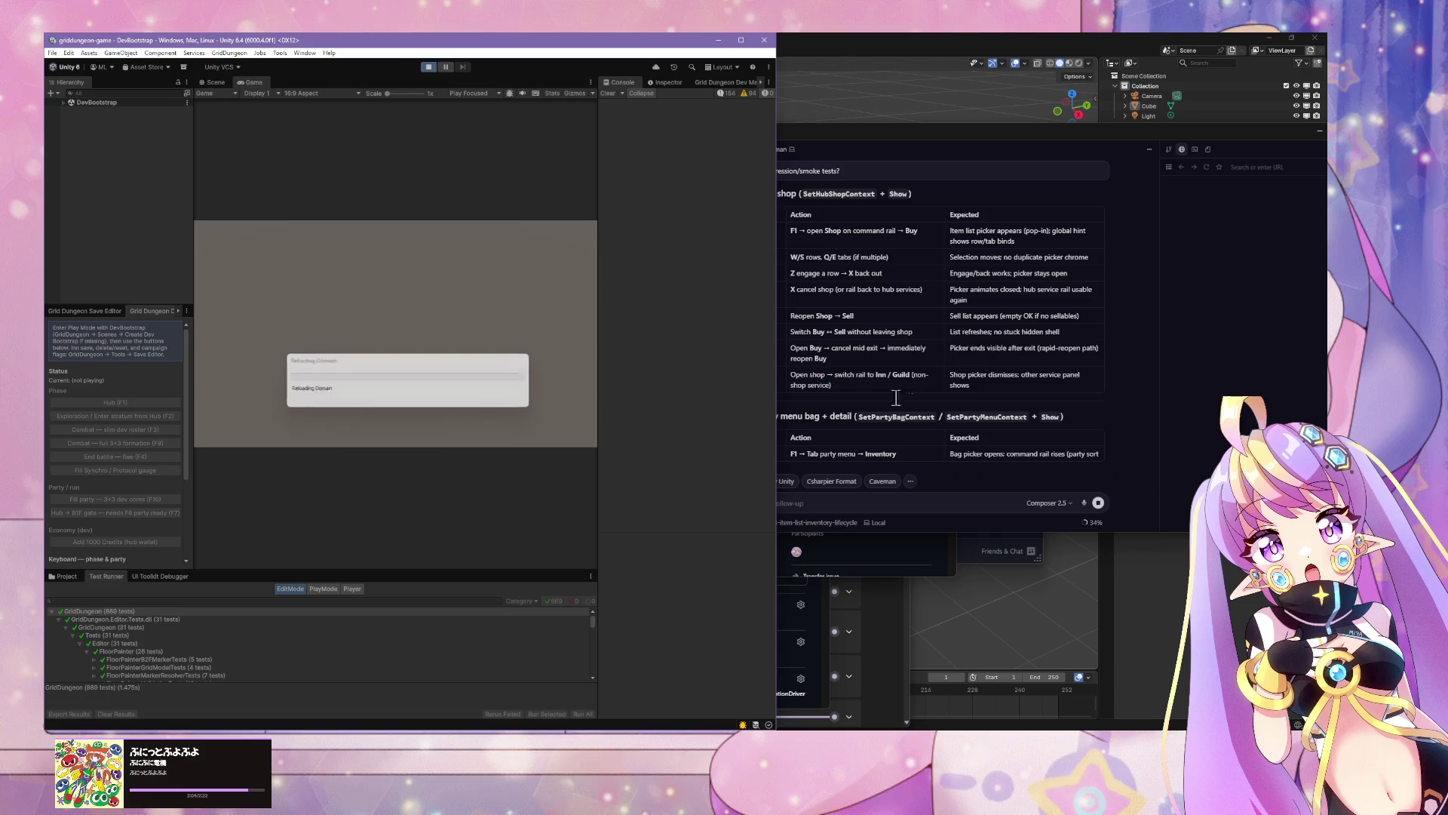
left_click(1201, 384)
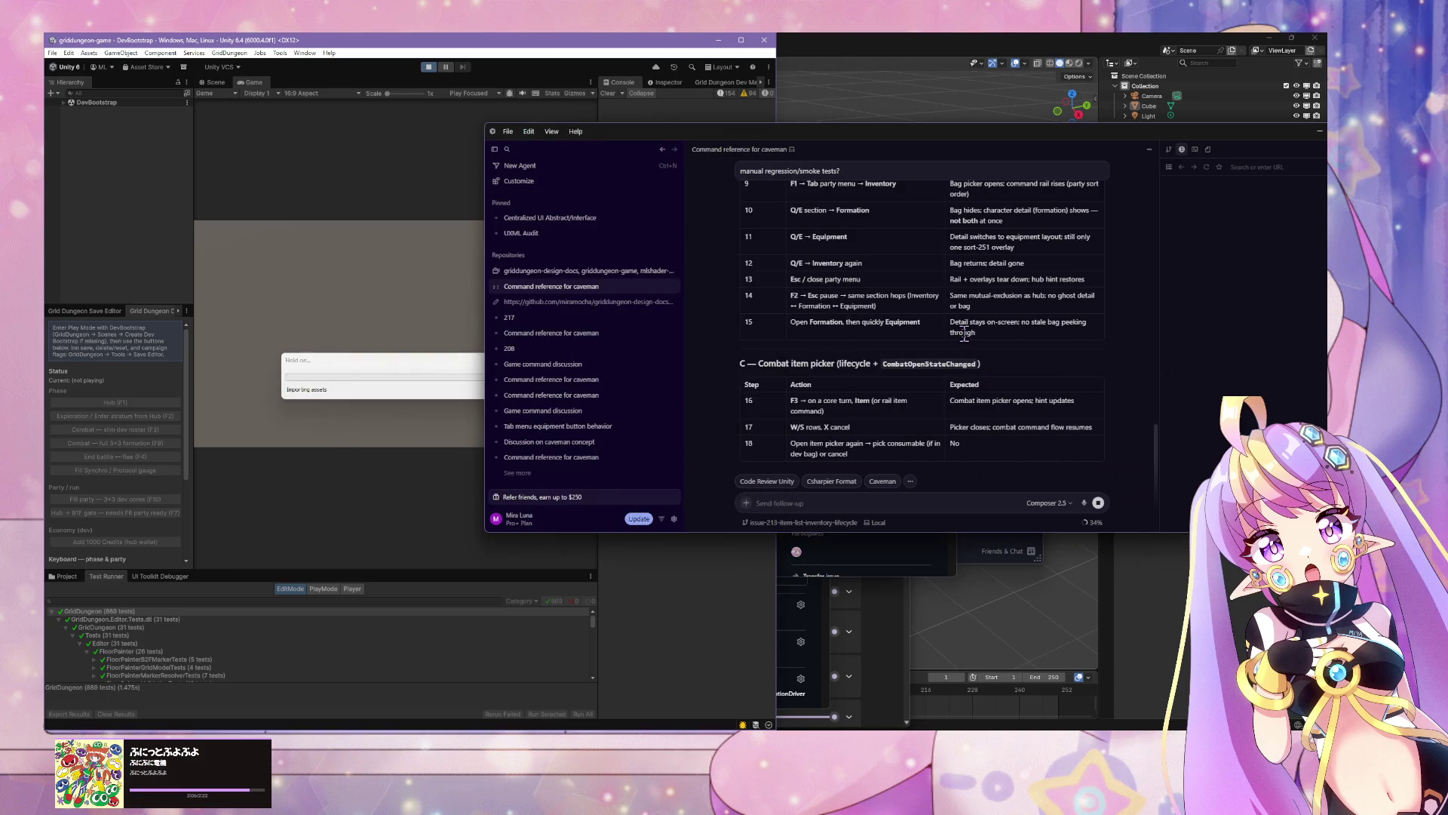
scroll(964, 336, "up", 3)
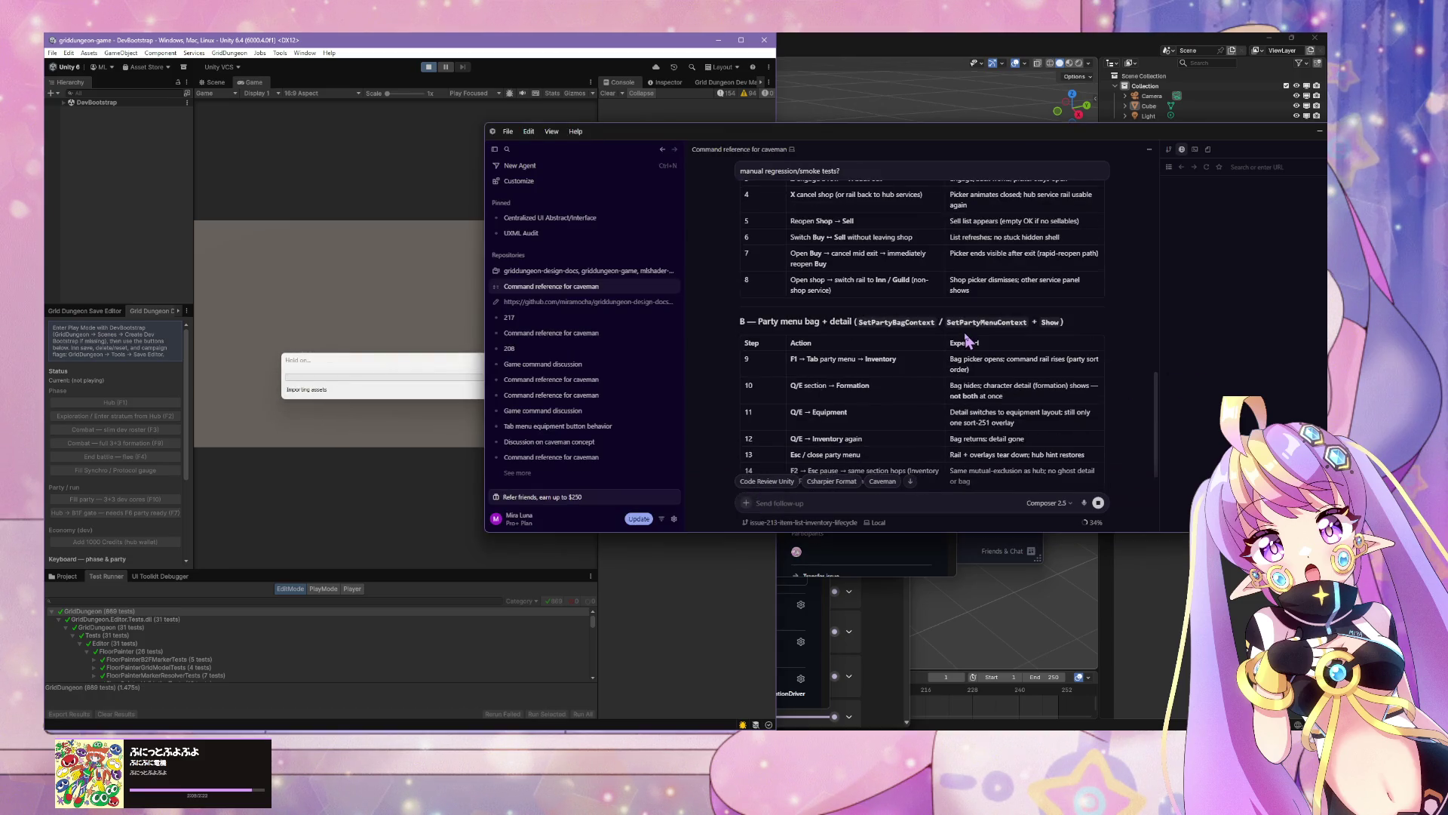
scroll(952, 337, "up", 3)
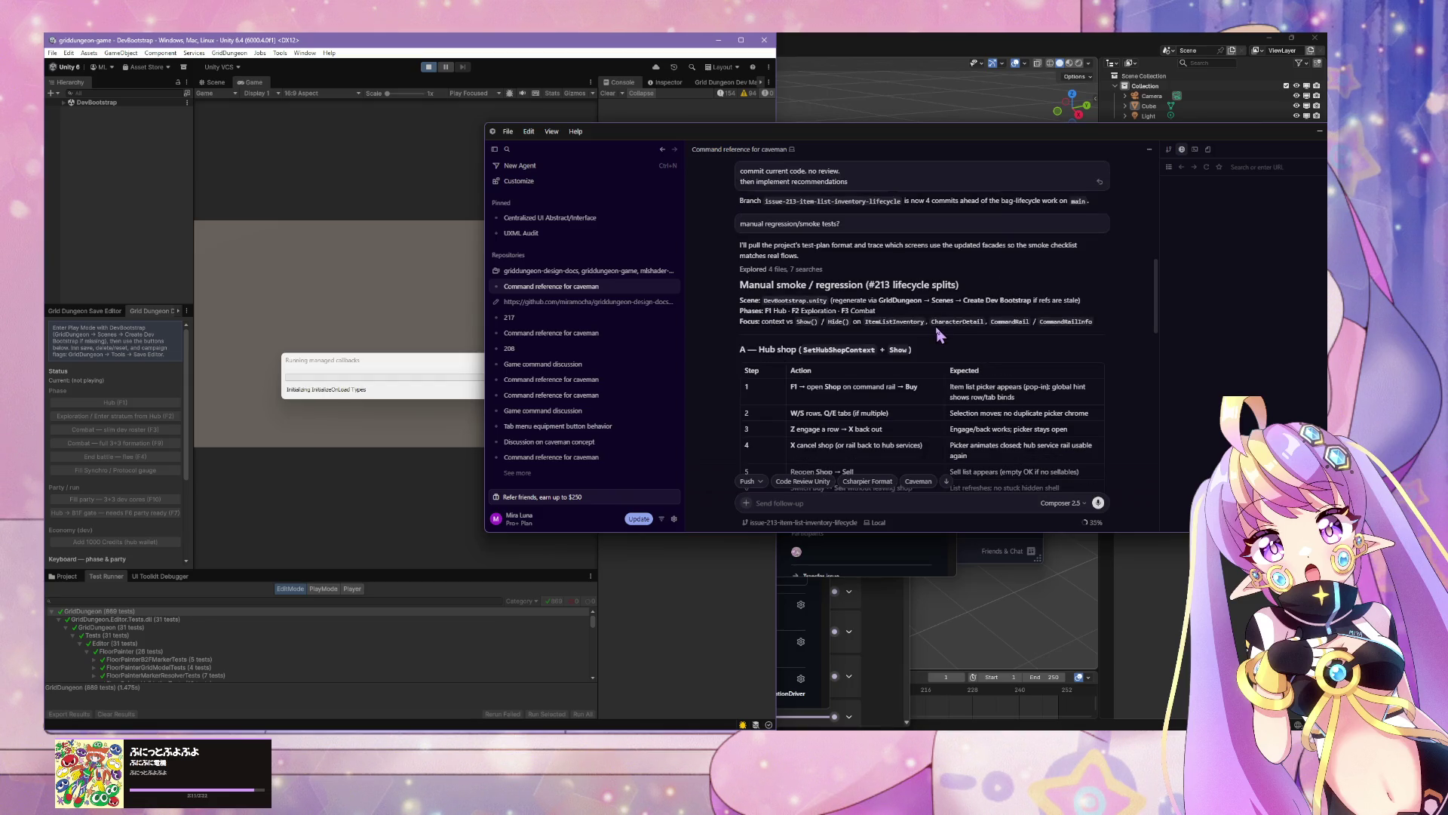
scroll(939, 335, "down", 5)
scroll(933, 325, "down", 5)
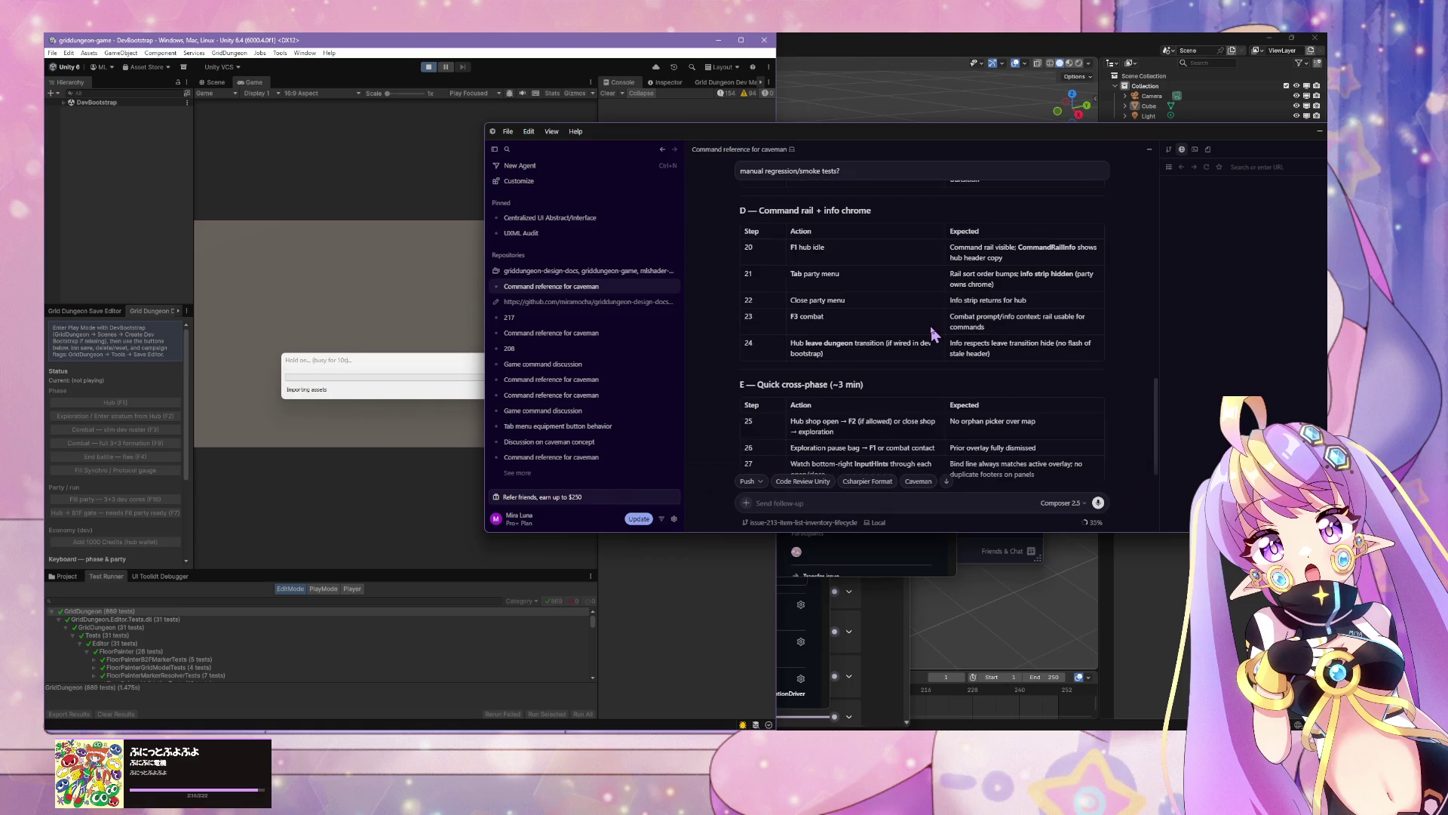
scroll(934, 333, "down", 1)
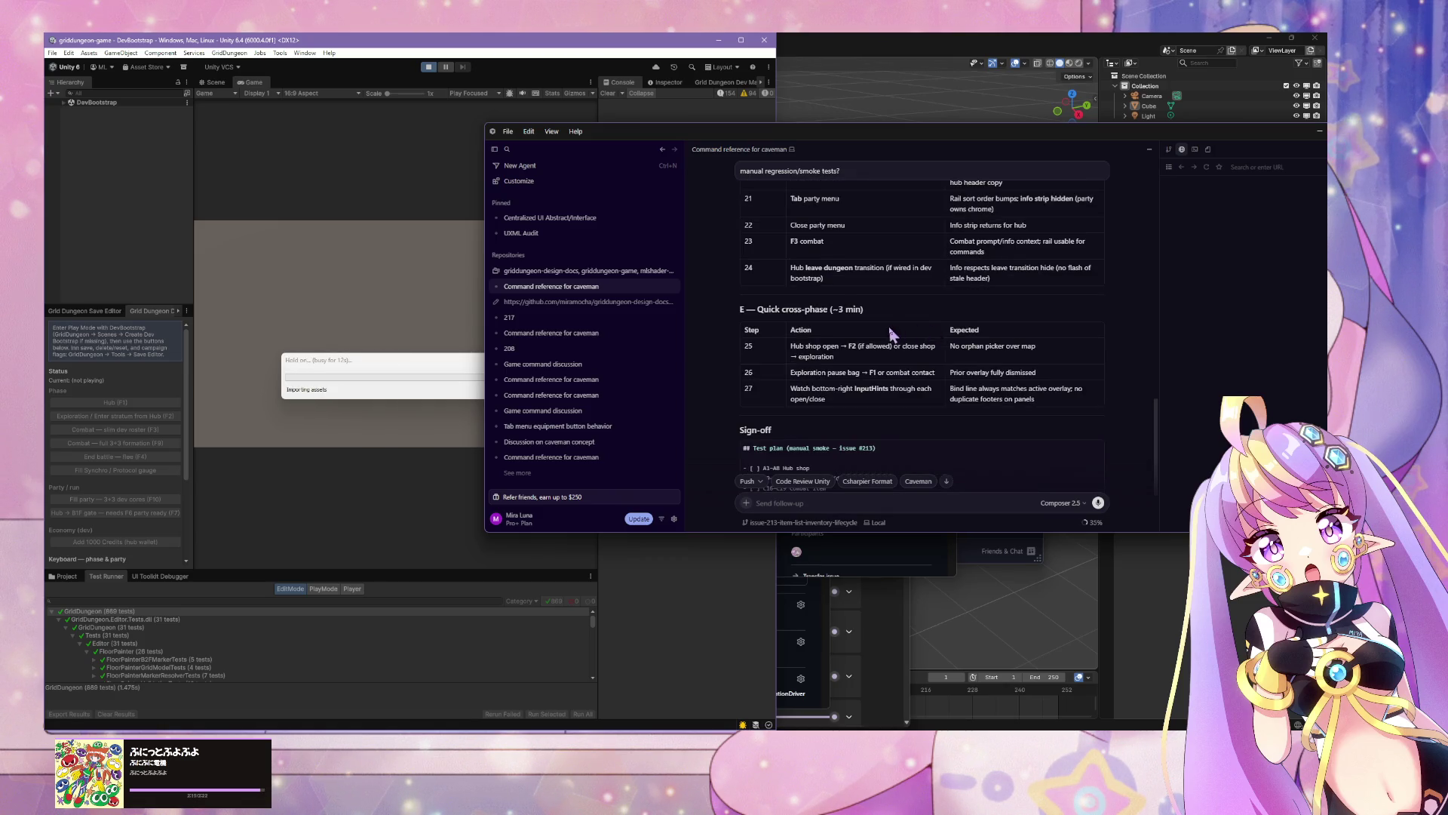
scroll(892, 334, "down", 2)
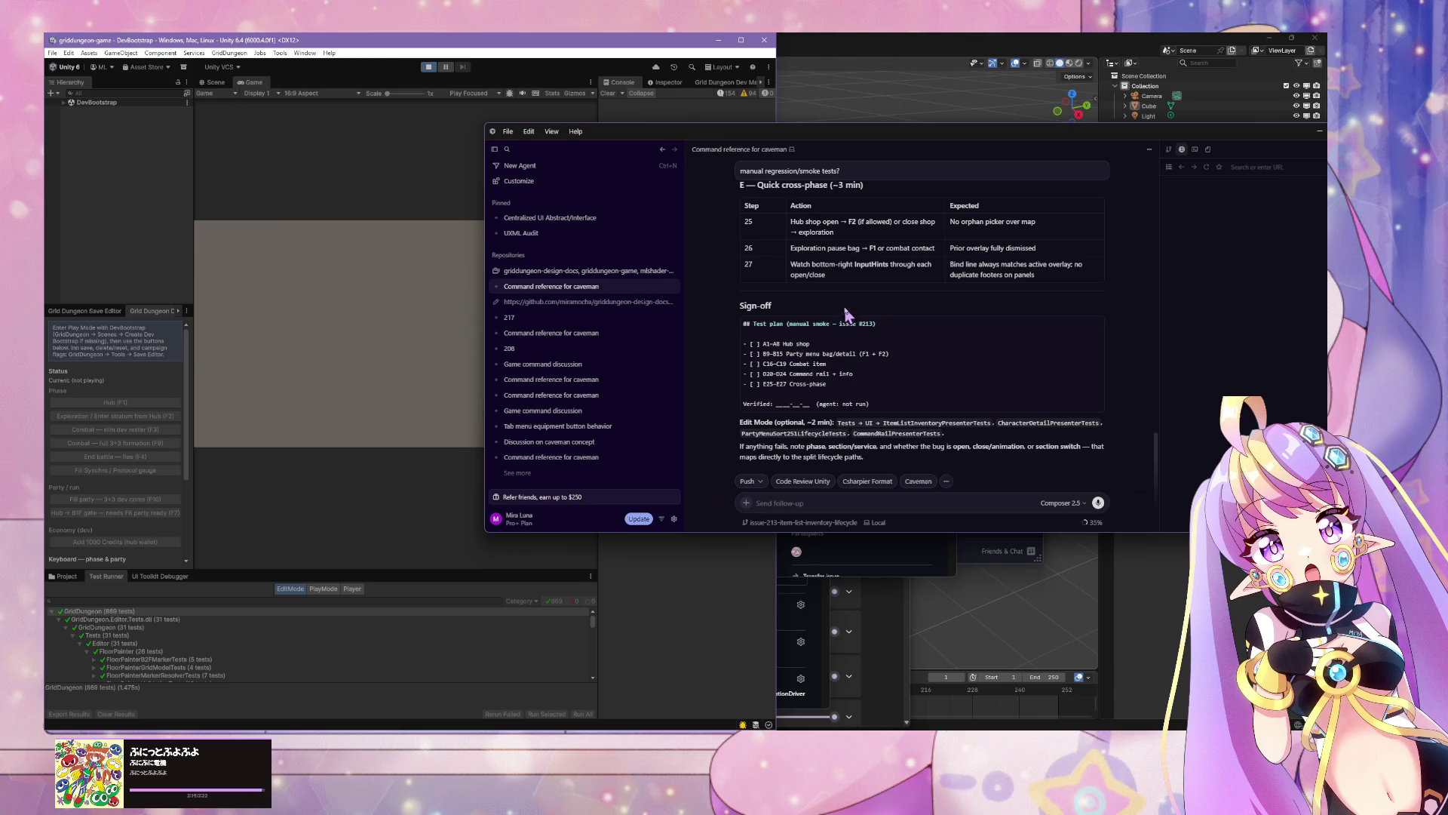
scroll(737, 337, "up", 8)
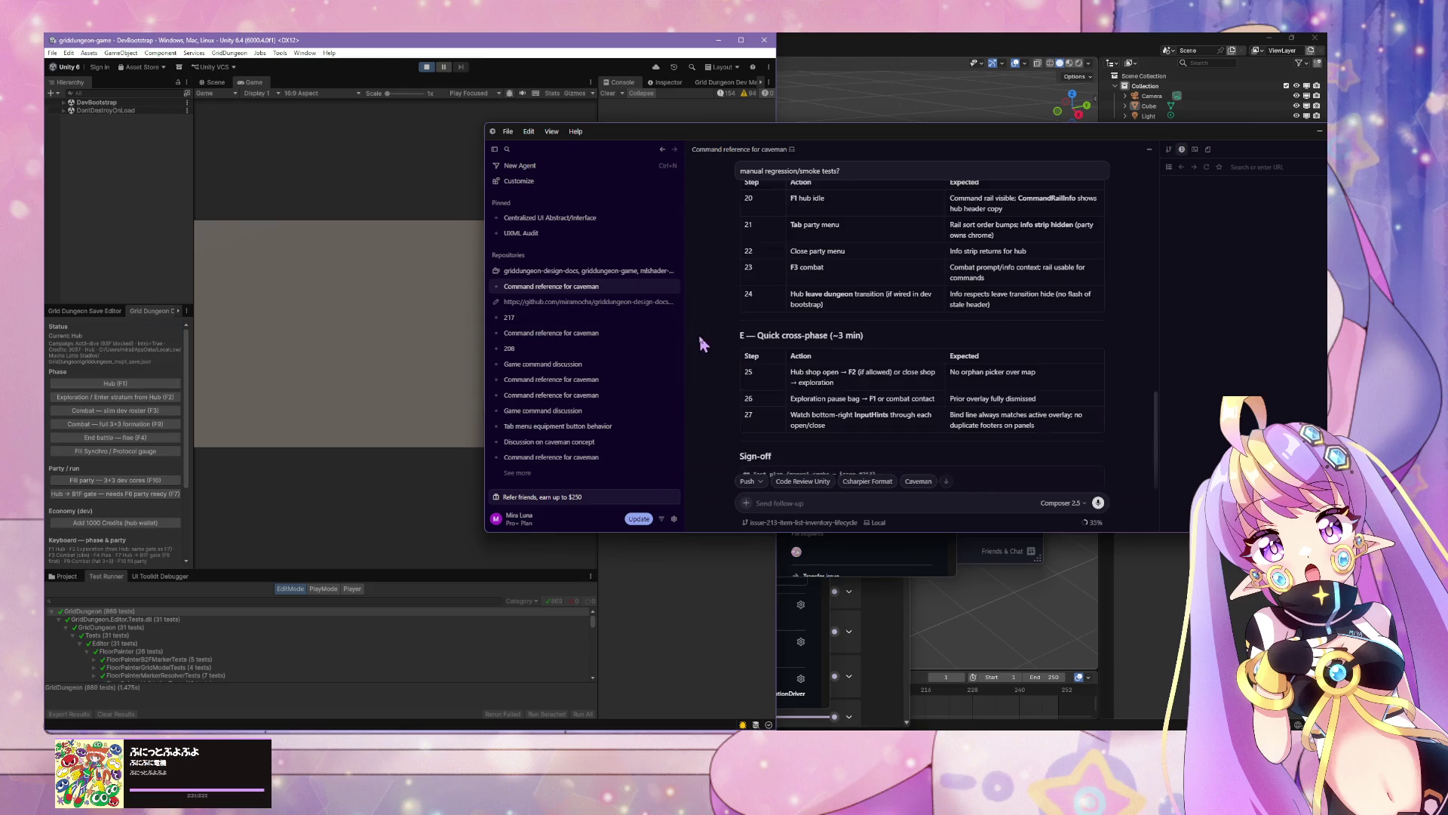
scroll(749, 367, "up", 5)
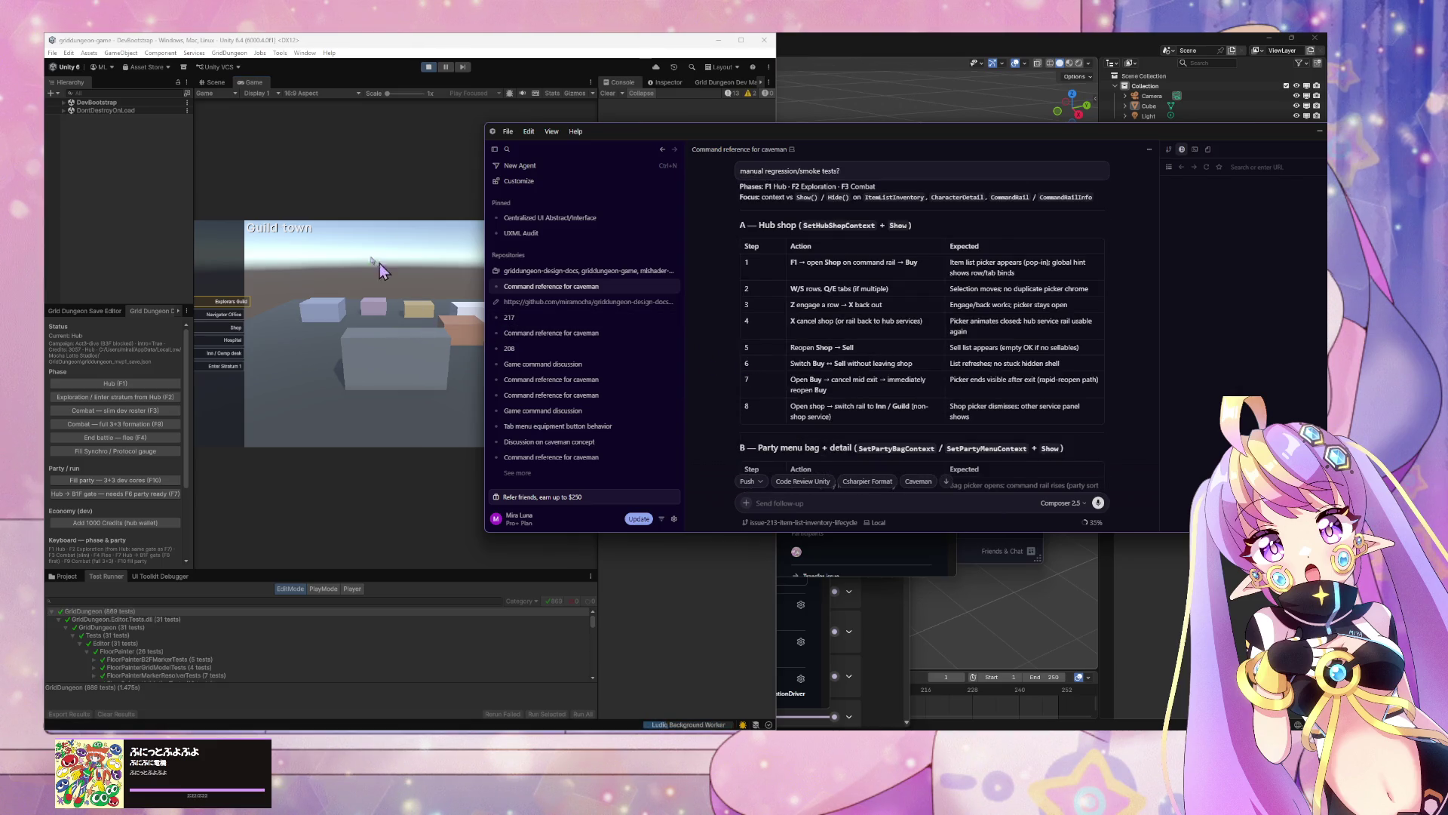
Step: Move the Cursor chat window aside and narrow its conversation list beside the running game
left_click(356, 243)
left_click_drag(830, 144, 1102, 166)
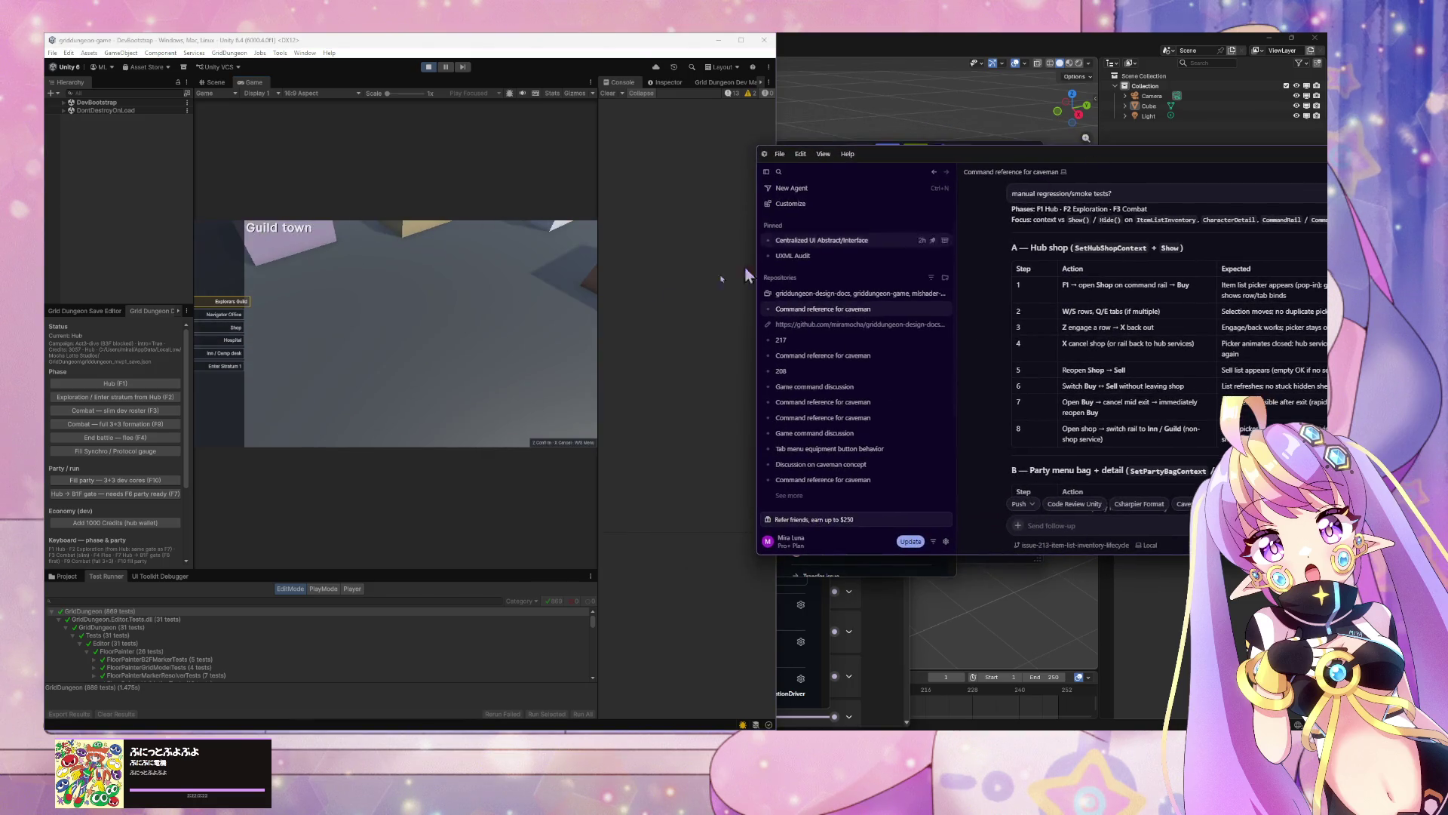
left_click(591, 291)
left_click_drag(947, 157, 807, 113)
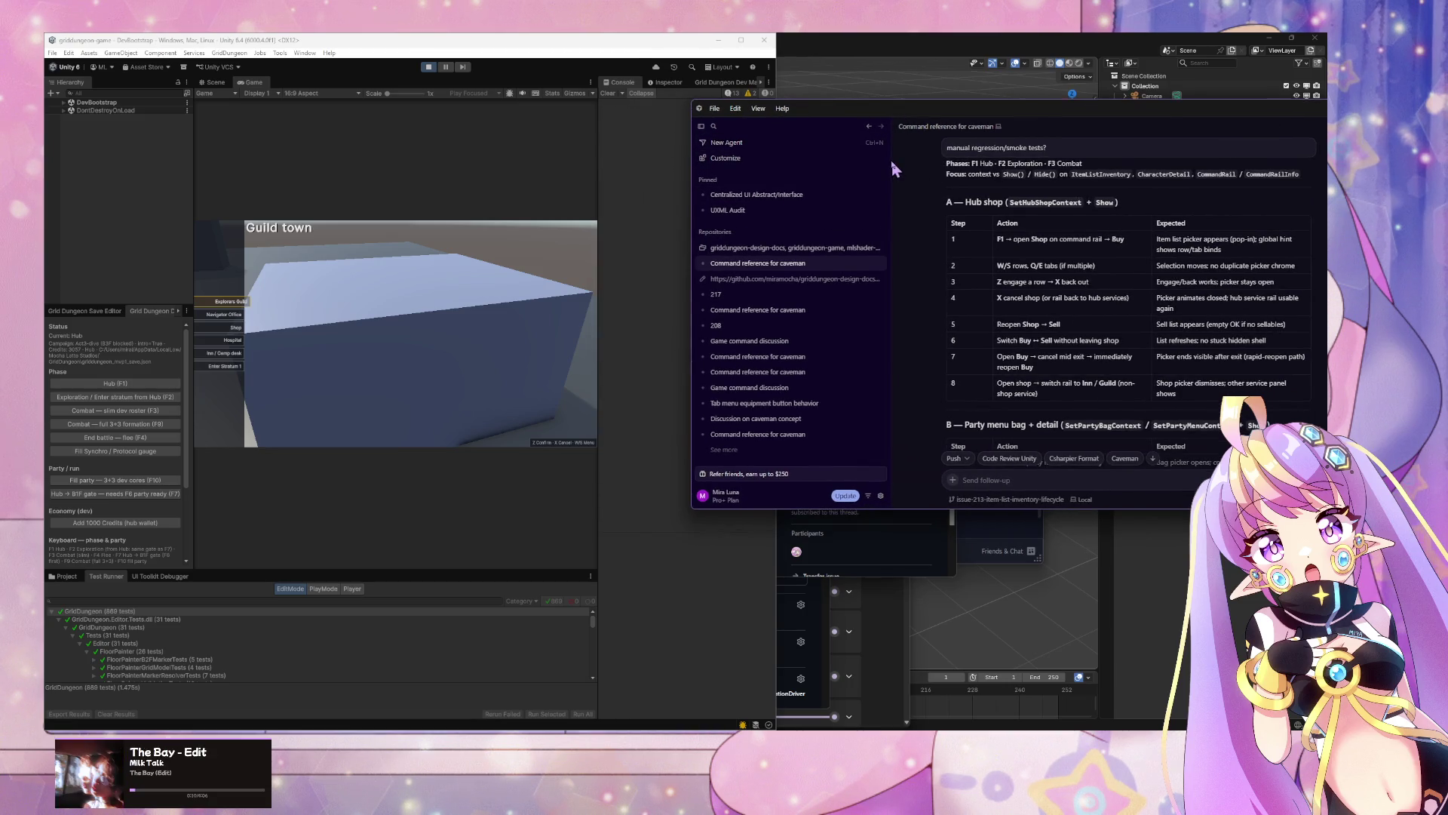
left_click_drag(890, 161, 828, 161)
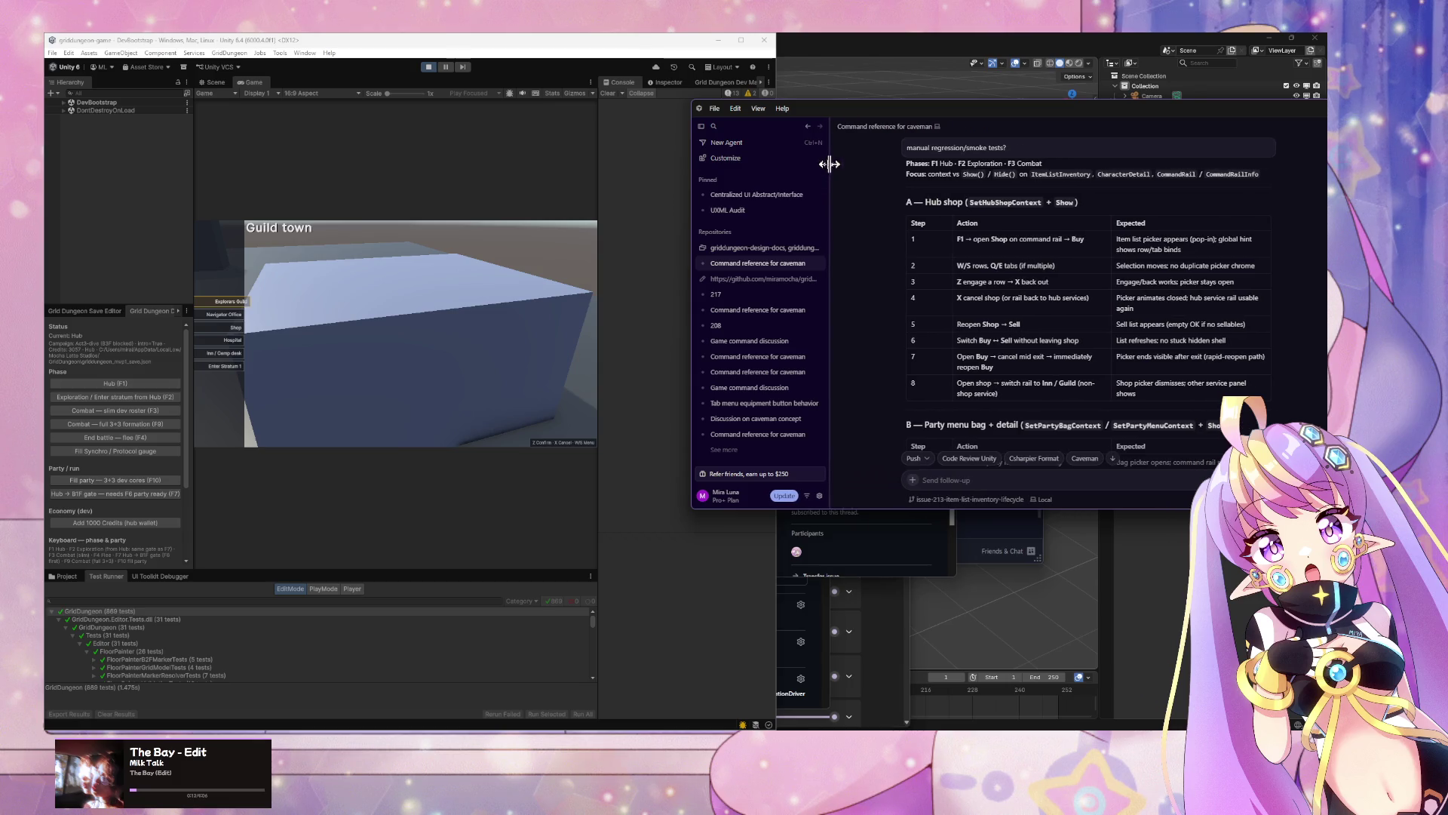
left_click(645, 221)
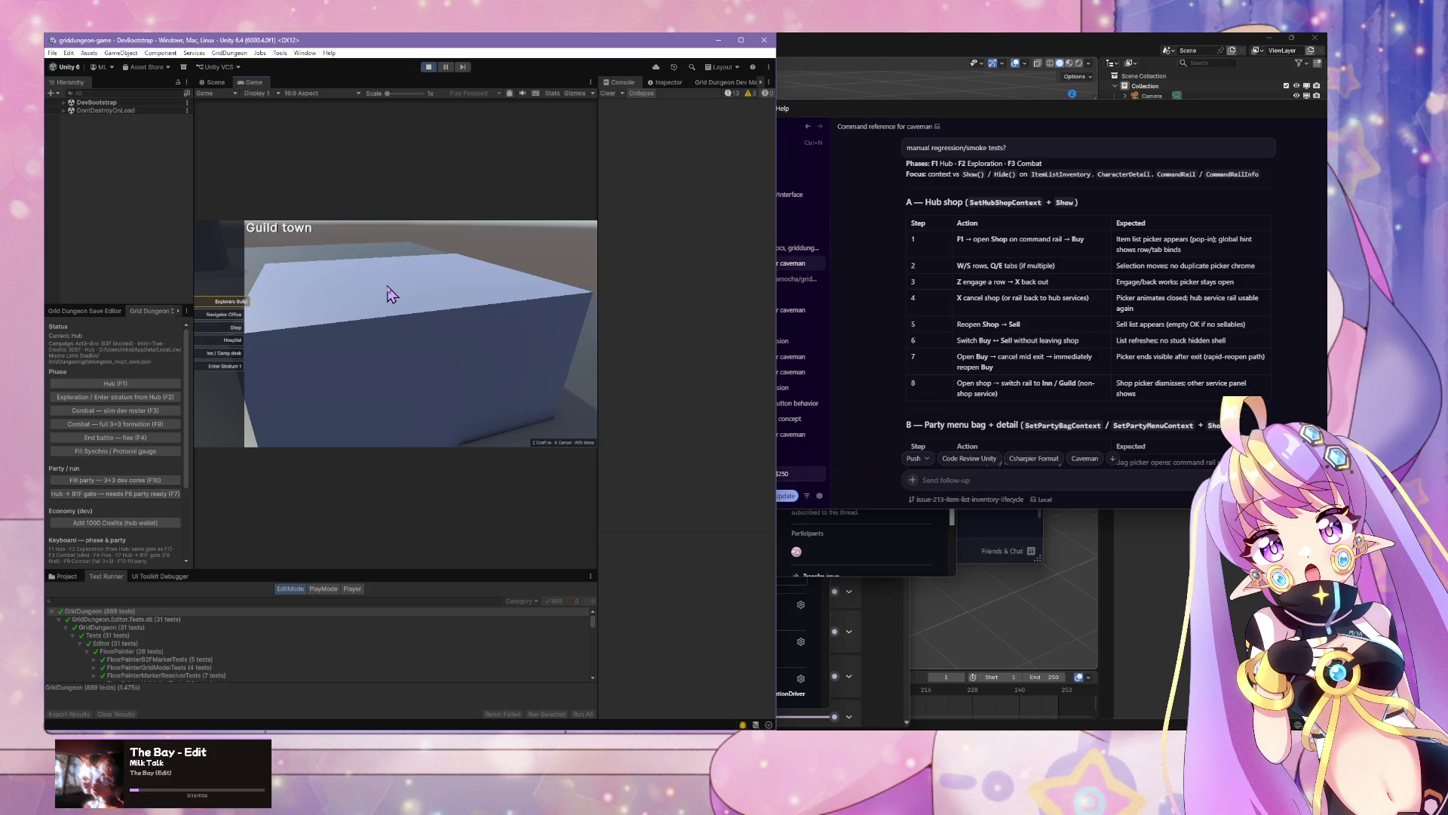
Step: Select Shop in the Guild town hub and open its Buy item picker, showing 3057 credits
key("w")
key("w")
key("w")
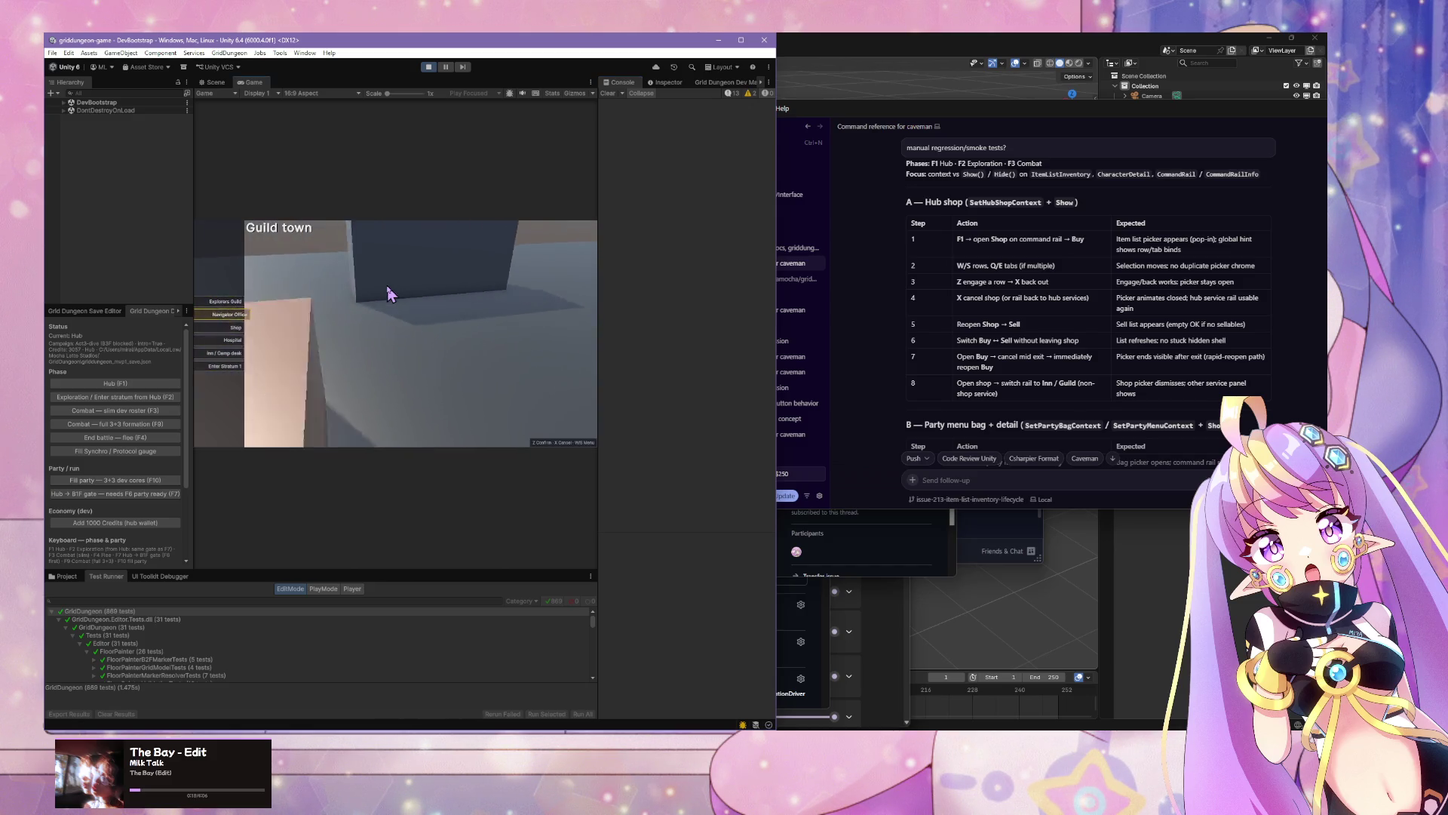
key("w")
key("z")
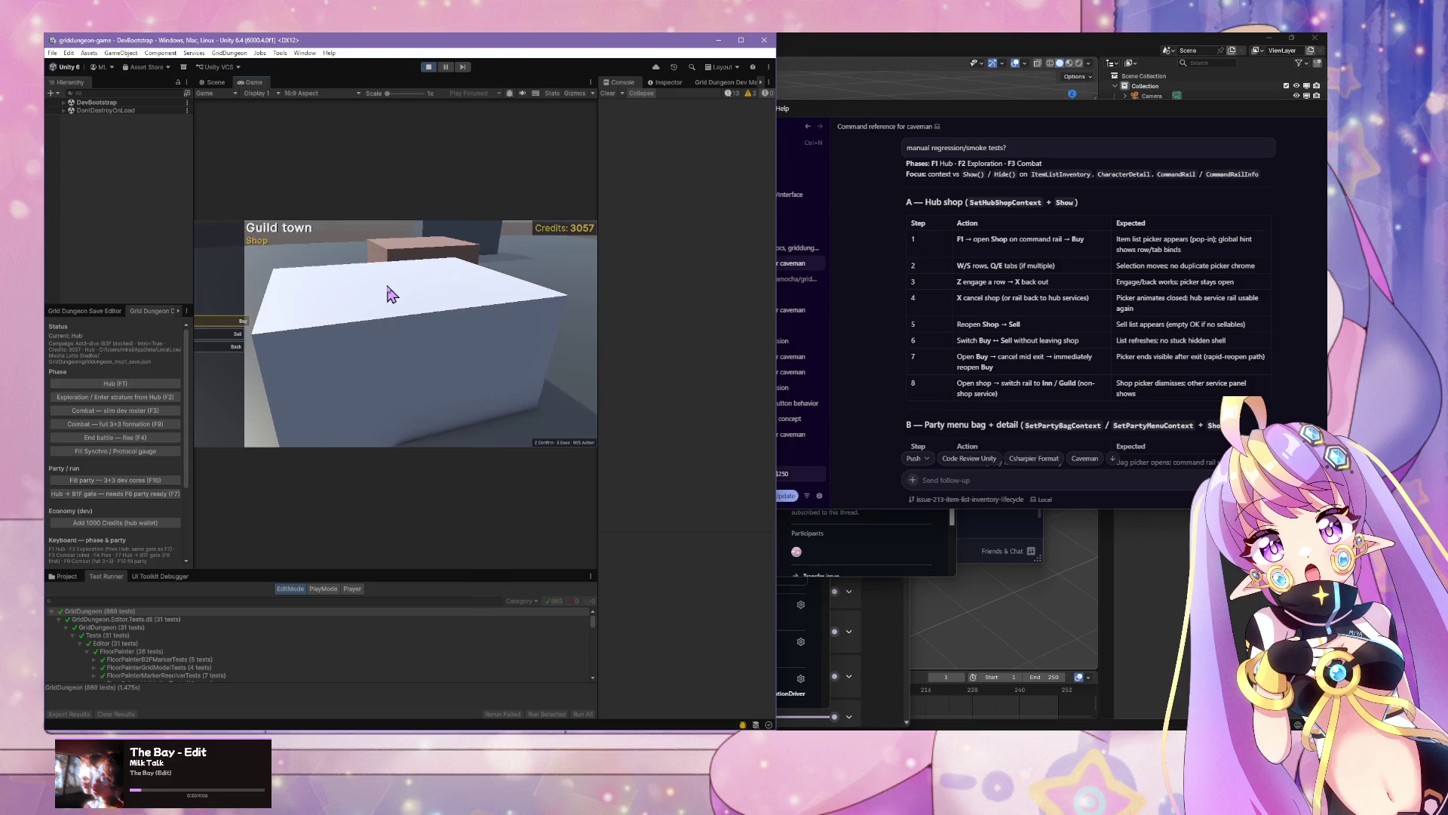
key("z")
key("x")
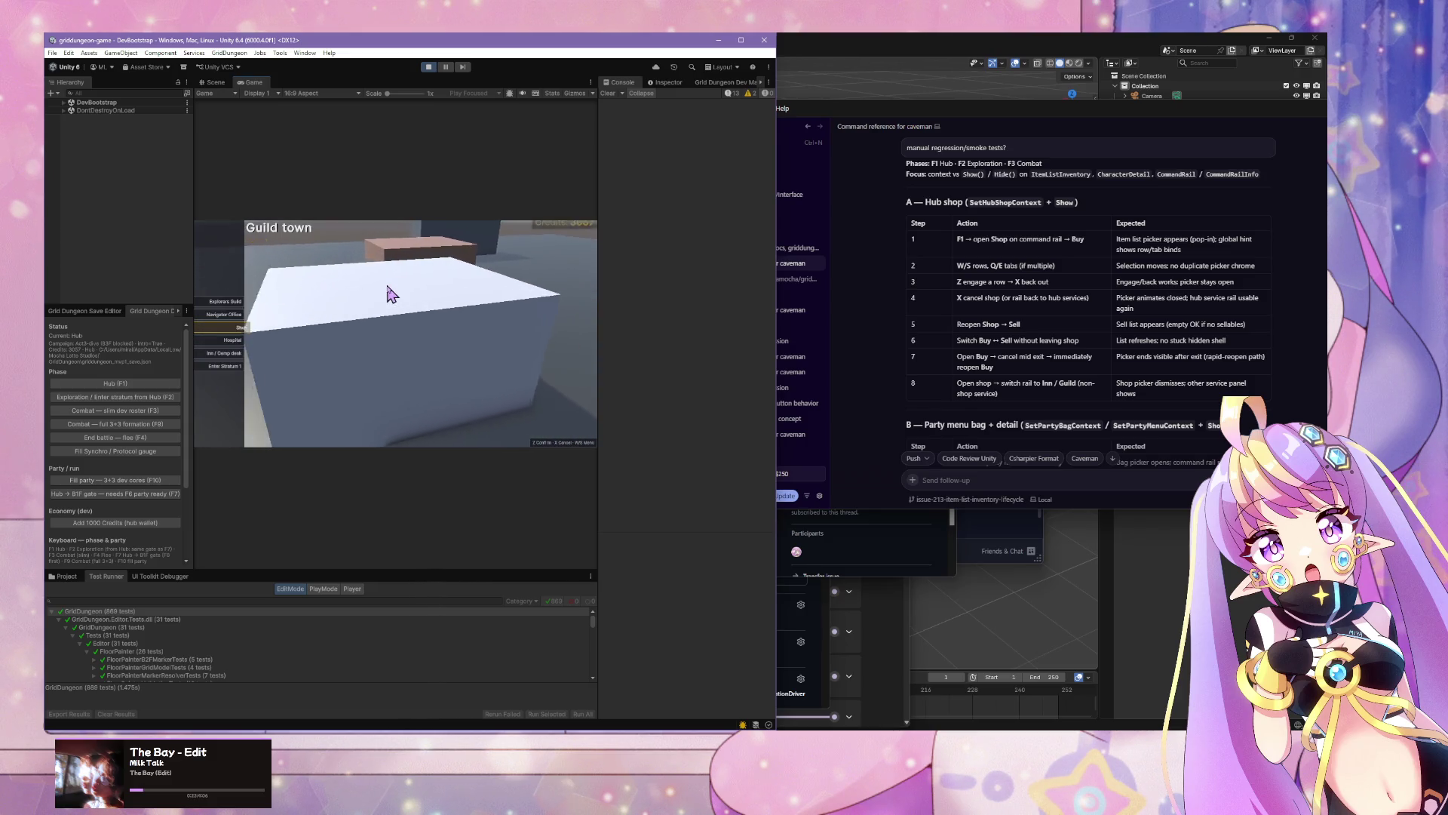
key("z")
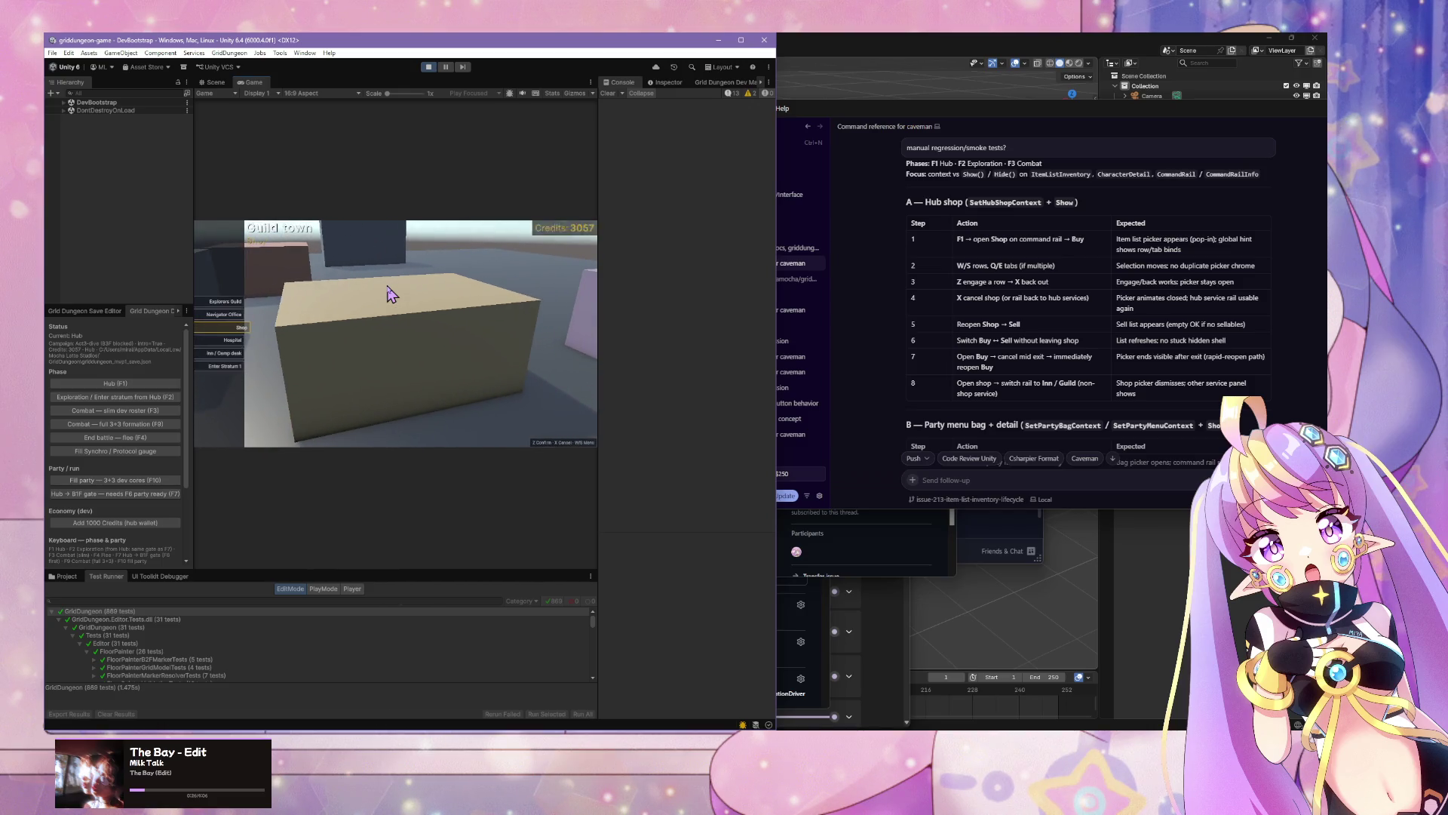
key("x")
key("z")
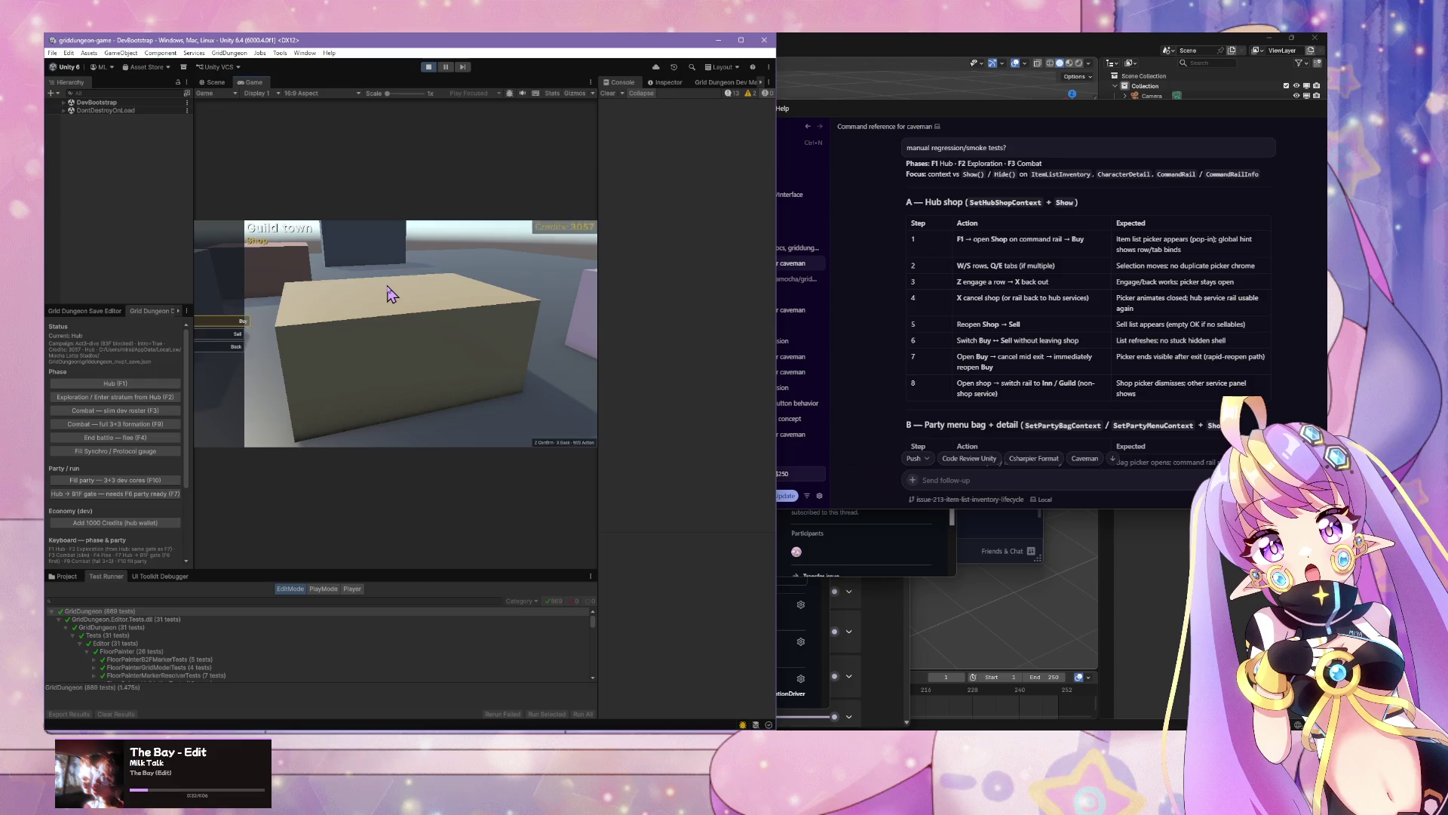
key("x")
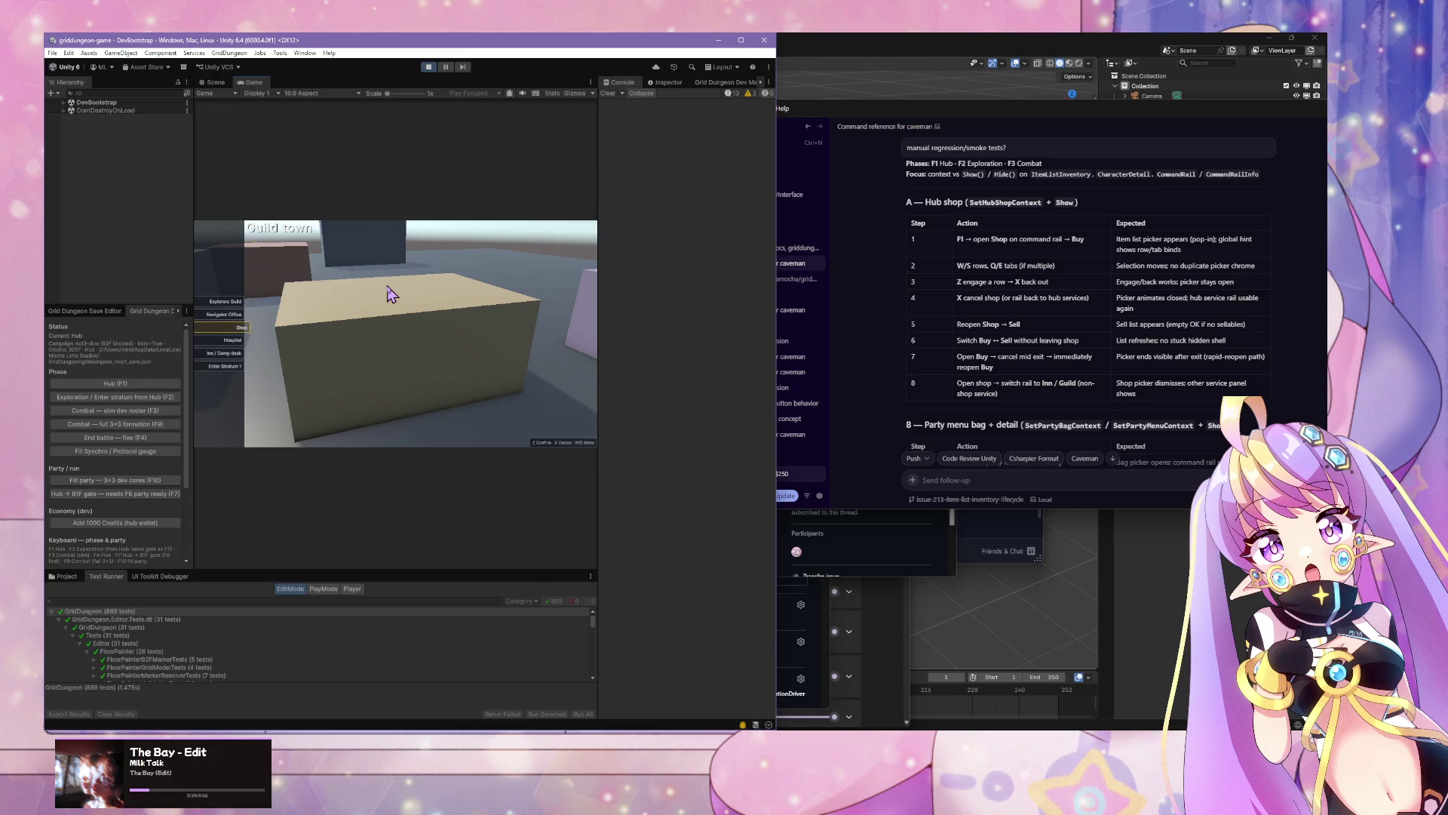
key("z")
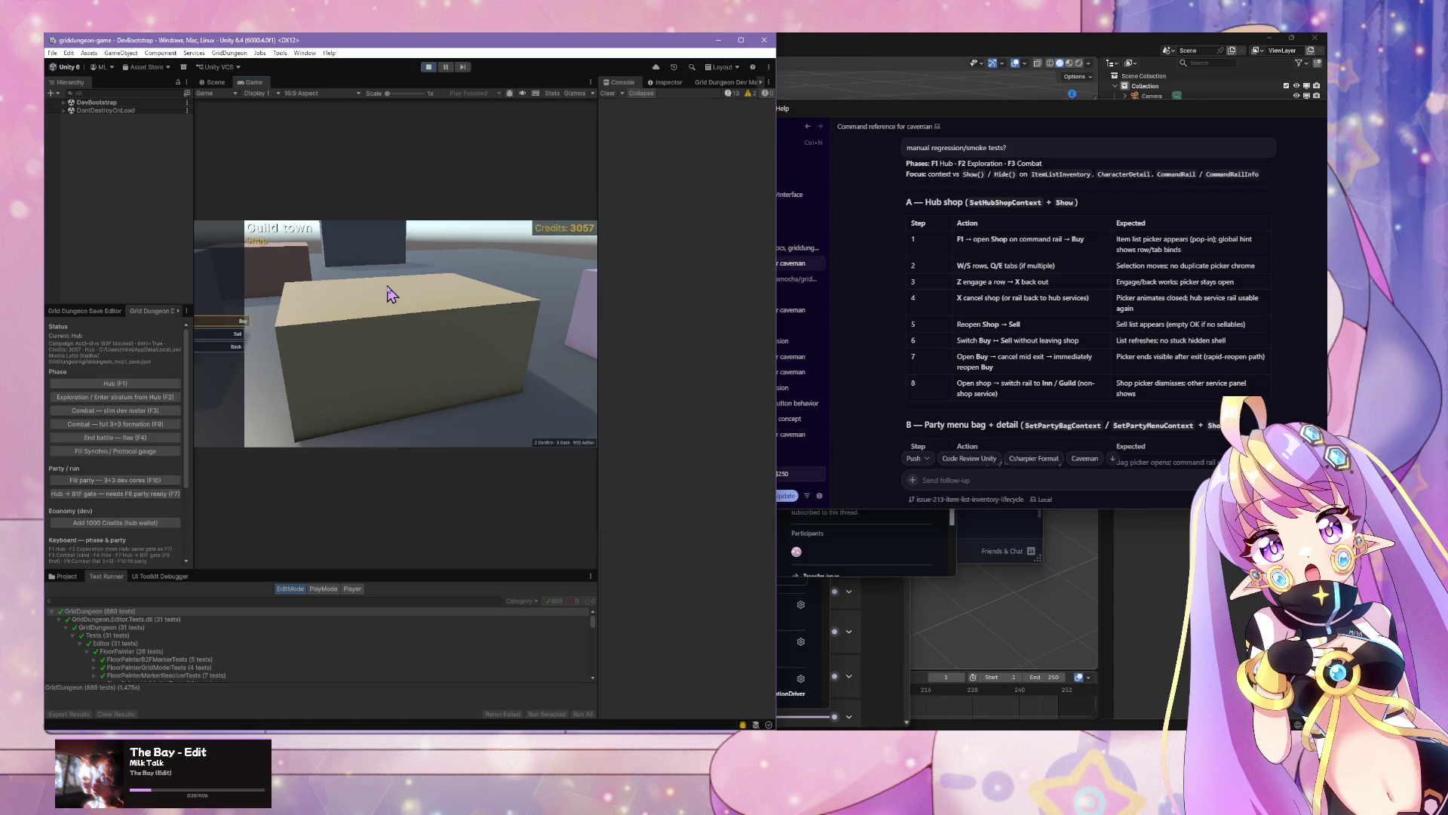
key("z")
key("x")
key("z")
key("x")
Step: Buy items from the shop stock list, lowering Credits from 3057 to 3014
key("z")
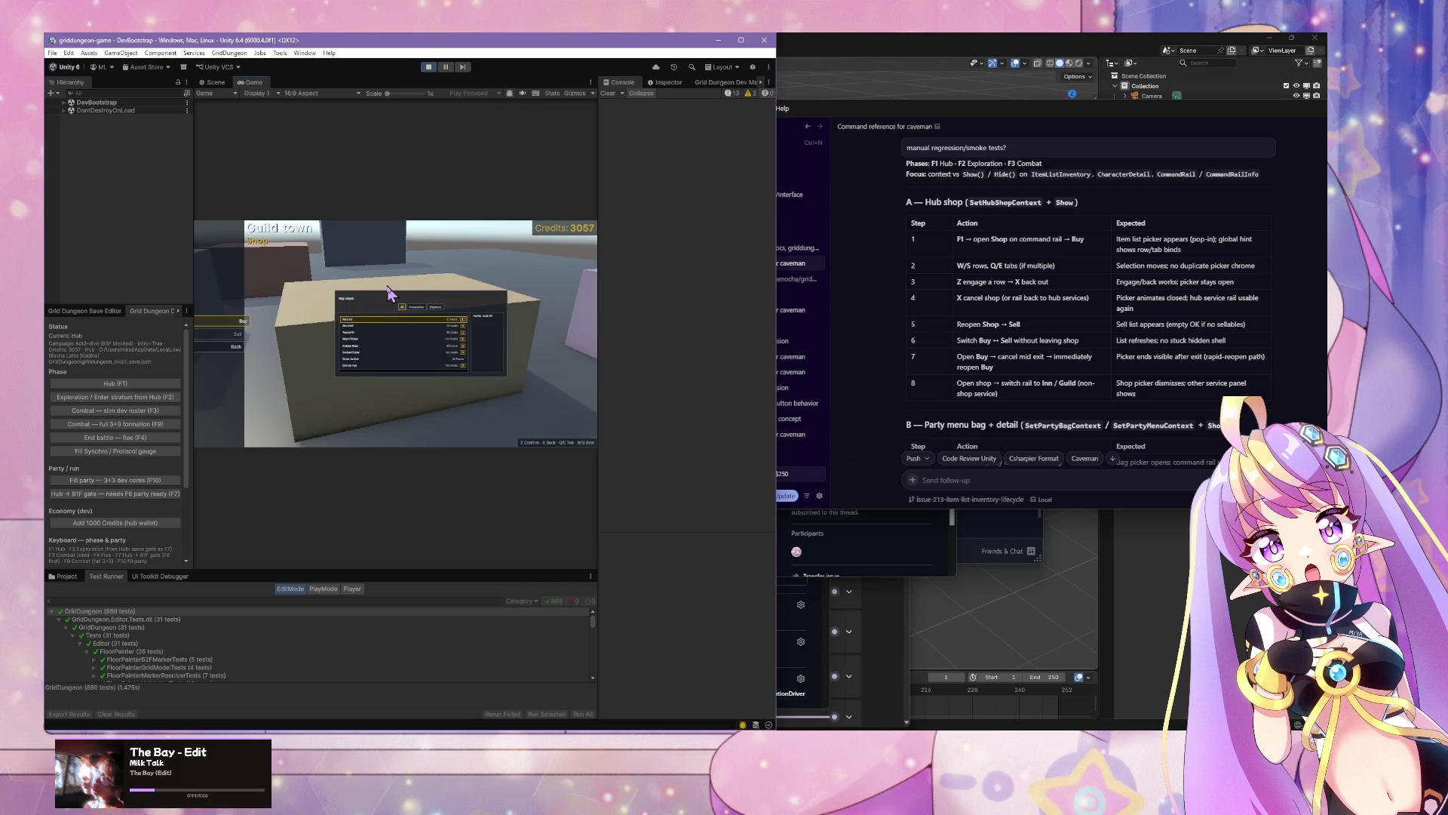
key("x")
key("z")
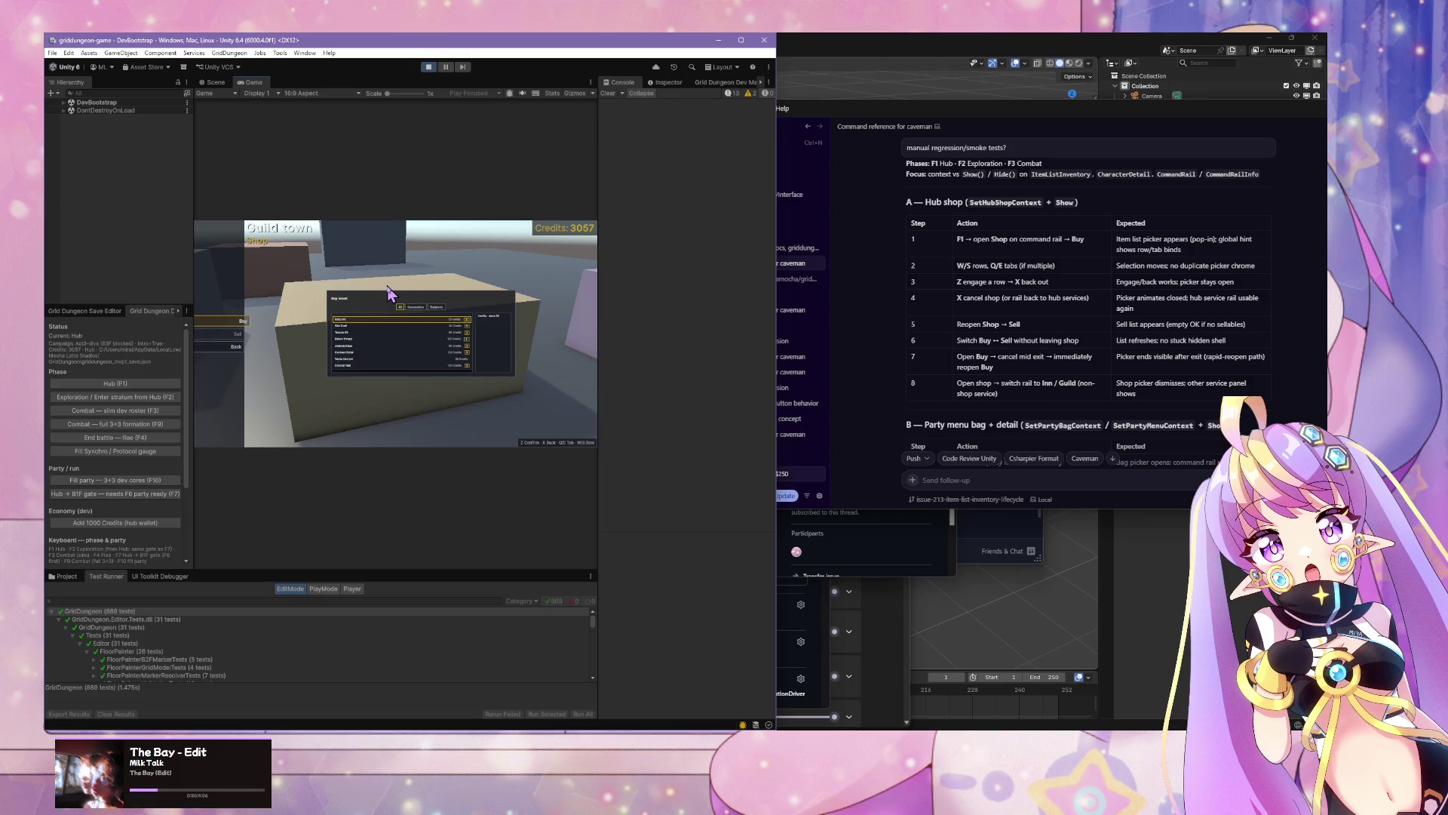
key("s")
key("s")
key("s")
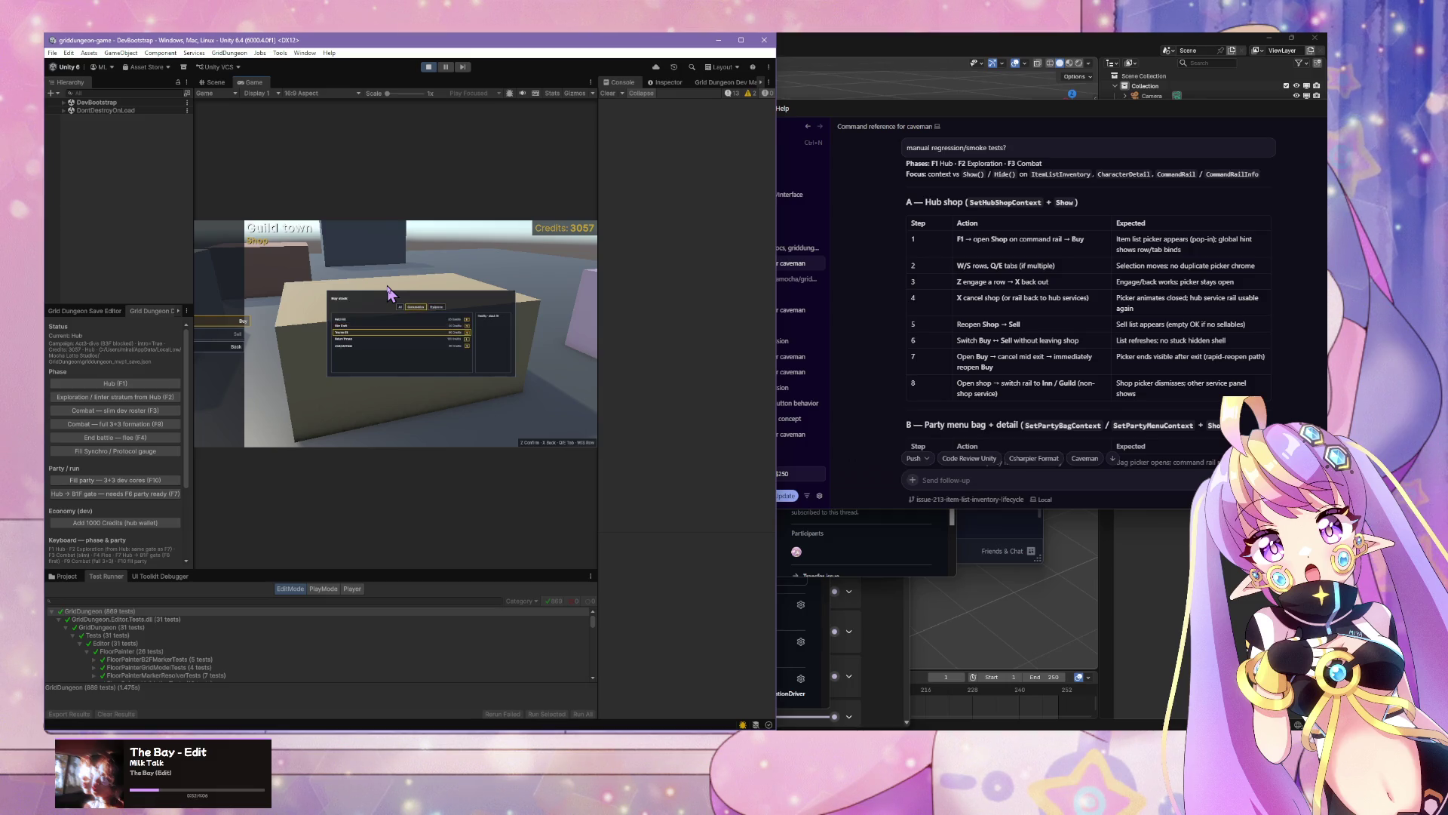
key("s")
key("s")
key("s")
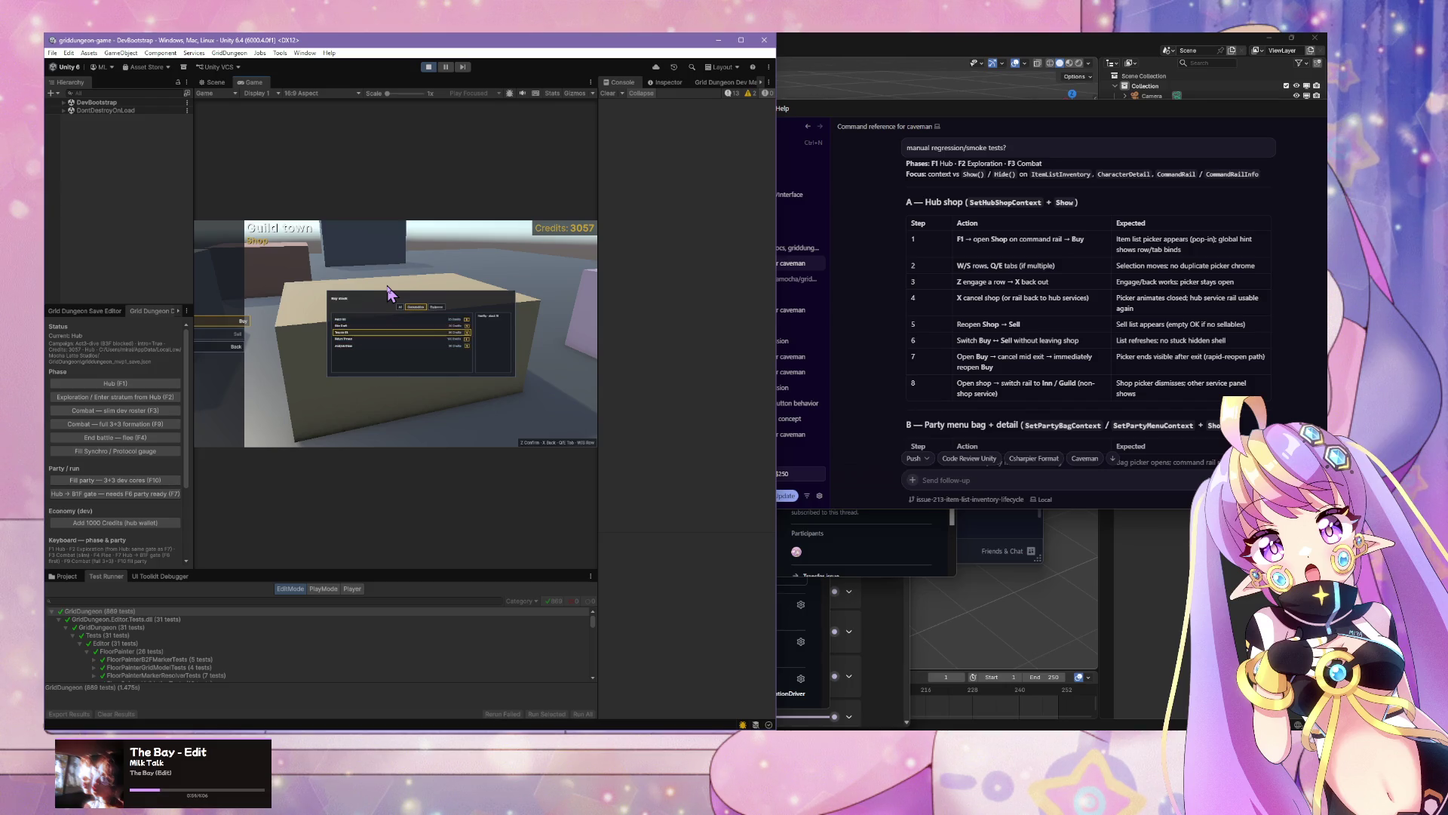
key("w")
key("w")
key("w")
key("s")
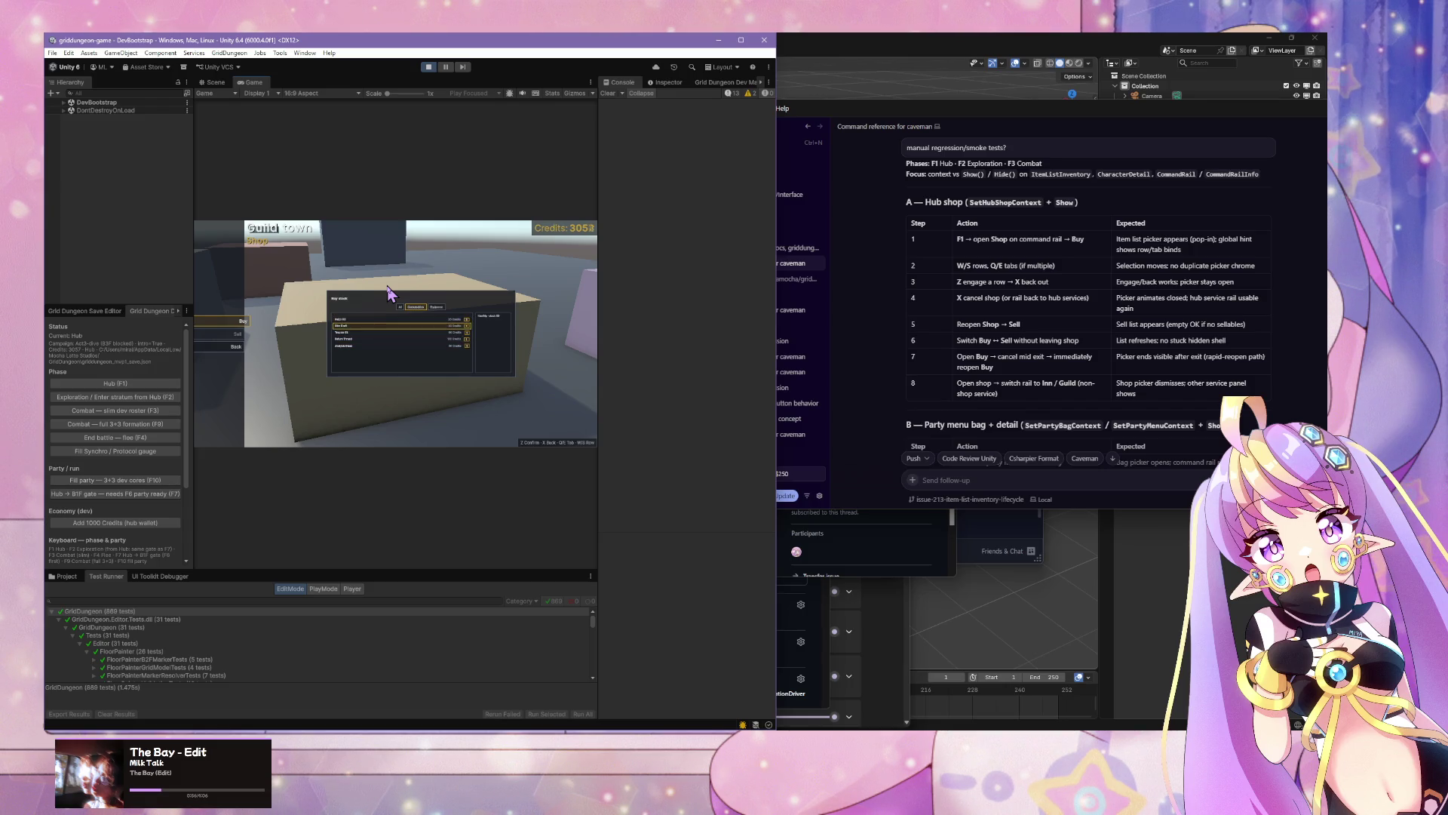
key("x")
key("z")
key("z")
key("x")
key("z")
key("x")
Step: Switch to Sell from bag and repeatedly open and close its list
key("z")
key("x")
key("s")
key("z")
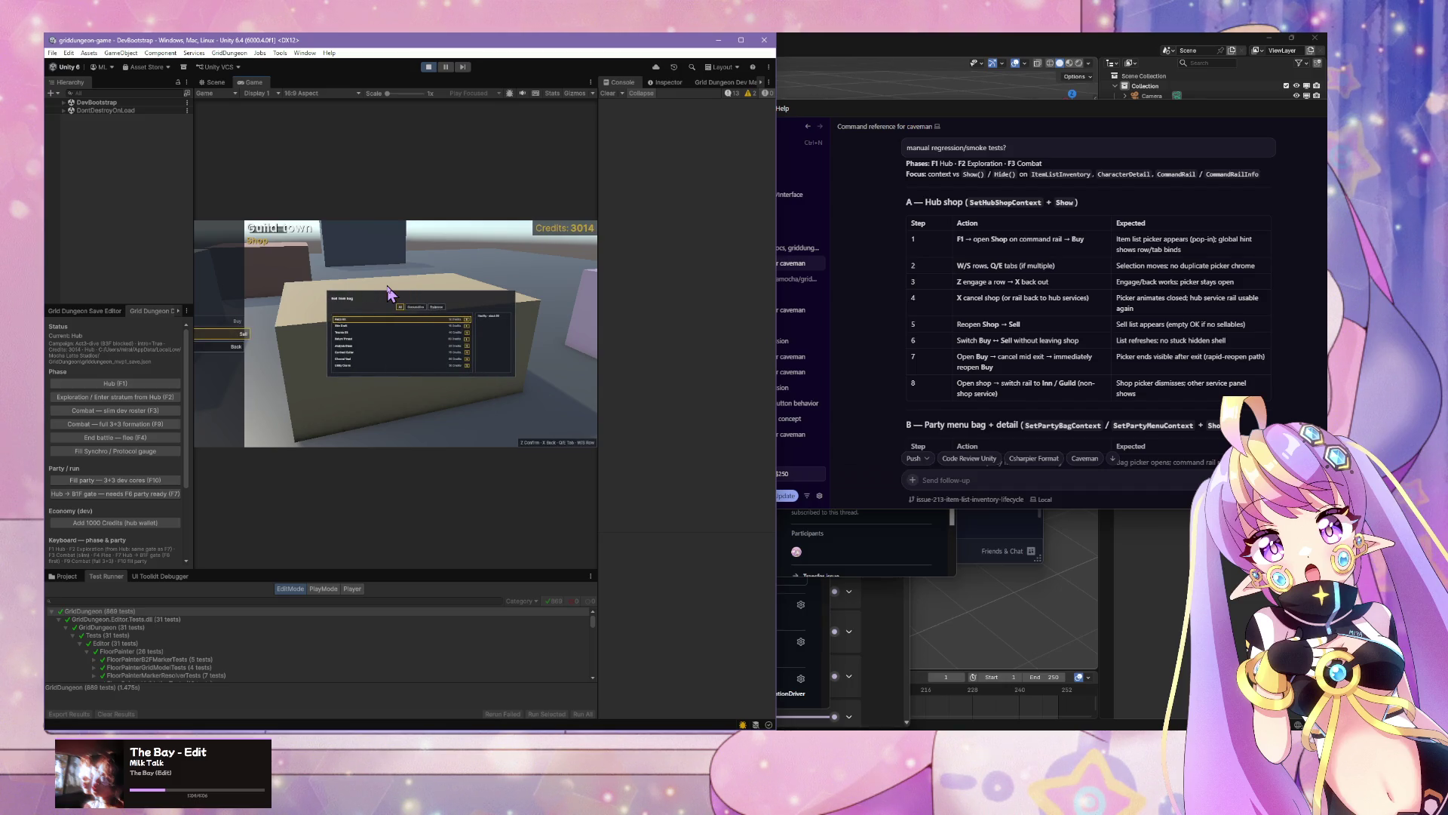
key("x")
key("z")
key("x")
key("z")
key("z")
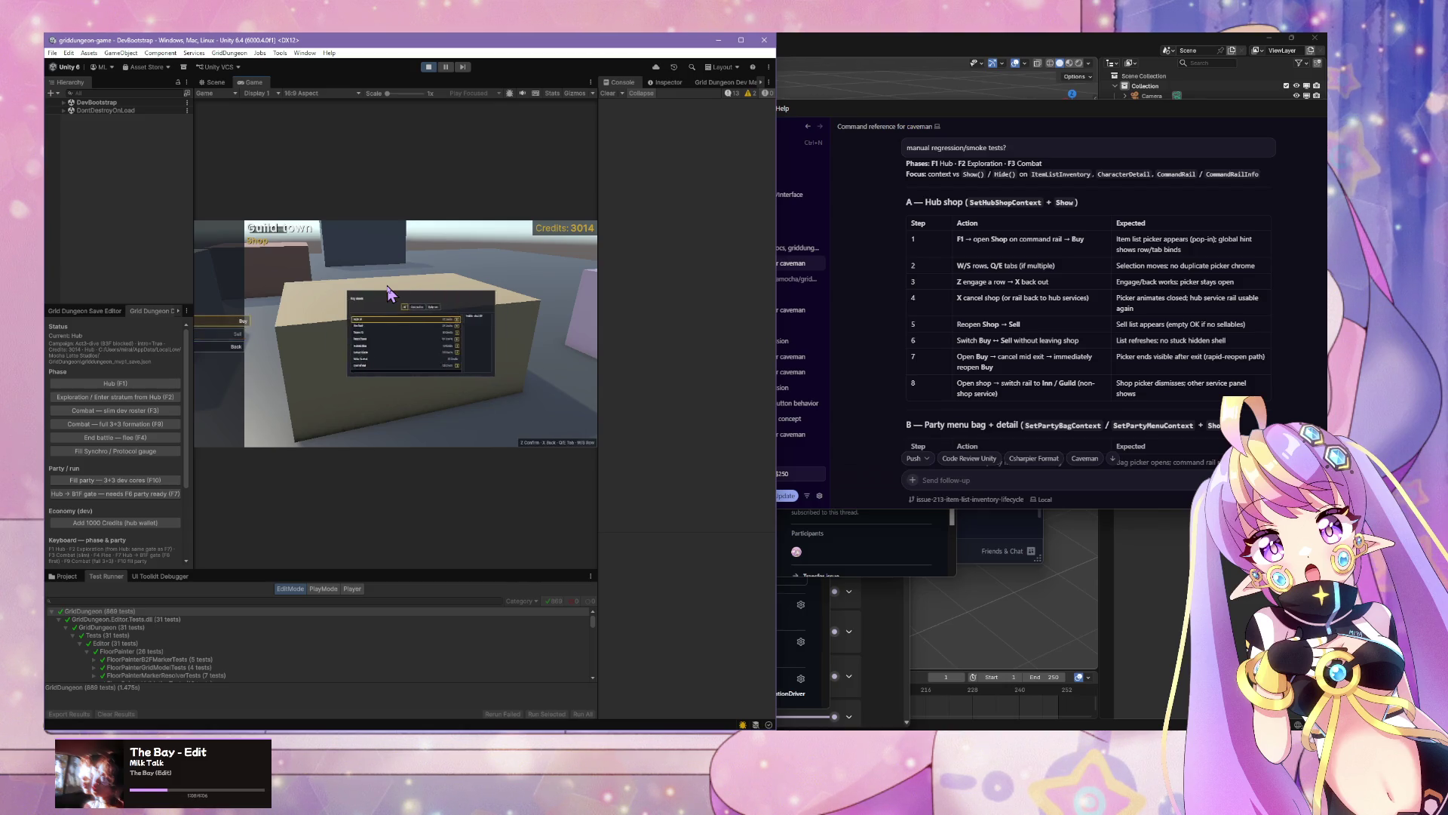
key("x")
key("z")
key("x")
key("z")
key("x")
key("z")
key("x")
key("z")
key("x")
Step: Return to Buy, toggle its picker several times, then exit to the hub's Inn / Camp desk choice
key("w")
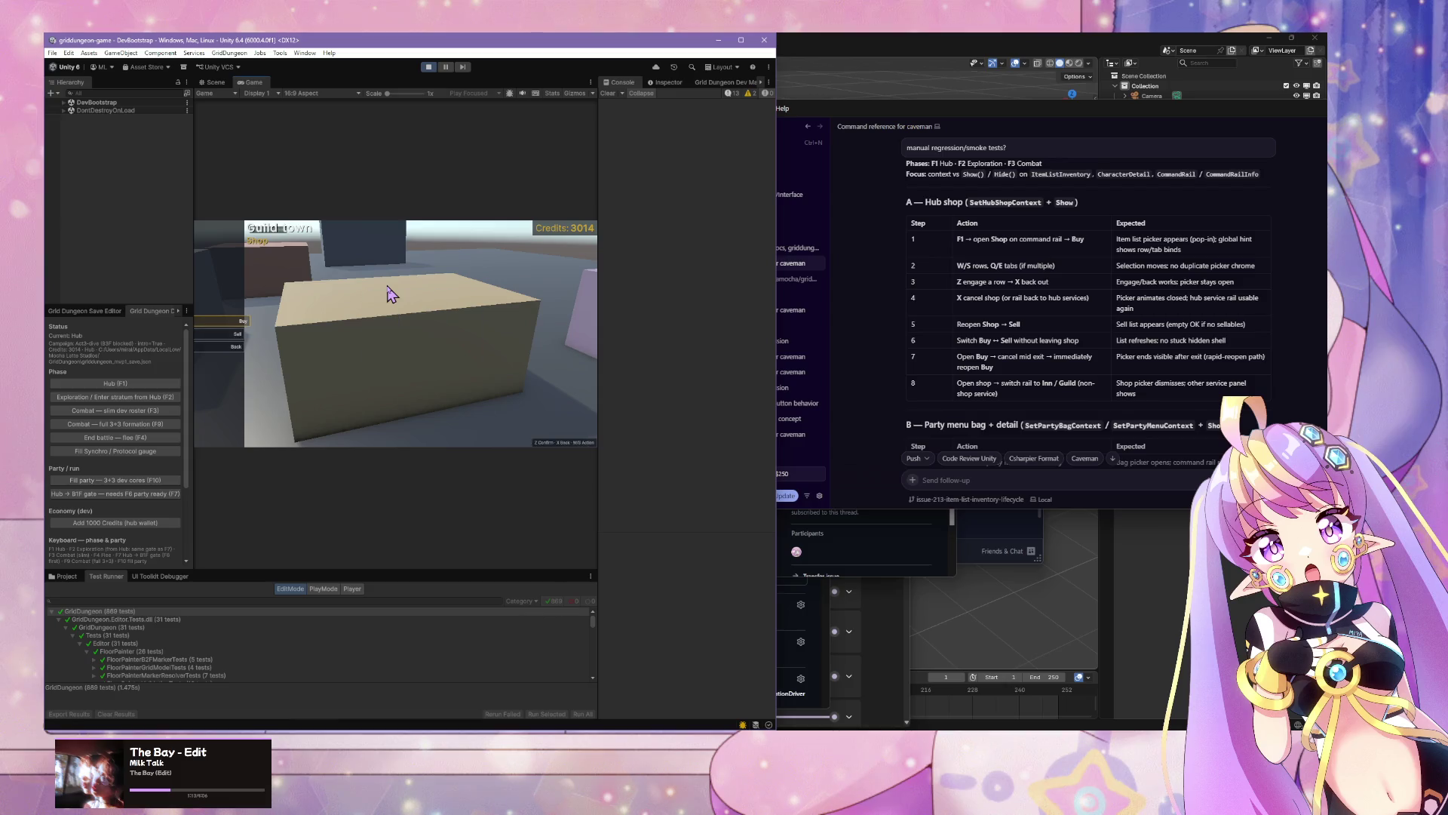
key("z")
key("x")
key("z")
key("x")
key("z")
key("x")
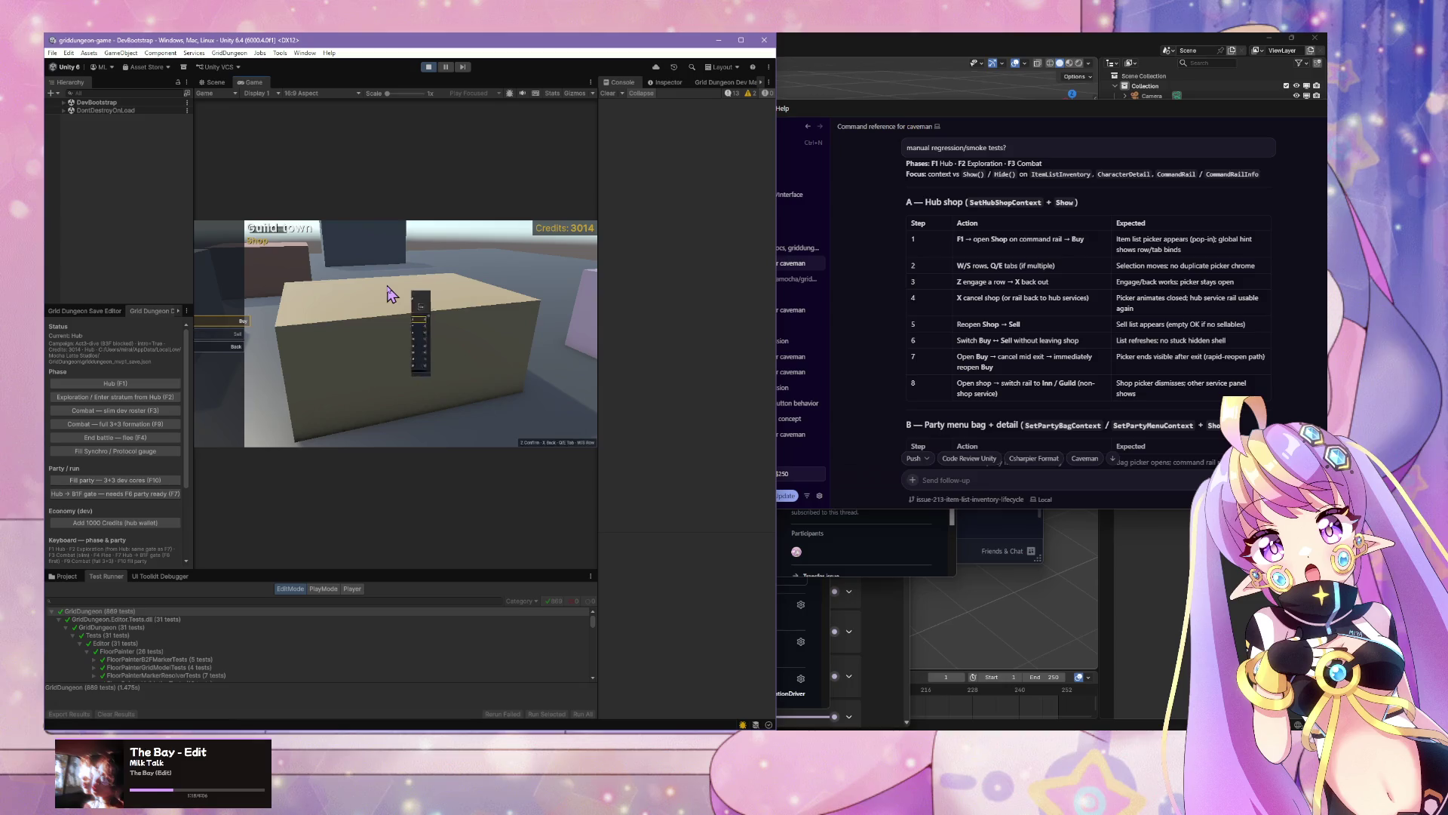
key("z")
key("x")
key("x")
key("s")
key("s")
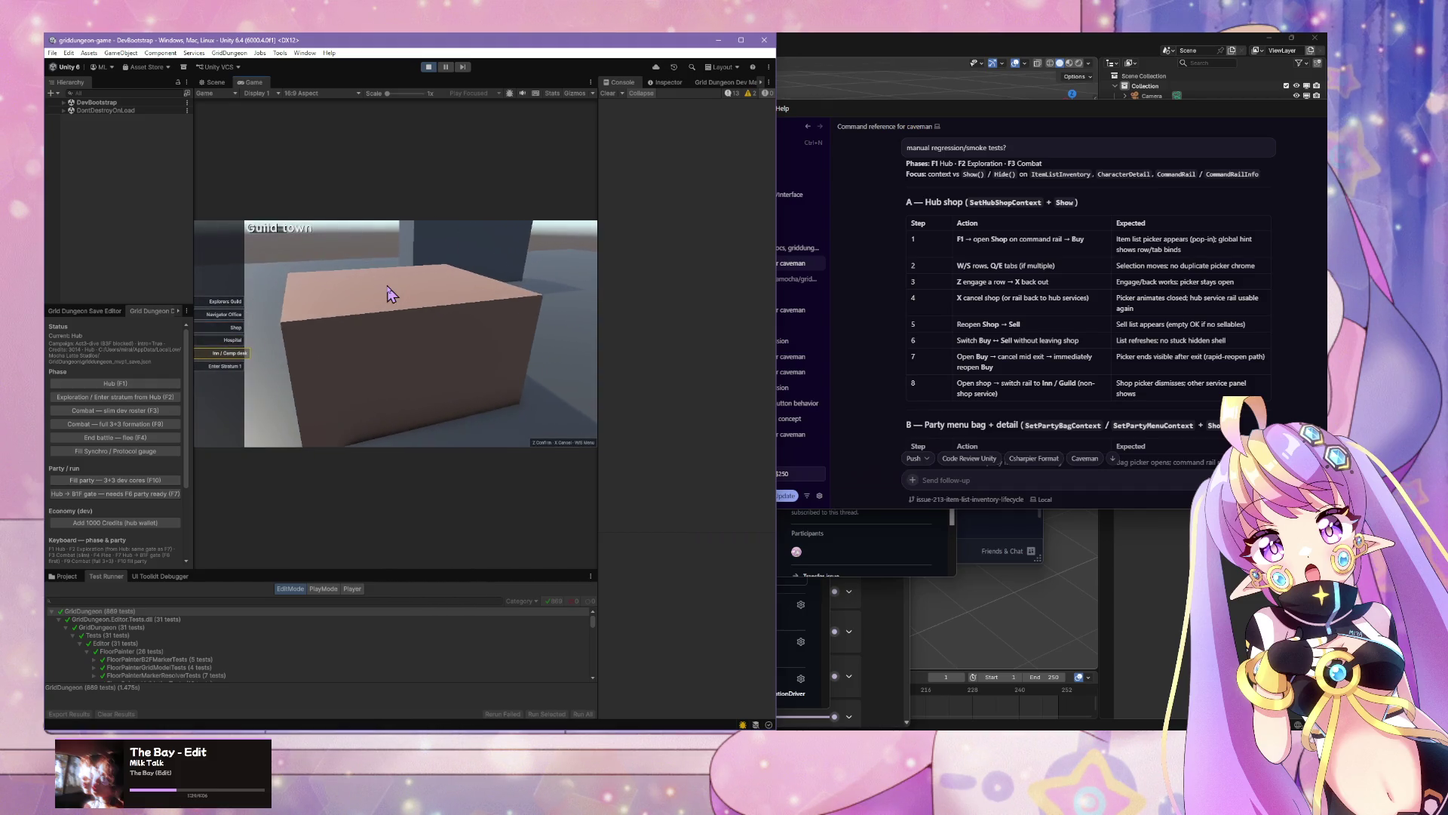
Step: Open and close the Inn / Camp desk and Shop services from the Guild town hub
key("z")
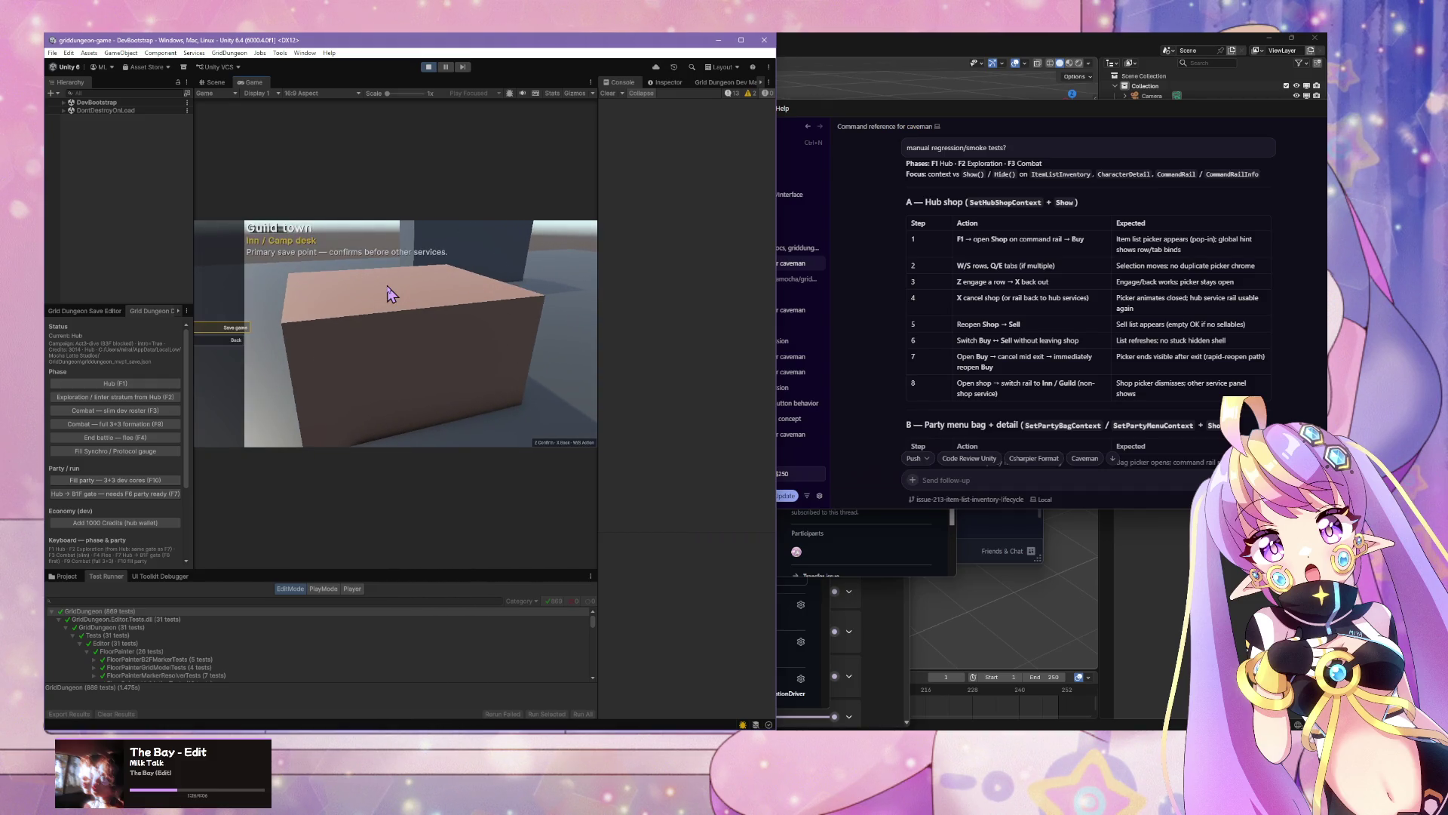
key("x")
key("w")
key("w")
key("z")
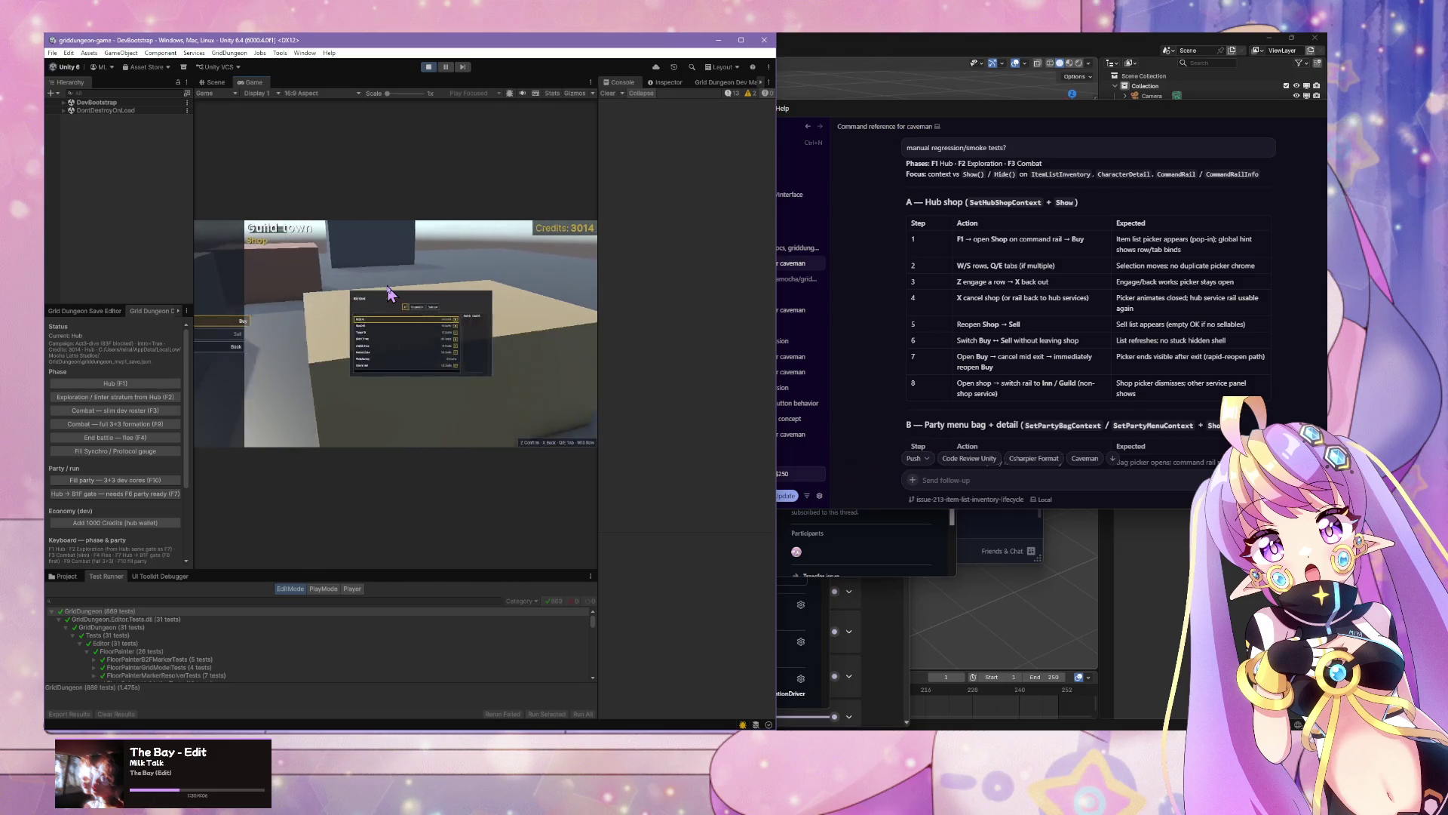
key("s")
key("x")
key("s")
key("s")
key("z")
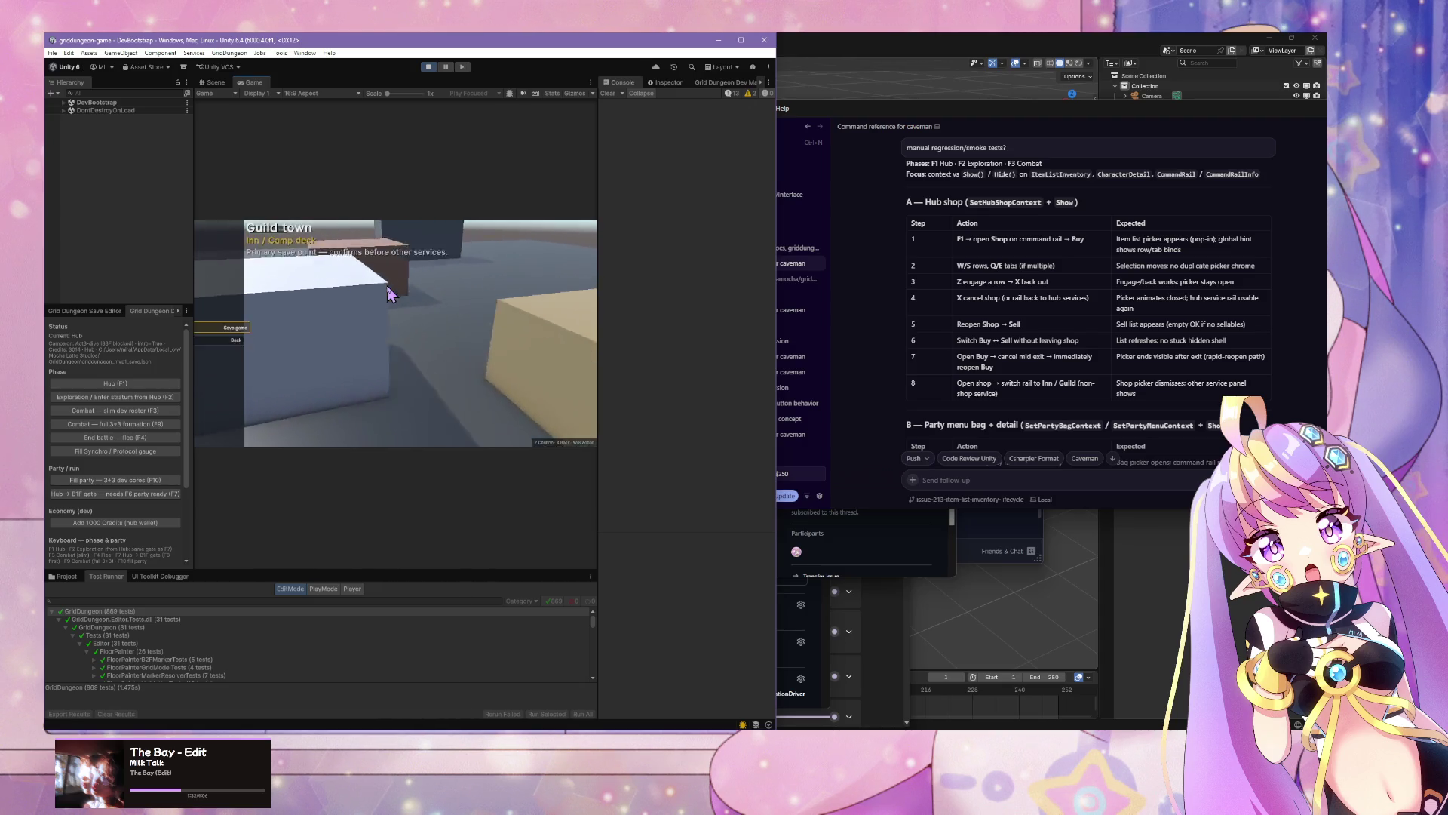
key("x")
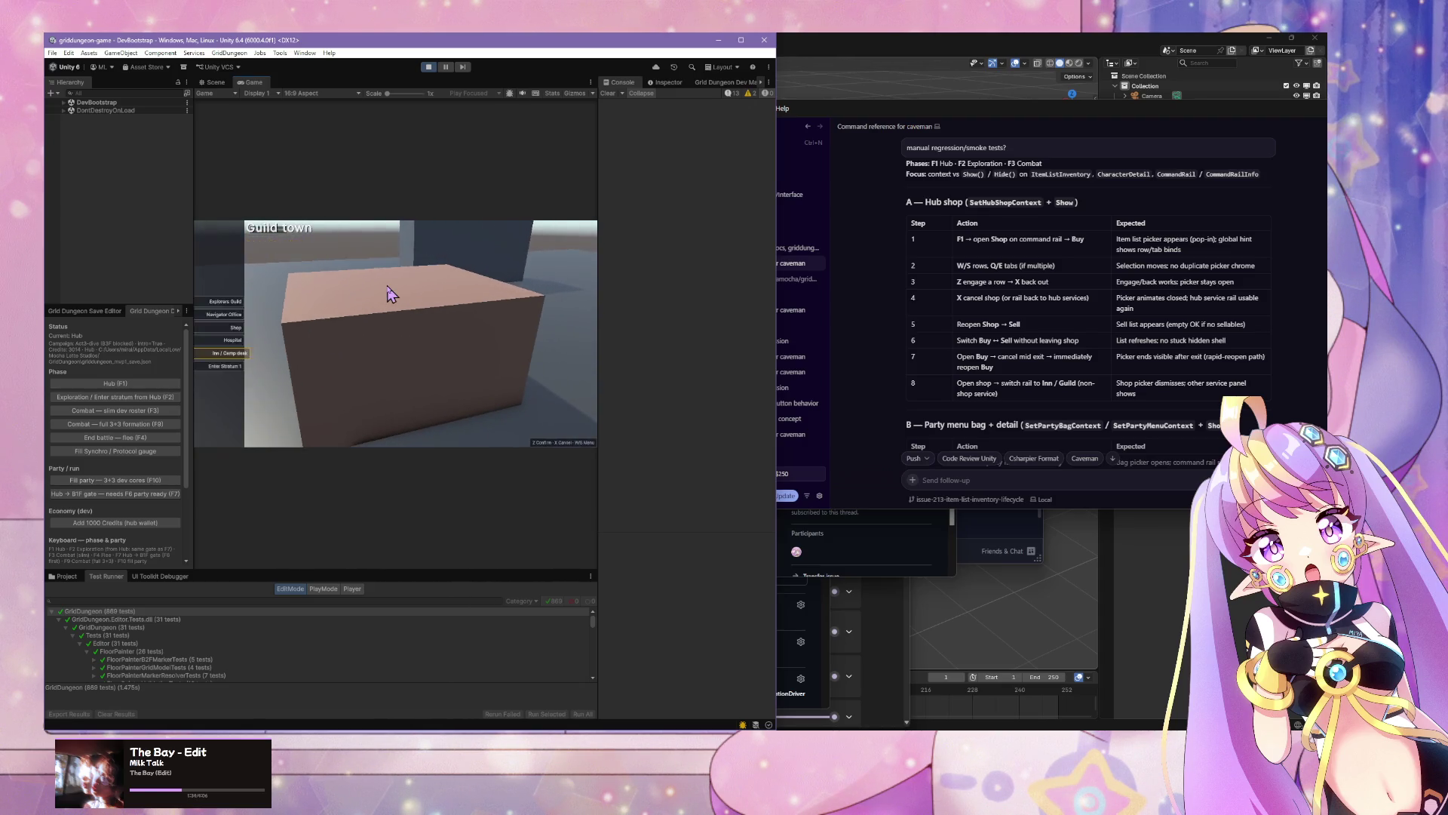
key("z")
key("x")
Step: Check section B of the command reference, then open and close the party menu with Tab
scroll(1037, 350, "down", 5)
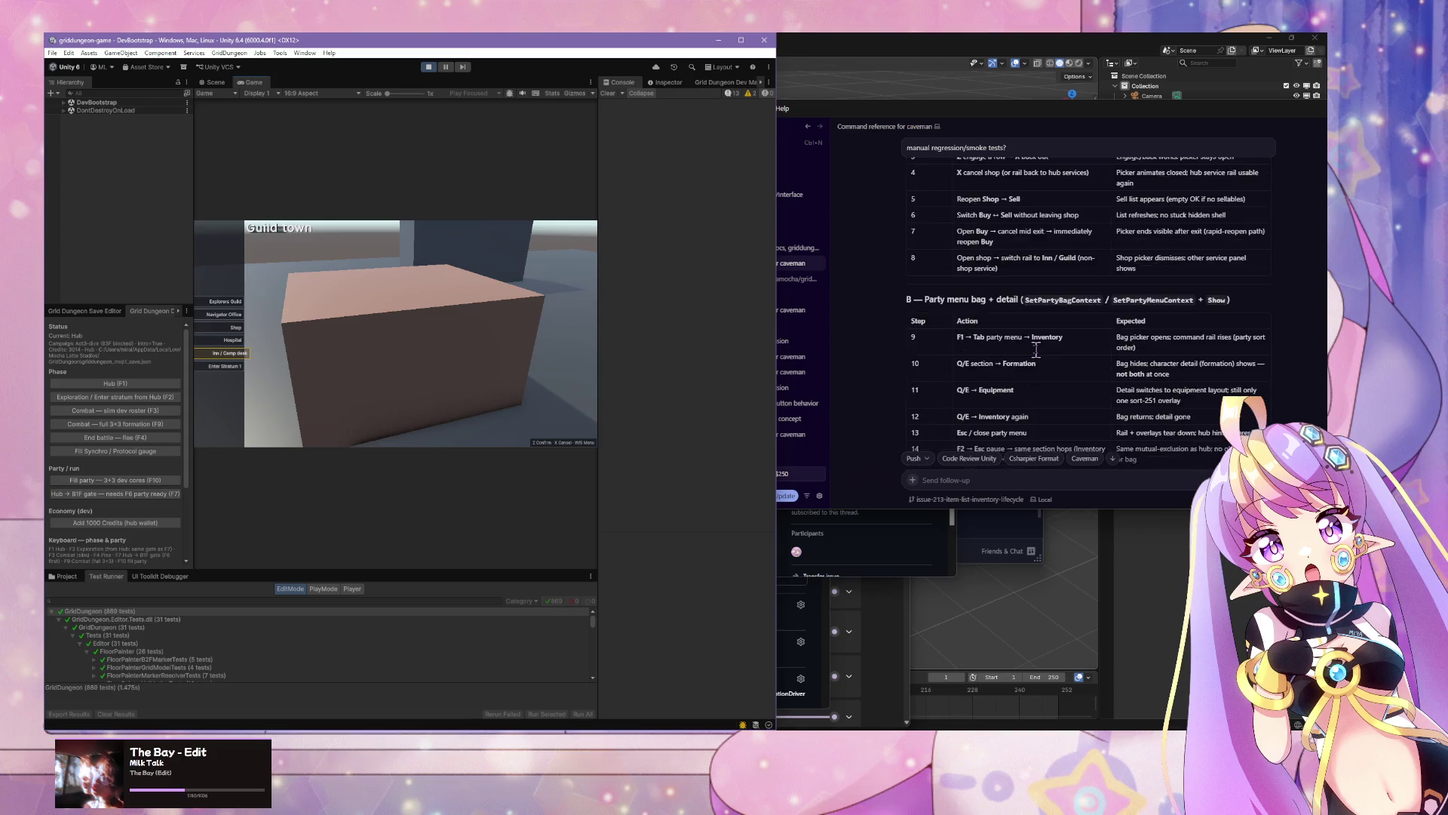
scroll(1036, 350, "up", 1)
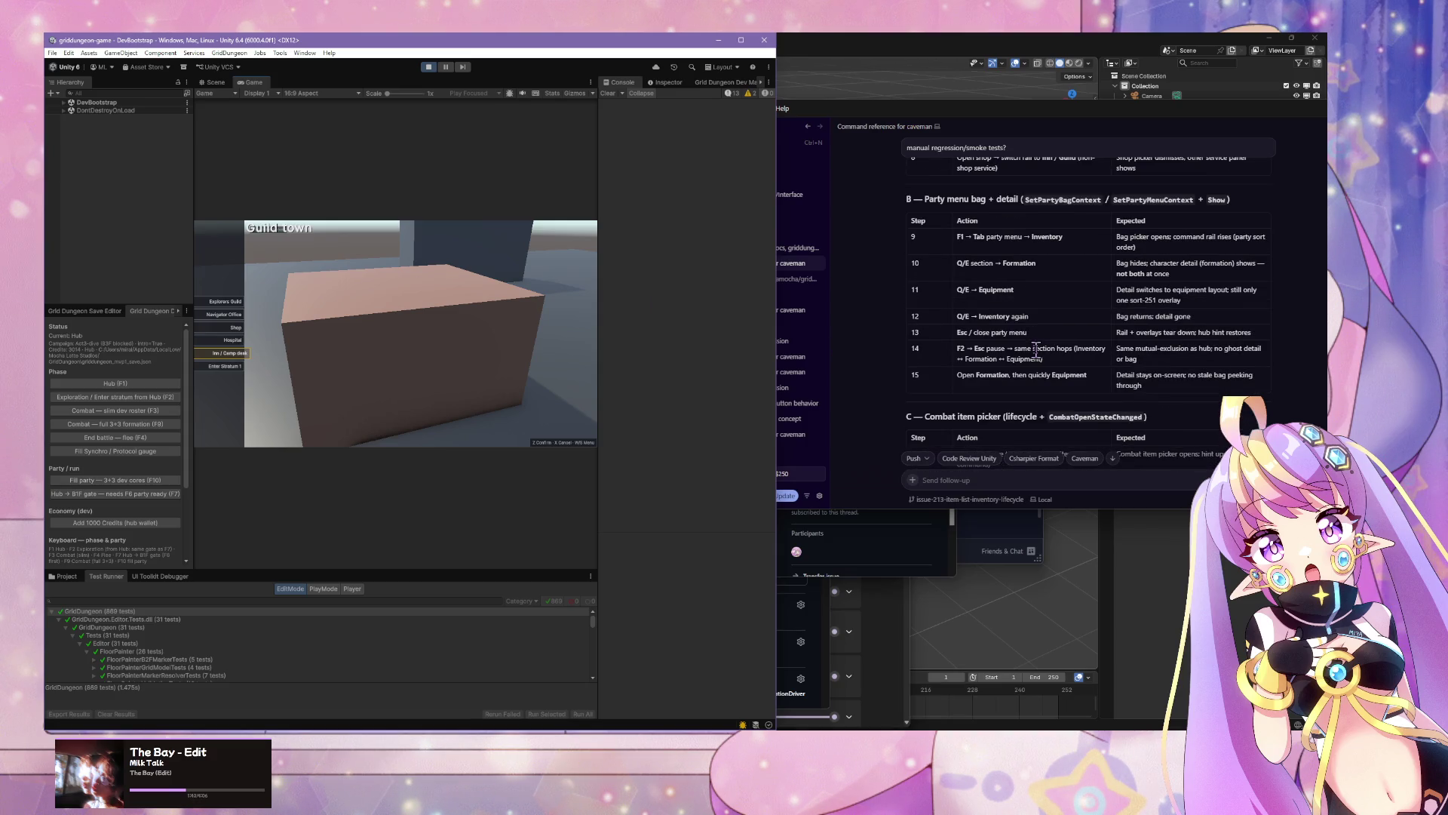
key("Tab")
key("Escape")
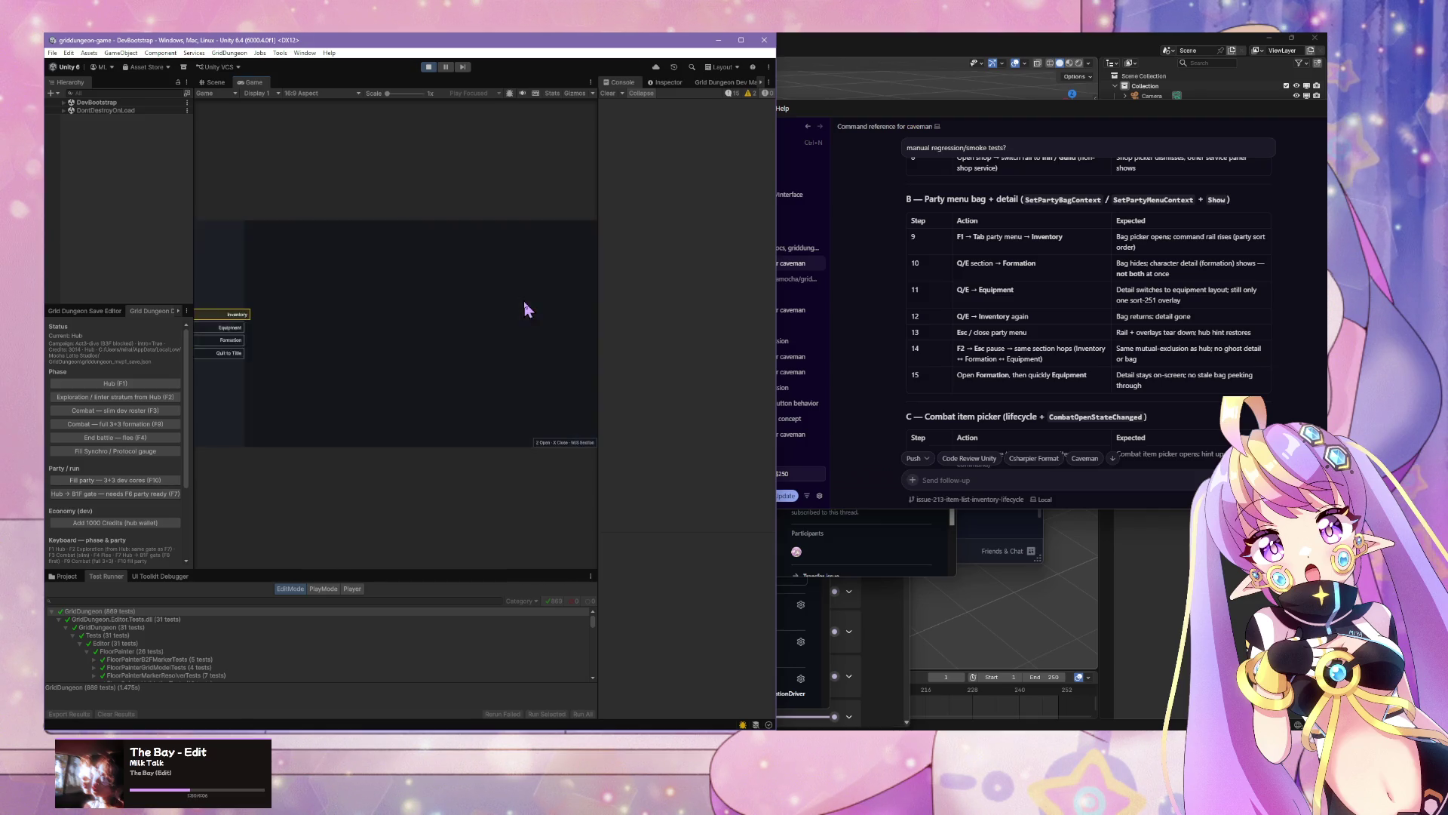
Step: Reopen the party menu and cycle Formation, Equipment and Inventory, opening the bag
key("Tab")
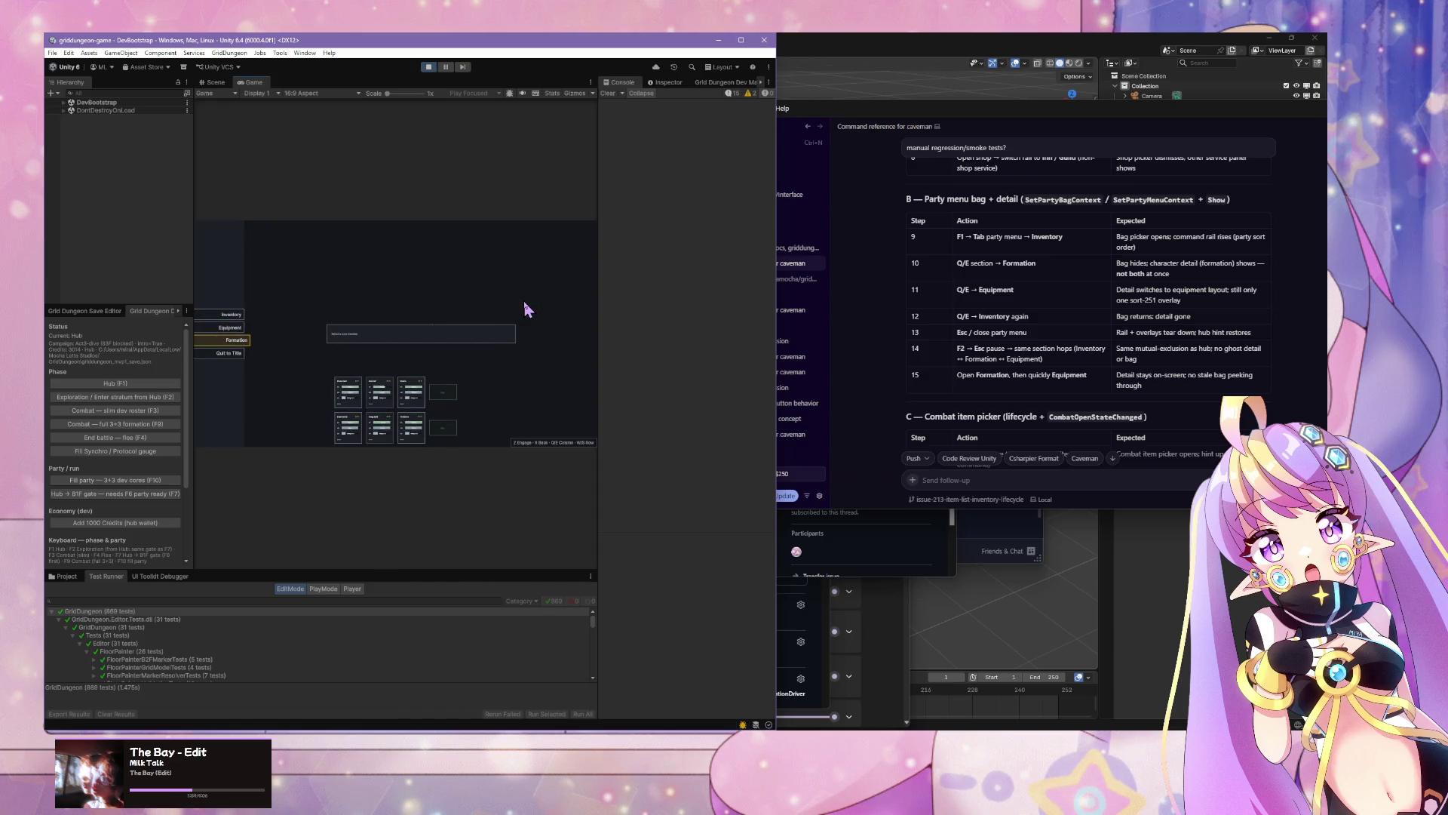
key("x")
key("z")
key("x")
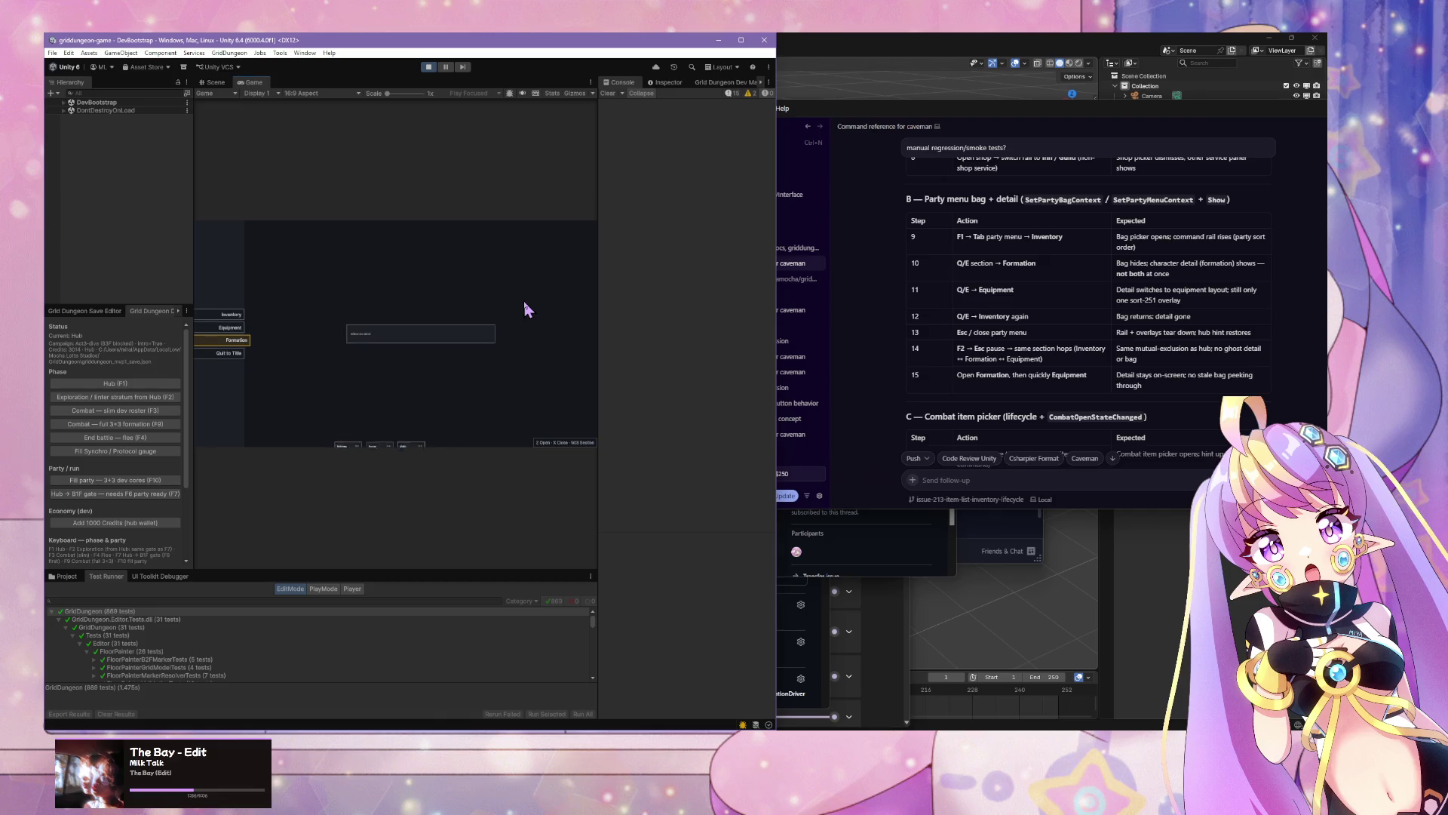
key("z")
key("x")
key("w")
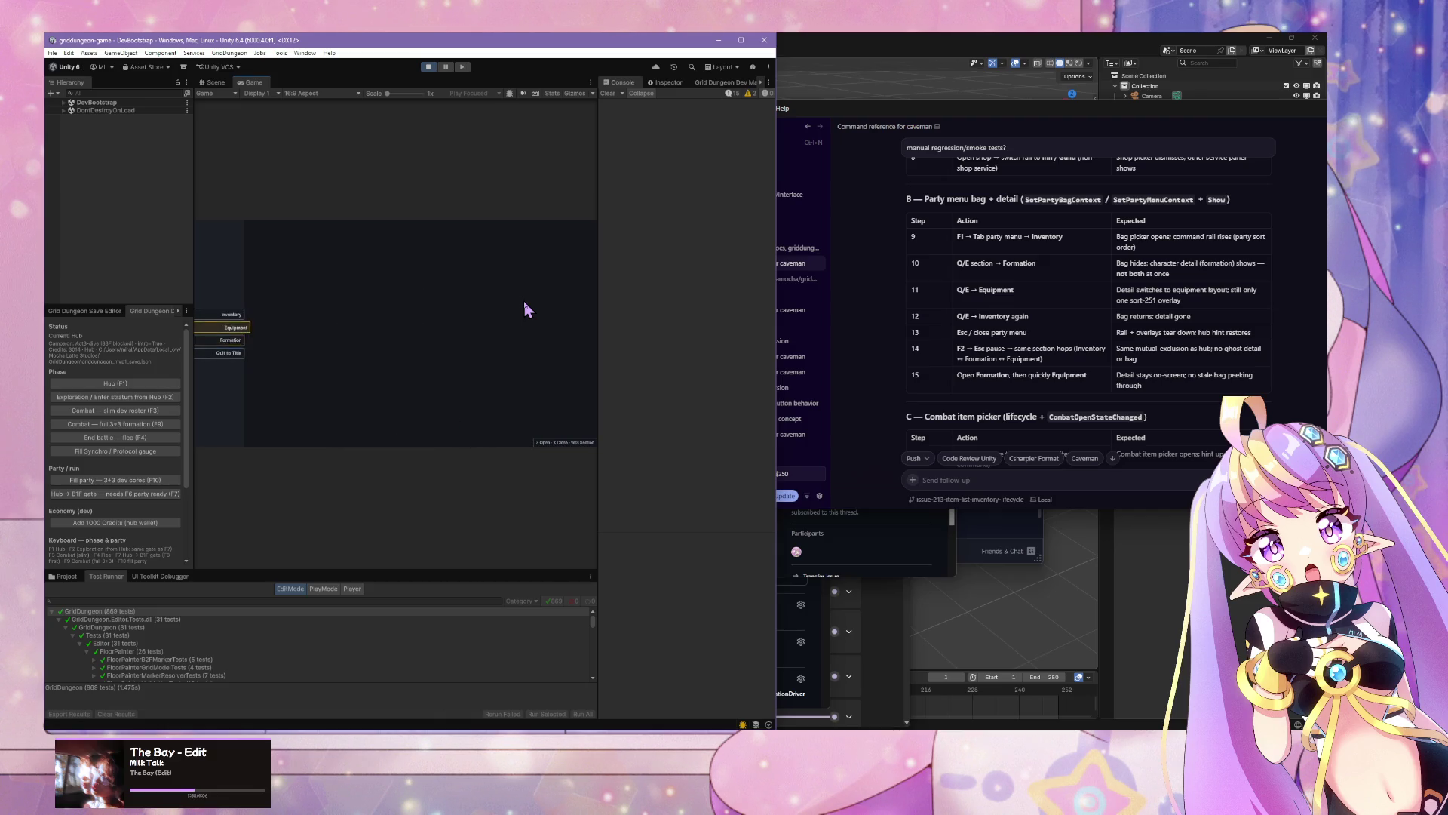
key("x")
key("z")
key("x")
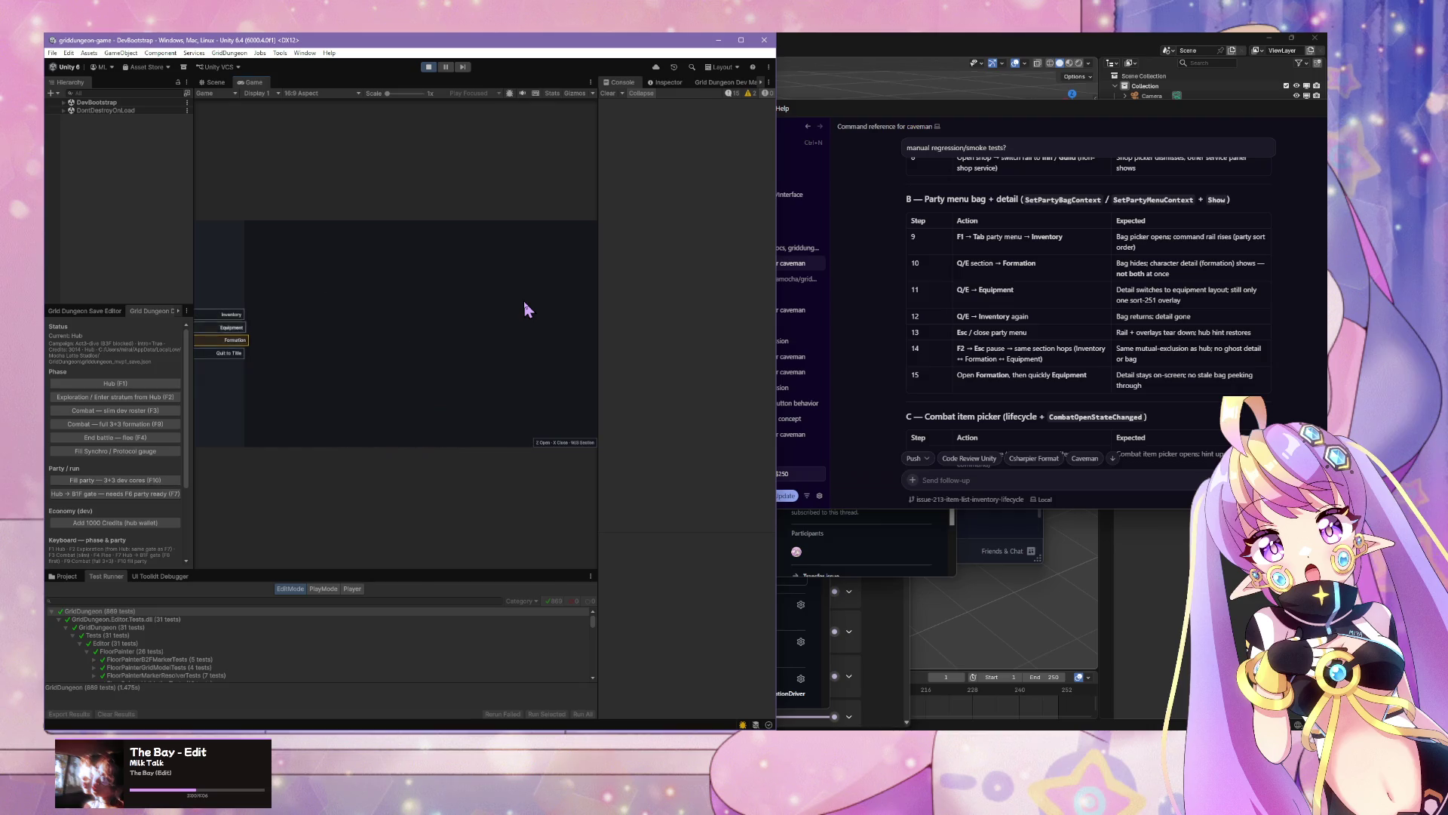
key("w")
key("z")
Step: Close the bag and party menu, then enter and back out of the Inn / Camp desk service
key("z")
key("x")
key("z")
key("x")
key("s")
key("s")
key("z")
key("x")
key("x")
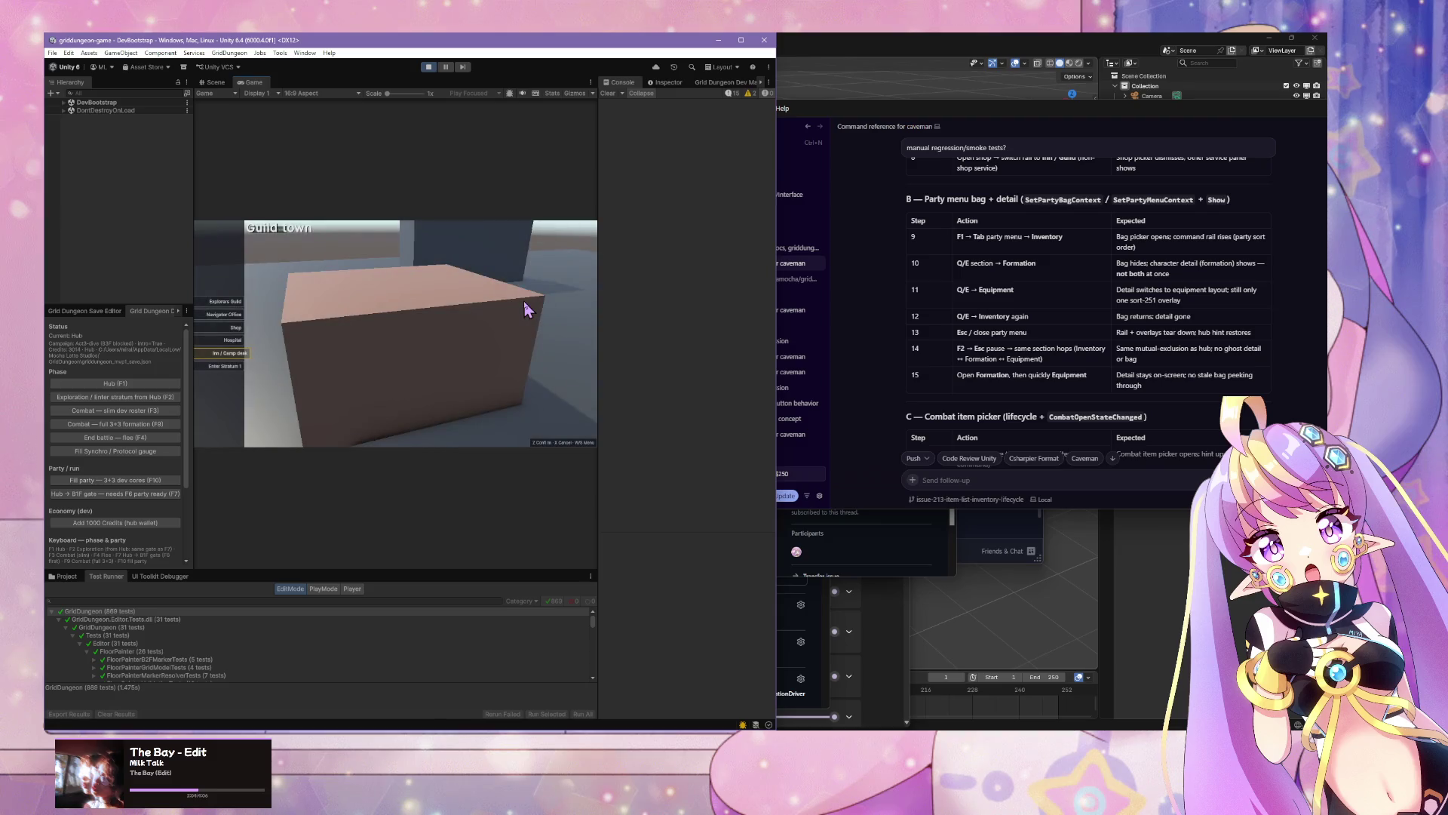
key("z")
key("x")
key("z")
Step: Reopen the party menu on Equipment, engage its detail grid, then back out to Inventory
key("x")
key("Tab")
key("s")
key("z")
key("x")
key("z")
key("x")
key("z")
key("x")
key("x")
key("x")
key("Tab")
Step: Open and reopen the inventory bag, switch to Formation, then close the party menu to the hub
key("z")
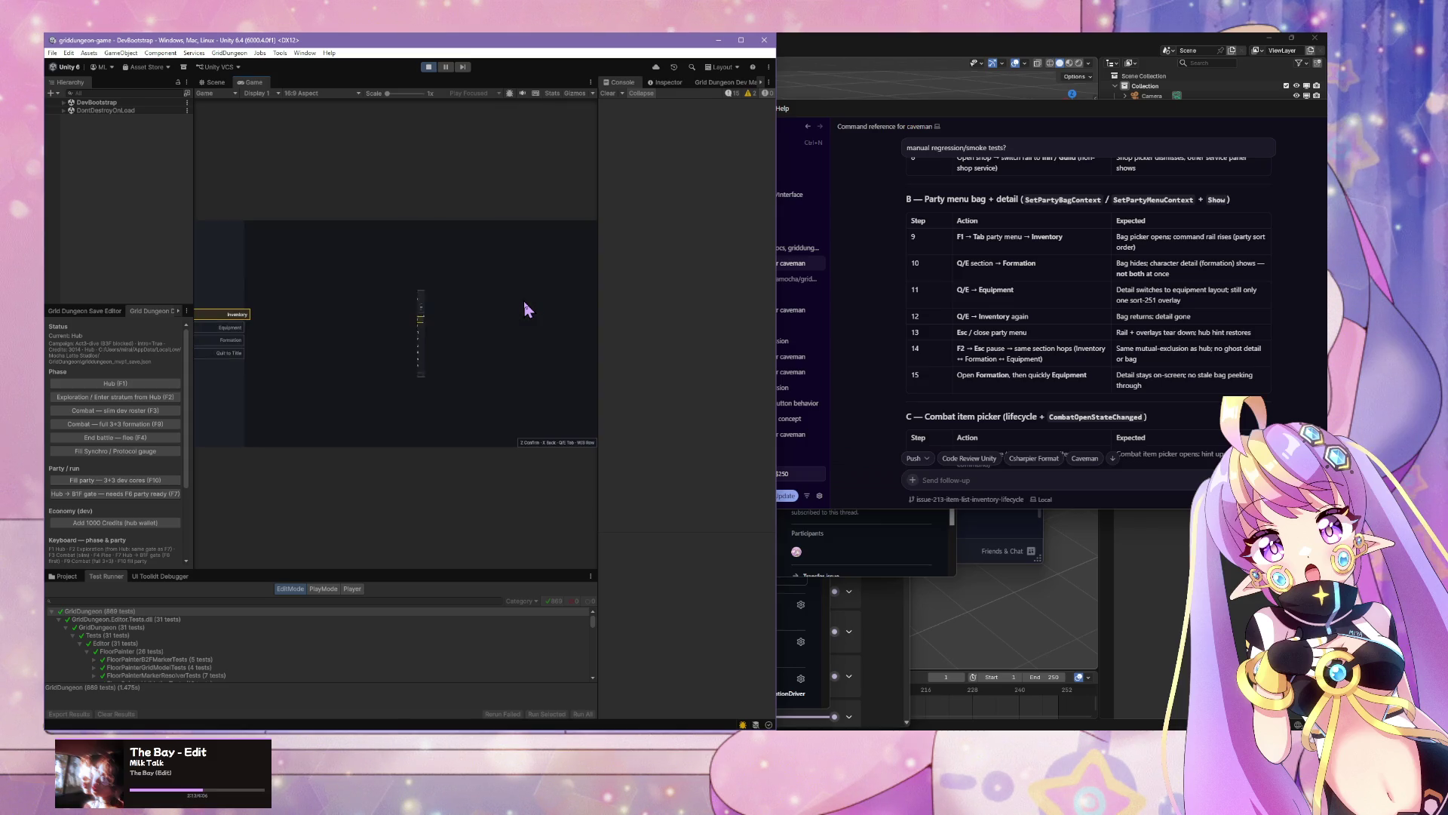
key("x")
key("z")
key("x")
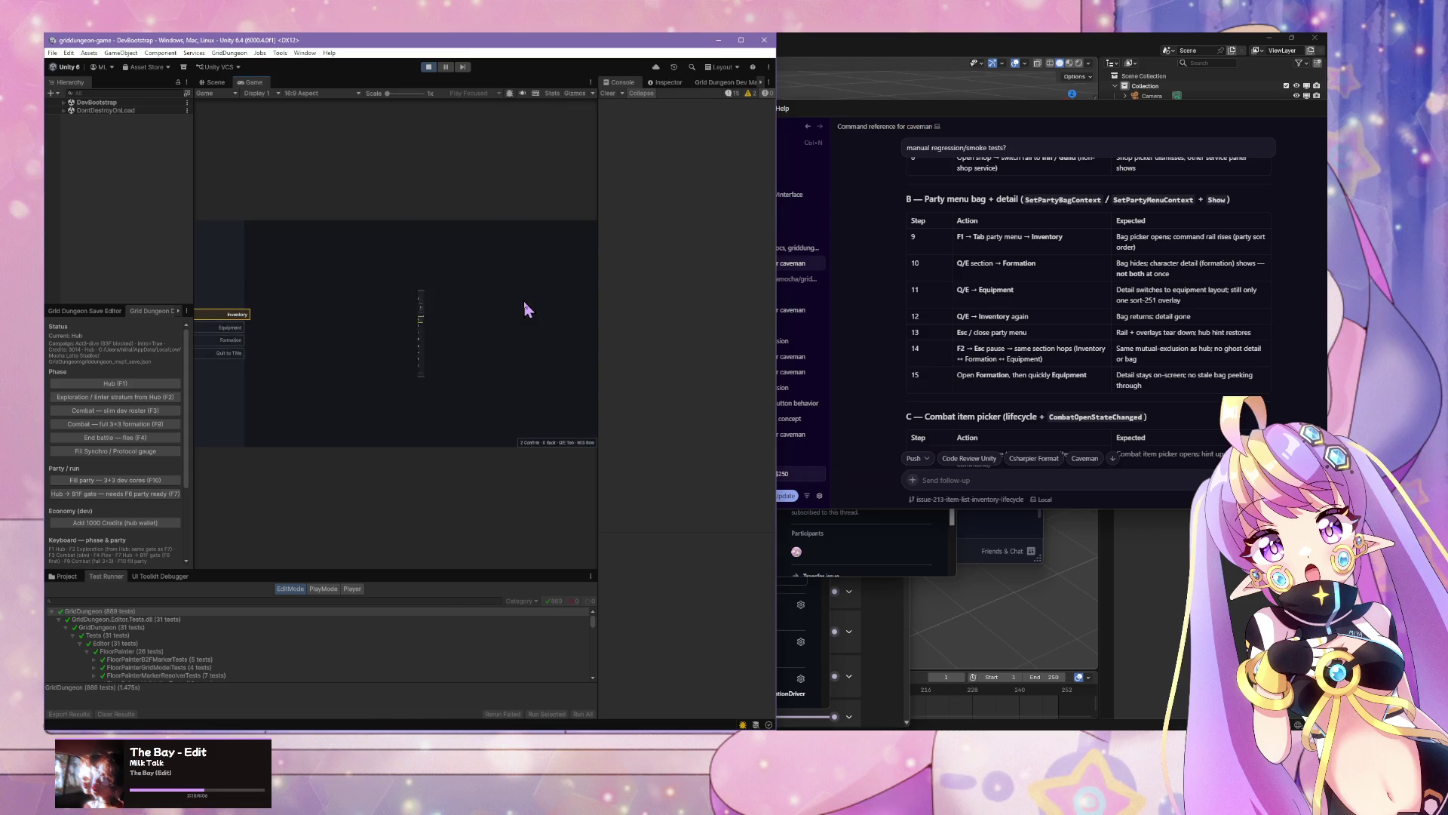
key("z")
key("x")
key("s")
key("s")
key("z")
key("x")
key("z")
key("x")
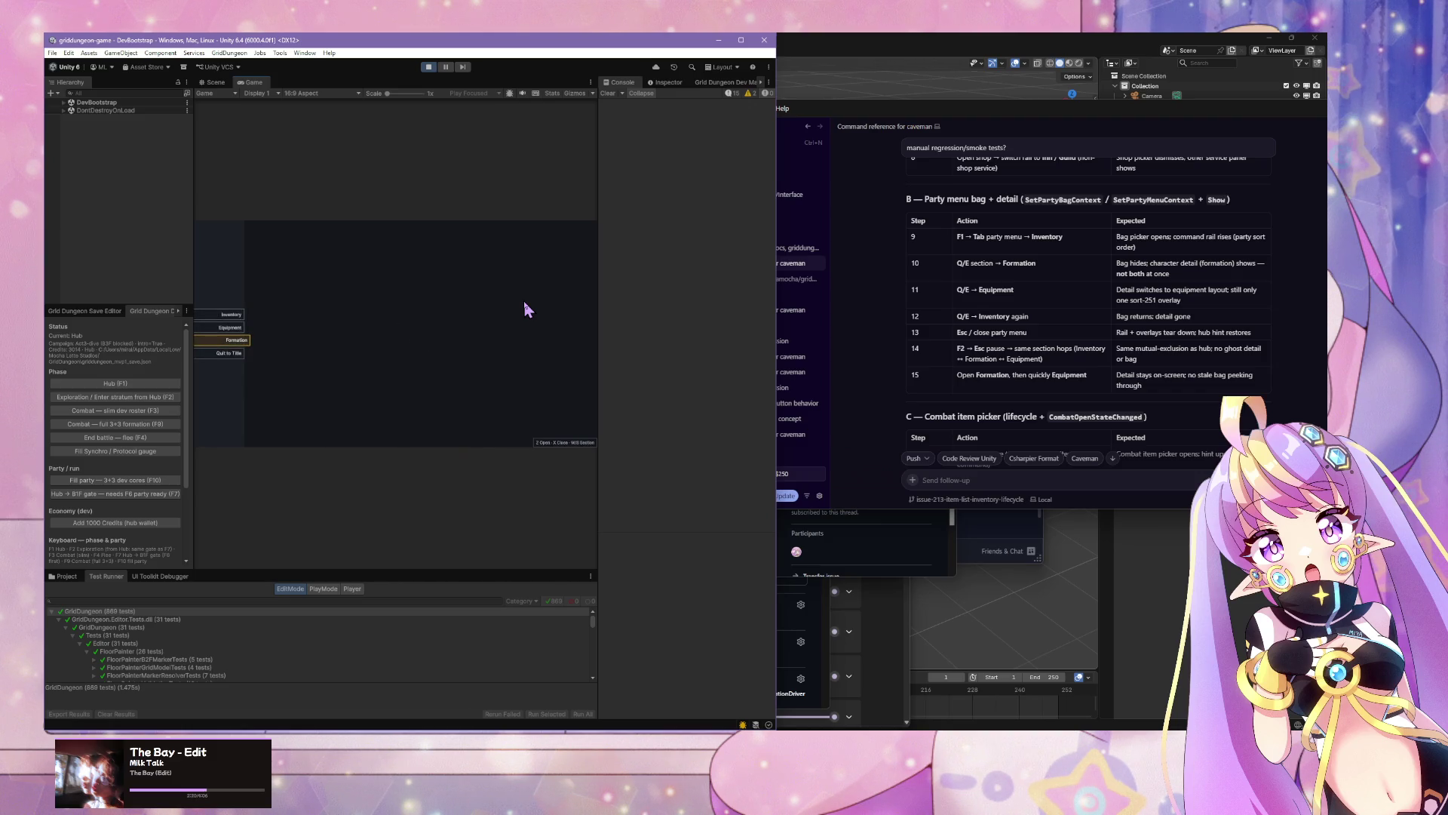
key("x")
key("w")
Step: Enter the hub shop, buy an item, switch to selling, then leave the shop
key("z")
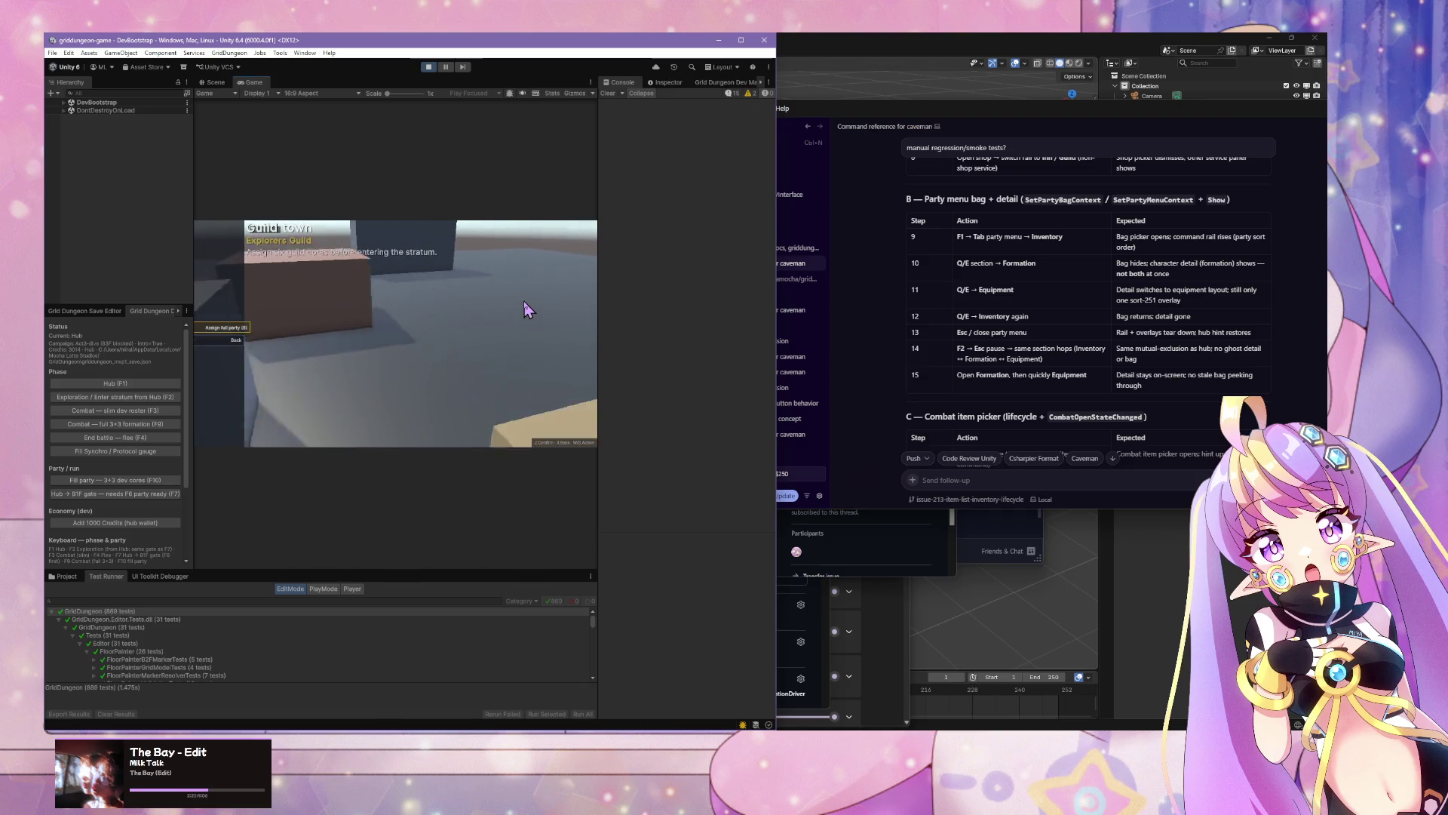
key("z")
key("z")
key("x")
key("s")
key("z")
key("x")
key("z")
key("x")
key("Escape")
Step: Move to Formation, open and close its slot grid, then return to Equipment
key("s")
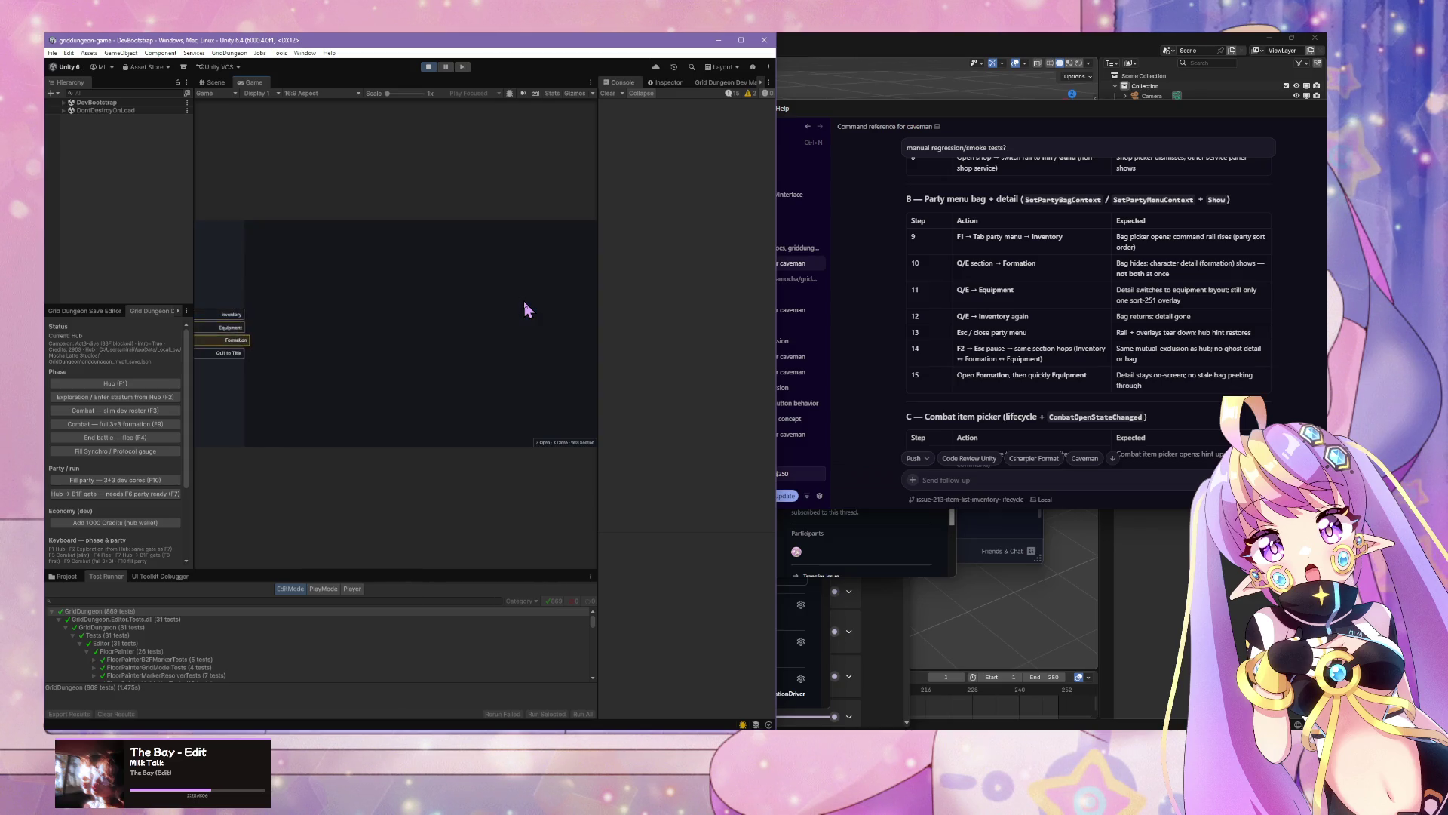
key("s")
key("z")
key("x")
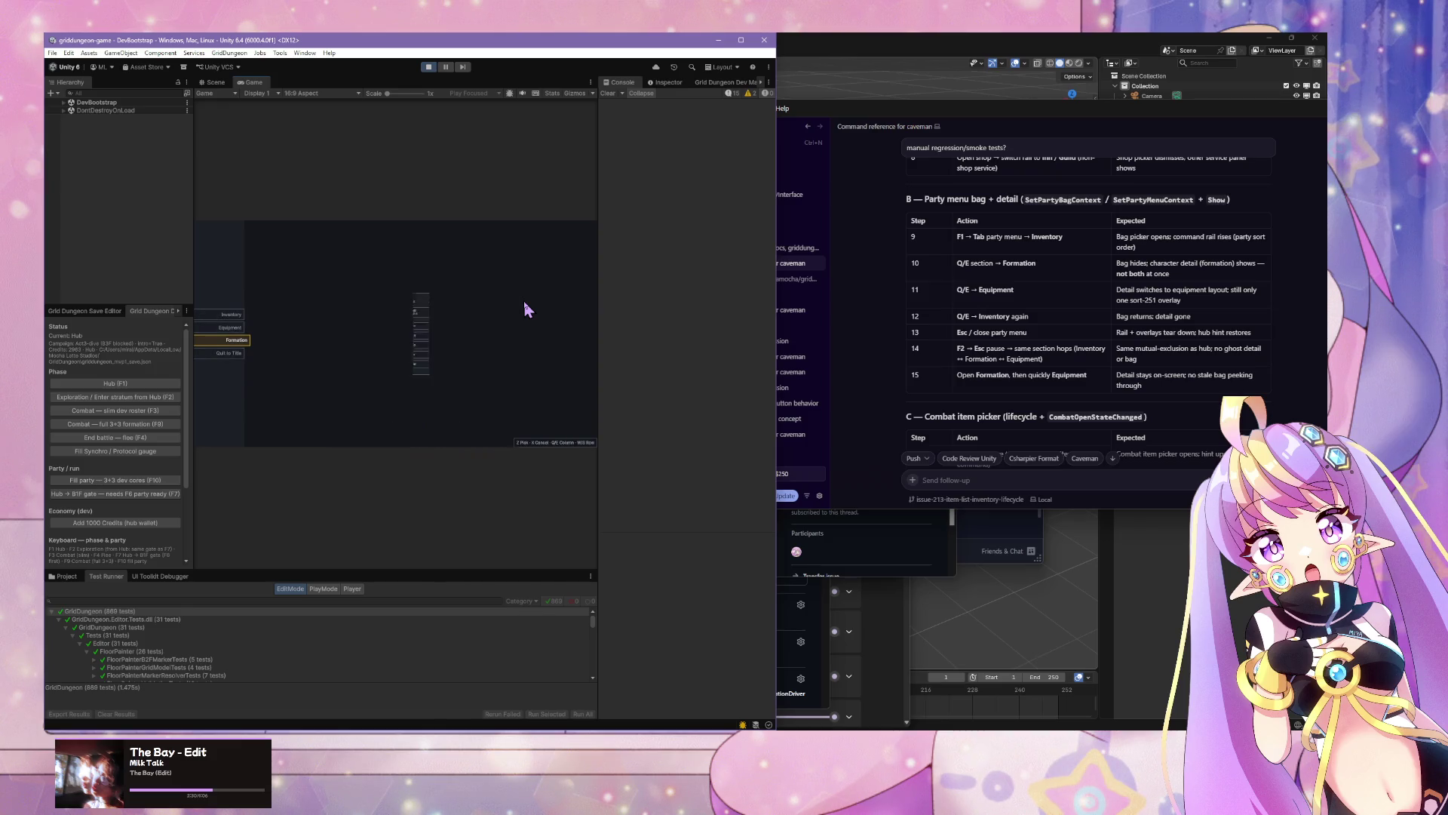
key("w")
key("w")
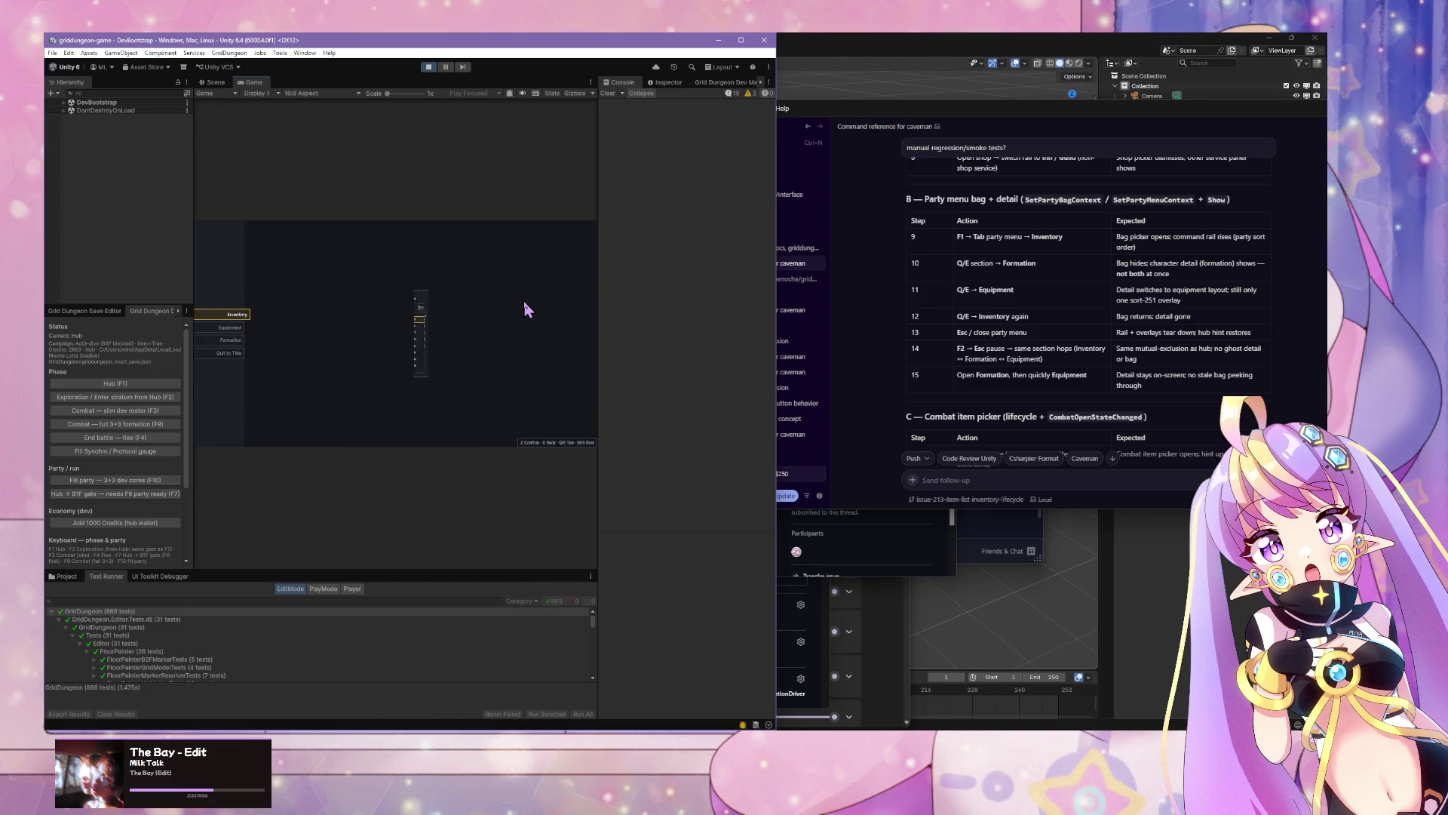
key("s")
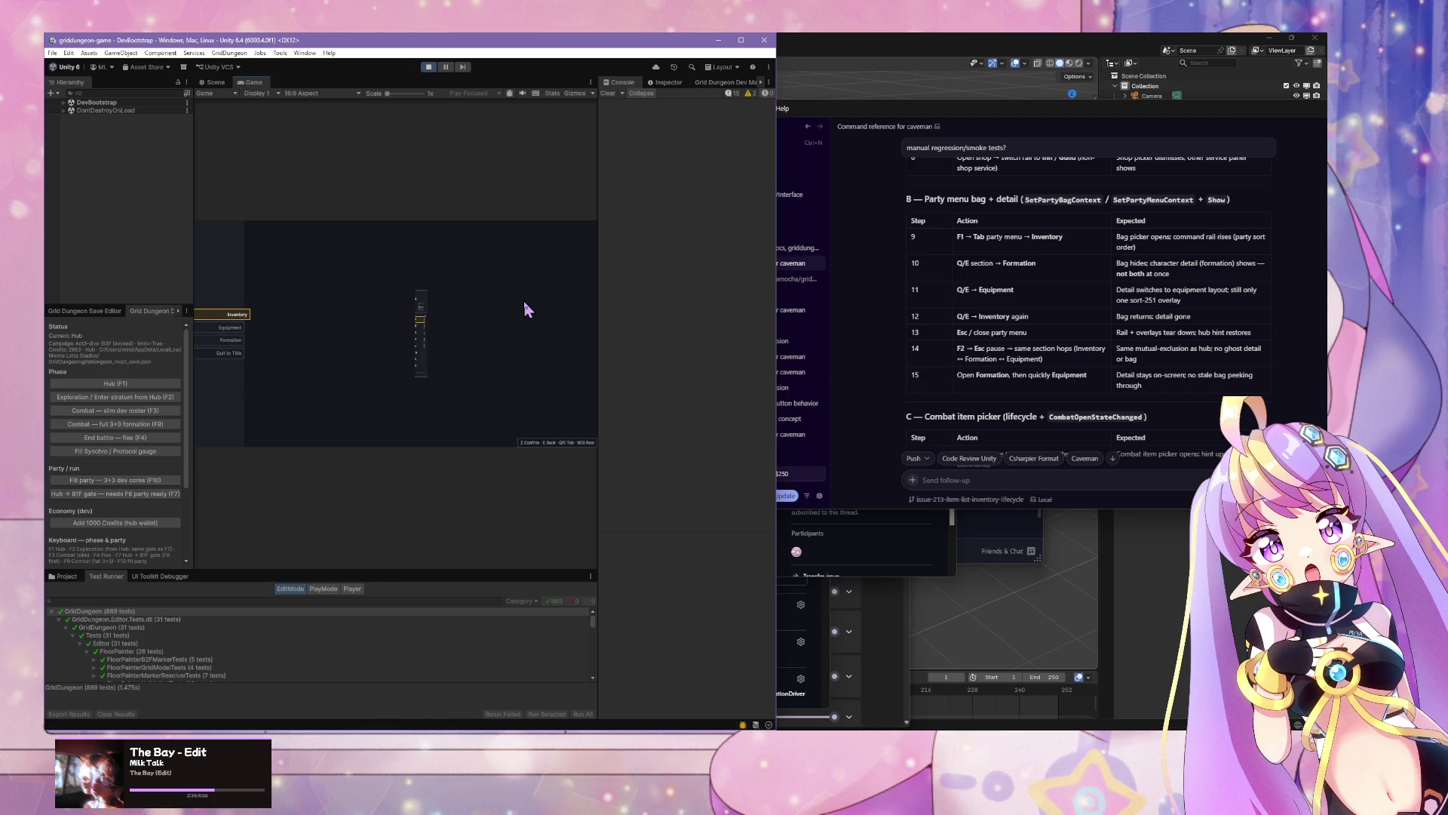
key("w")
key("z")
key("x")
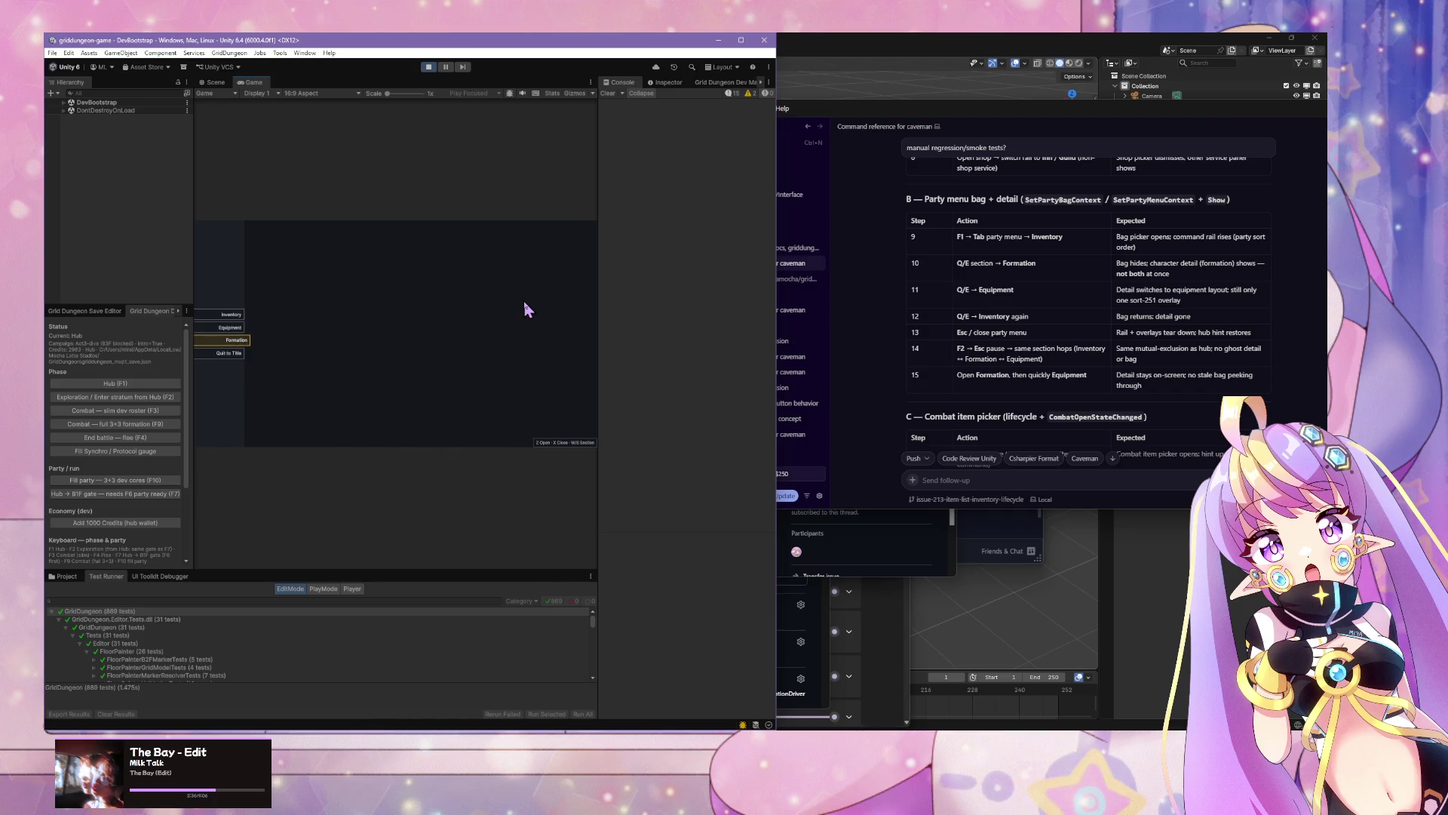
key("z")
key("q")
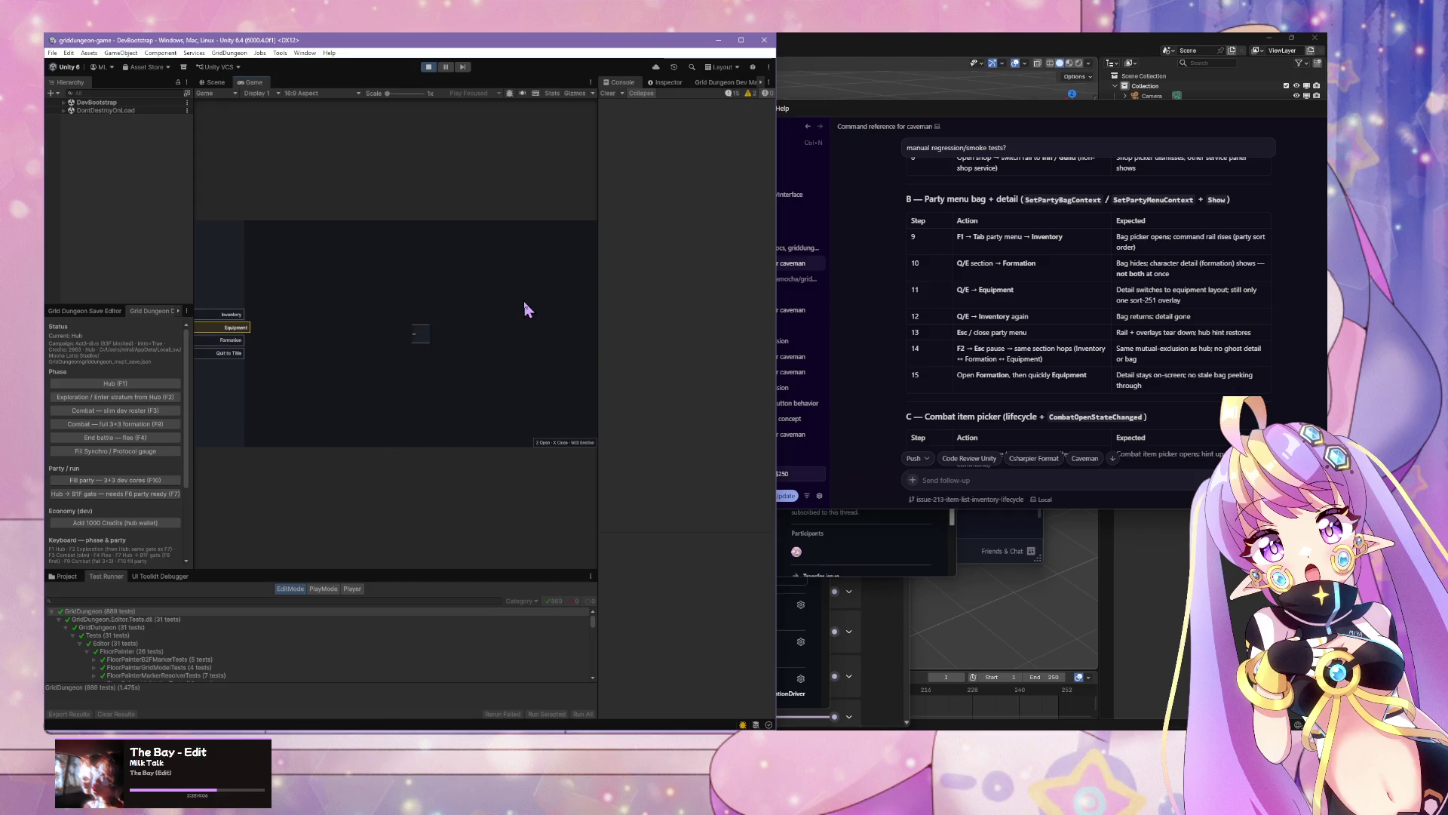
Step: Flip between the Inventory bag and the Equipment layout with Q/E, then back out of Equipment detail
key("q")
key("e")
key("q")
key("e")
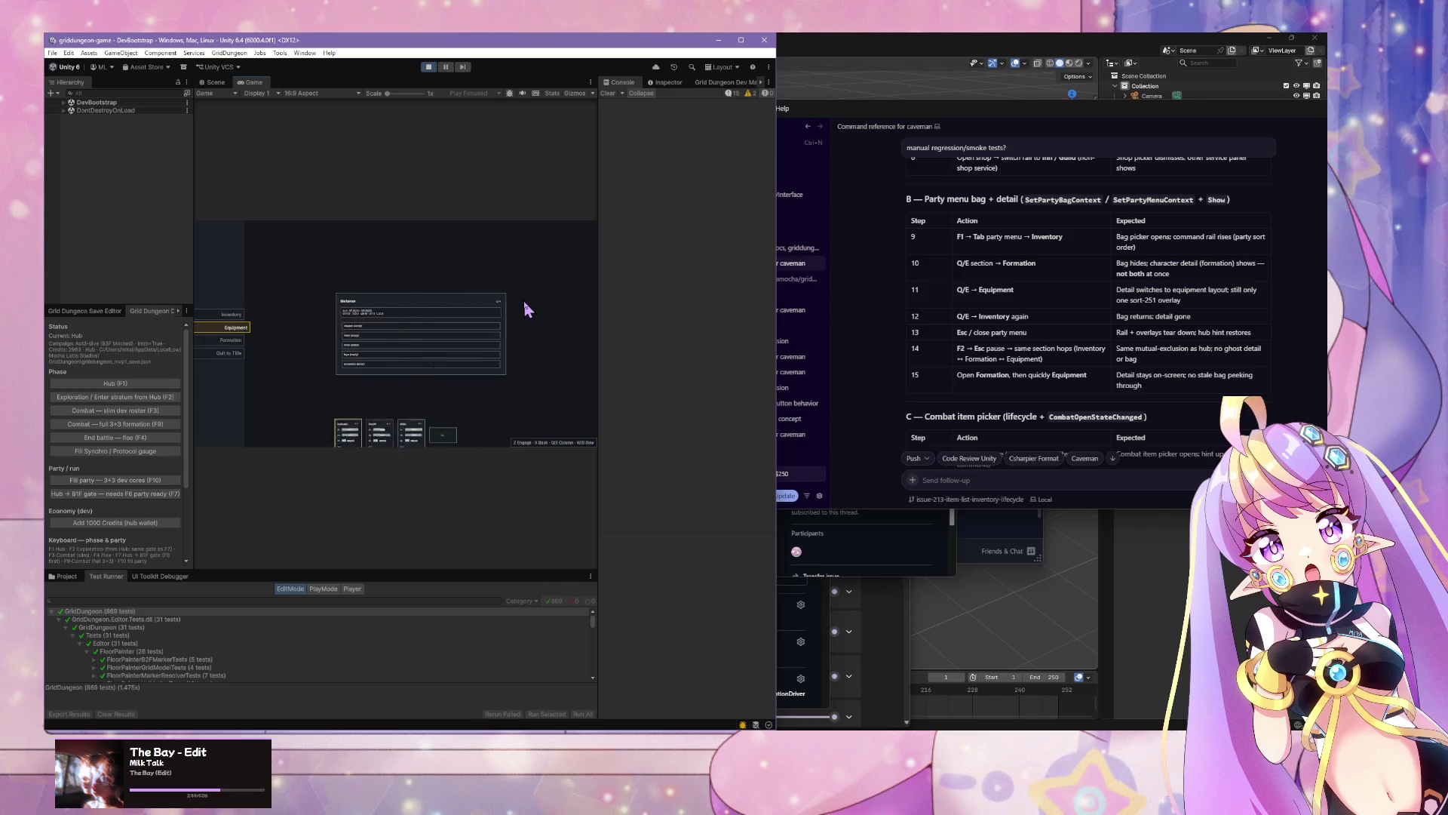
key("x")
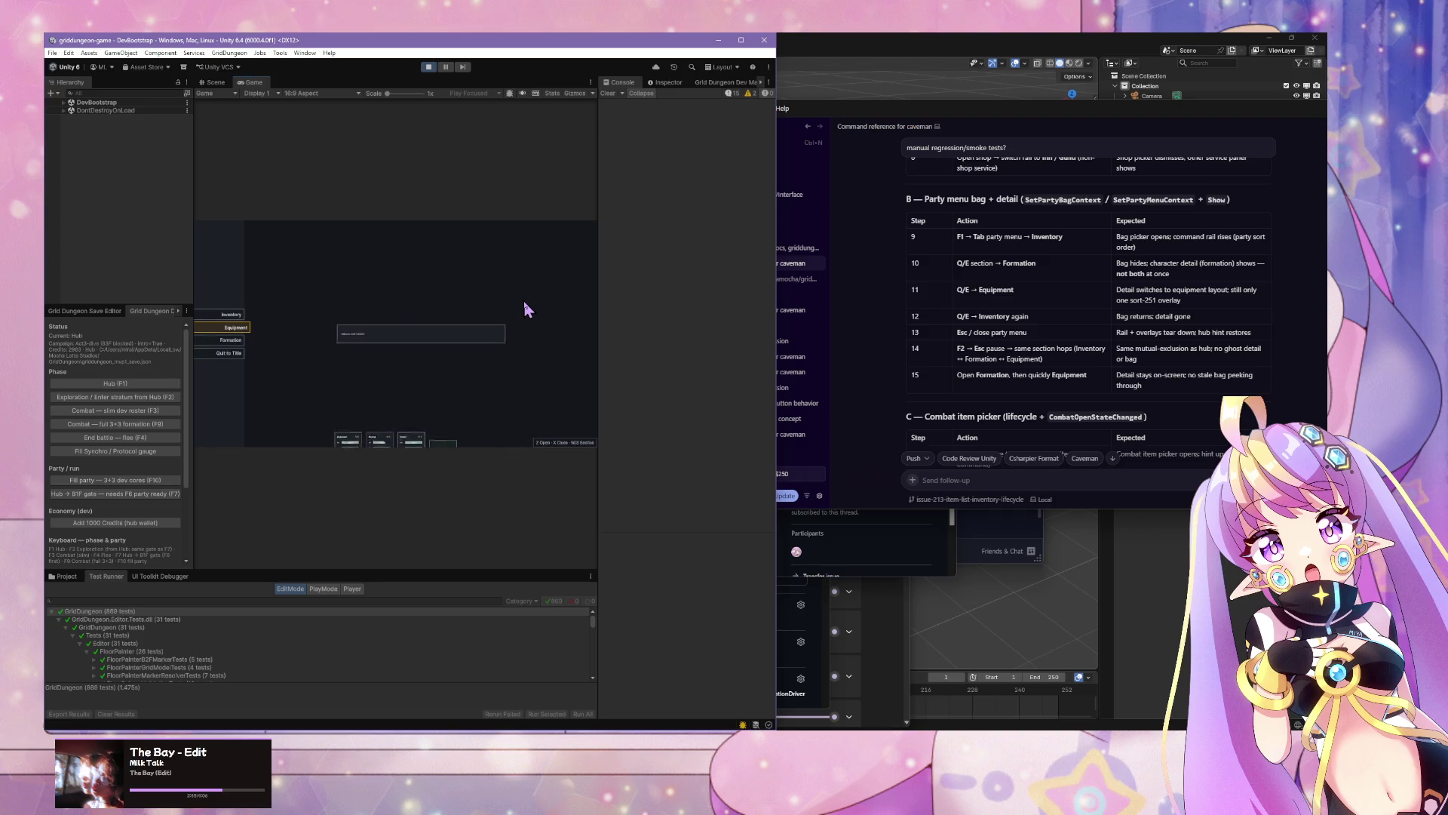
Step: Open and close the Formation card grid, open Inventory, then close the party menu to the hub
key("z")
key("s")
key("x")
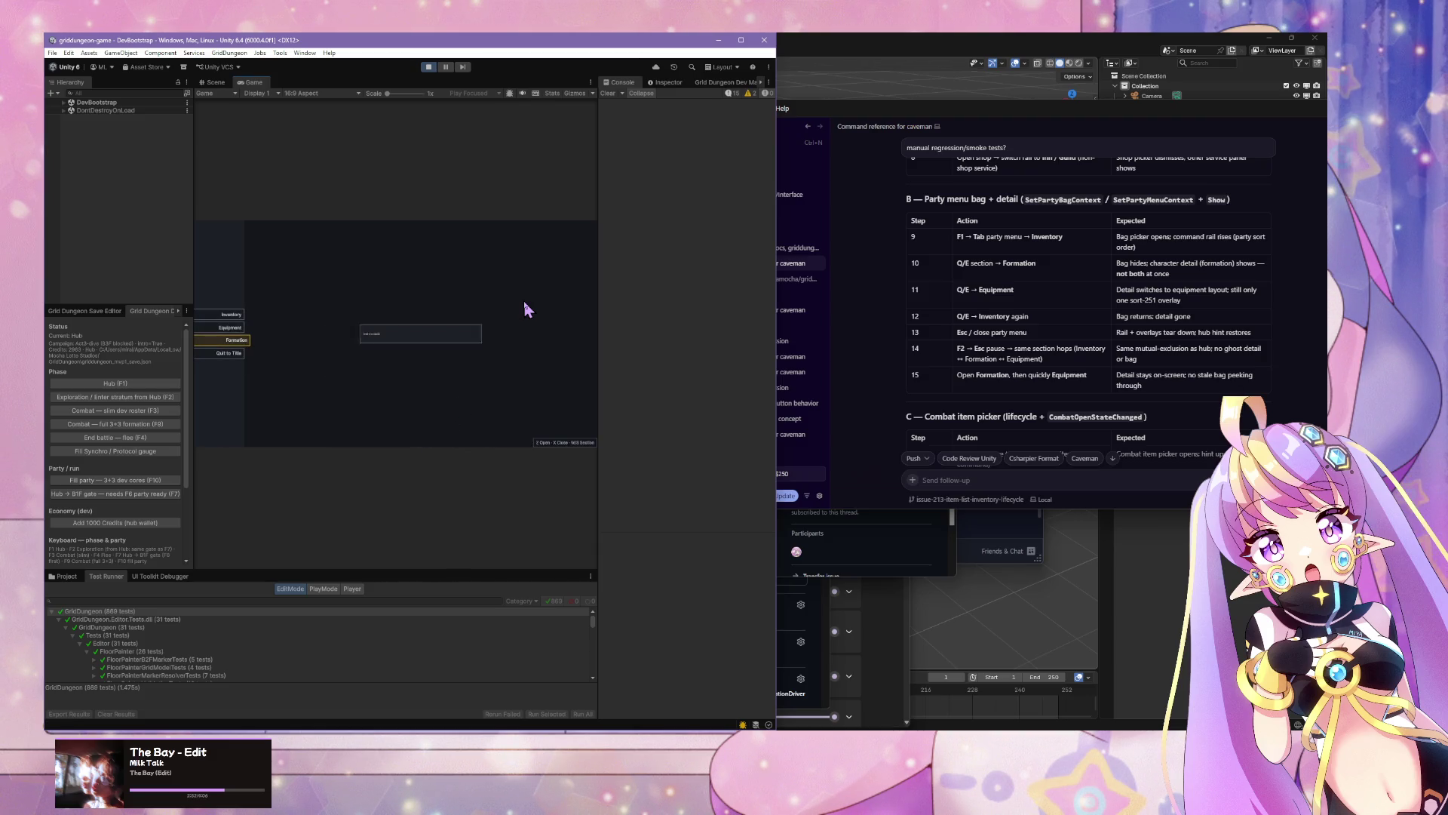
key("z")
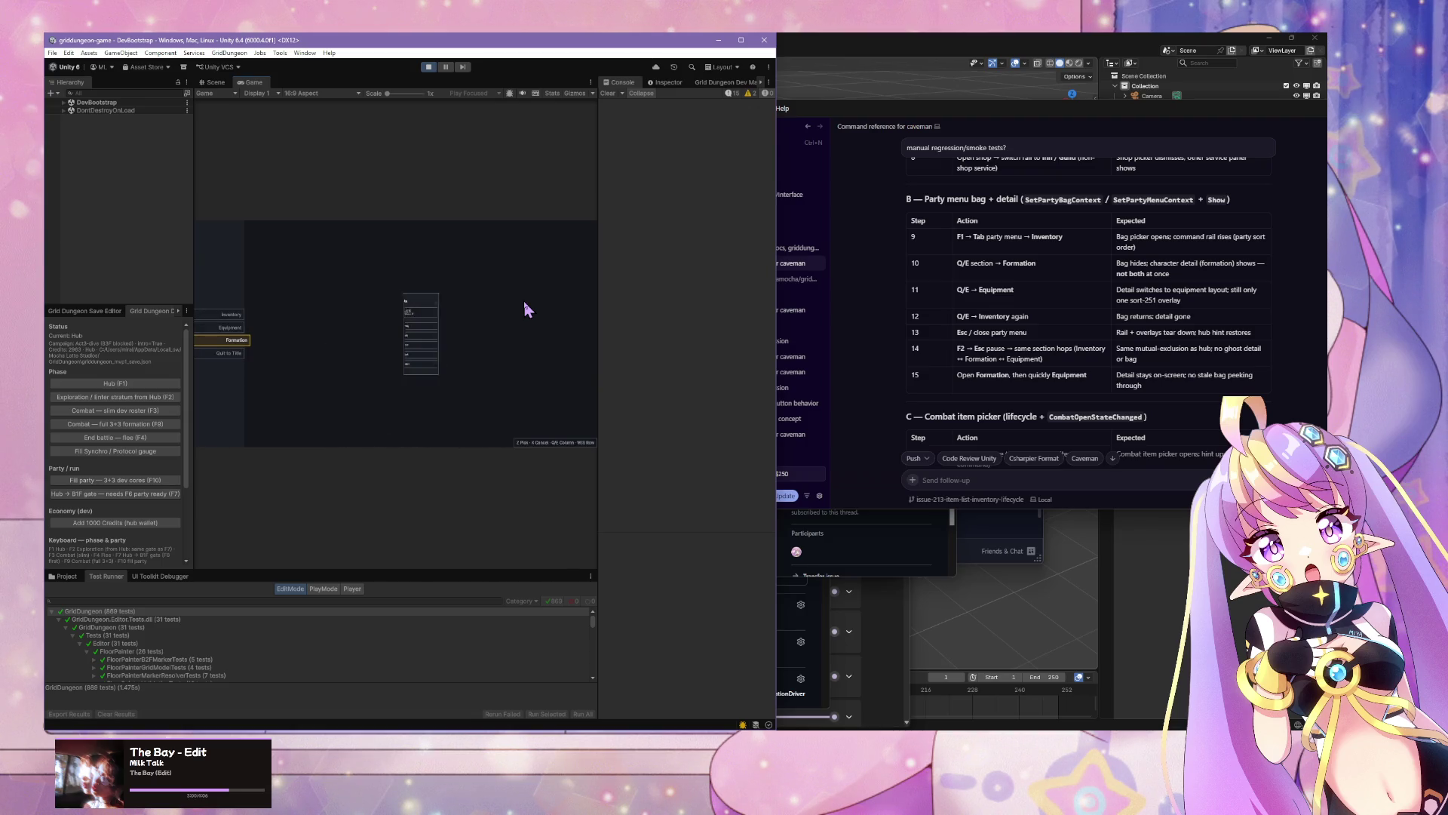
key("x")
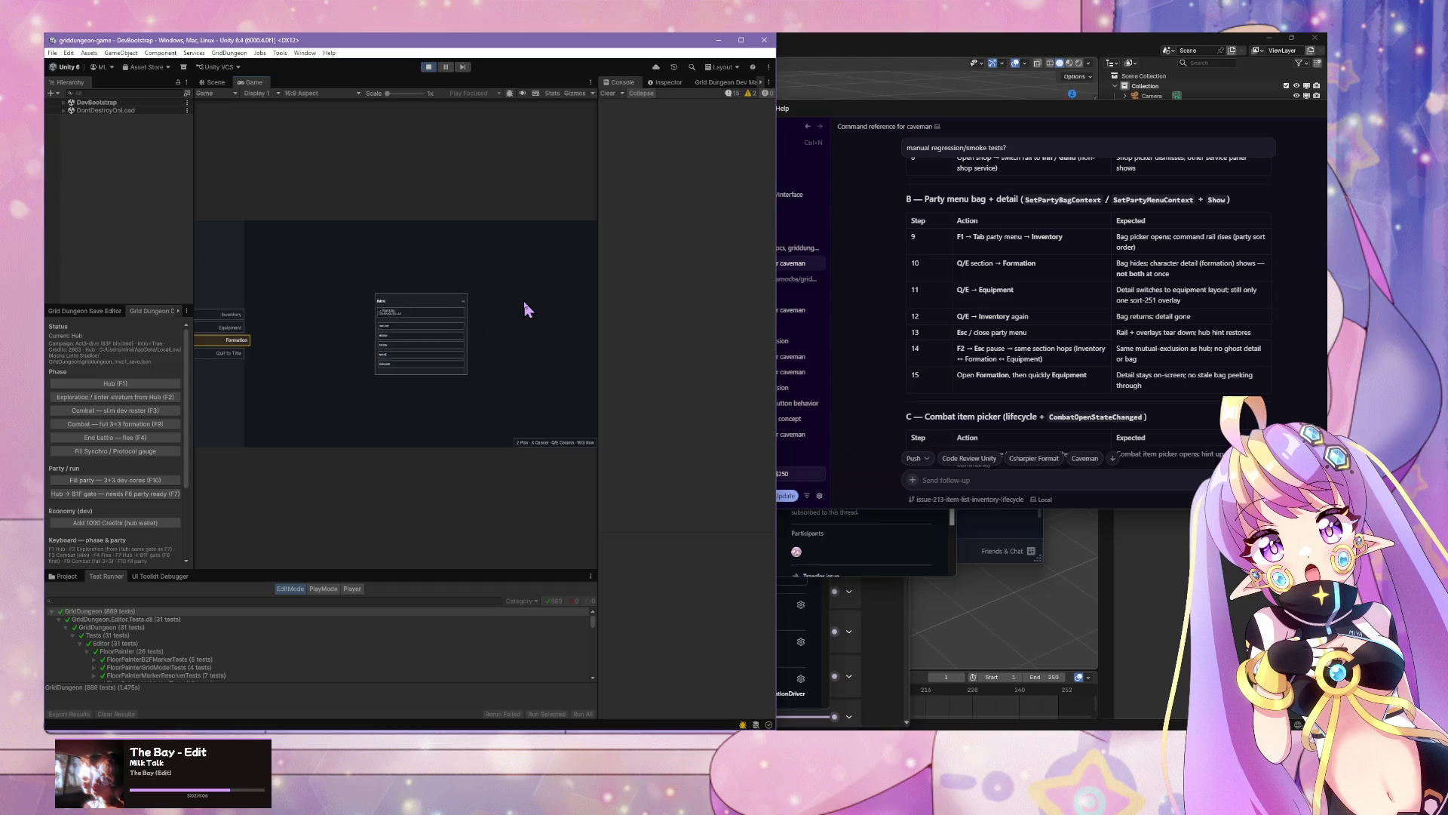
key("w")
key("w")
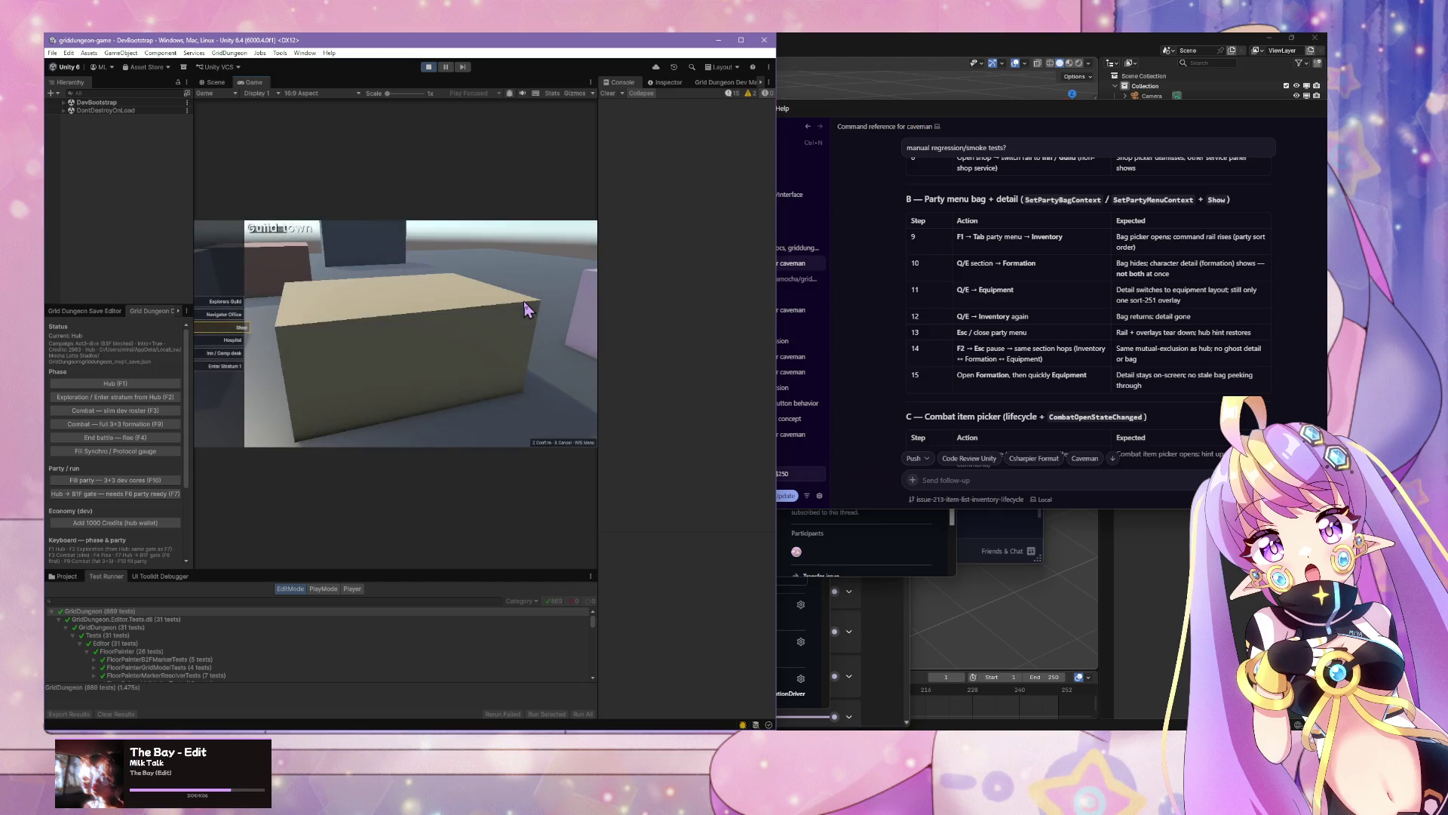
key("z")
key("Escape")
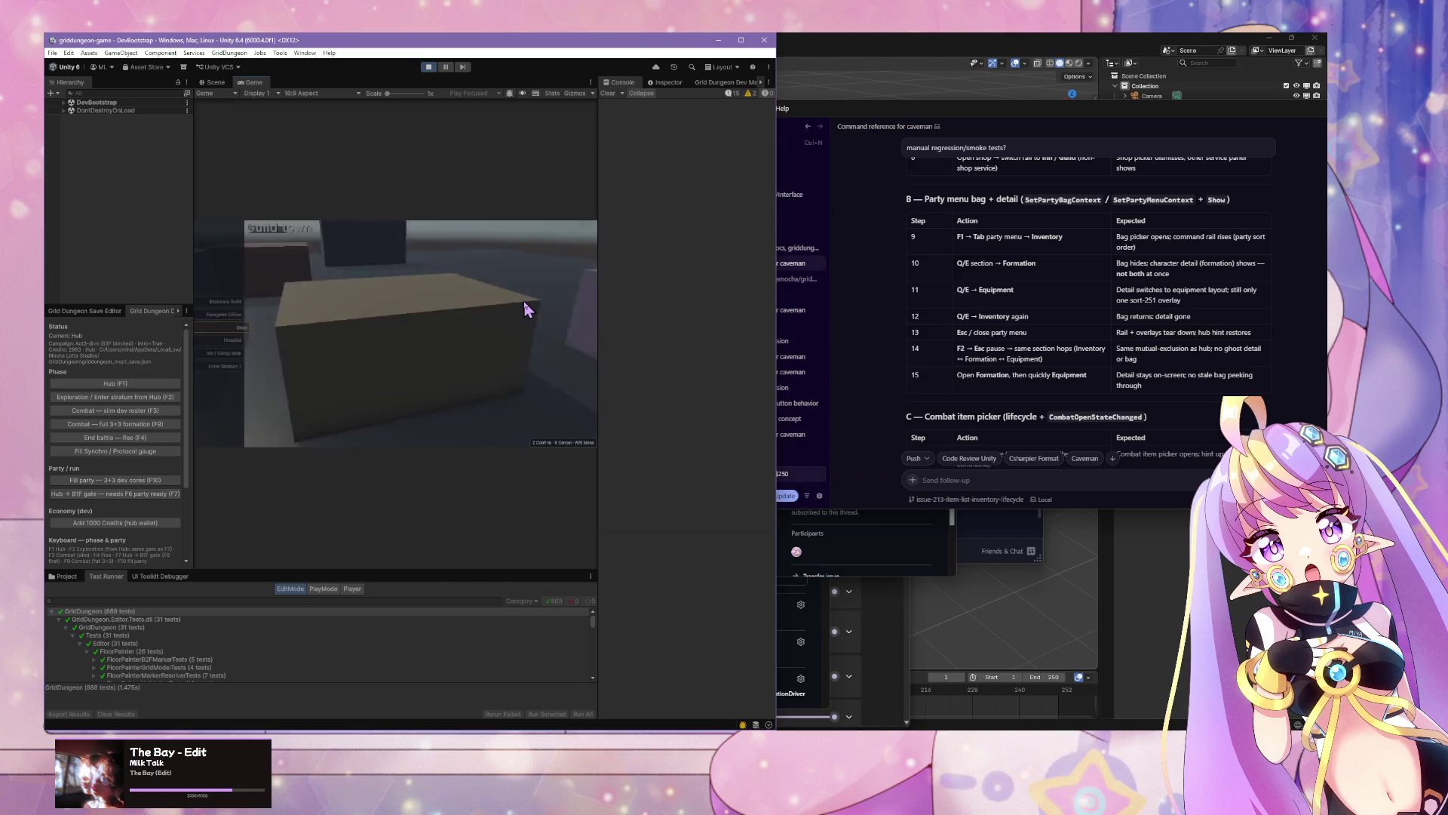
Step: Reopen the menu on Equipment, toggle its slot grid, open the Formation character grid, then return to hub
key("Tab")
key("e")
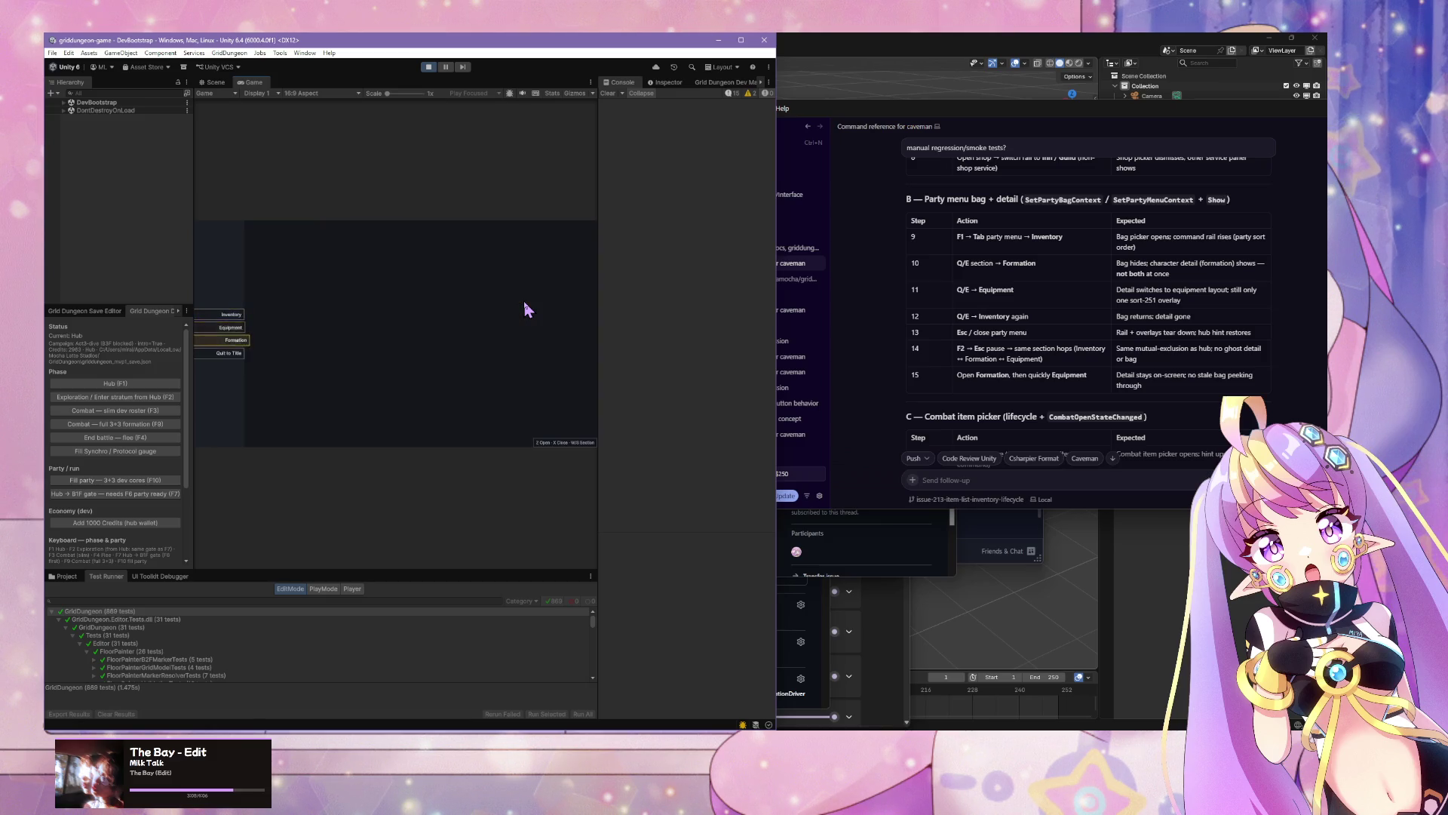
key("x")
key("z")
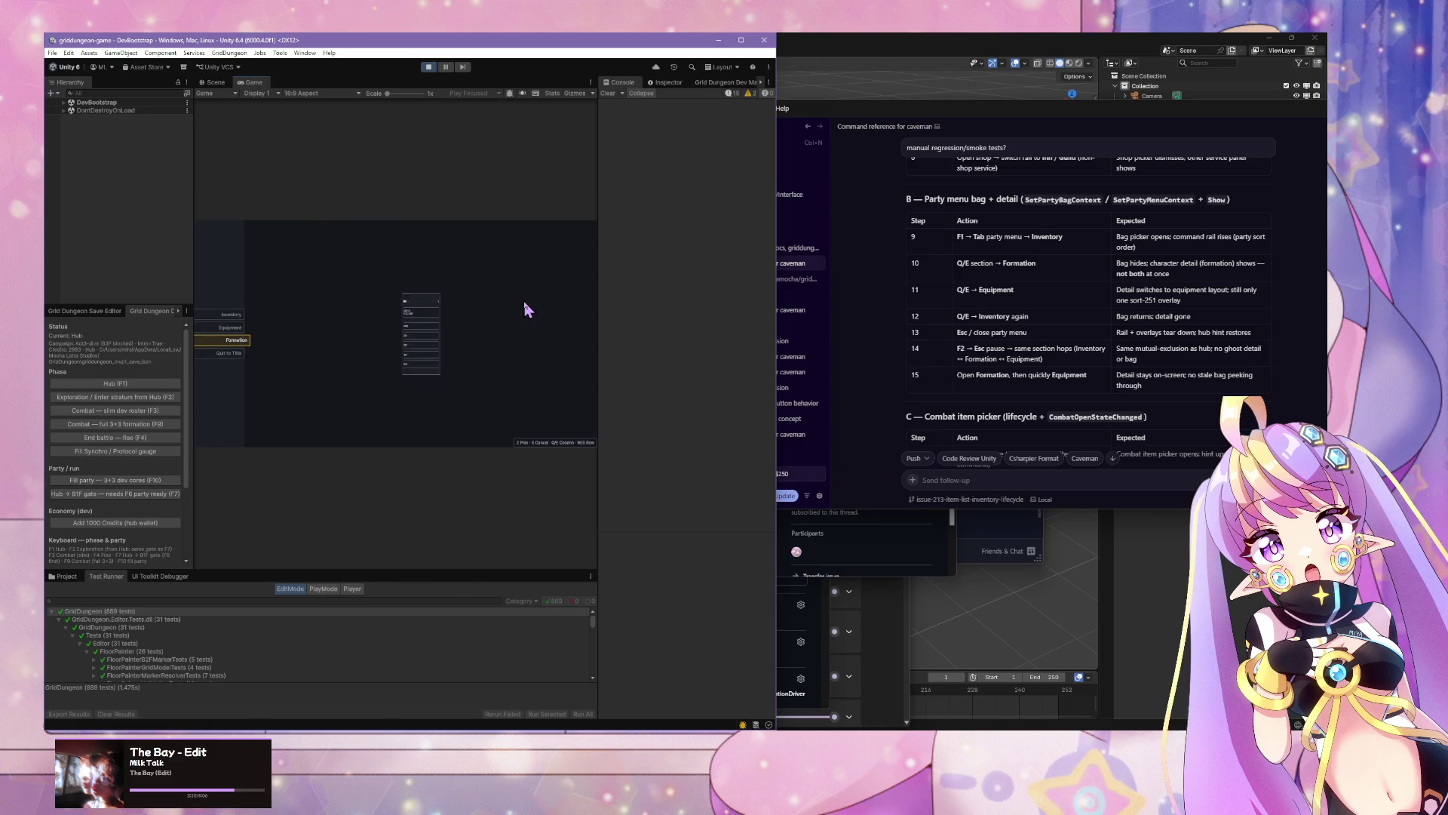
key("x")
key("z")
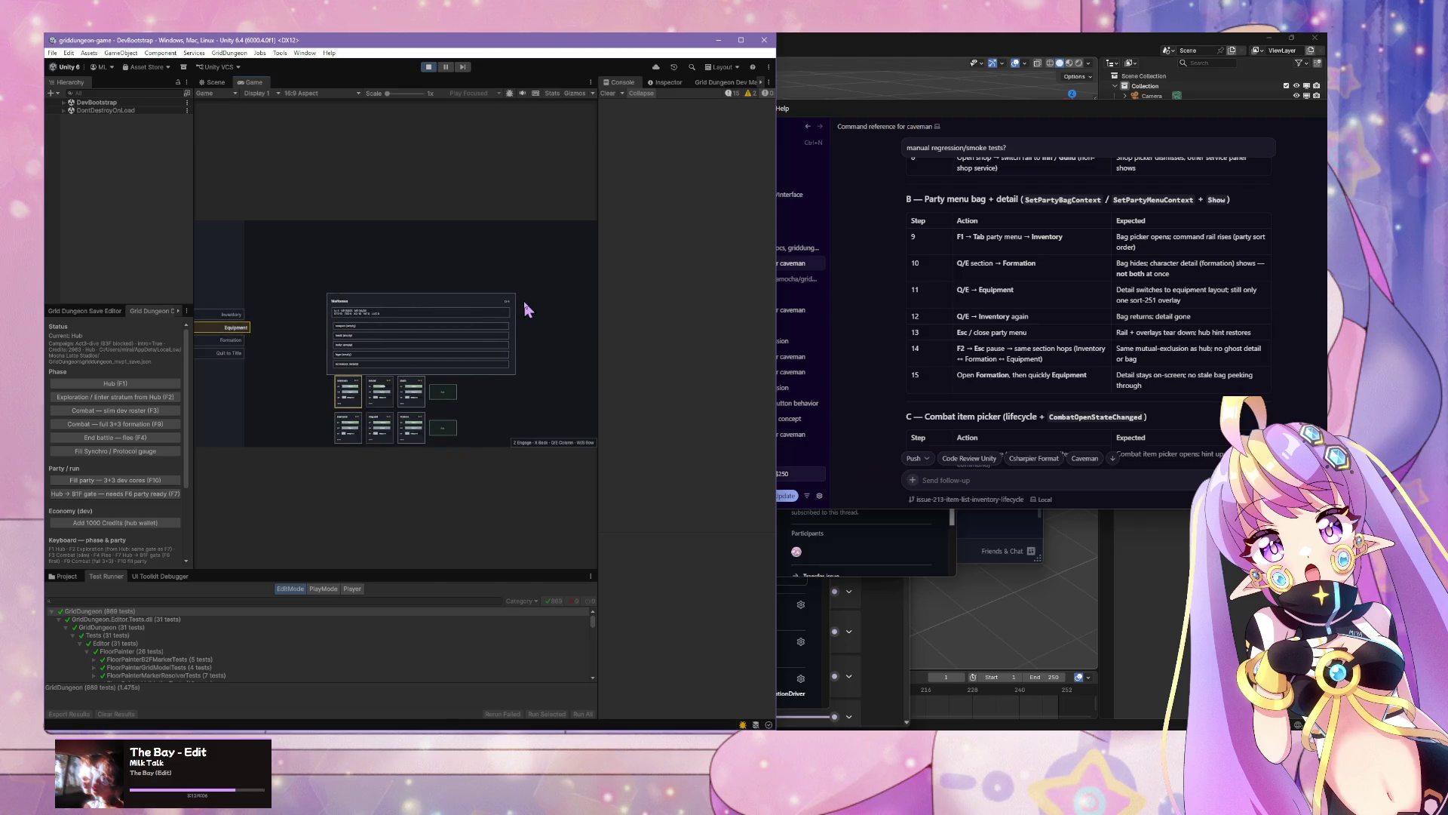
key("x")
key("s")
key("z")
key("x")
key("z")
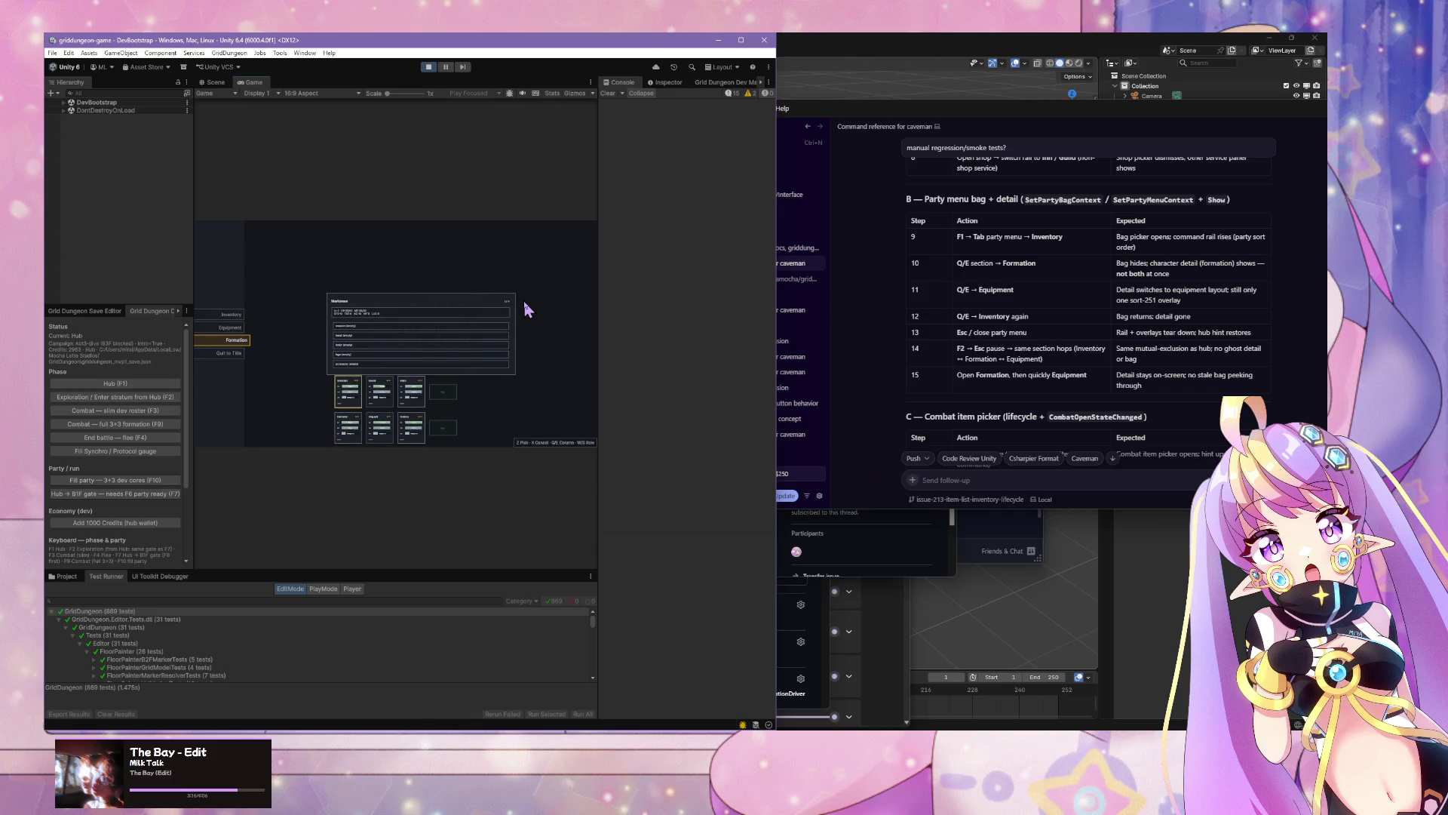
key("Escape")
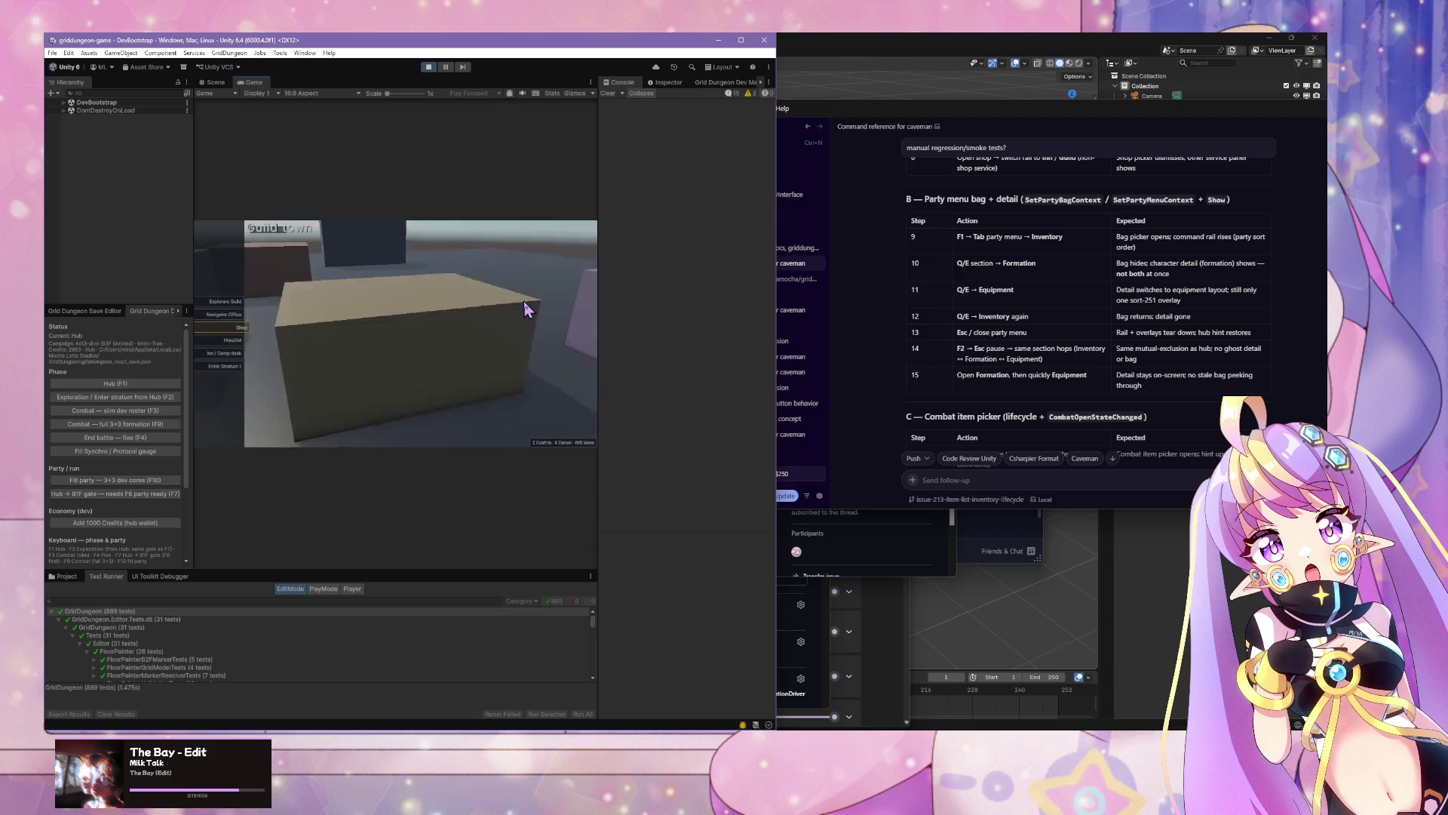
Step: Reopen the party menu on the Equipment section
key("Tab")
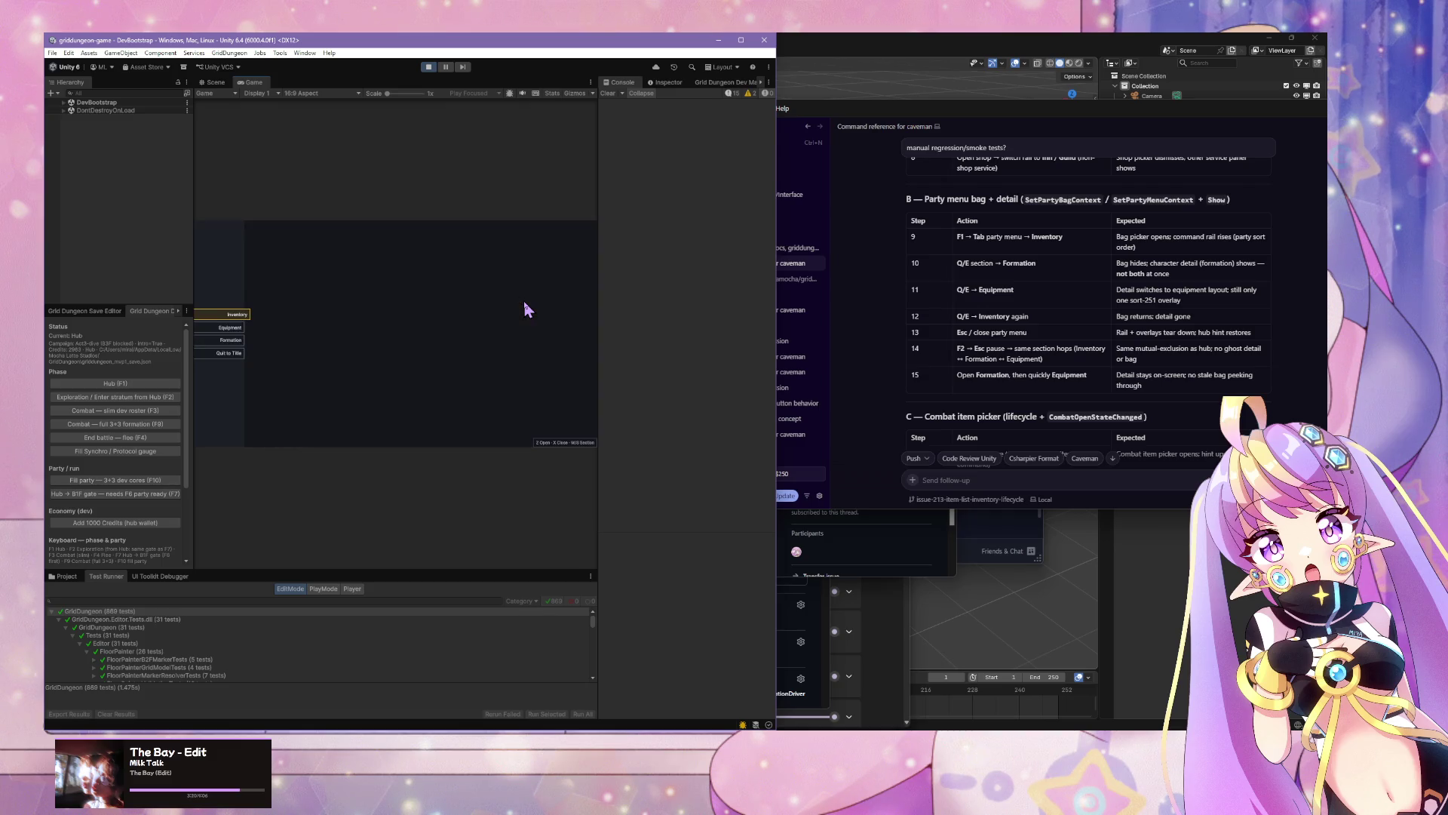
key("w")
key("z")
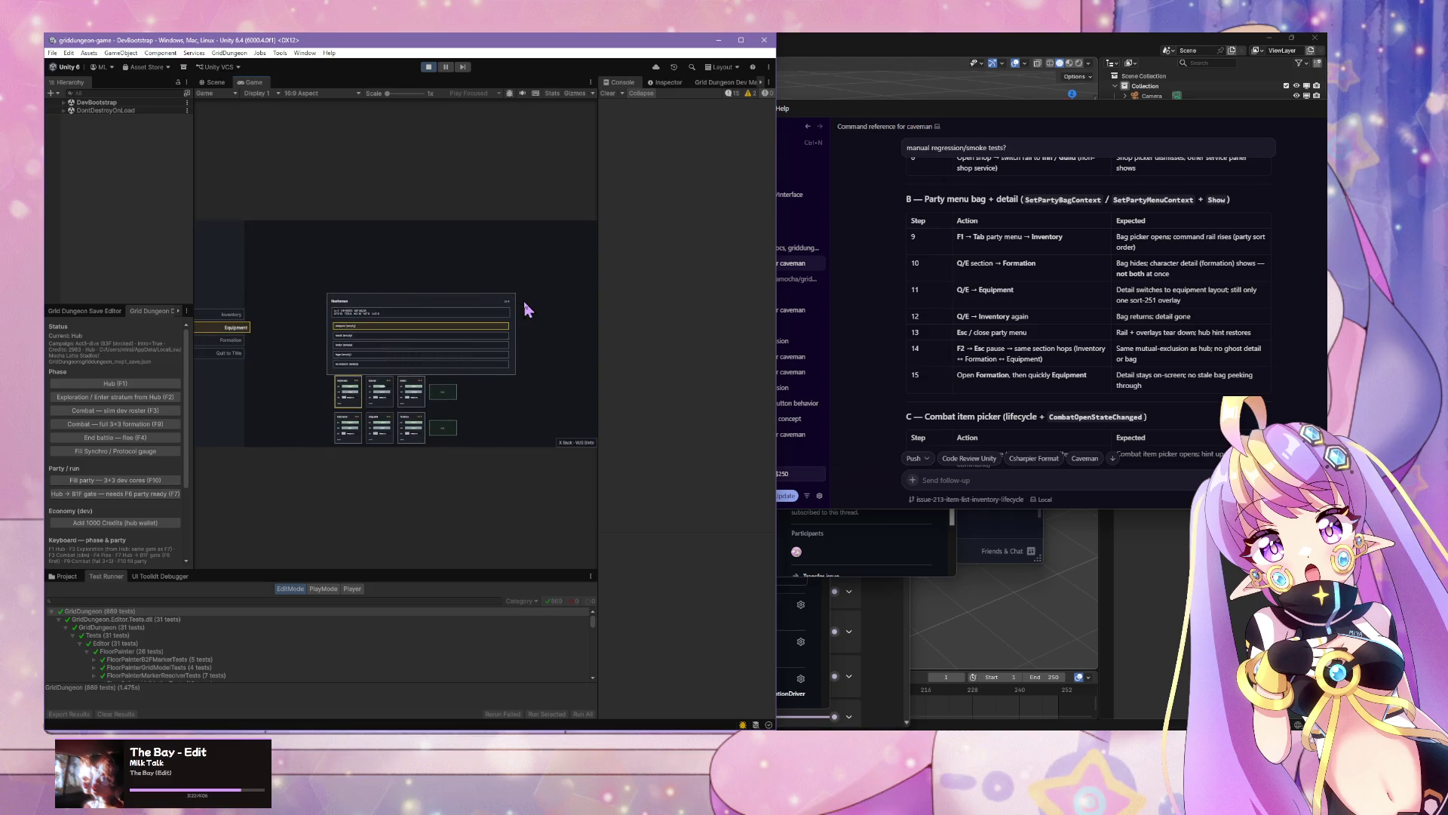
Step: Swap the first two Formation slots, then switch the party menu back to Equipment
key("e")
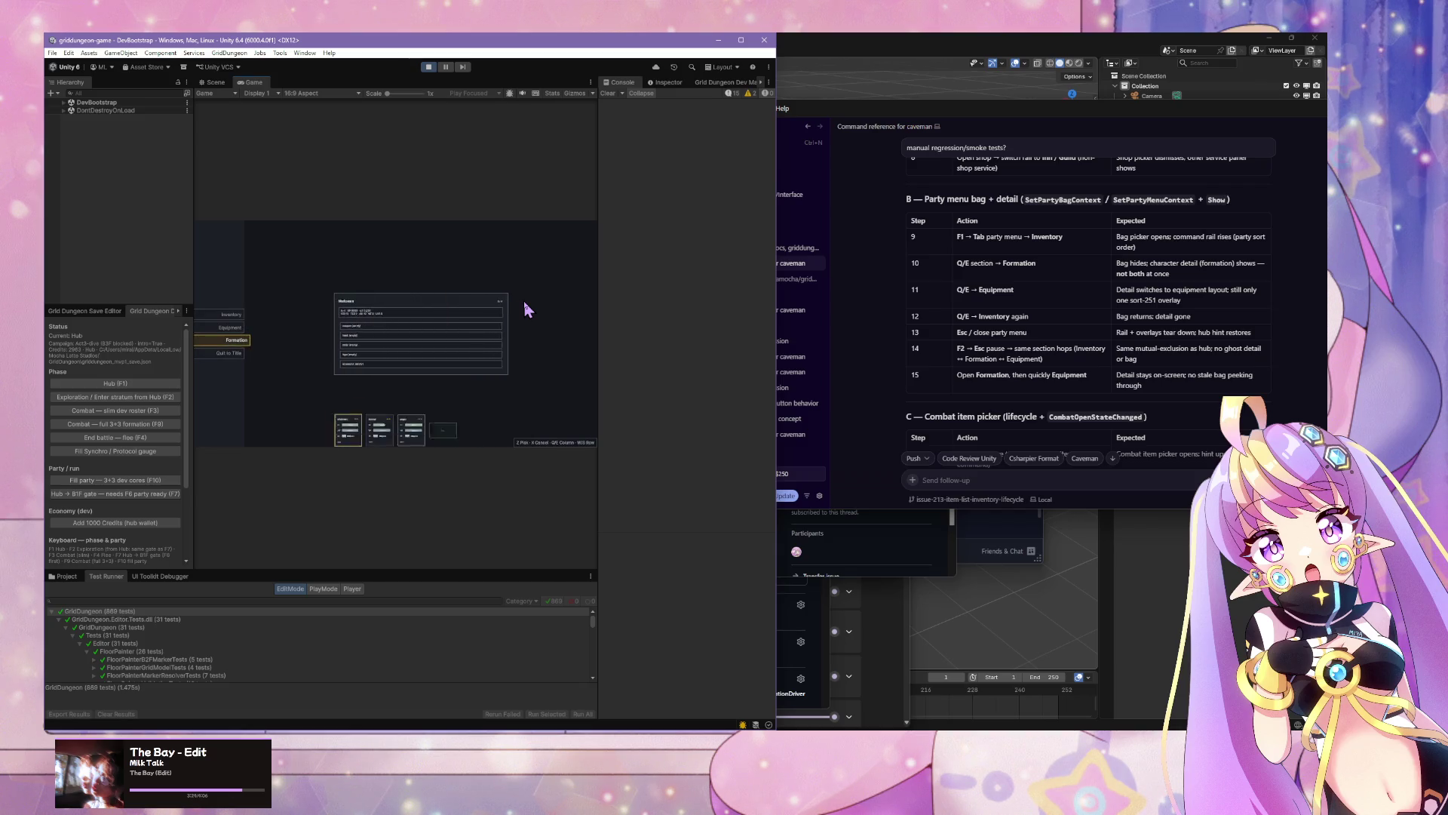
key("z")
key("e")
key("z")
key("x")
key("w")
key("z")
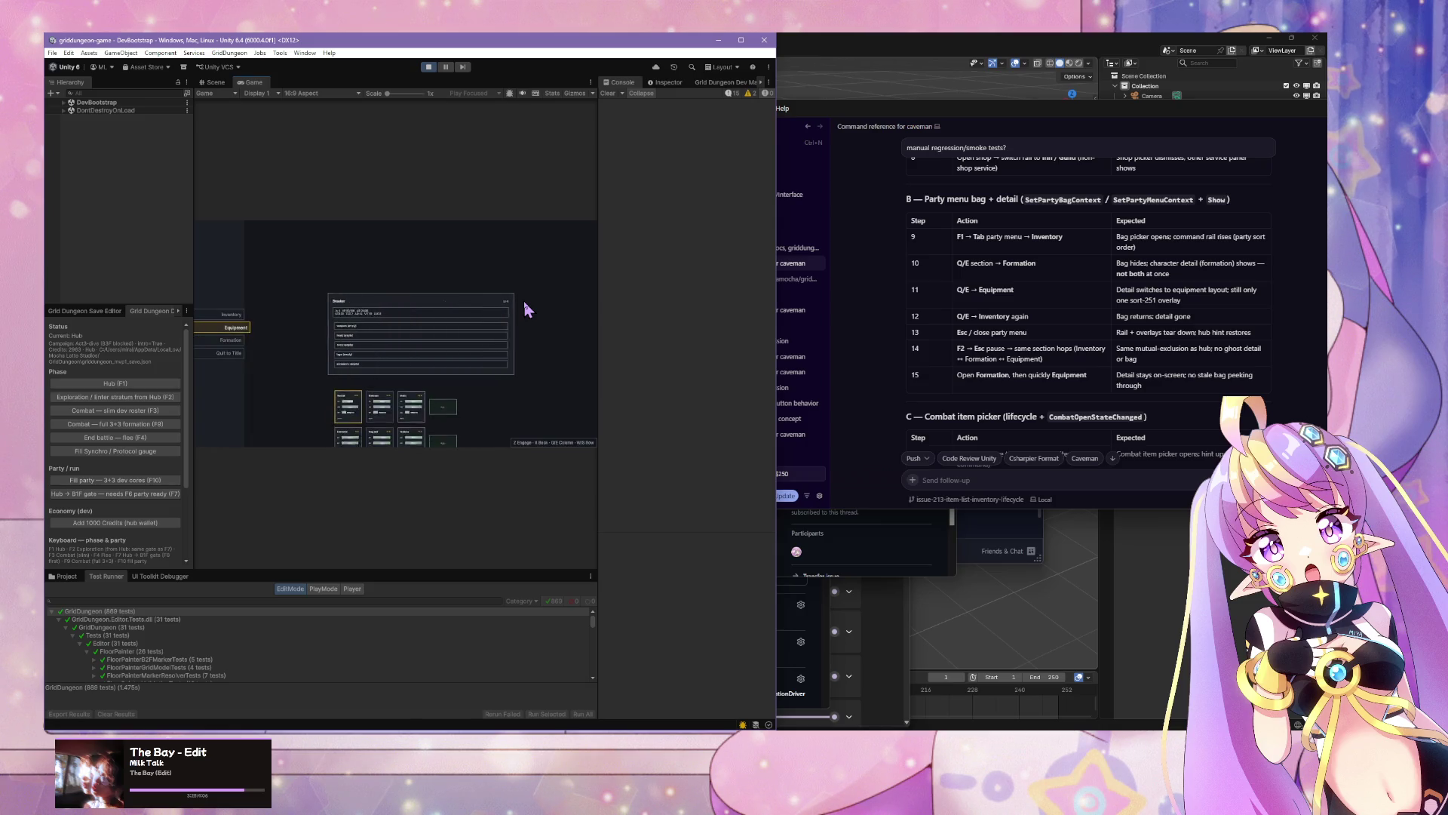
Step: Focus the second party member's card, leave the weapon row, and close the section panel
key("z")
key("x")
key("e")
key("z")
key("s")
key("x")
key("z")
key("x")
key("z")
key("x")
key("x")
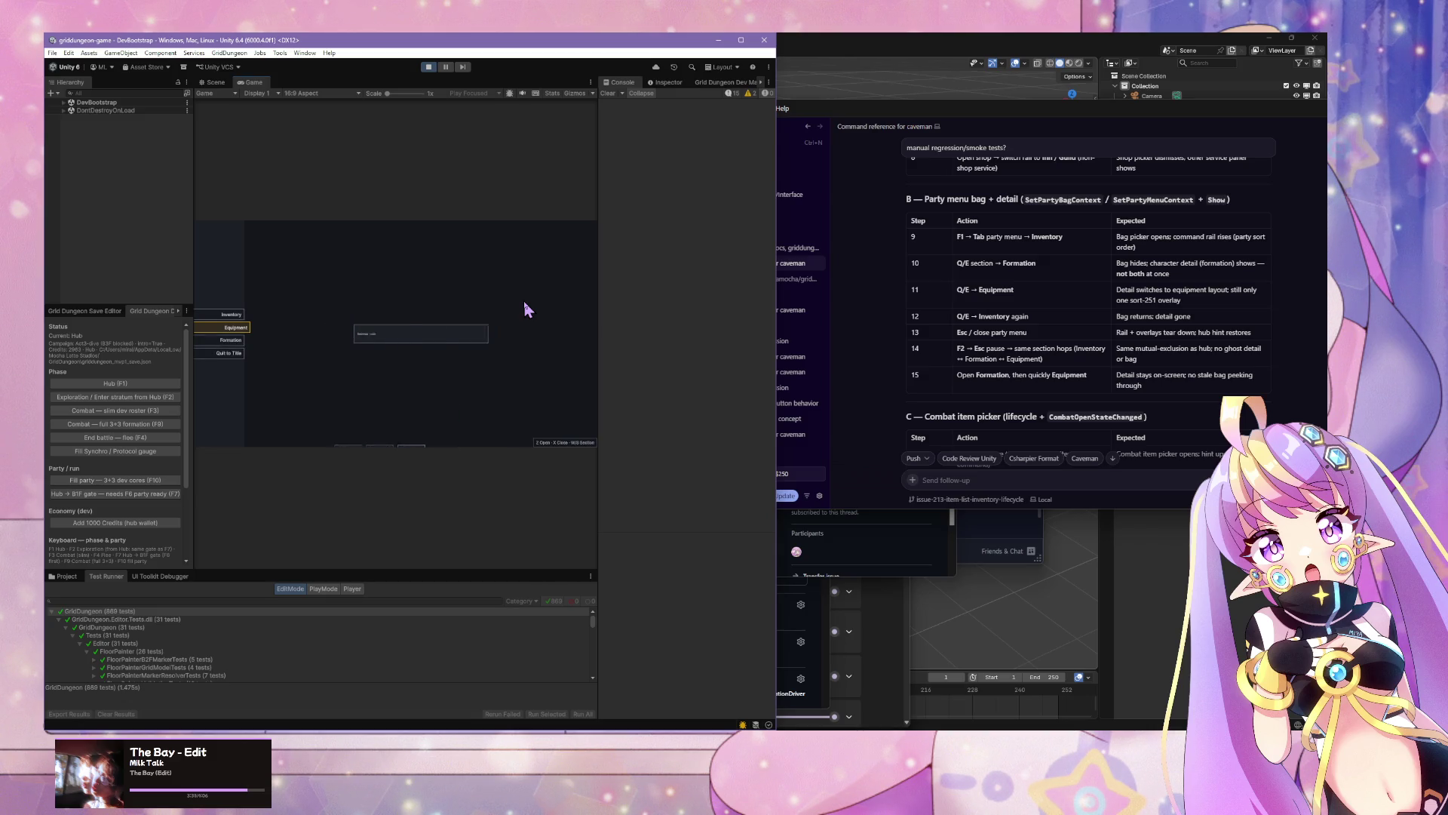
Step: Close the party menu and leave the hub to explore until combat starts
key("x")
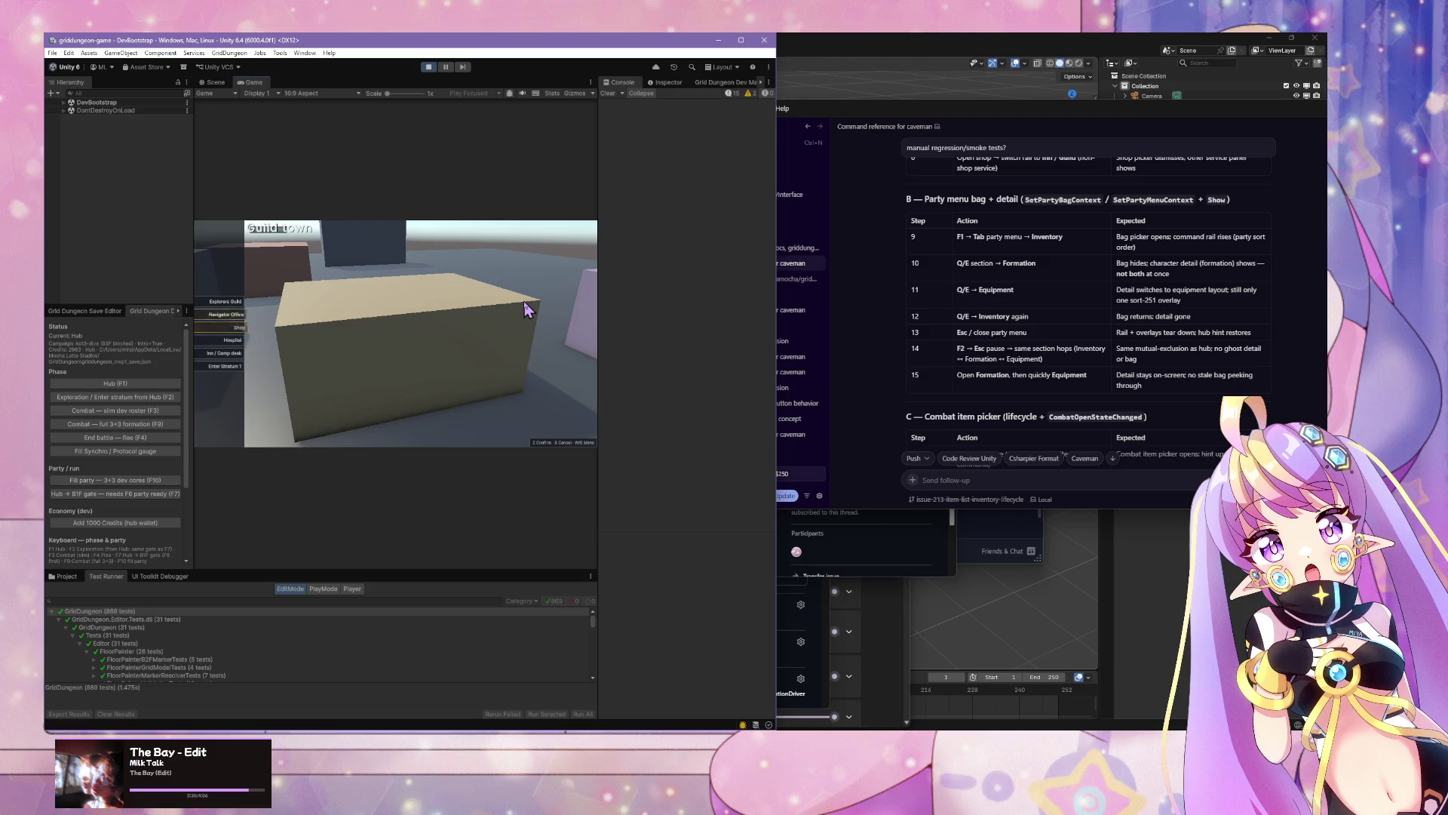
key("z")
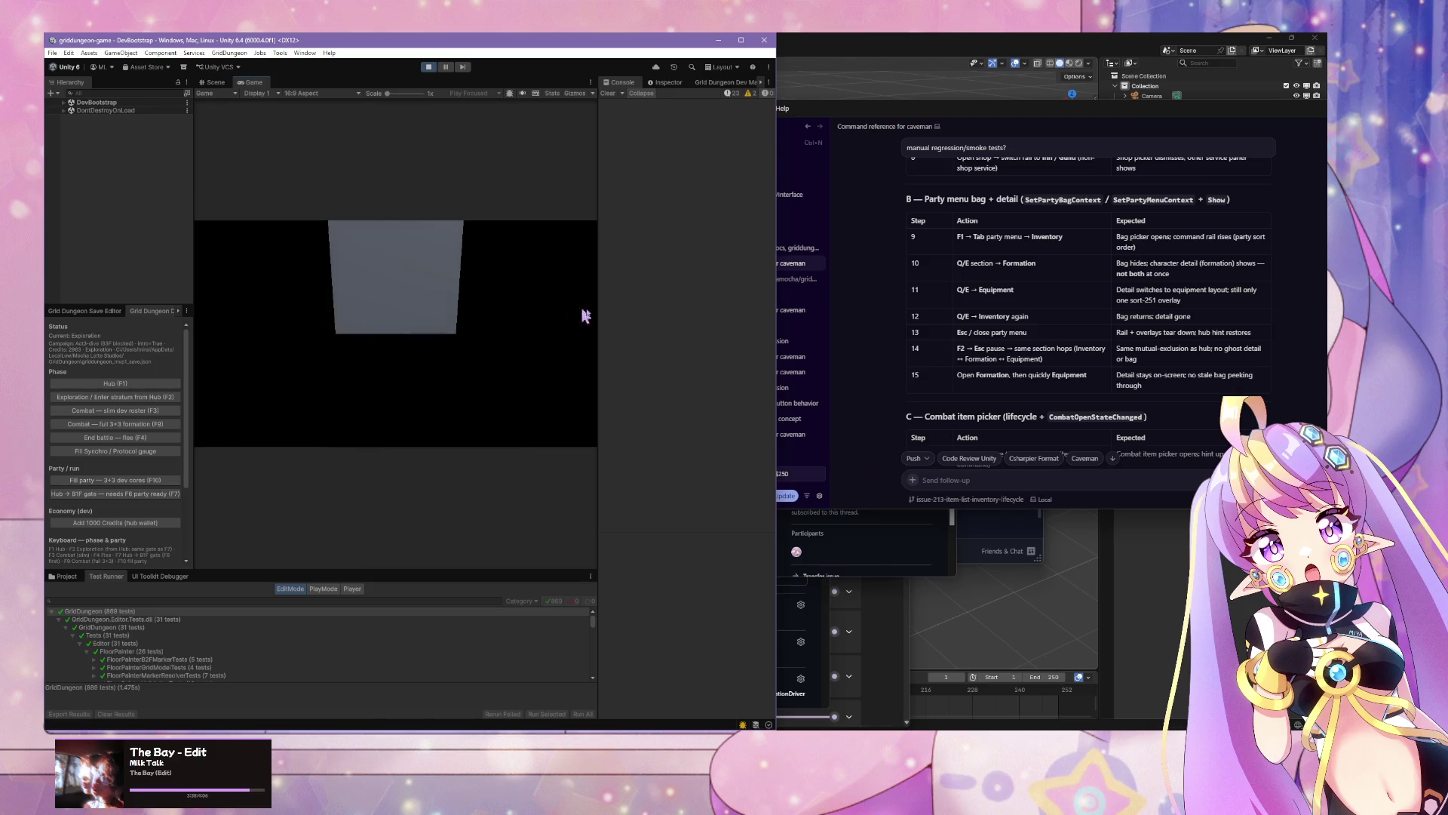
scroll(1004, 415, "down", 5)
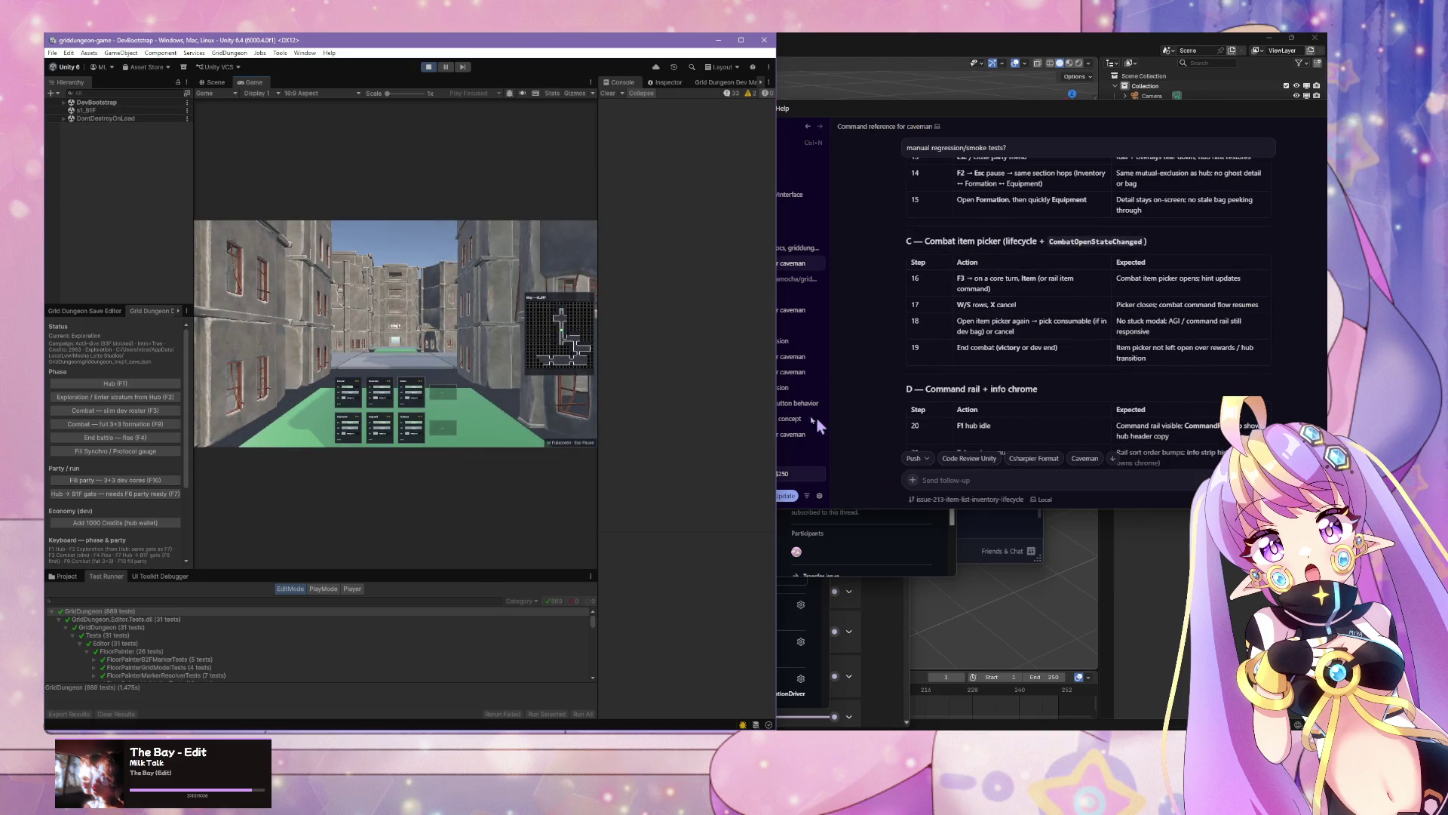
mouse_move(781, 414)
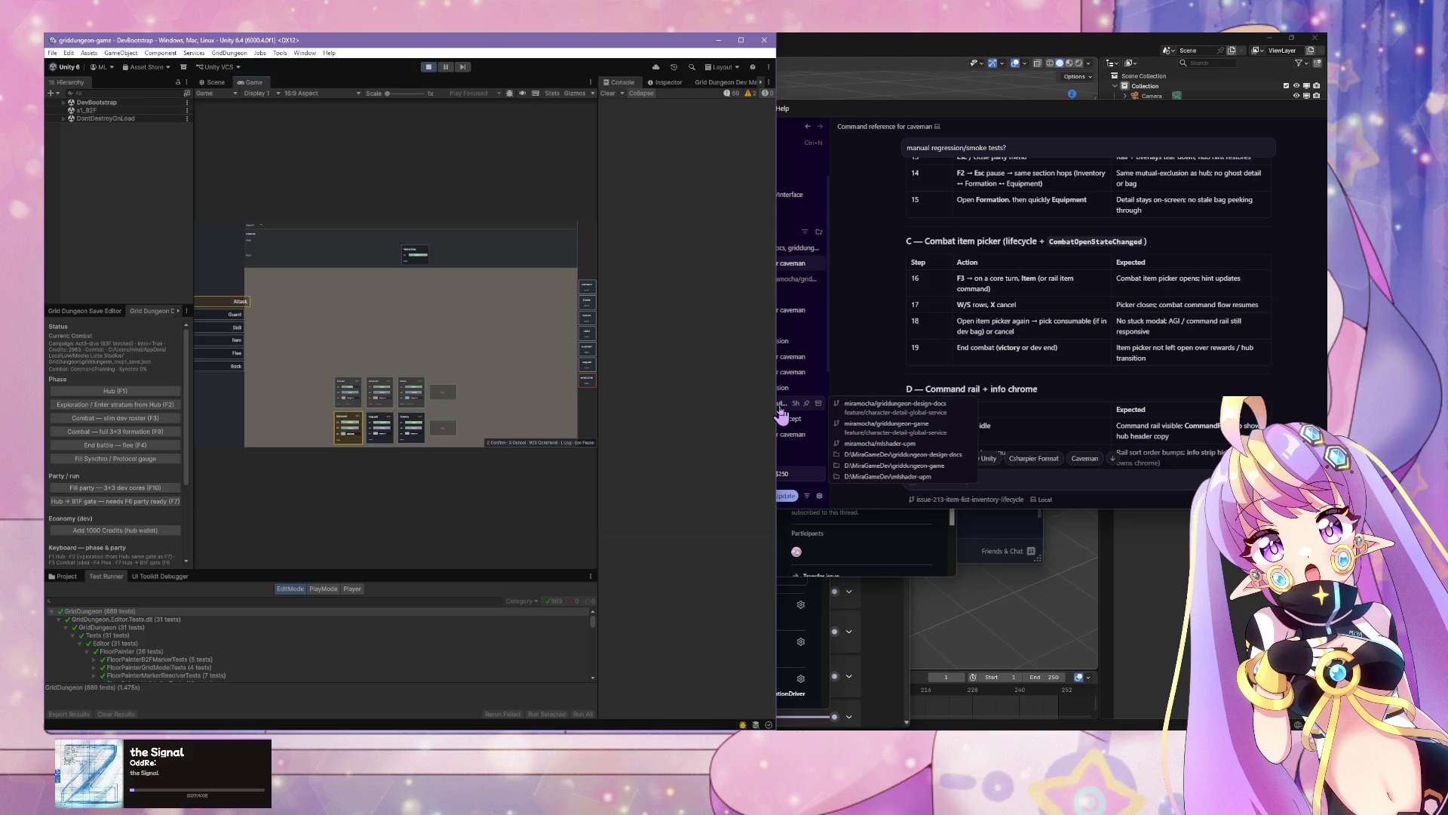
Step: Select Item, open the combat item picker, and close it without using anything
key("s")
key("s")
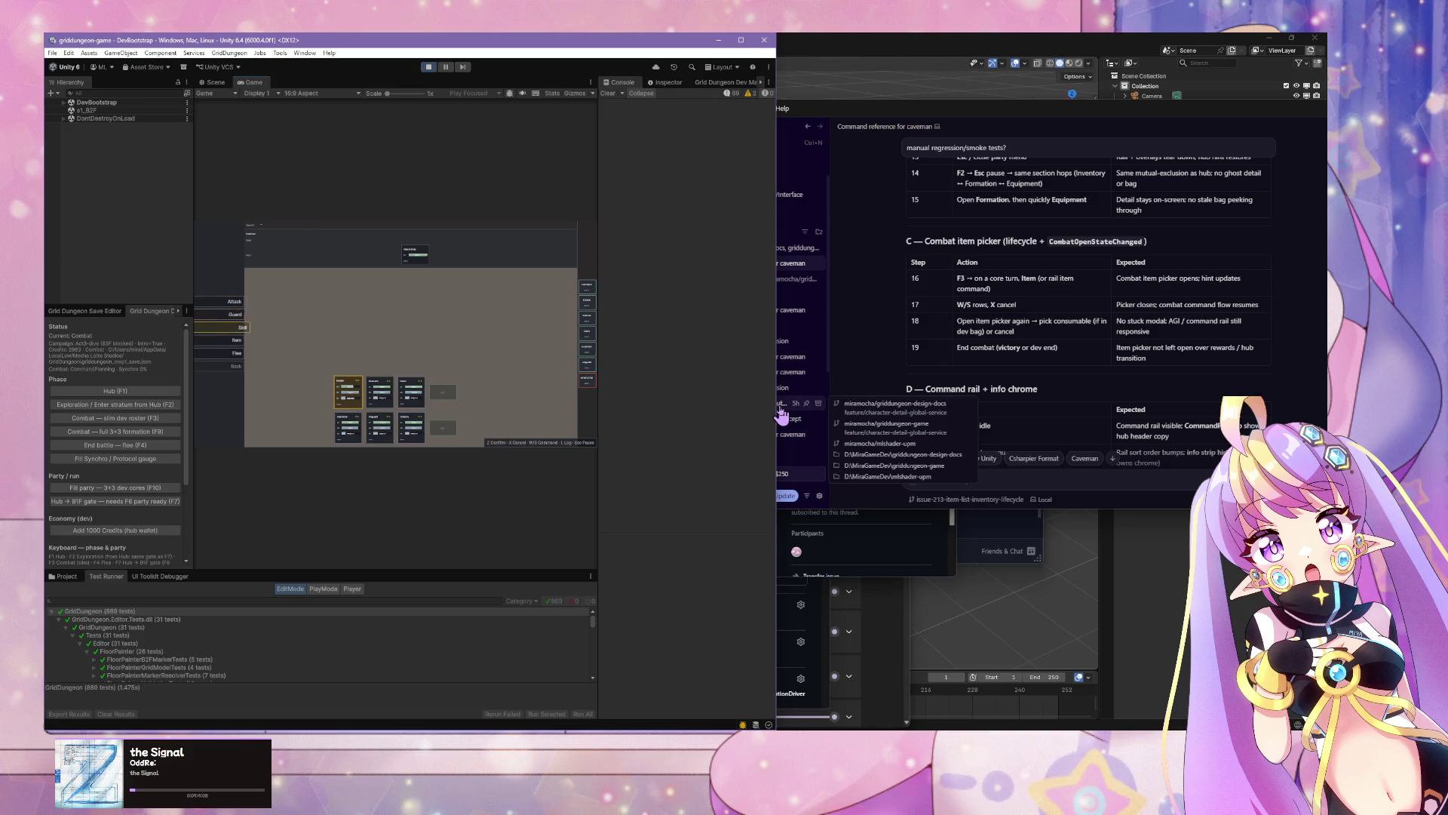
key("z")
key("z")
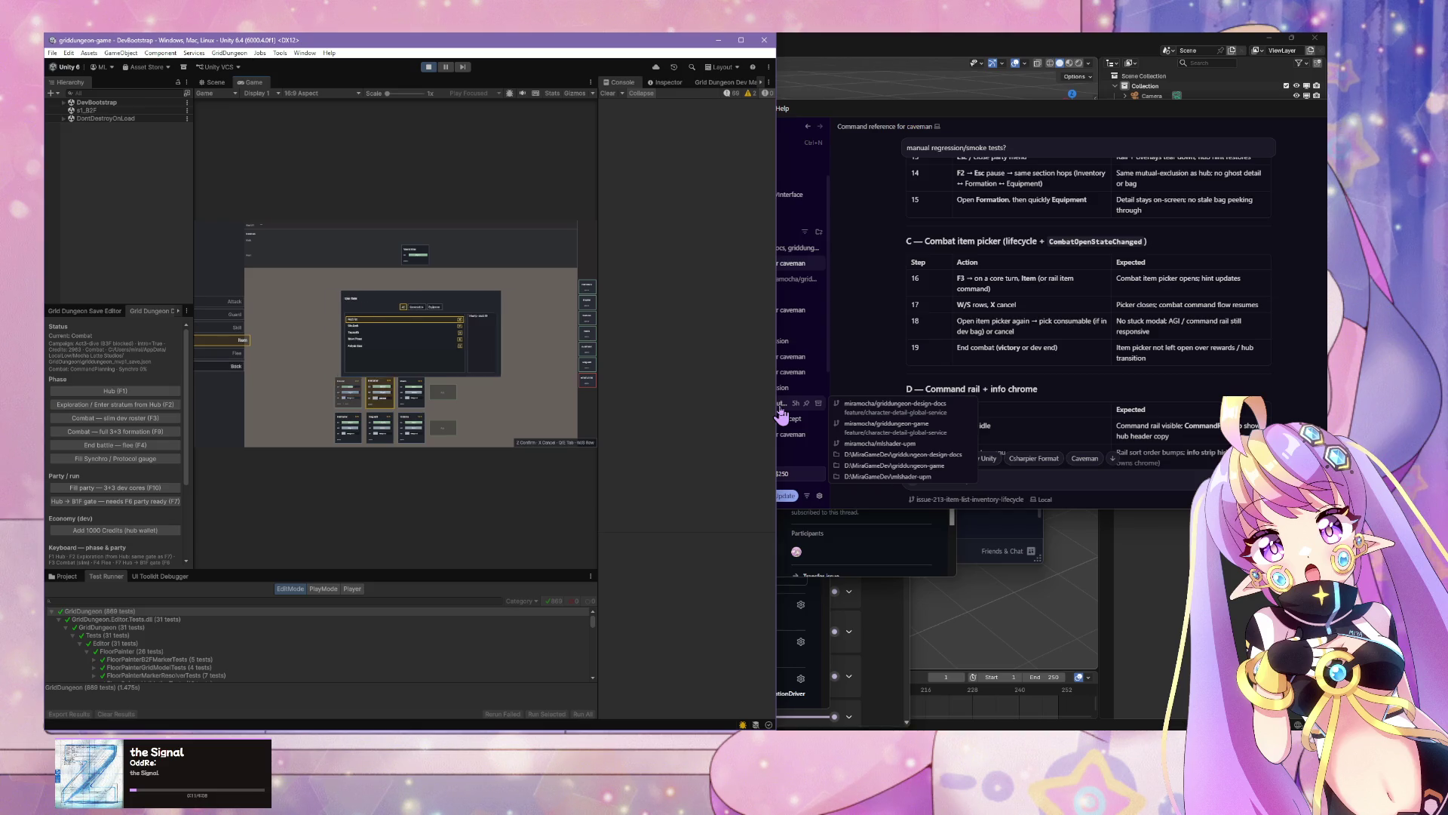
Step: Attack the targeted enemy until Victory, dismiss the result, then return to the Guild town hub with F1
key("z")
key("s")
key("z")
key("z")
key("z")
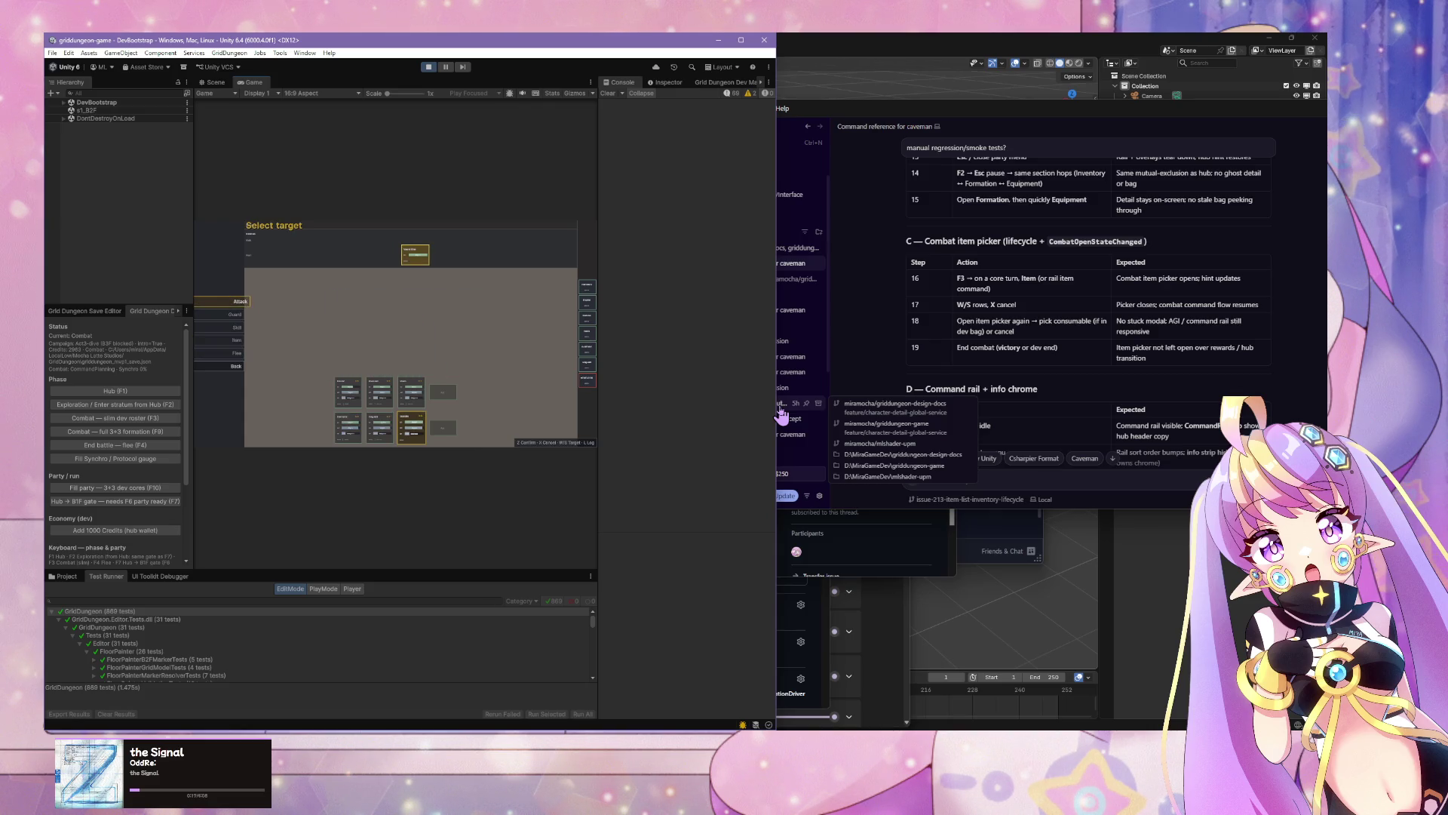
key("z")
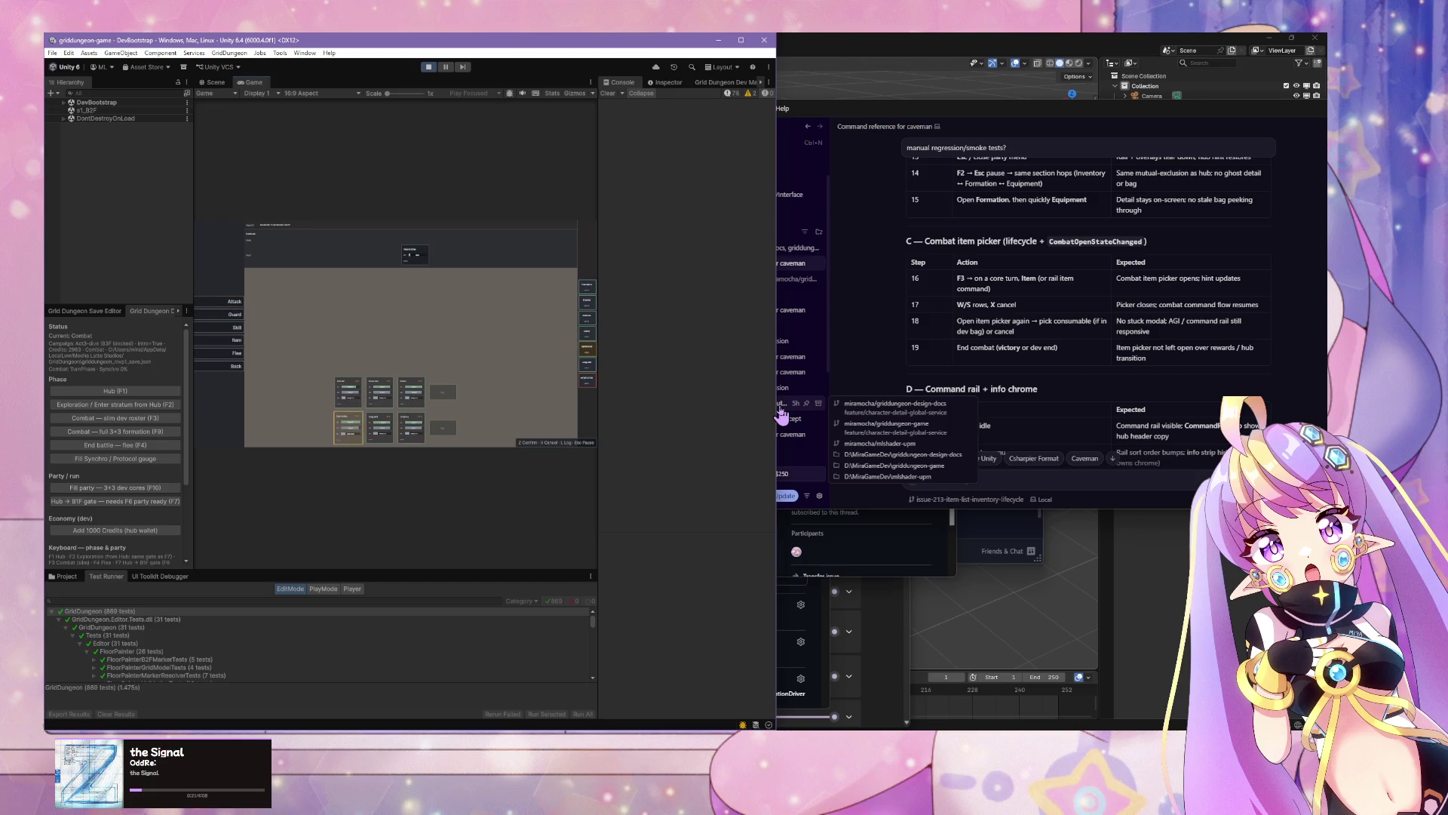
key("z")
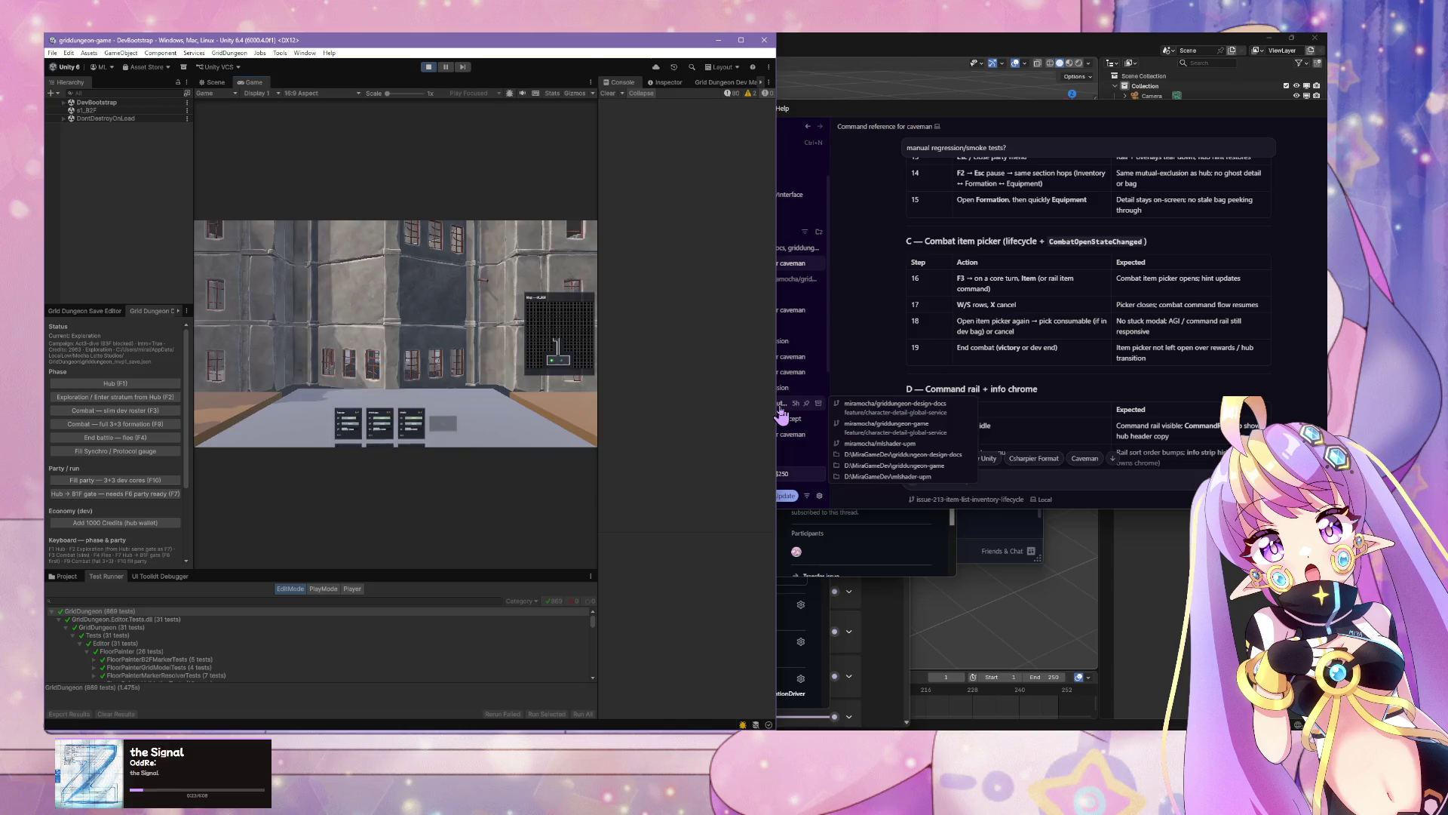
scroll(1114, 420, "down", 3)
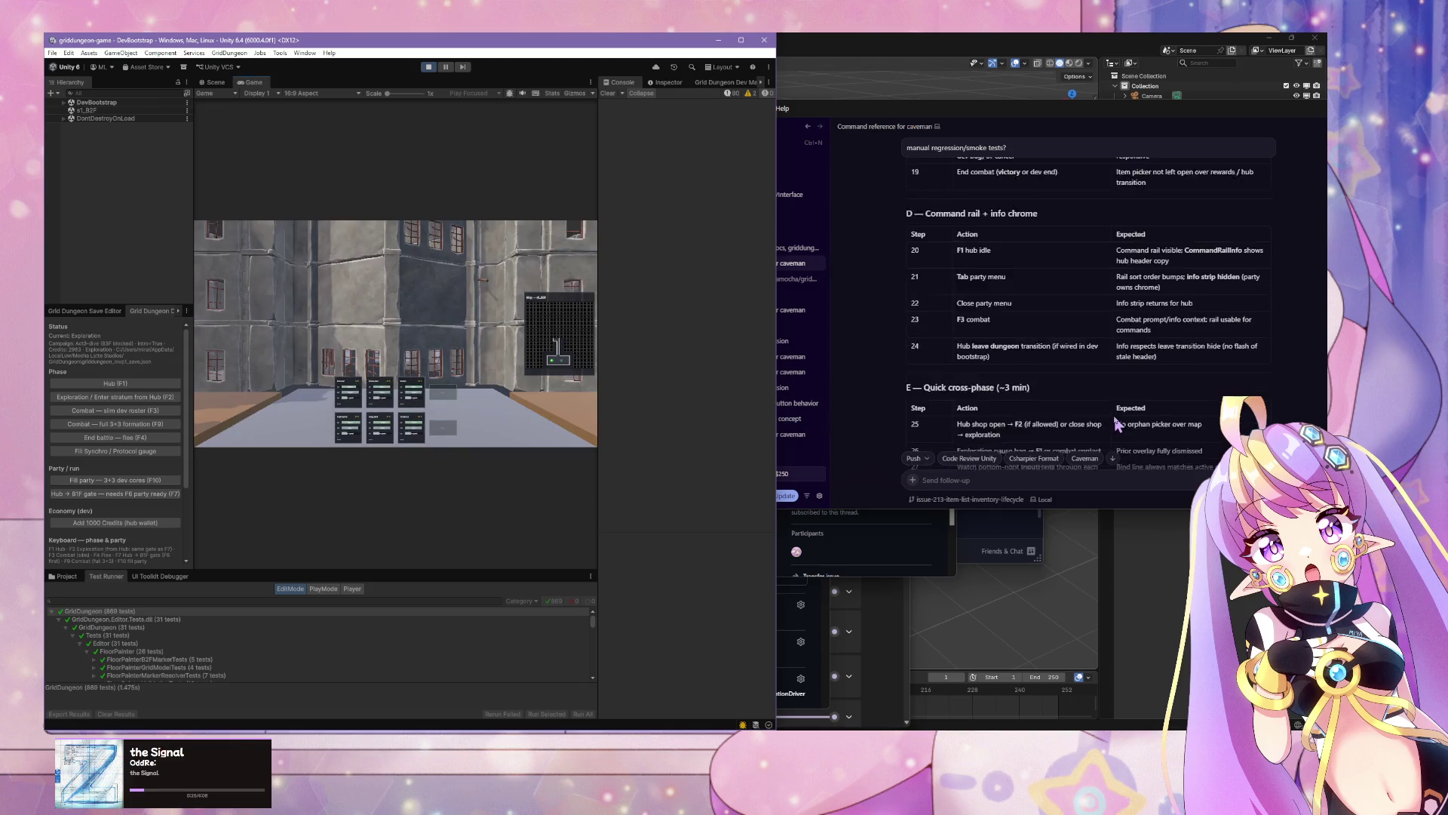
scroll(1115, 420, "down", 1)
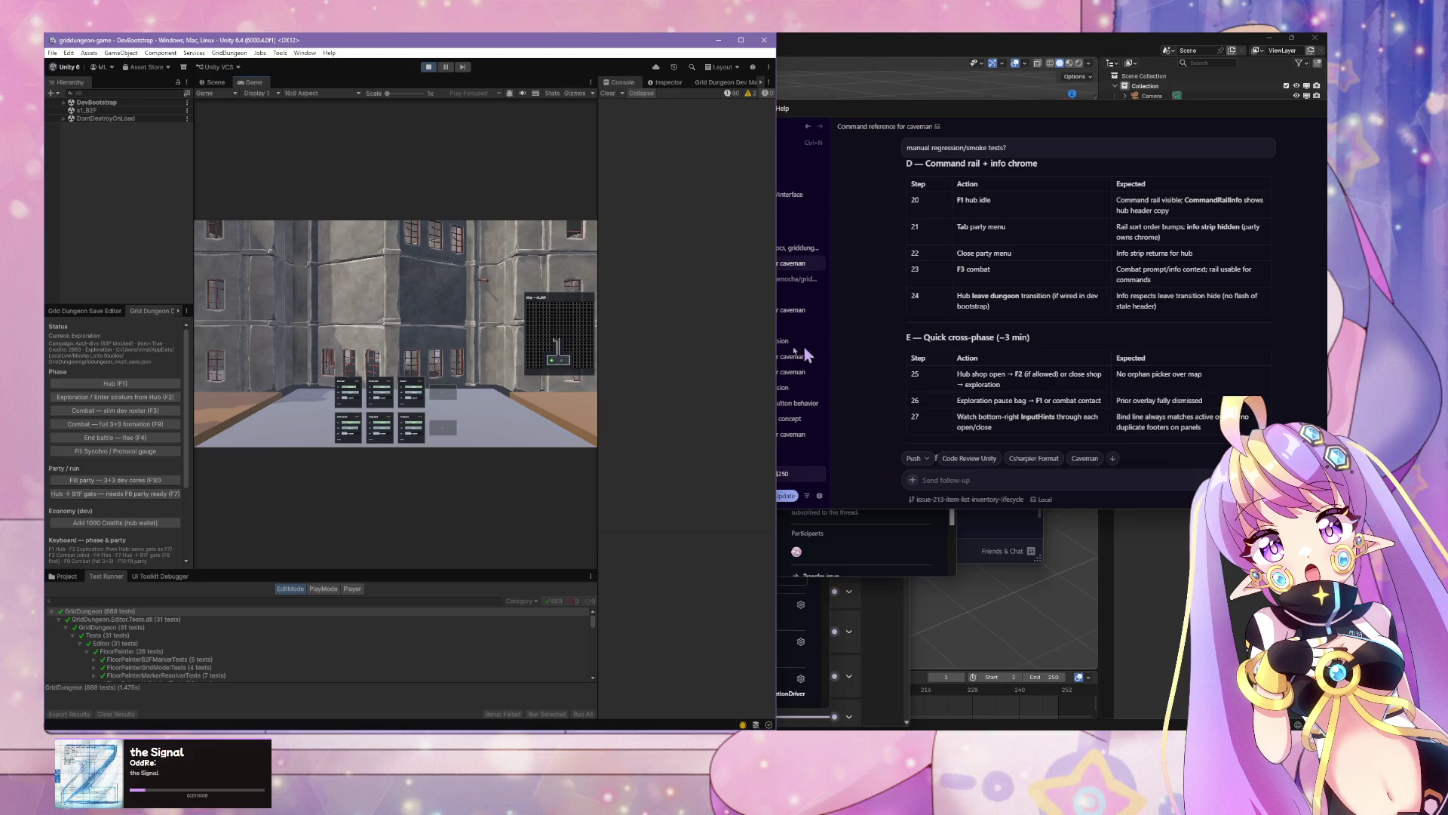
key("F1")
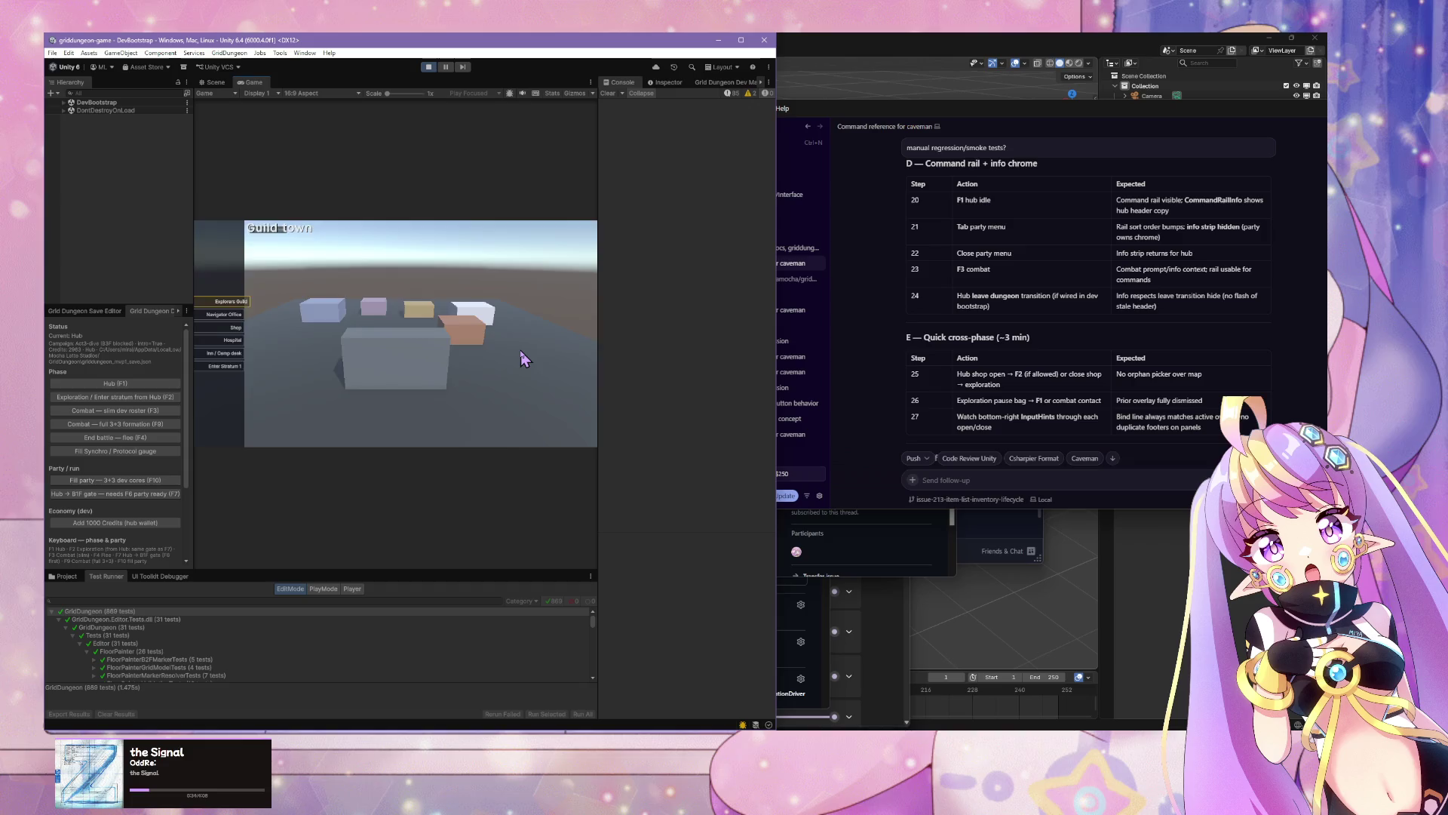
Step: Open and close the party menu, then enter Stratum 1 from the hub
key("Tab")
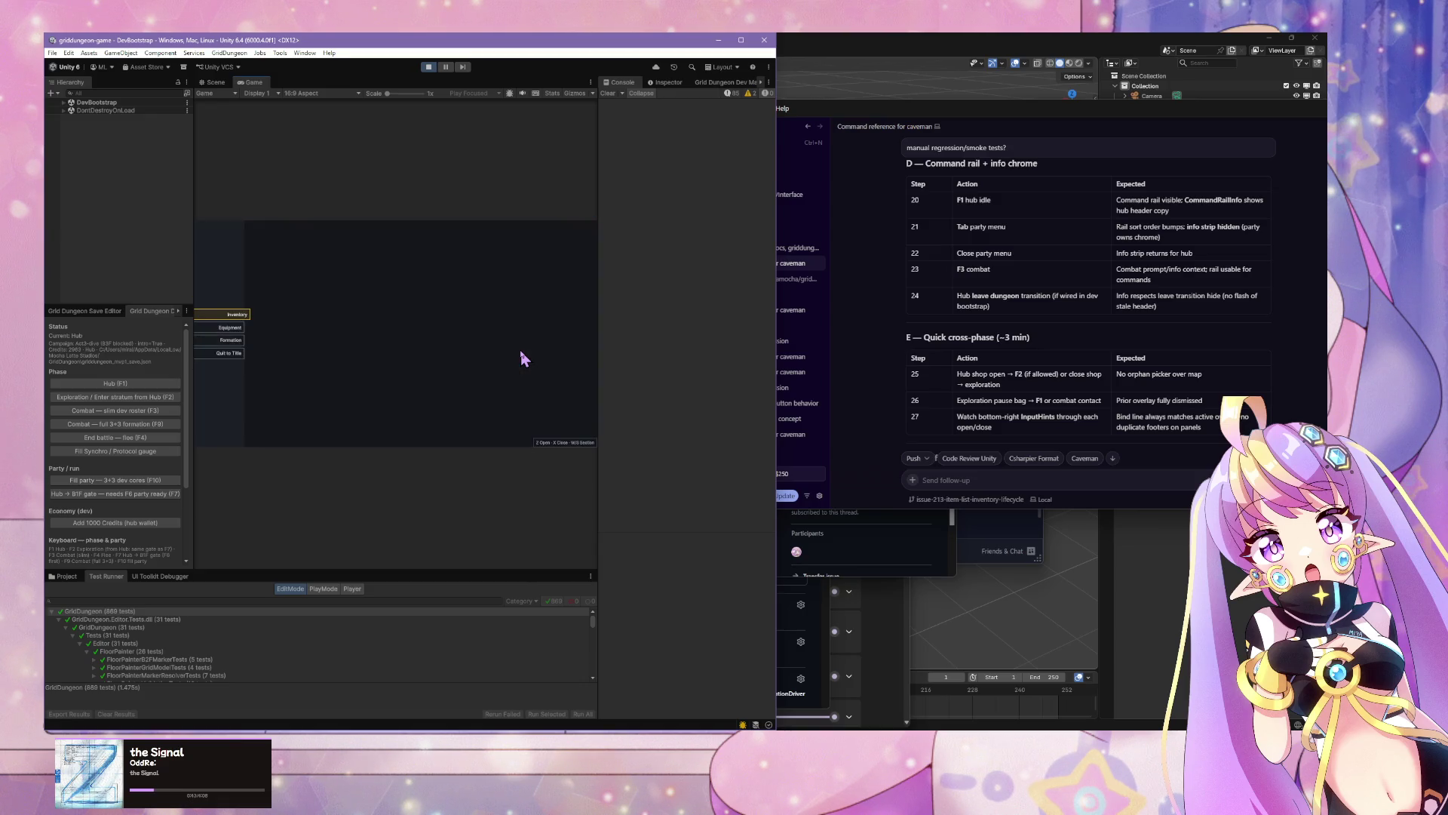
key("x")
key("Up")
key("z")
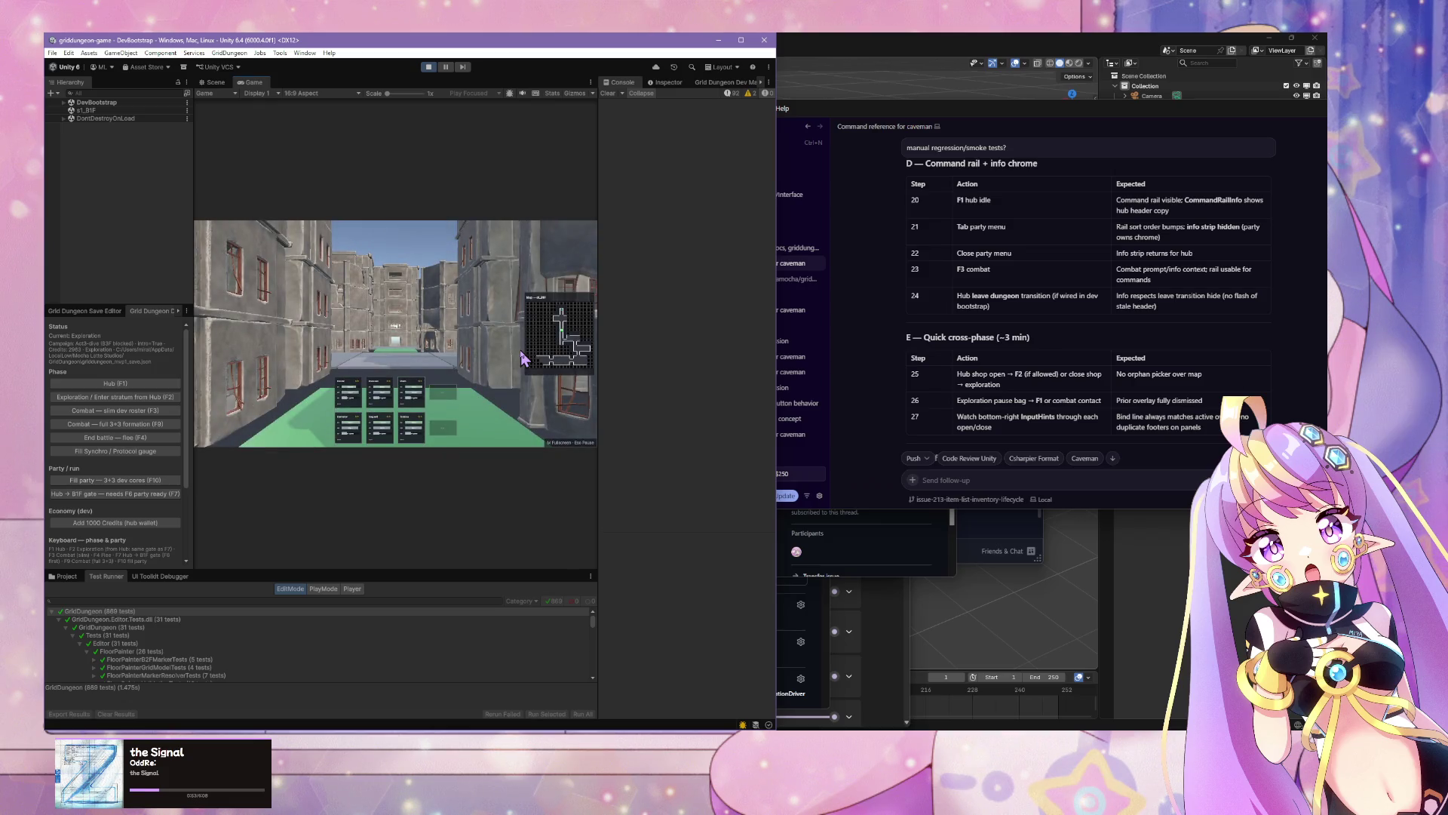
Step: Start a combat encounter with F3, choose Attack, then end the fight with F4
key("F3")
key("z")
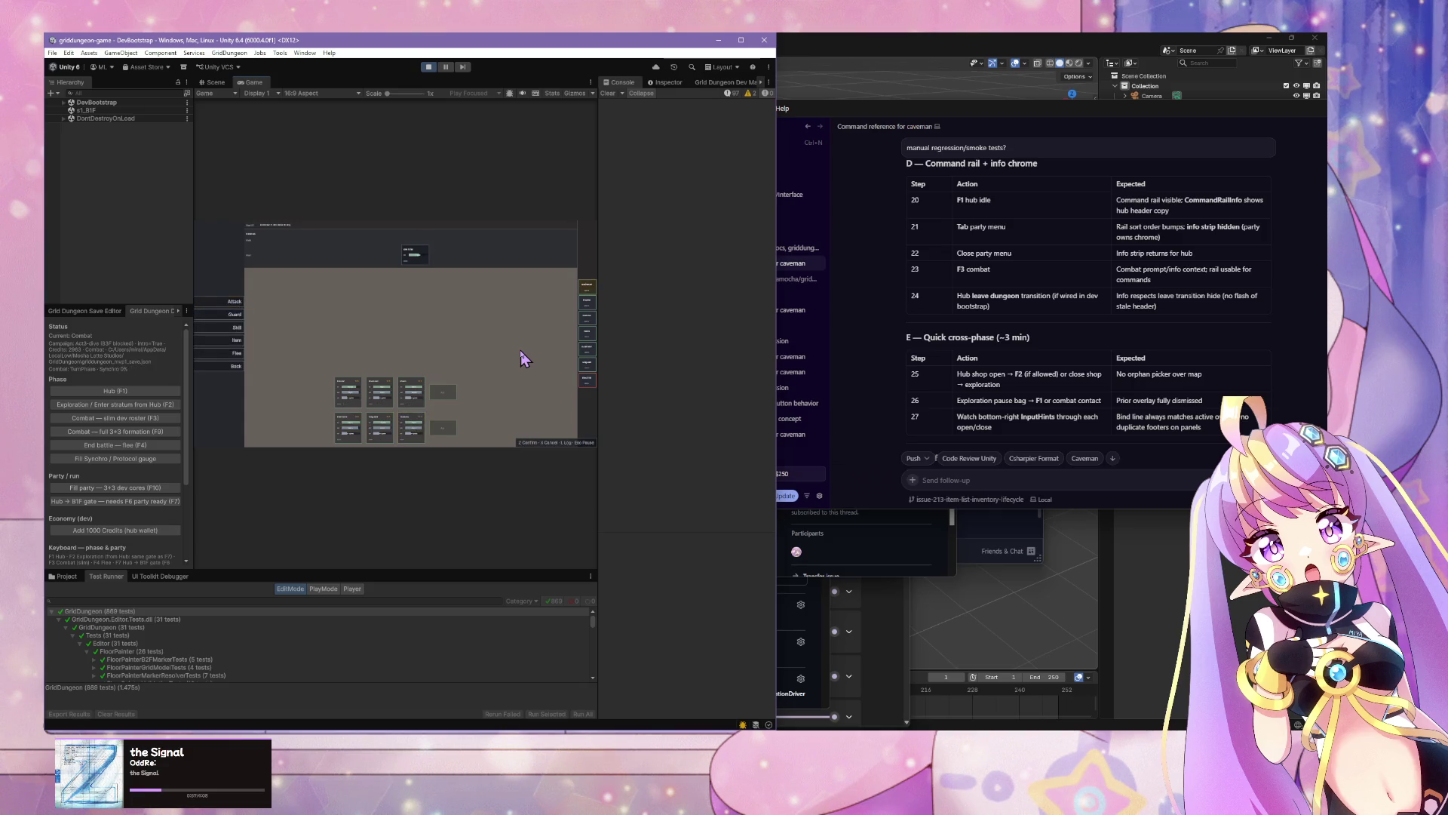
key("F4")
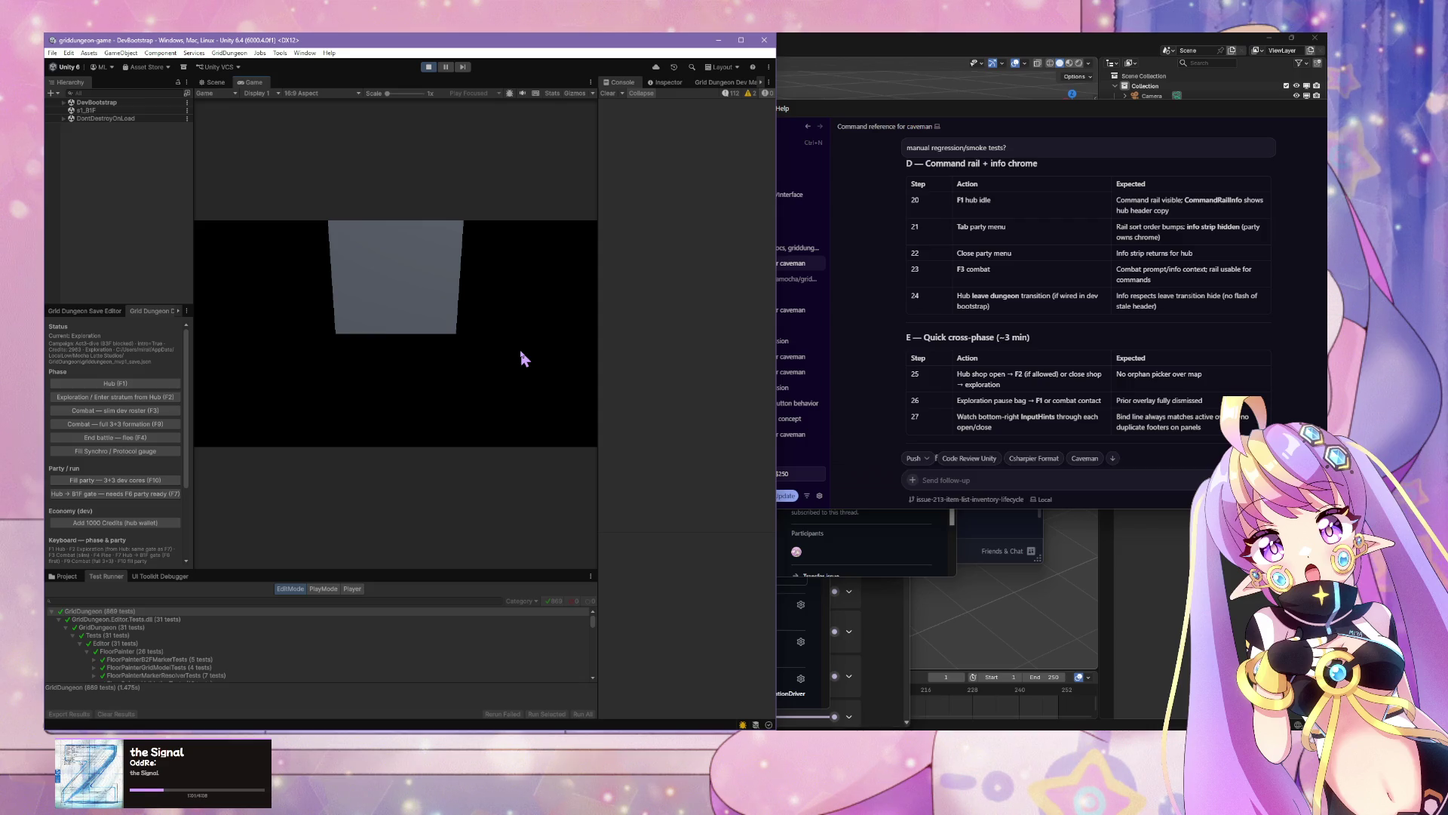
Step: Toggle between hub and exploration with F1/F2, then open the party menu's Inventory section
key("F1")
key("F1")
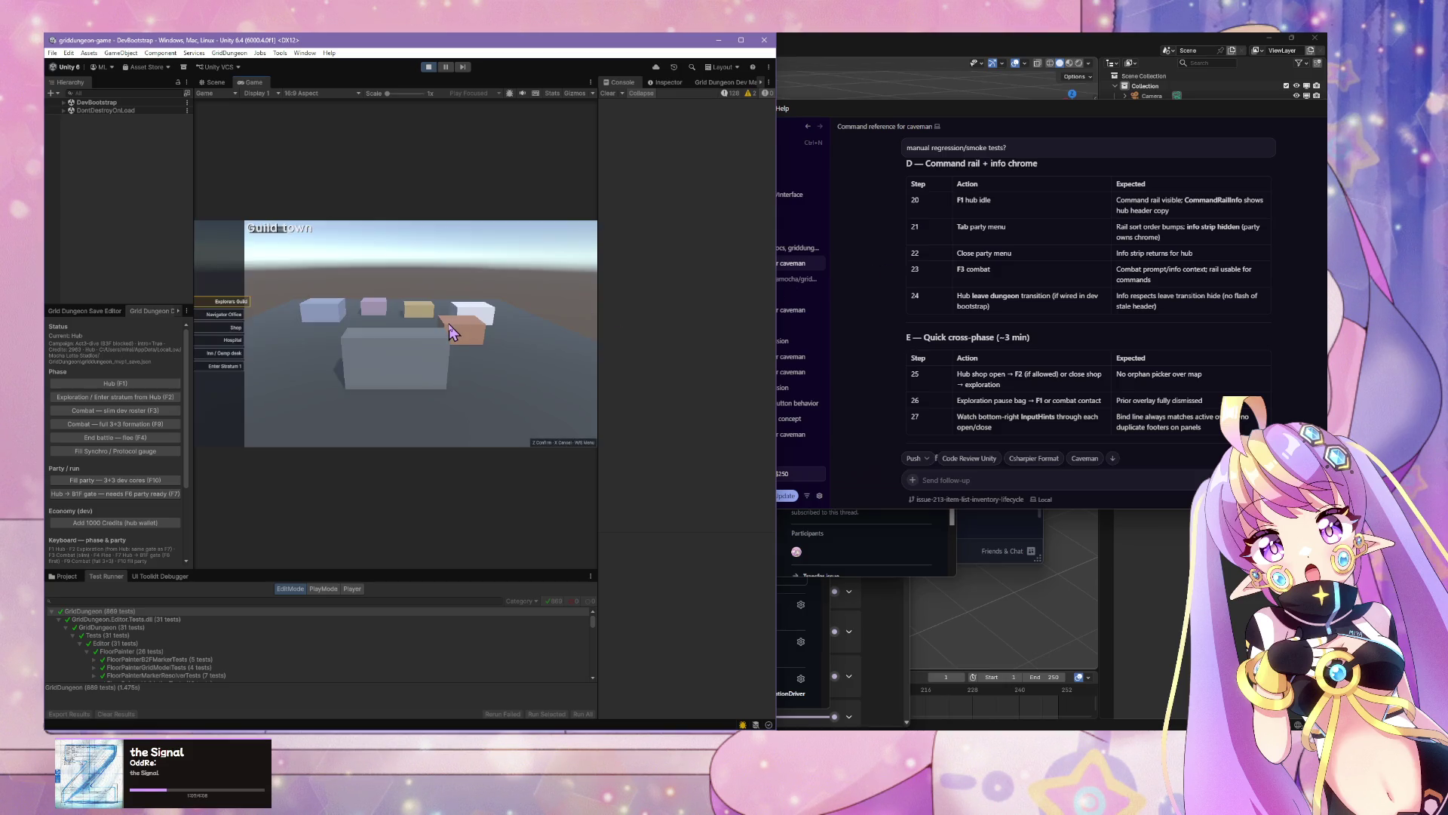
key("F2")
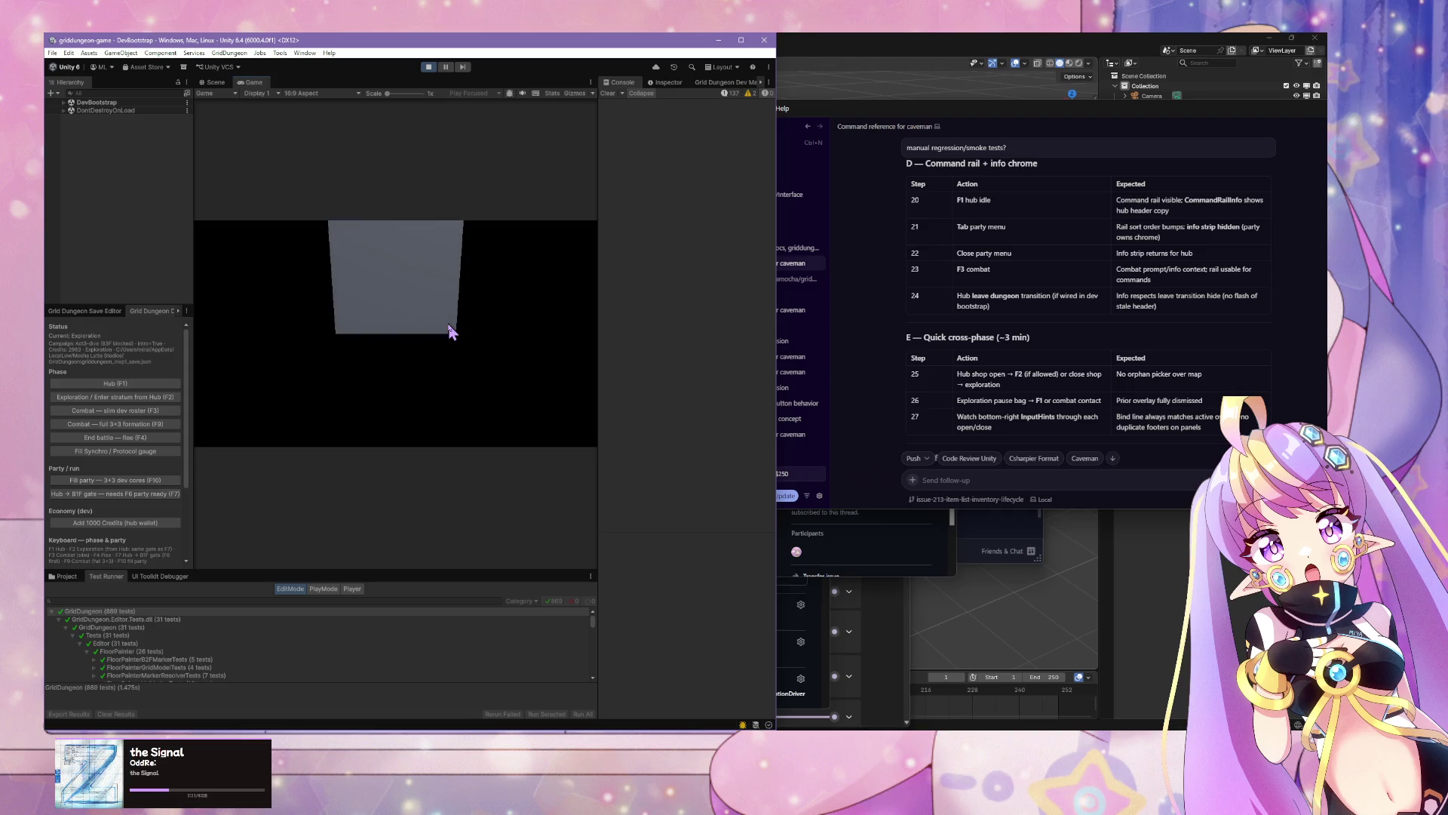
key("F1")
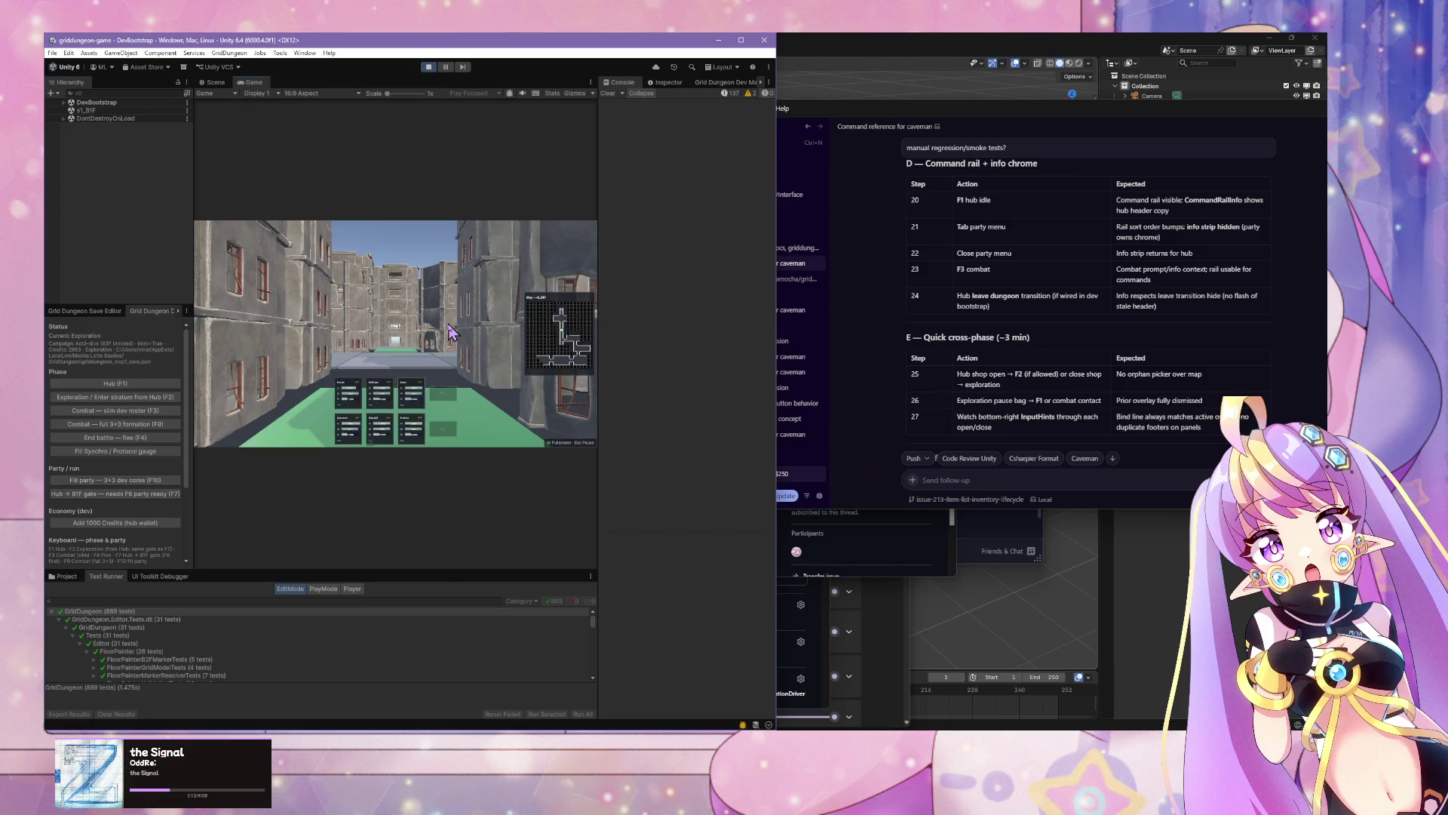
key("Tab")
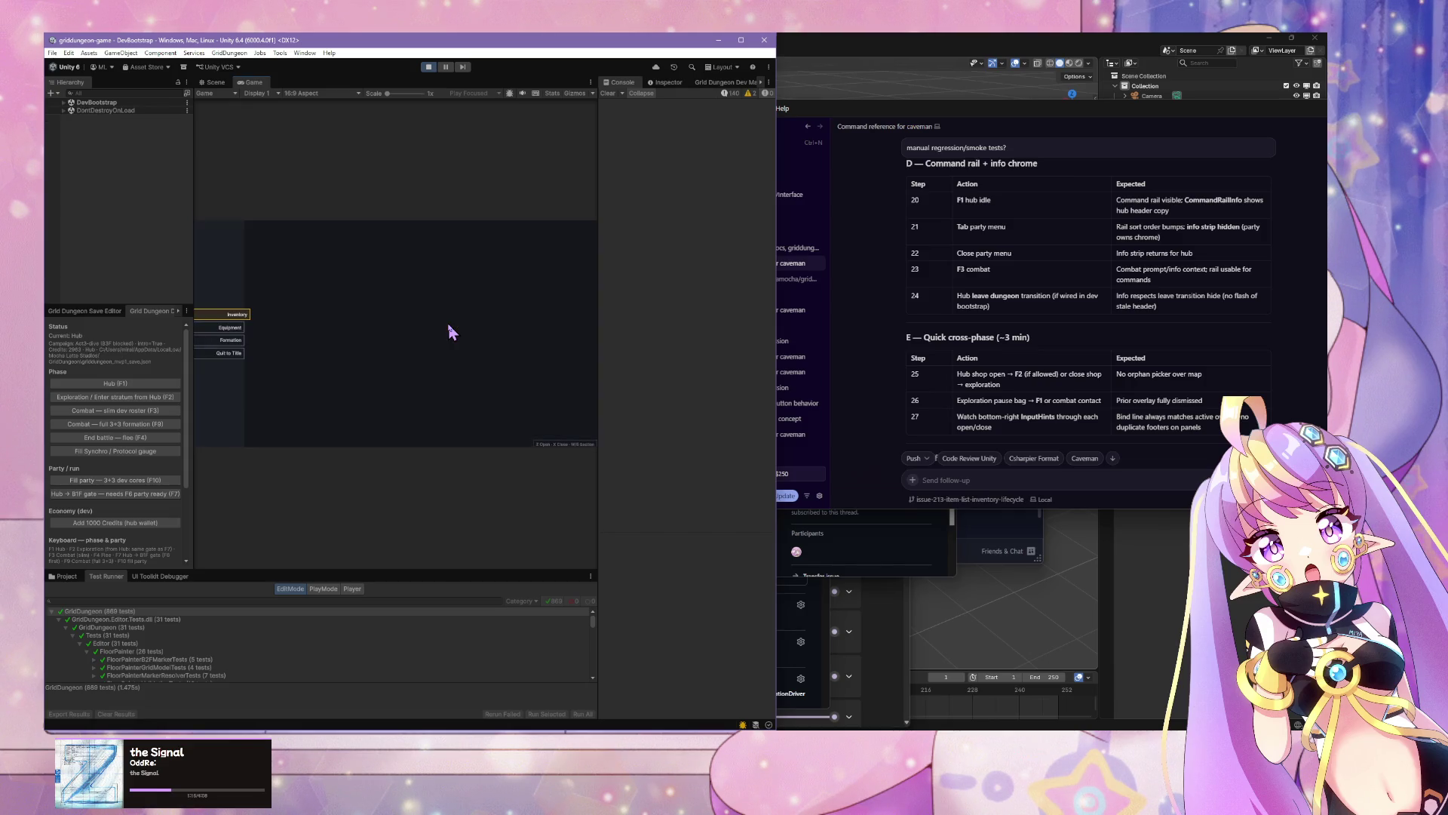
key("Tab")
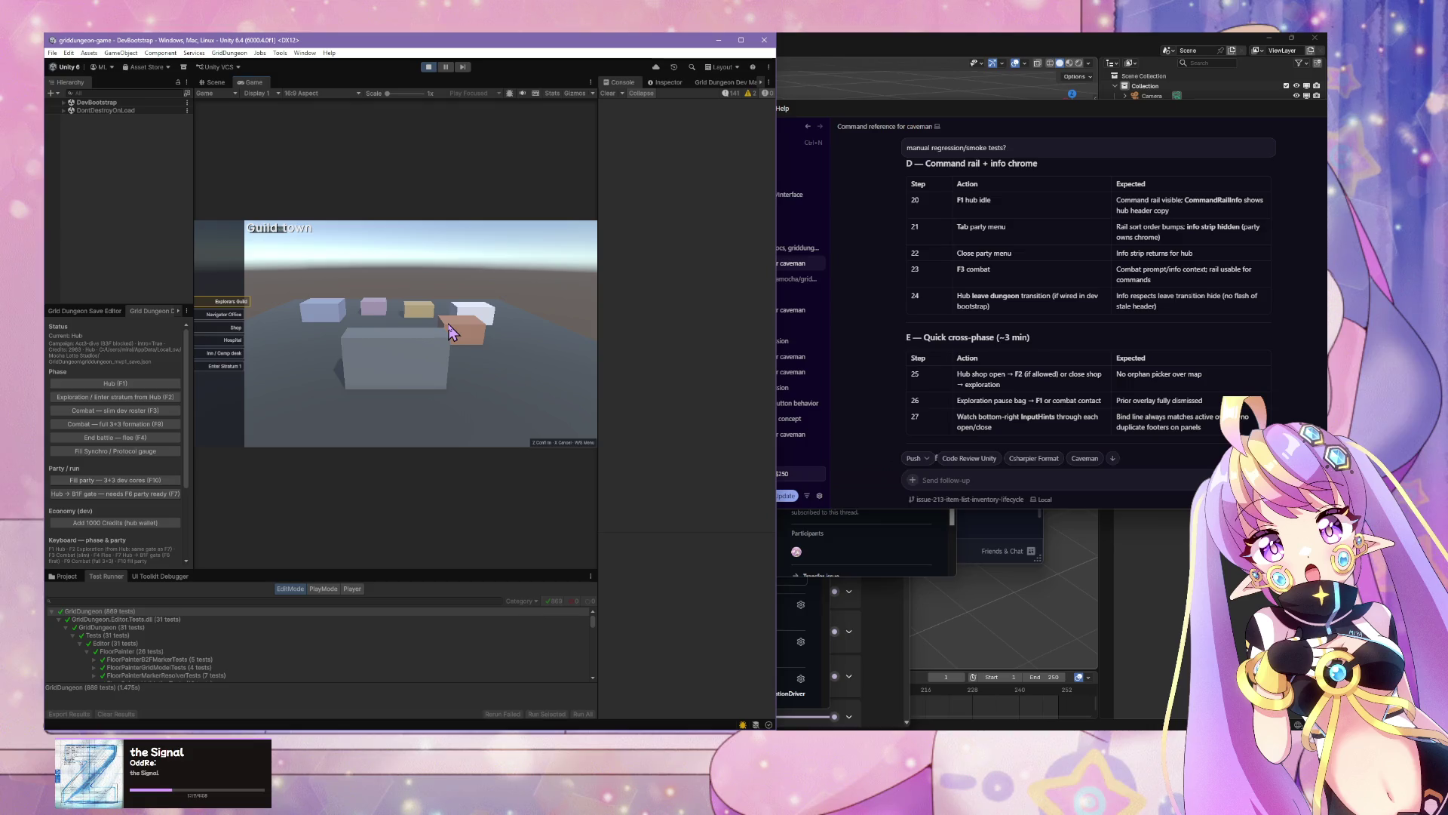
key("Tab")
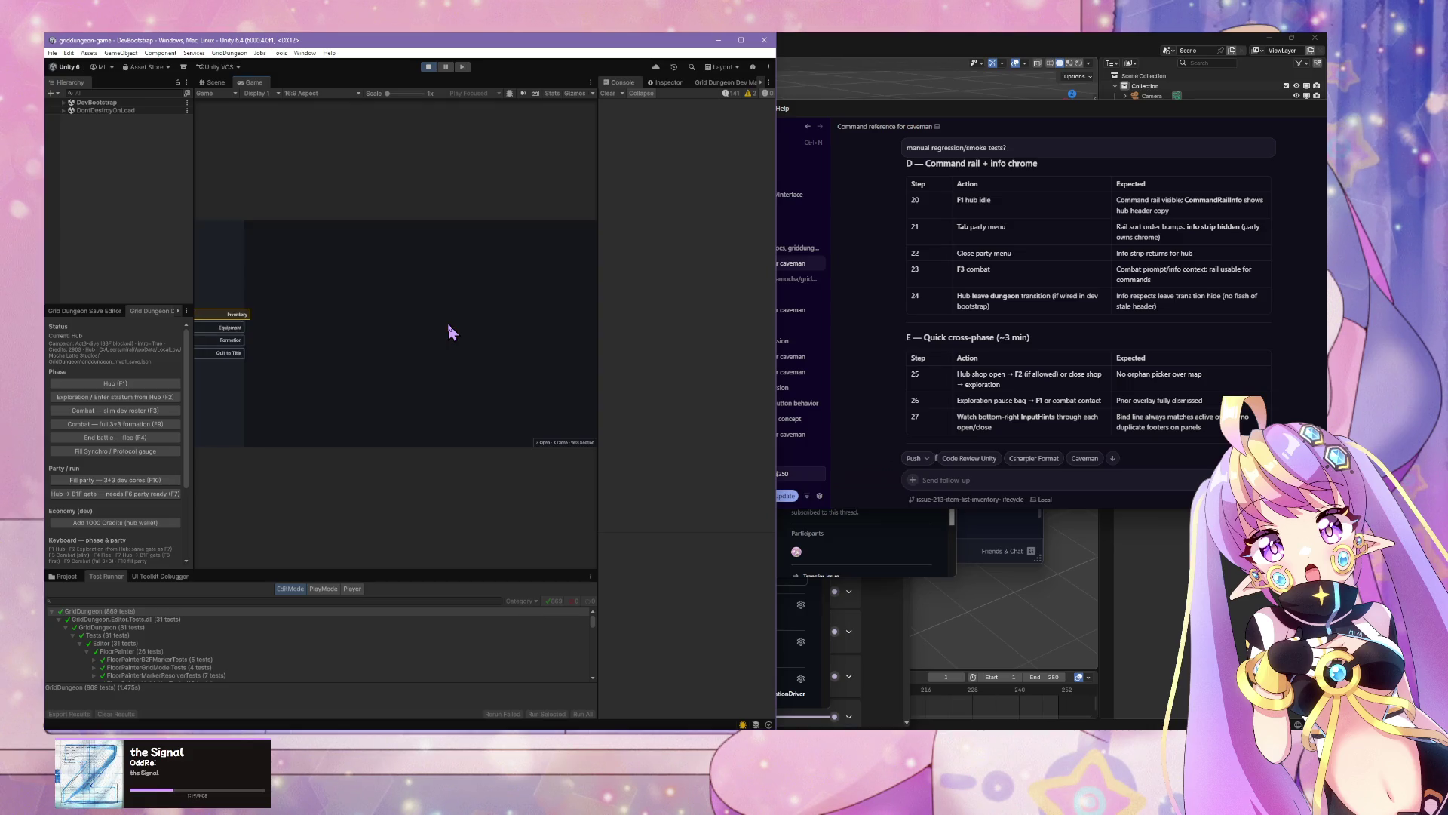
key("z")
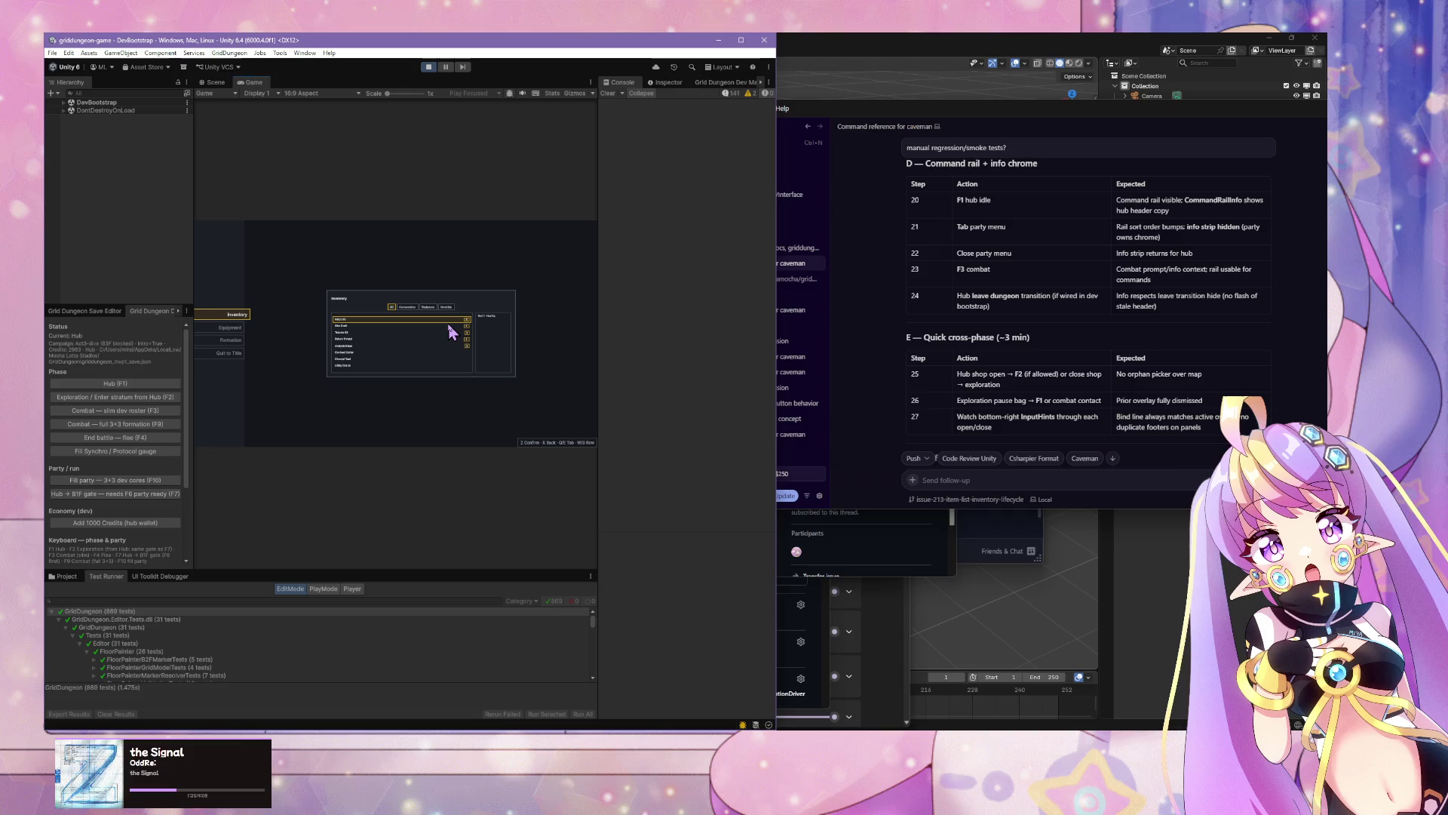
Step: Return to exploration with F2 and check GitHub Desktop for local changes
key("F2")
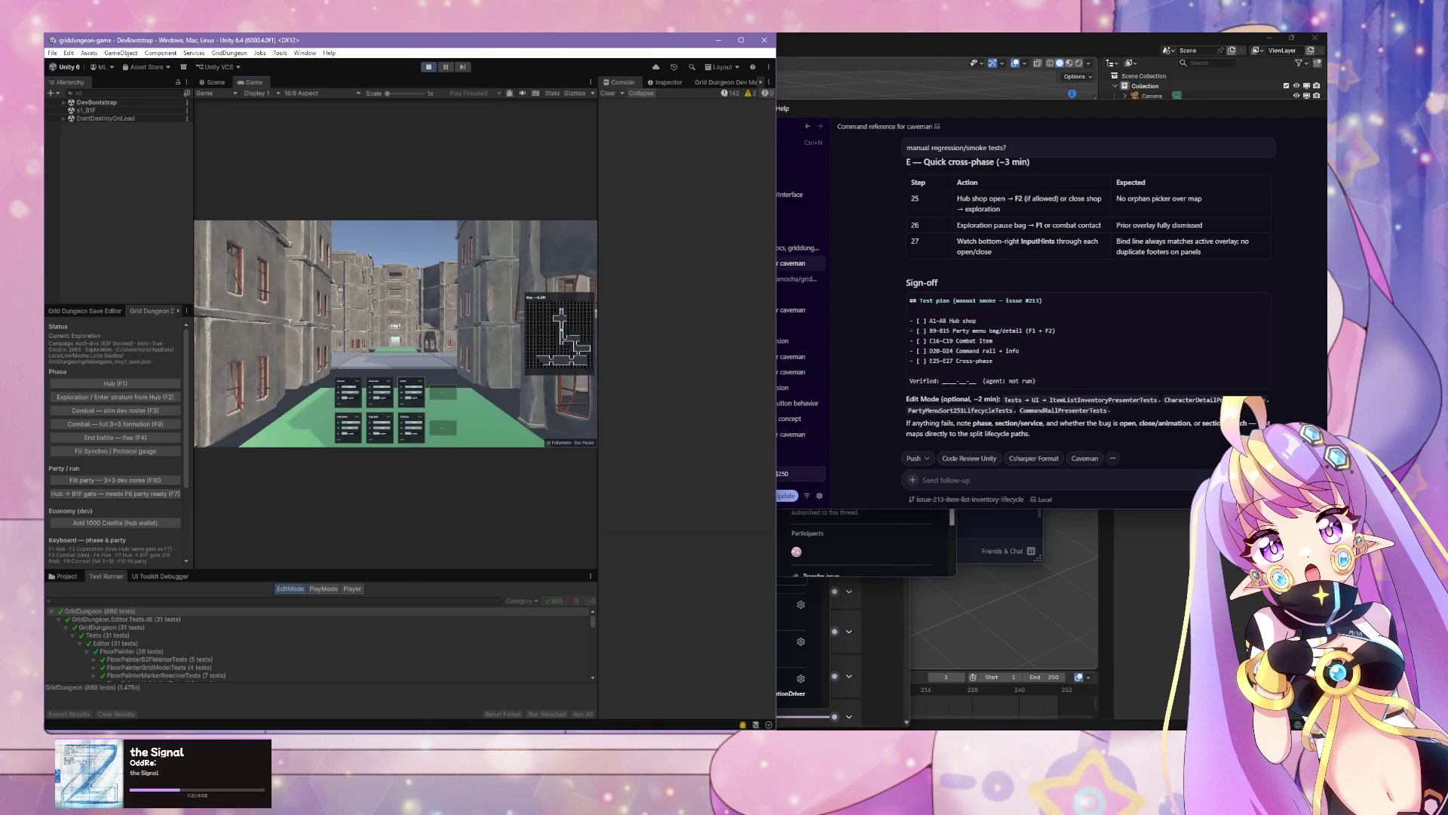
key("alt+Tab")
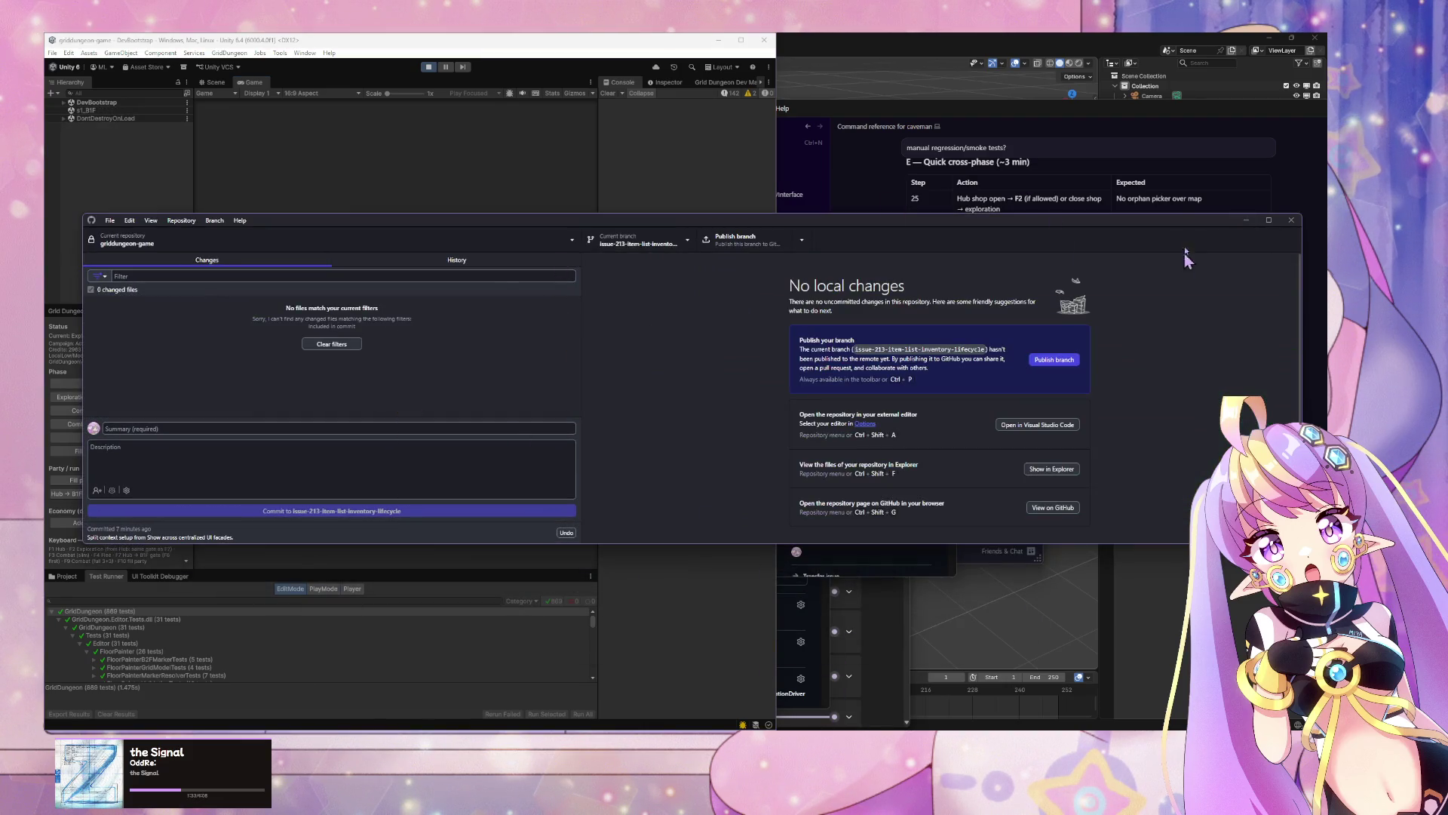
left_click(1089, 117)
Step: Tell the agent 'validated. create PR and merge it'
left_click(997, 487)
type("val")
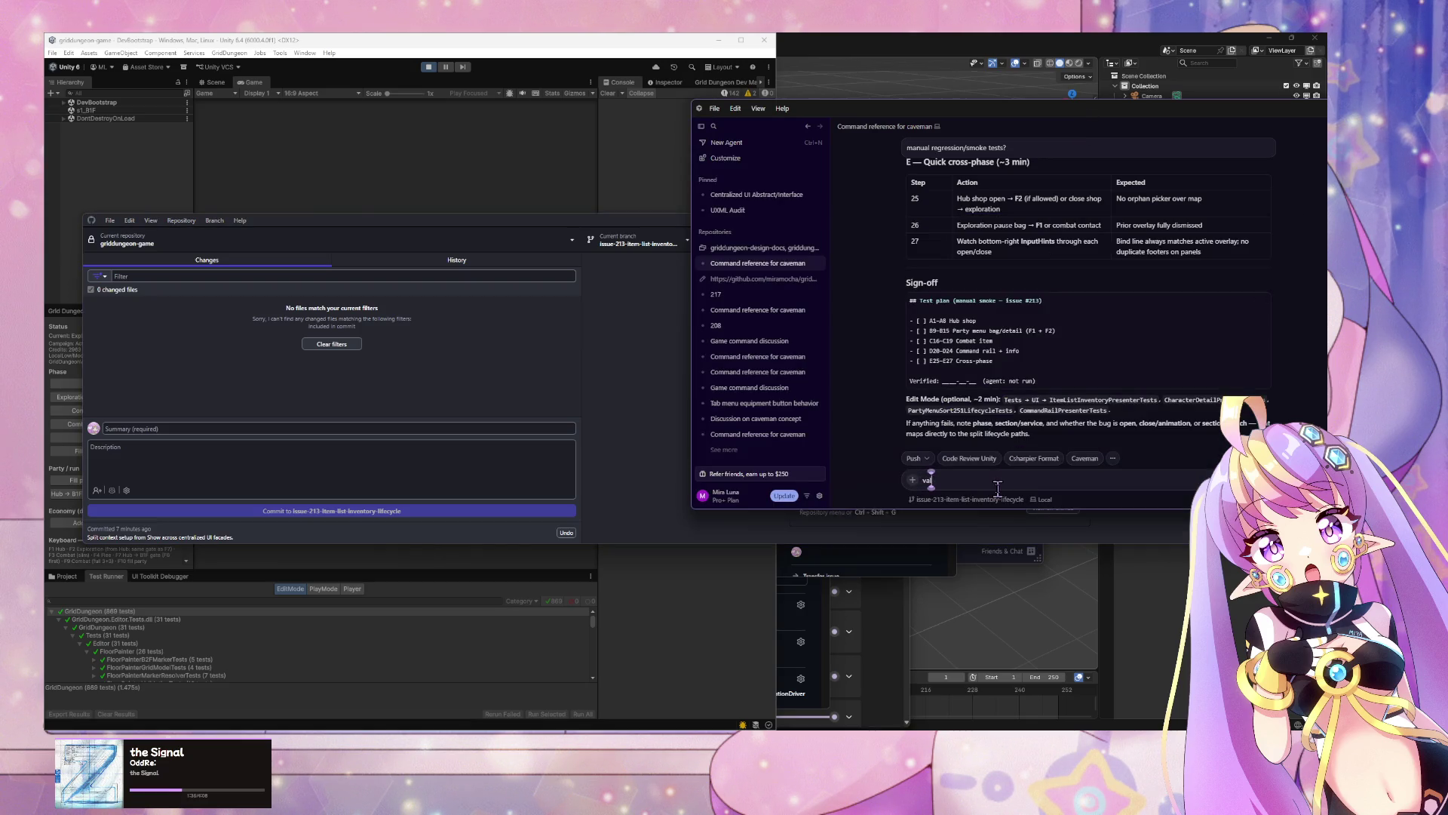
type("idated.")
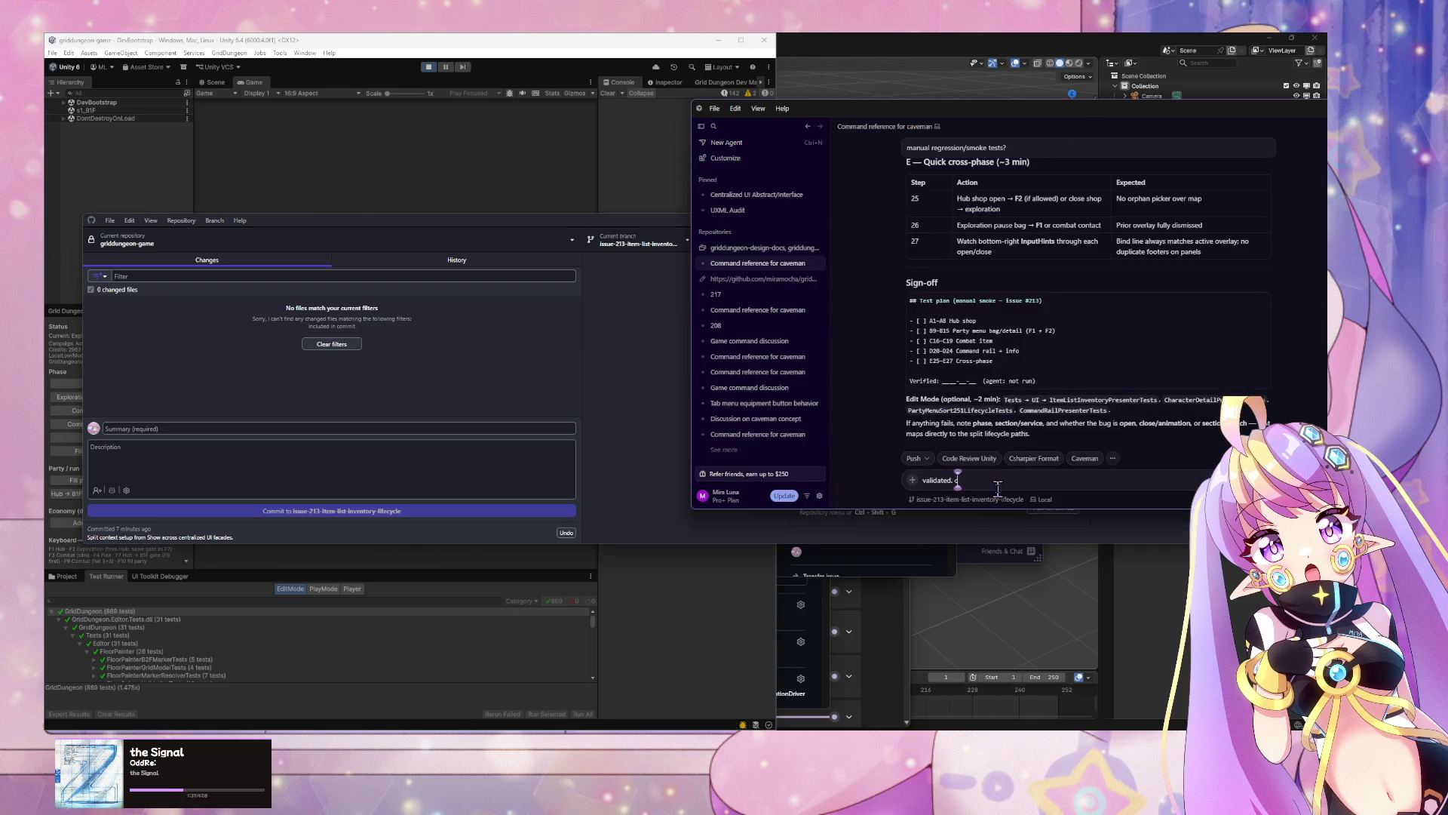
type(" create PR and merge it")
key("Return")
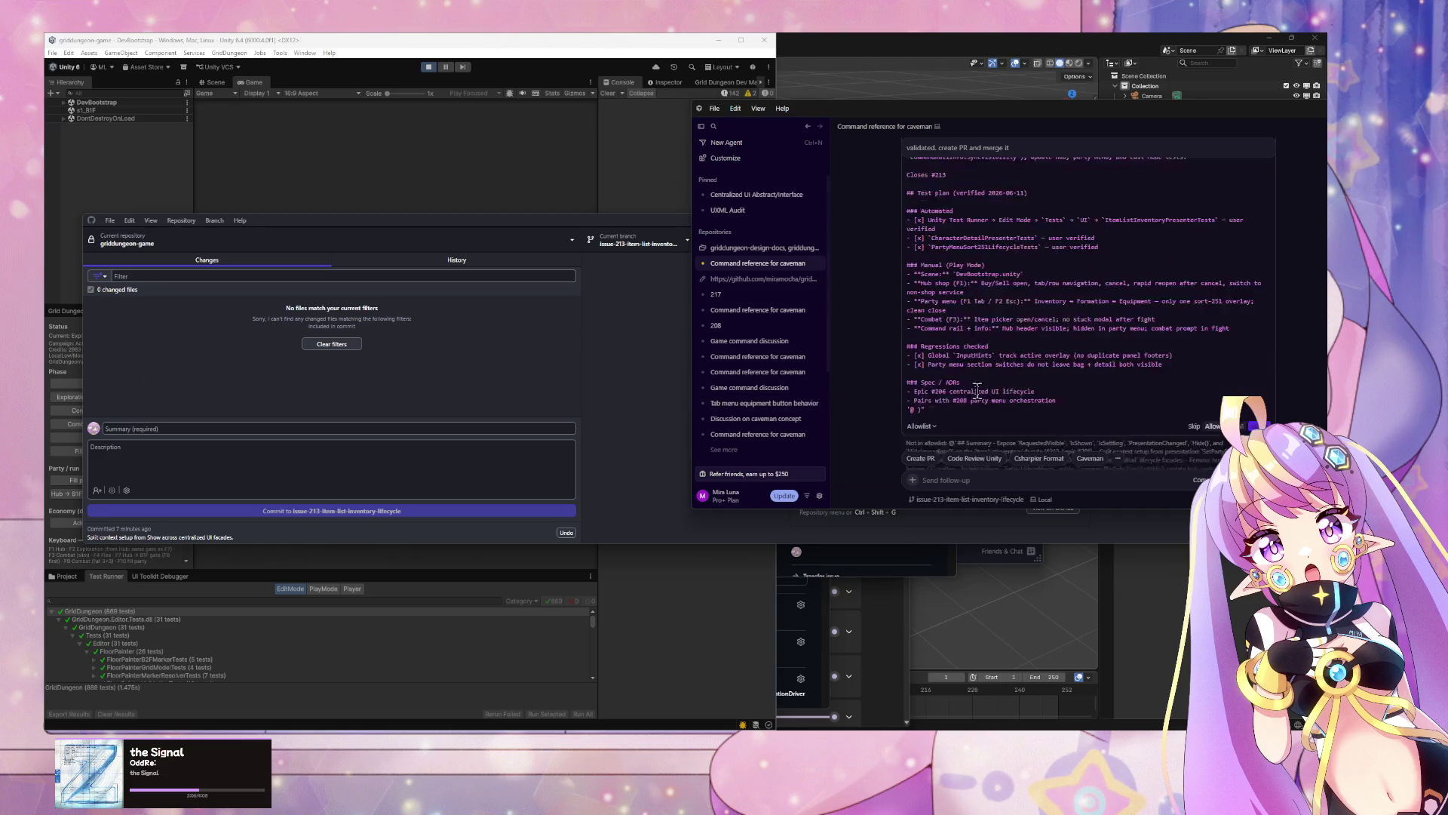
Step: Approve the agent's gh command so it creates and merges PR #221, and type 'update'
left_click(1238, 326)
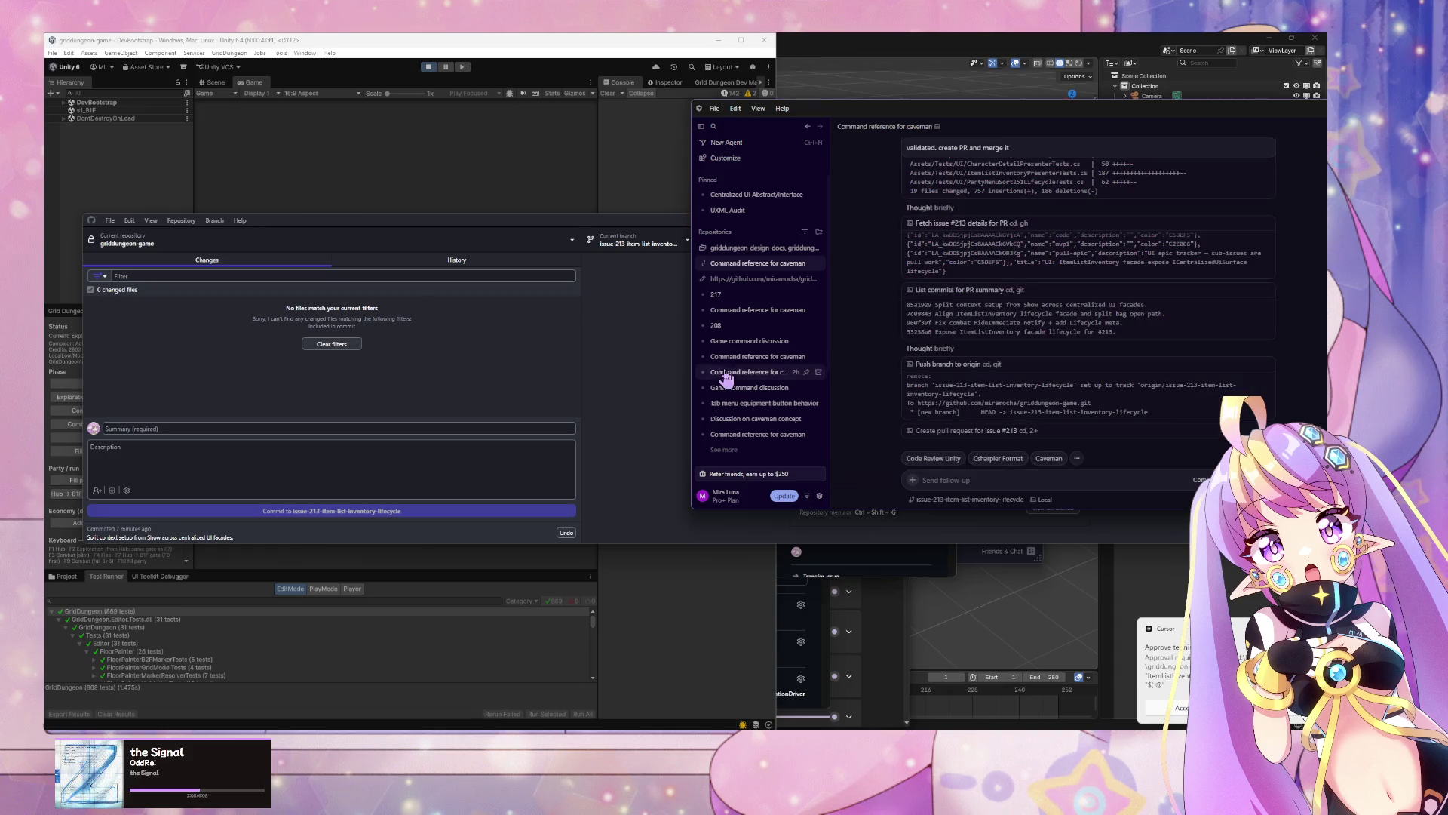
mouse_move(757, 367)
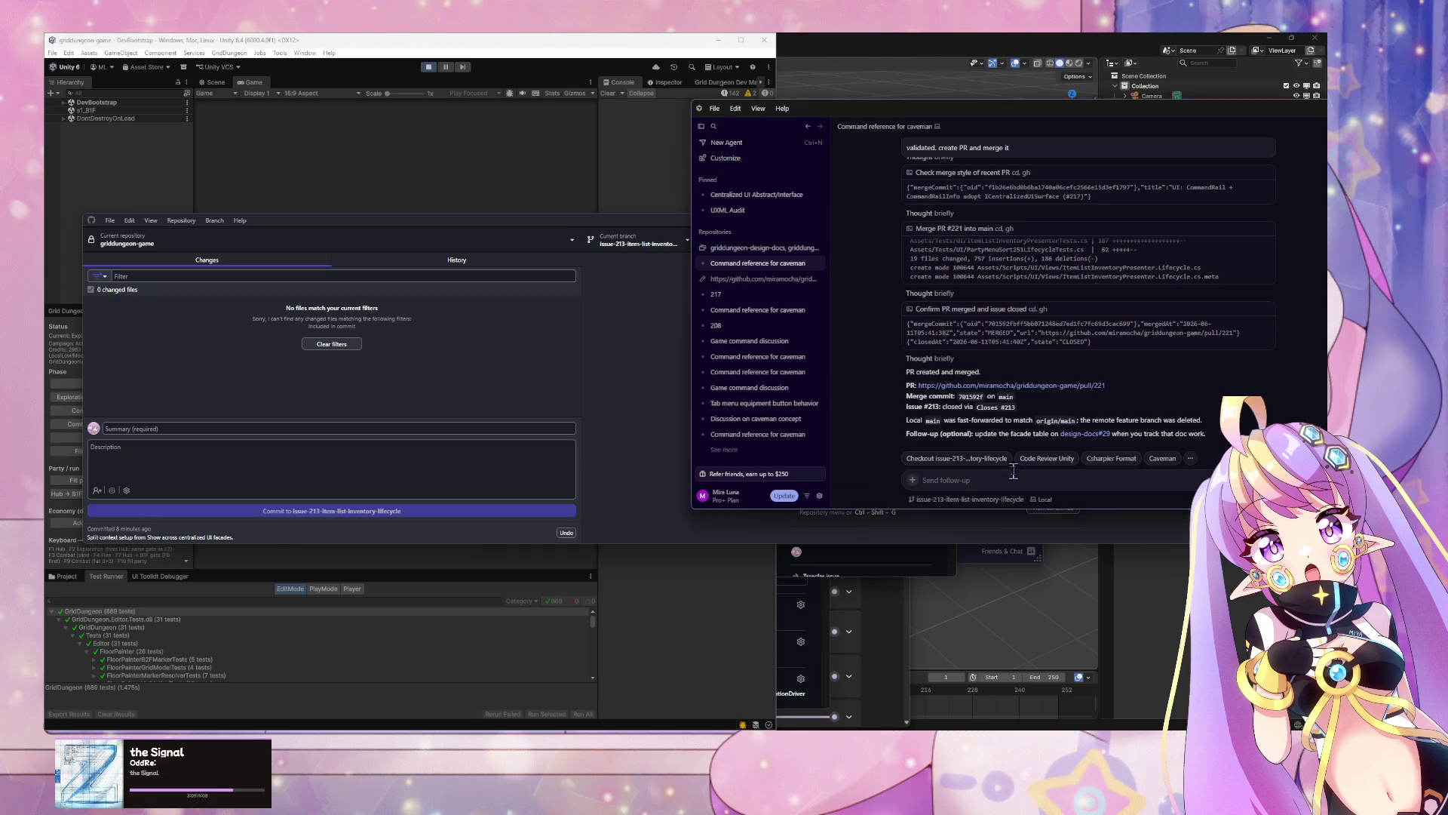
type("update")
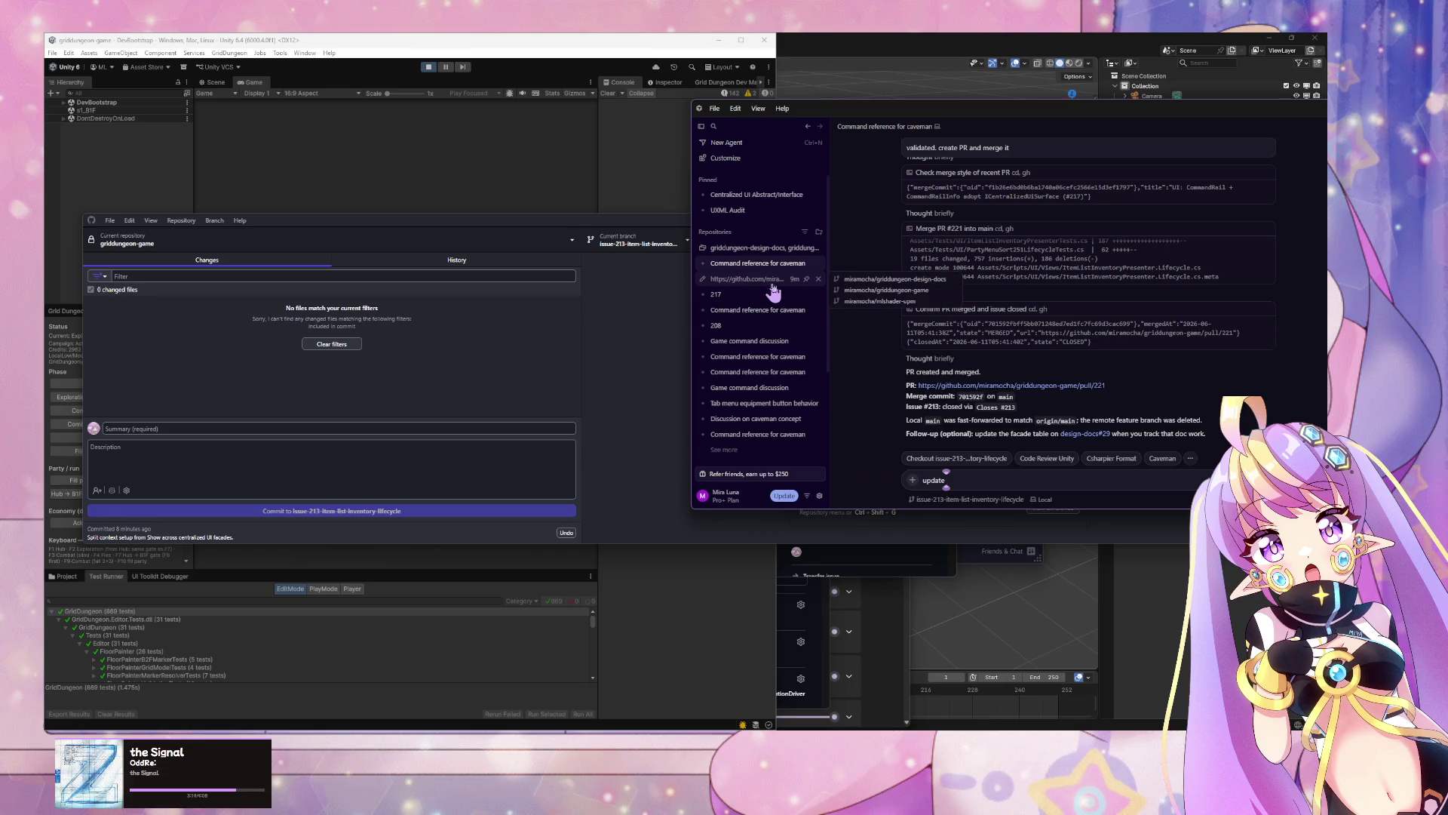
Step: Switch between sidebar chats, ending on an empty griddungeon agent prompt
left_click(819, 285)
left_click(819, 278)
left_click(754, 264)
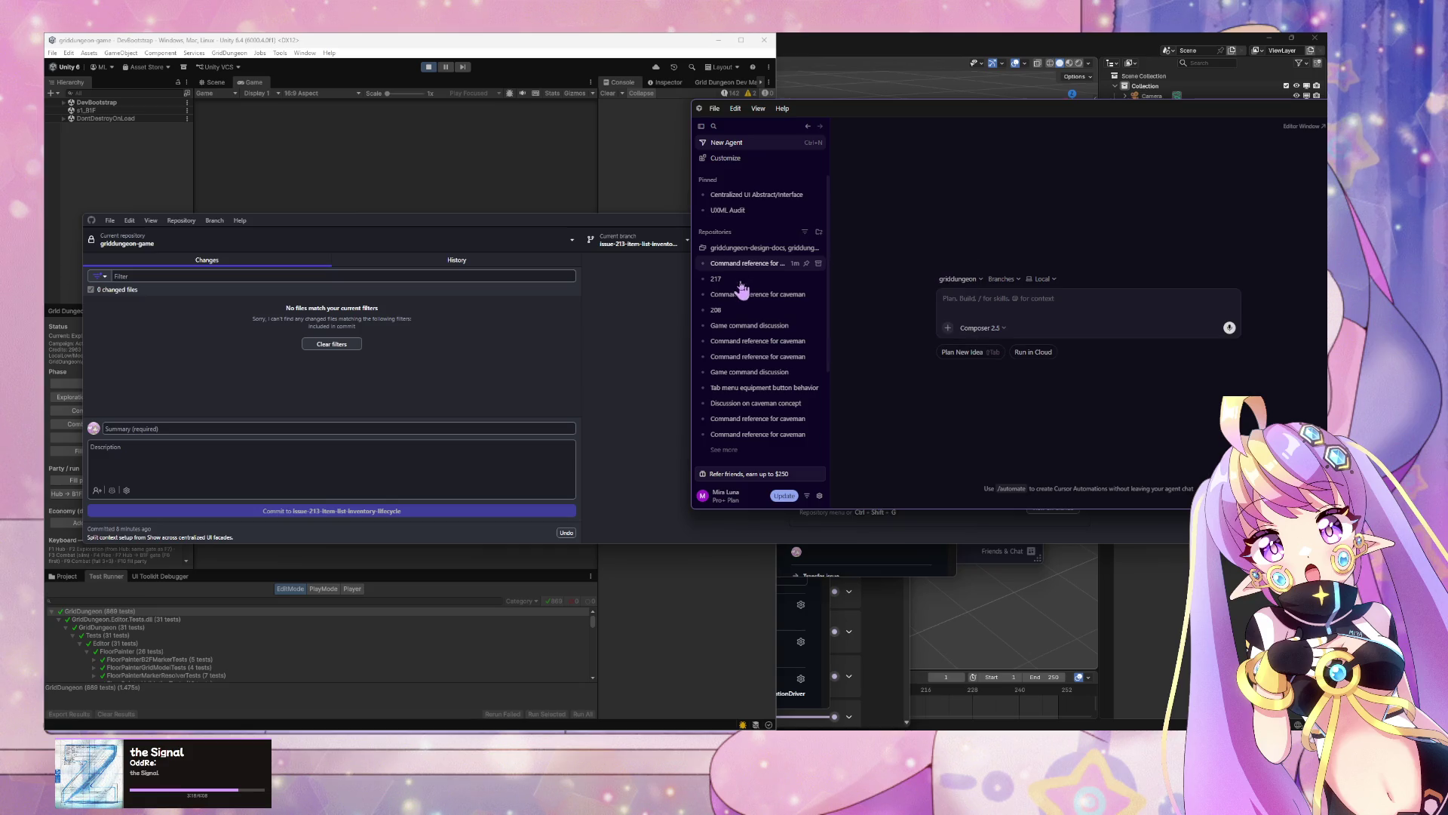
Step: Open the chat where PR #221 was merged and rename it to 213
left_click(750, 296)
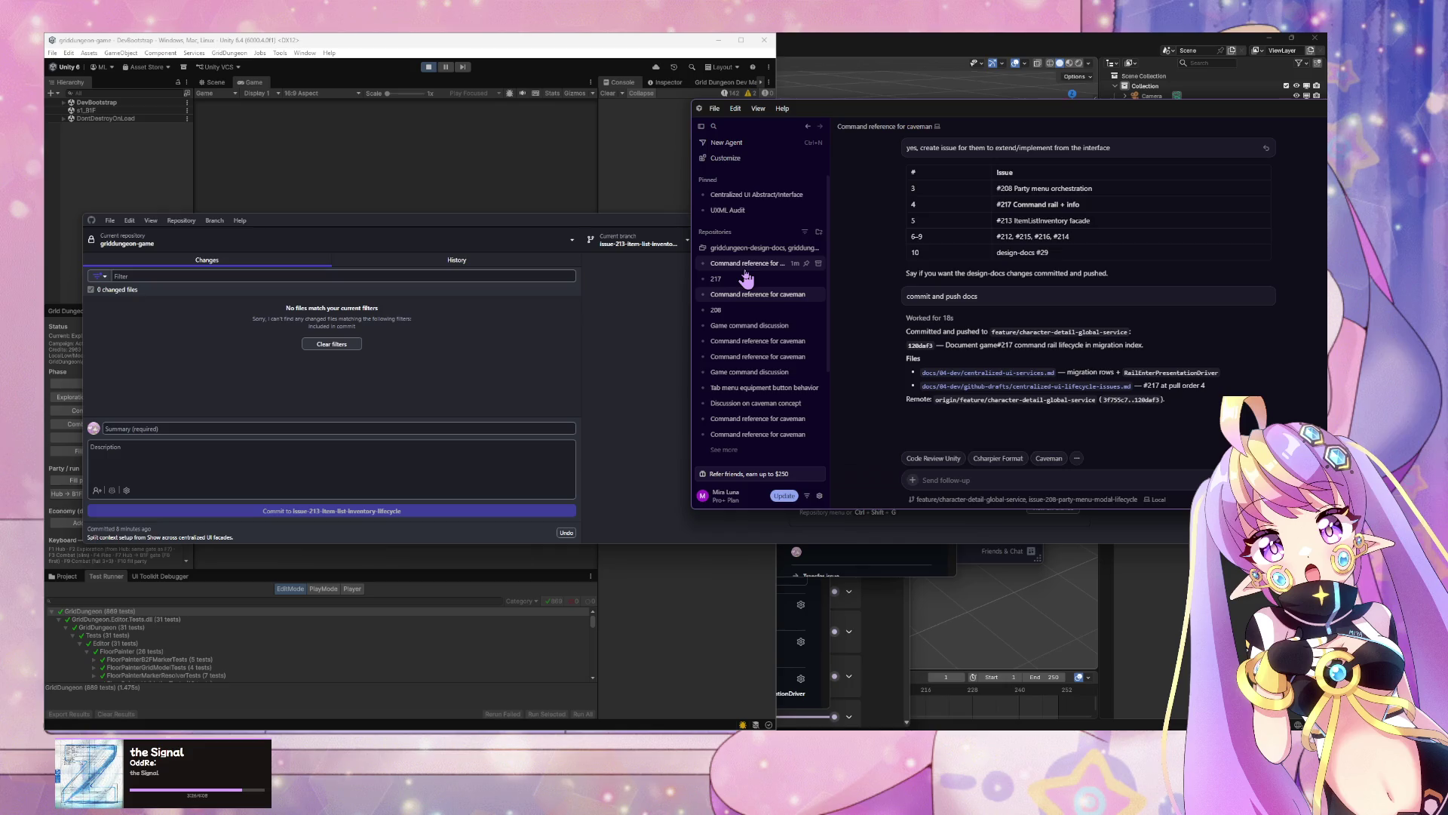
left_click(758, 293)
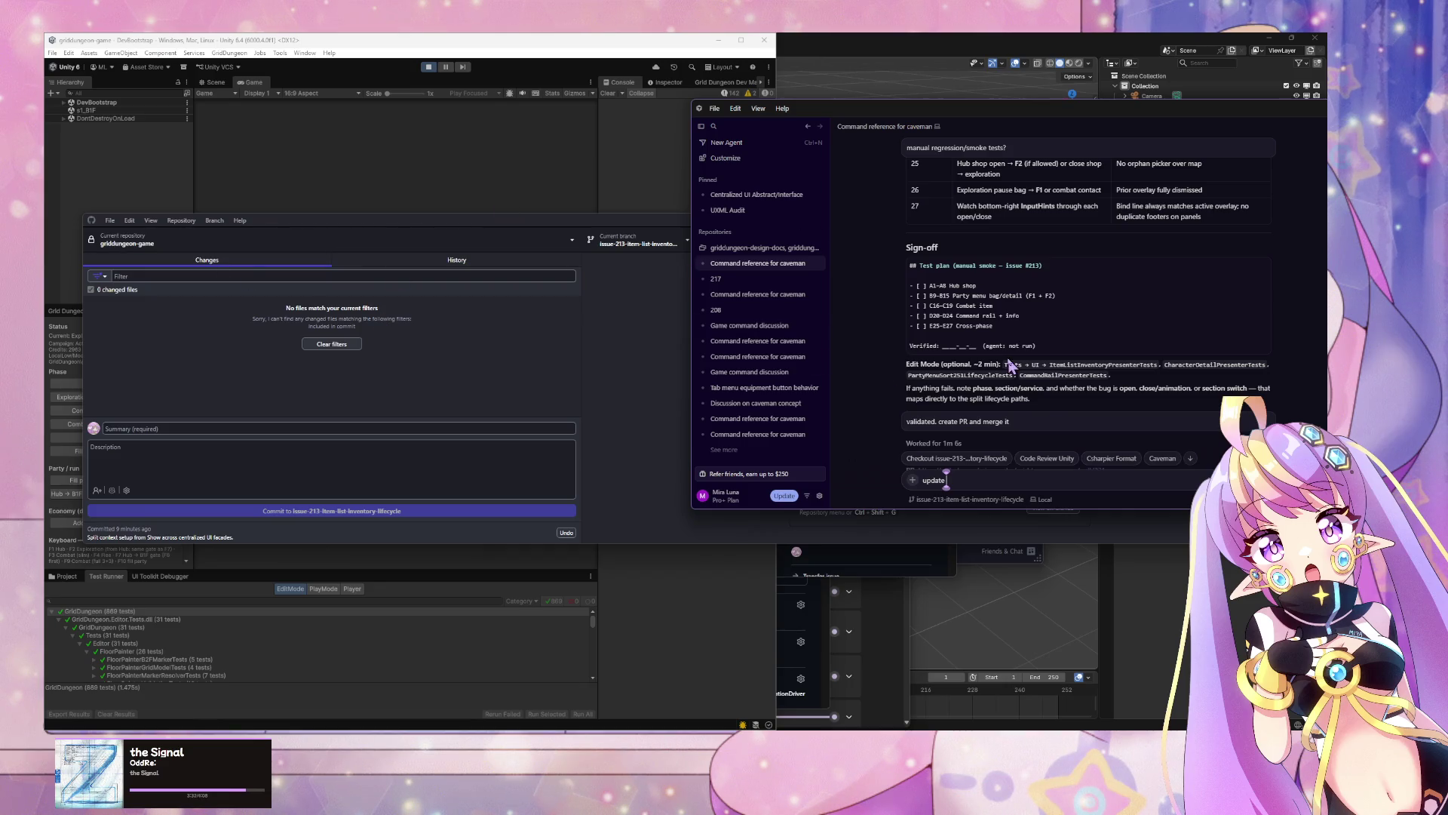
scroll(1066, 405, "up", 2)
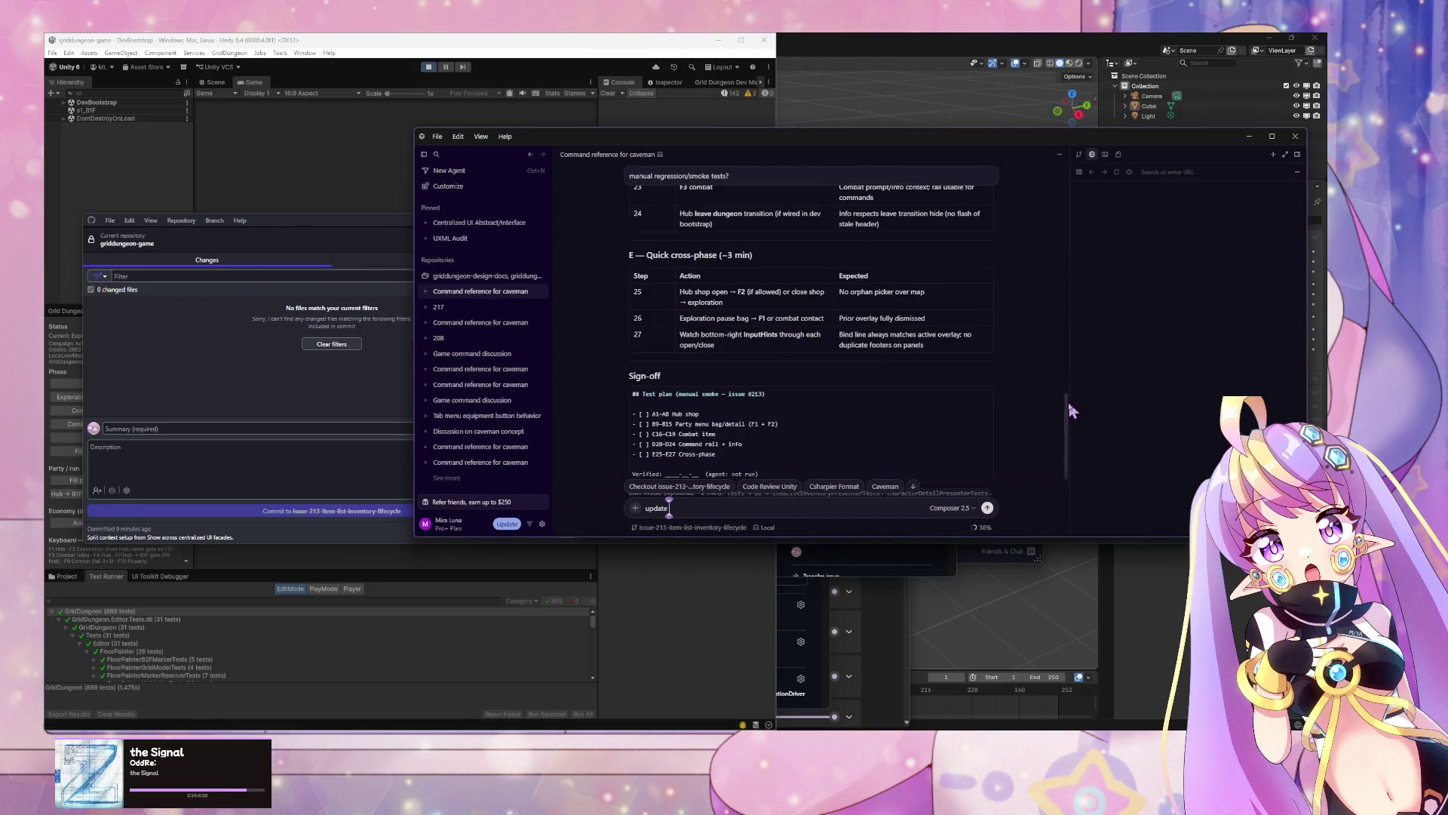
mouse_move(1062, 414)
left_mouse_down()
mouse_move(1079, 273)
mouse_move(1068, 171)
mouse_move(1056, 210)
left_mouse_up()
scroll(1059, 211, "up", 5)
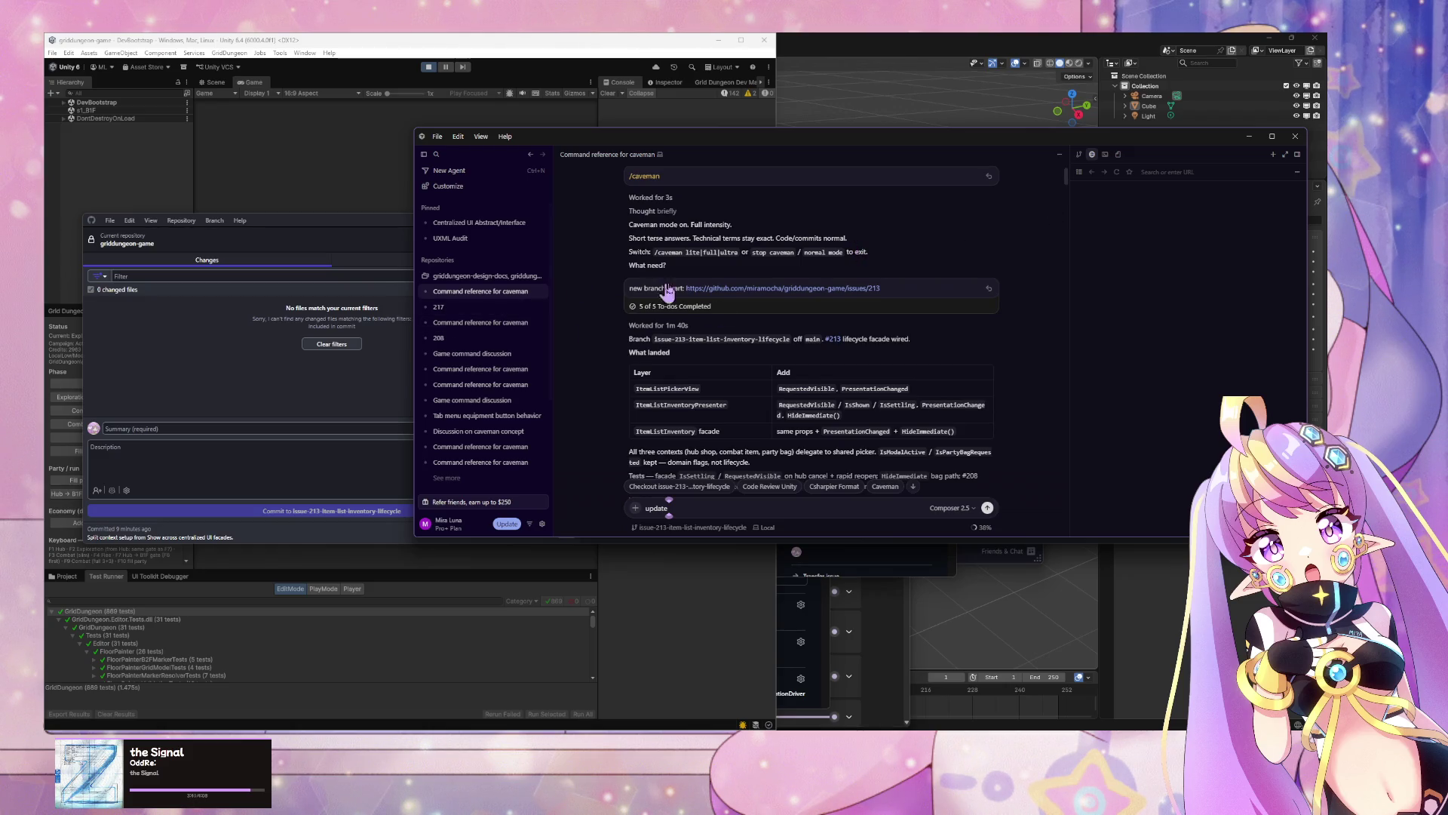
right_click(494, 294)
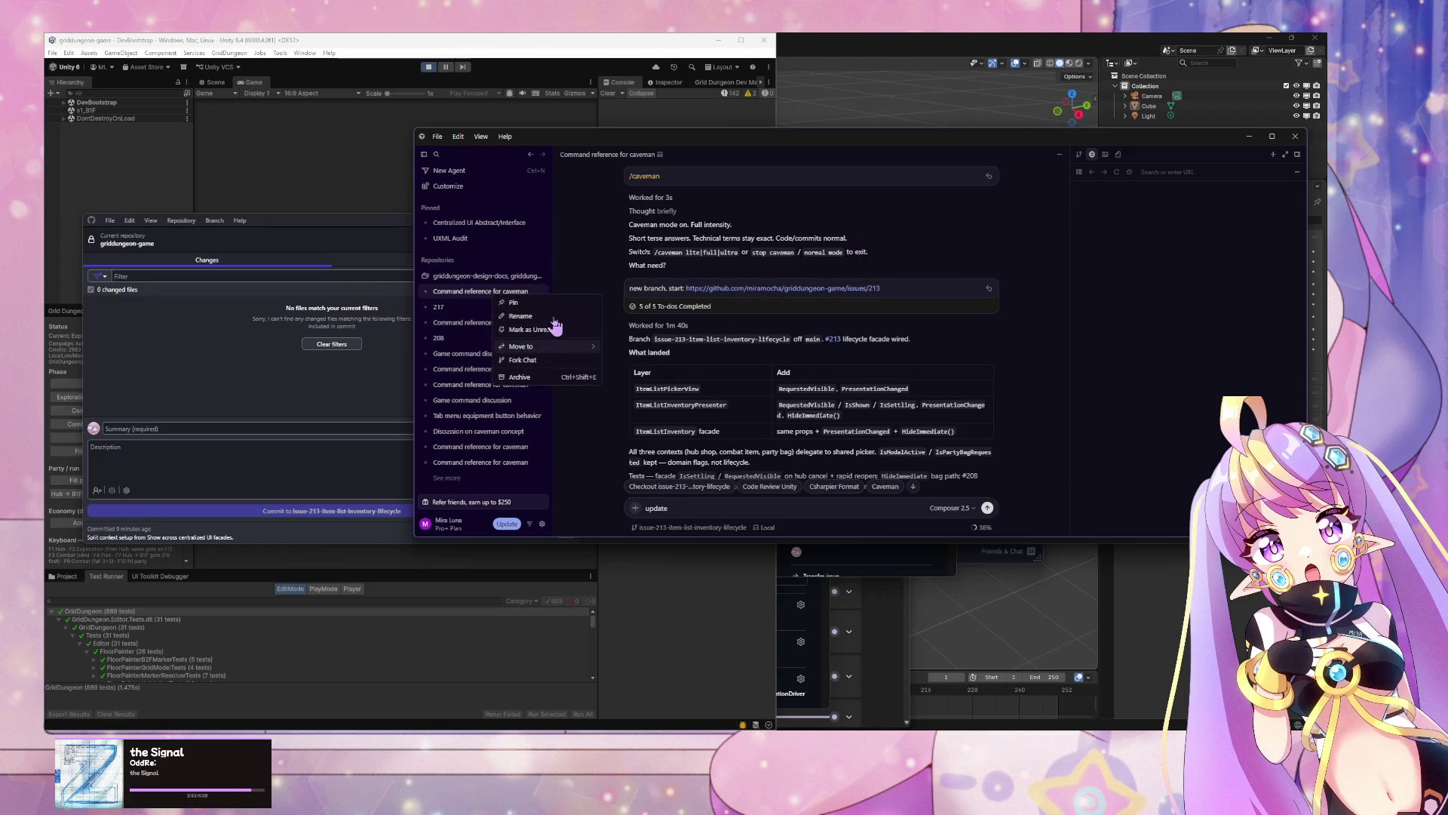
key("Escape")
type("213")
key("Return")
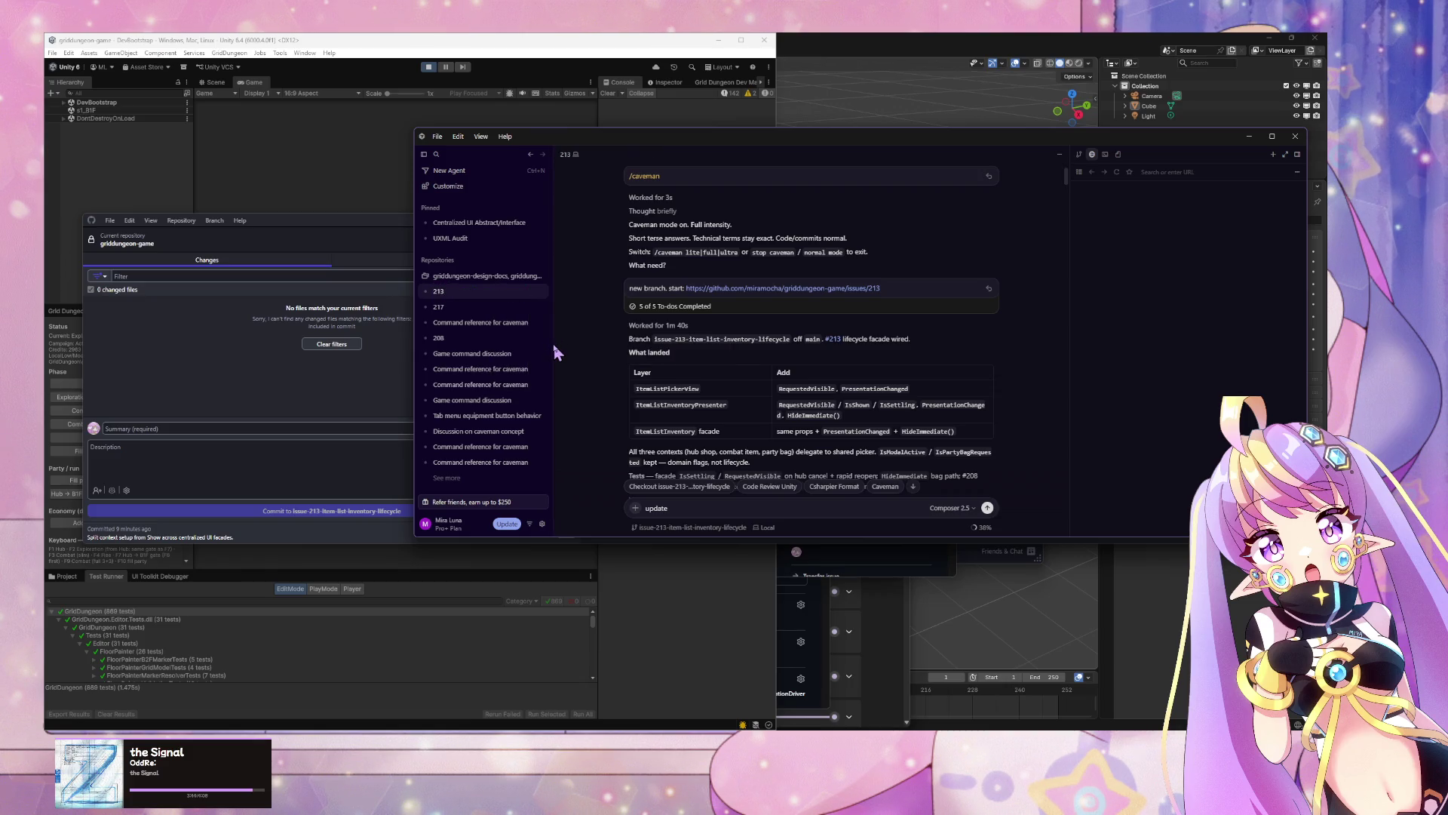
Step: Open the other caveman chat and pick issue #212 from its issue summary table
left_click(490, 324)
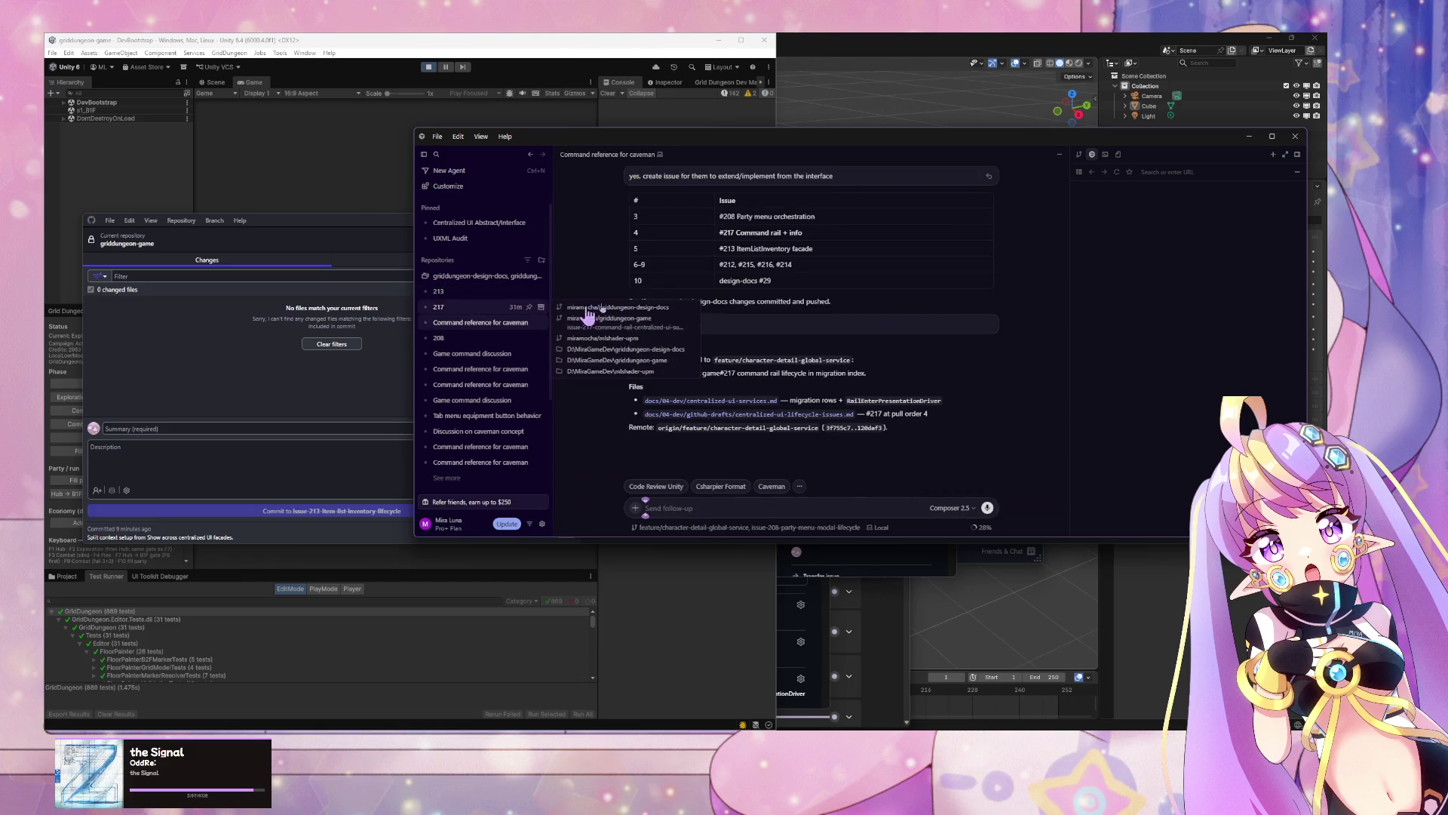
double_click(727, 264)
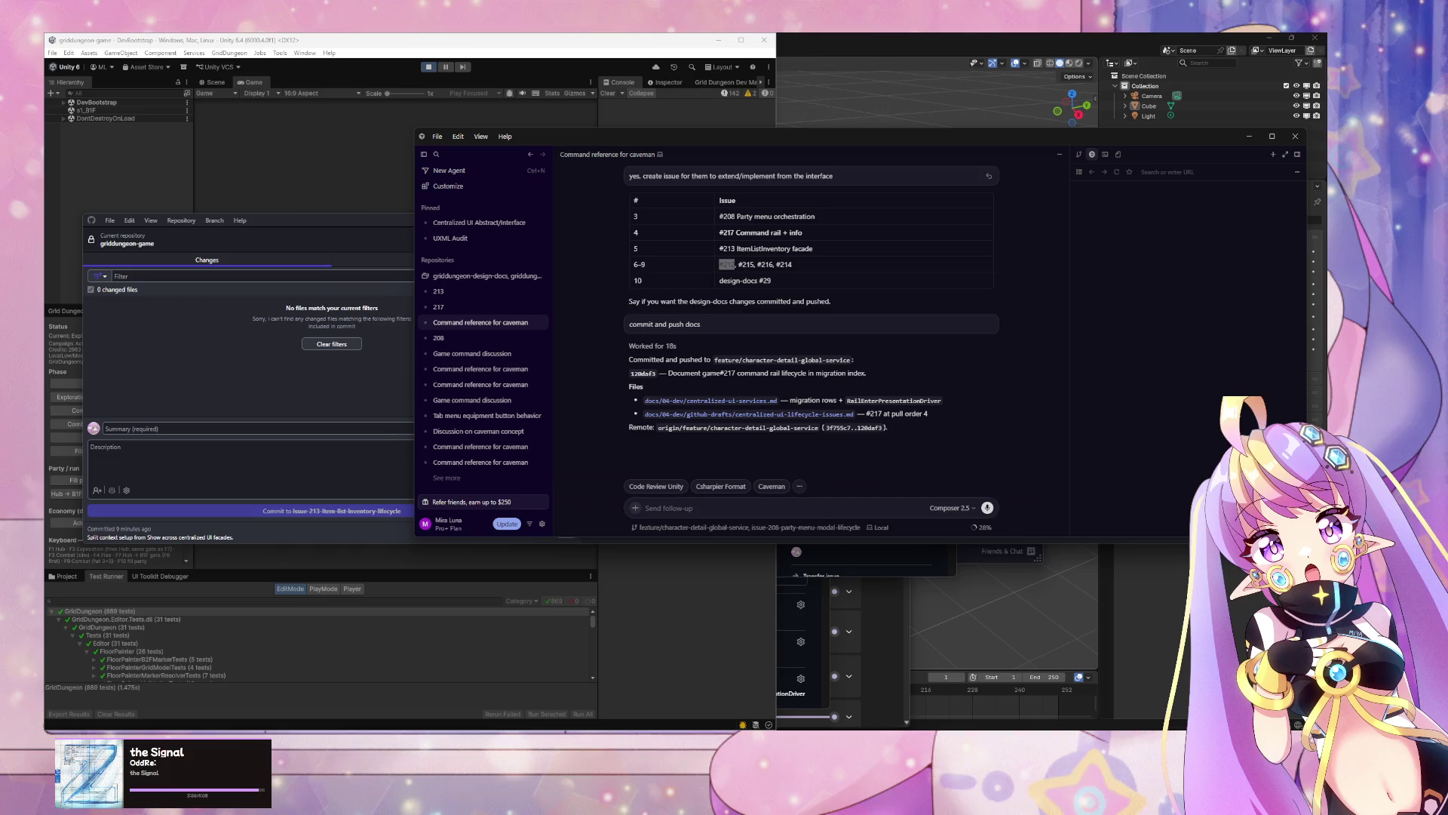
left_click_drag(188, 169, 559, 241)
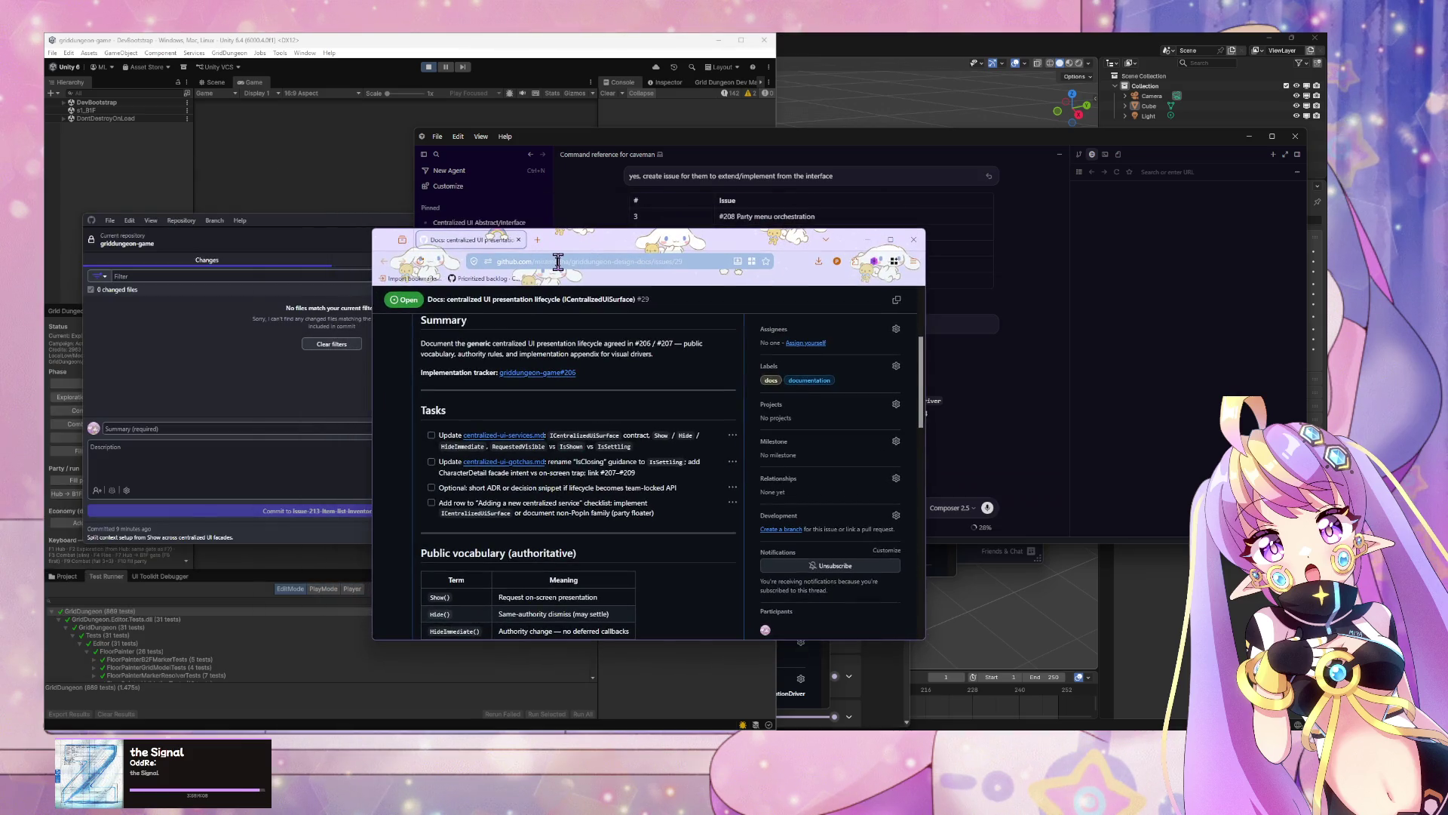
Step: Point the address at issues/212 in the design-docs repo, which returns a 404
left_click(552, 261)
key("End")
key("BackSpace")
key("BackSpace")
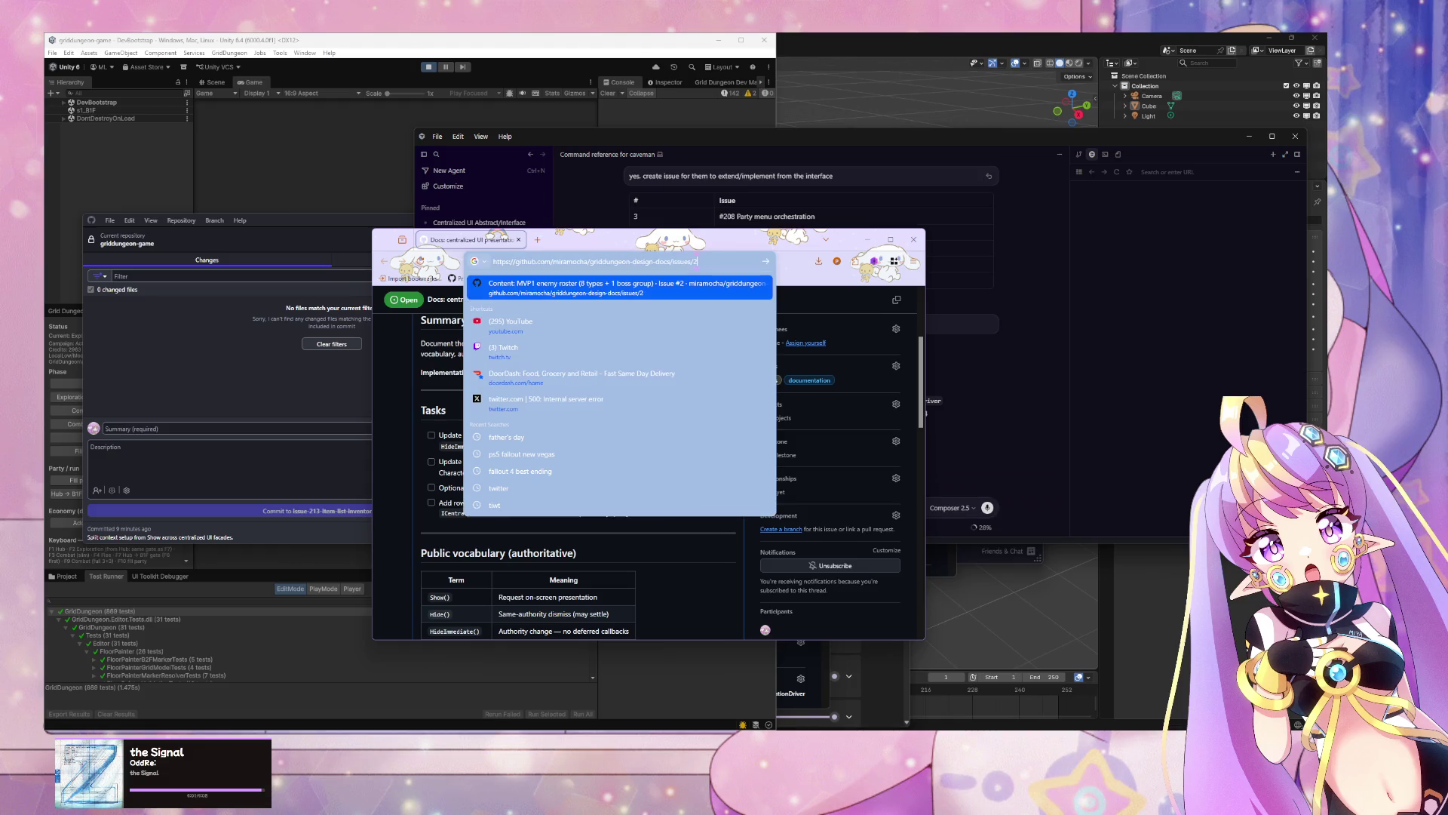
type("212")
key("Return")
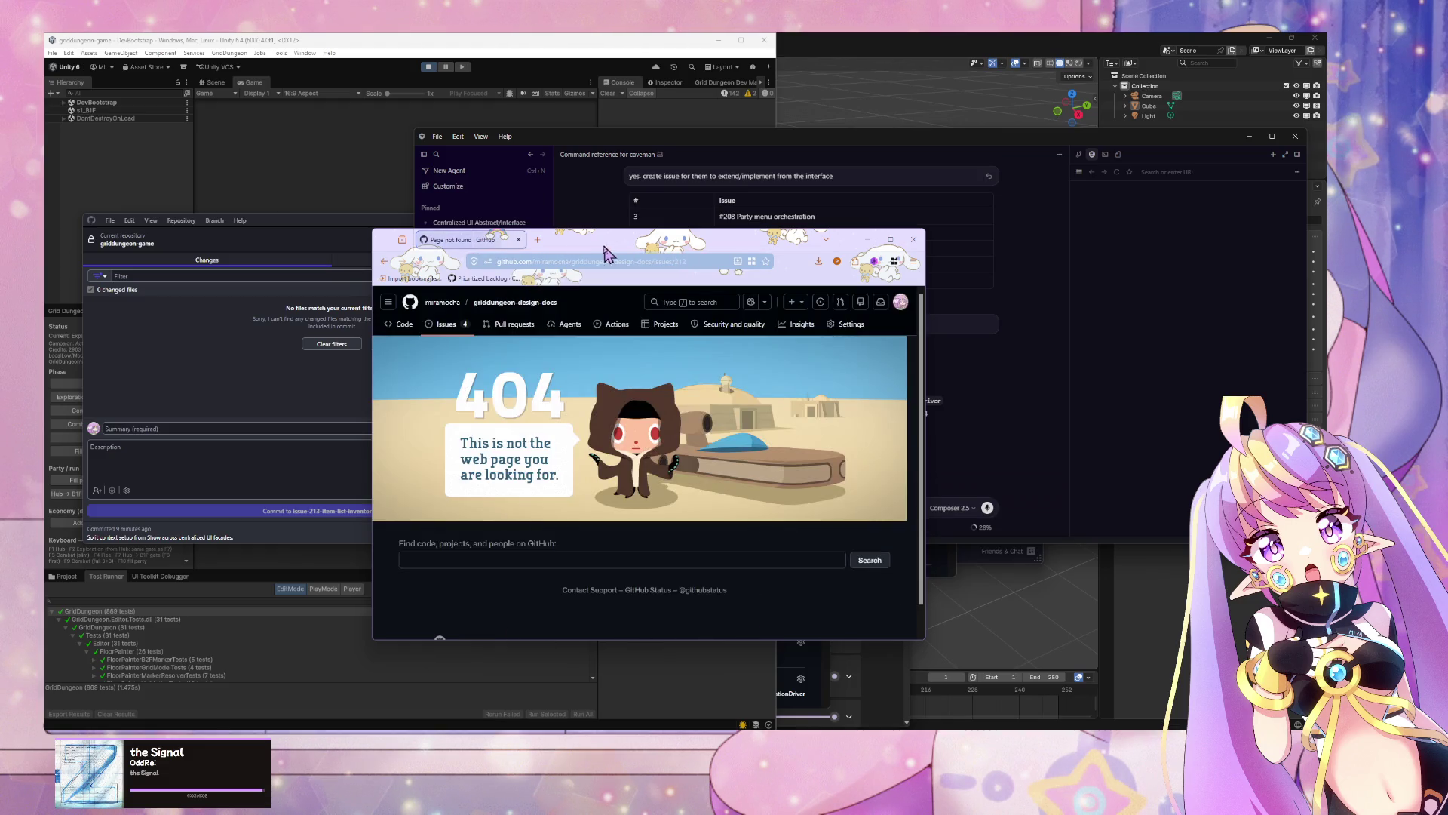
mouse_move(584, 257)
left_mouse_down()
mouse_move(213, 351)
mouse_move(455, 342)
mouse_move(464, 356)
left_mouse_up()
Step: Search the address bar for 'grid' and open the Codename: GridDungeon project board
left_click(577, 361)
left_click_drag(590, 361, 577, 362)
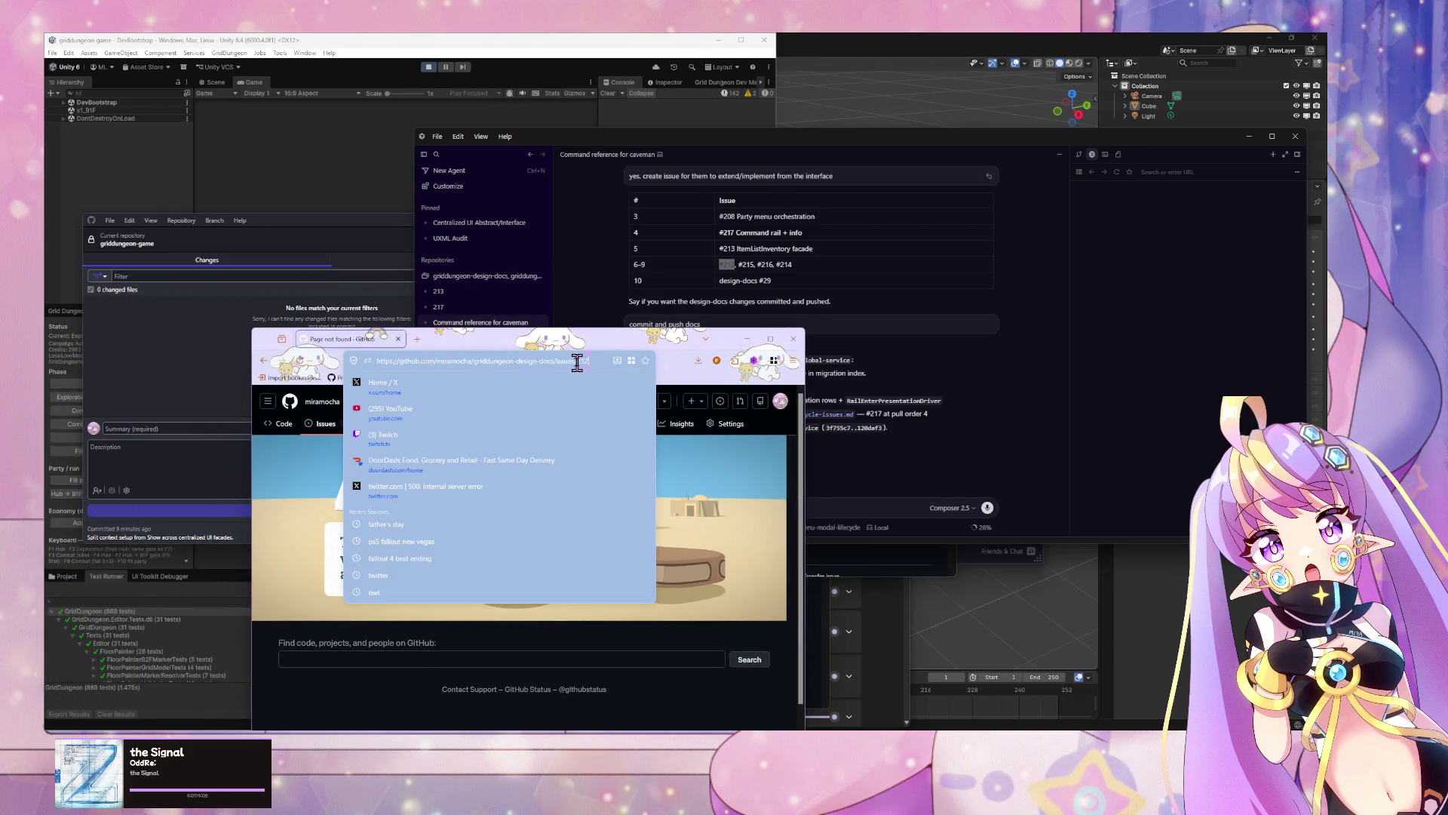
triple_click(473, 354)
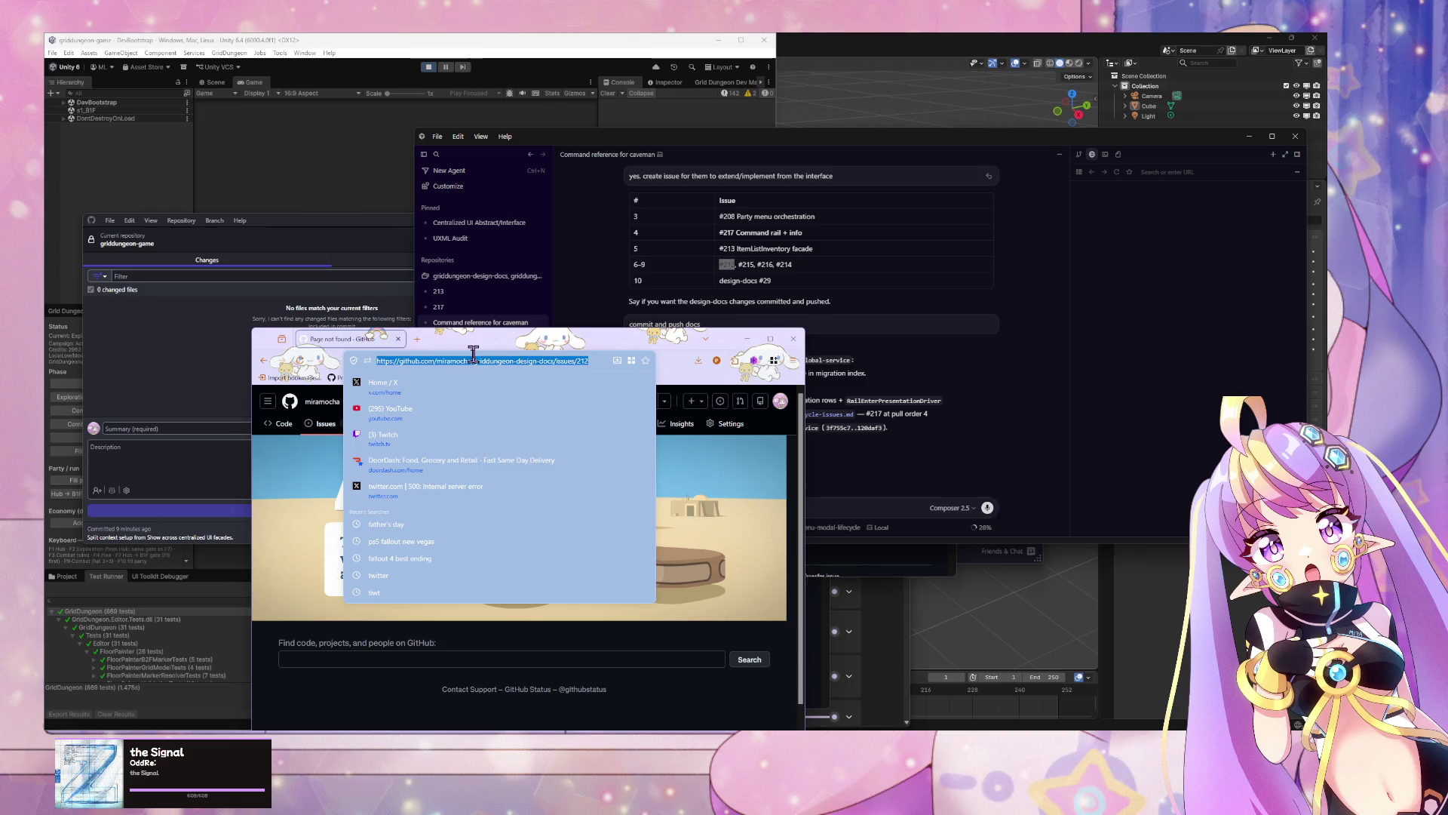
type("gamefeedbacks.com/")
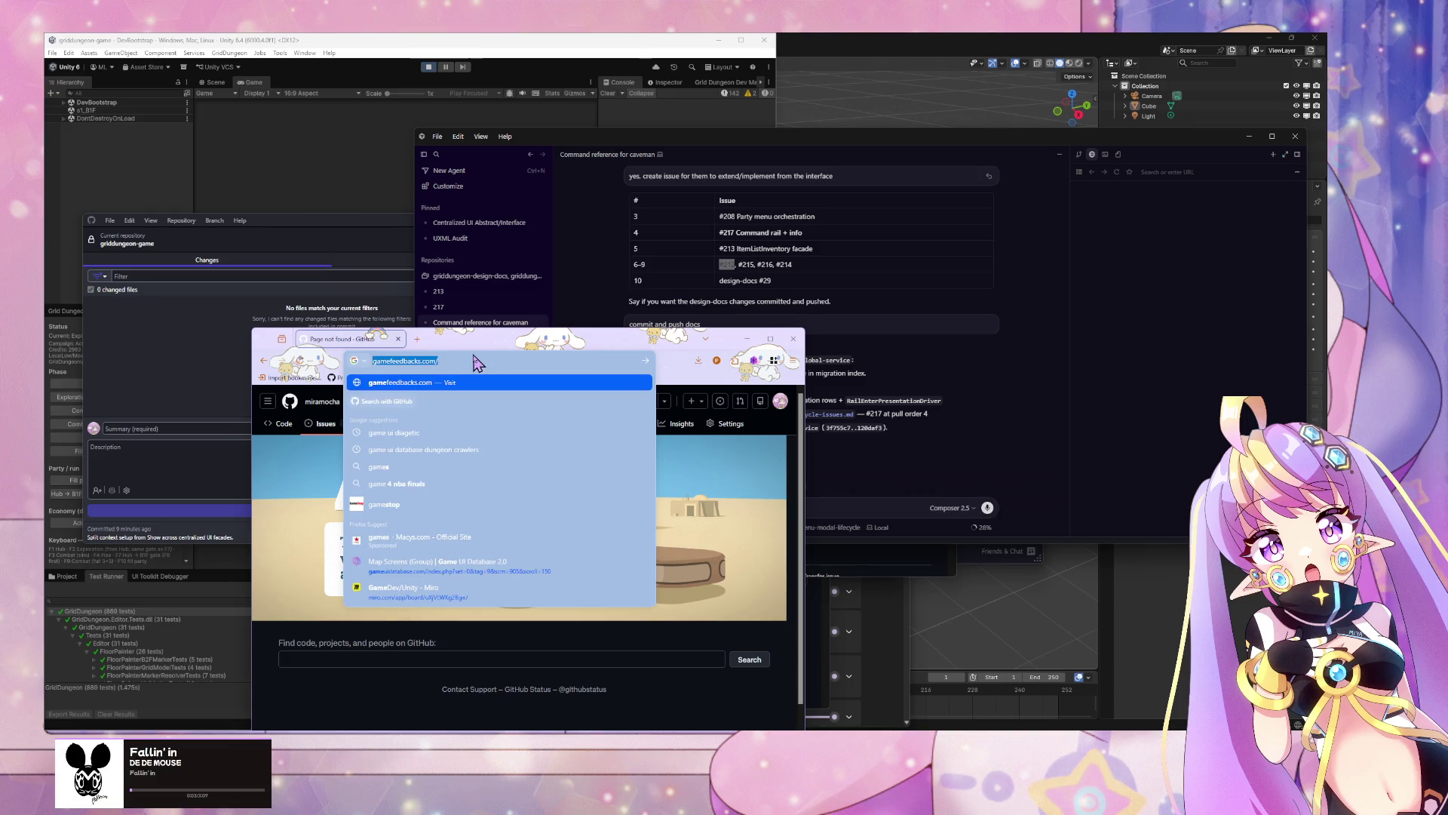
key("ctrl+s")
key("Escape")
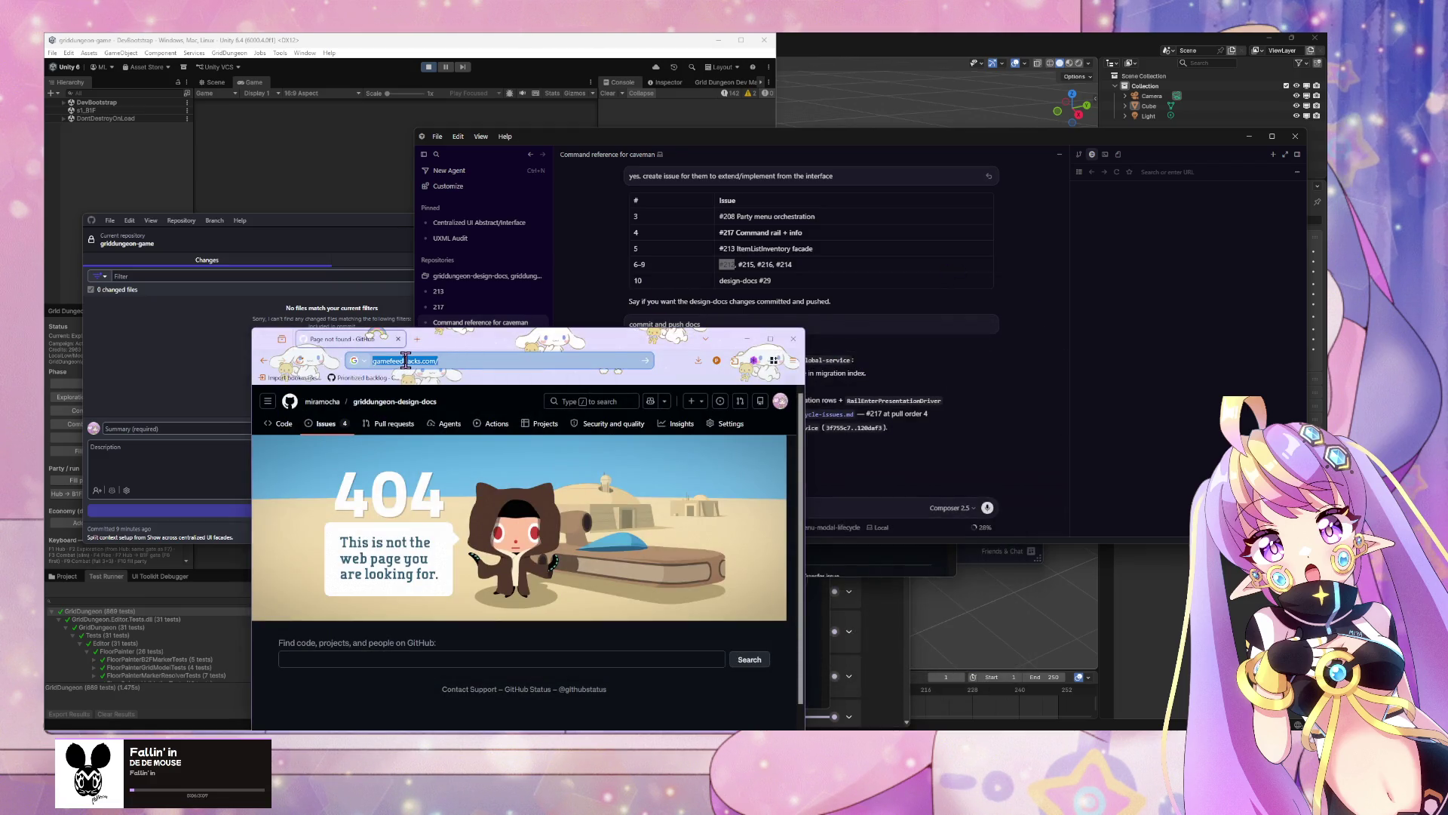
type("grid")
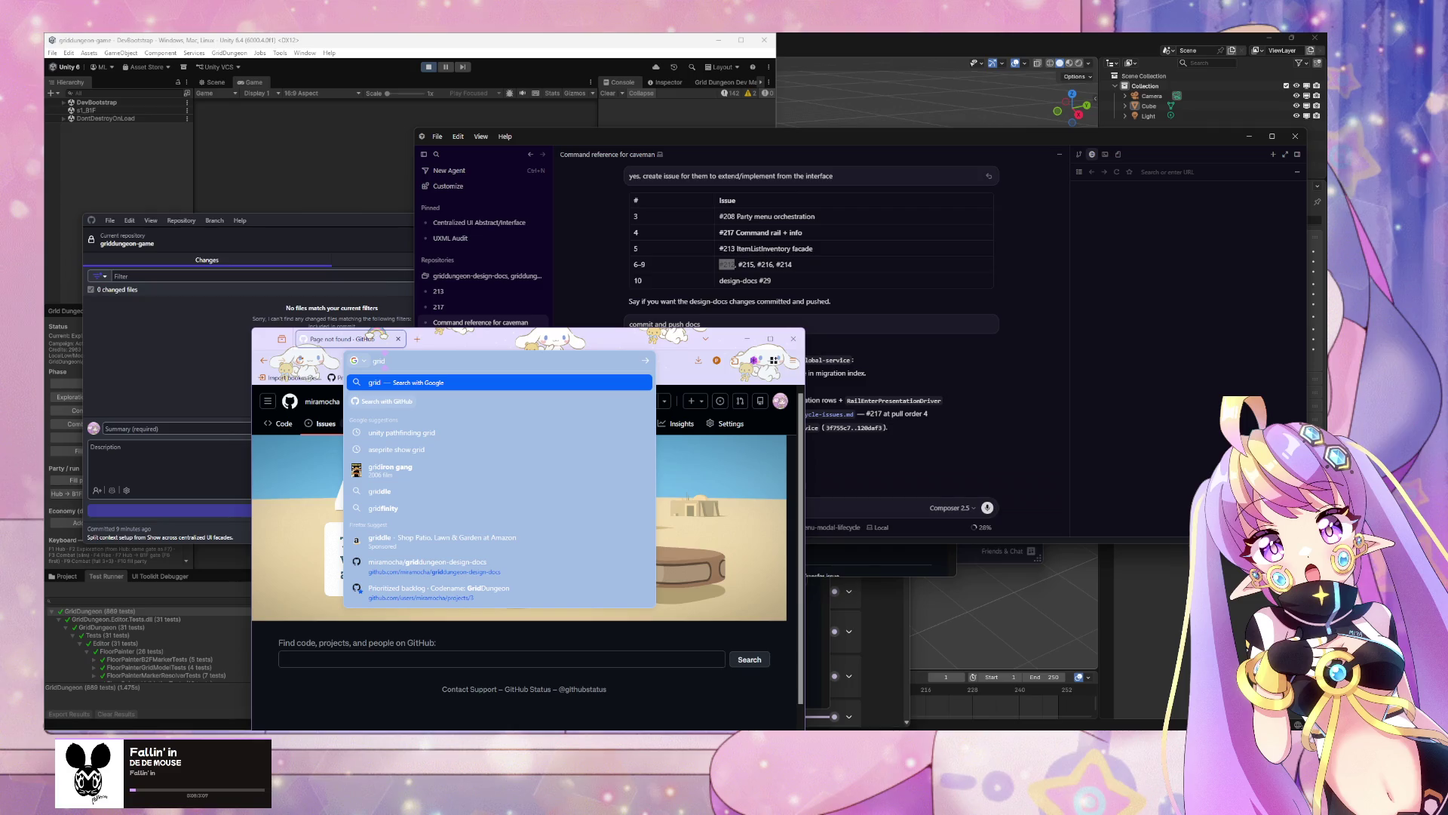
left_click(445, 590)
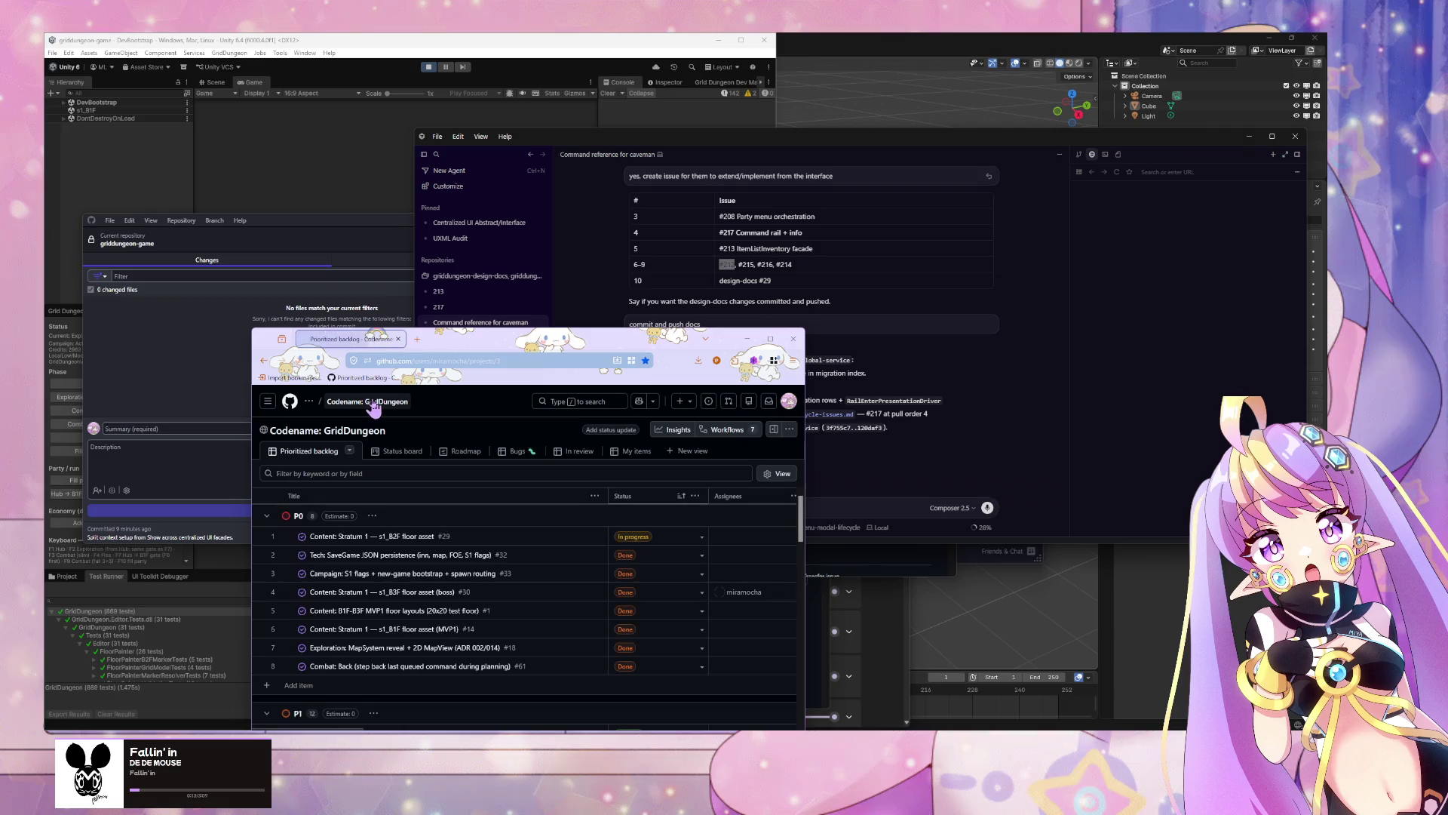
Step: Go to the account's Repositories list from the avatar menu
scroll(518, 557, "down", 5)
scroll(573, 528, "up", 10)
left_click(789, 402)
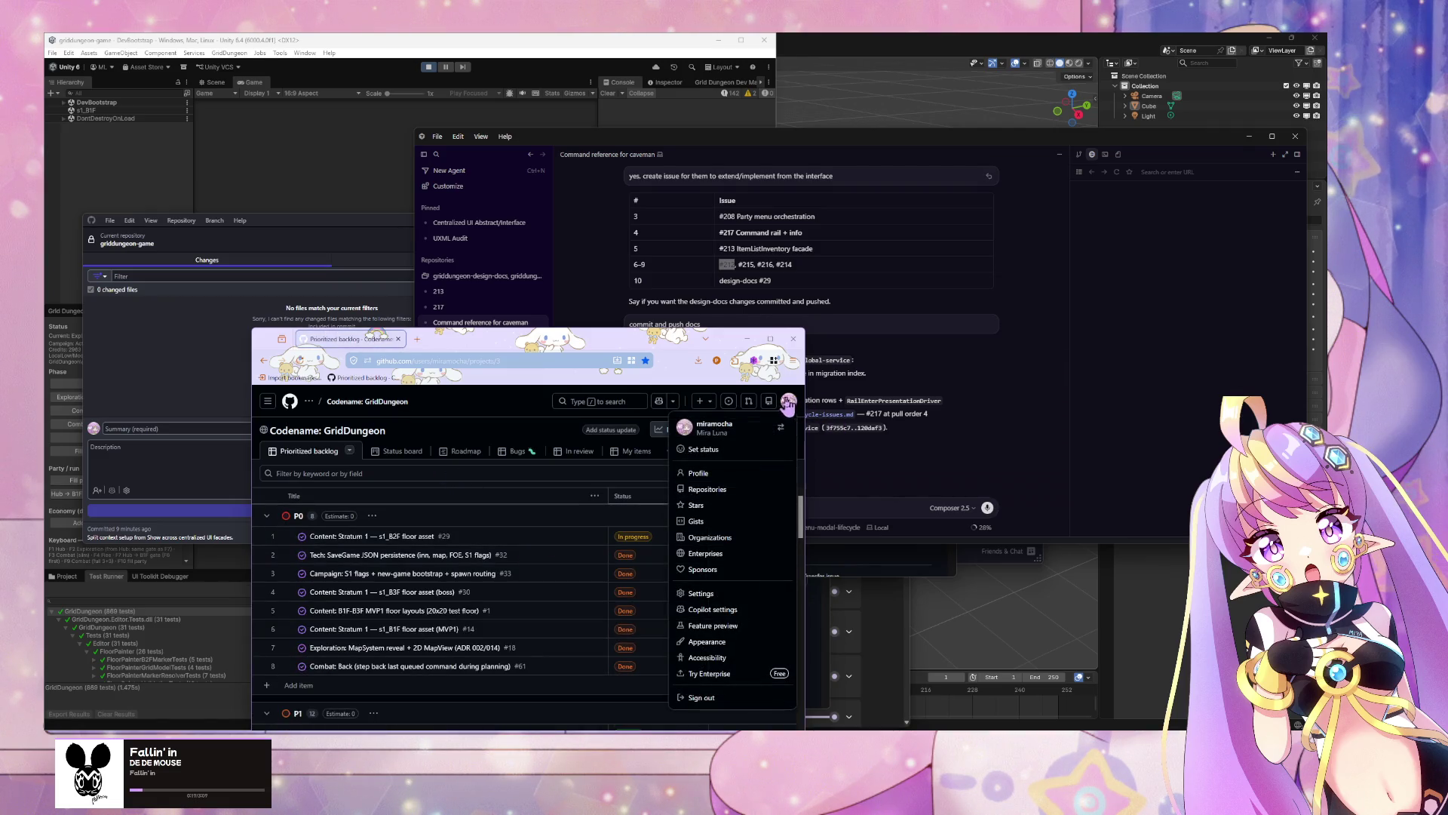
left_click(721, 490)
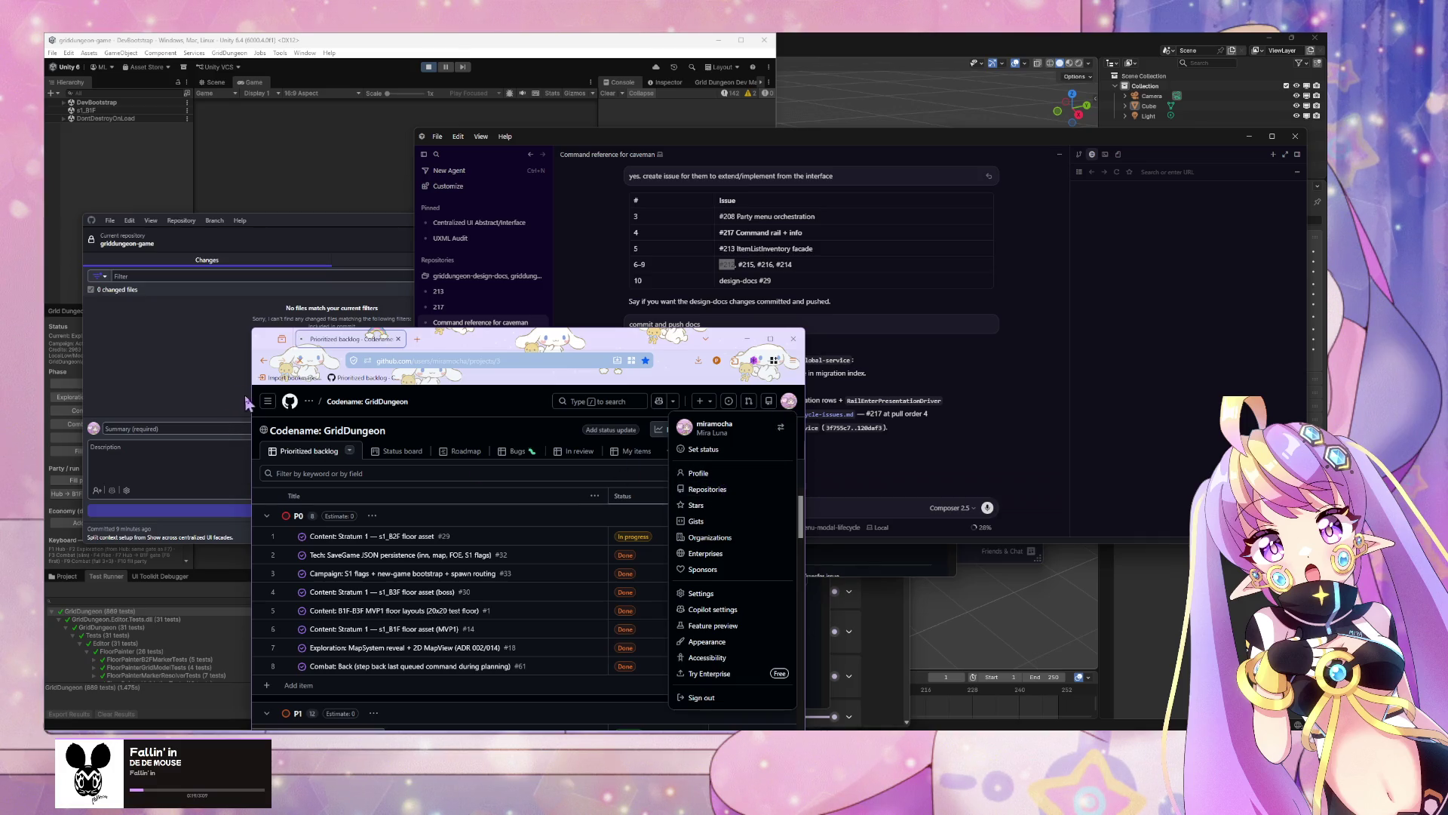
mouse_move(632, 345)
left_mouse_down()
mouse_move(413, 215)
mouse_move(487, 221)
mouse_move(688, 339)
mouse_move(700, 305)
left_mouse_up()
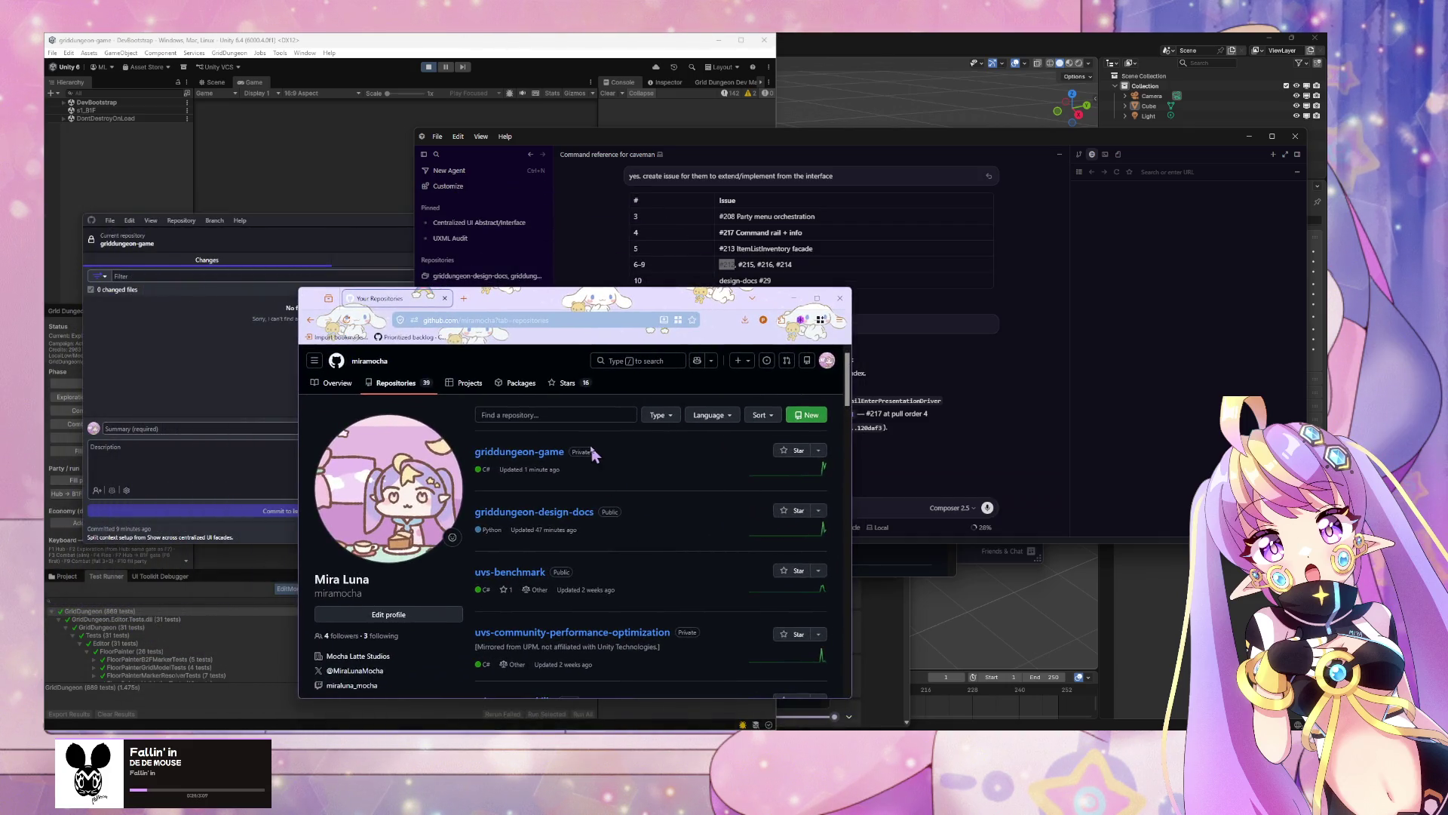
Step: Open griddungeon-game's Issues list and select issue #212 about SkillUsePicker
left_click(528, 451)
left_click(373, 383)
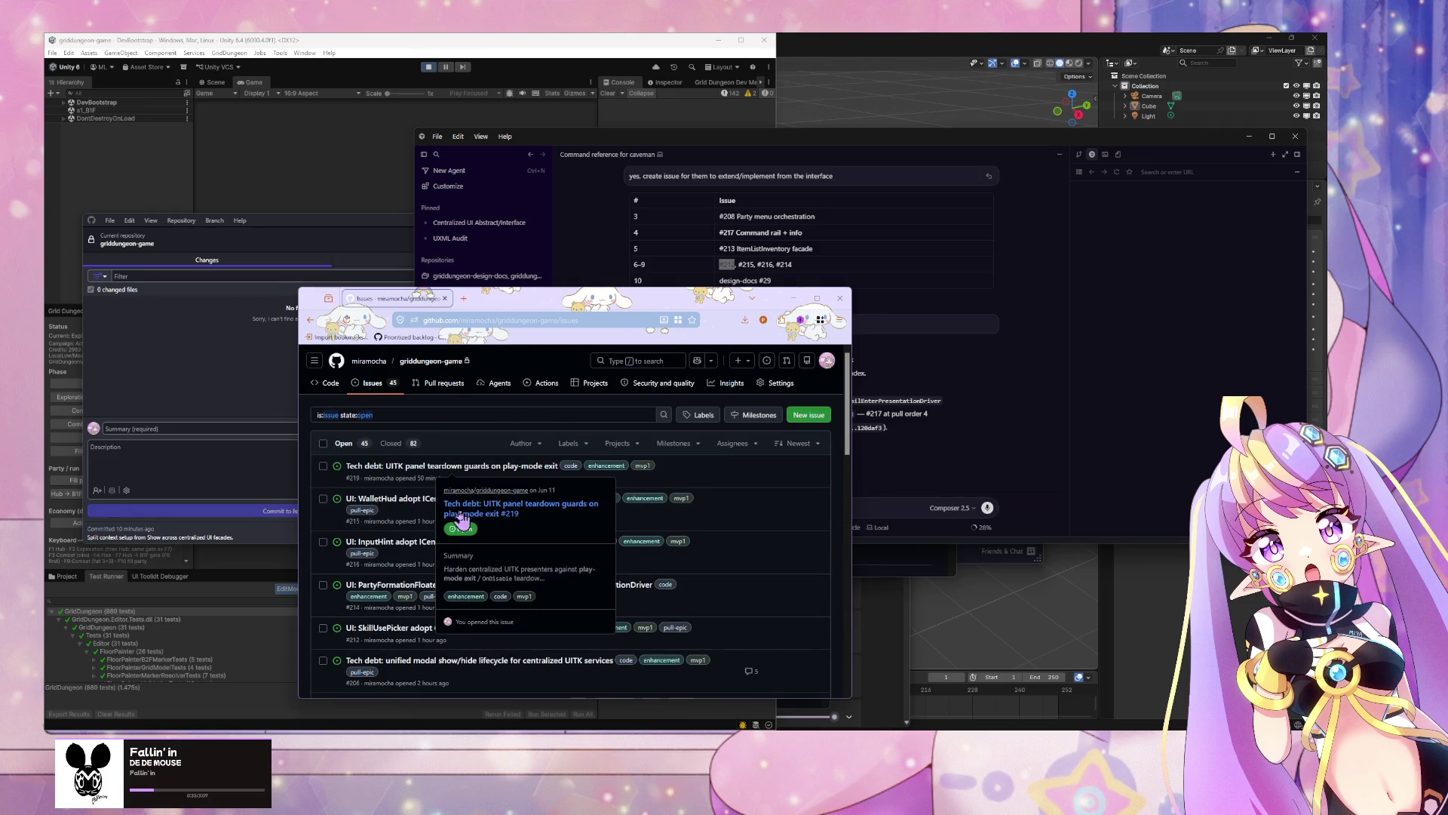
scroll(750, 508, "down", 1)
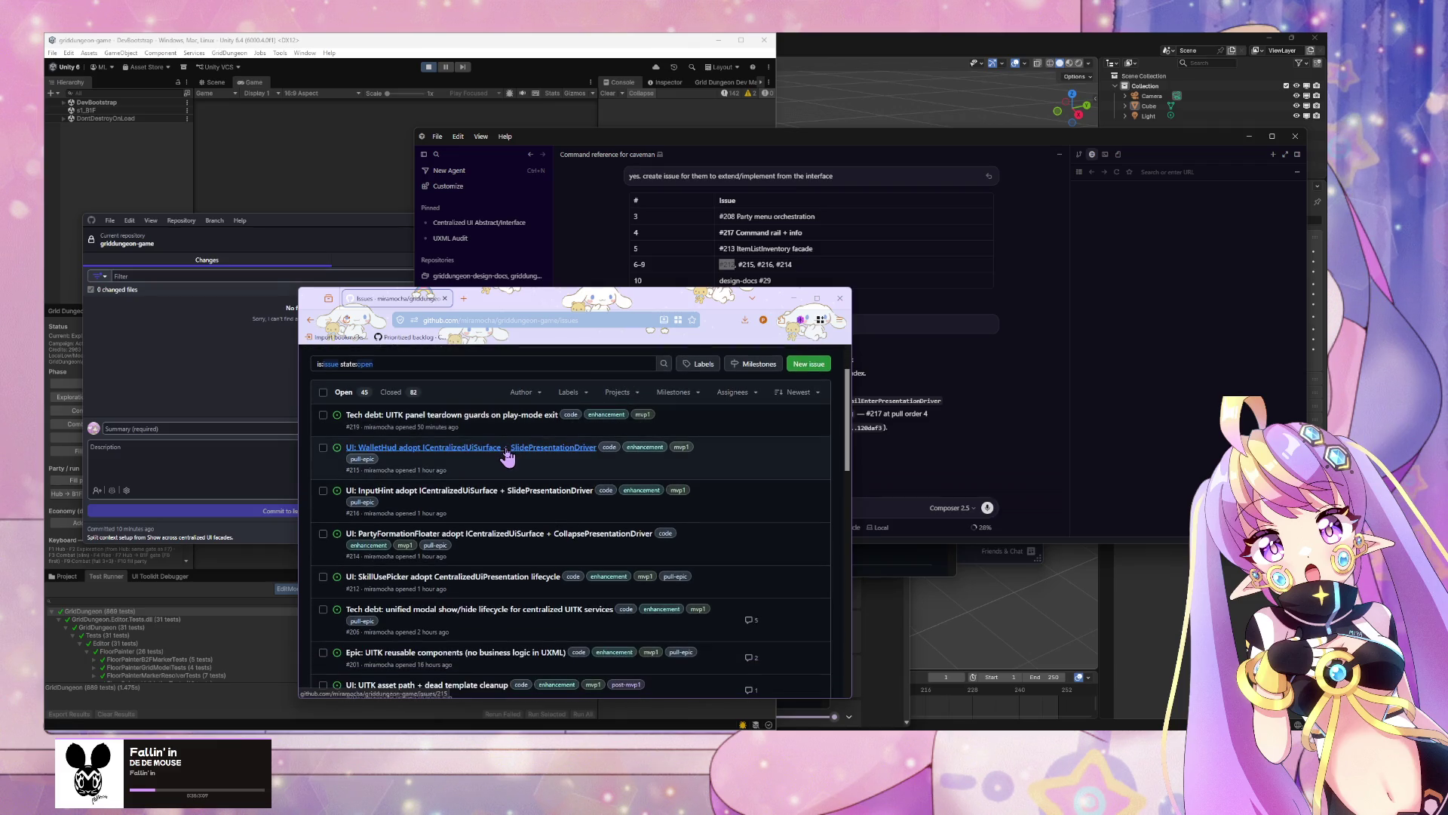
mouse_move(763, 305)
left_mouse_down()
mouse_move(507, 419)
mouse_move(596, 249)
mouse_move(620, 239)
left_mouse_up()
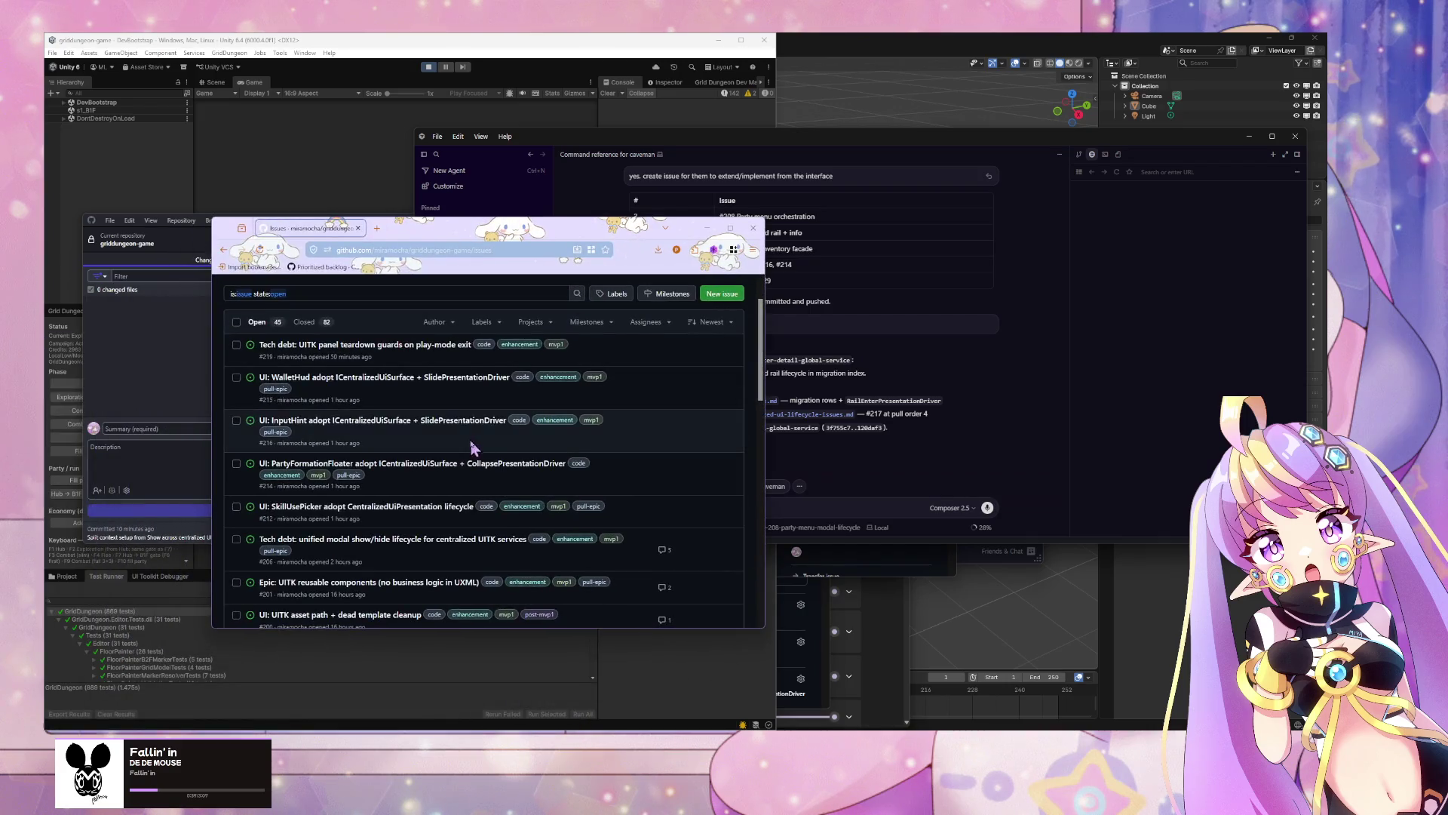
left_click(339, 507)
Step: Scroll through issue #212, select its page address, and return to Cursor
scroll(498, 430, "down", 5)
scroll(498, 430, "down", 2)
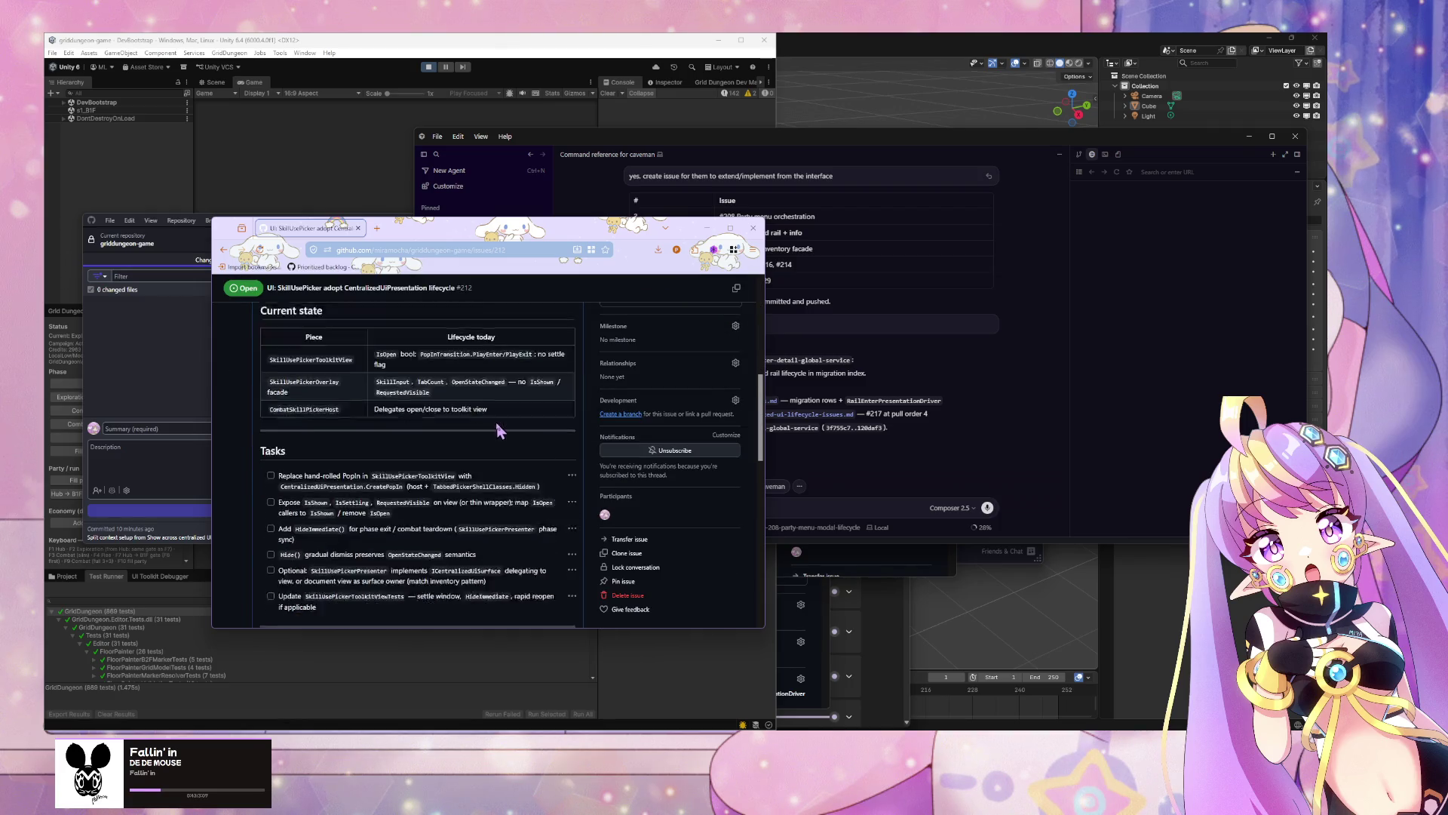
scroll(497, 430, "up", 5)
scroll(498, 430, "down", 3)
scroll(496, 430, "up", 5)
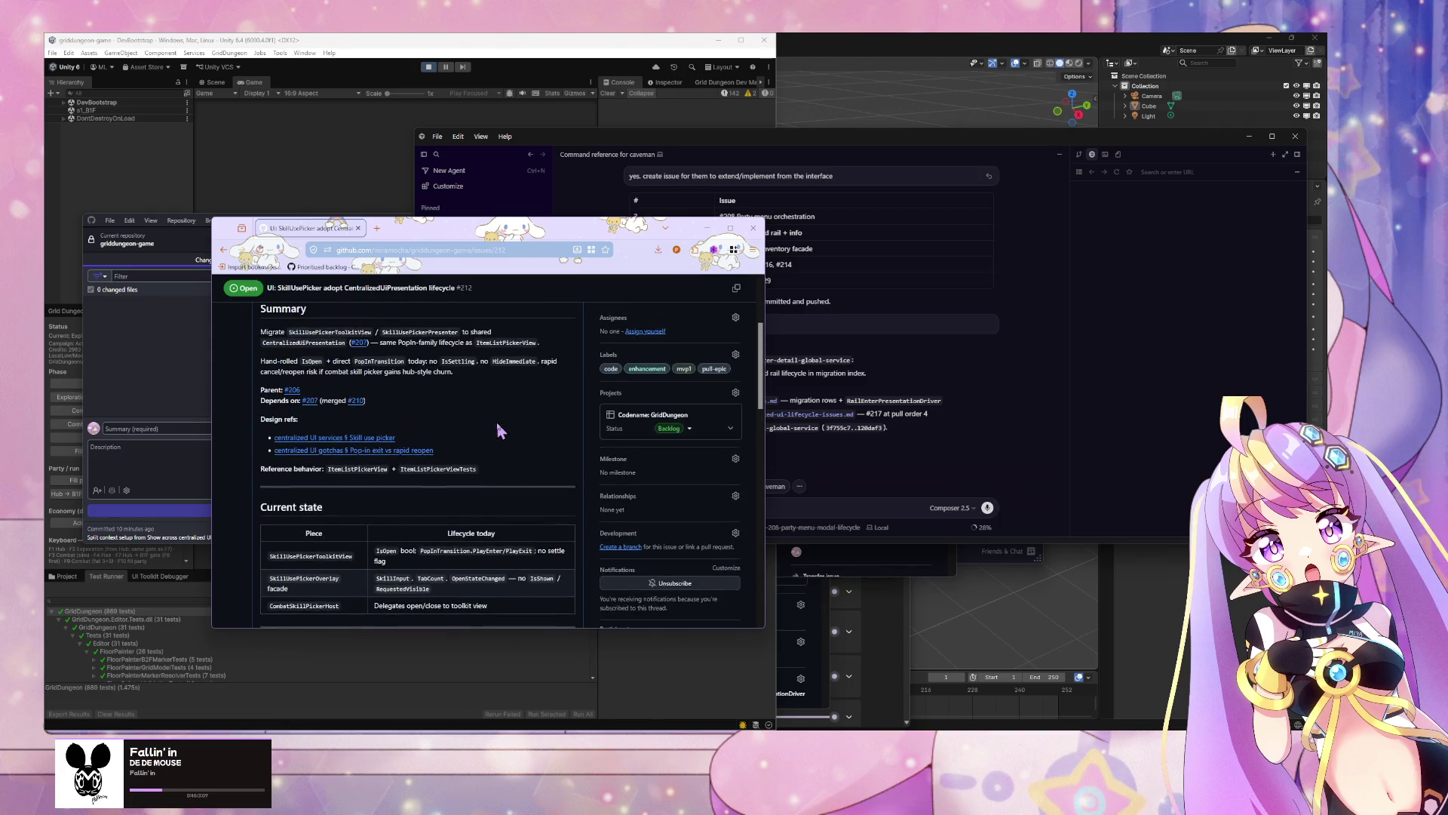
left_click(479, 262)
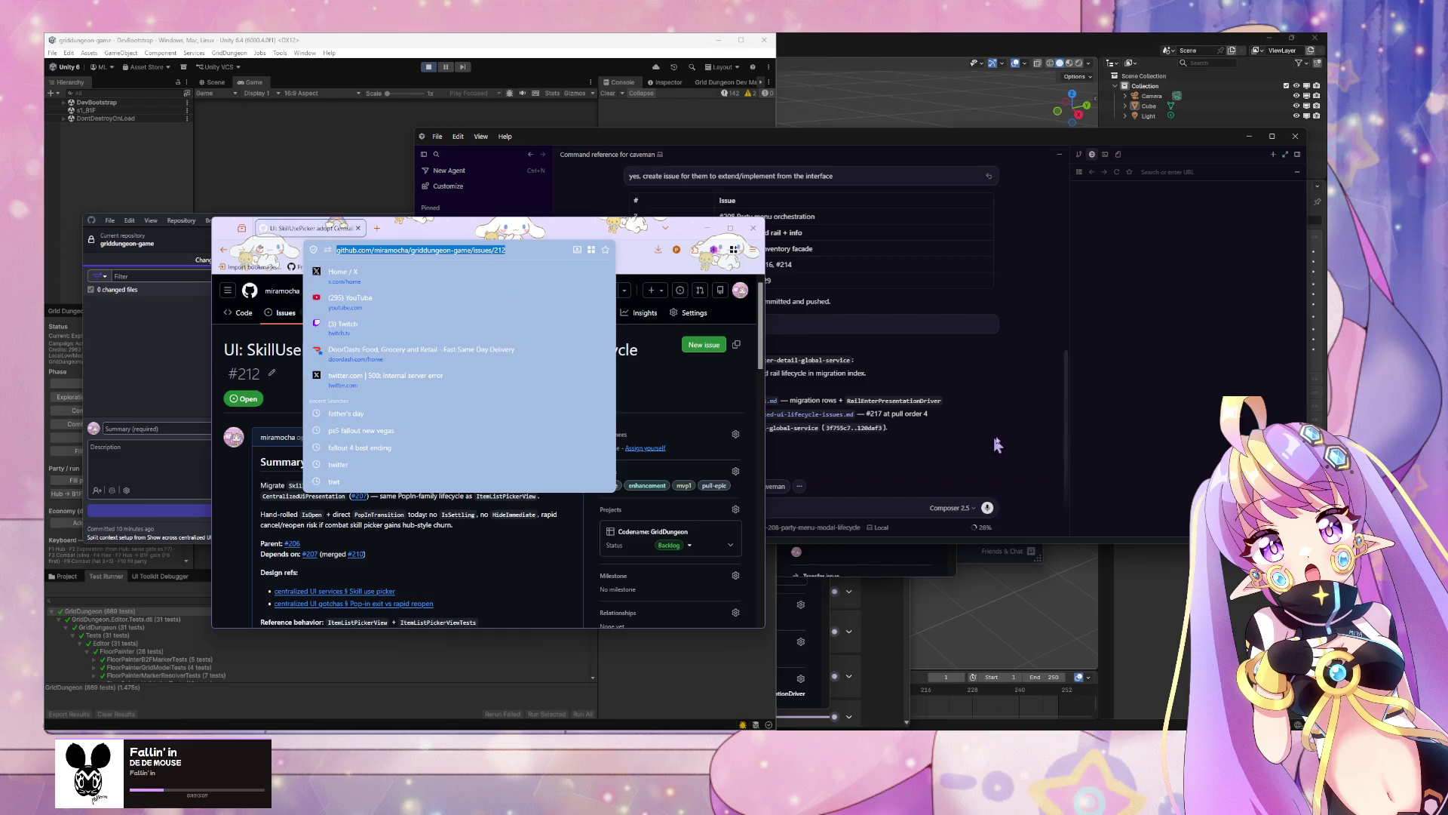
left_click(1078, 427)
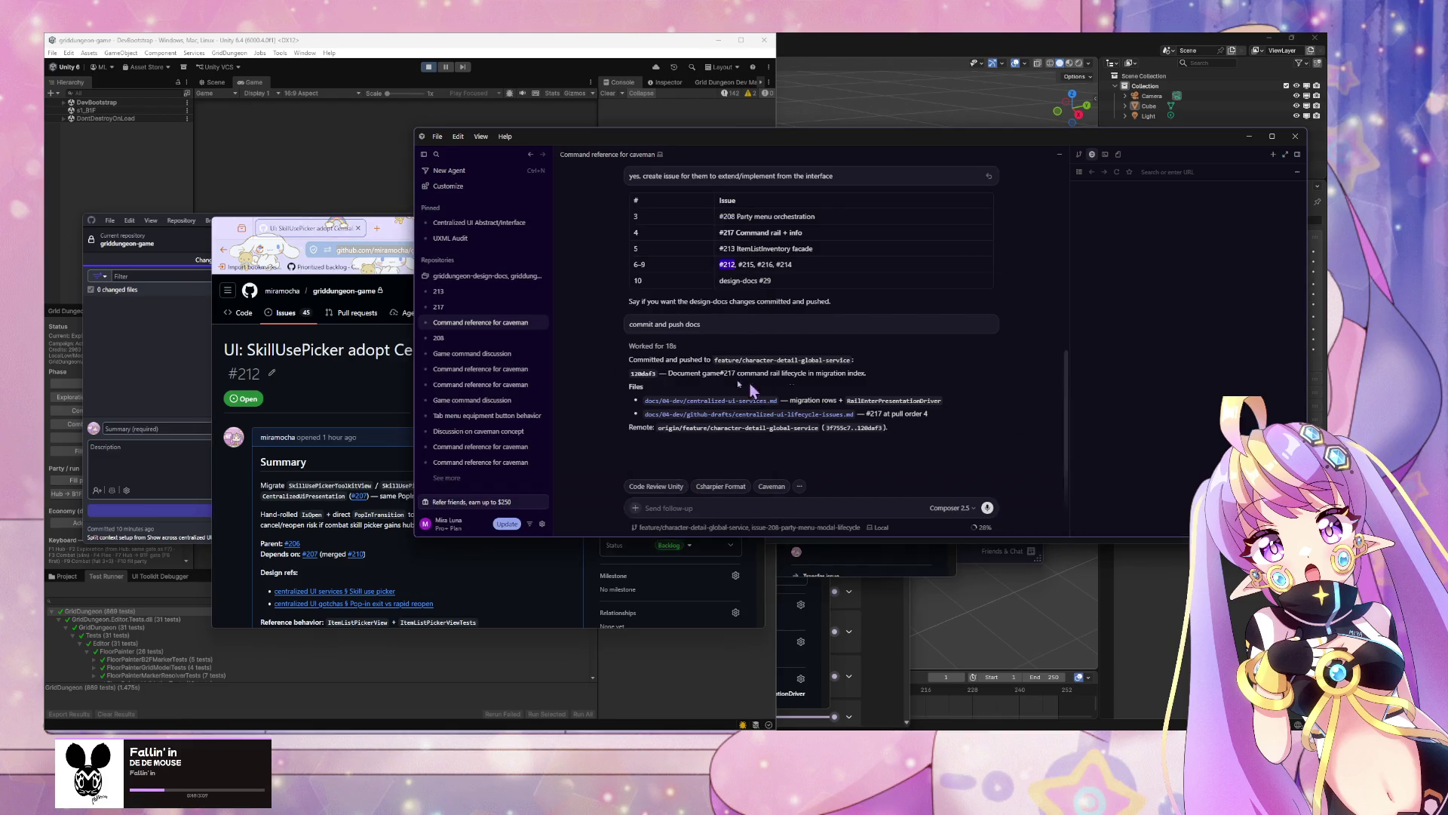
Step: In a fresh griddungeon chat, send 'new branch. work:' with the issue 212 link, prefixed by /caveman
left_click(542, 276)
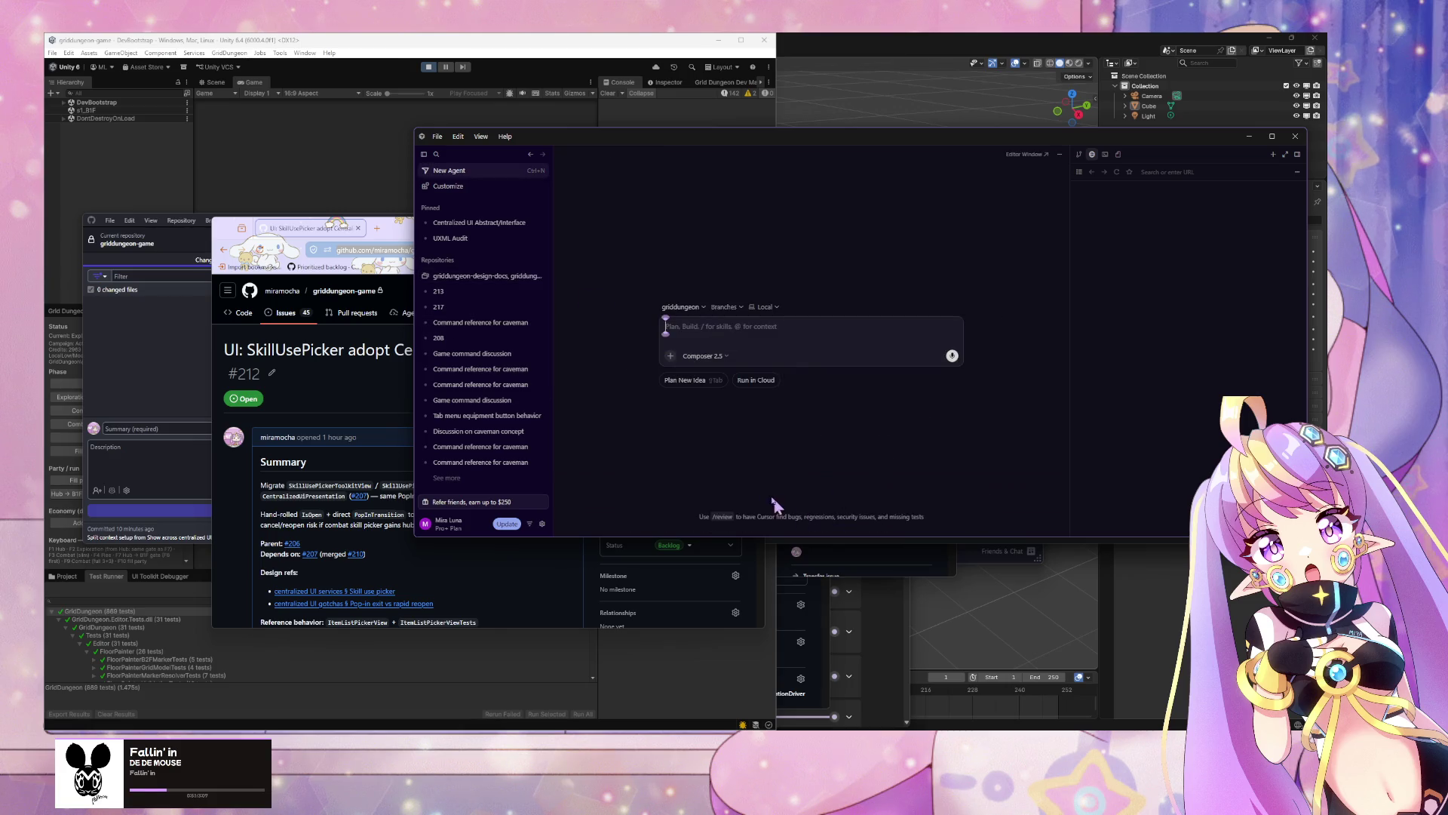
type("n")
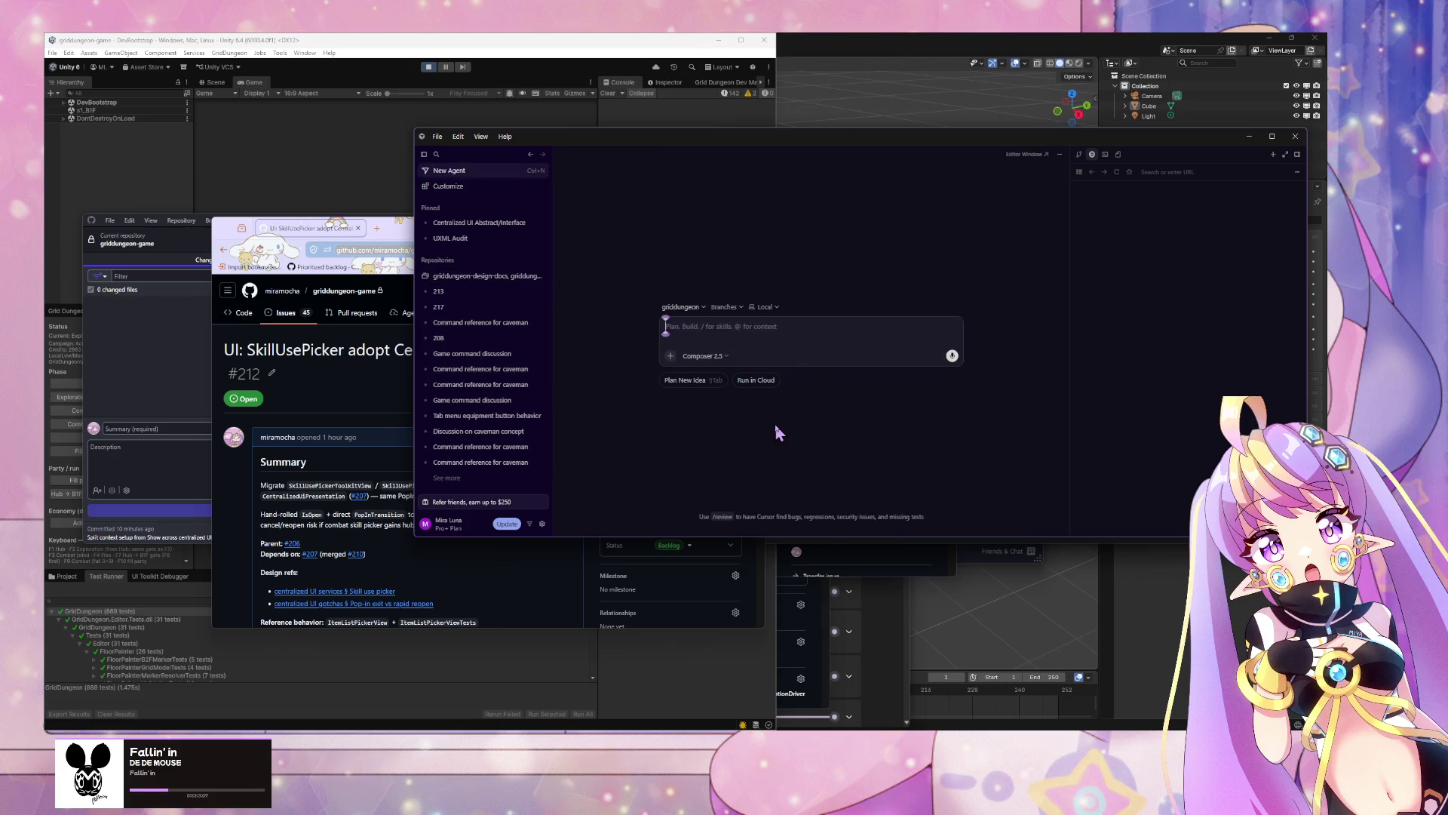
type("ew branch")
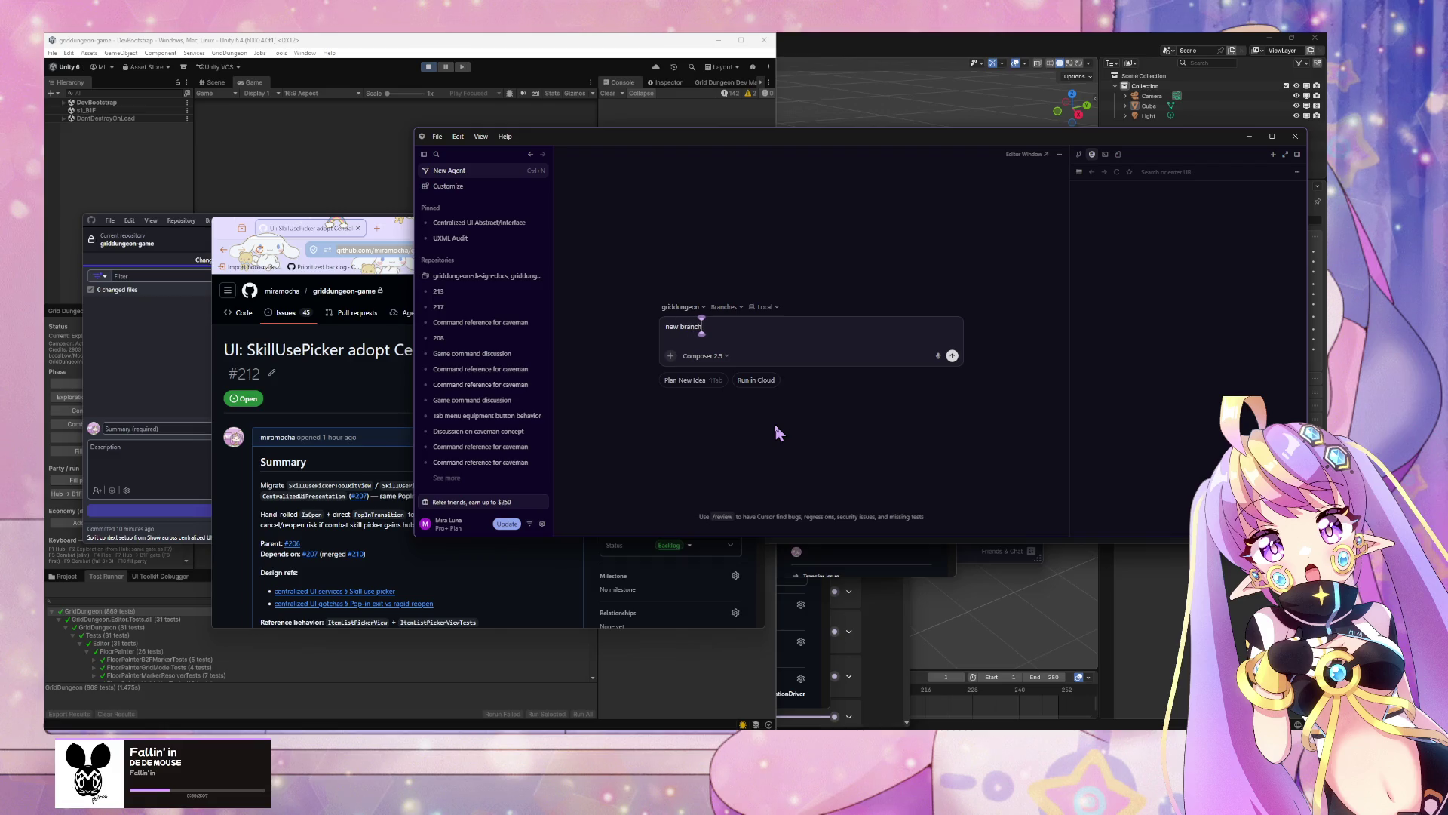
type(". work:")
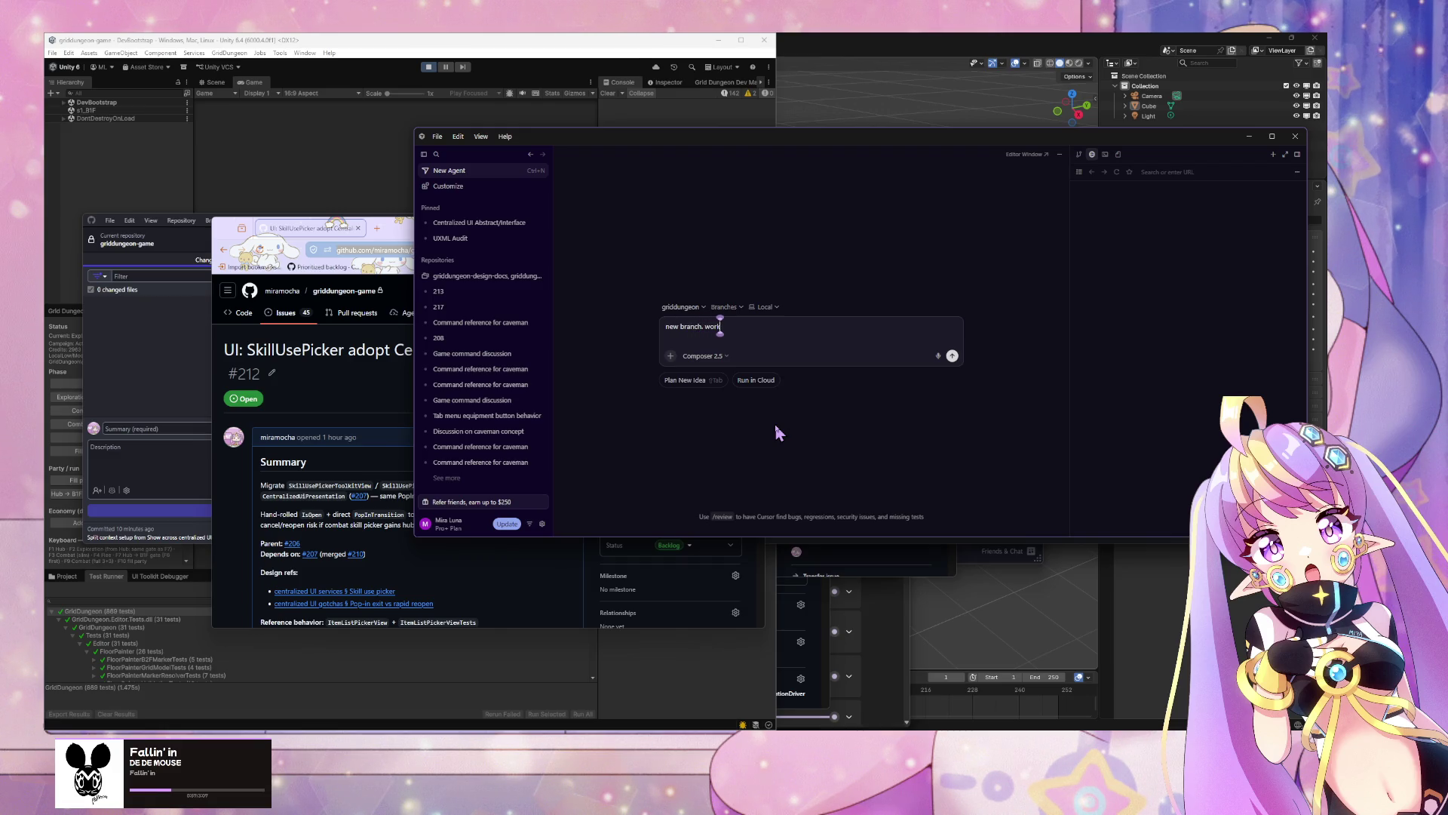
type("https://github.com/miramocha/griddungeon-game/issues/212")
key("Return")
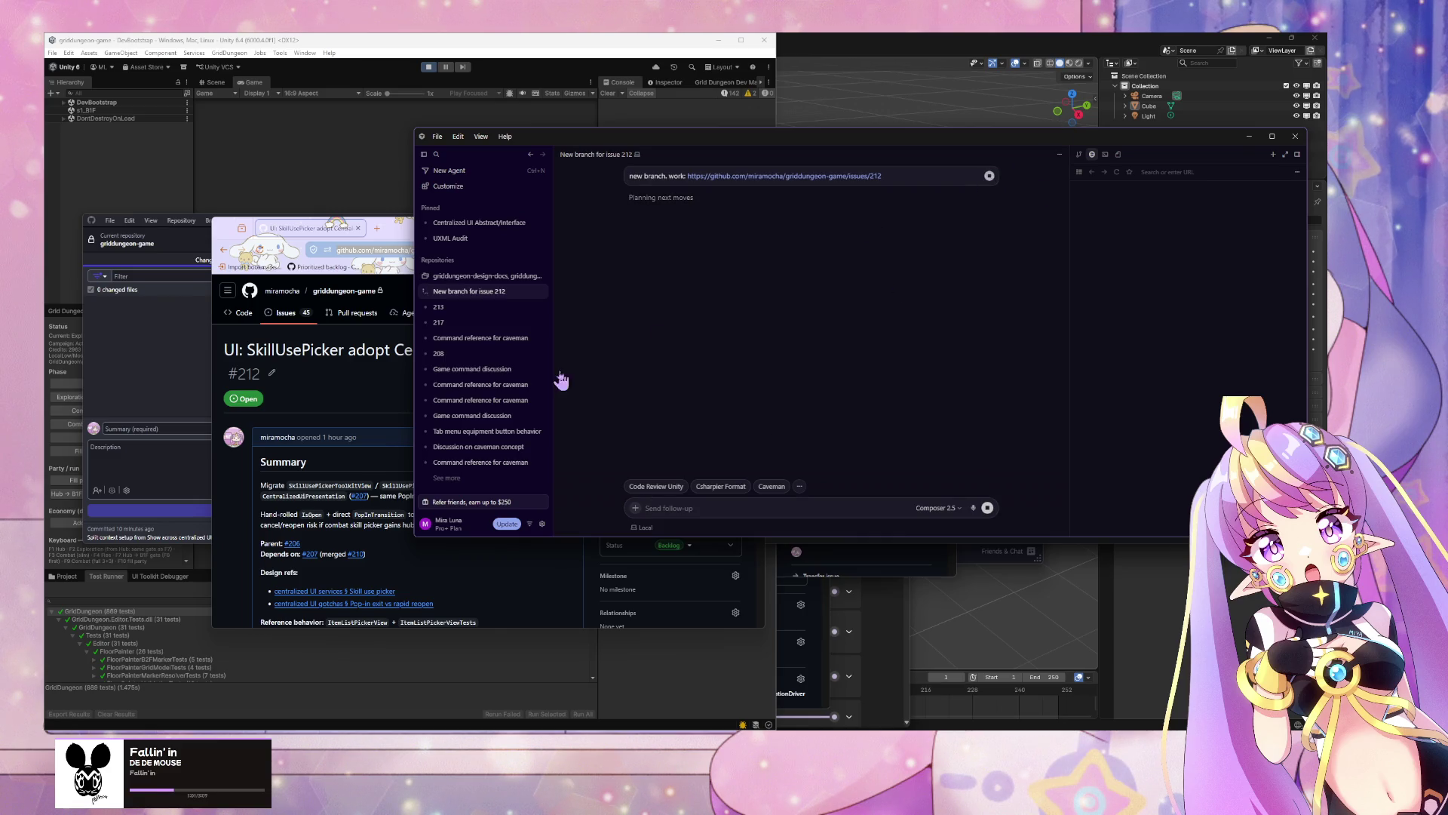
left_click(542, 292)
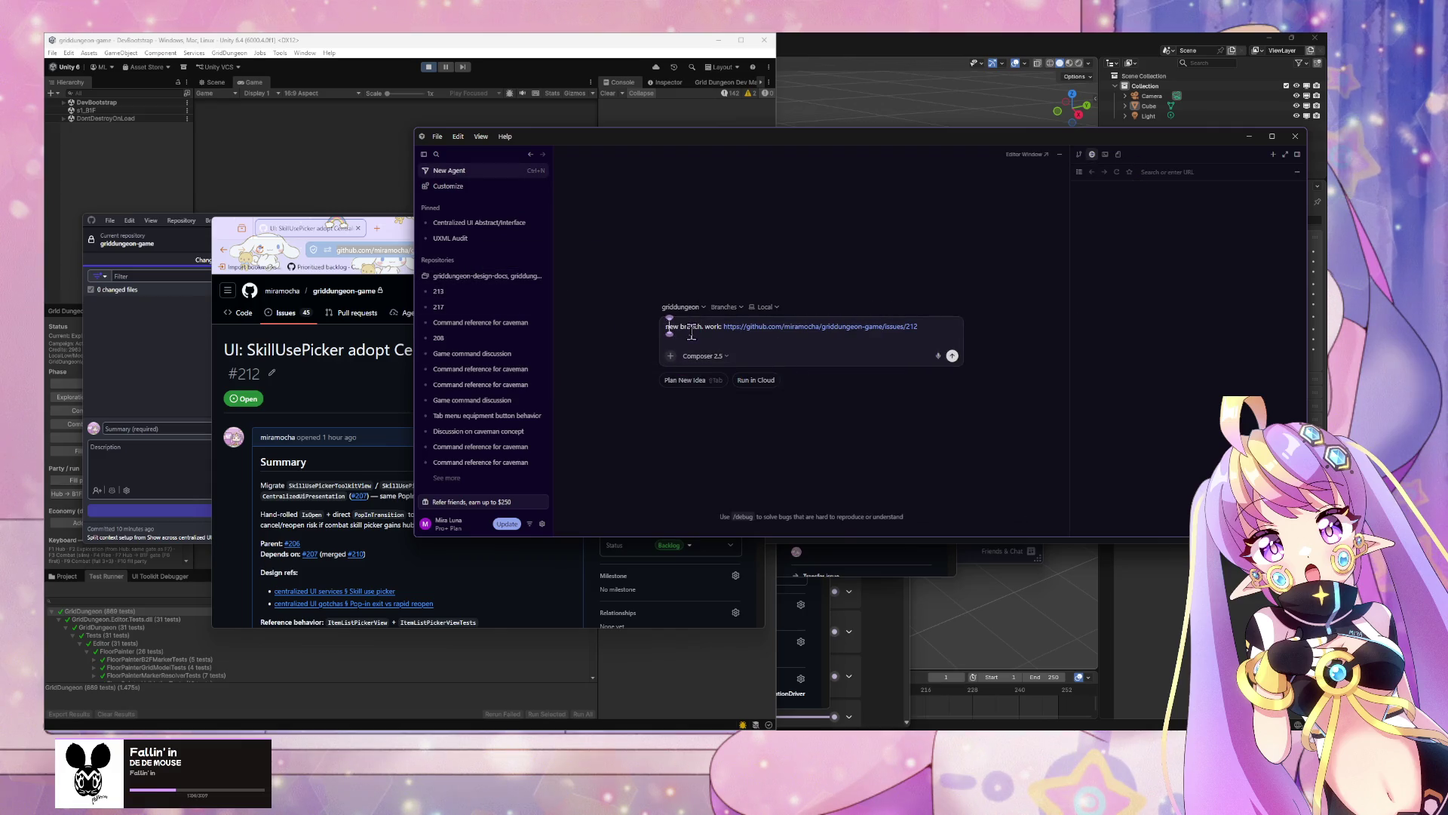
key("shift+Return")
type("/caveman")
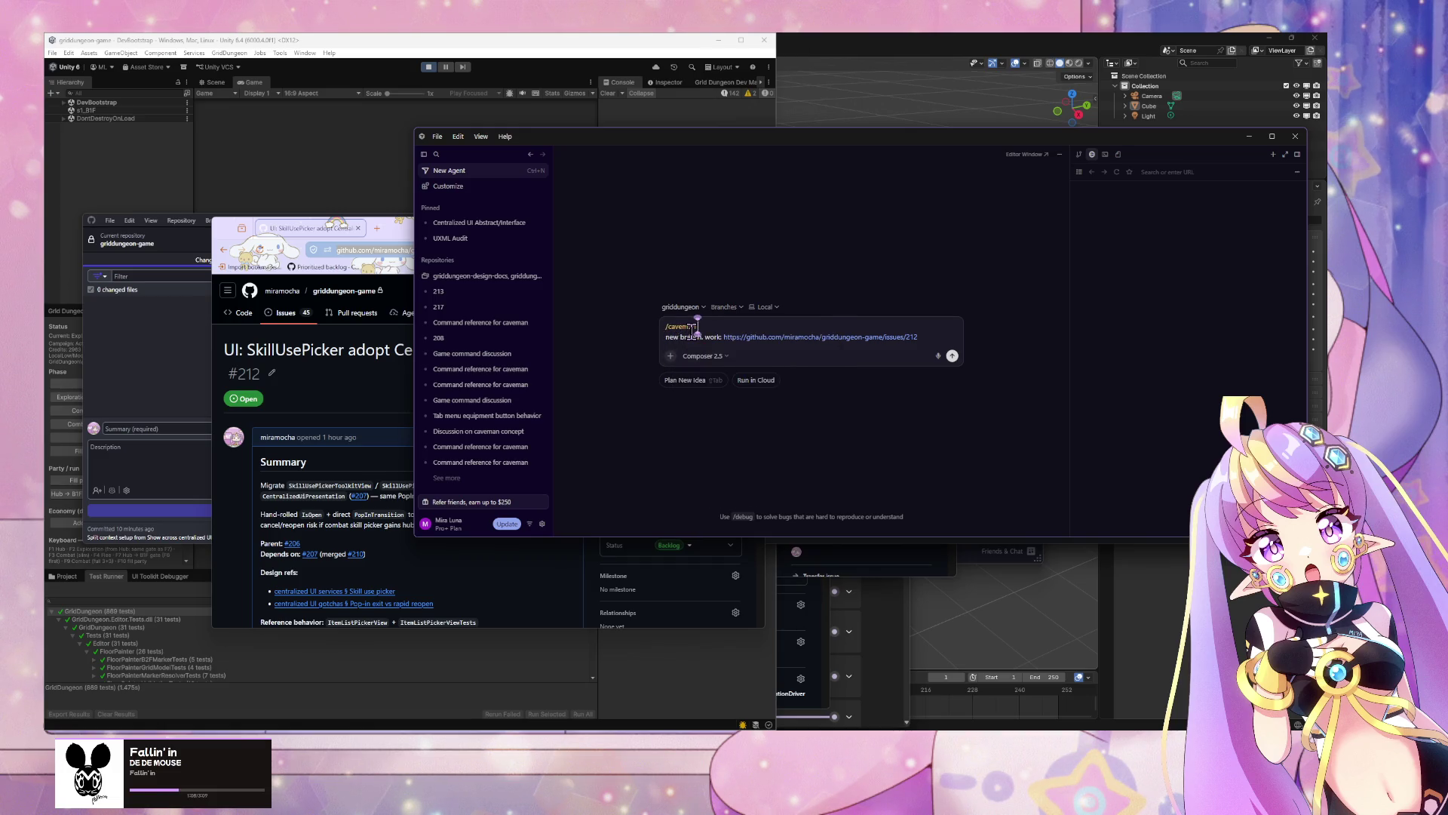
key("Return")
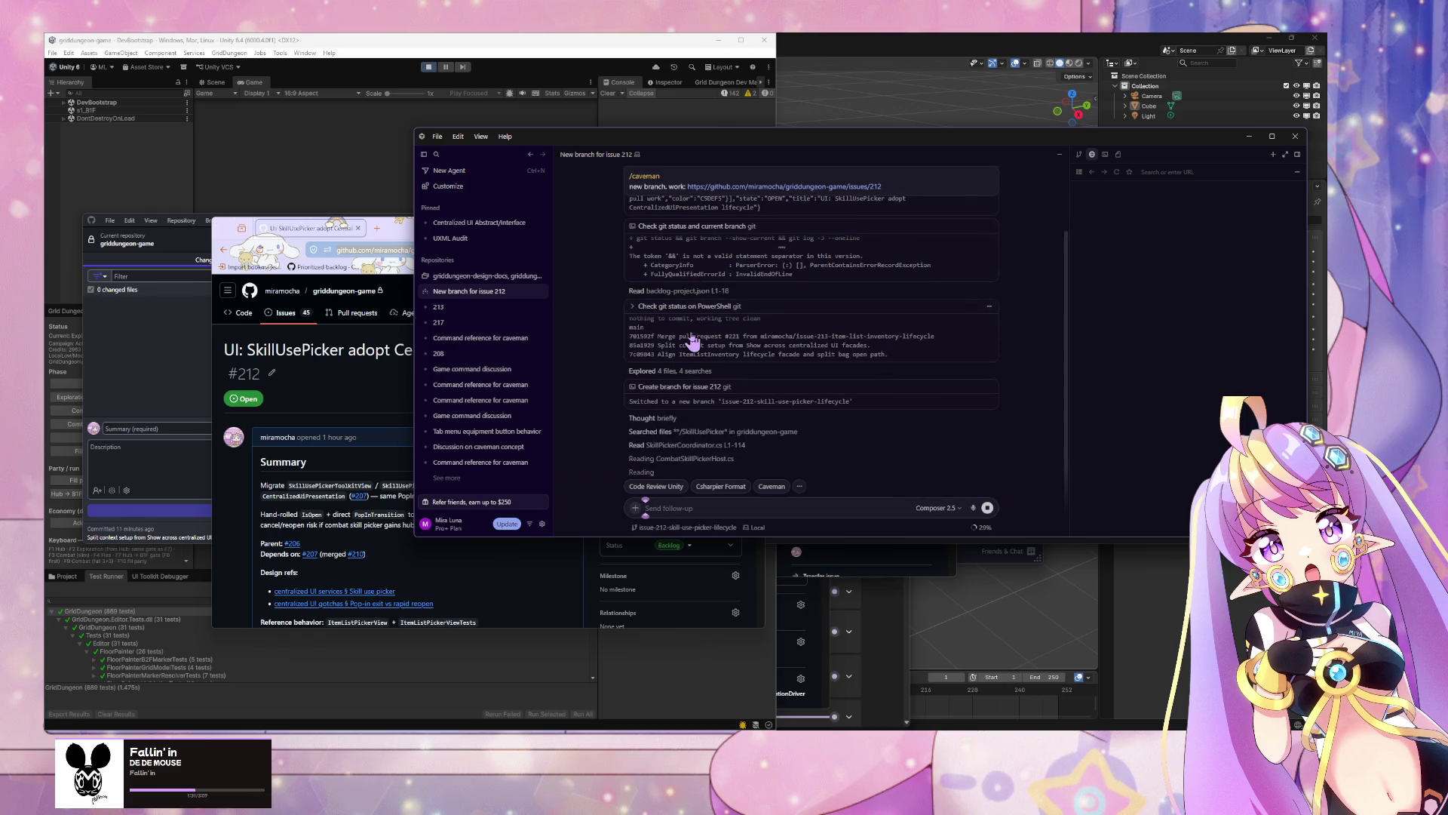
Step: Scroll through issue 212 in GitHub, return to the agent chat, then open Spotify's Home page
left_click(324, 406)
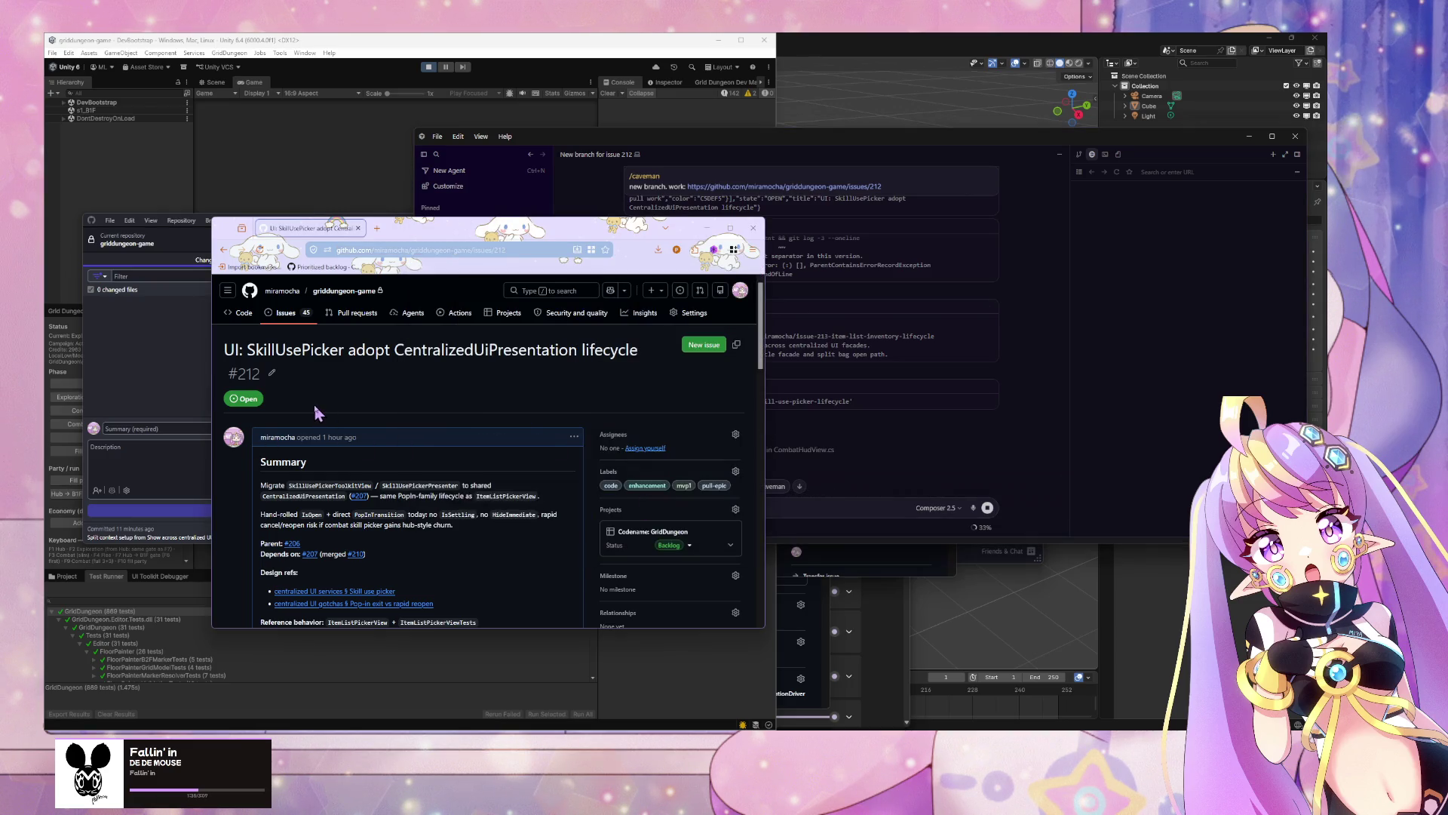
scroll(345, 388, "down", 2)
scroll(344, 383, "down", 4)
scroll(344, 383, "up", 2)
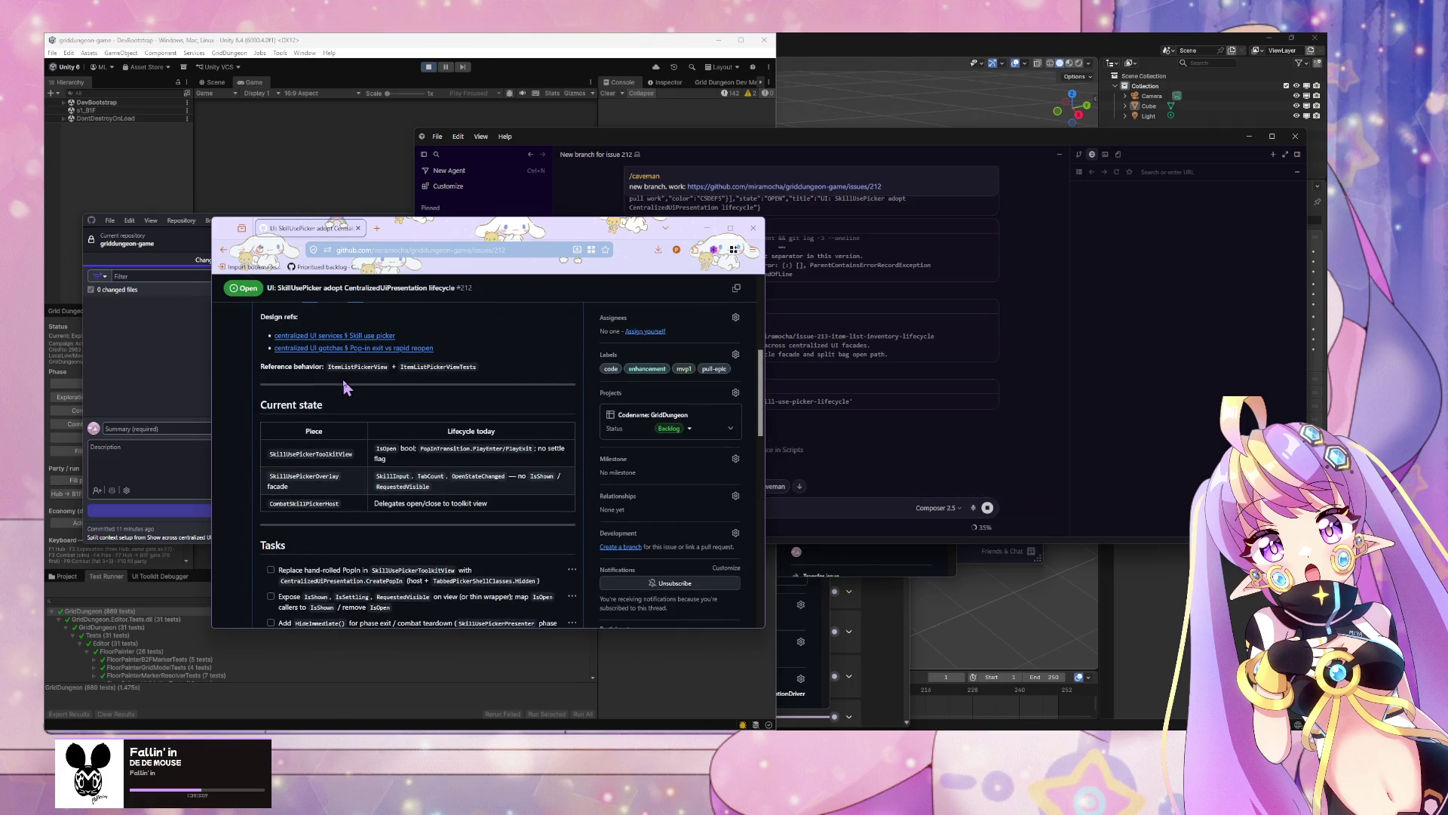
left_click(809, 506)
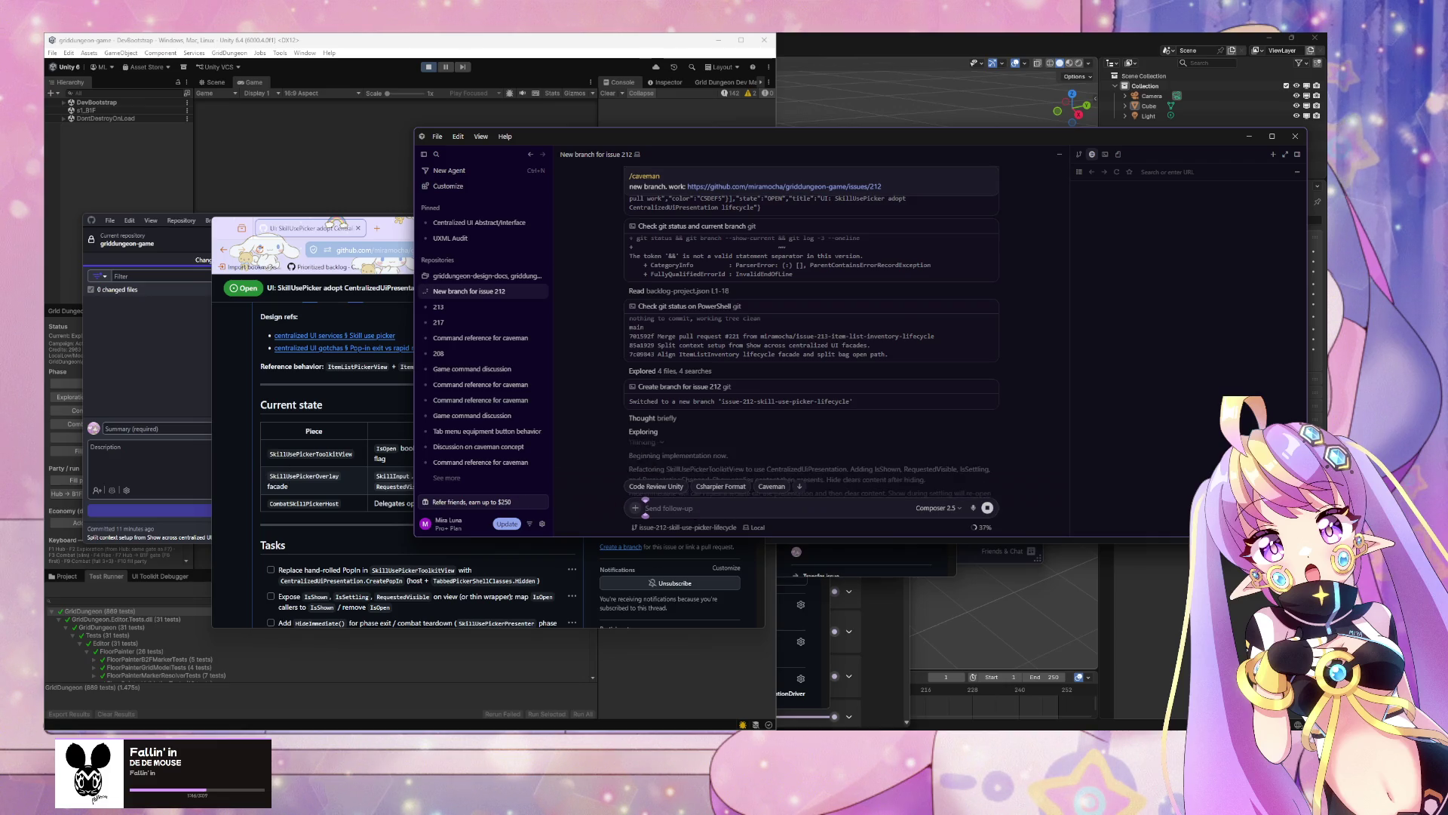
key("alt+Tab")
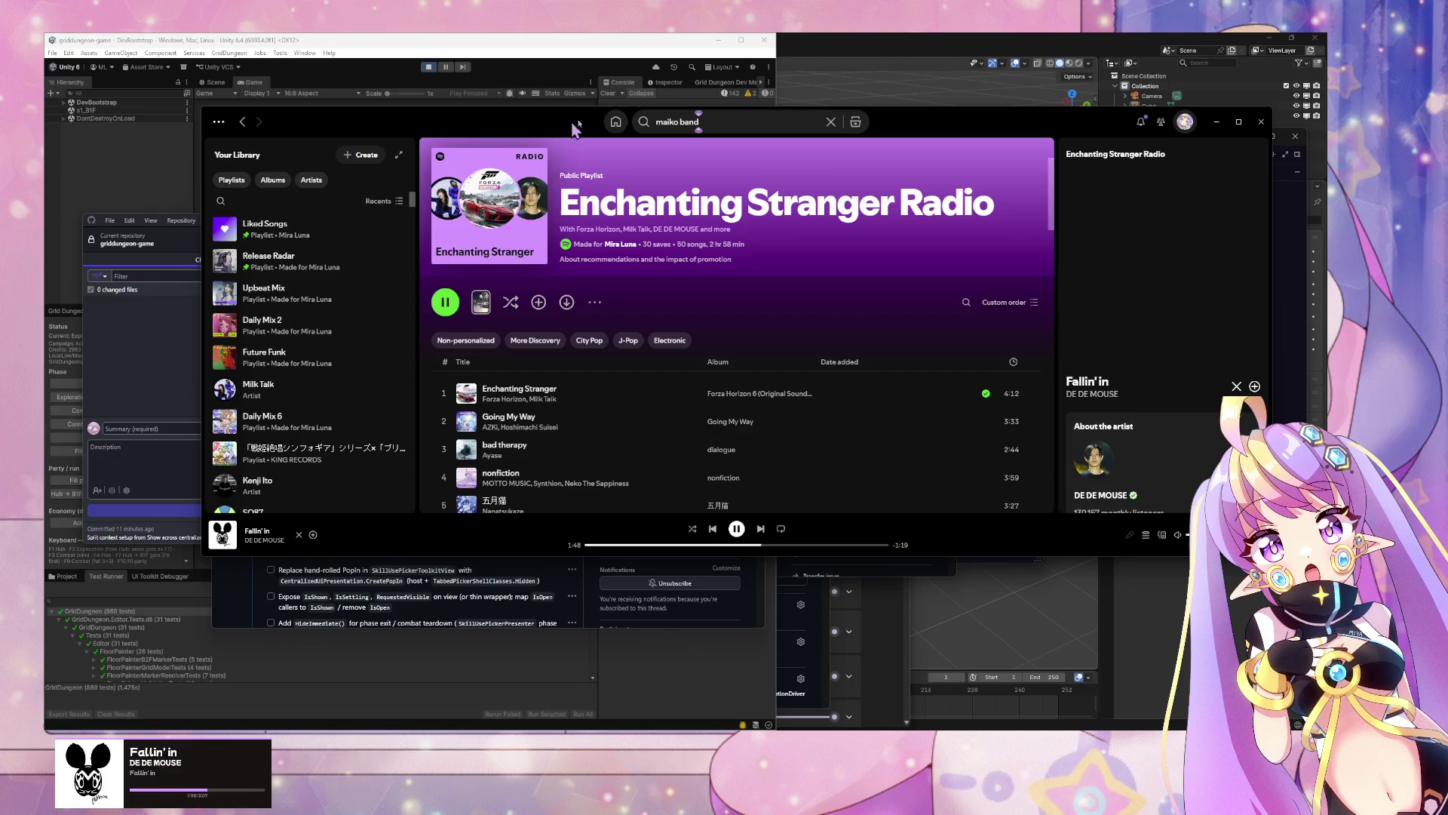
left_click(615, 121)
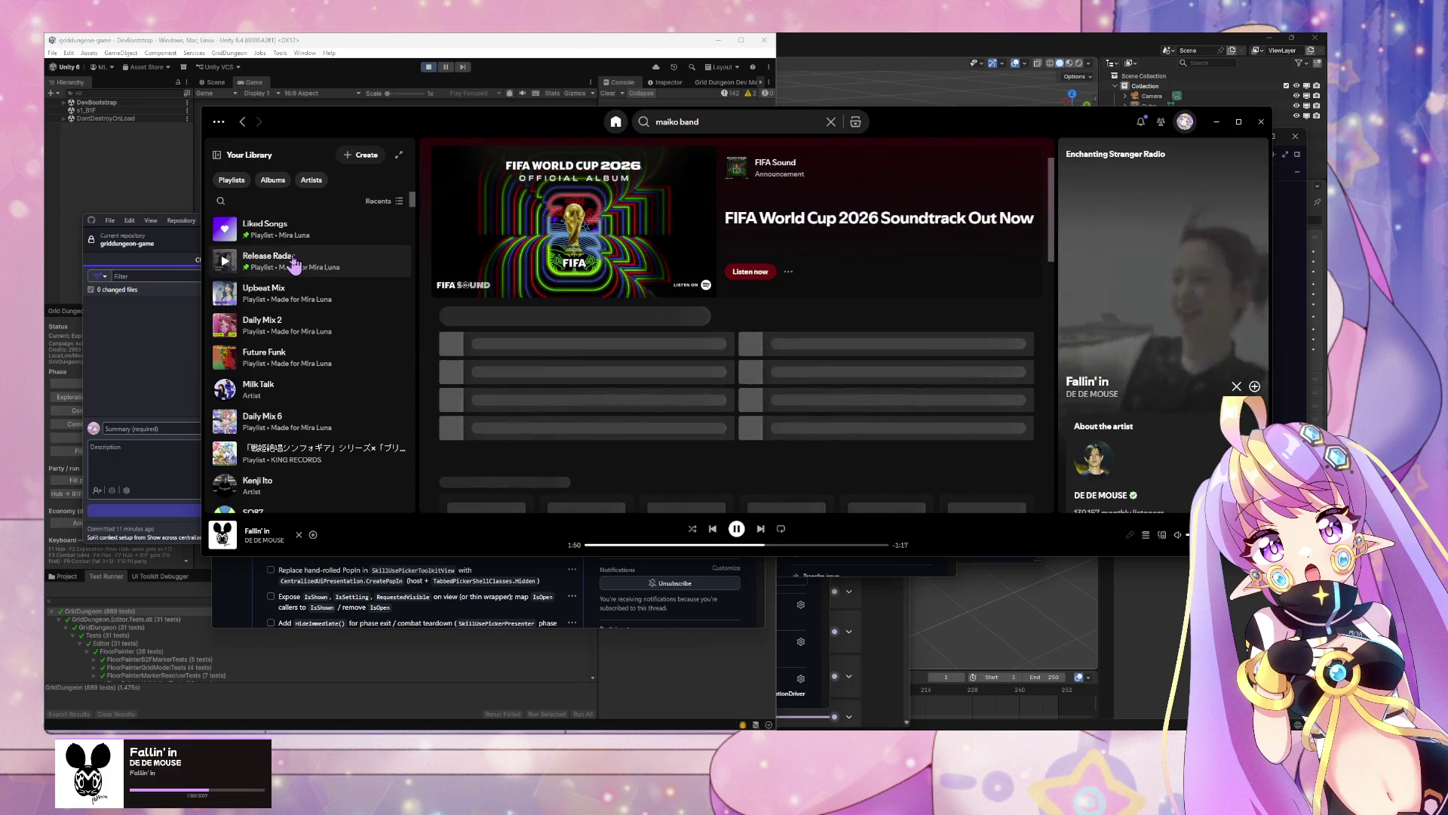
Step: Browse Release Radar and Home, then play Daily Mix 2 and minimize Spotify
left_click(300, 255)
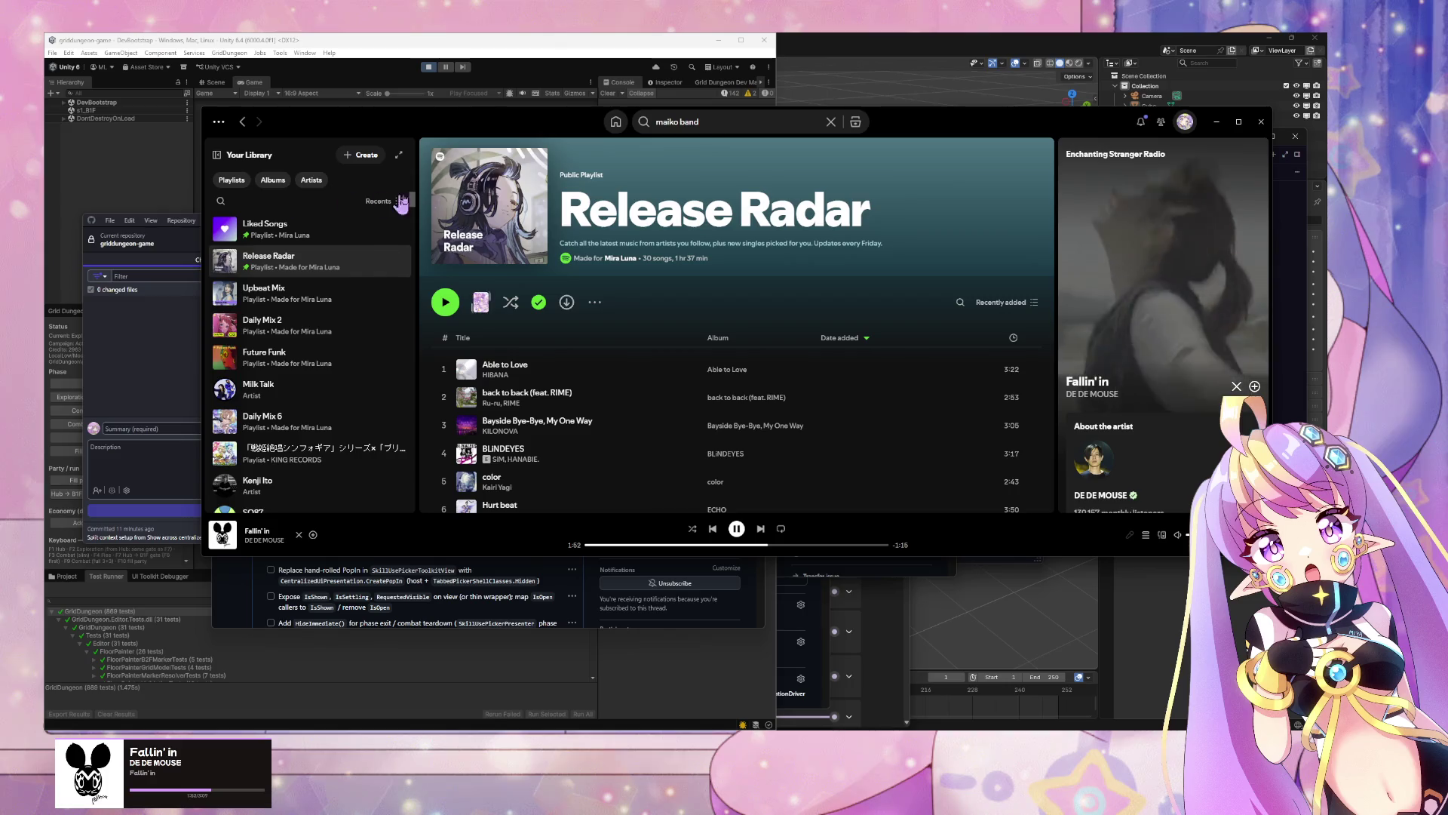
left_click(617, 122)
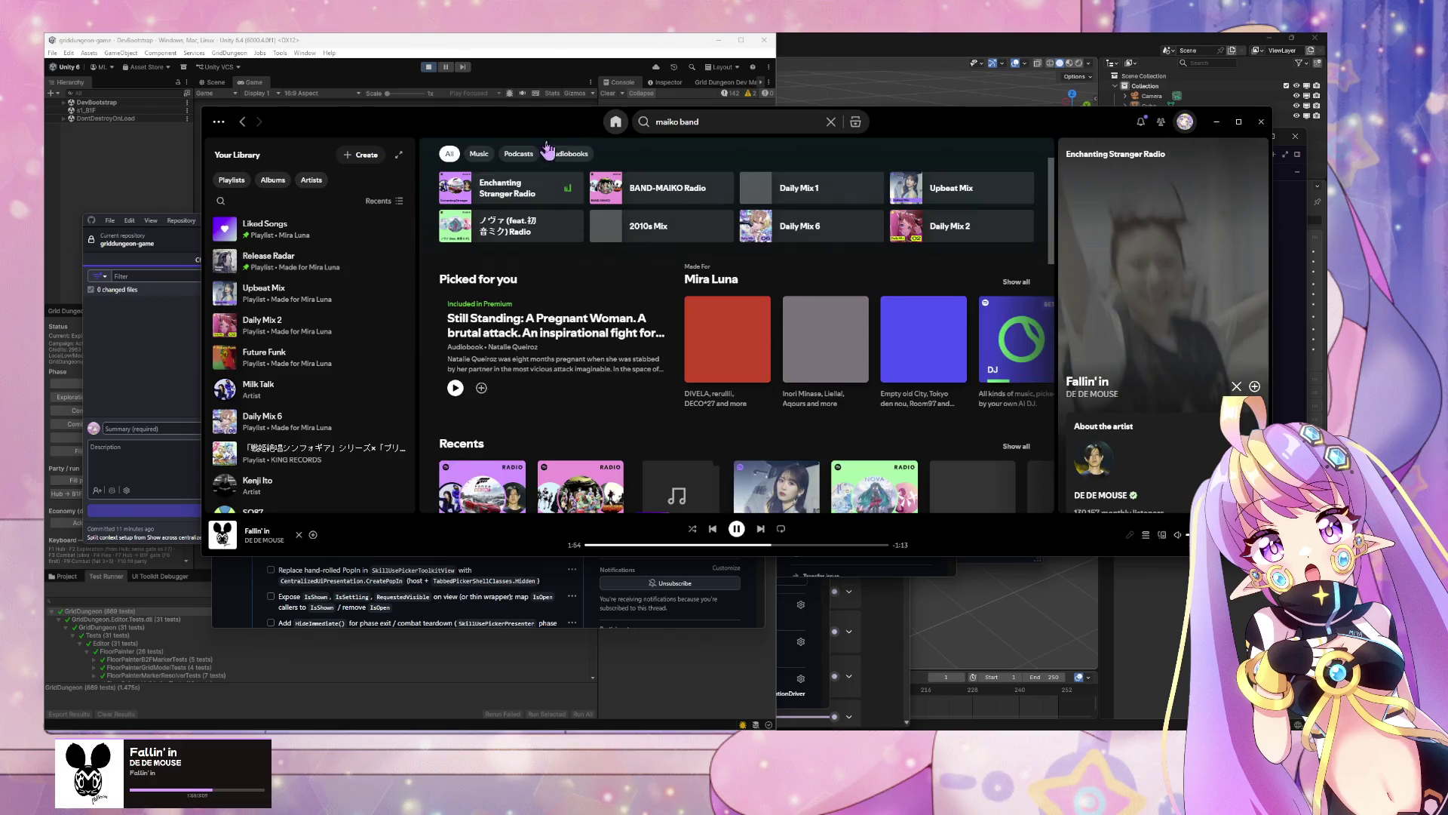
scroll(668, 254, "down", 2)
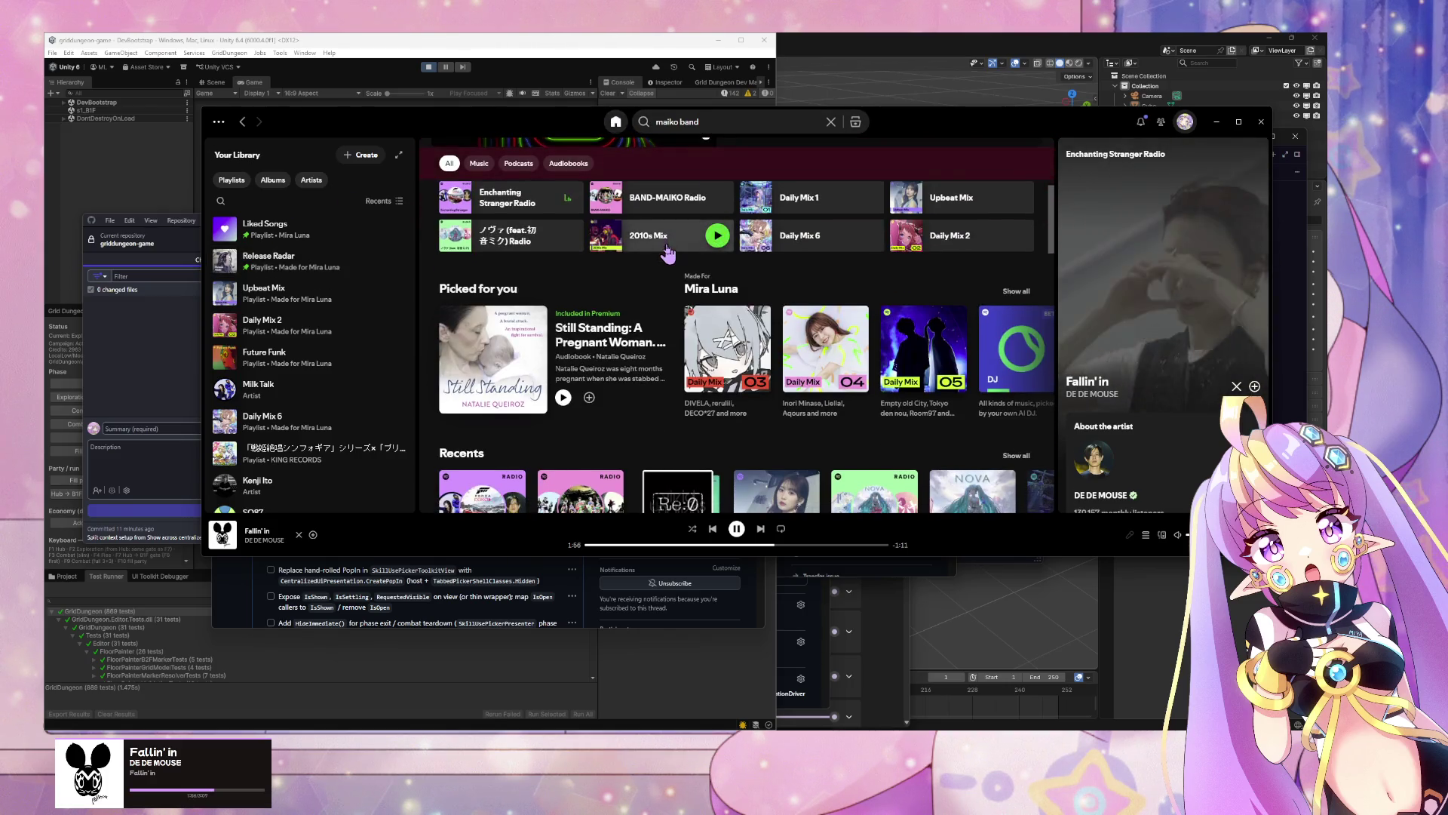
scroll(977, 211, "up", 1)
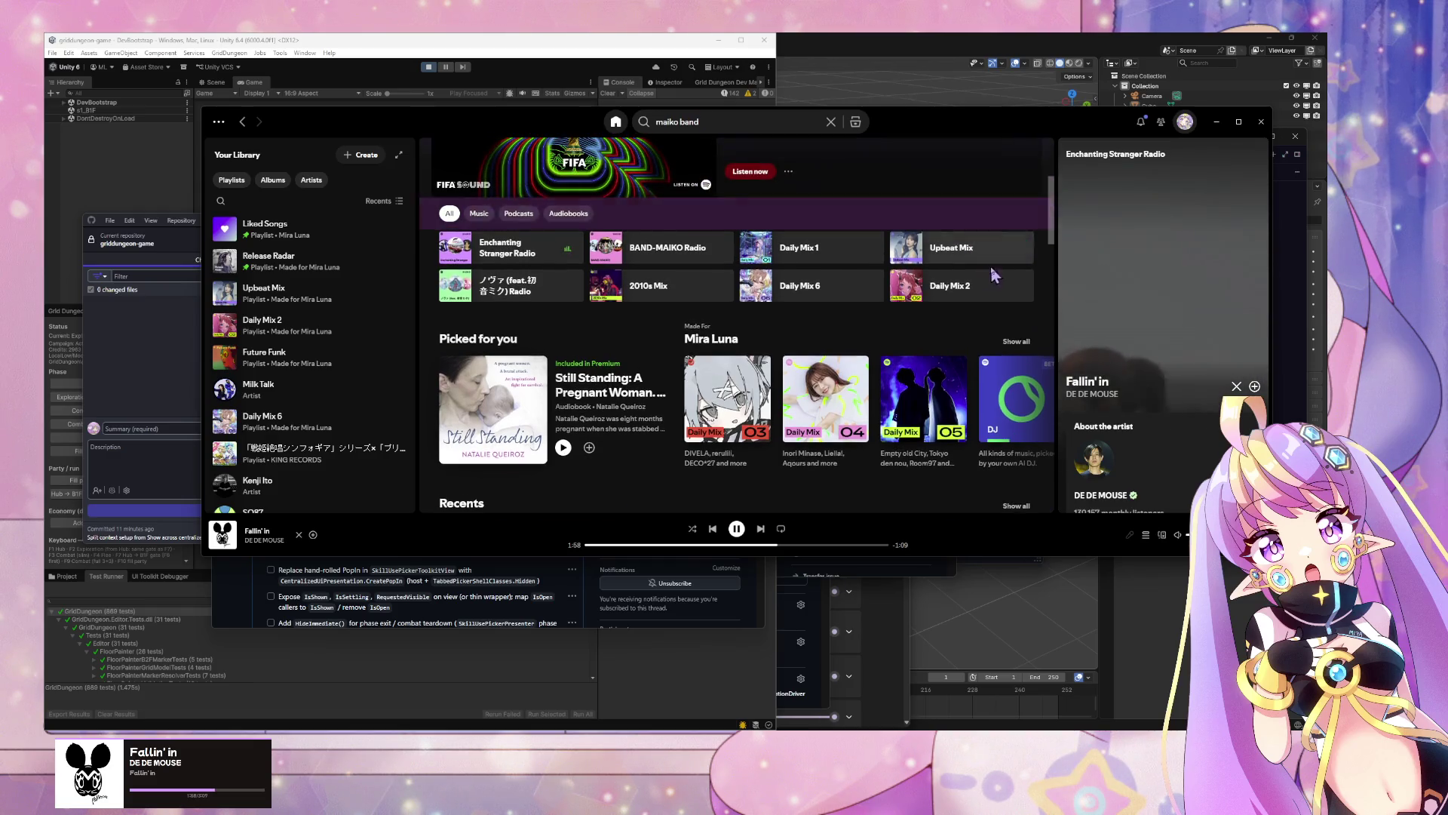
left_click(373, 326)
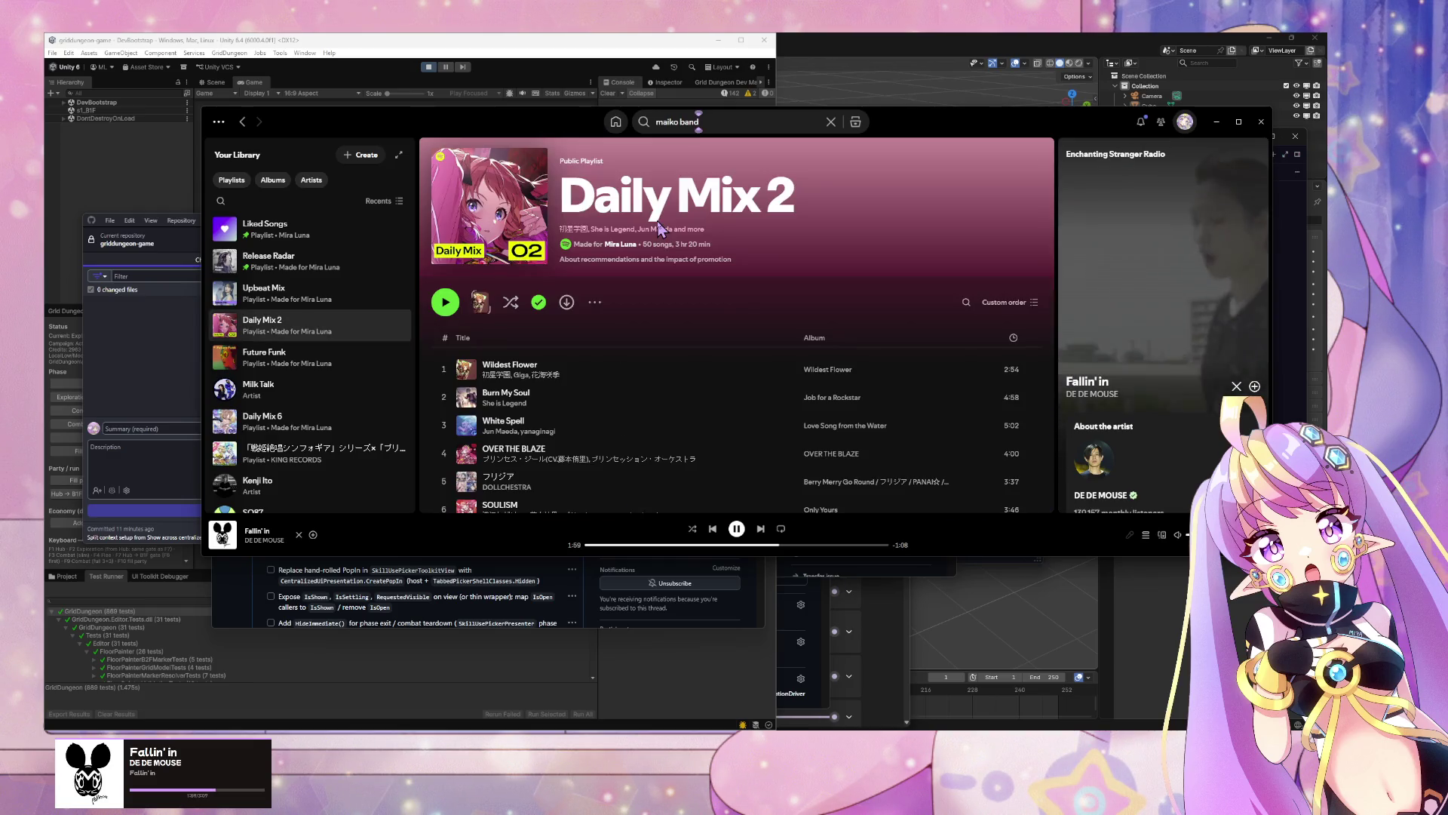
left_click(445, 301)
left_click(1216, 122)
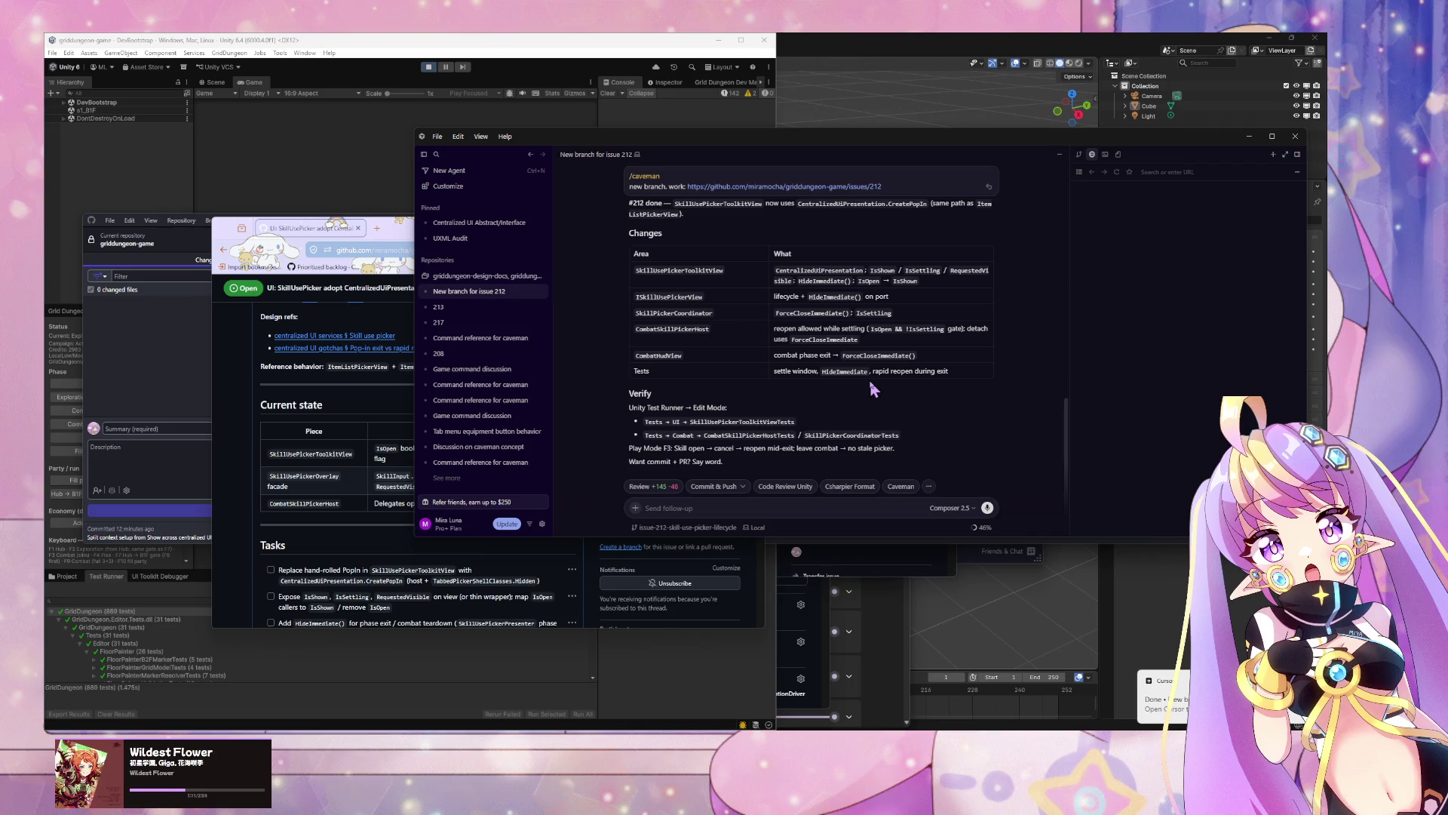
Step: Send the follow-up 'show test plan. then commit' to the agent
left_click(723, 501)
type("commi")
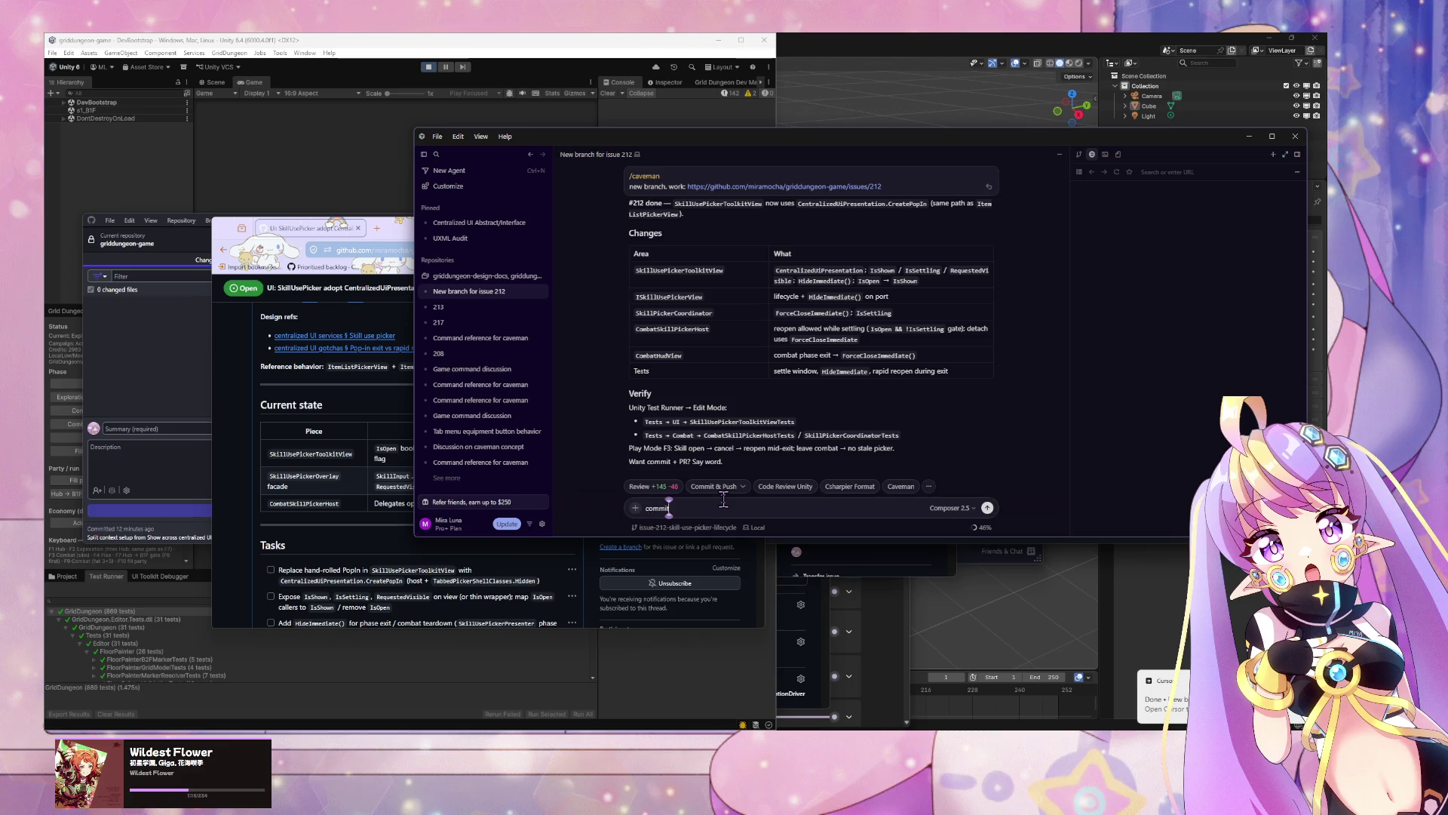
type("t. then")
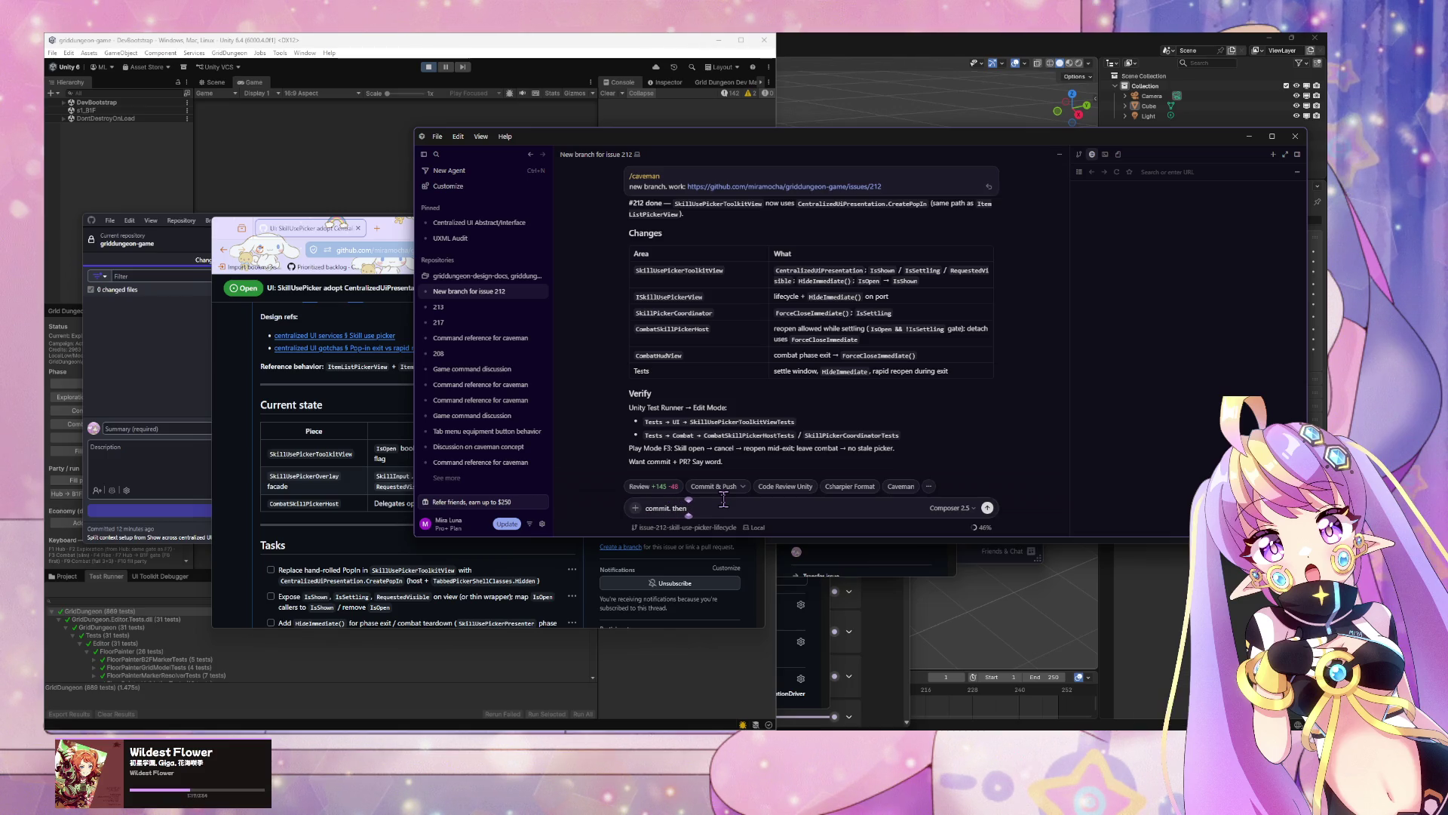
key("ctrl+BackSpace")
key("ctrl+BackSpace")
key("ctrl+BackSpace")
type("show")
key("Return")
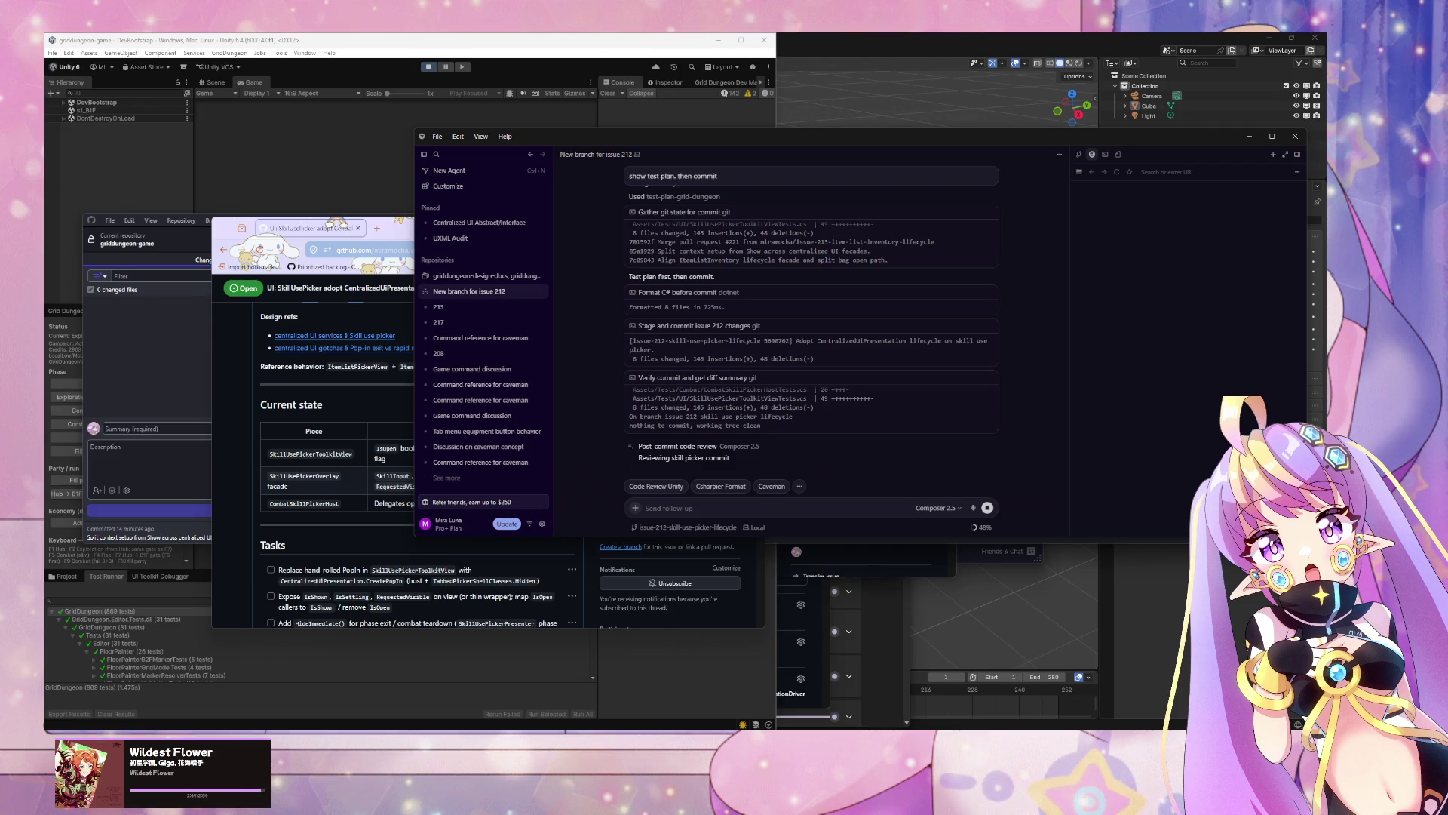
Step: Expand the post-commit code review, read its full prompt, and open it as its own thread
mouse_move(709, 464)
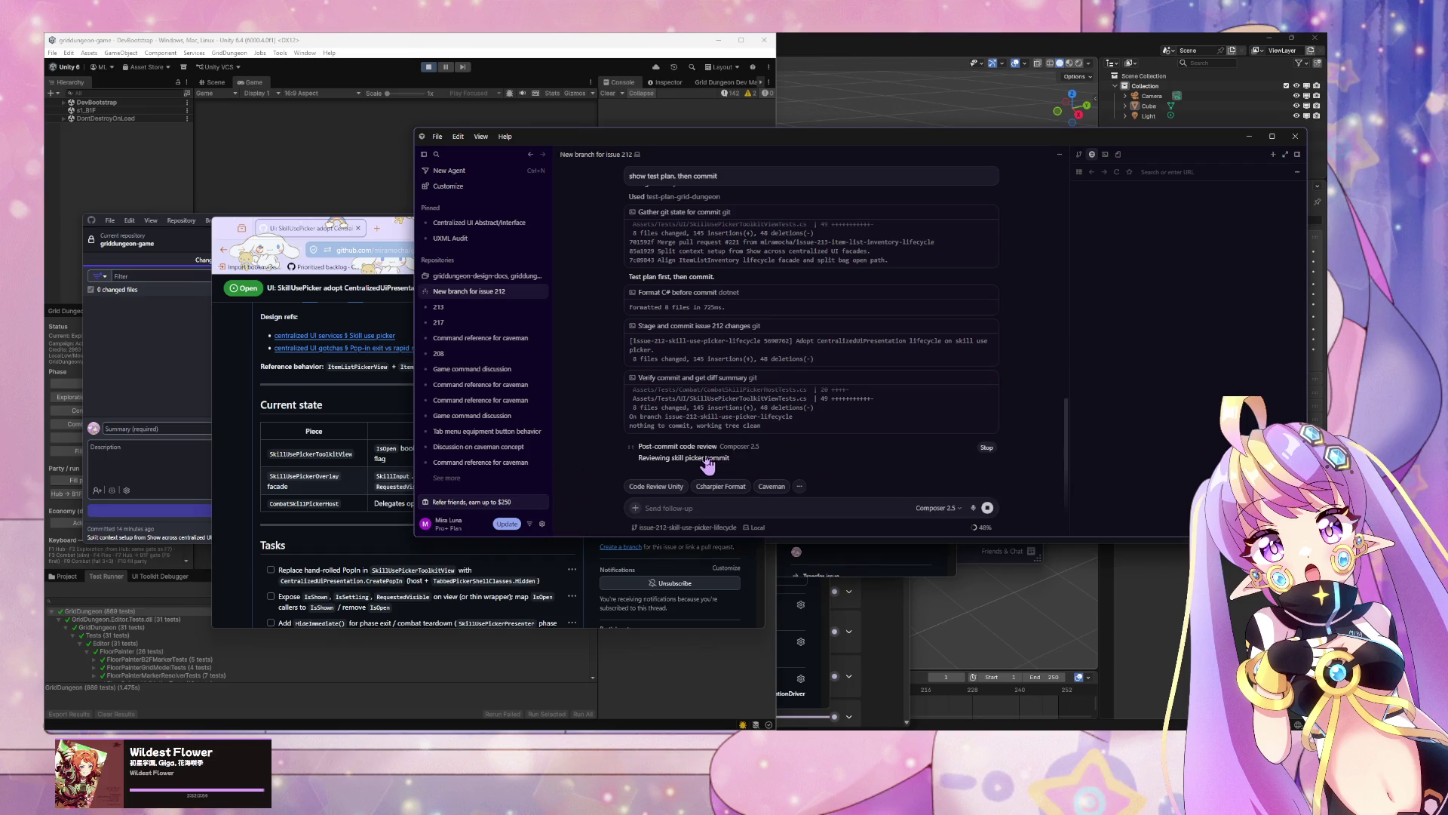
left_click(709, 461)
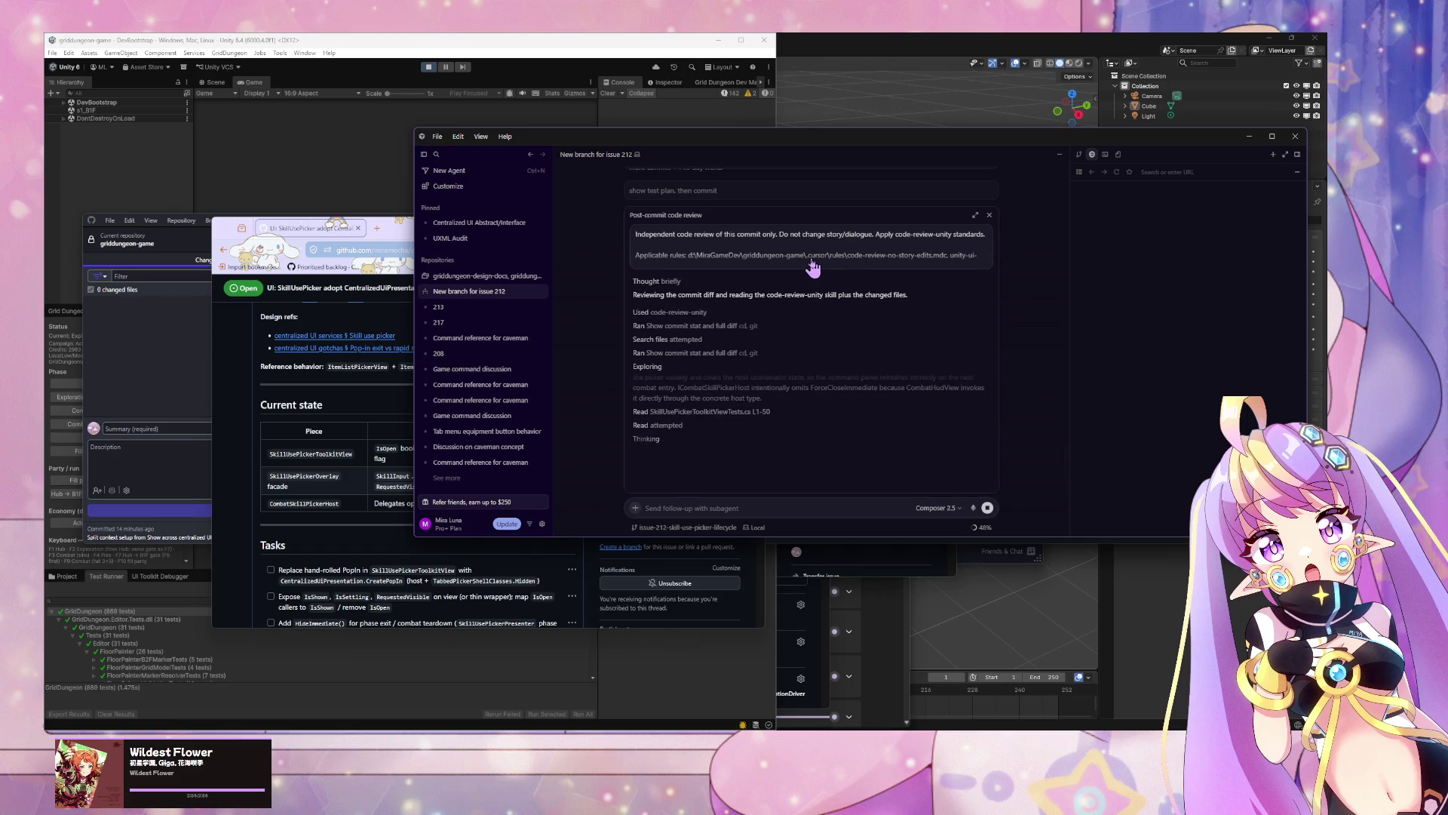
left_click(788, 268)
scroll(759, 377, "up", 2)
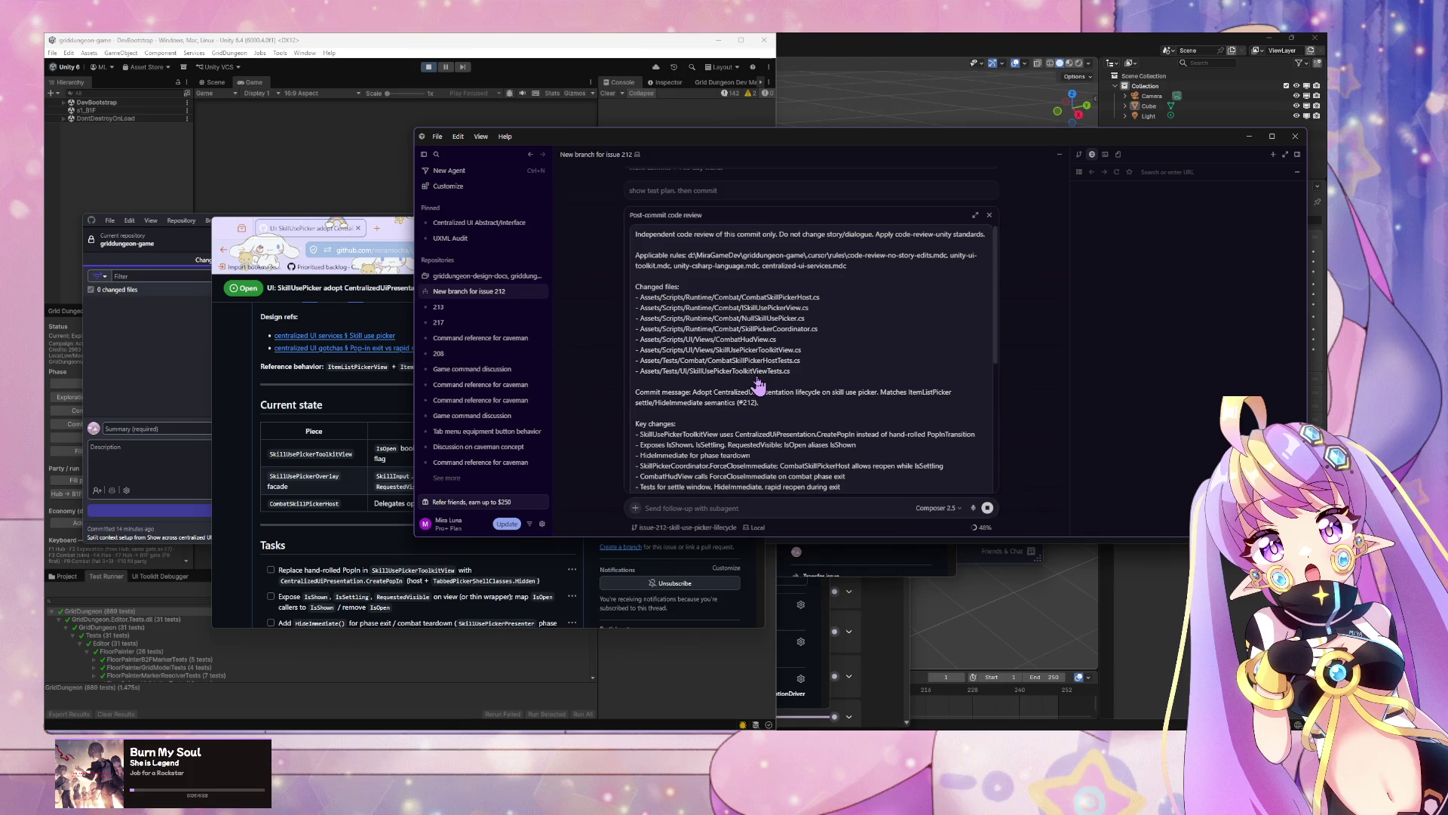
scroll(917, 418, "down", 2)
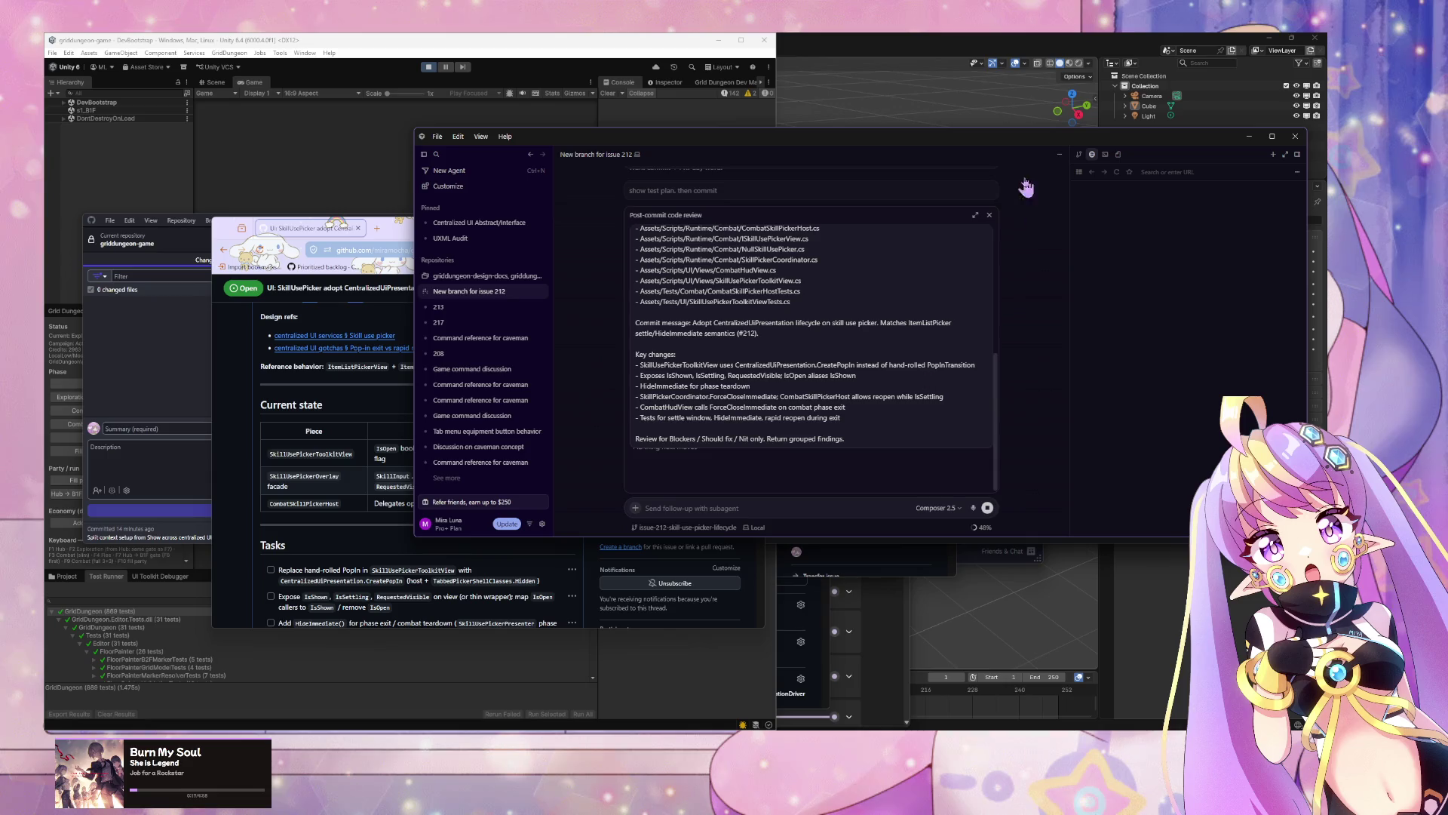
left_click(704, 294)
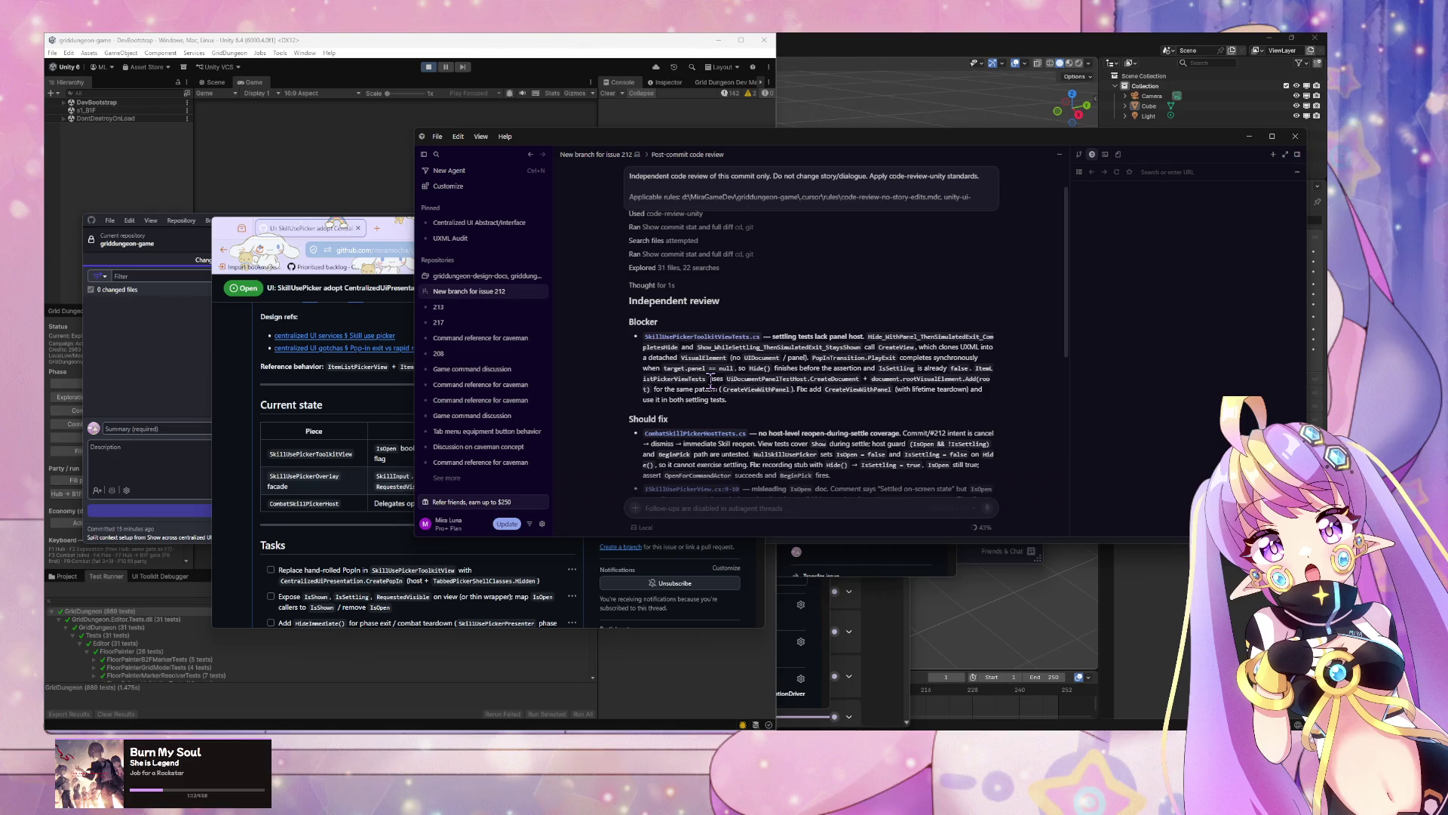
Step: Review the agent's committed test diffs, then return to the issue 212 parent chat
scroll(710, 379, "down", 3)
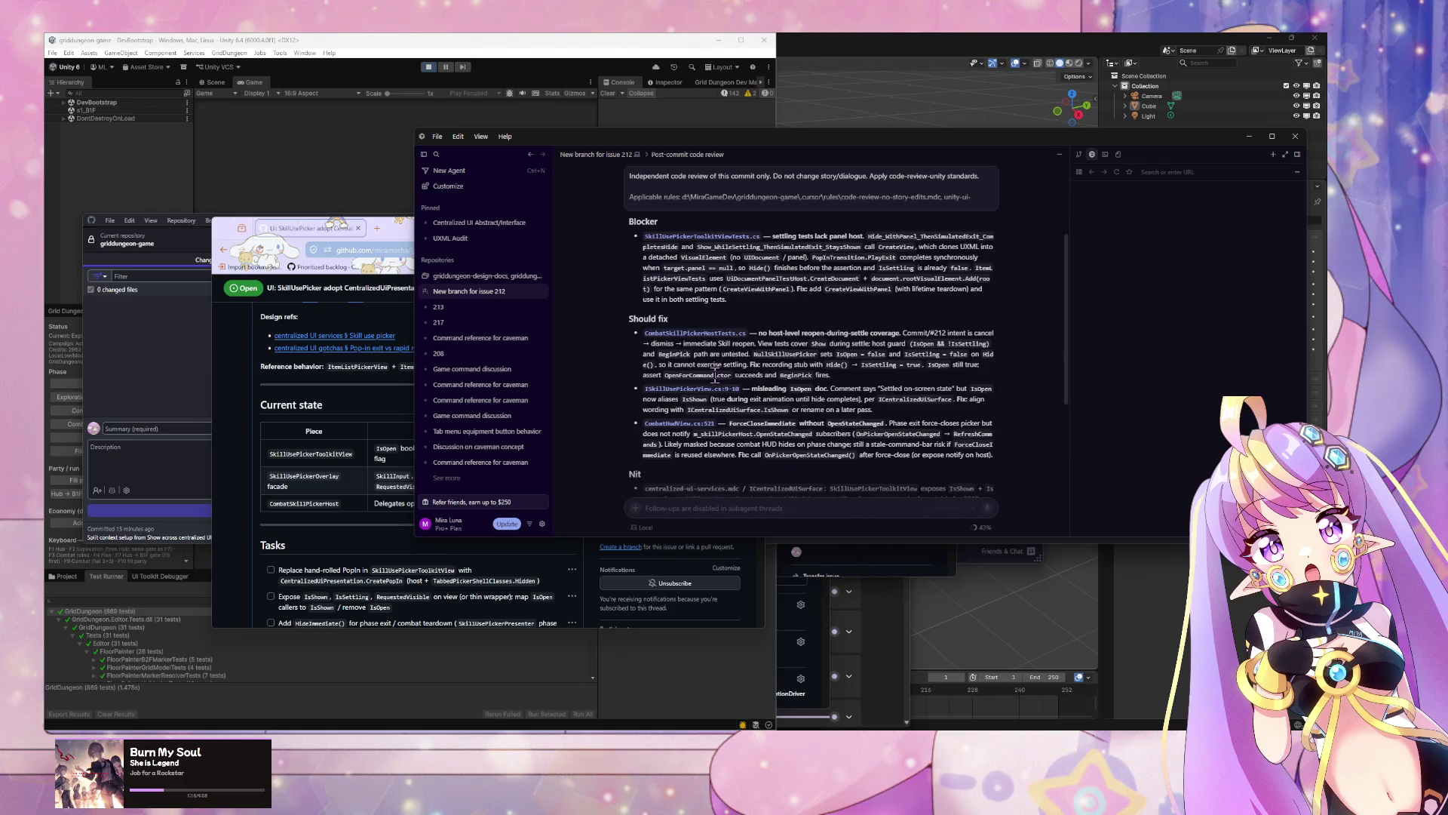
scroll(715, 377, "up", 2)
scroll(715, 377, "down", 6)
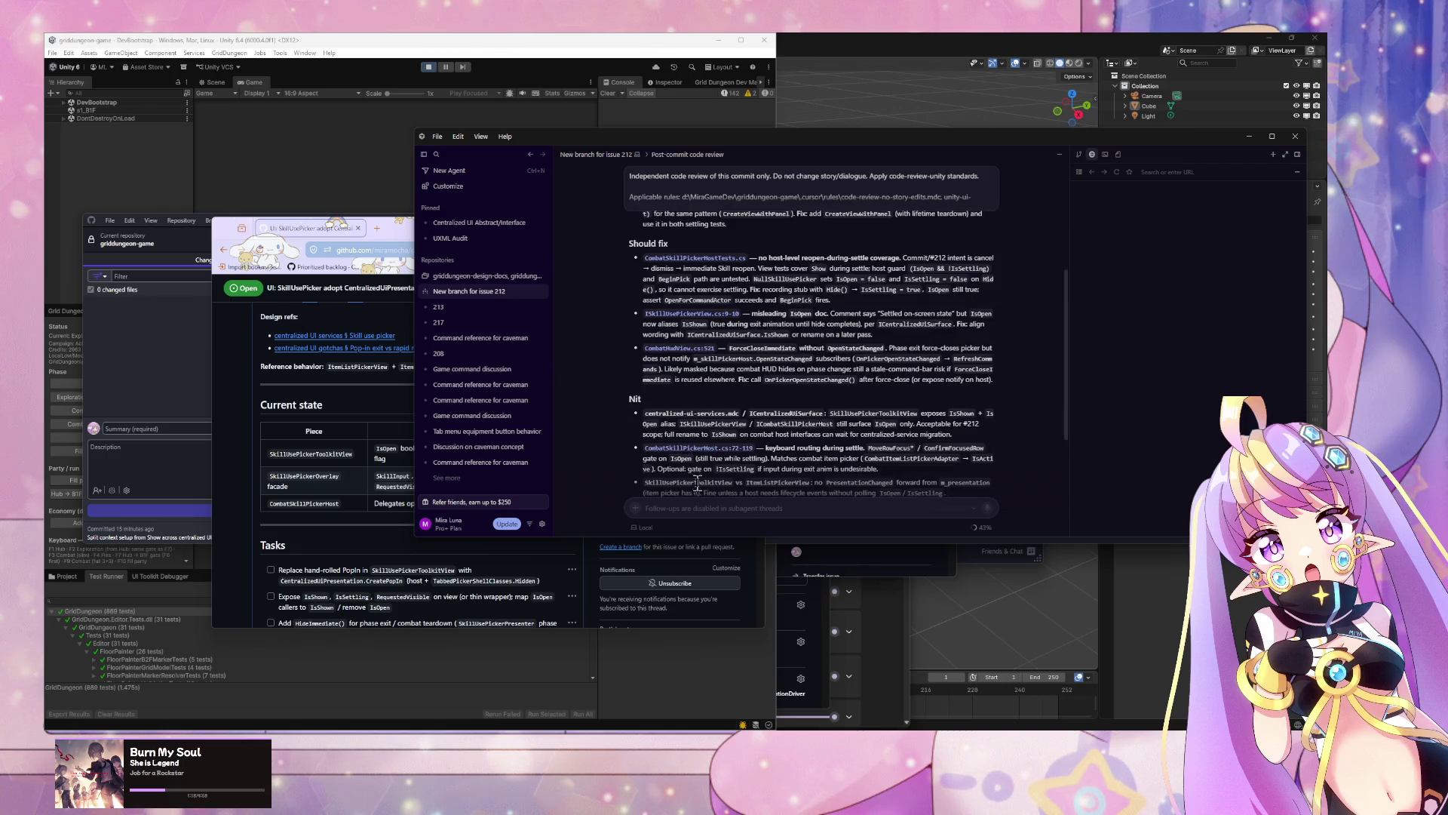
scroll(706, 411, "down", 8)
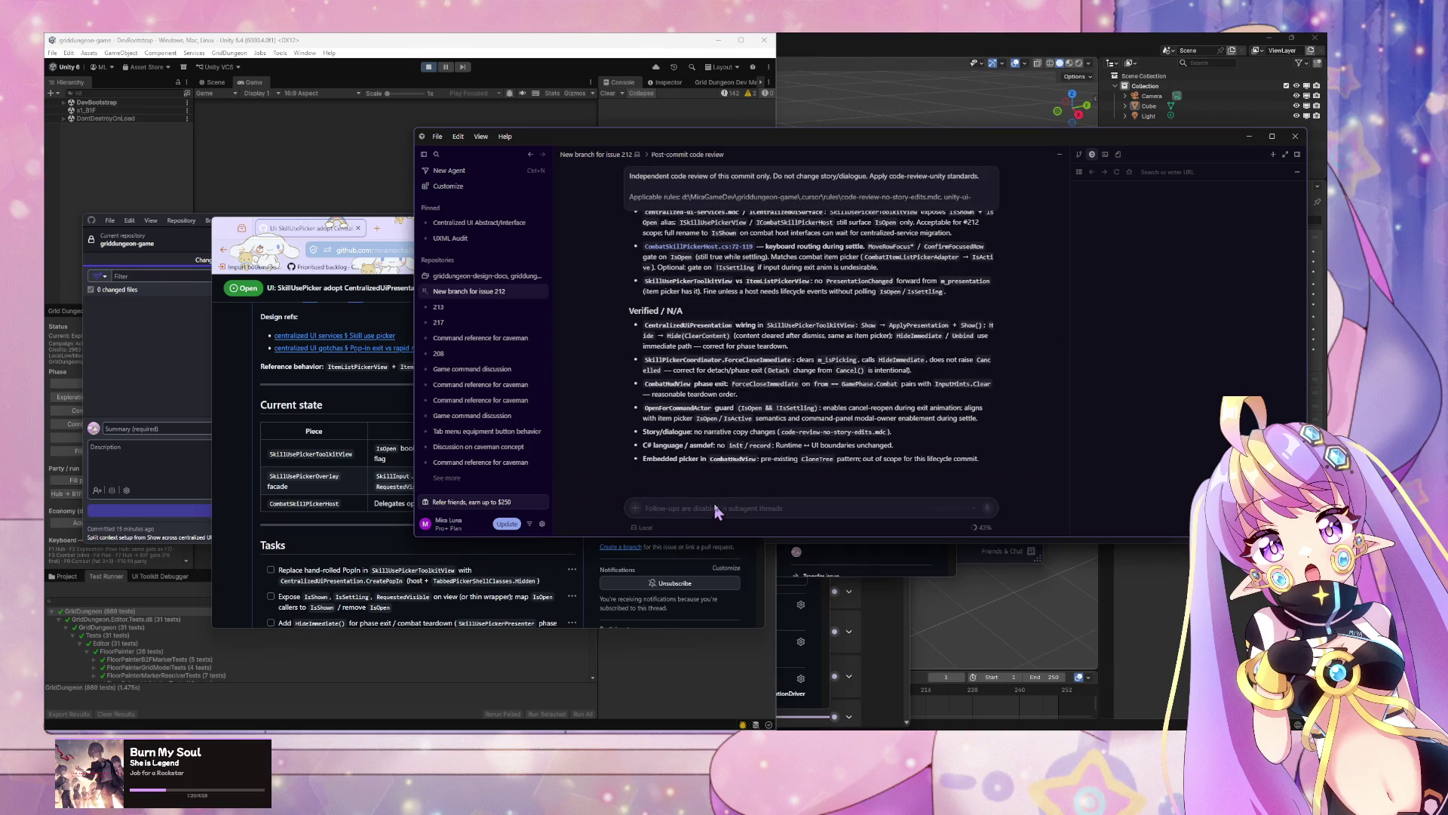
left_click(597, 155)
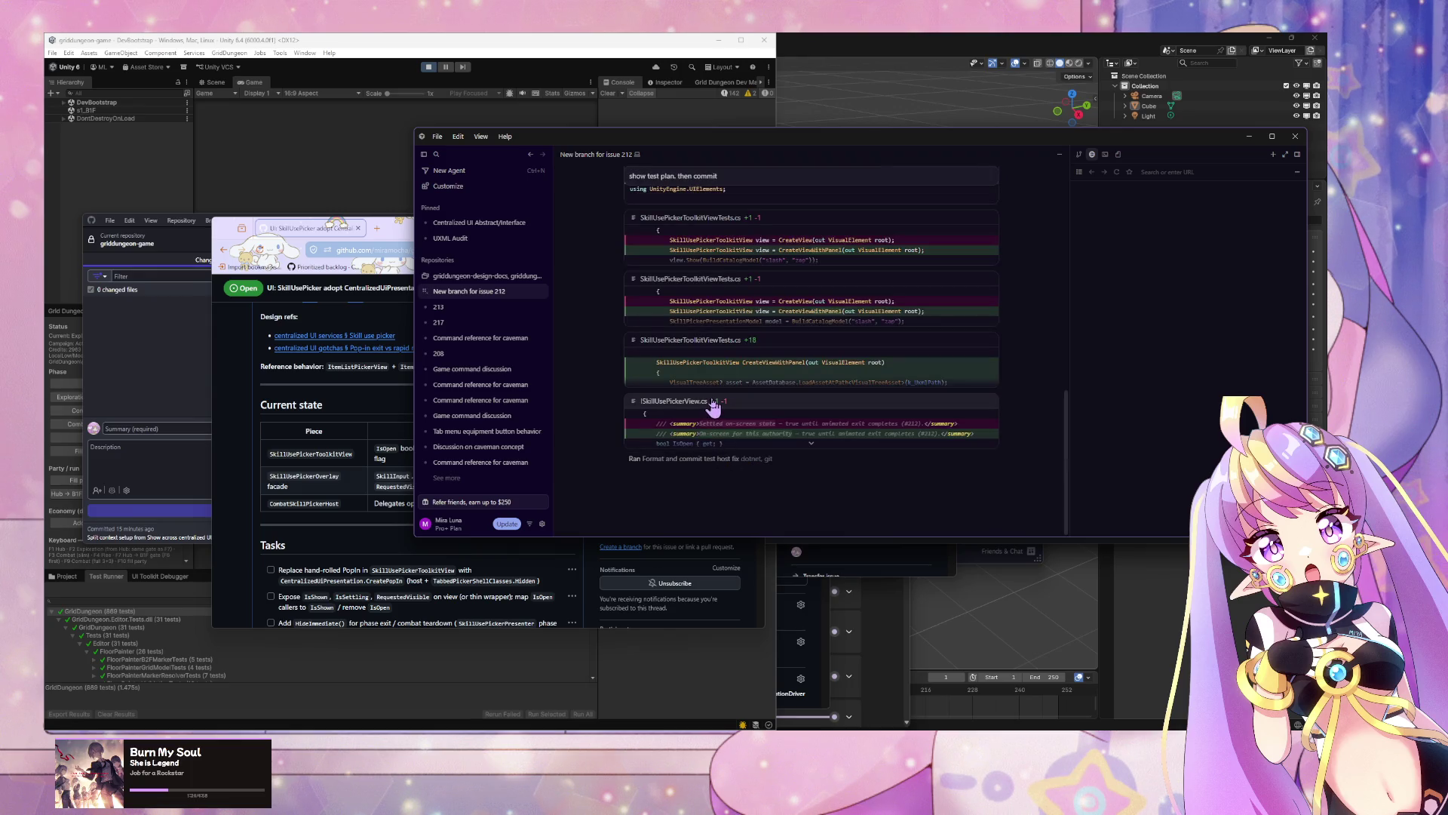
Step: Draft the follow-up question 'is skill panel broke' in the chat
scroll(710, 400, "up", 3)
scroll(710, 396, "up", 3)
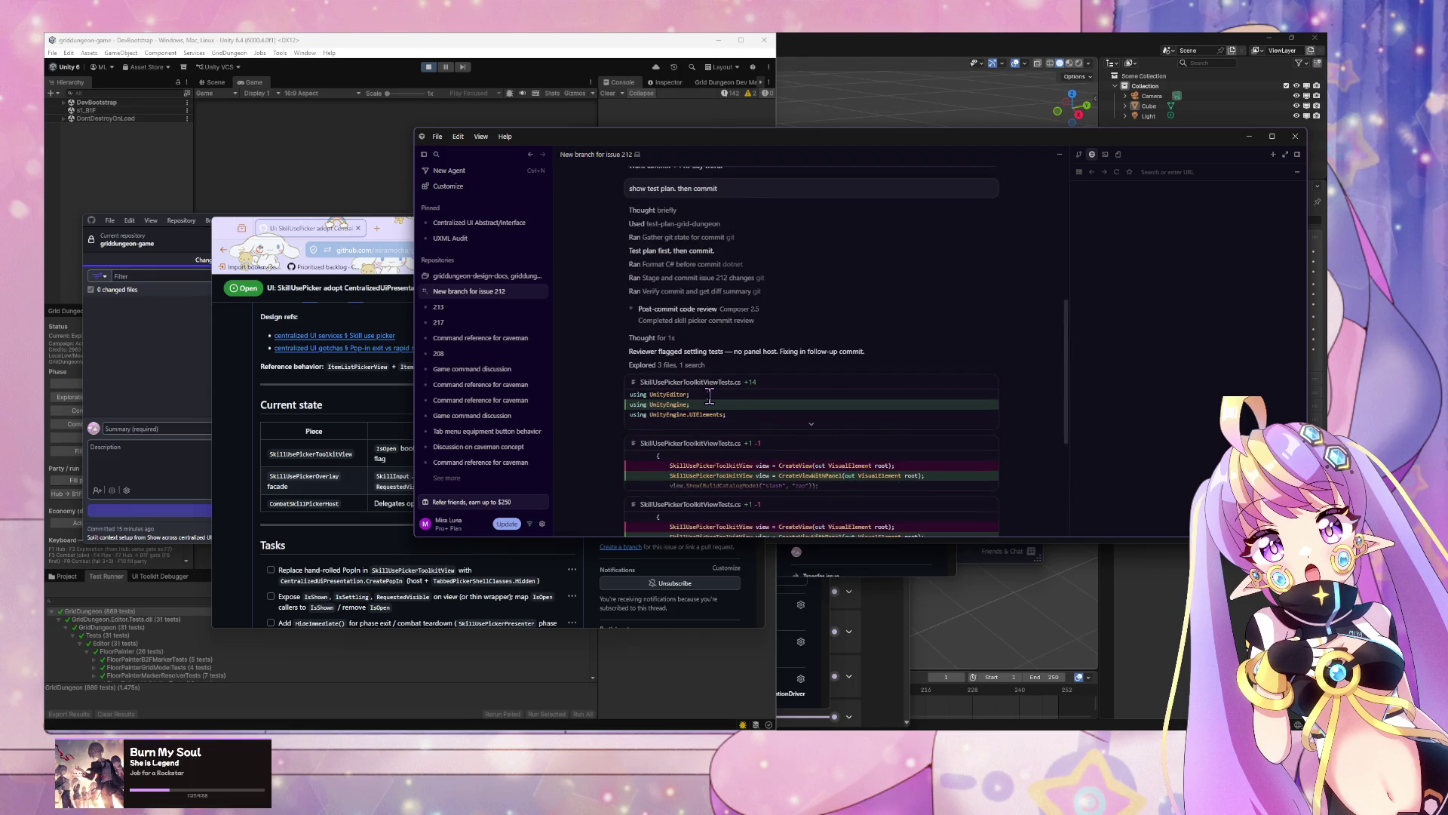
scroll(710, 397, "down", 6)
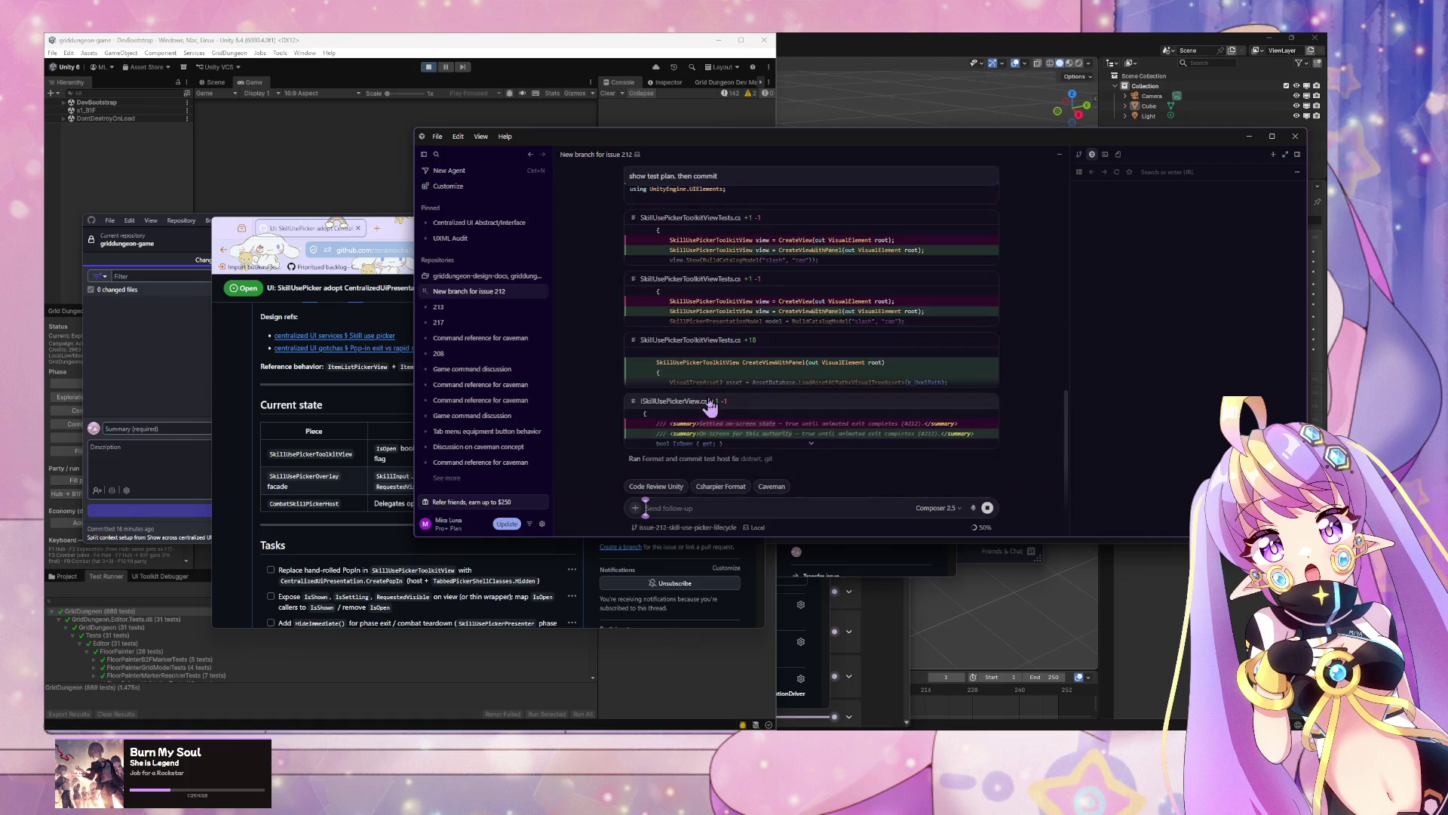
type("is ski")
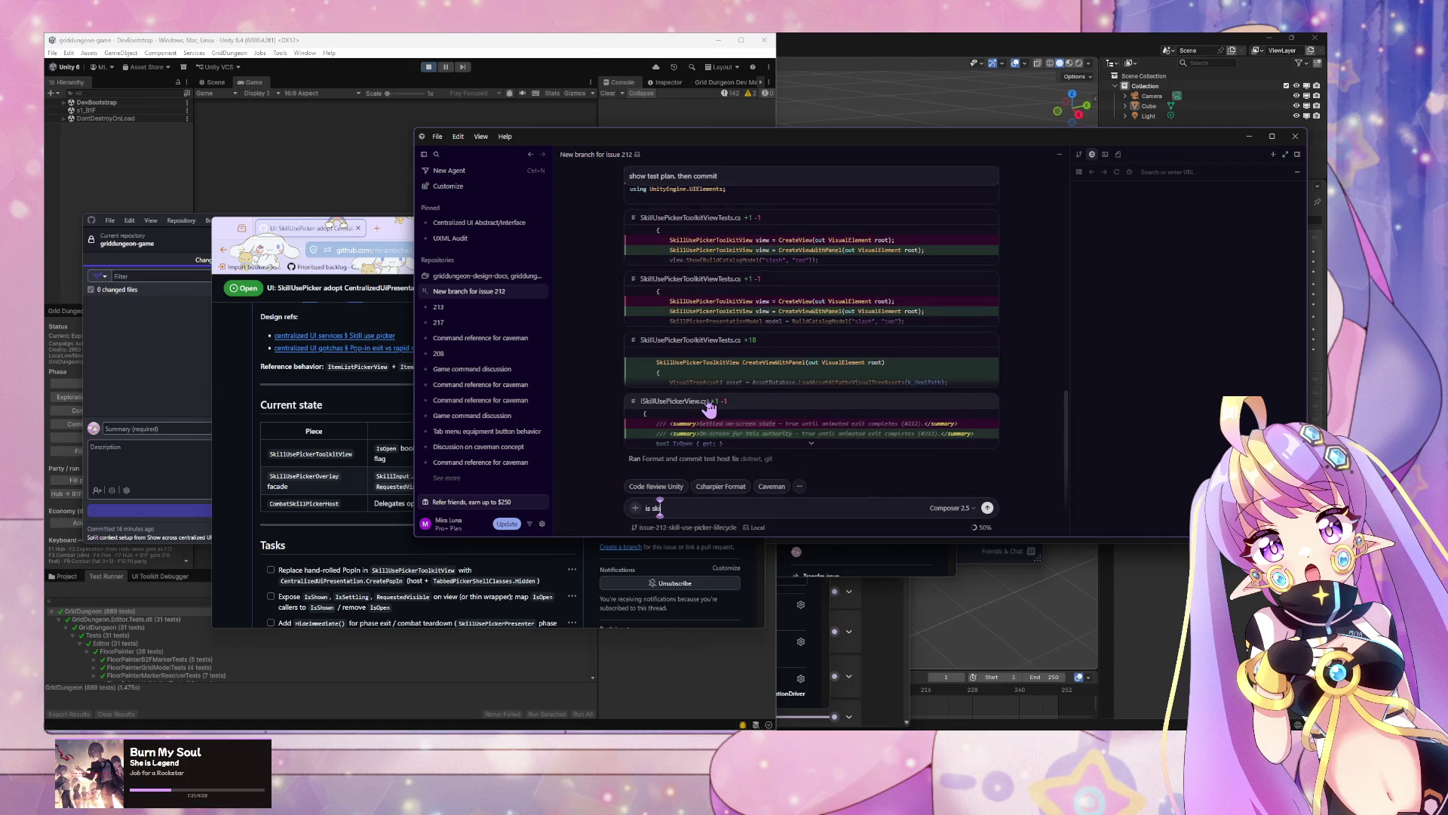
type("ll panel")
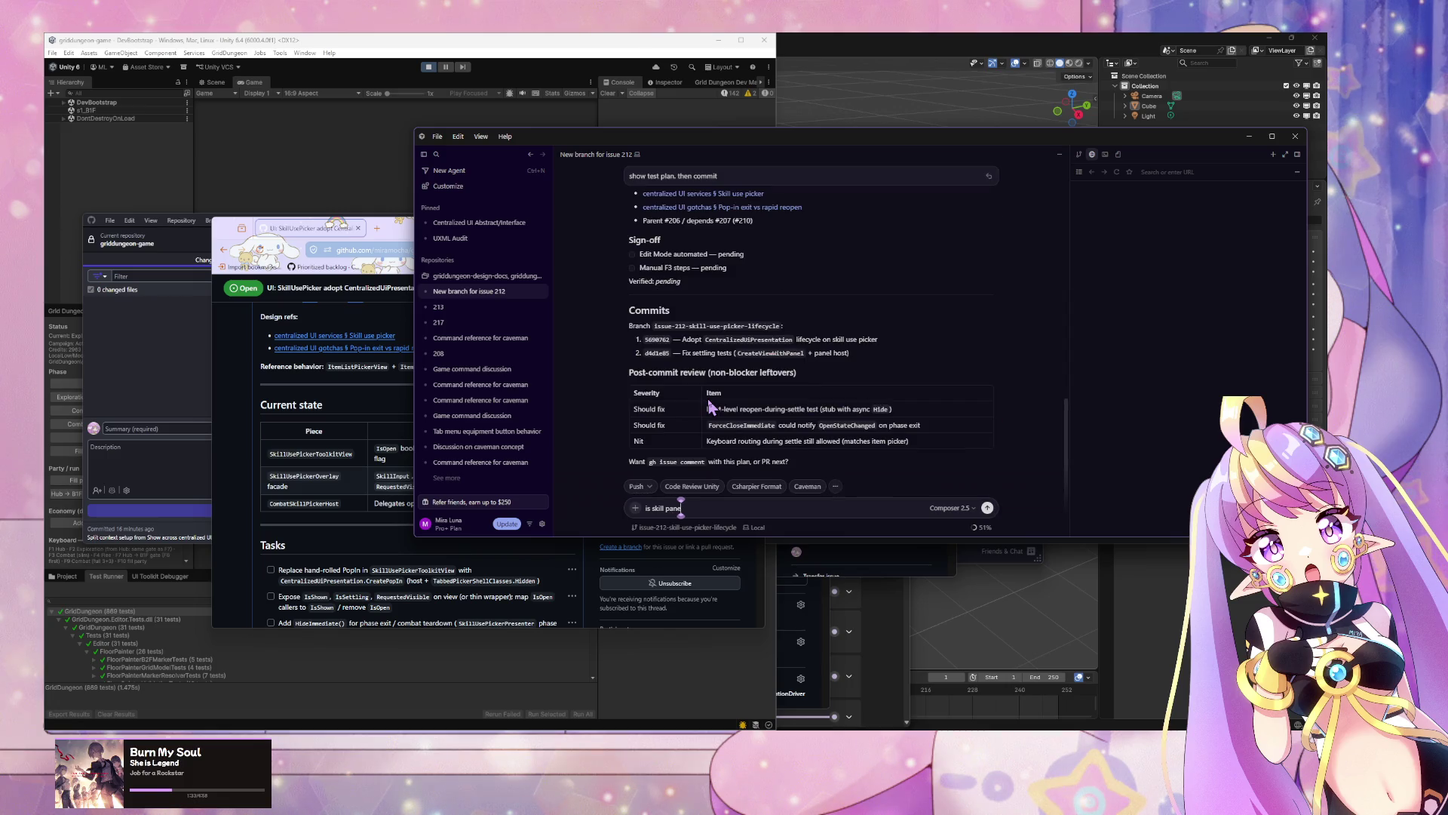
type(" broke")
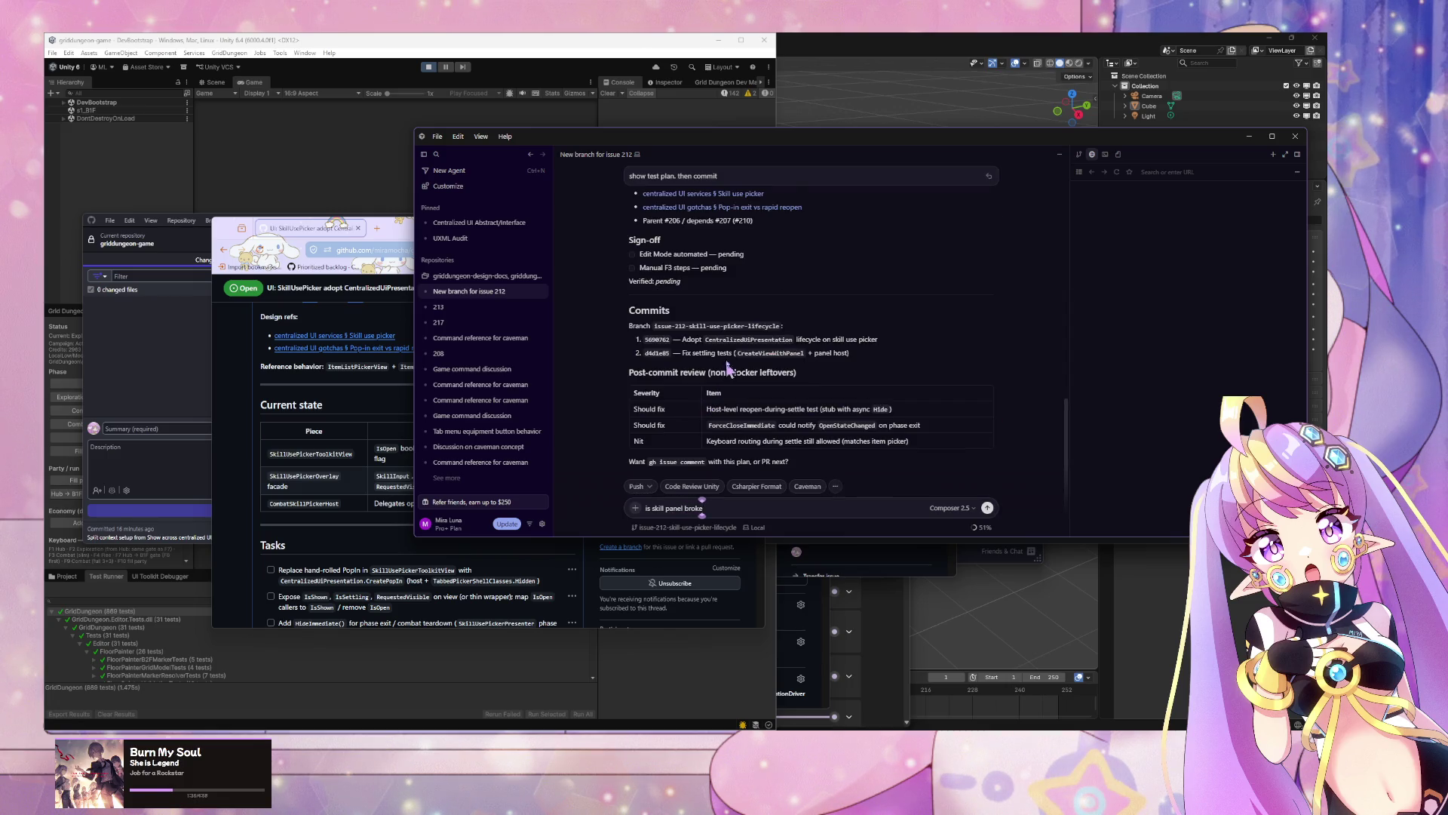
Step: Bring up the repository's commit history in GitHub Desktop
scroll(770, 407, "up", 3)
scroll(769, 396, "down", 2)
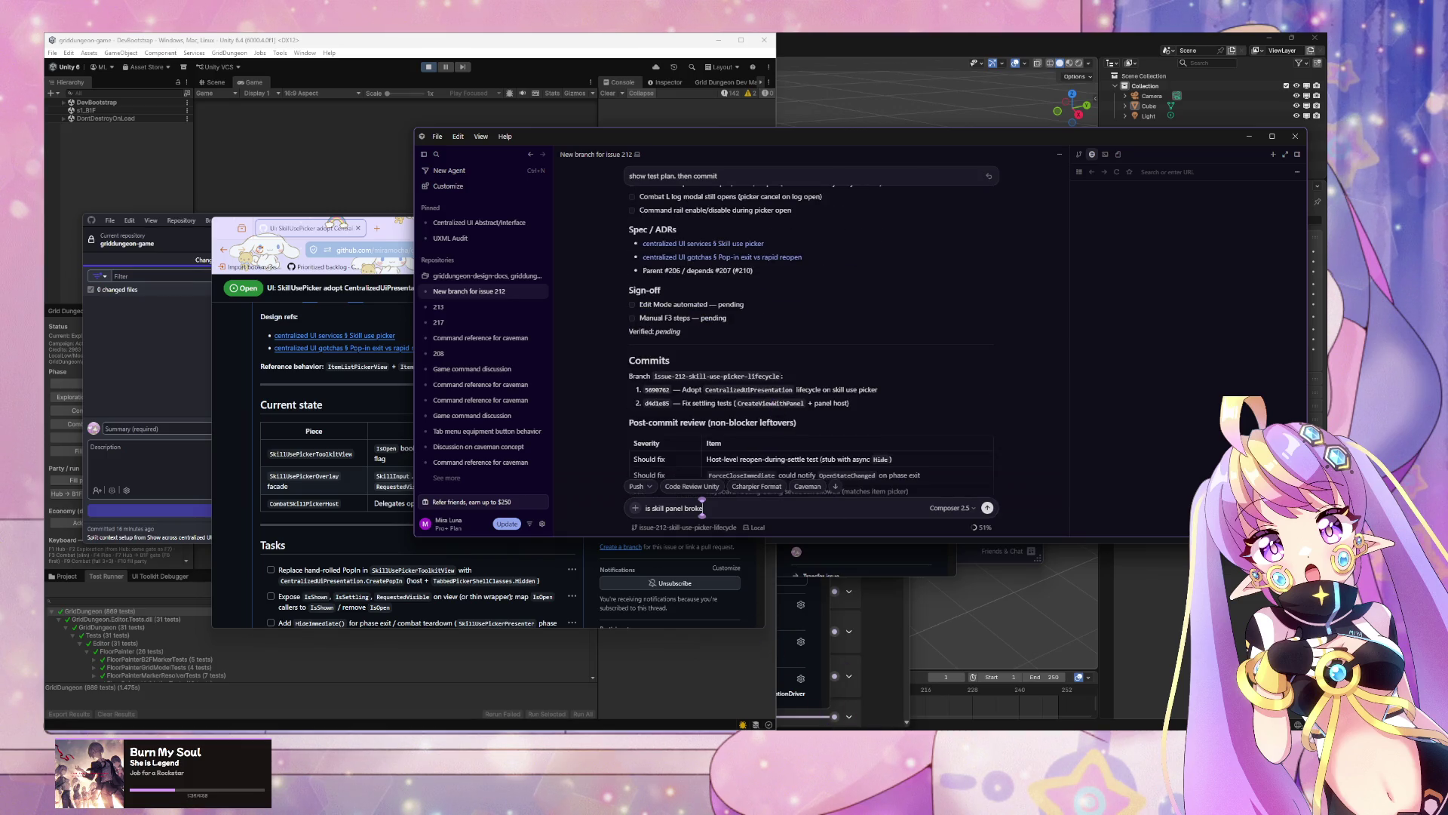
key("alt+Tab")
key("ctrl+2")
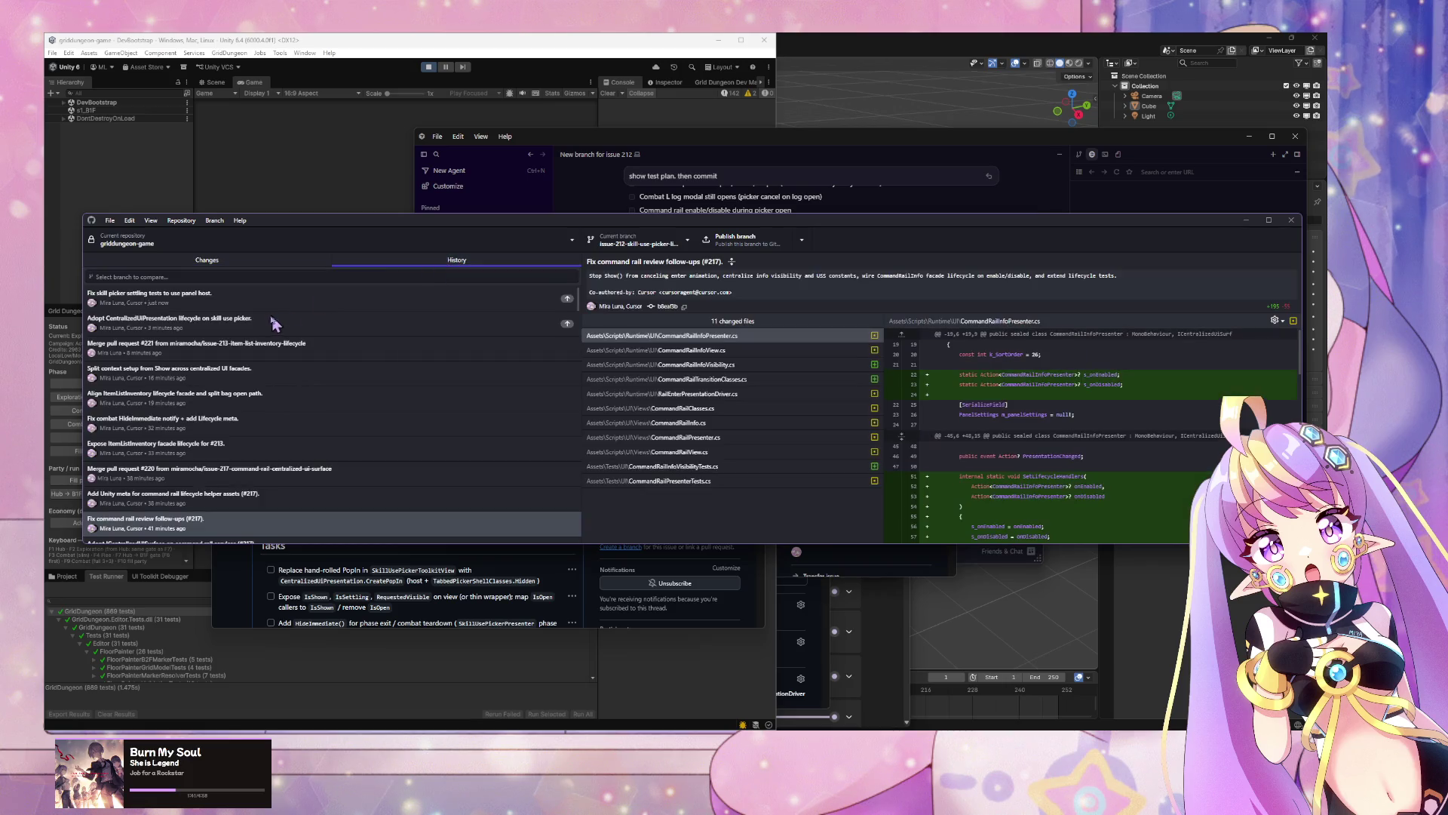
Step: Inspect the newest skill picker test commit, then reword the Cursor draft to 'skill panel still break'
left_click(292, 305)
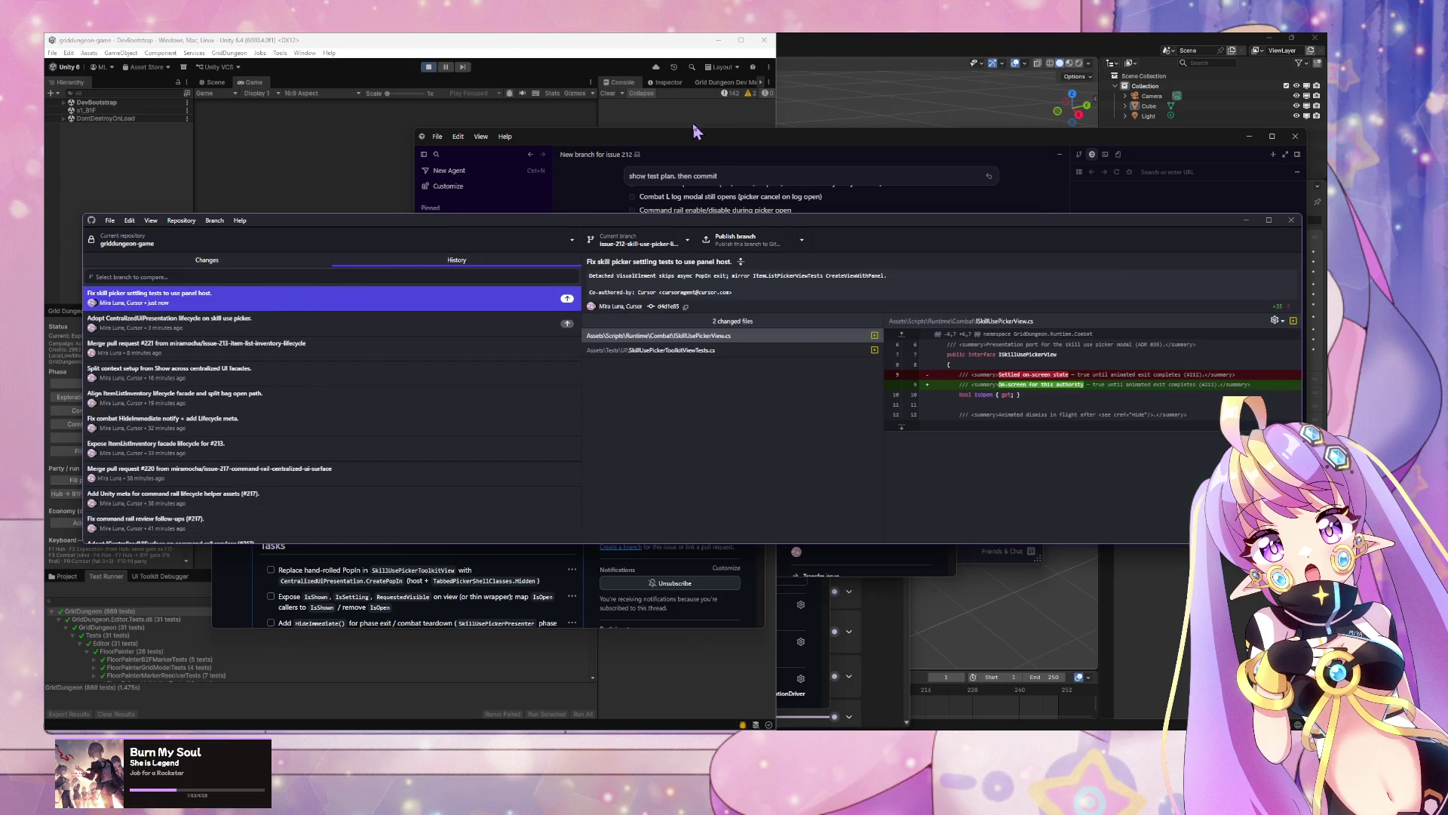
left_click(676, 160)
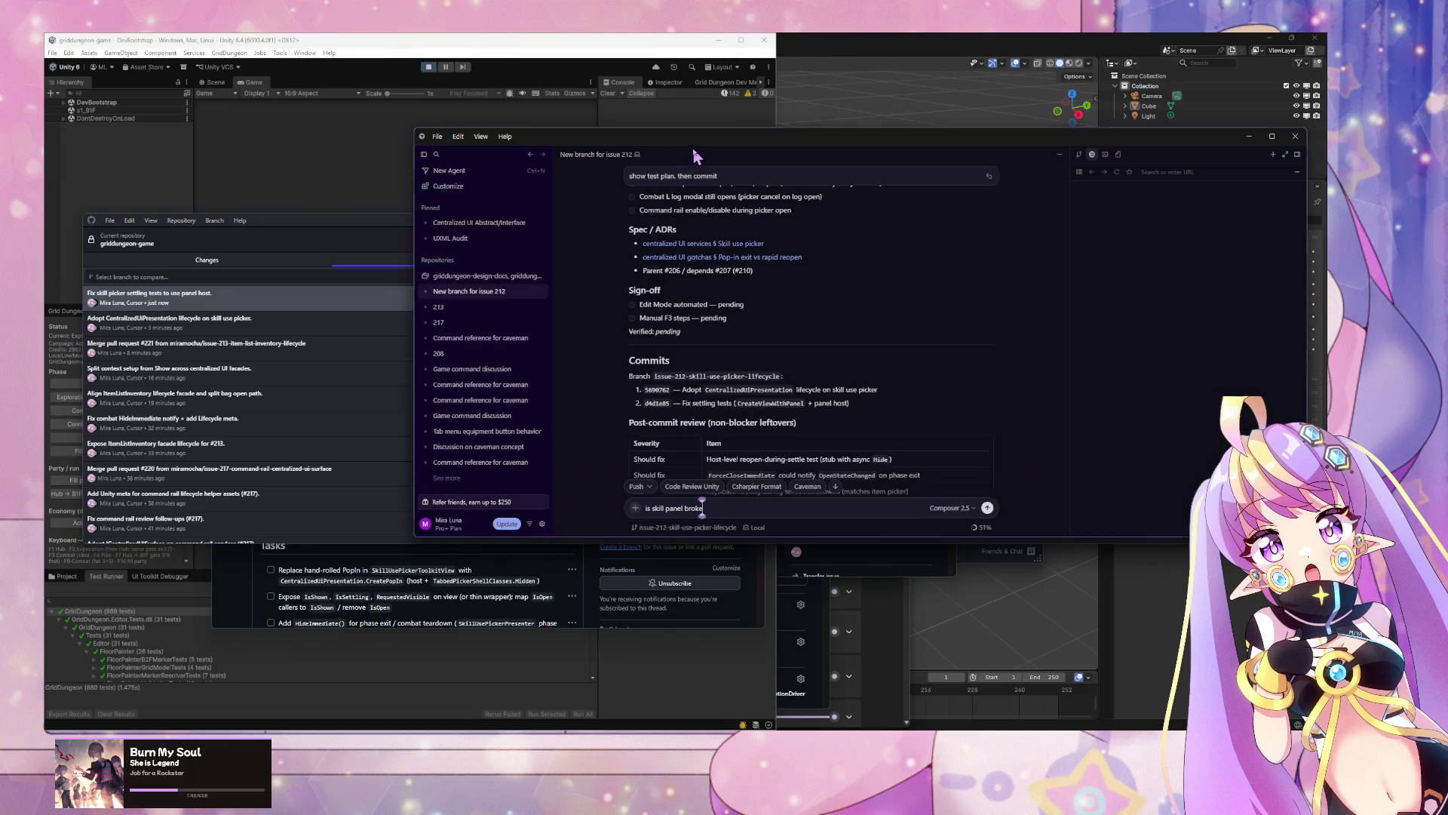
key("BackSpace")
key("BackSpace")
key("BackSpace")
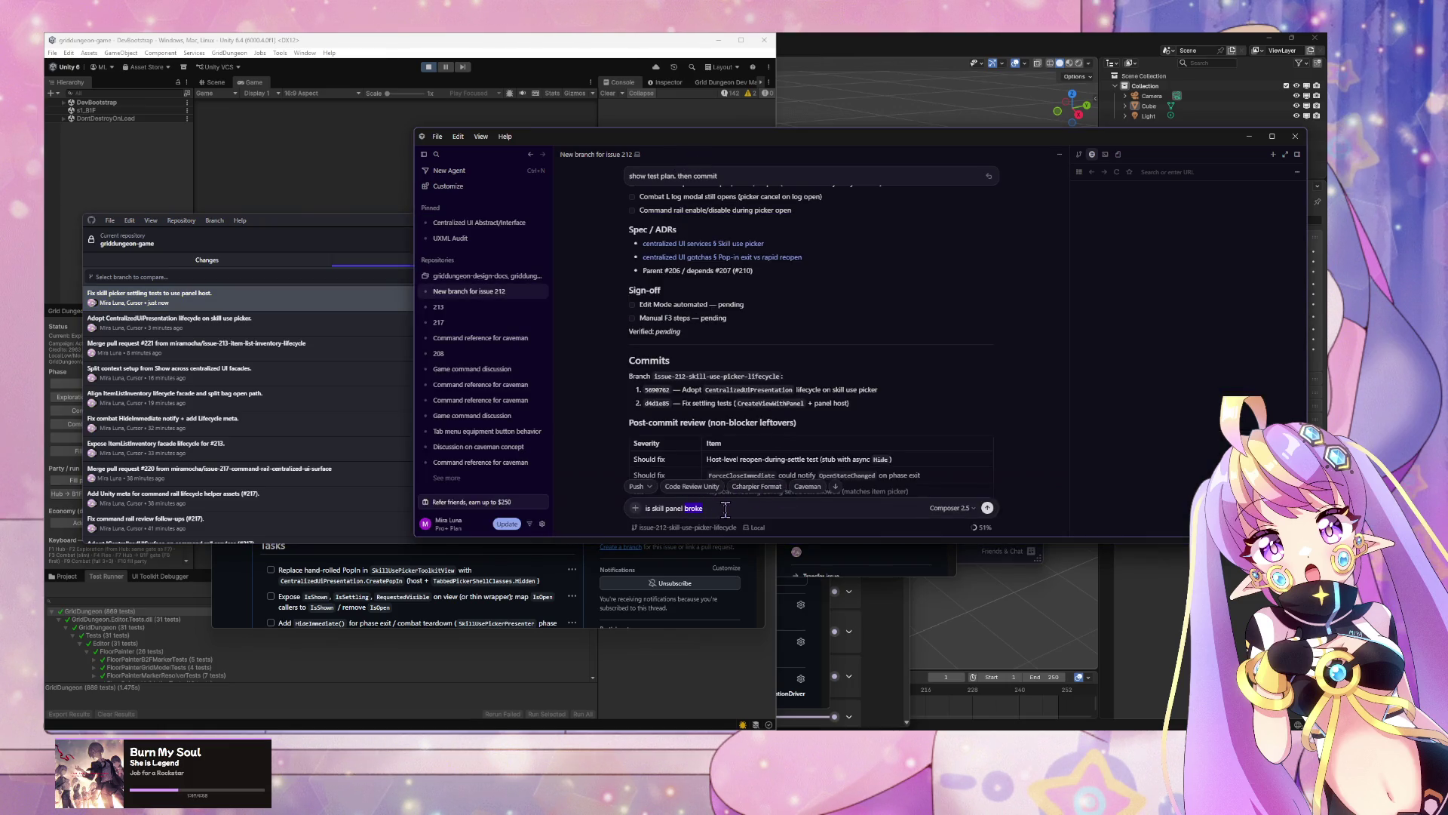
type("ea")
key("ctrl+a")
type("skill panel still")
type(" break")
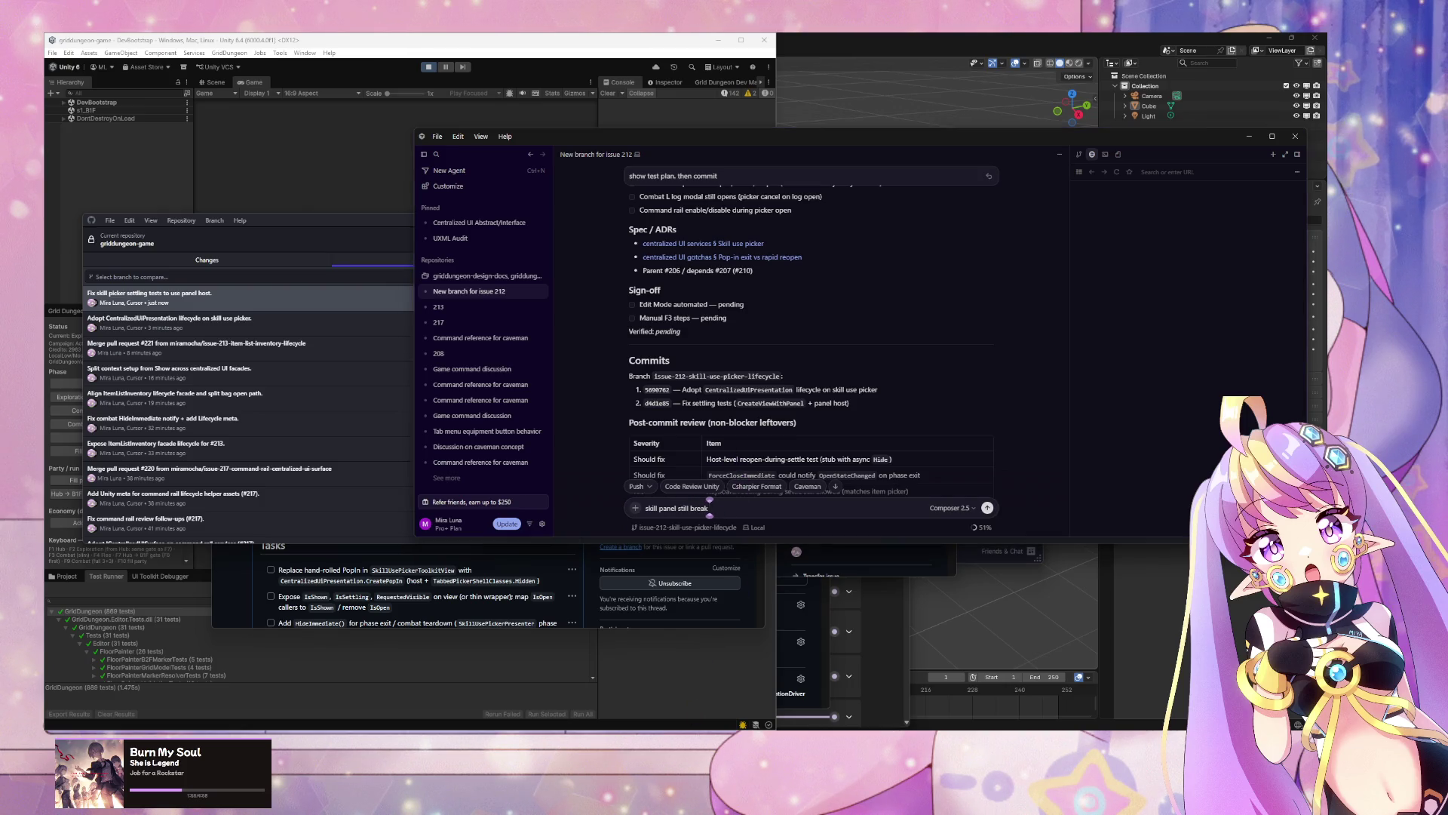
Step: Select the 'Centralized UI services' heading on the browser's design doc page
mouse_move(623, 699)
left_click(613, 697)
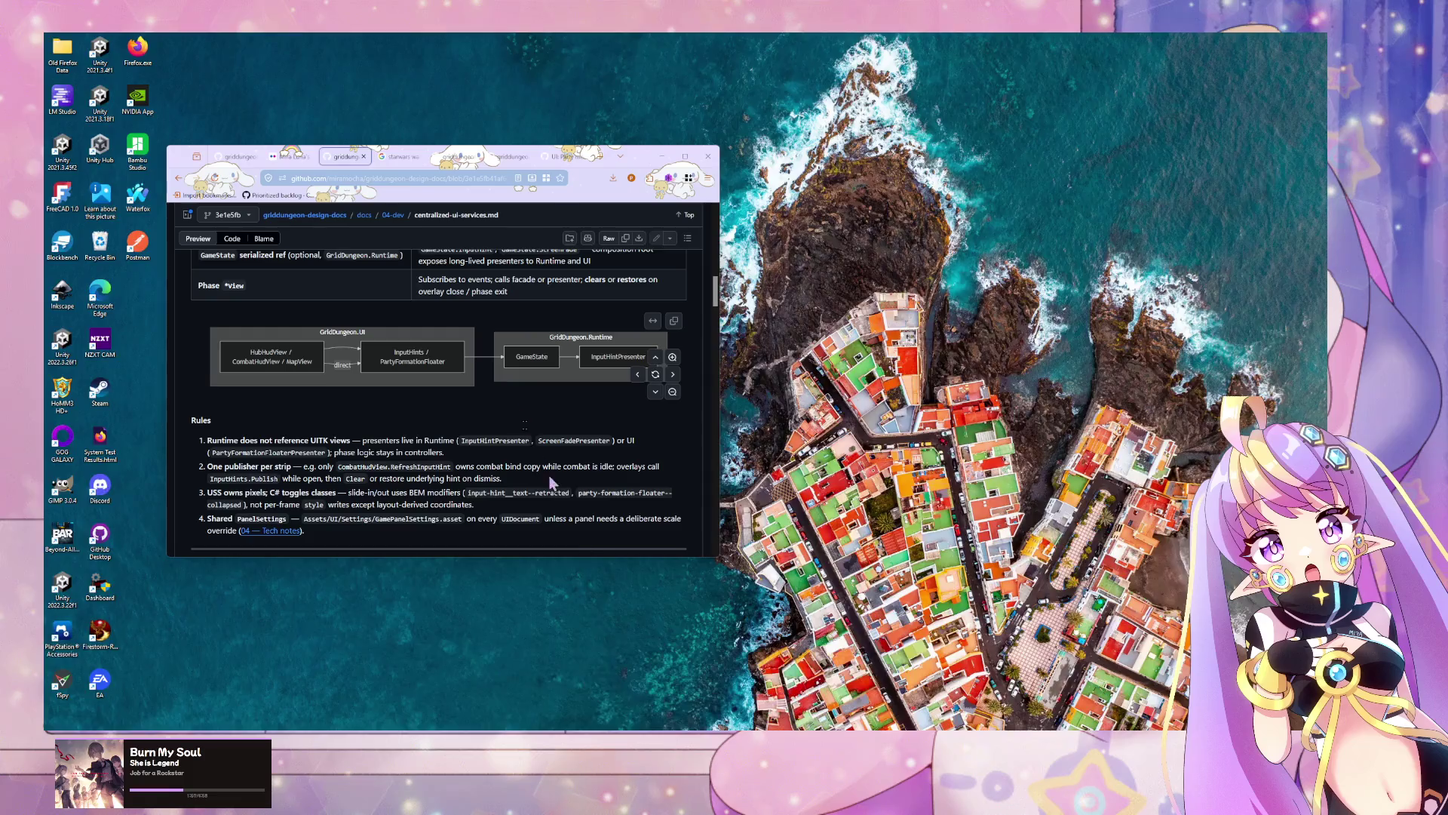
scroll(298, 358, "up", 10)
left_click_drag(359, 367, 190, 367)
key("ctrl+c")
Step: Send the agent 'skill panel still break Centralized UI services pattern?'
left_click(789, 501)
key("ctrl+v")
type("pa")
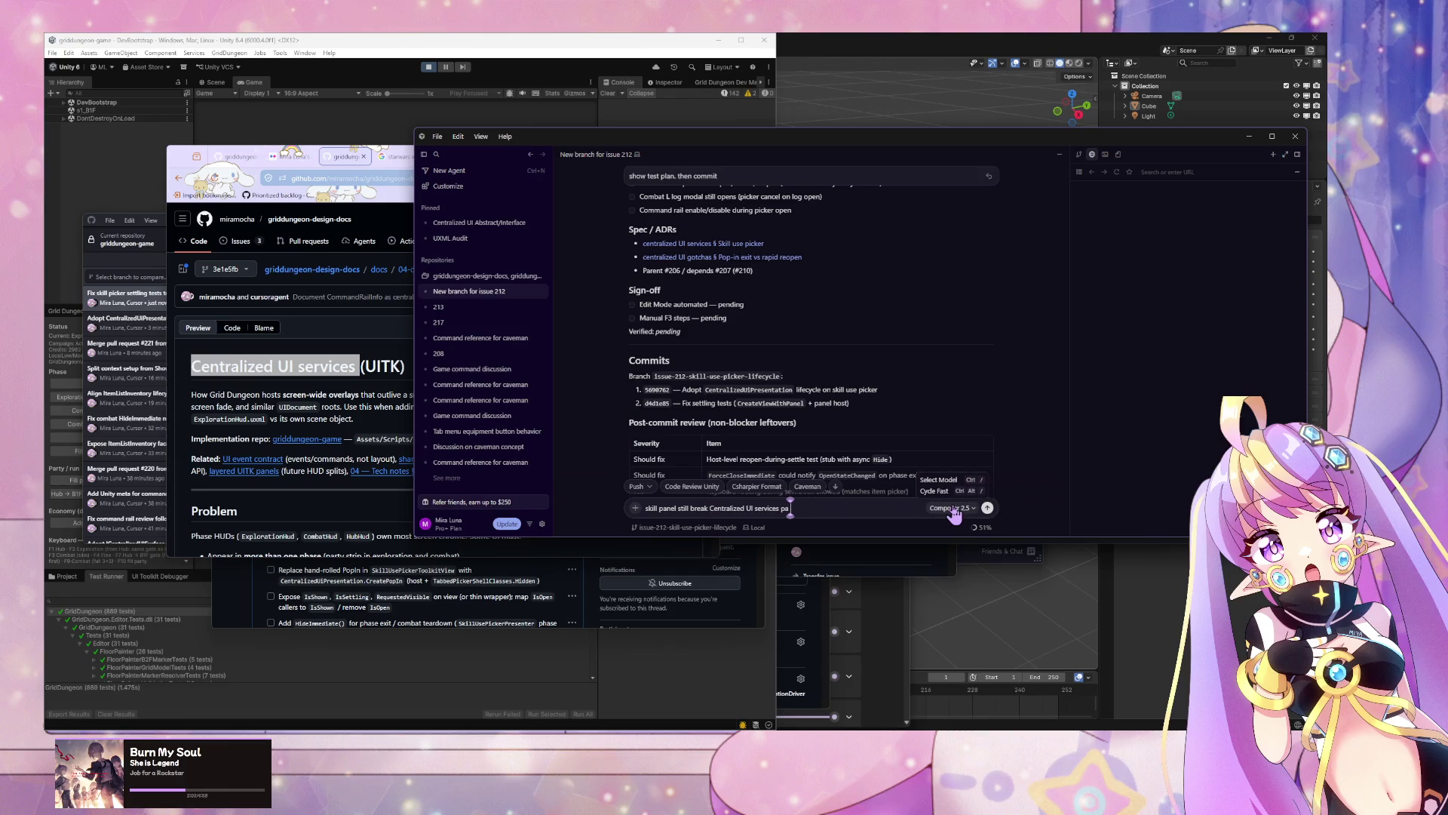
type("ttern")
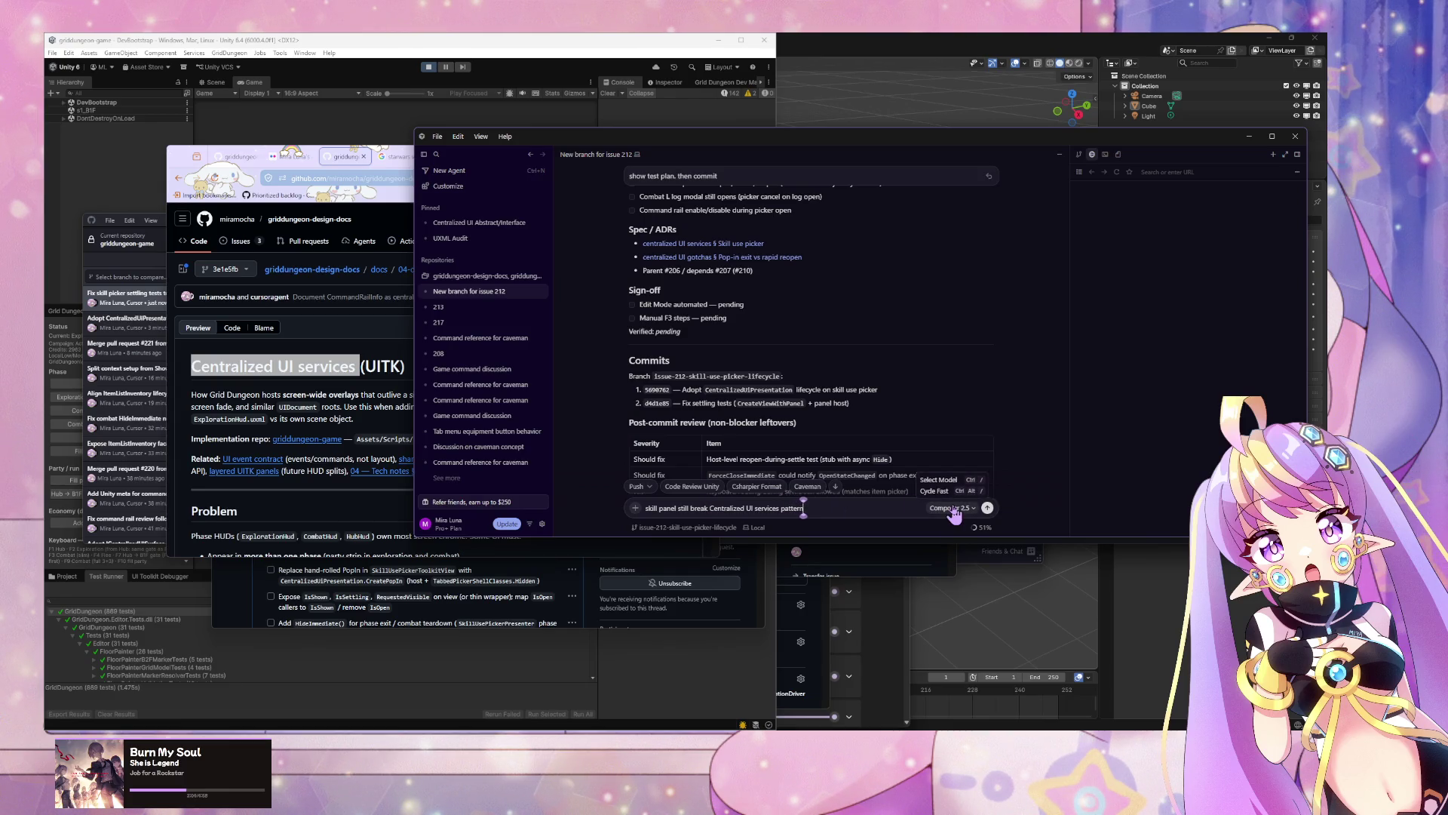
type("?")
key("Return")
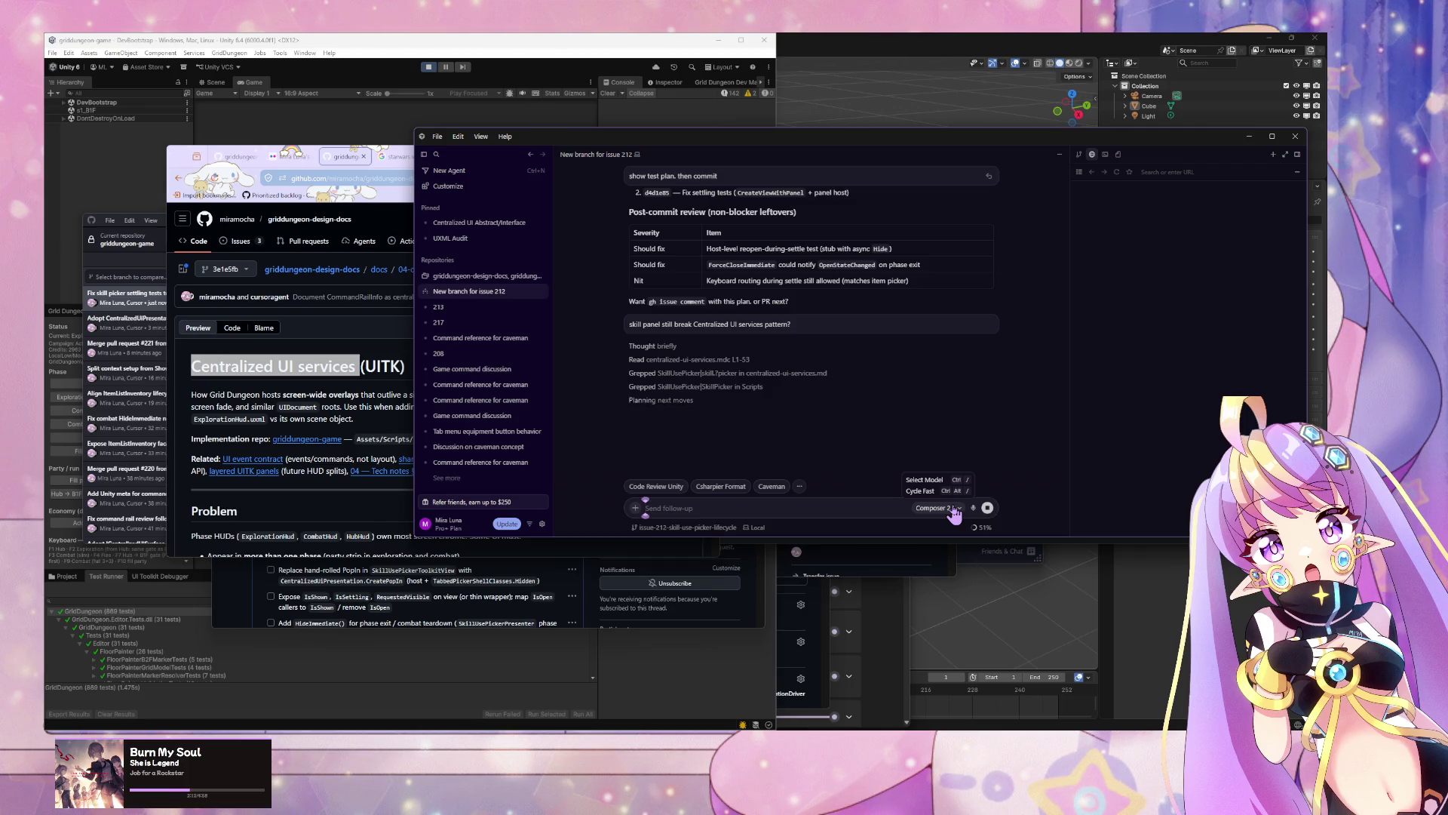
Step: Rewrite the sent question as an audit of the skill panel to fit centralized UI services pattern, and resubmit
left_click(986, 324)
left_click_drag(808, 328, 614, 325)
type("aut")
type("it whe")
type("ther")
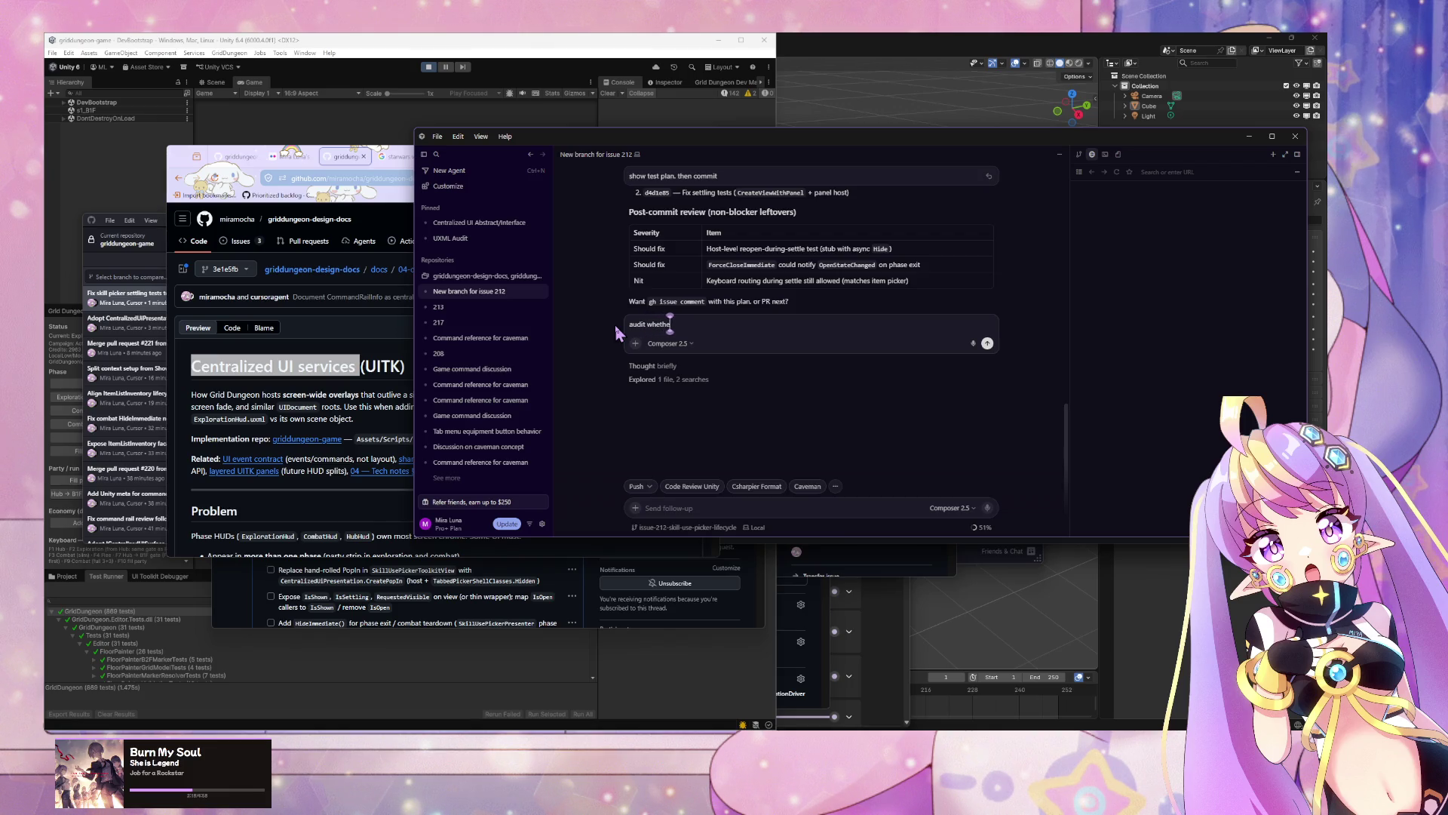
key("ctrl+v")
key("BackSpace")
key("BackSpace")
key("BackSpace")
scroll(702, 305, "up", 2)
type("l panel")
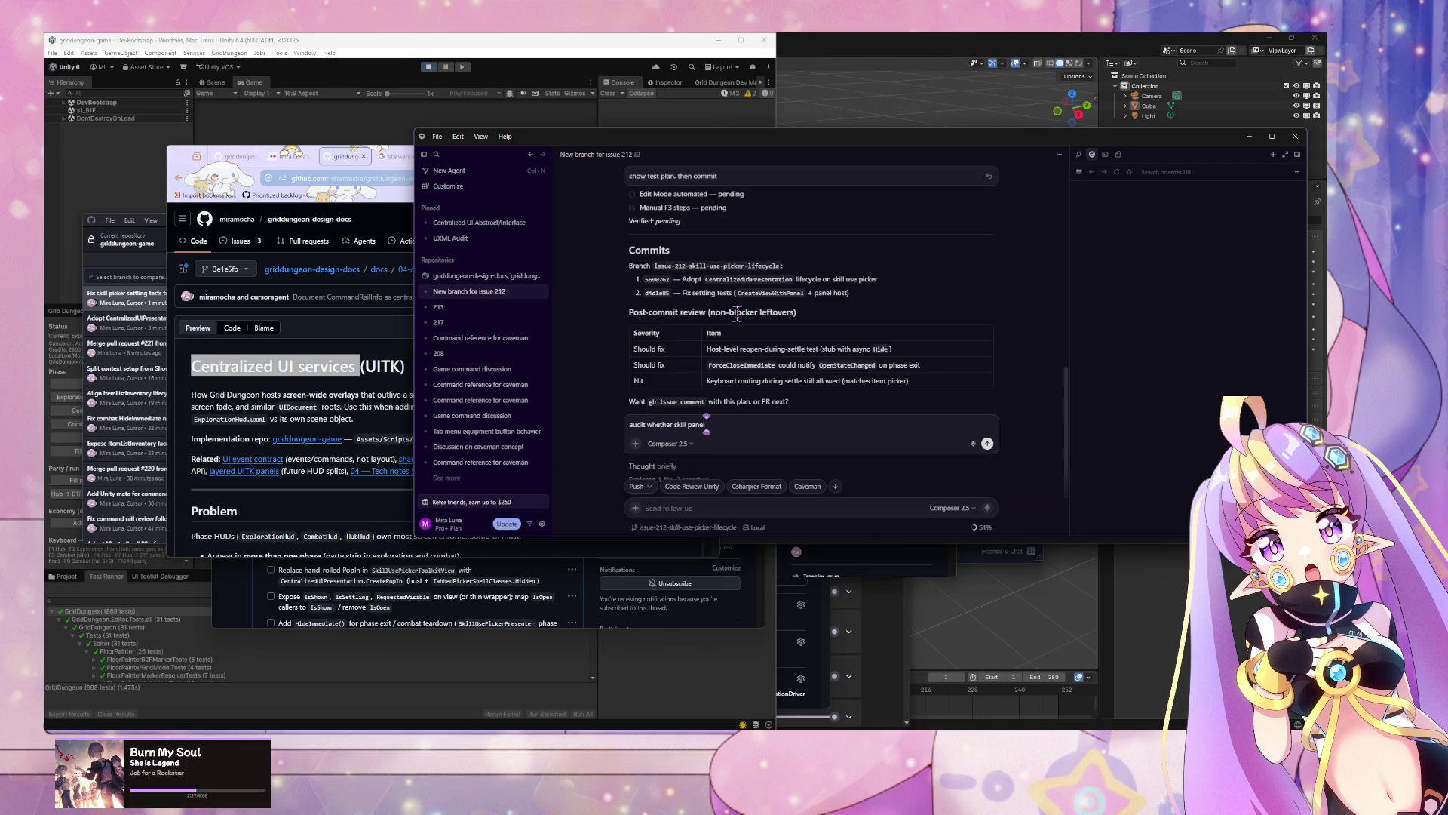
key("ctrl+Left")
key("ctrl+Left")
key("BackSpace")
key("BackSpace")
key("BackSpace")
key("ctrl+Right")
key("ctrl+Right")
type("to f")
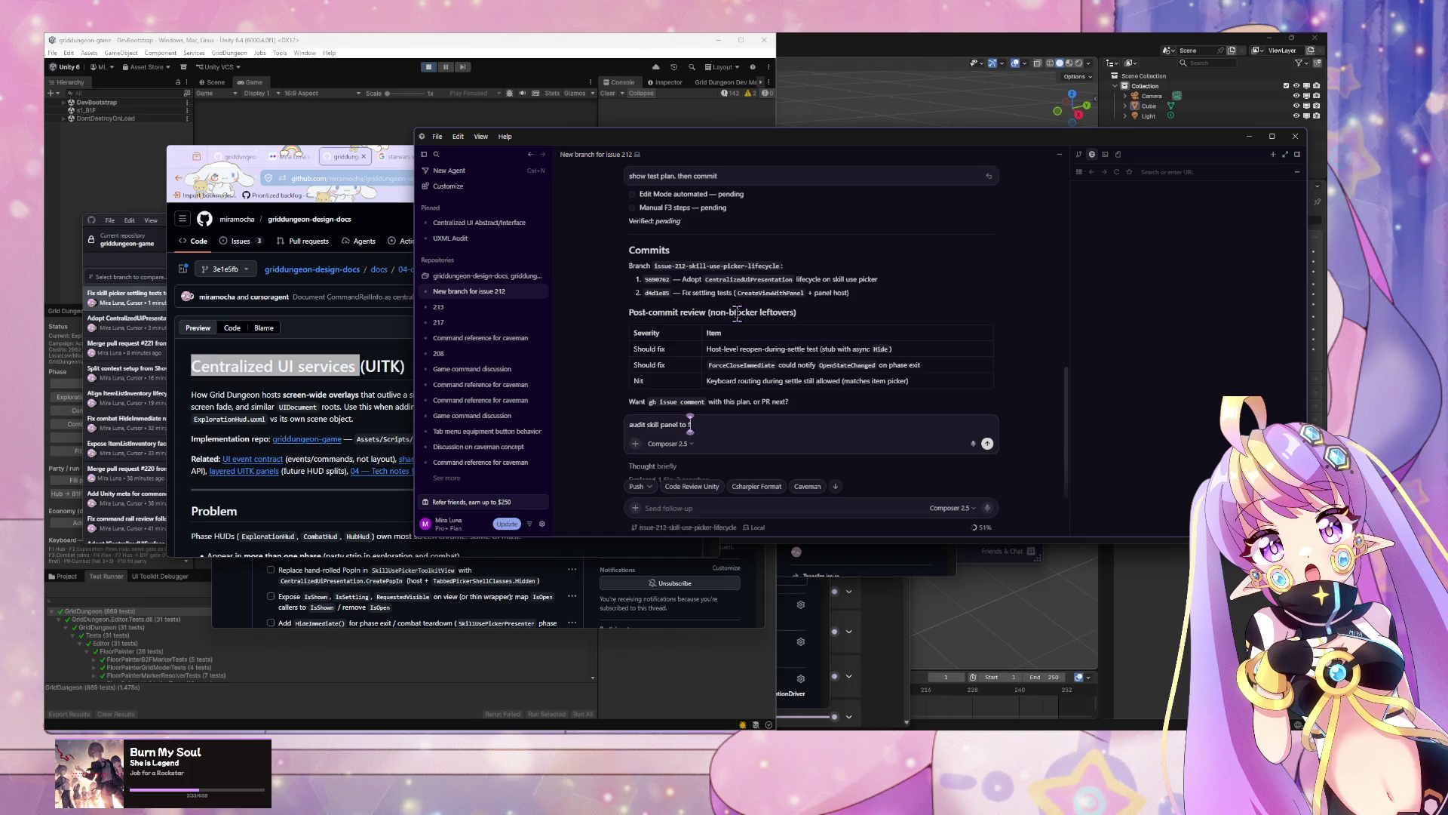
type("it central")
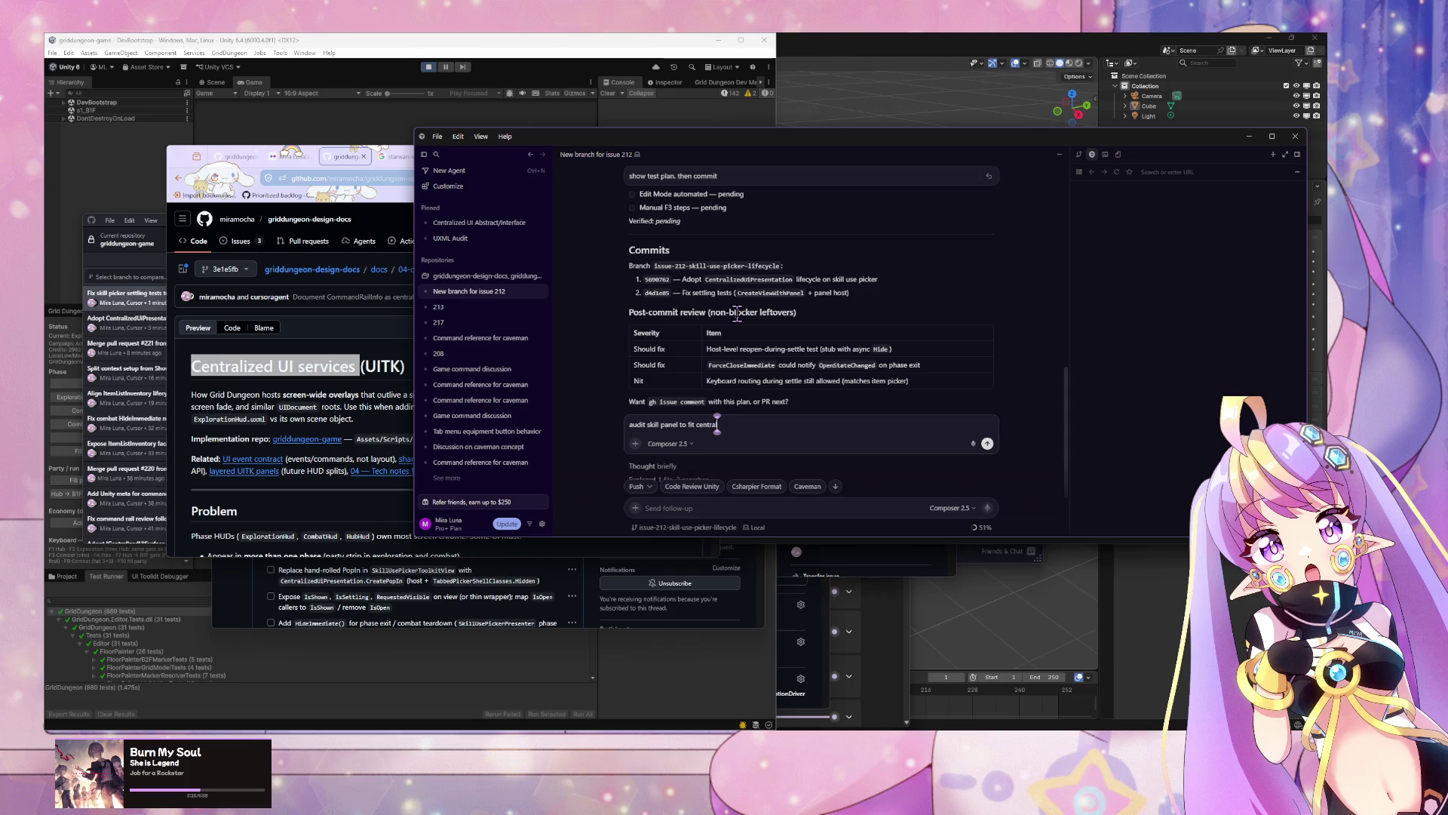
type("ized UI ser")
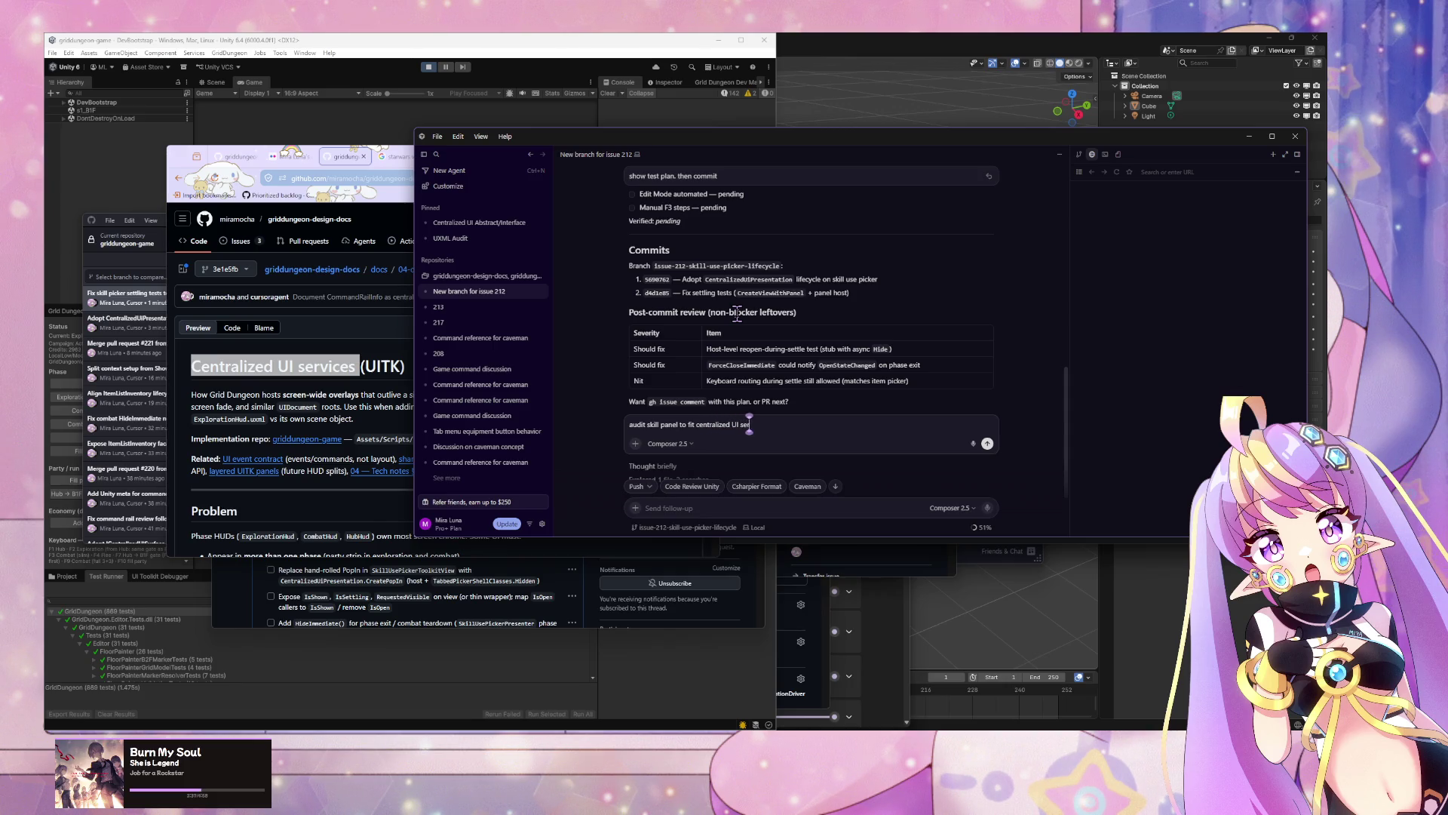
type("vices pattern")
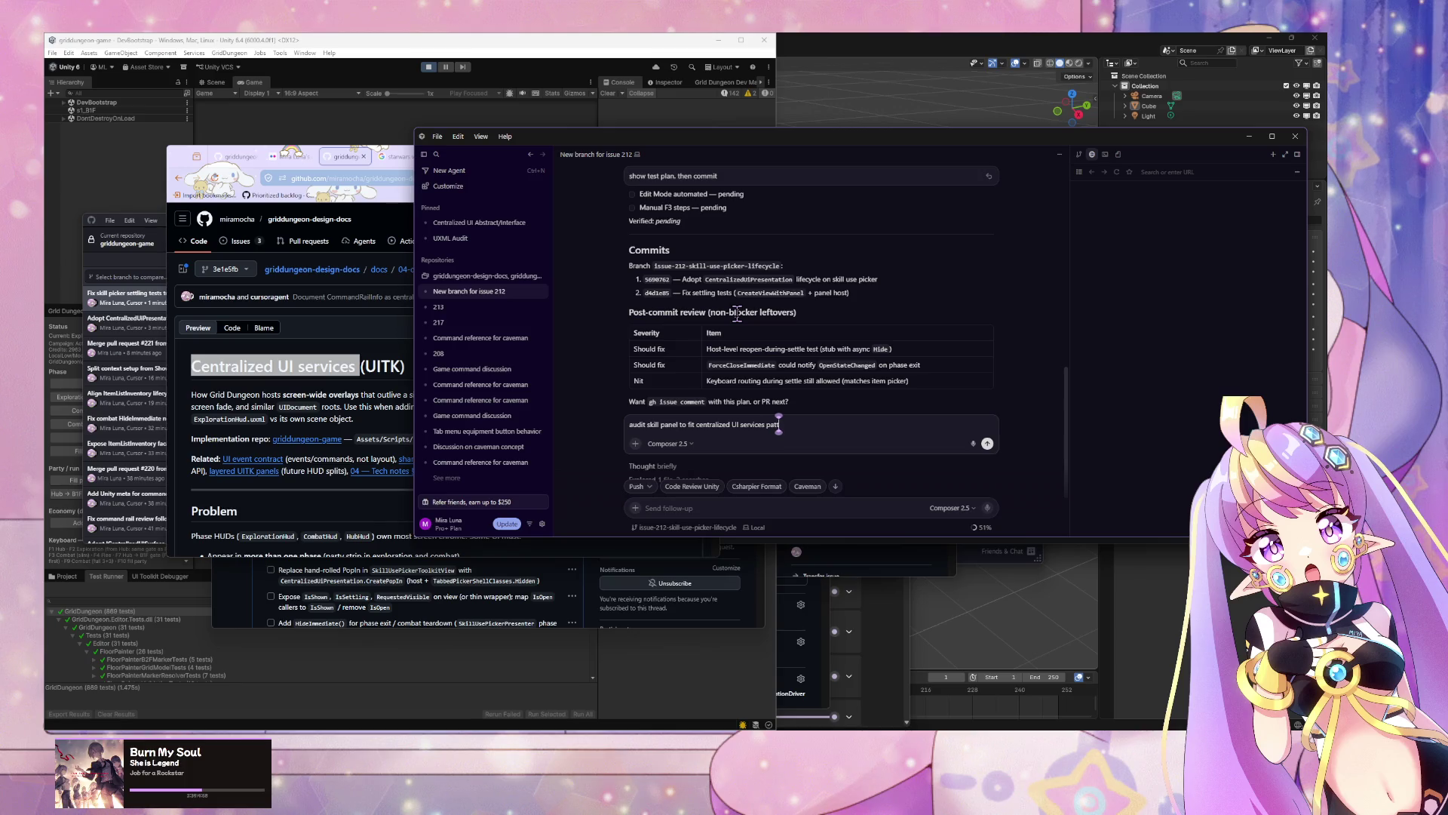
key("Return")
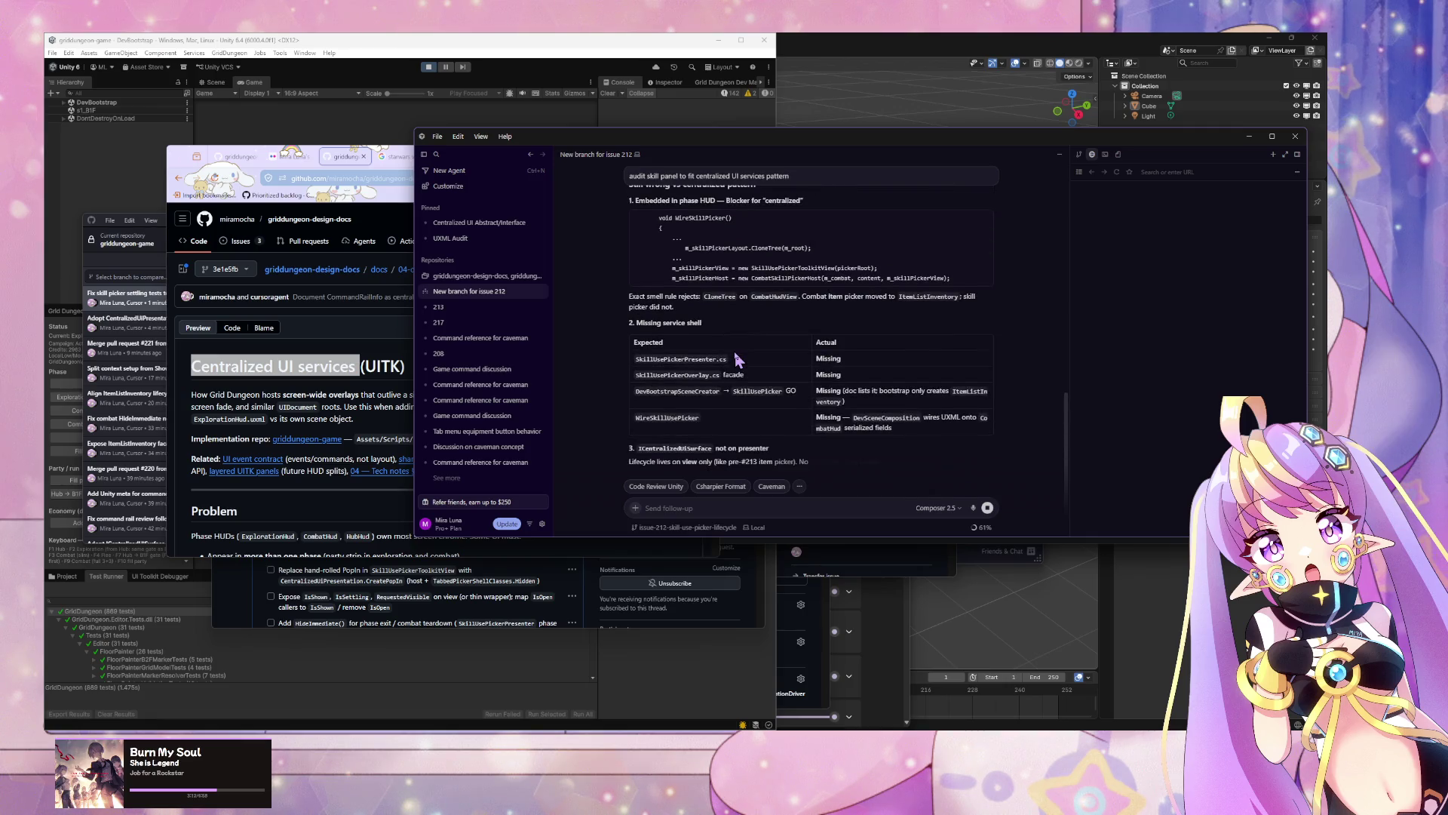
Step: Scroll through the finished audit report: gap matrix, P0–P3 priorities and summary
scroll(760, 306, "up", 1)
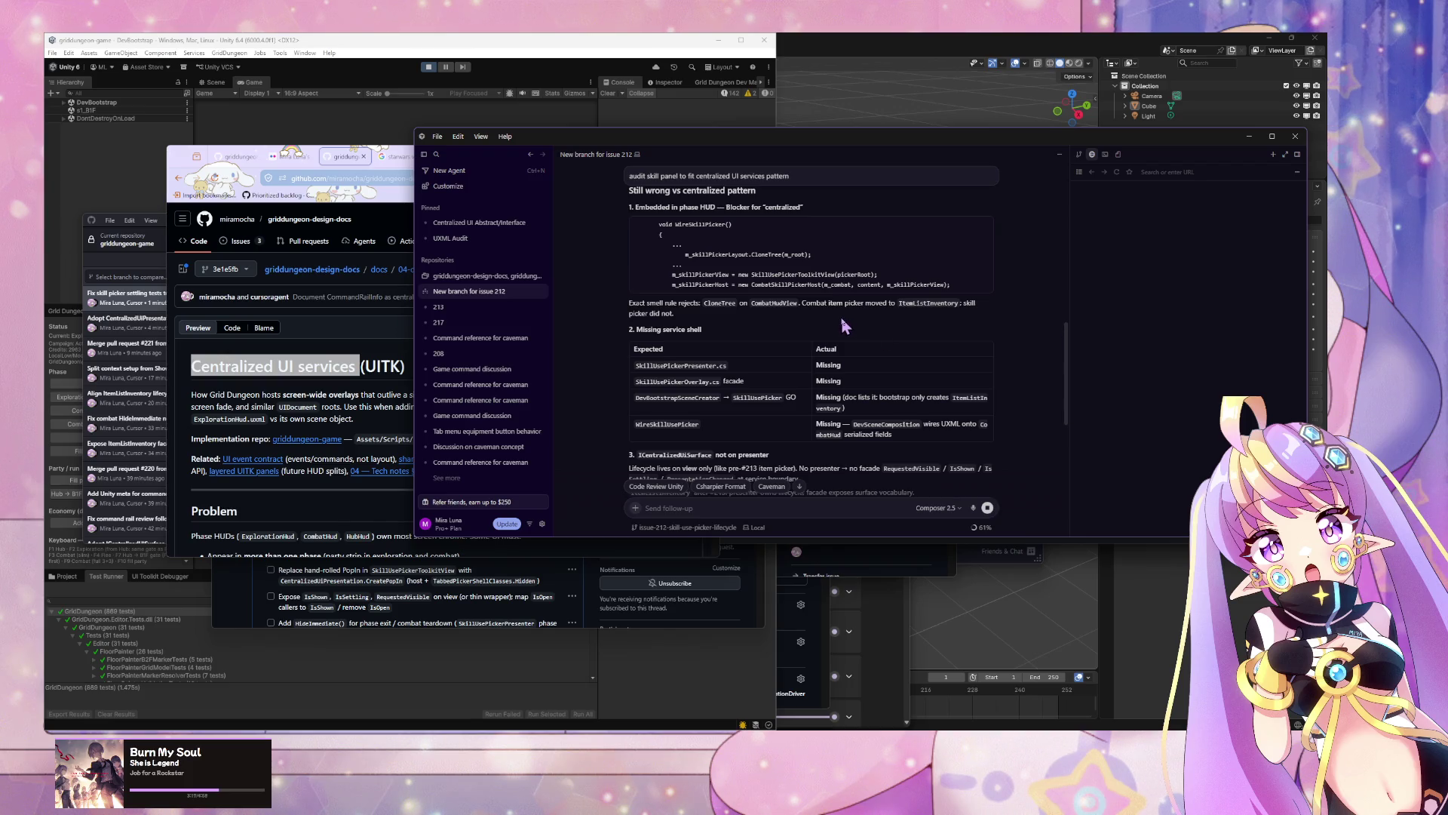
scroll(842, 321, "up", 1)
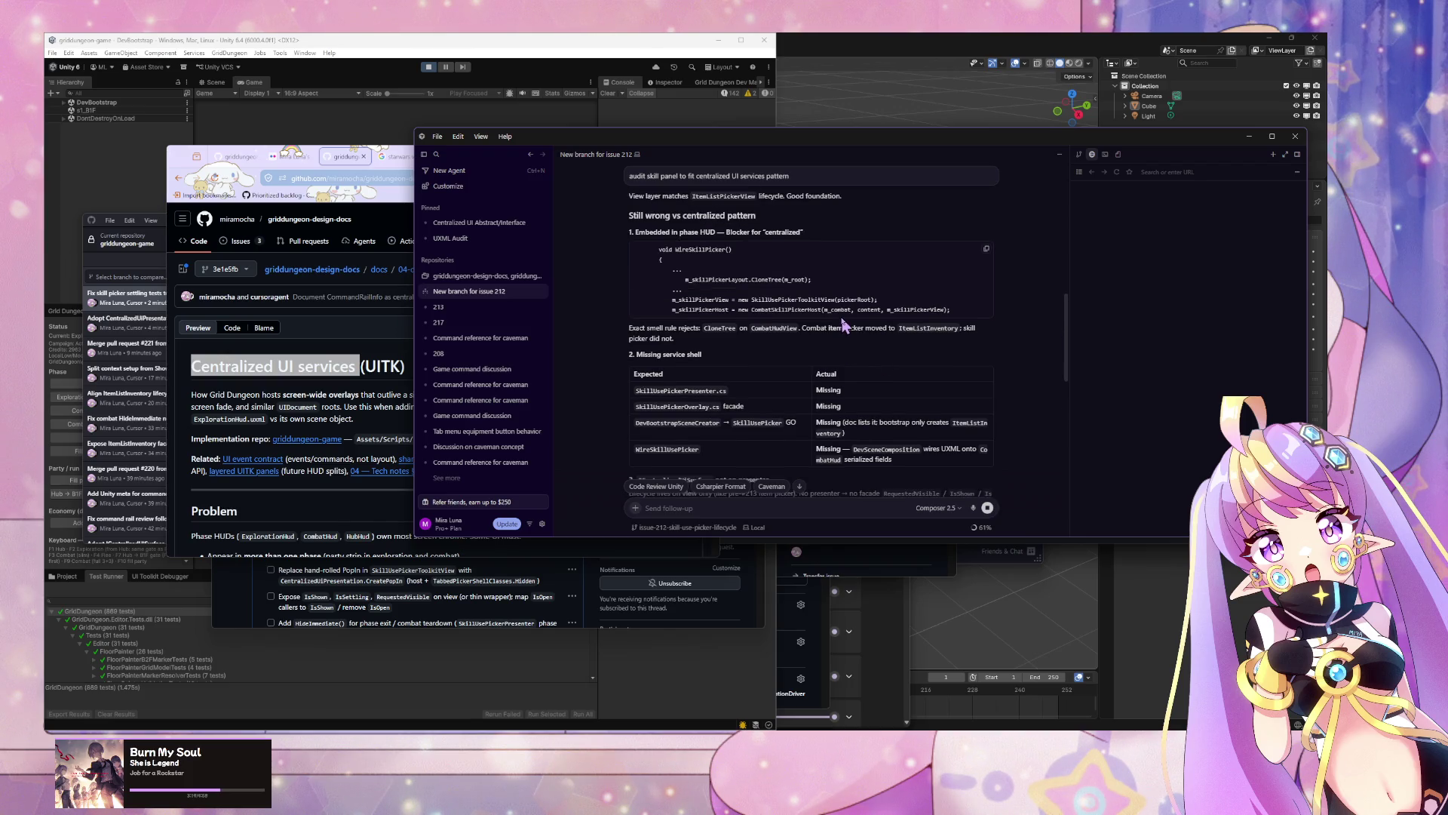
scroll(843, 324, "up", 3)
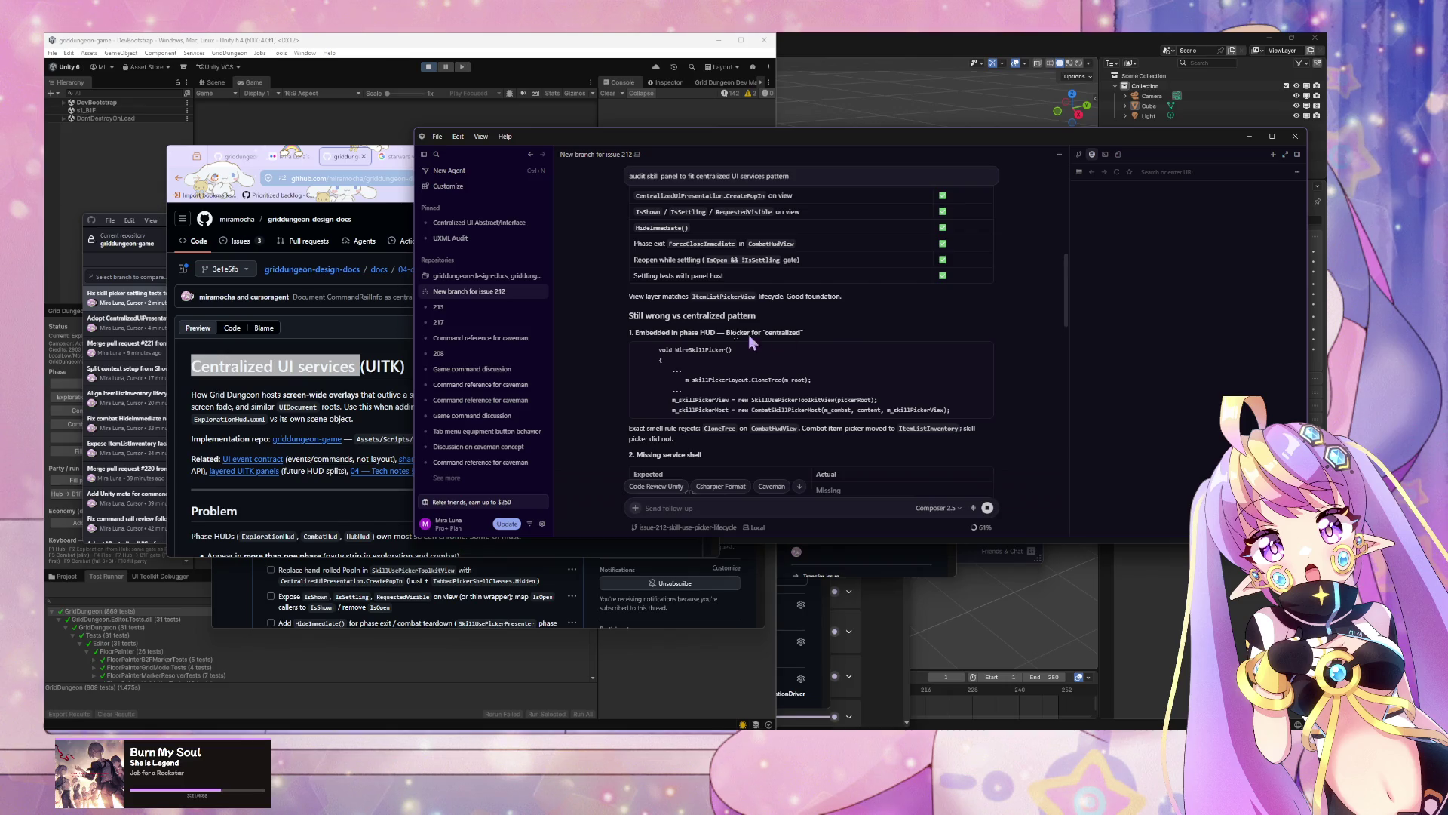
left_click_drag(645, 330, 805, 333)
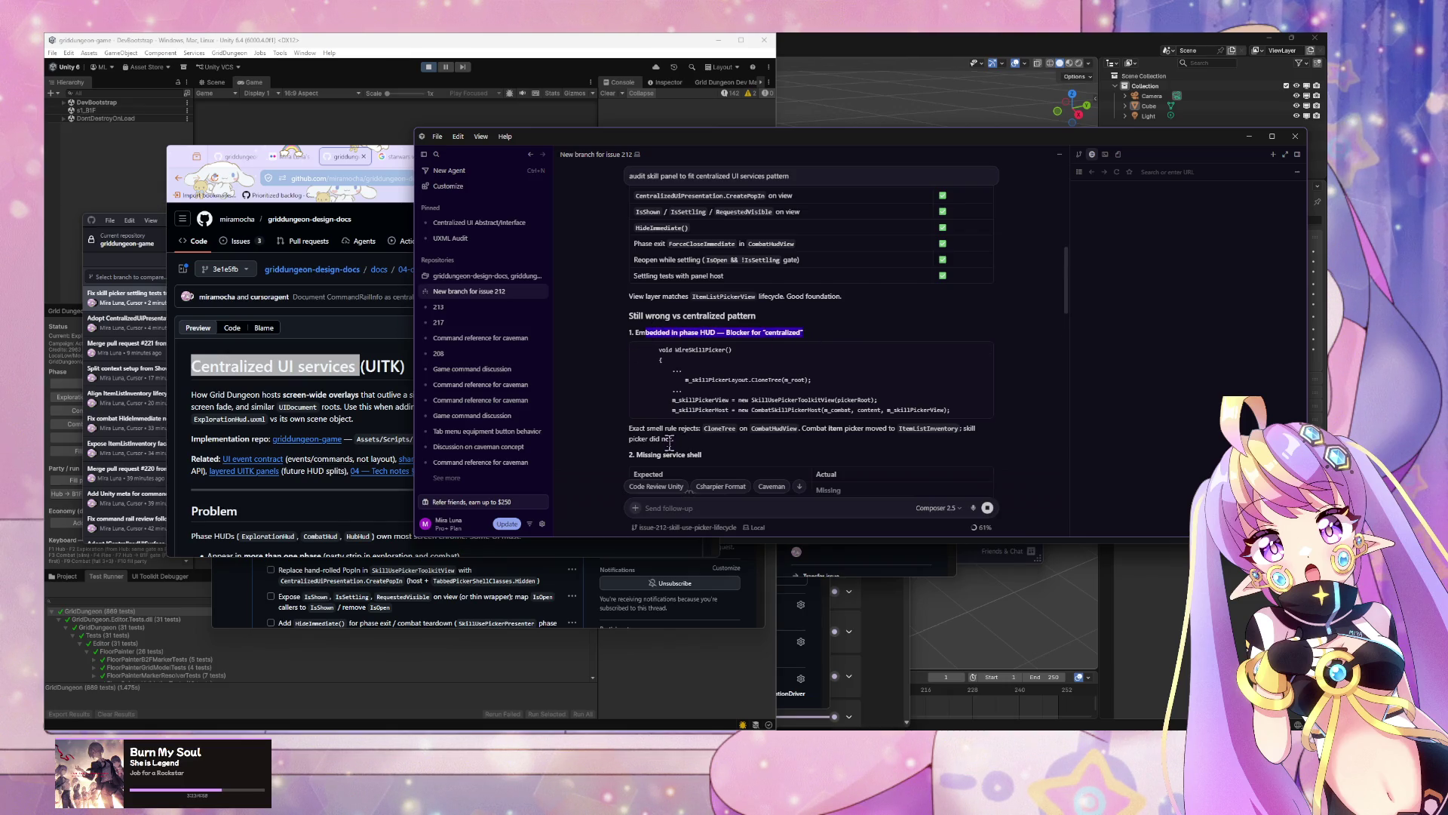
scroll(724, 370, "down", 4)
scroll(731, 361, "down", 8)
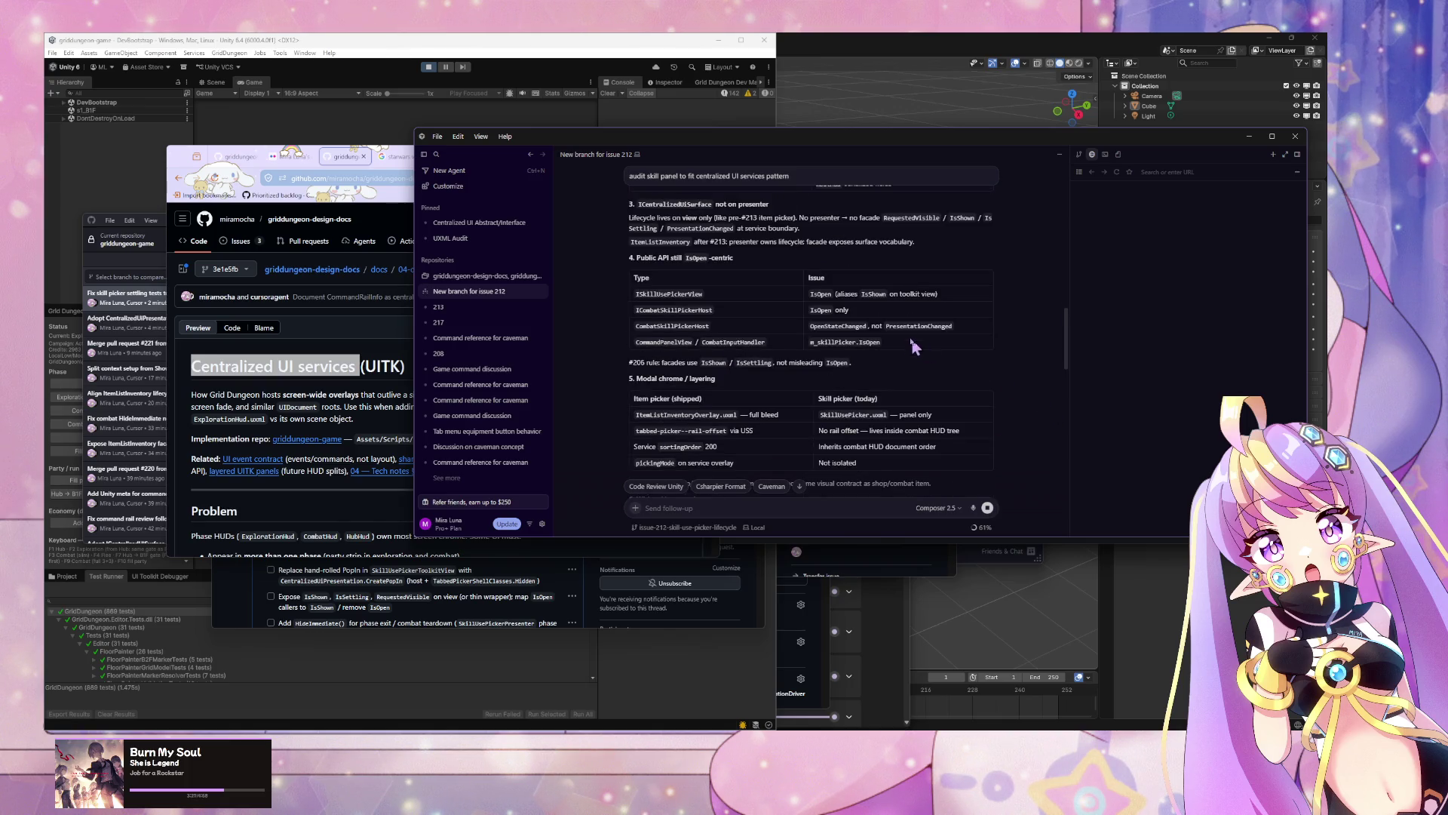
left_click_drag(1070, 341, 1066, 540)
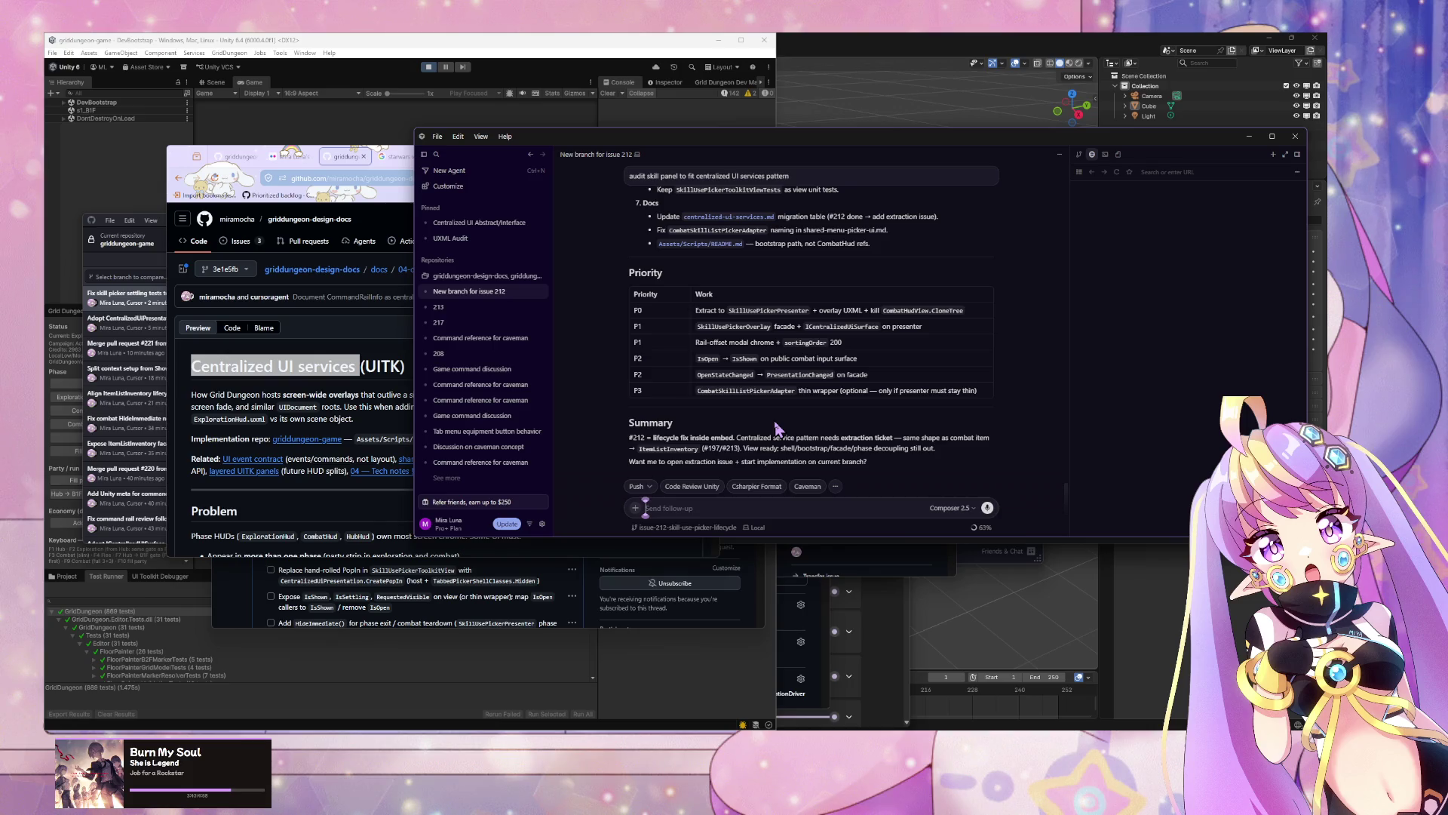
Step: Send a multitask request: start implementing audit findings, no new issue, update current issue descriptions
type("apply aud")
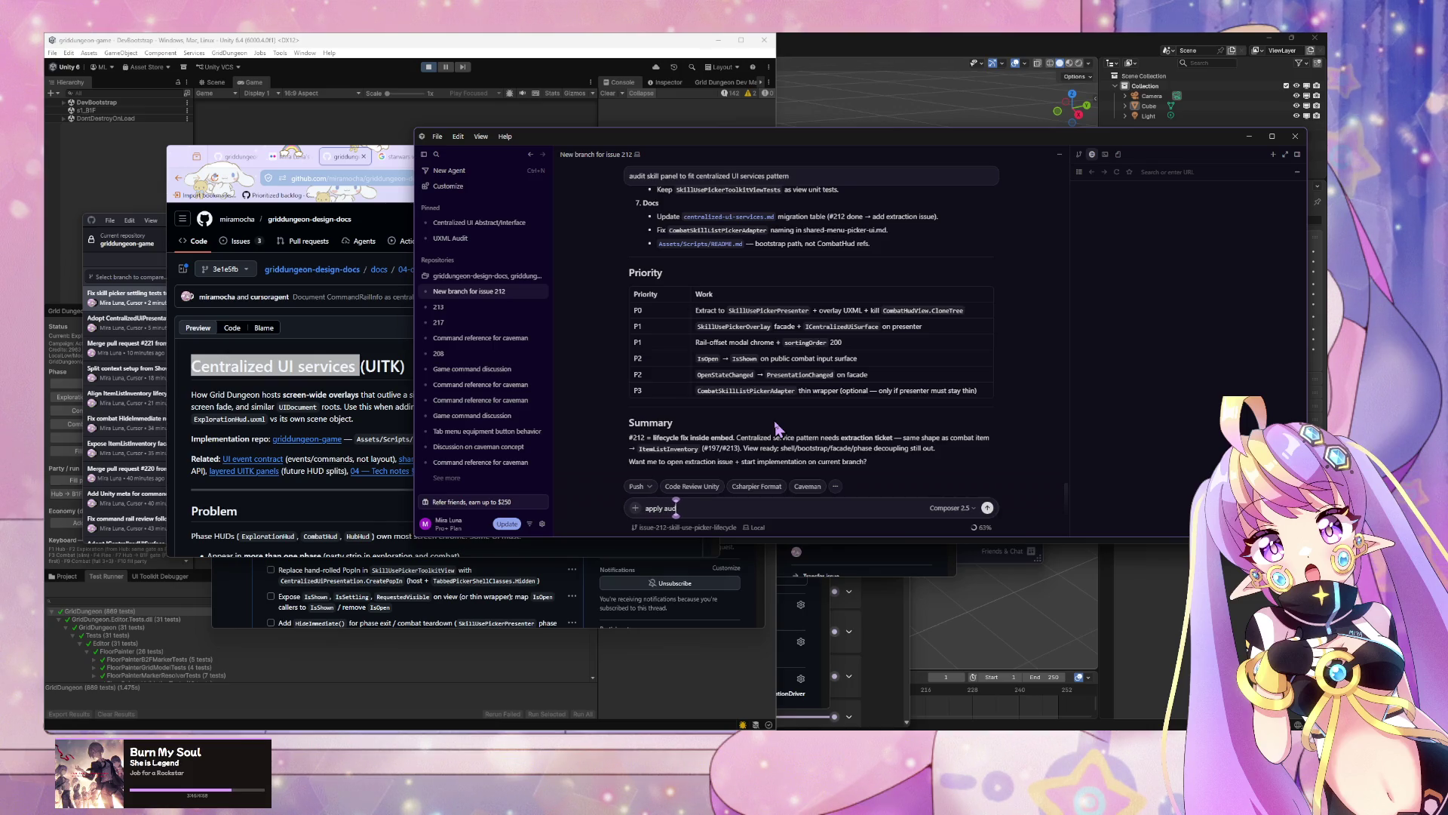
type("it findings")
type(". no")
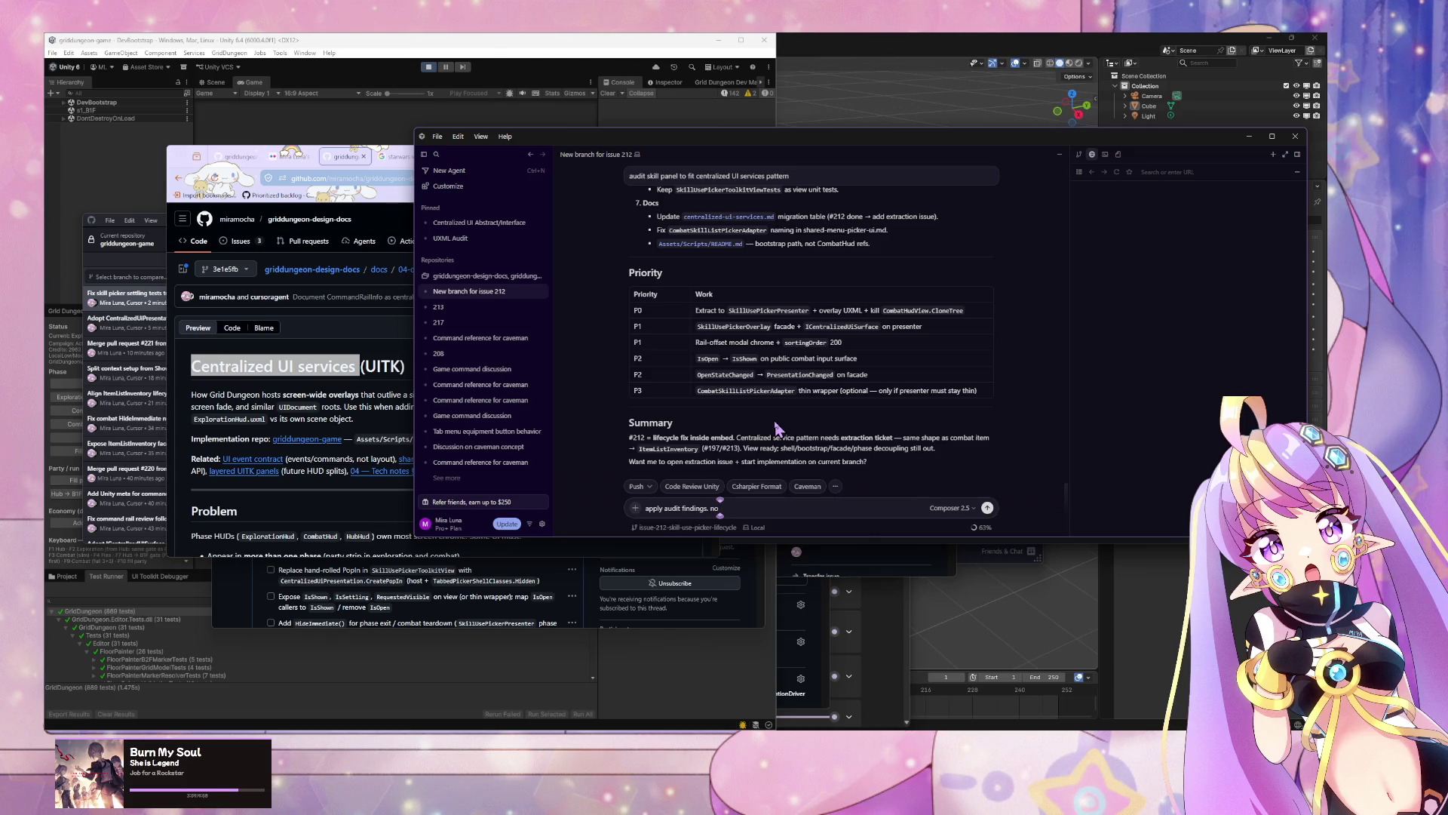
type(" need t")
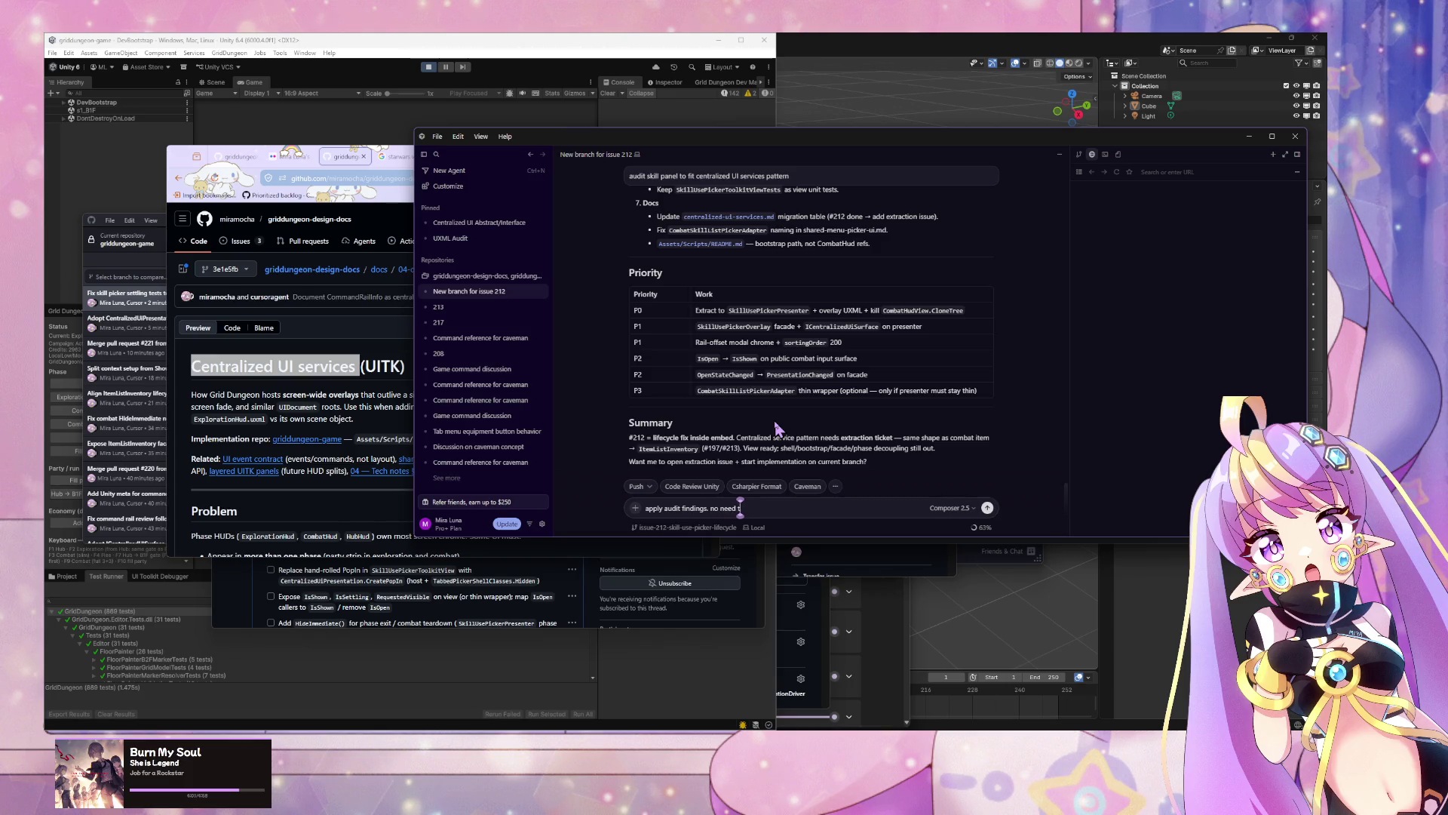
type("o open")
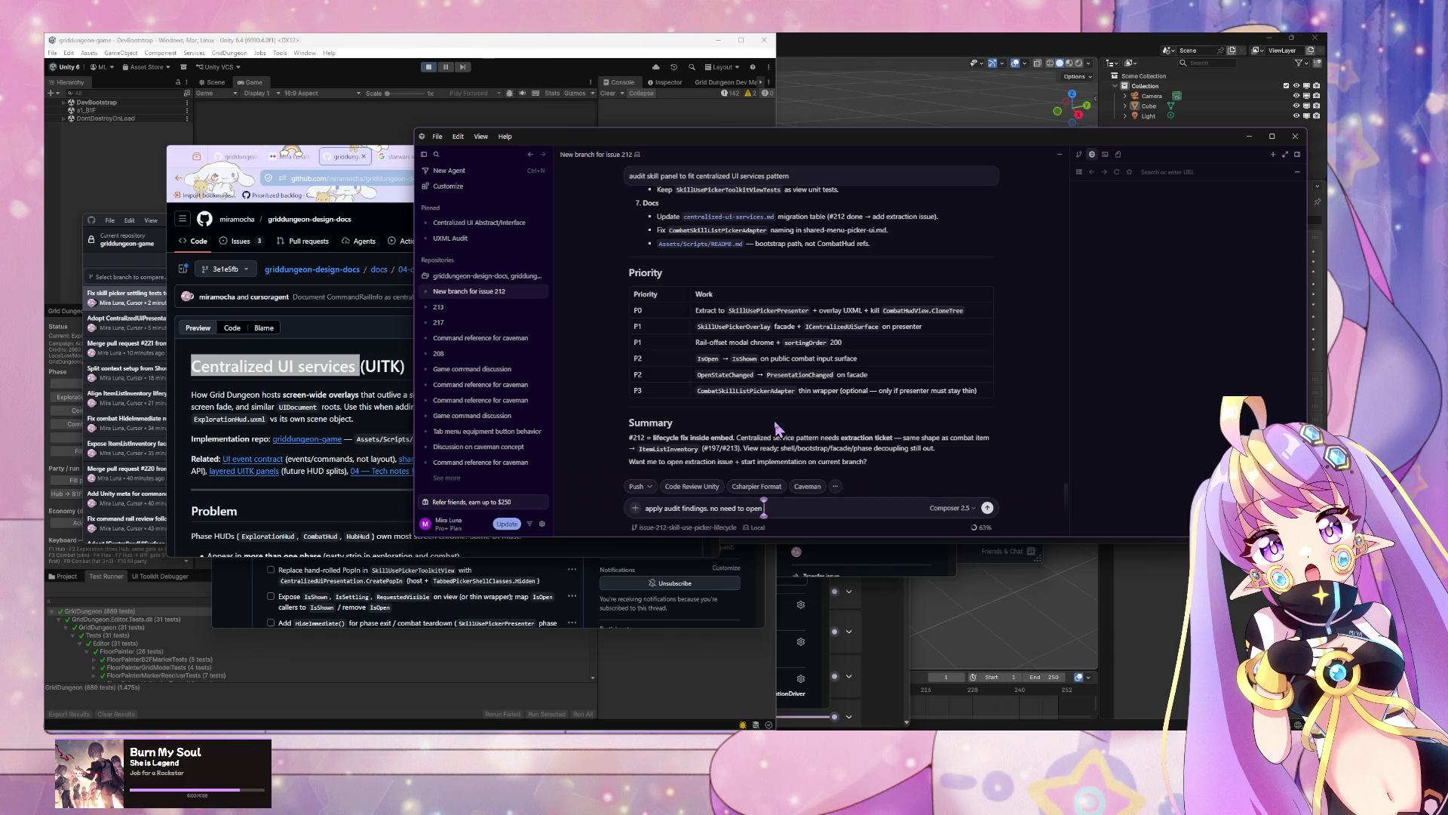
type(" new branch")
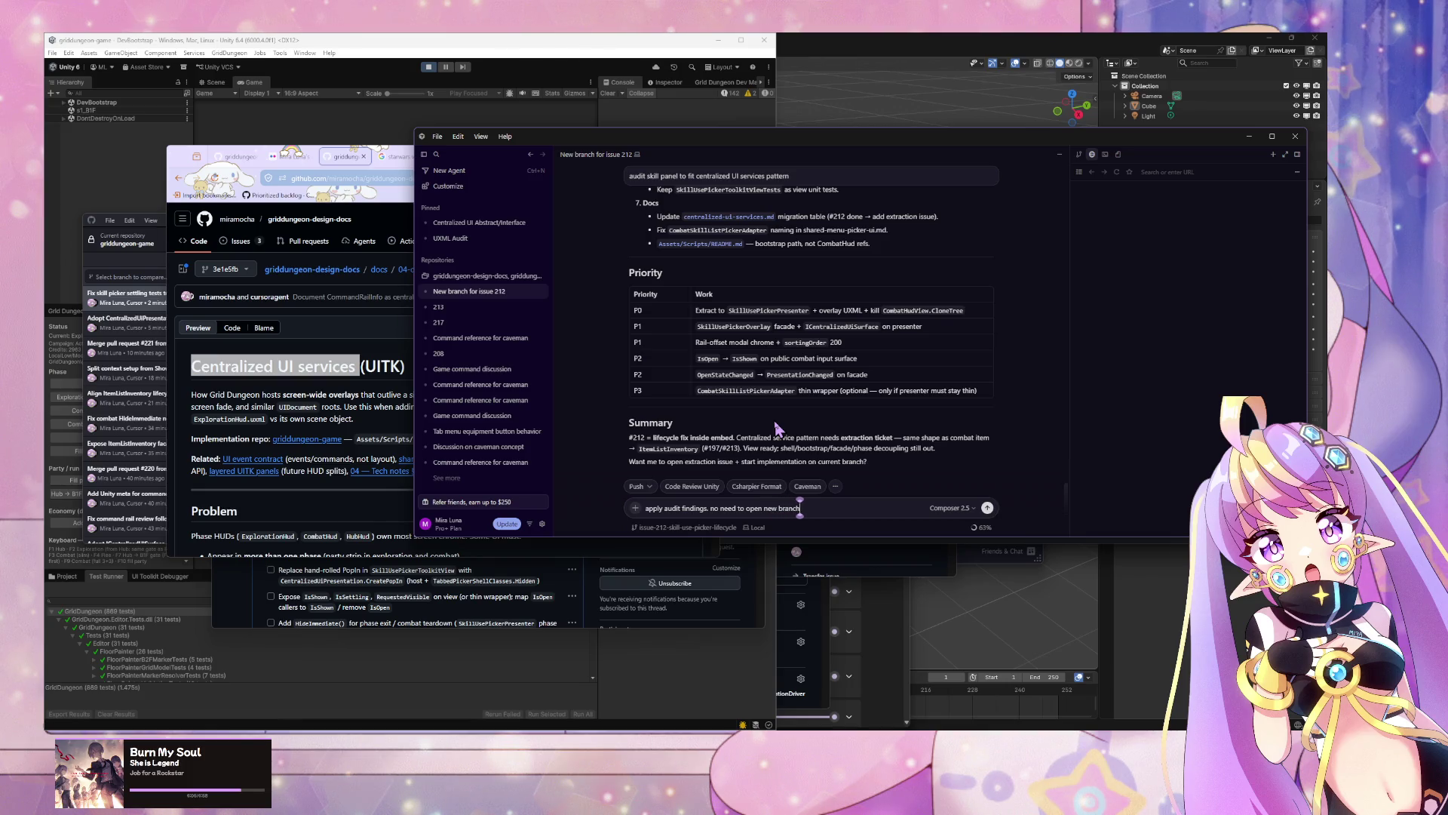
key("BackSpace")
key("BackSpace")
key("BackSpace")
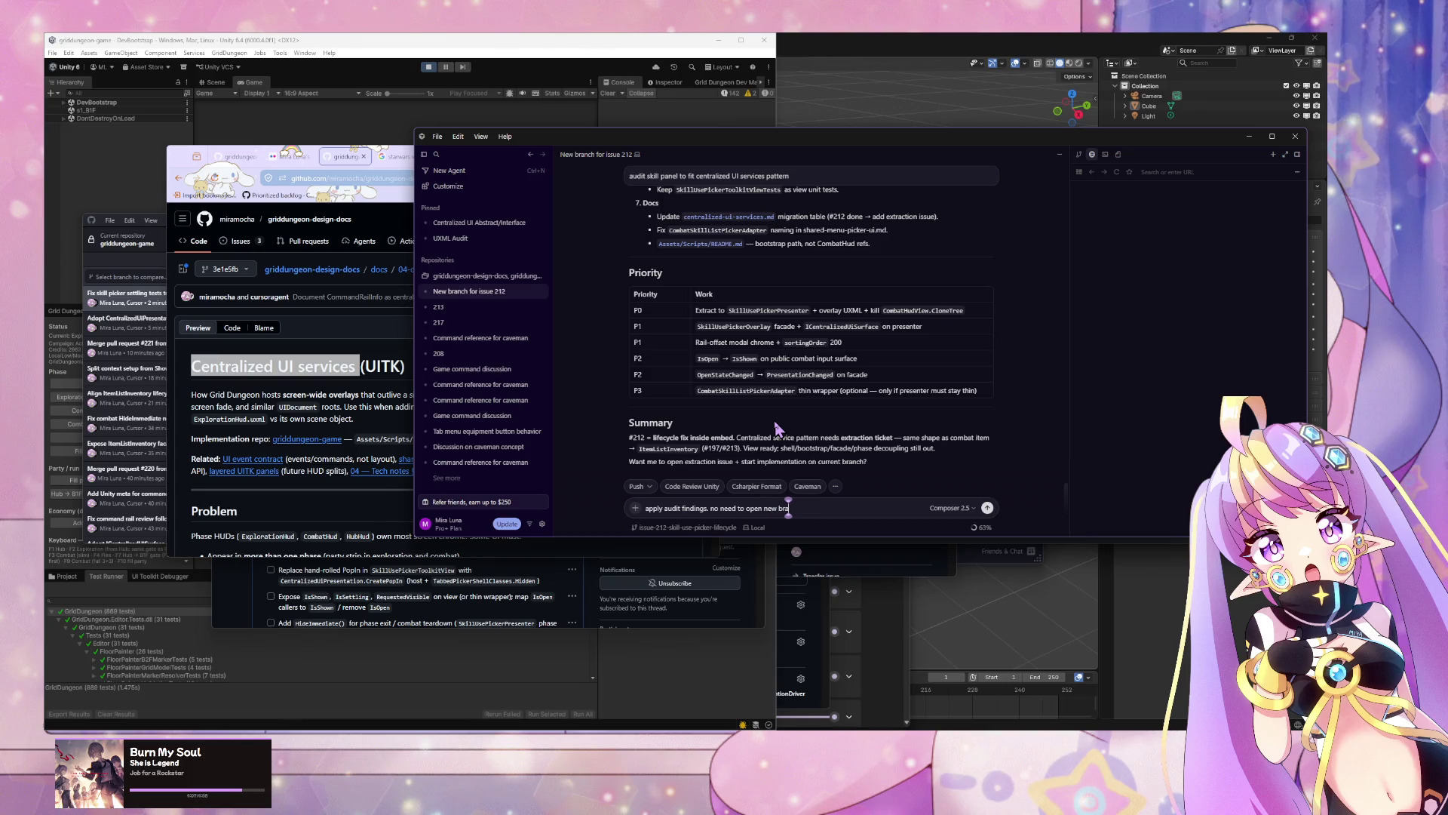
type("issue.")
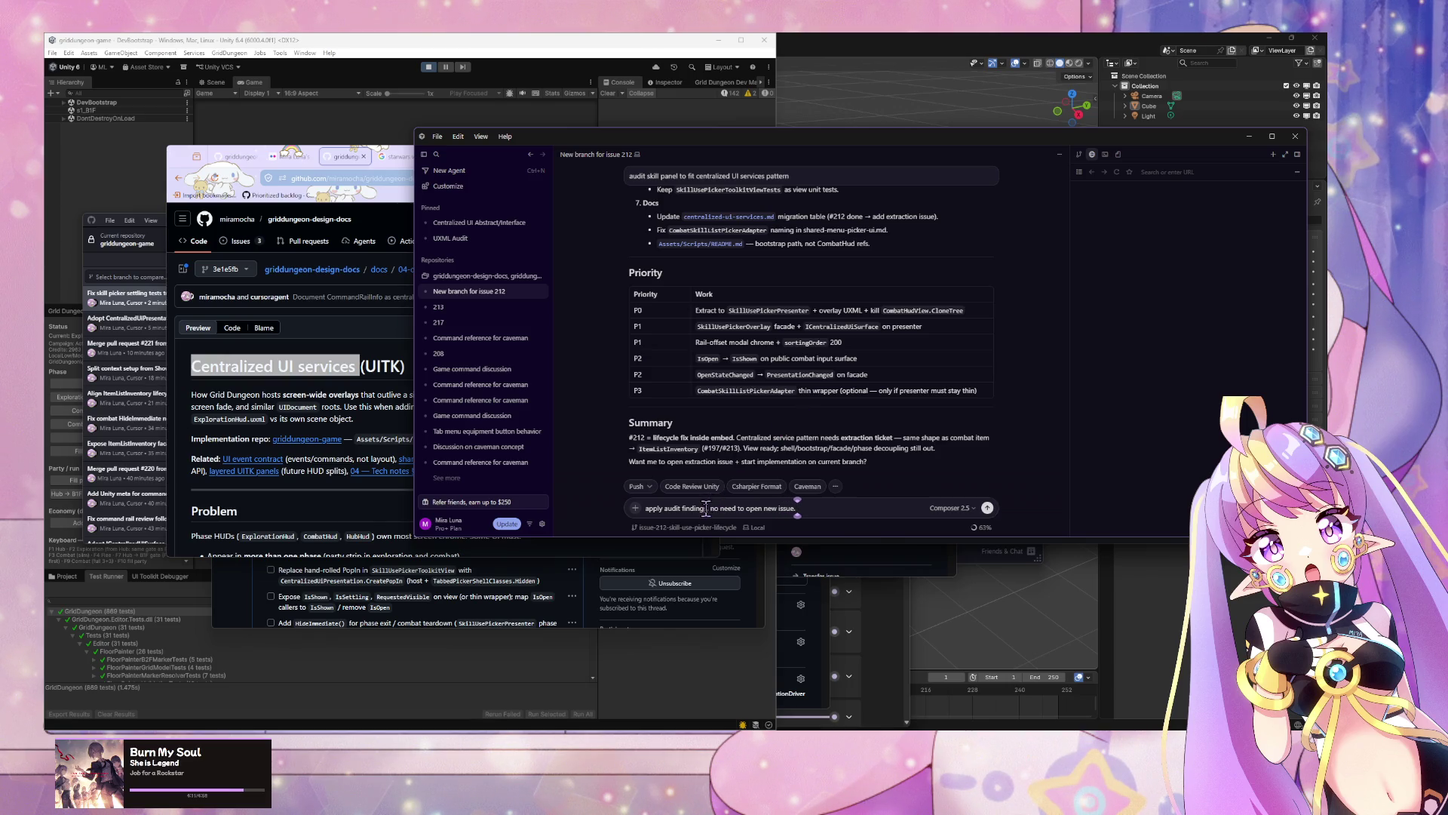
left_click_drag(708, 508, 629, 506)
type("start impleme")
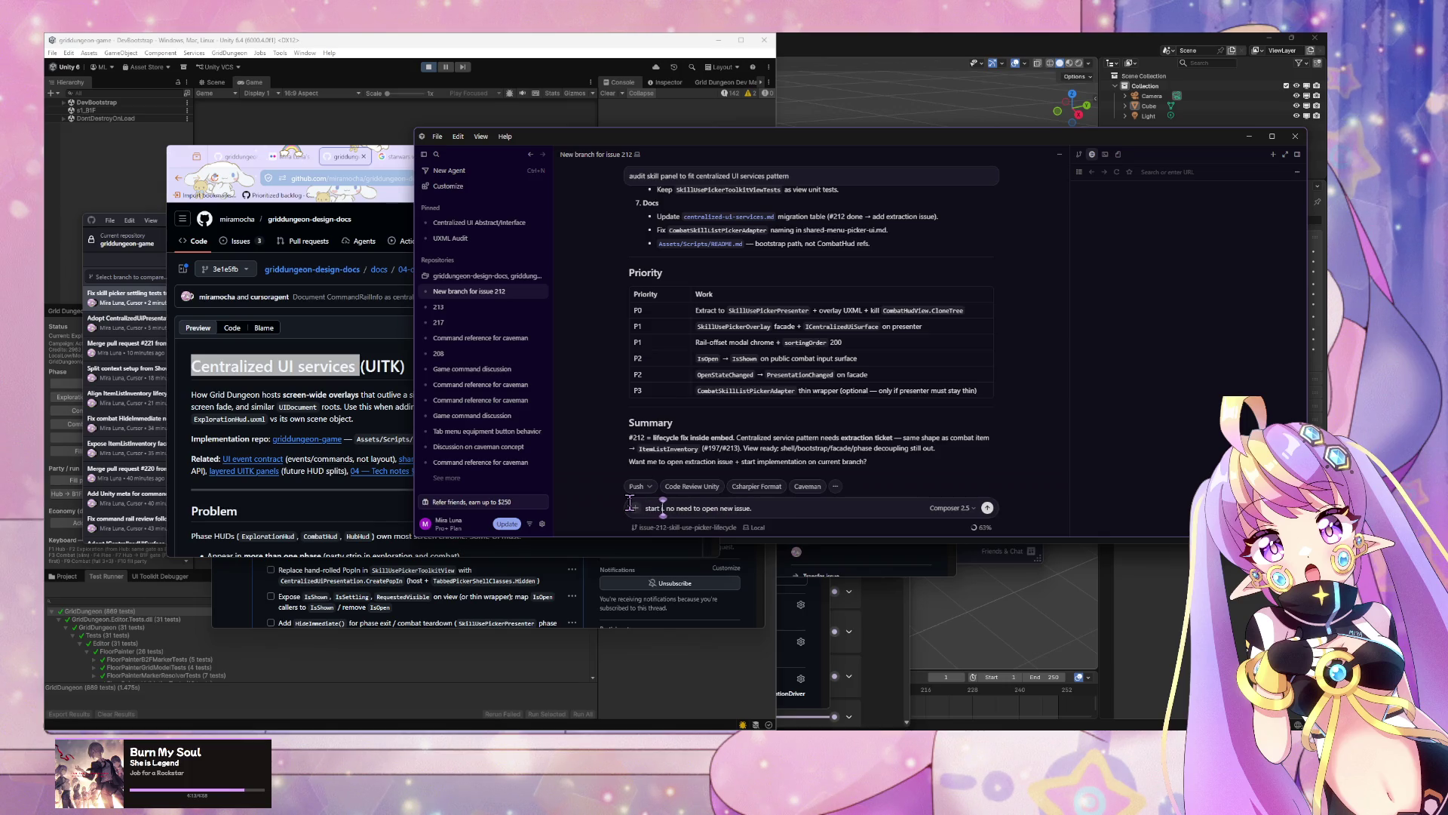
type("nt")
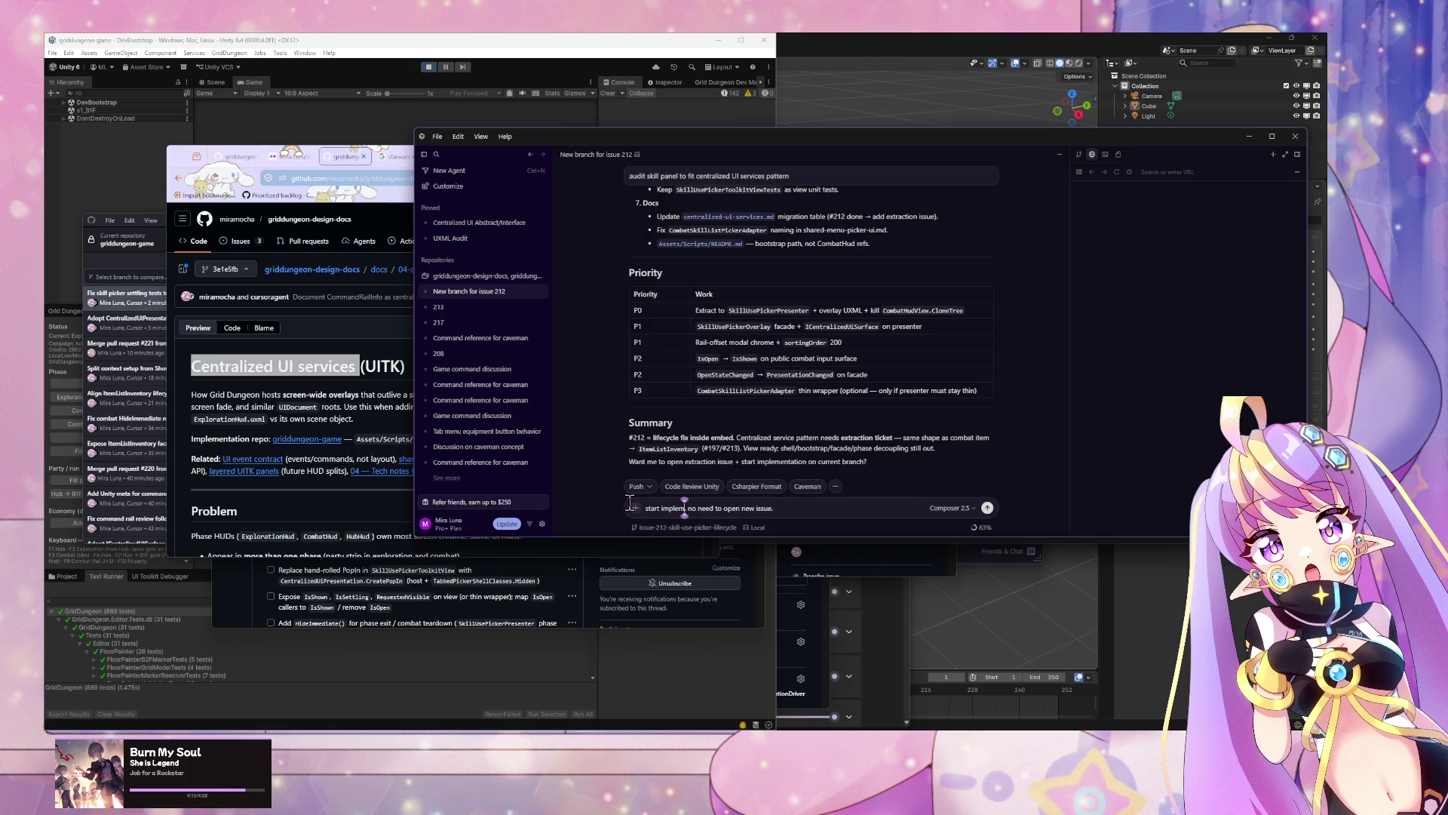
type(" audit")
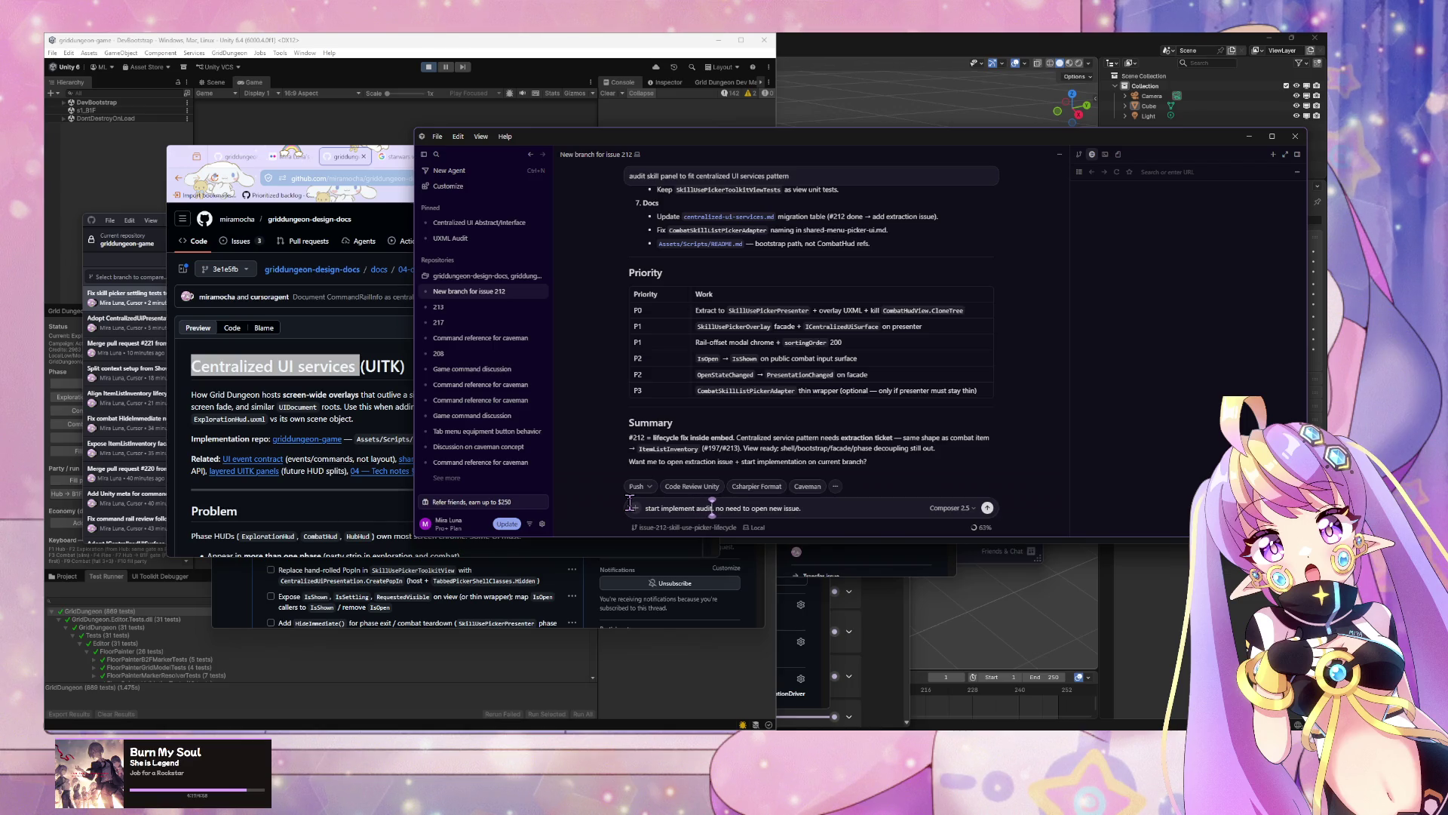
type(" findings")
type("- ")
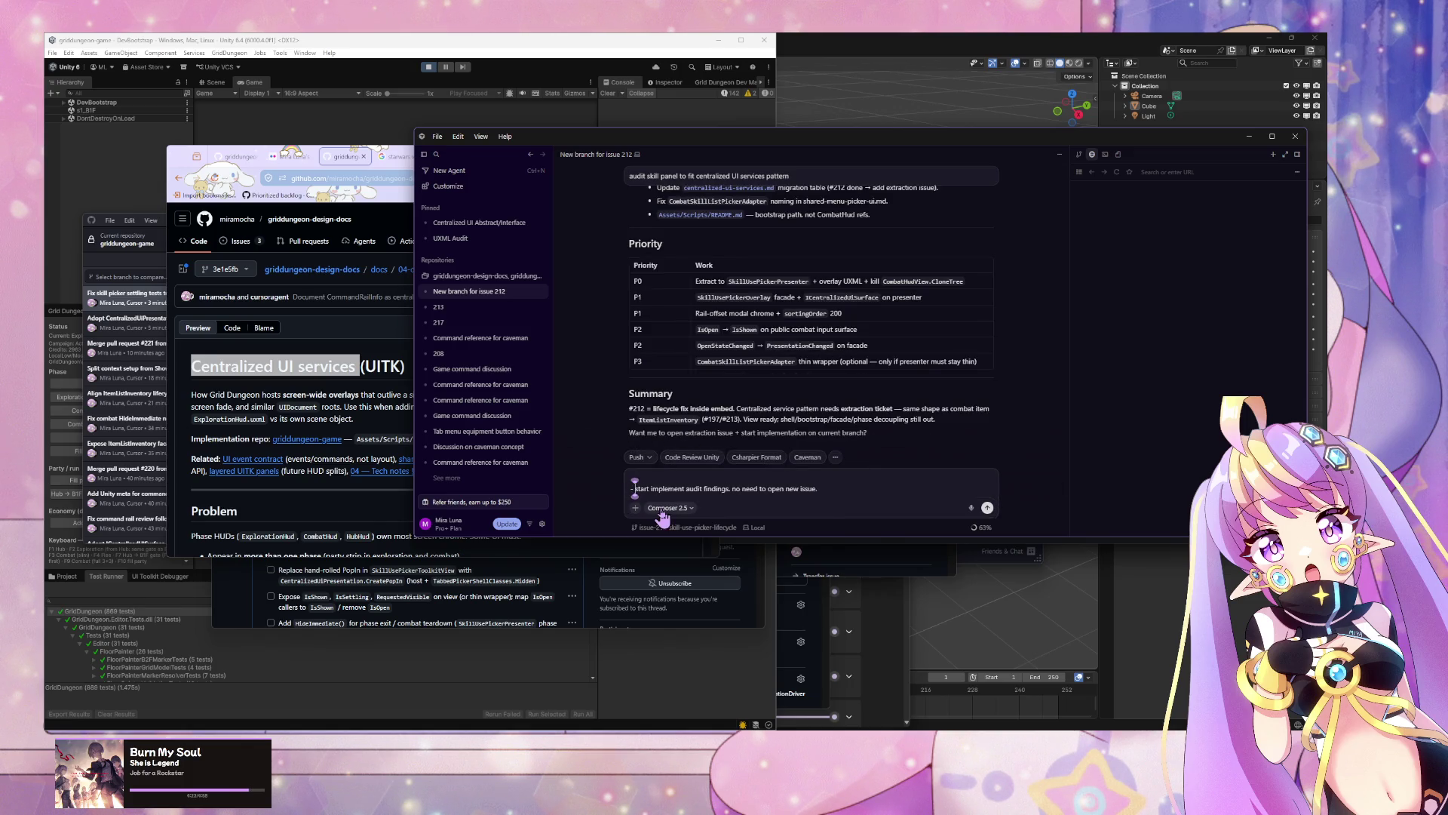
type("mu")
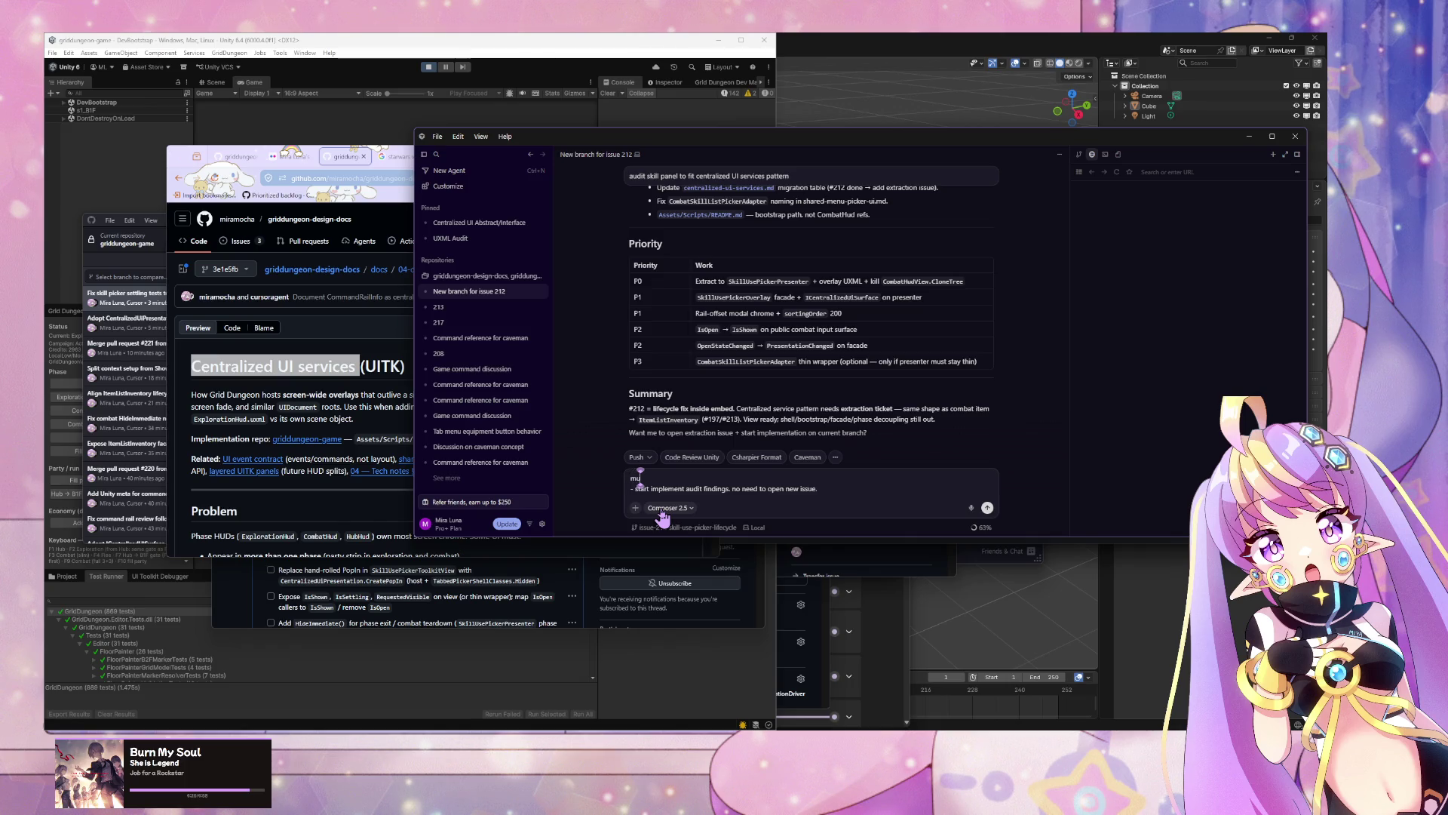
type("ltitask")
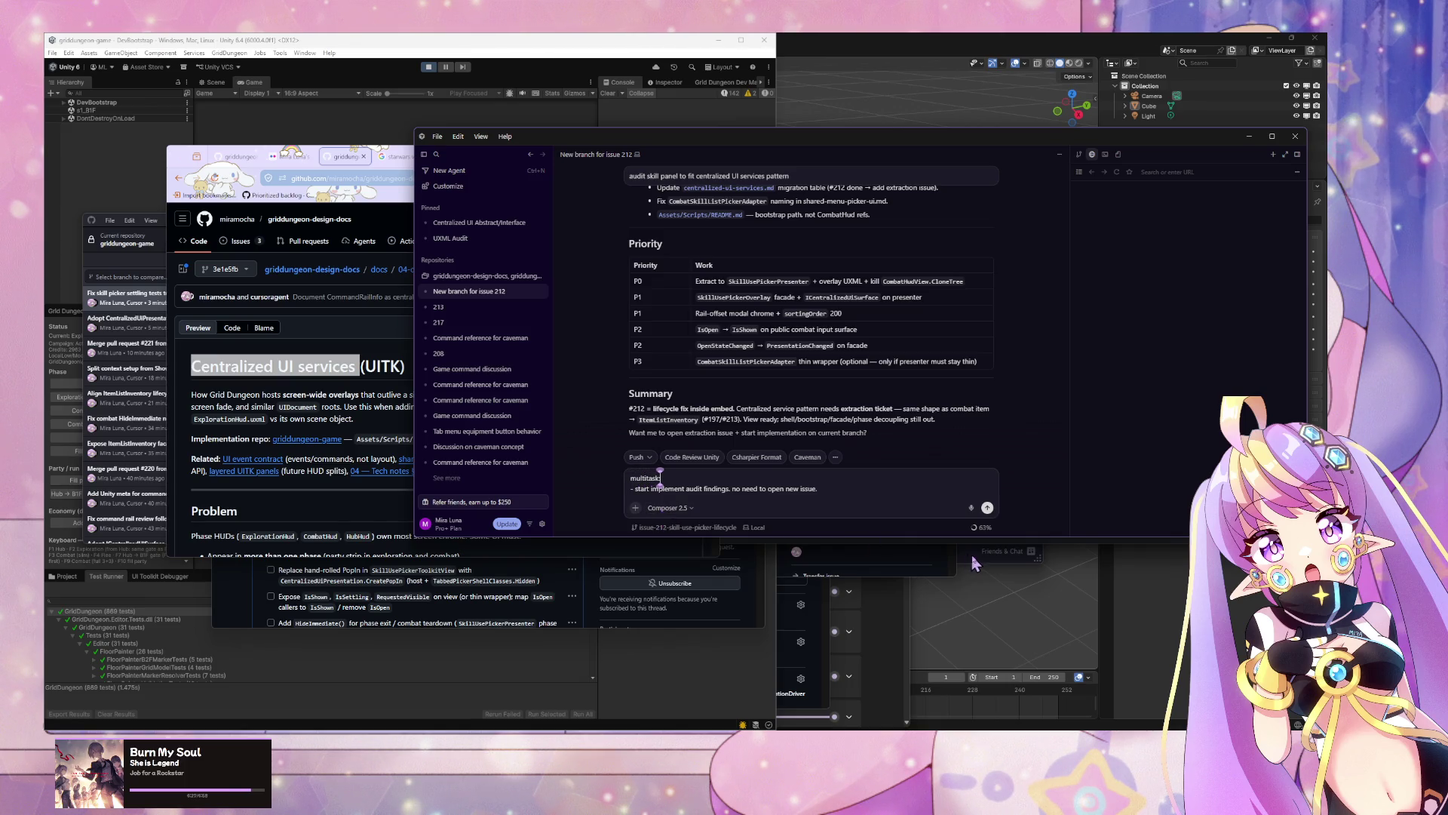
type(":")
left_click(838, 492)
key("shift+Return")
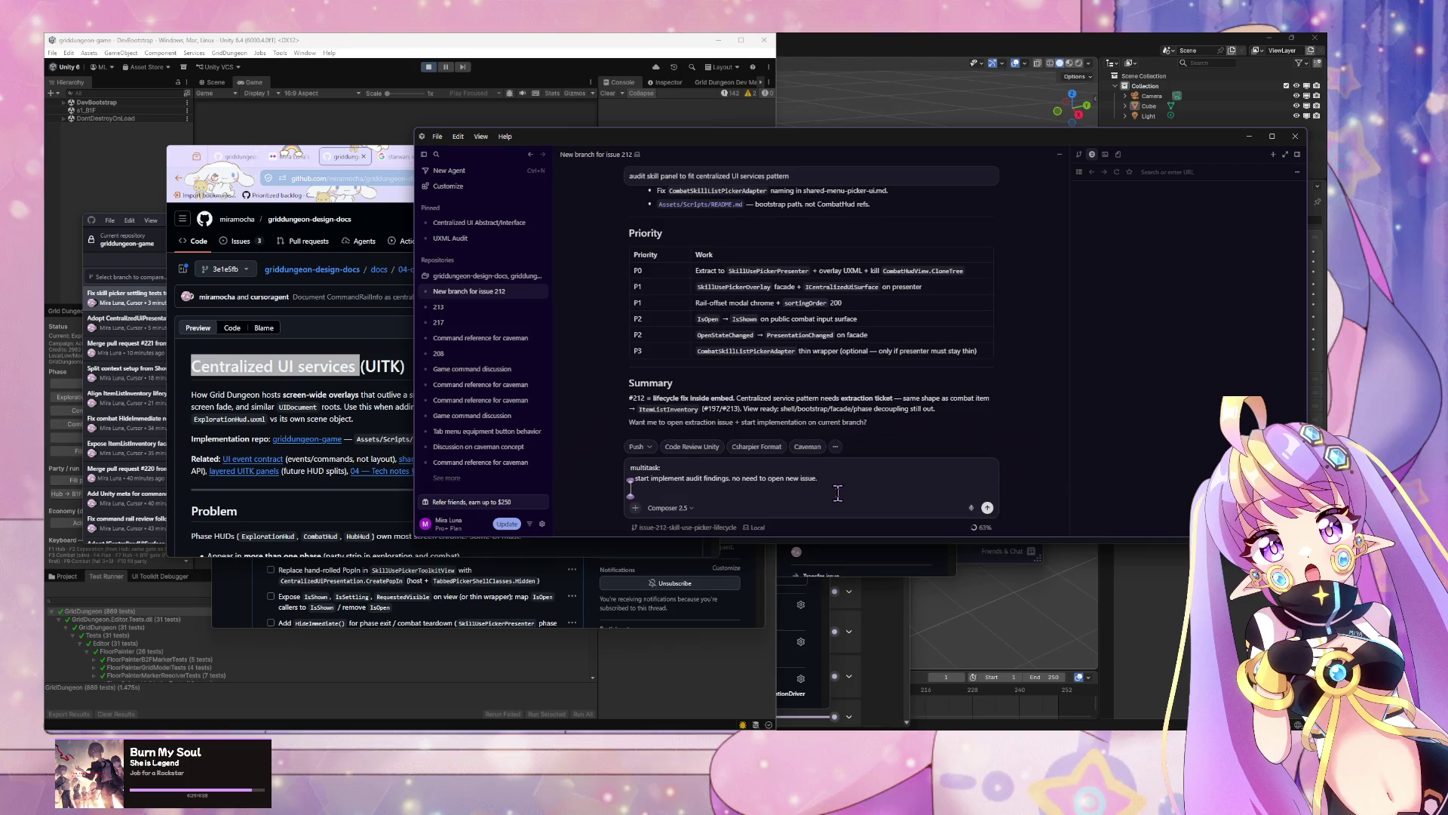
type("- update c")
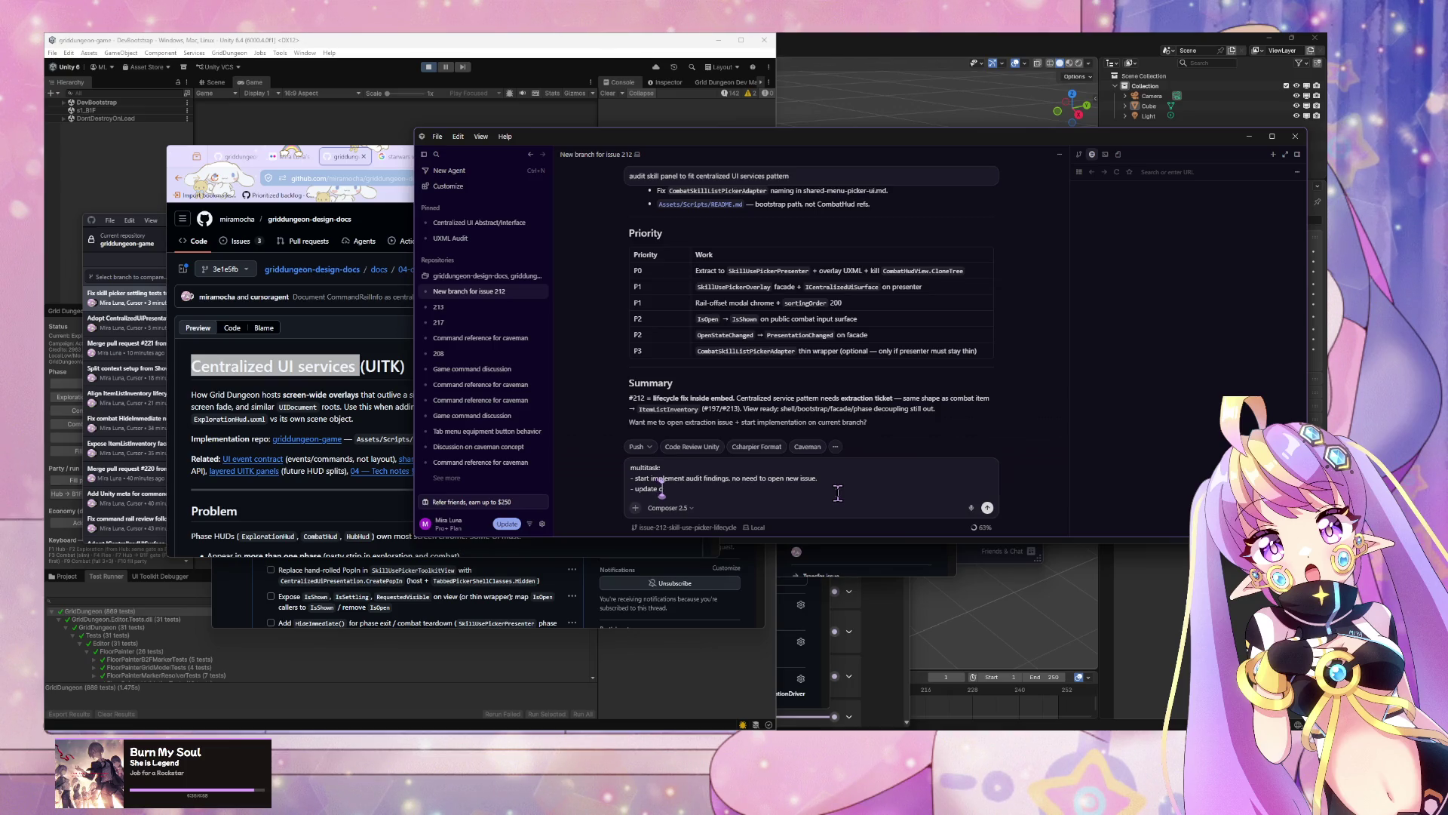
type("urrent issue")
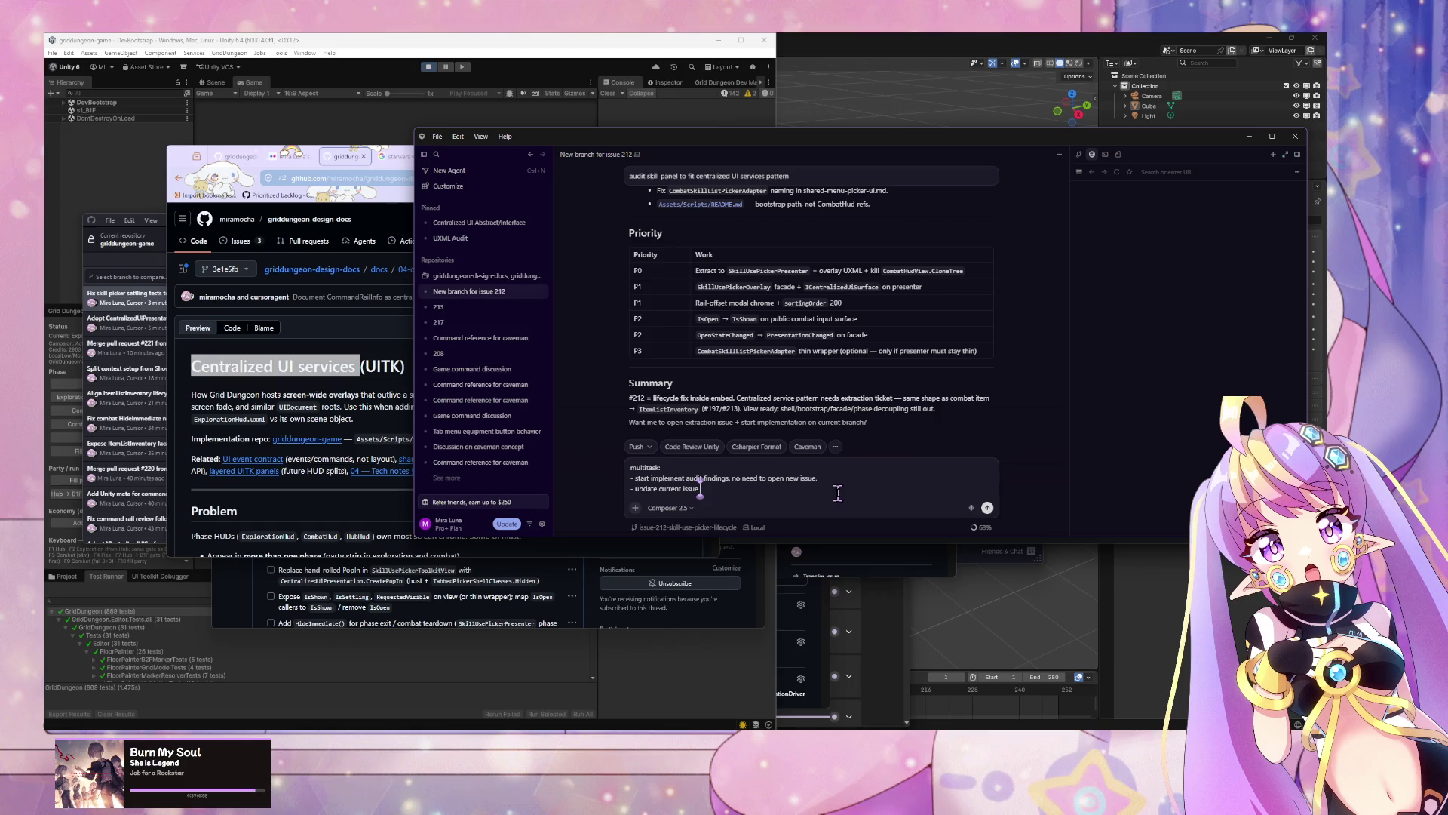
type(" descriptions")
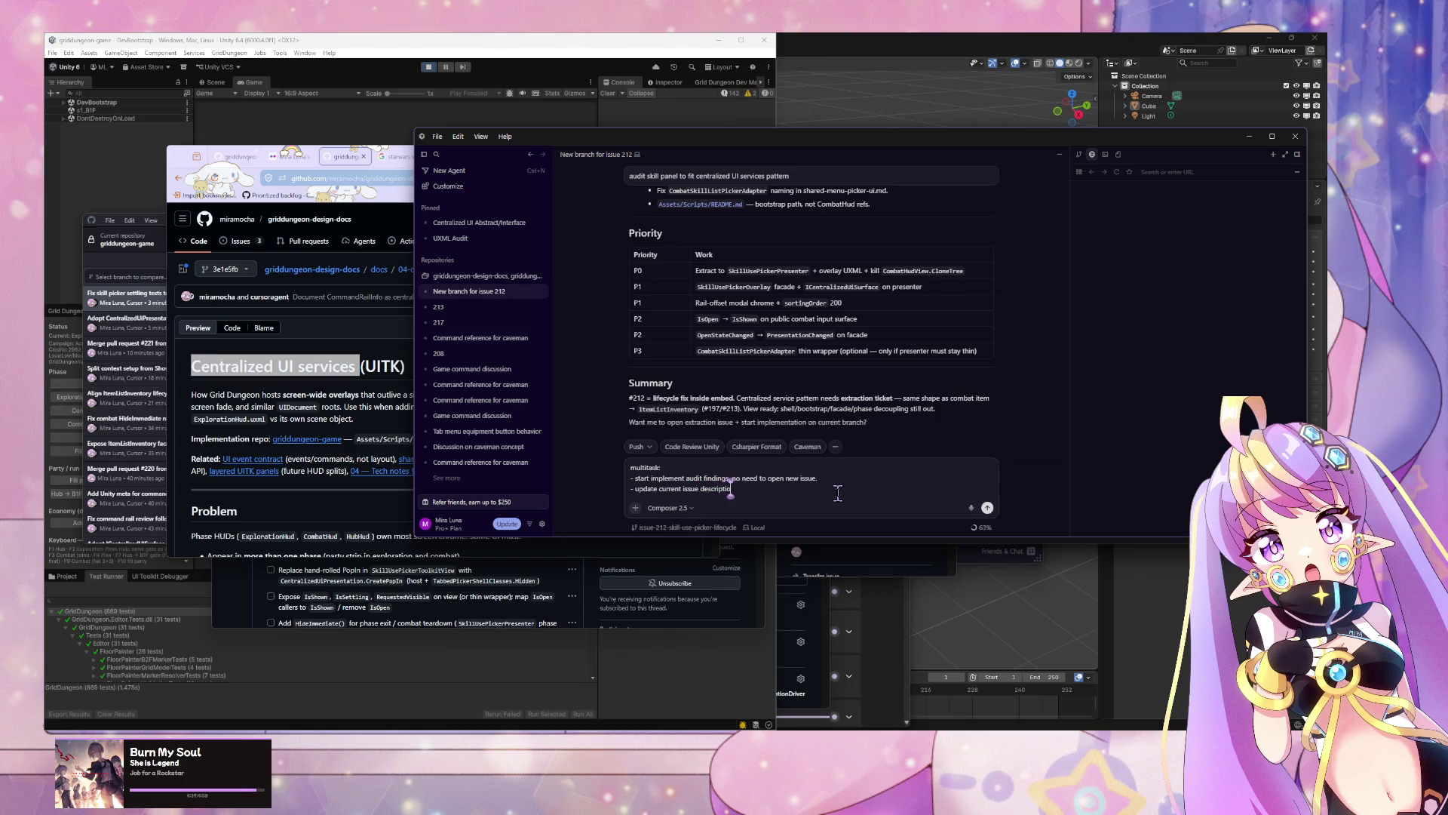
key("Return")
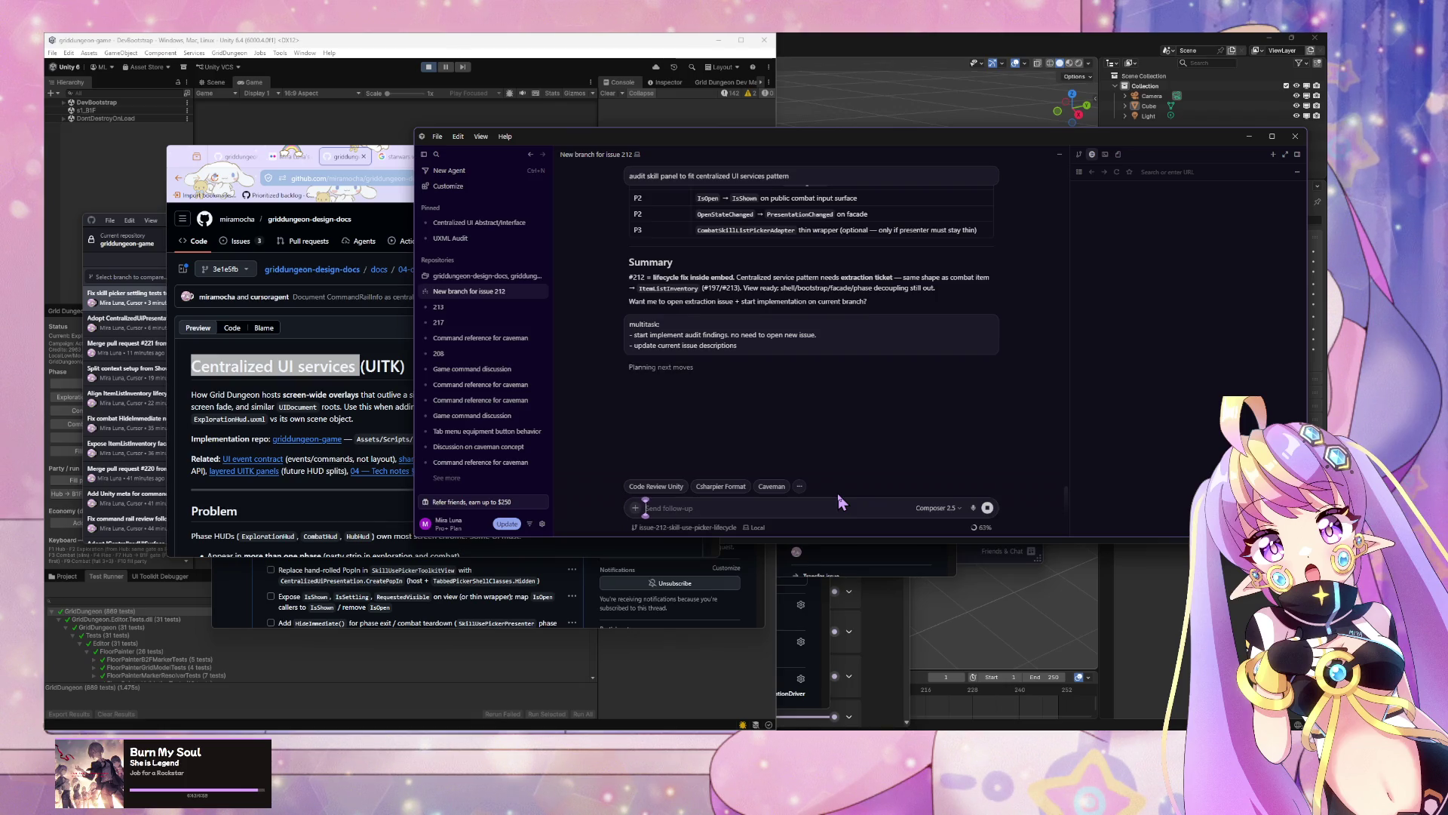
Step: Scroll through the agent's plan, gap matrix and priority table while it writes the SkillUsePickerOverlay files
scroll(830, 370, "up", 4)
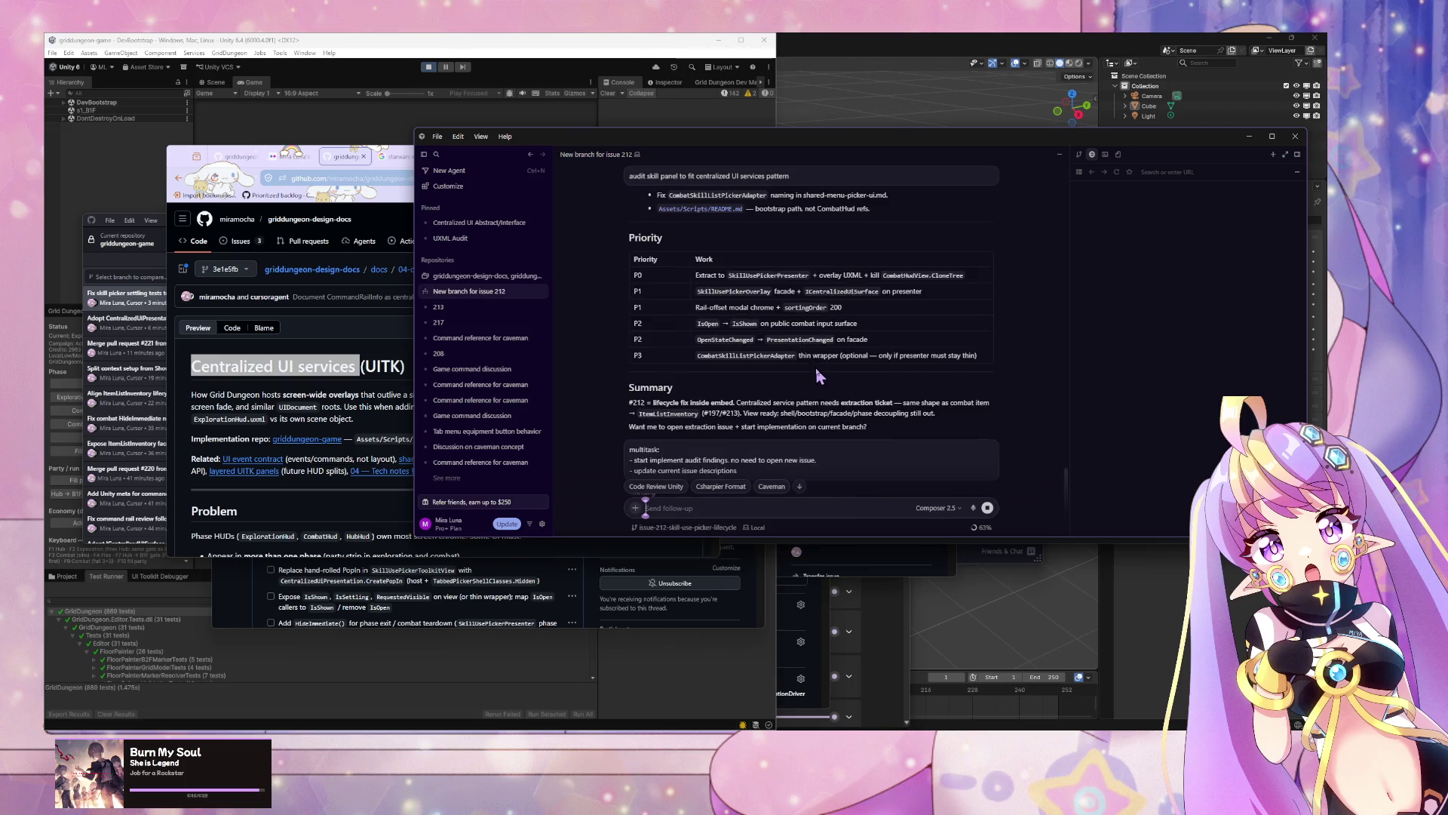
scroll(821, 379, "down", 4)
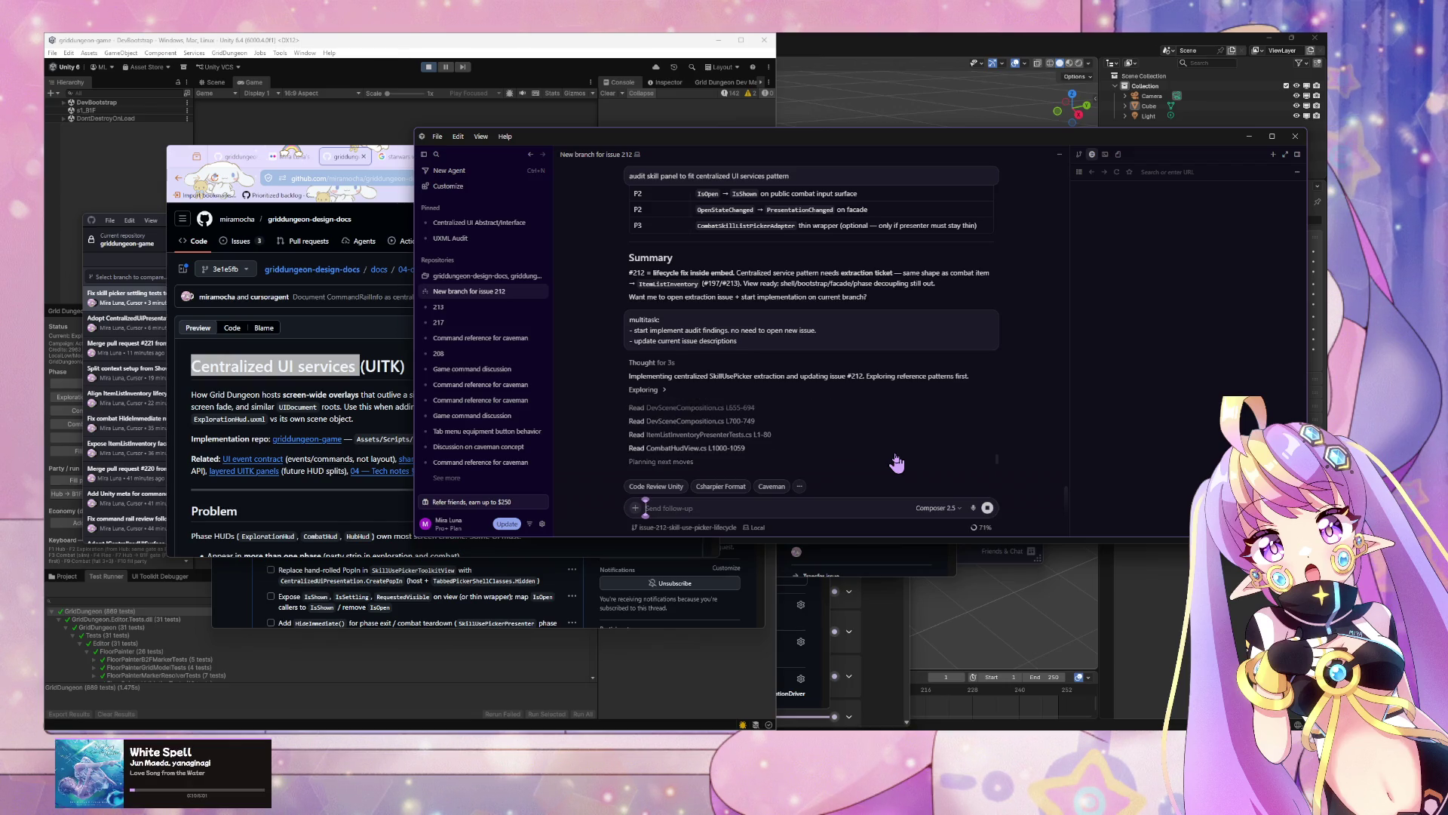
scroll(611, 419, "up", 1)
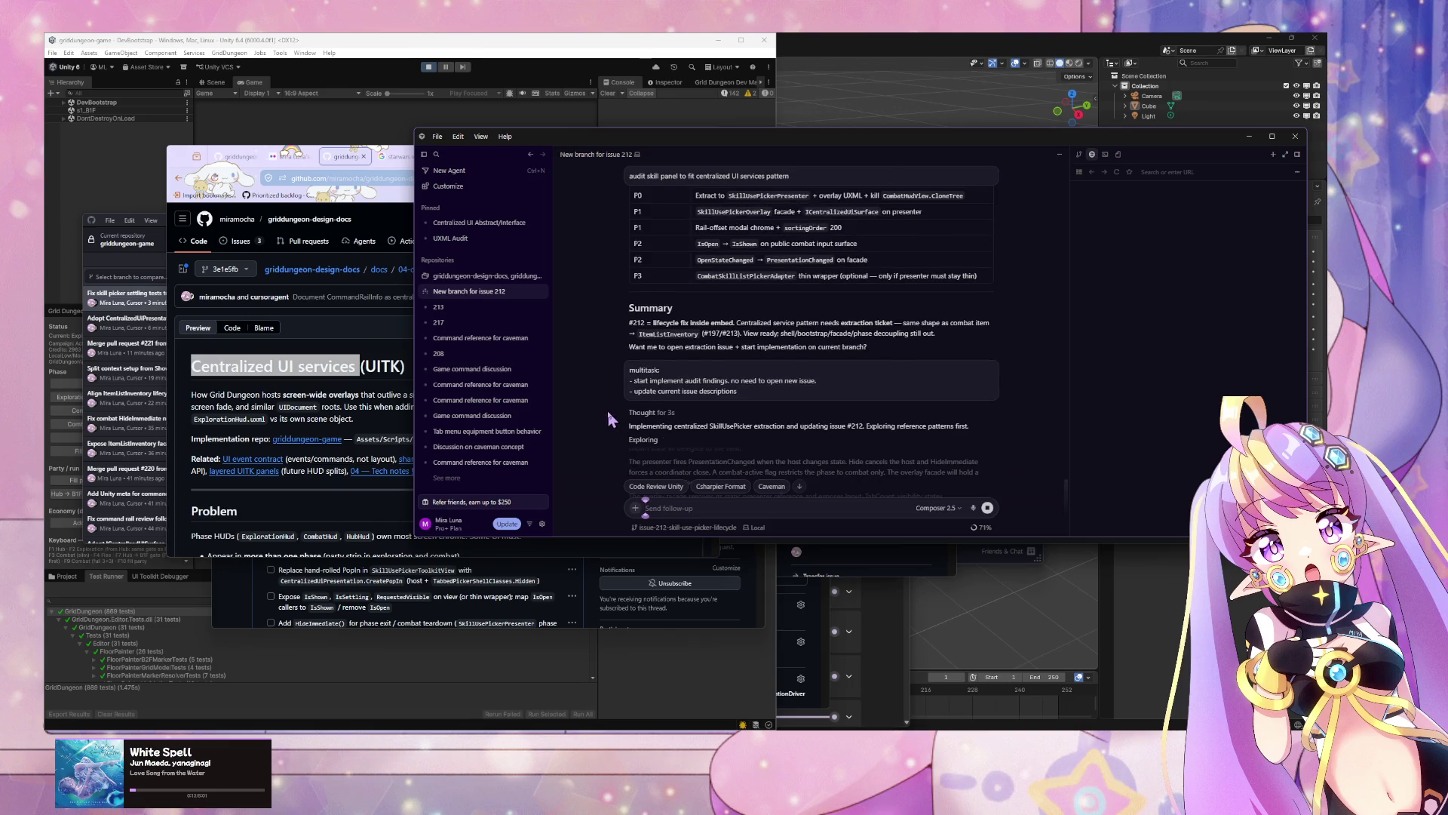
scroll(611, 339, "up", 3)
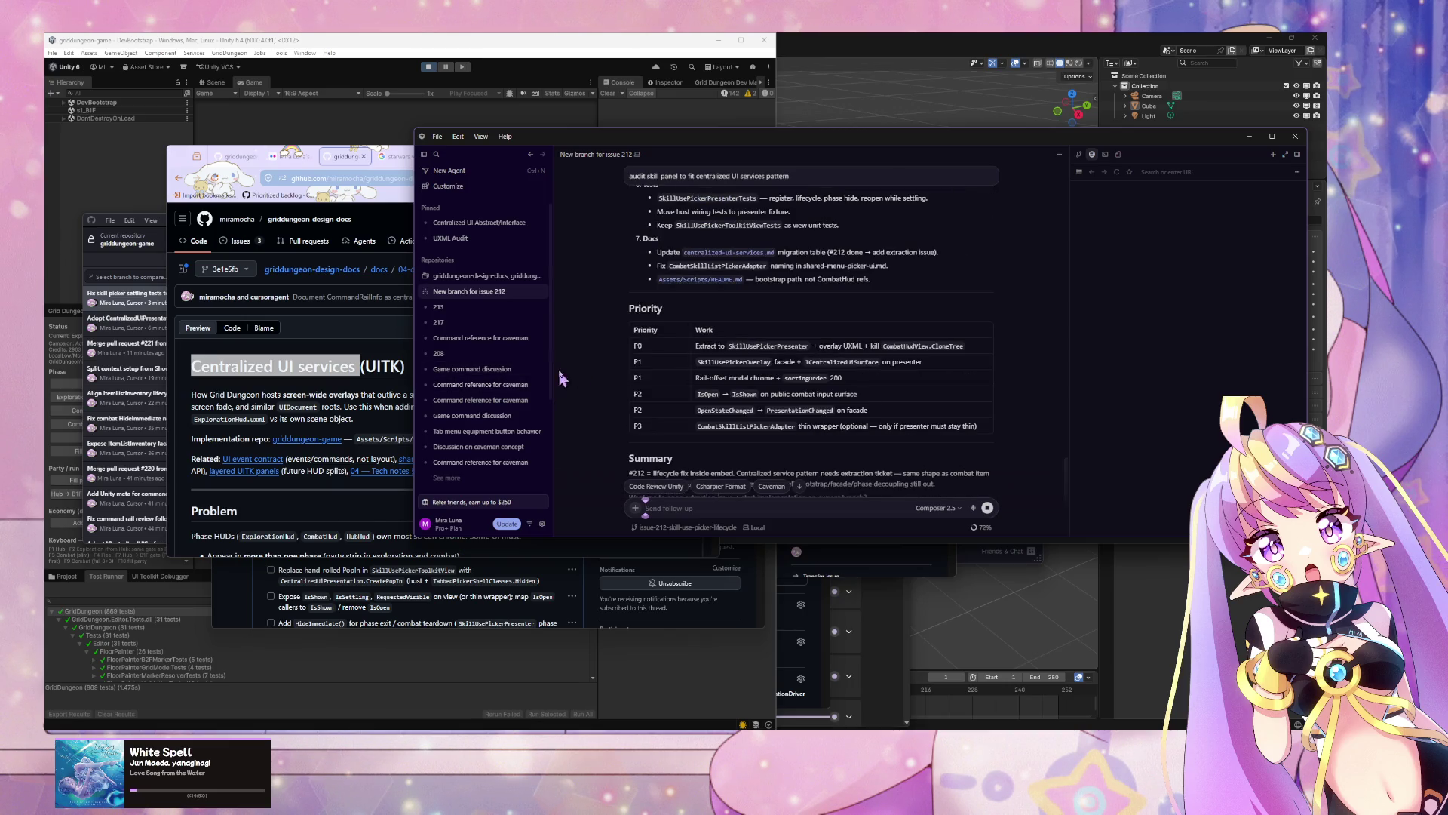
scroll(606, 272, "up", 5)
scroll(607, 271, "up", 5)
scroll(605, 266, "up", 4)
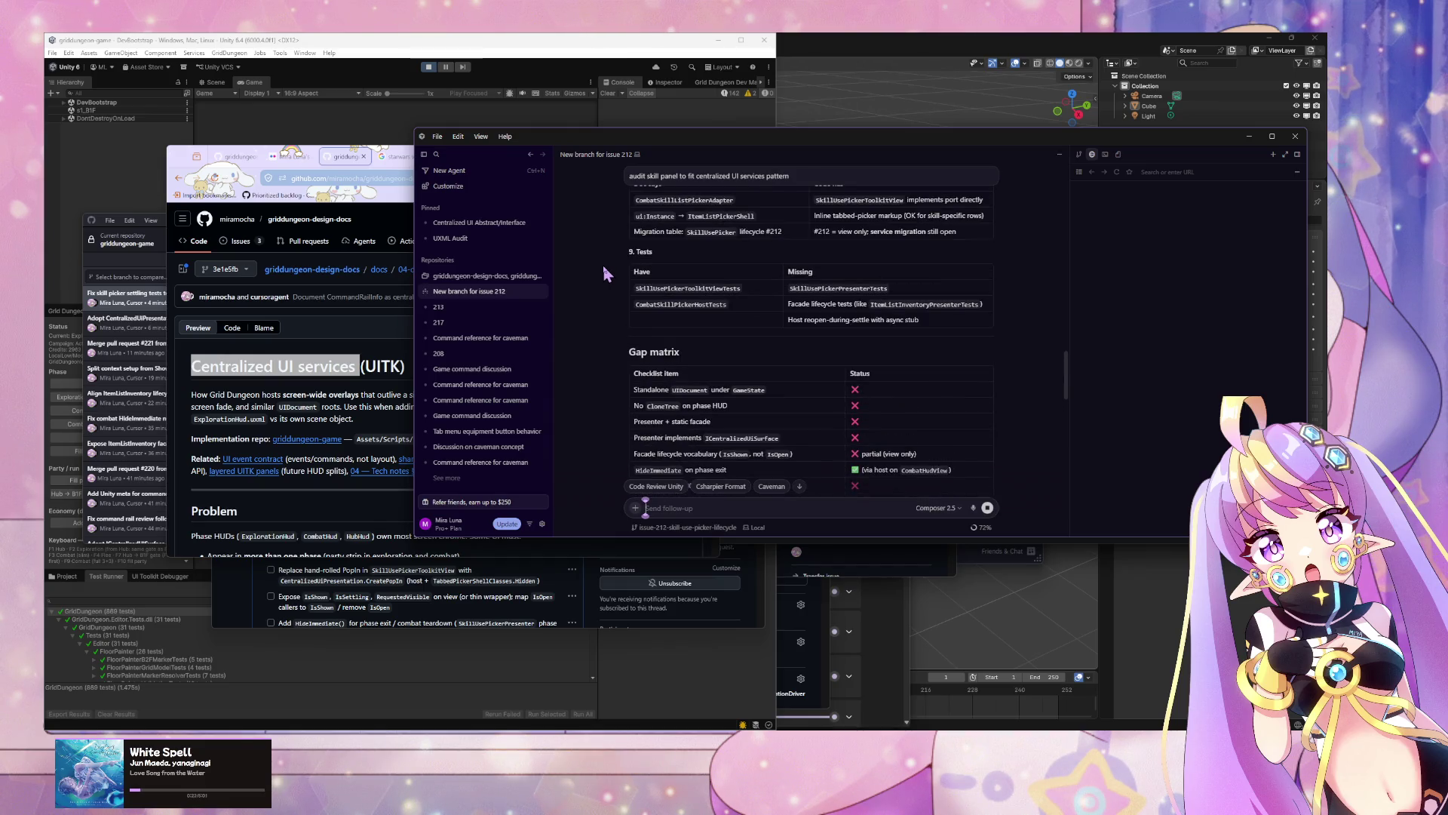
scroll(604, 265, "down", 2)
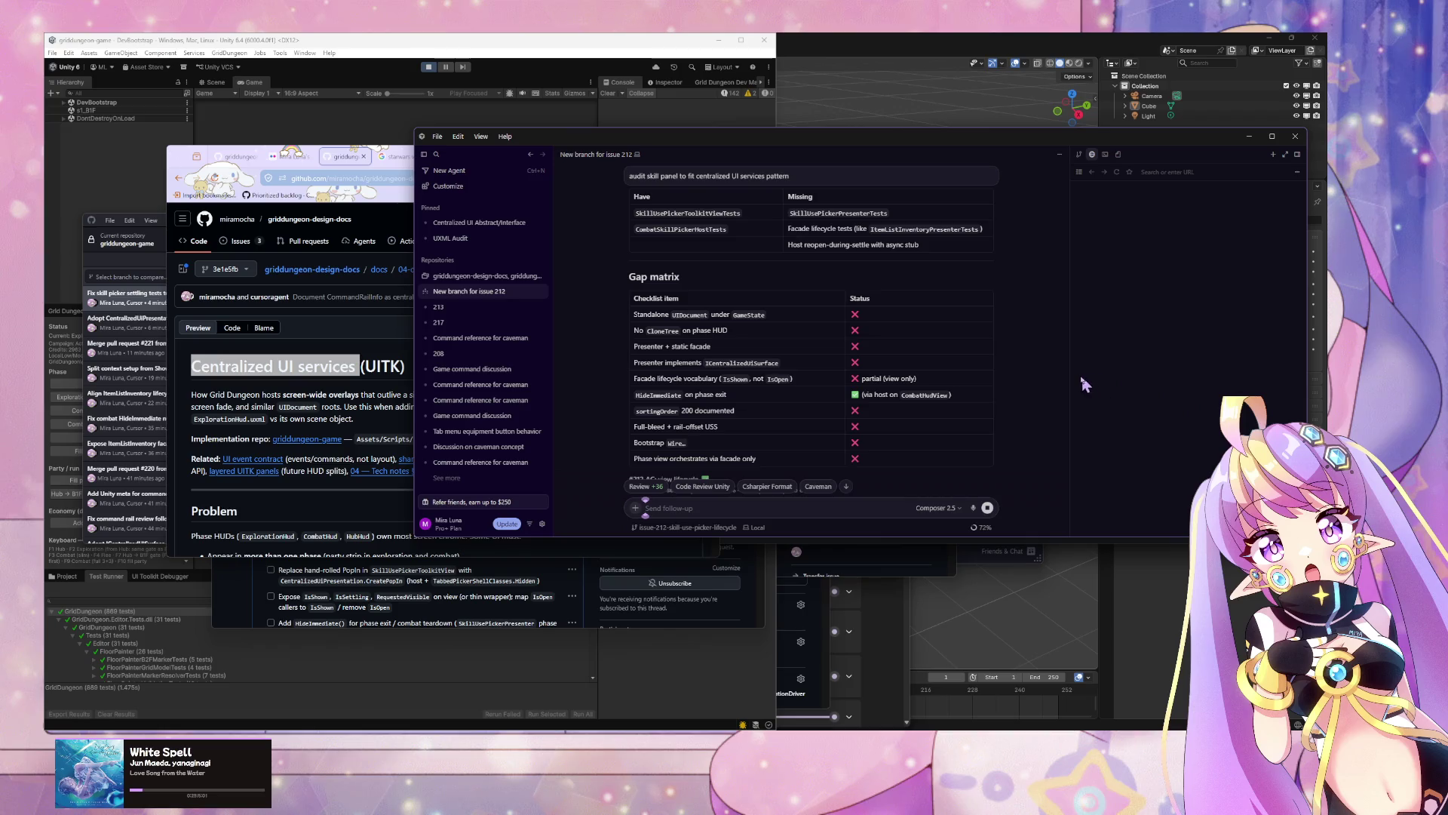
left_click_drag(1069, 385, 1069, 388)
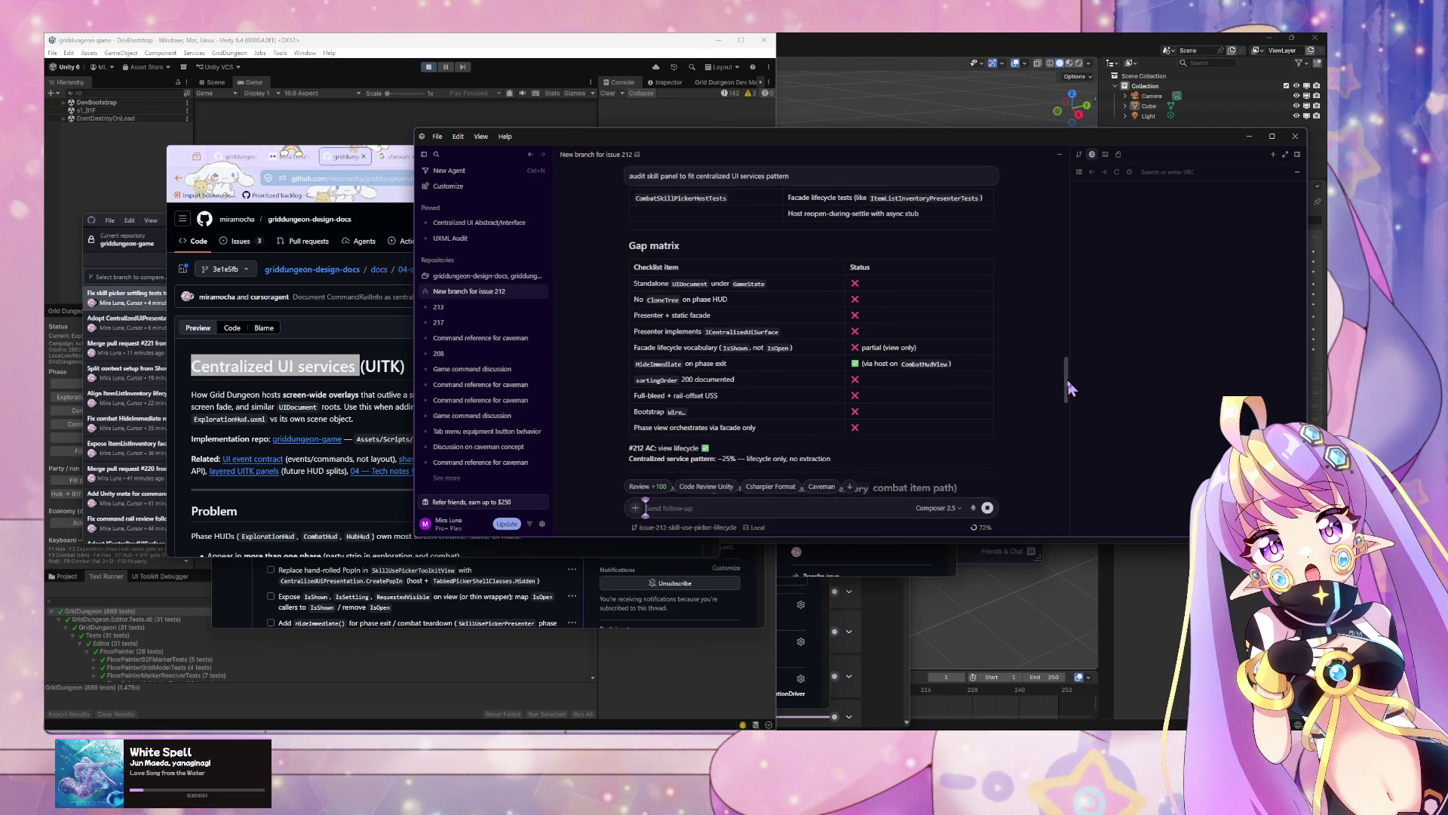
scroll(1053, 383, "down", 2)
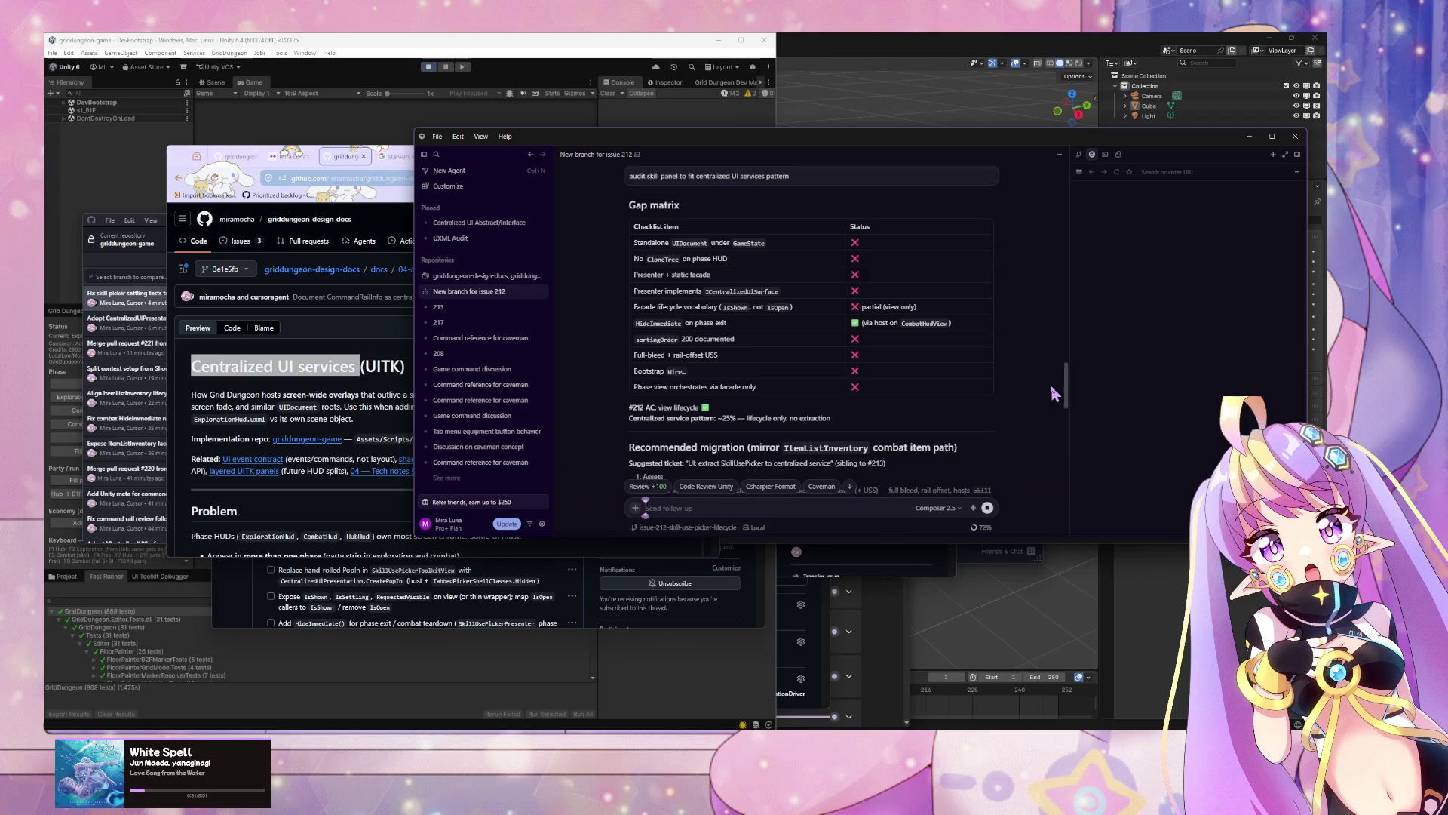
scroll(996, 379, "down", 3)
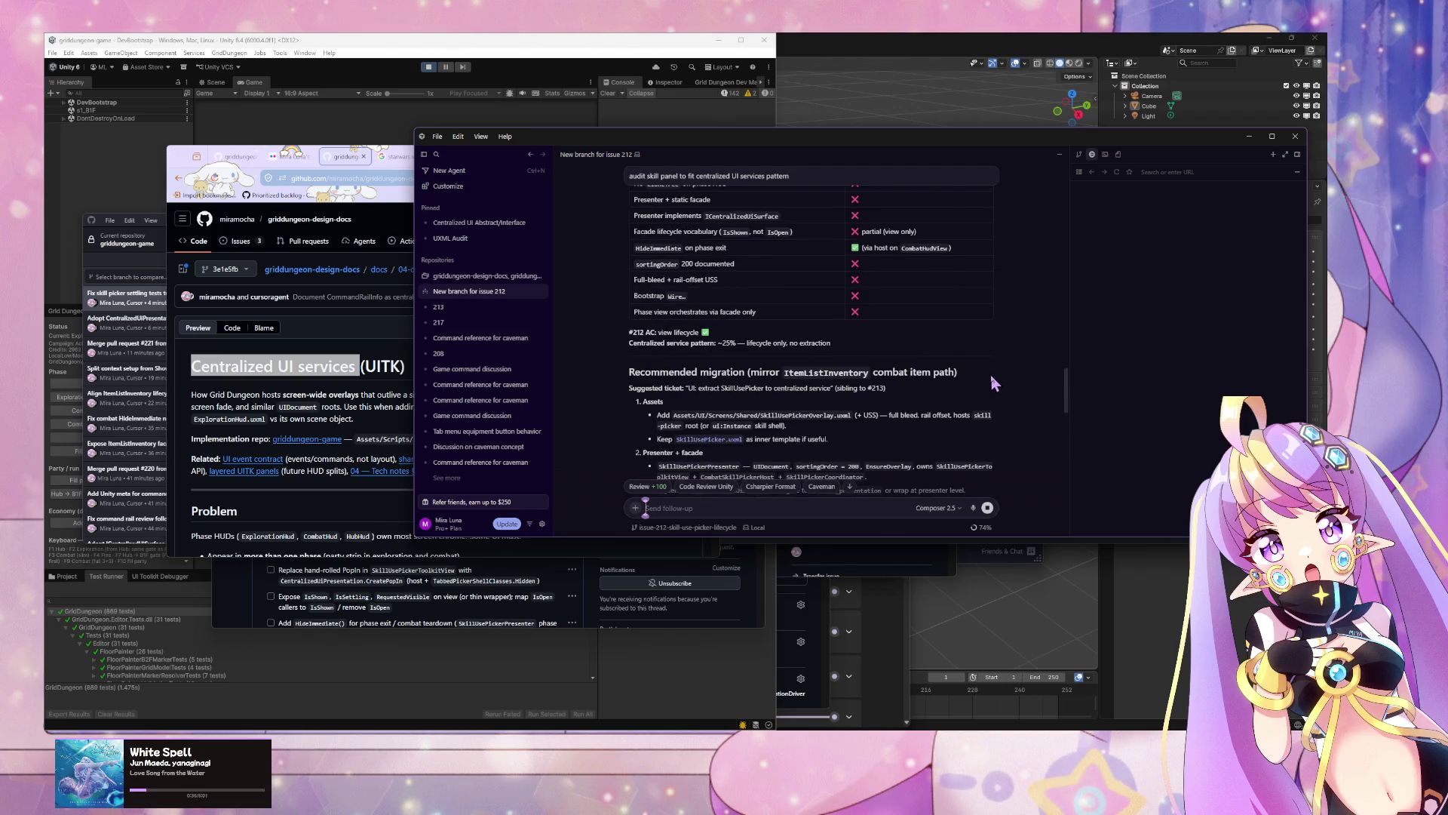
scroll(991, 377, "down", 10)
scroll(984, 381, "down", 5)
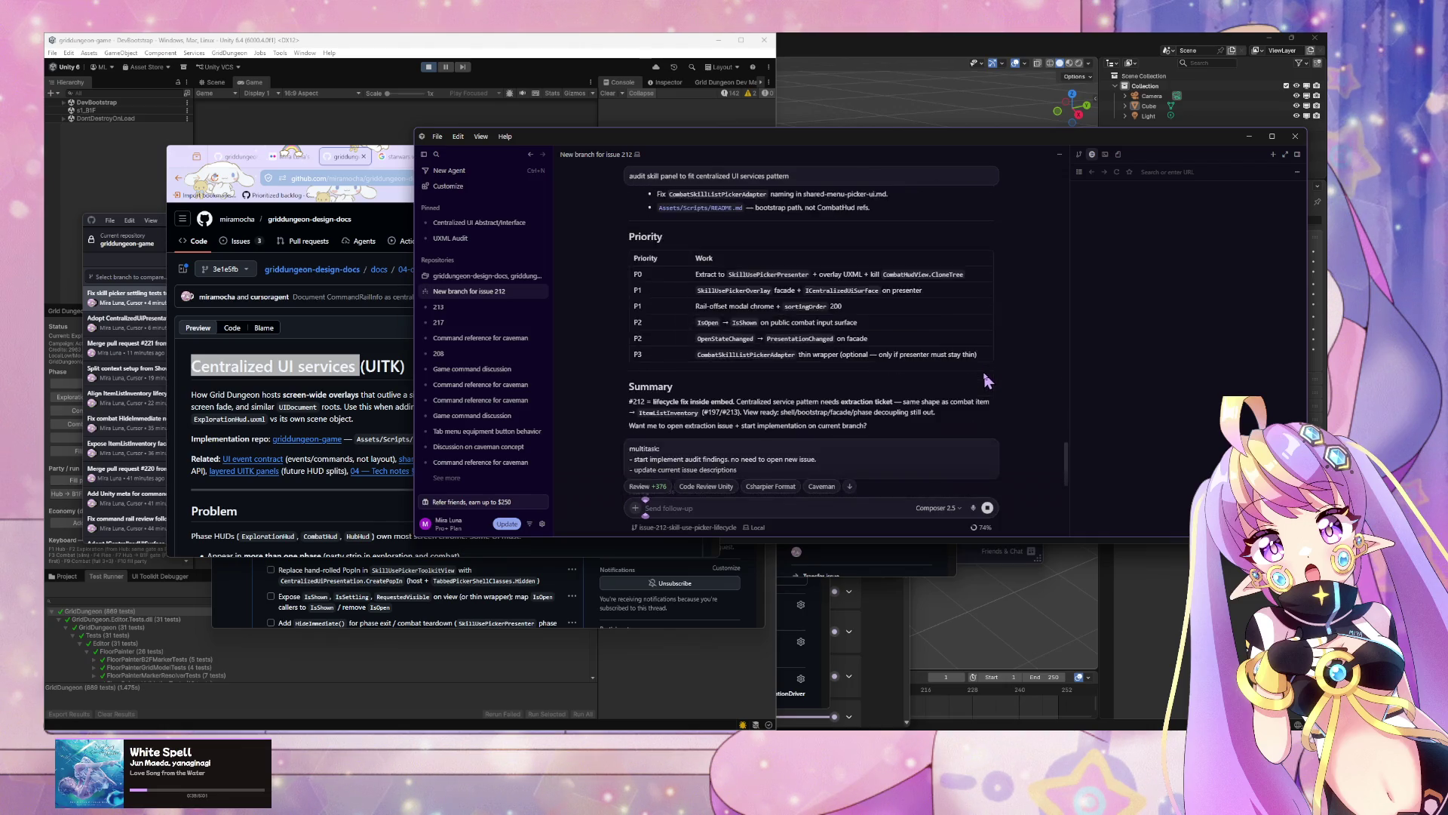
scroll(981, 377, "down", 5)
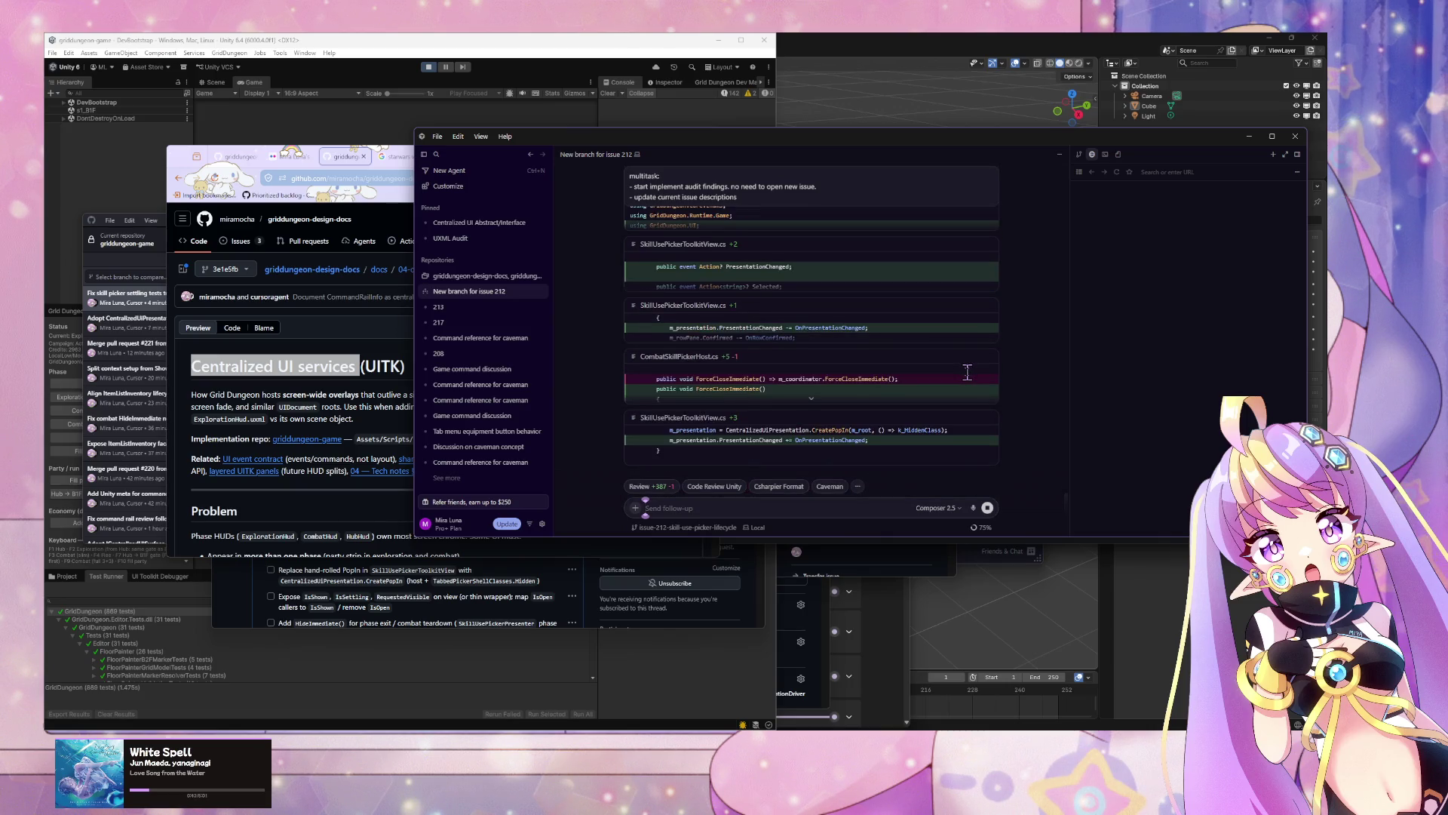
left_click(386, 406)
scroll(424, 350, "down", 3)
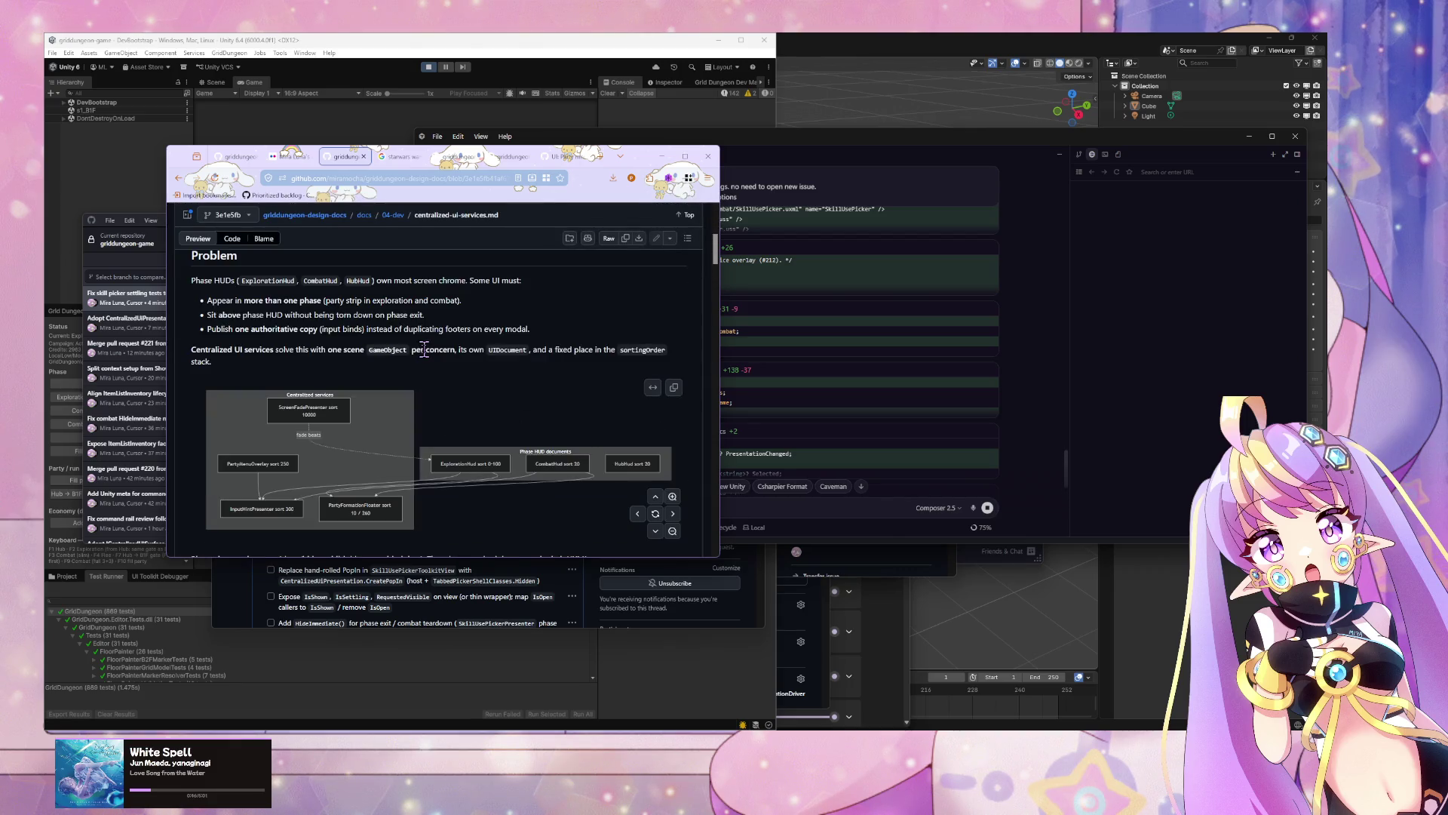
scroll(424, 350, "down", 5)
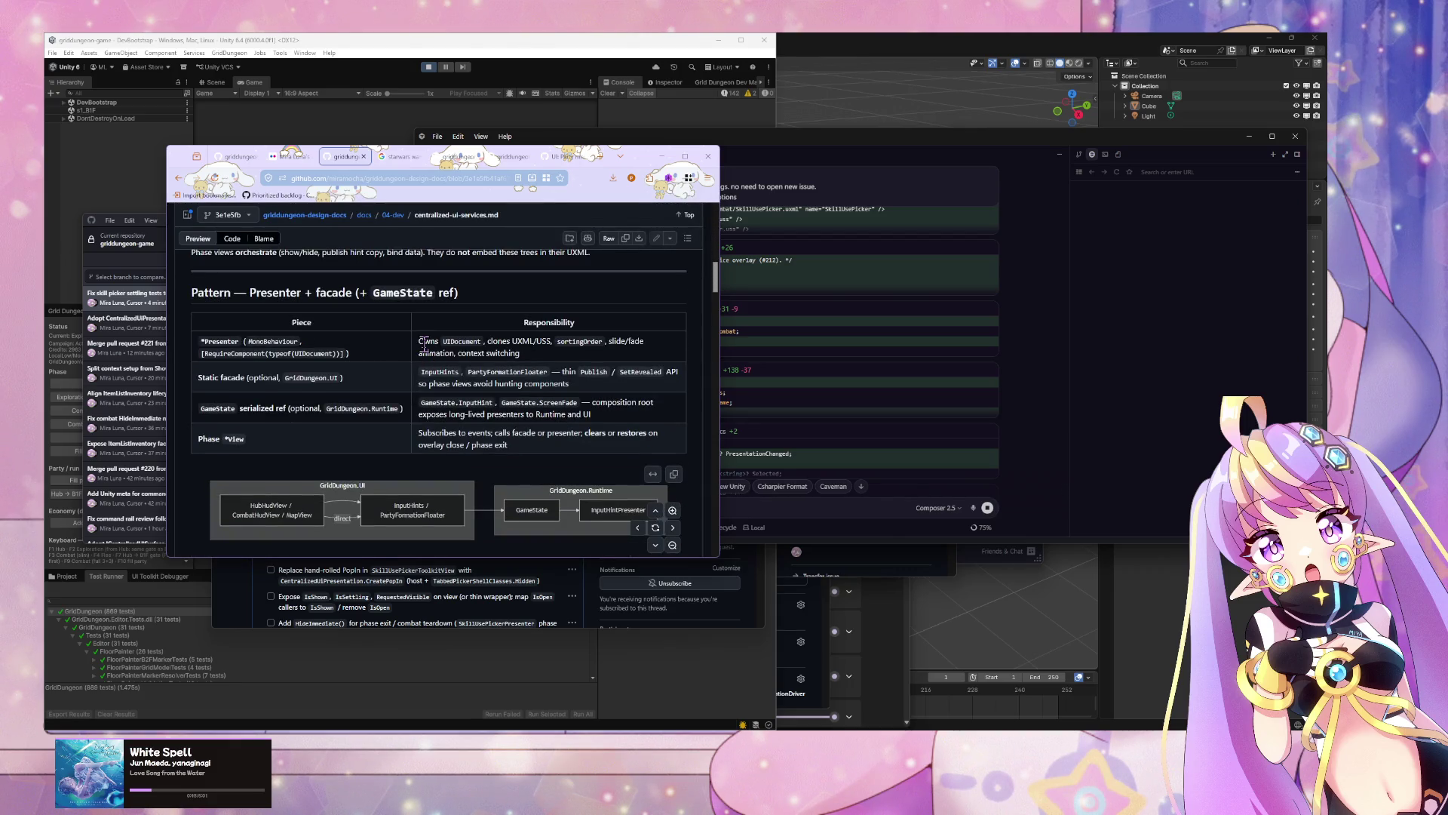
scroll(424, 344, "down", 5)
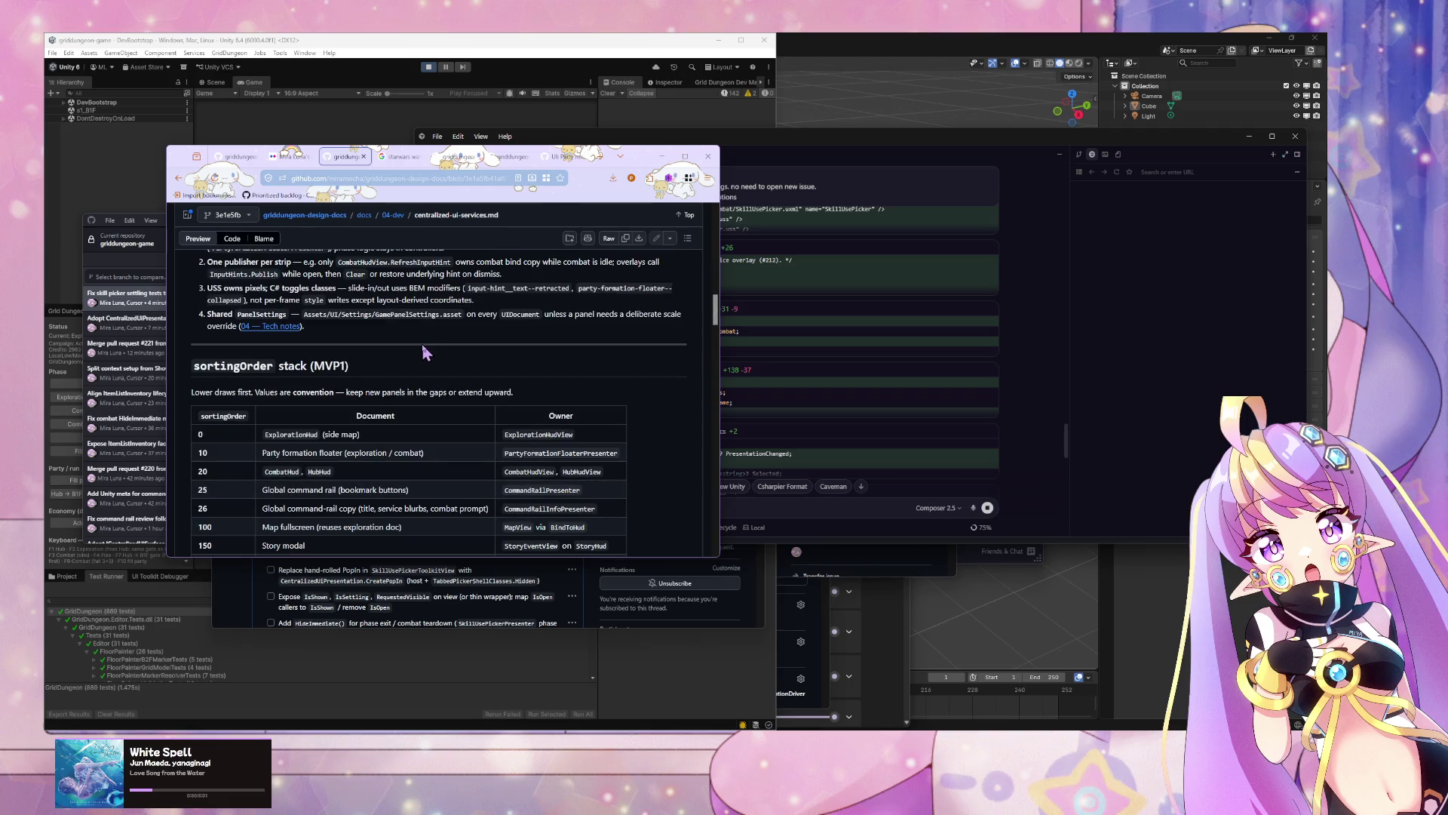
scroll(425, 352, "down", 10)
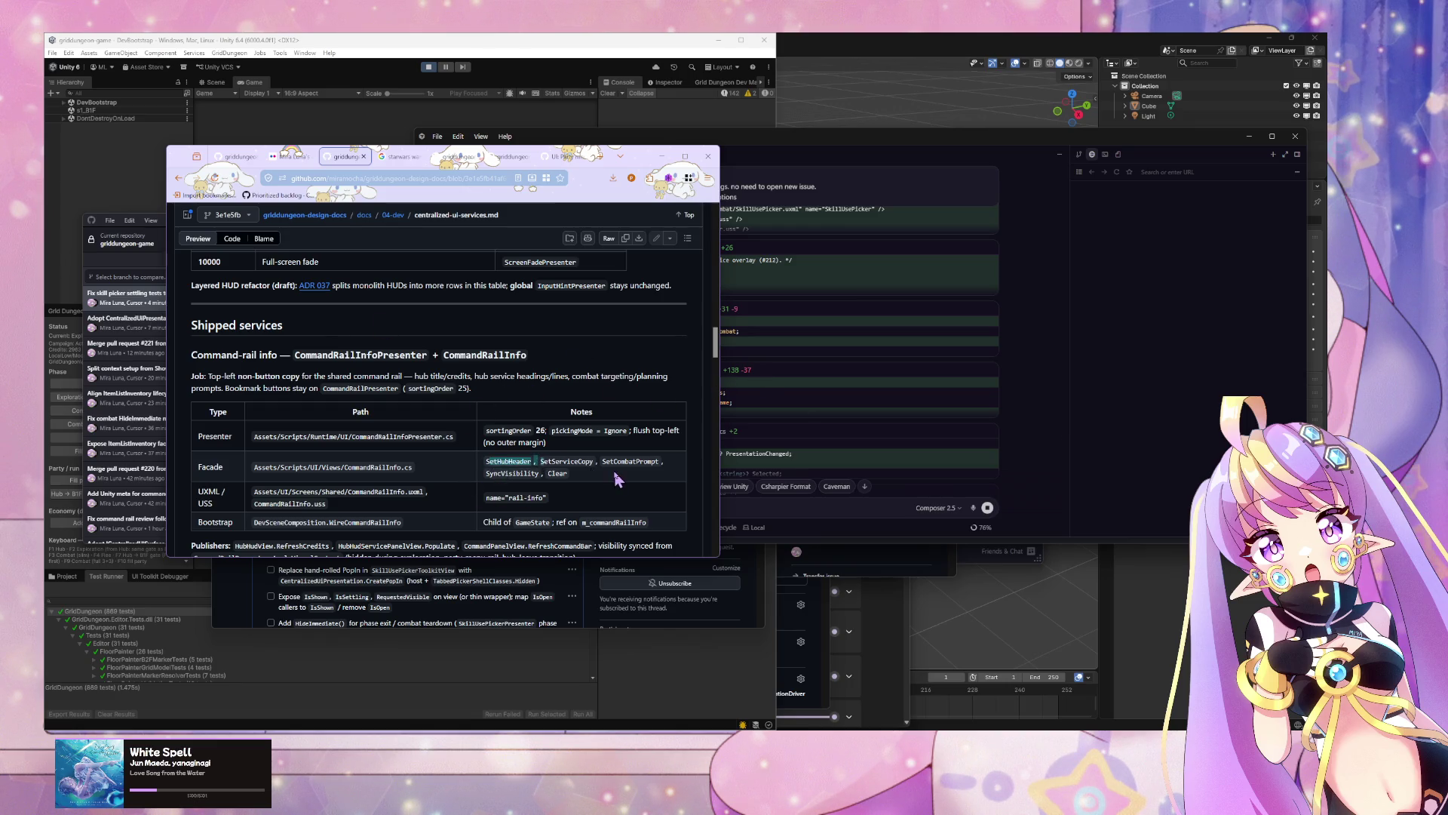
left_click(842, 375)
scroll(813, 368, "down", 5)
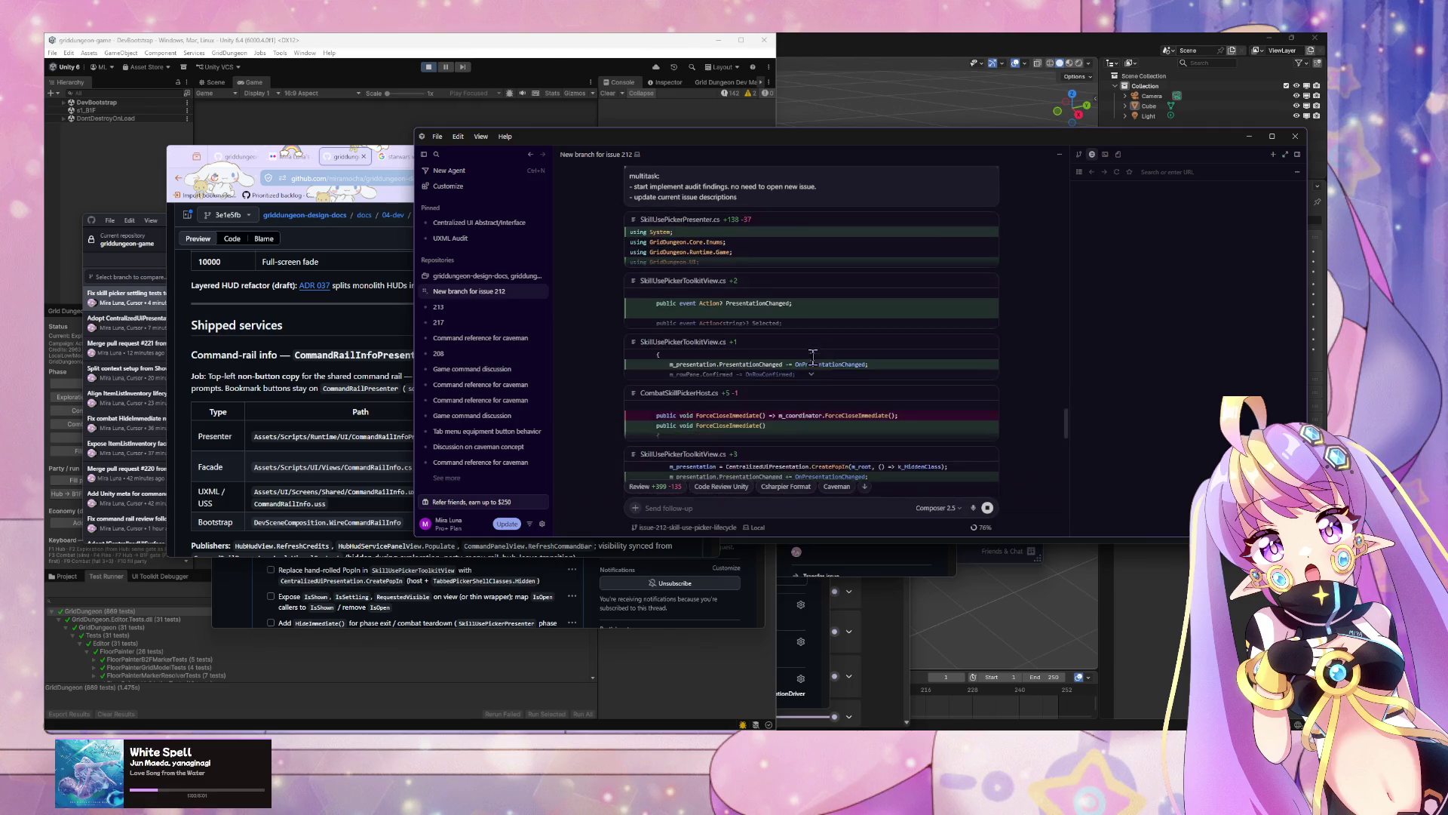
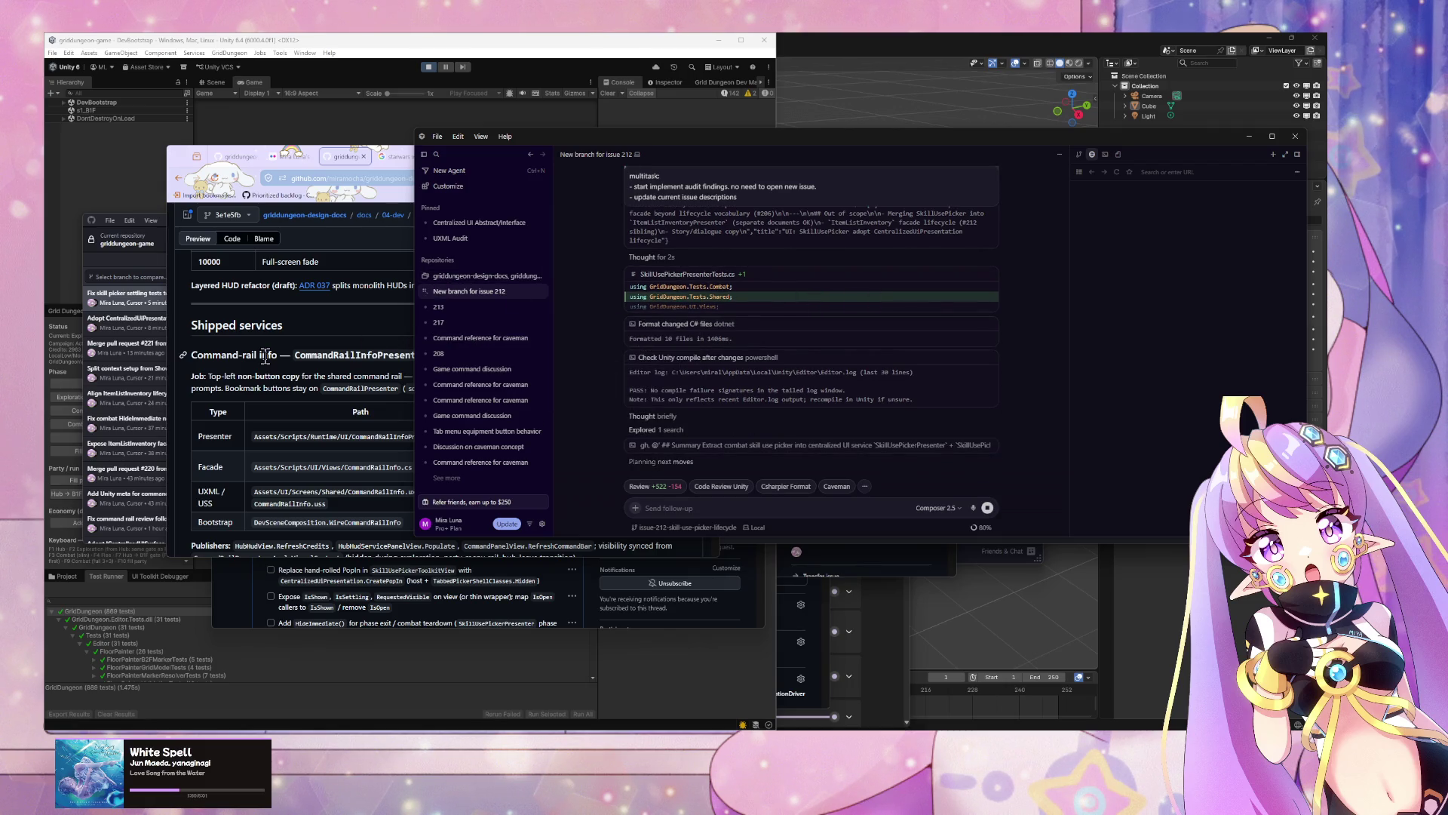
Step: Expand the issue-212-body.md block in the agent chat and read through the change summary
scroll(330, 375, "down", 3)
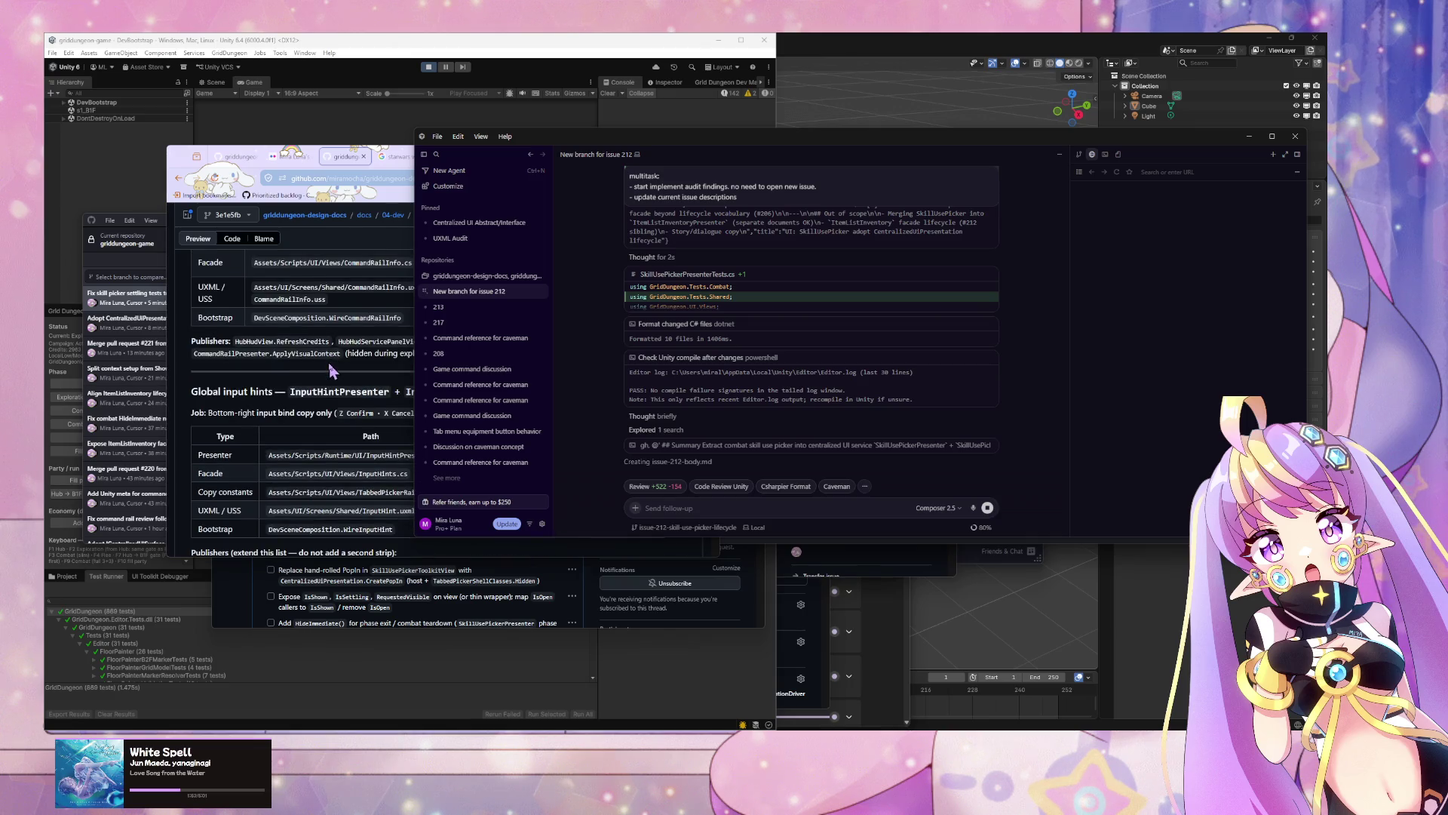
left_click(294, 368)
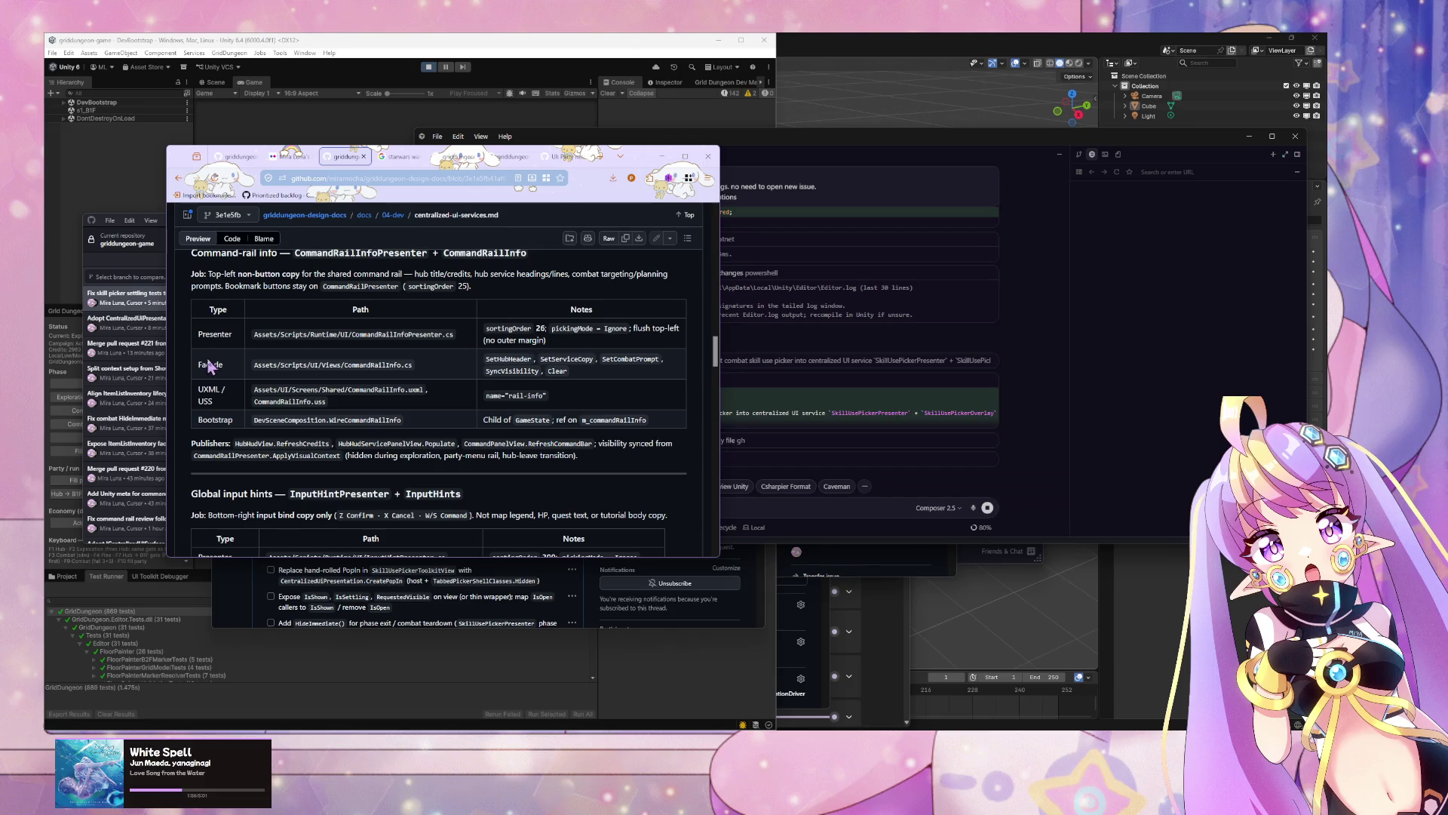
left_click(1075, 441)
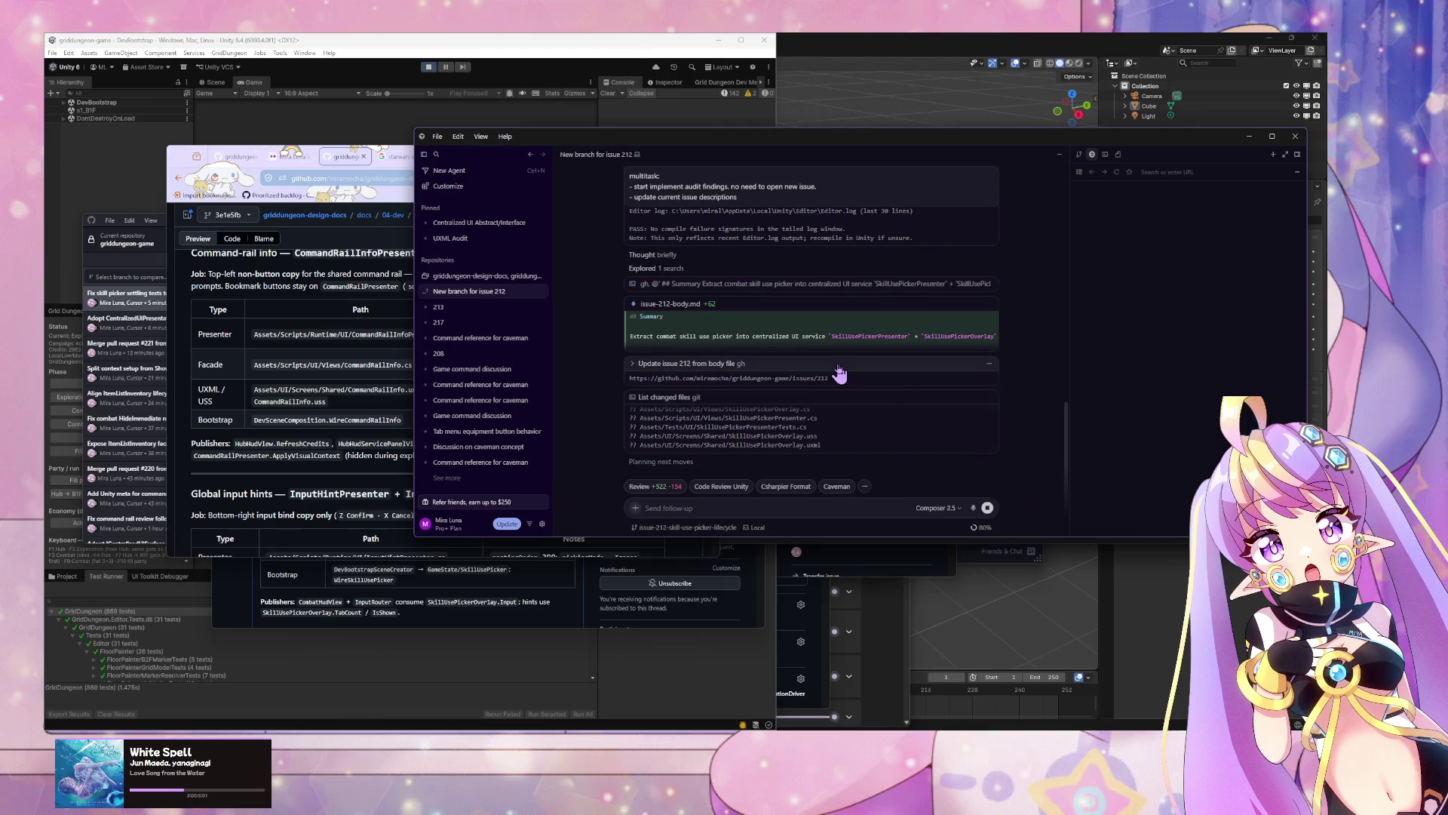
left_click(811, 355)
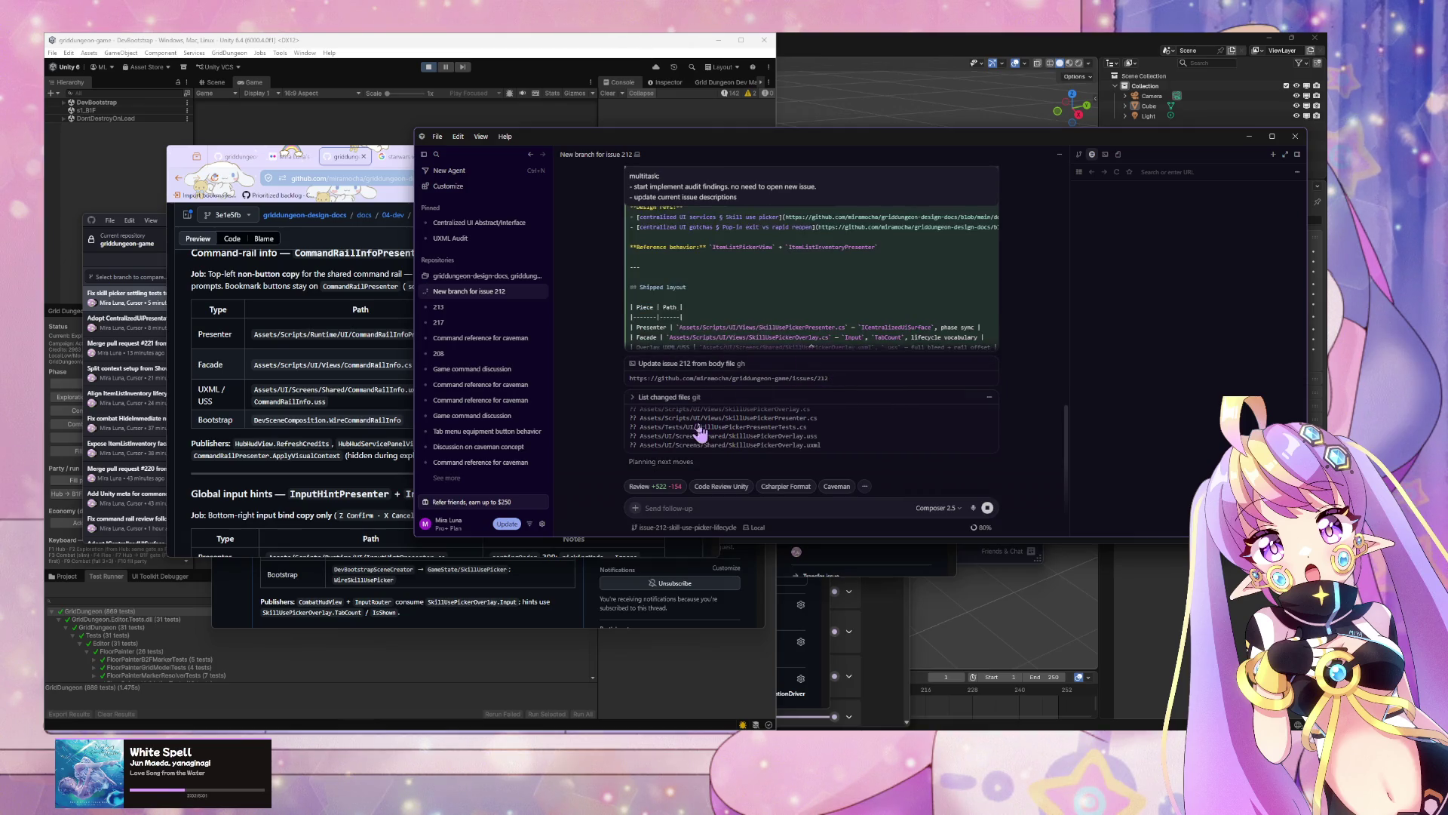
scroll(749, 366, "up", 1)
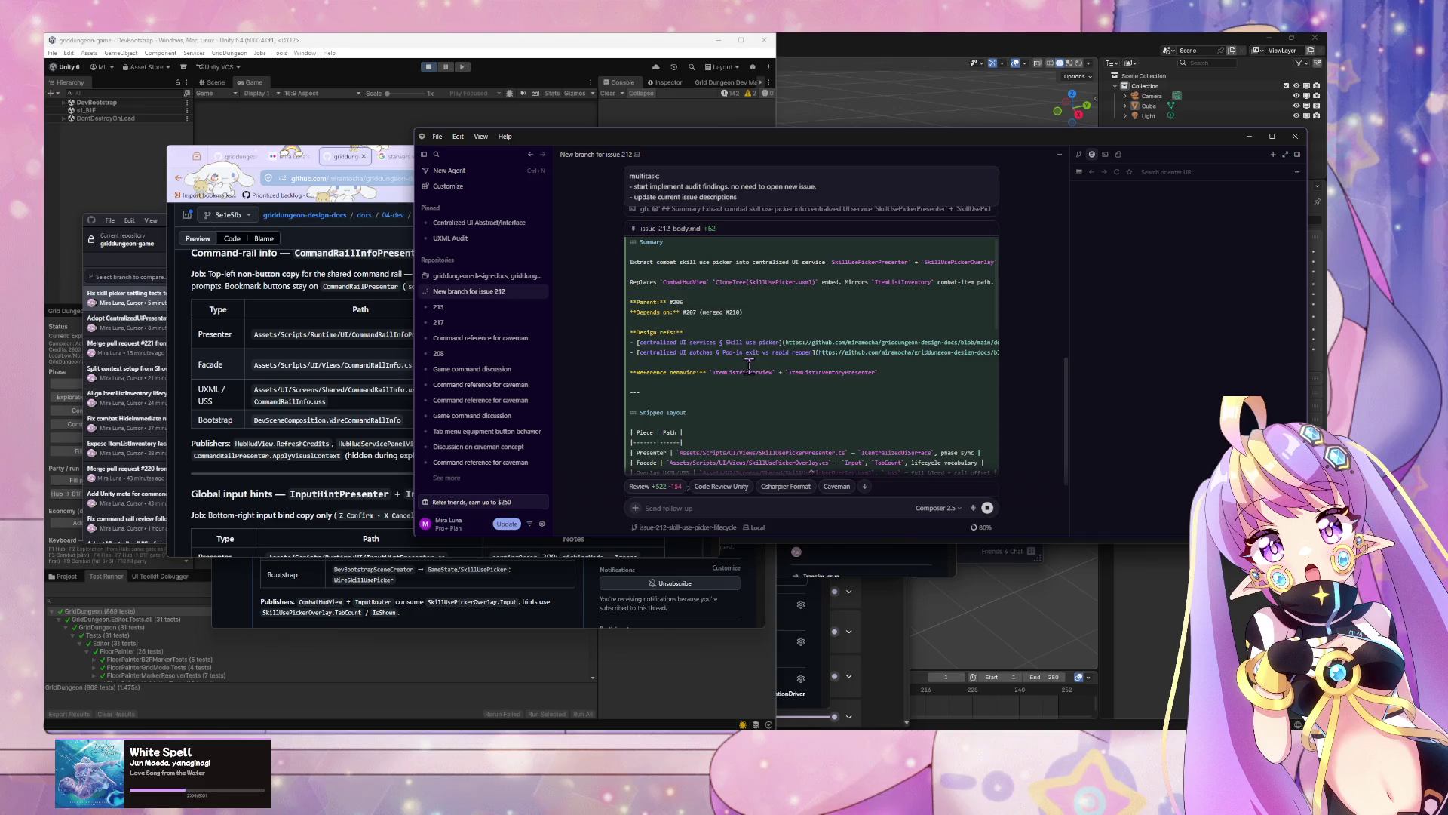
scroll(749, 366, "down", 2)
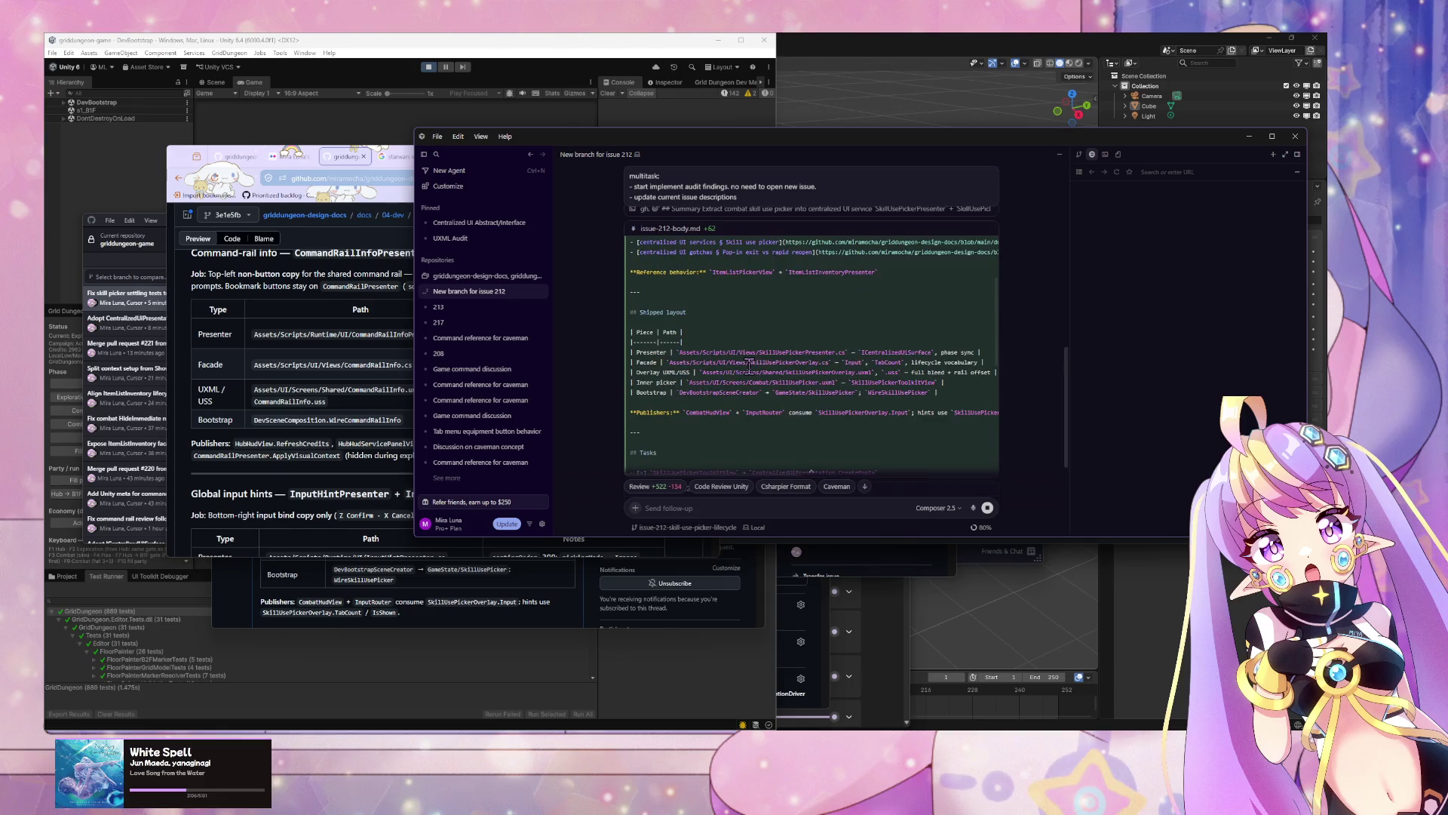
scroll(749, 366, "up", 2)
scroll(749, 366, "down", 3)
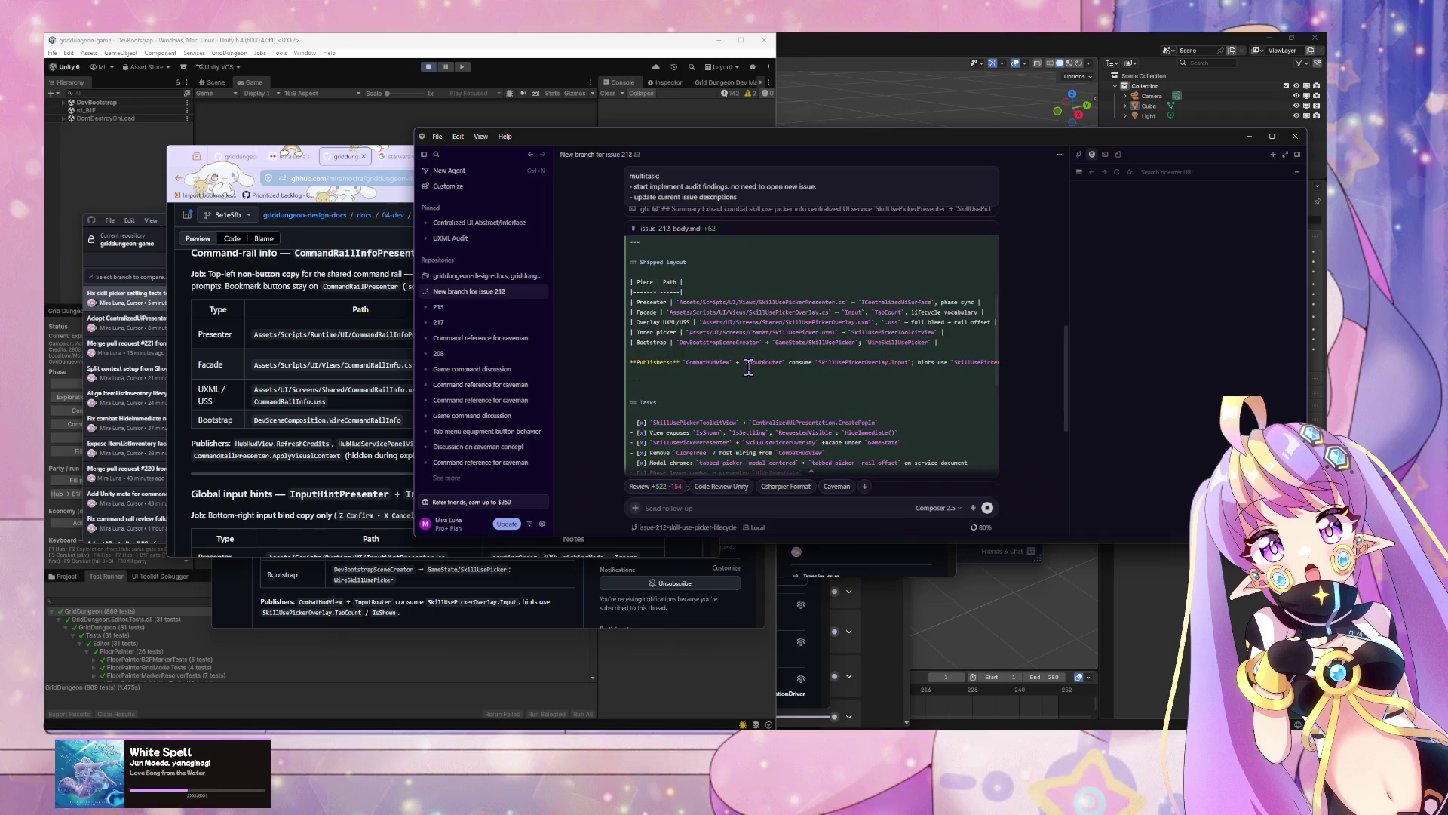
scroll(749, 368, "down", 3)
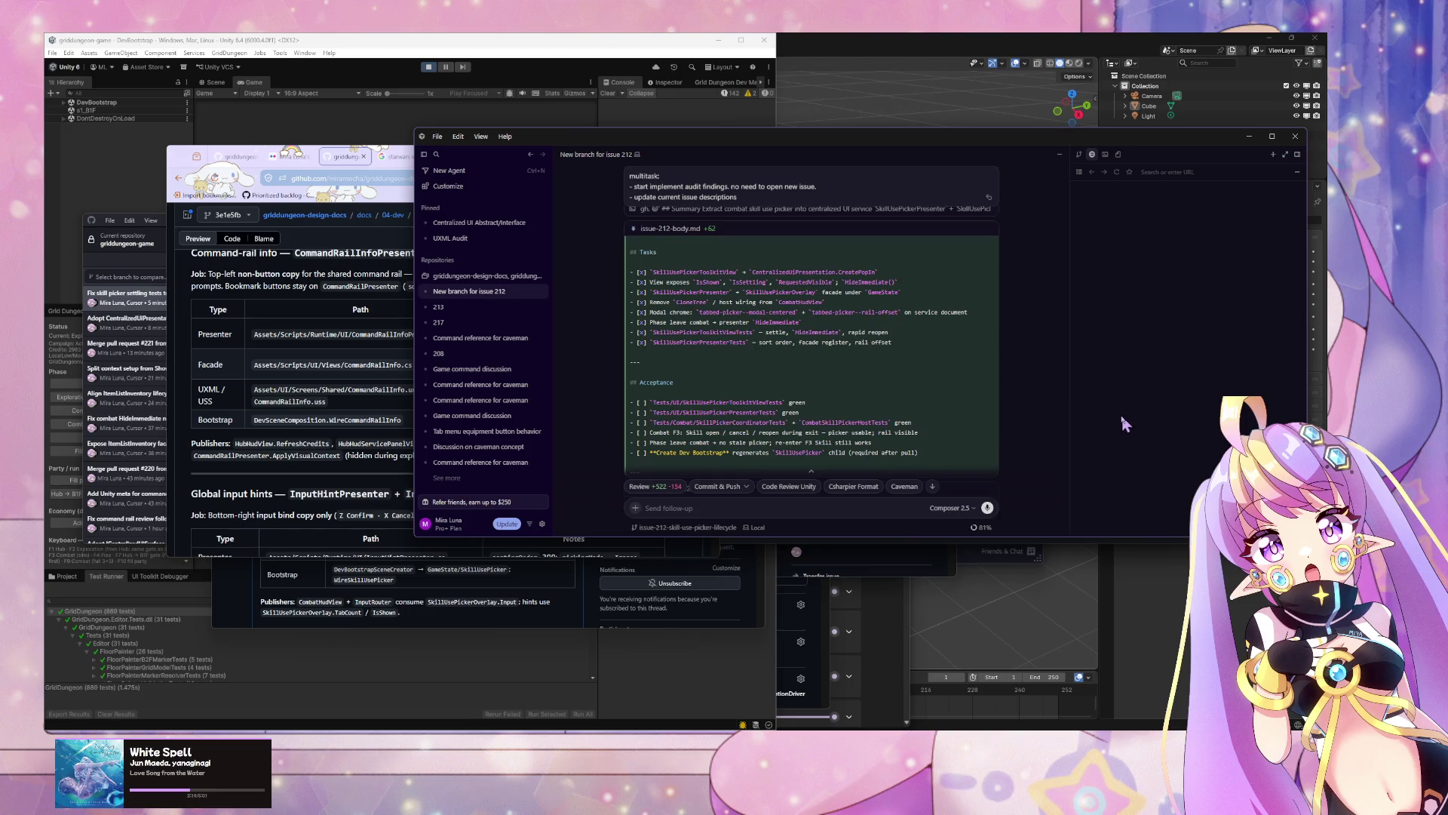
scroll(941, 388, "up", 4)
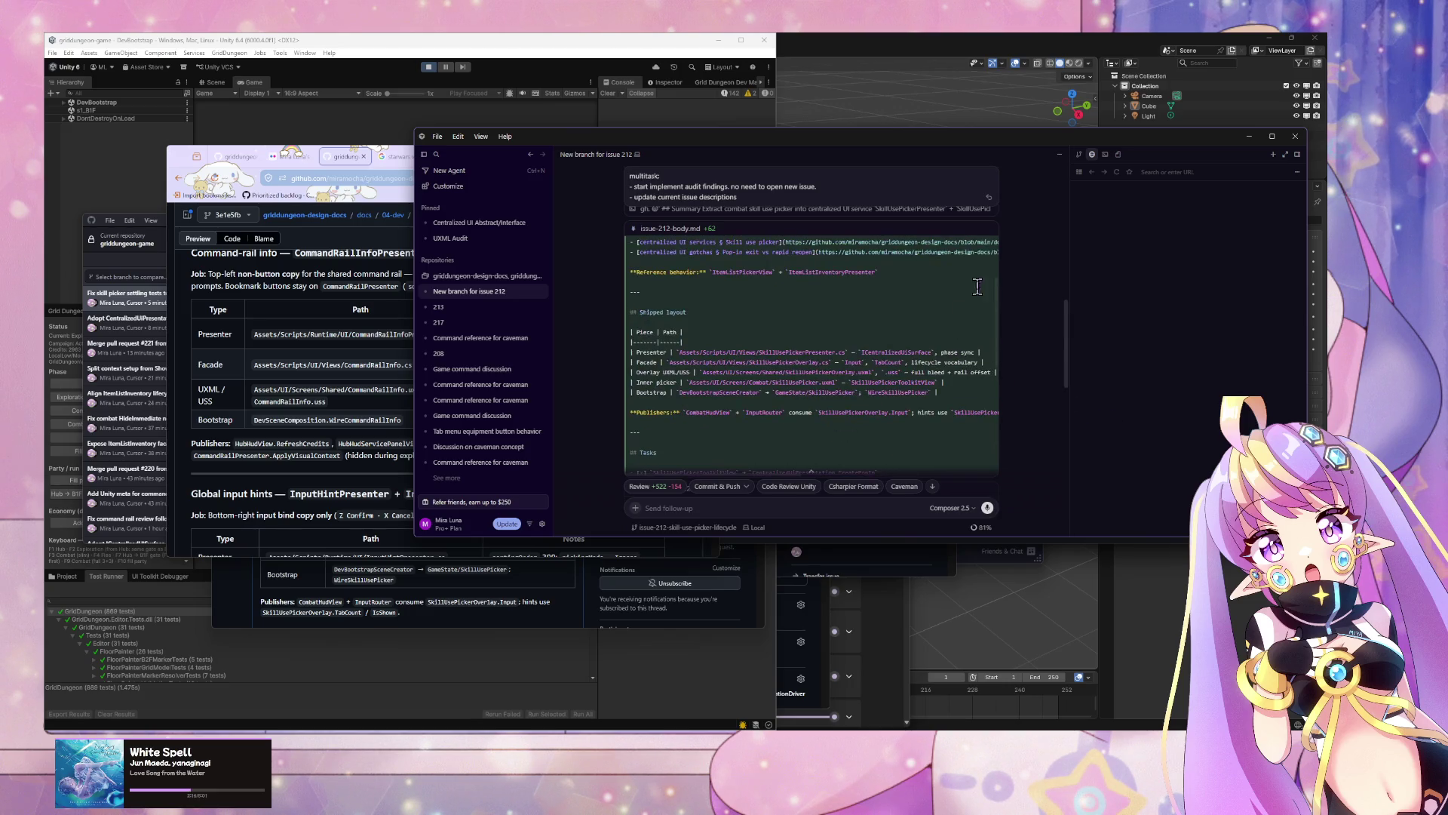
Step: Open a preview of issue-212-body.md, scroll through it, then bring the running Unity game forward
left_click(950, 241)
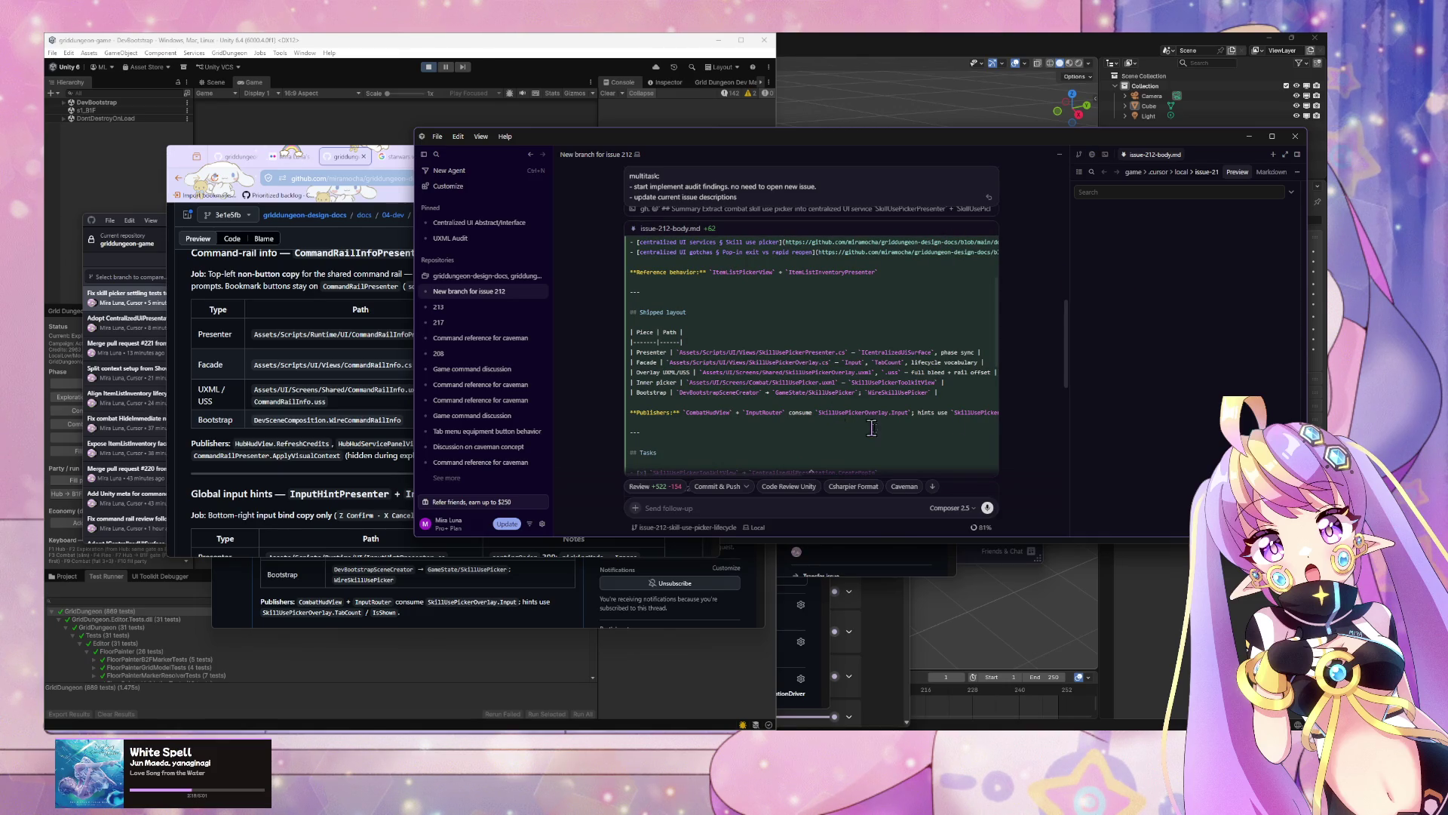
scroll(1043, 457, "down", 3)
scroll(1039, 458, "down", 5)
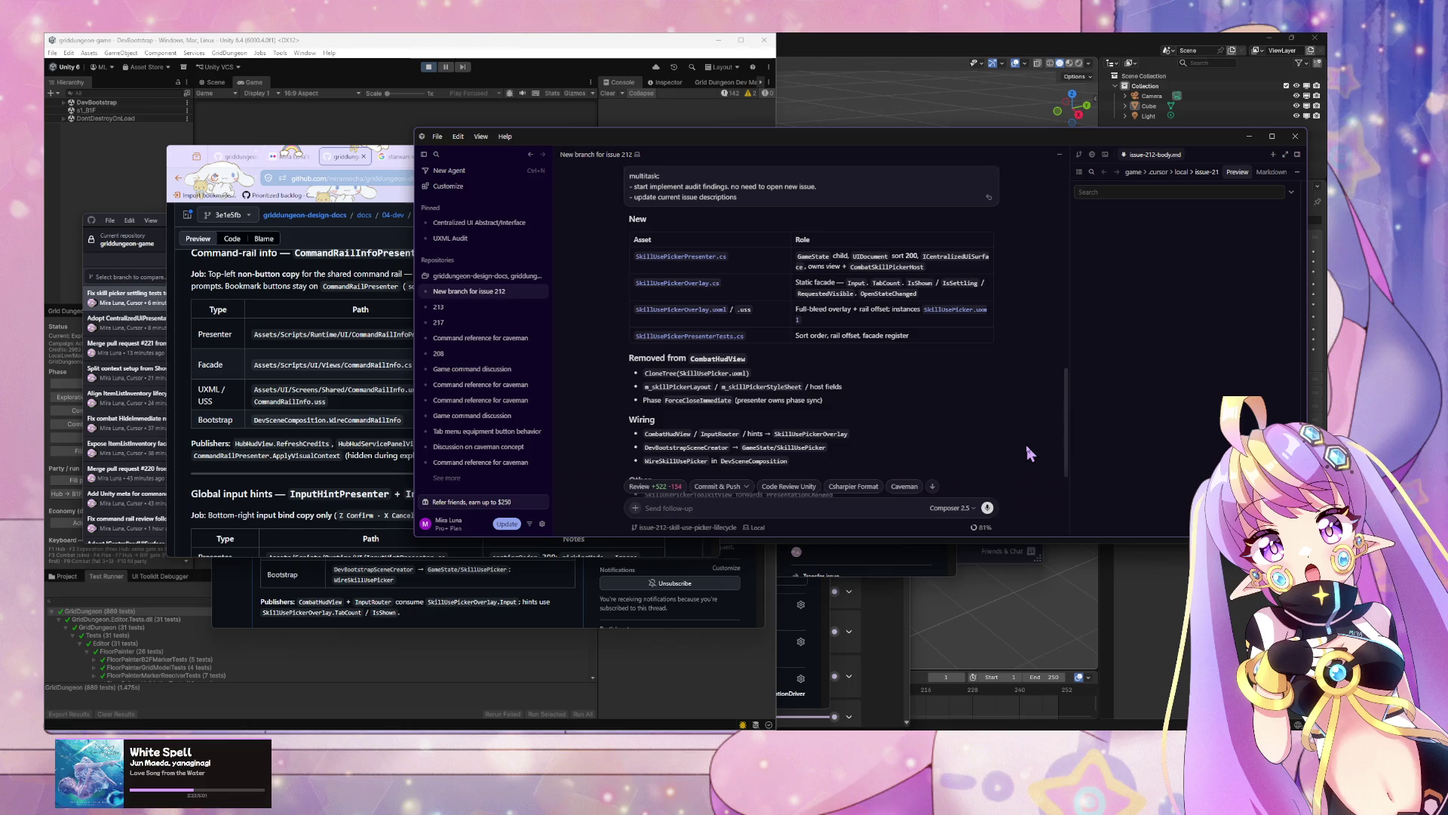
scroll(1027, 447, "down", 4)
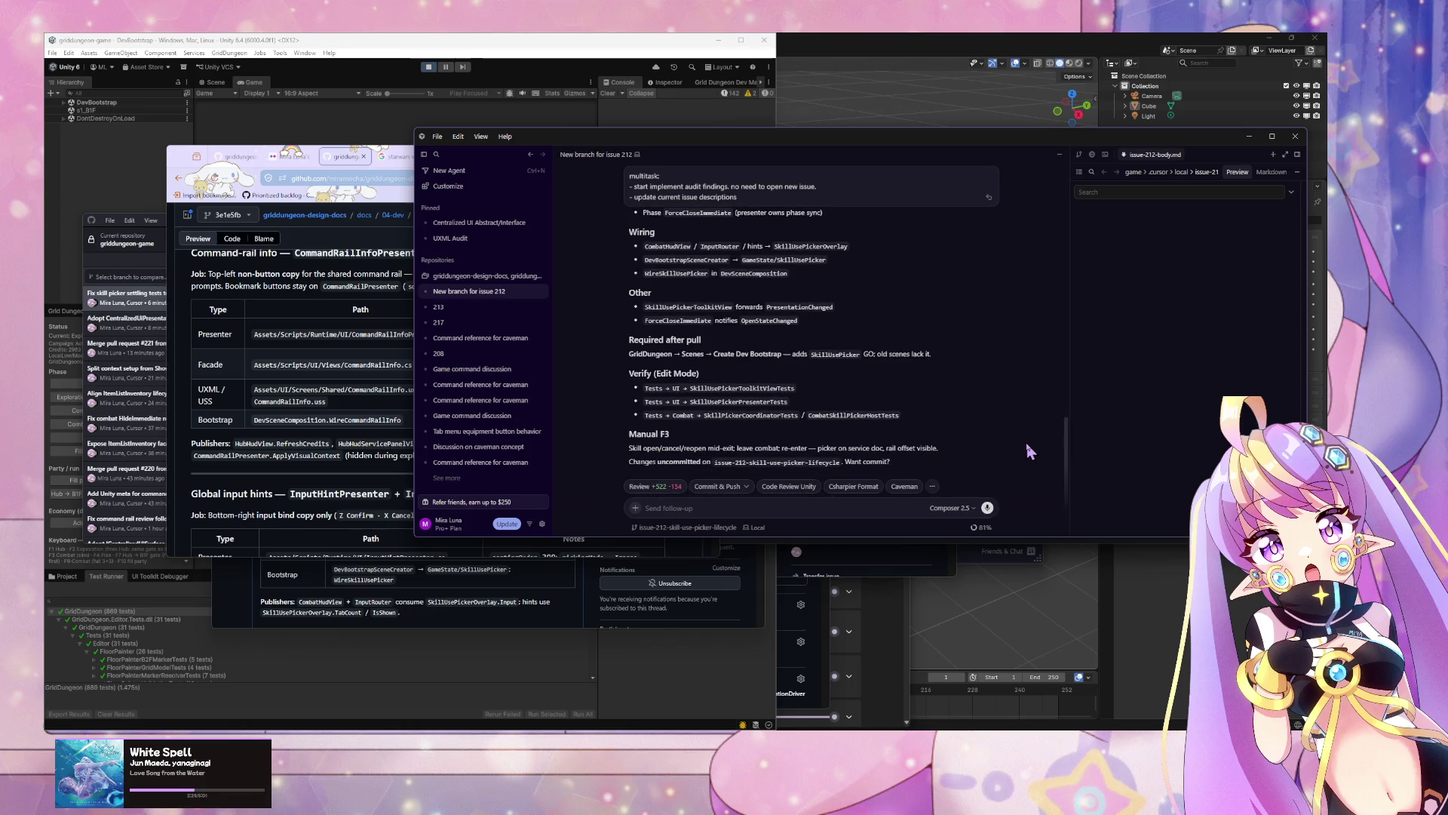
scroll(602, 340, "up", 1)
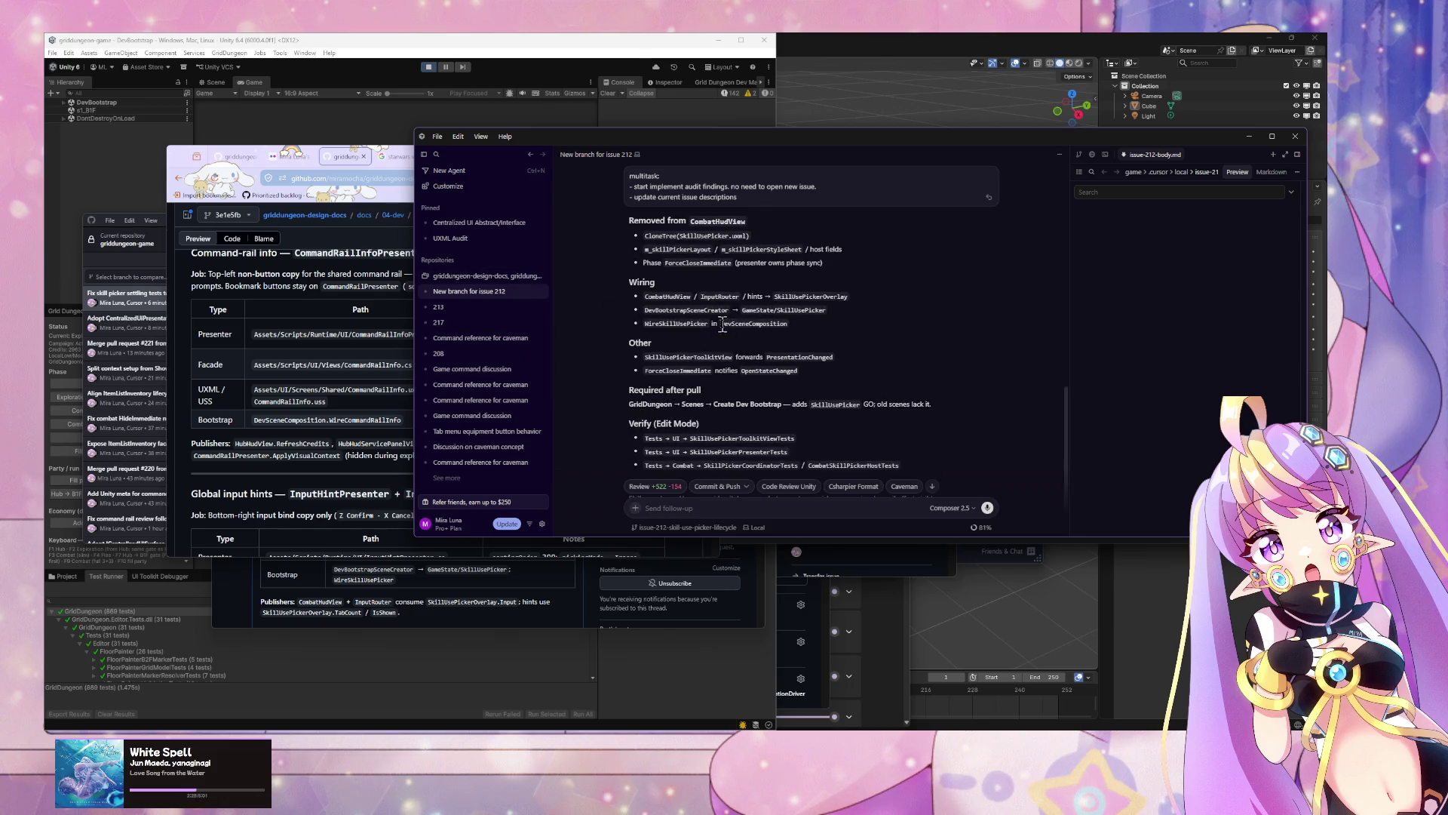
scroll(731, 337, "down", 1)
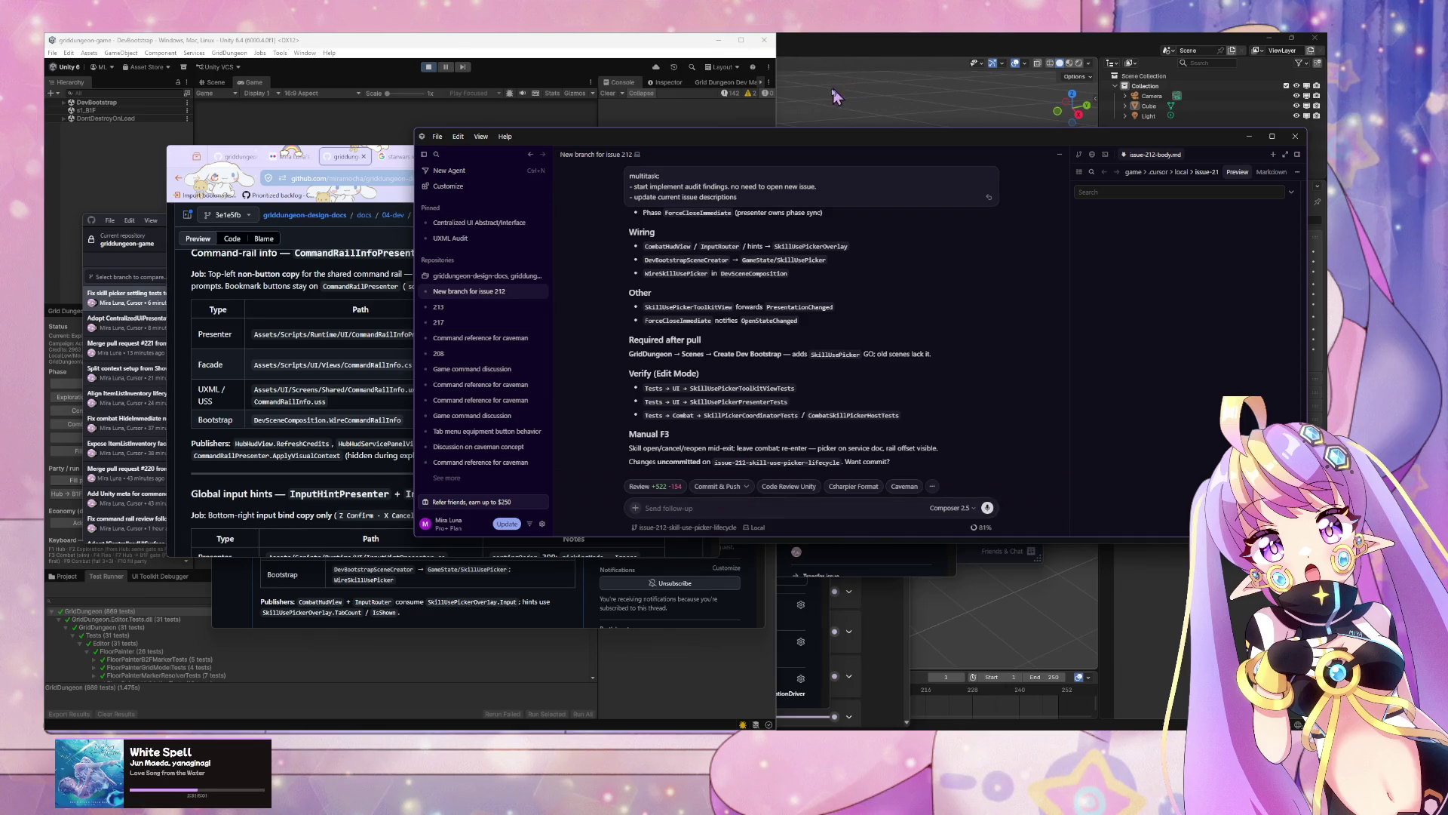
left_click(572, 107)
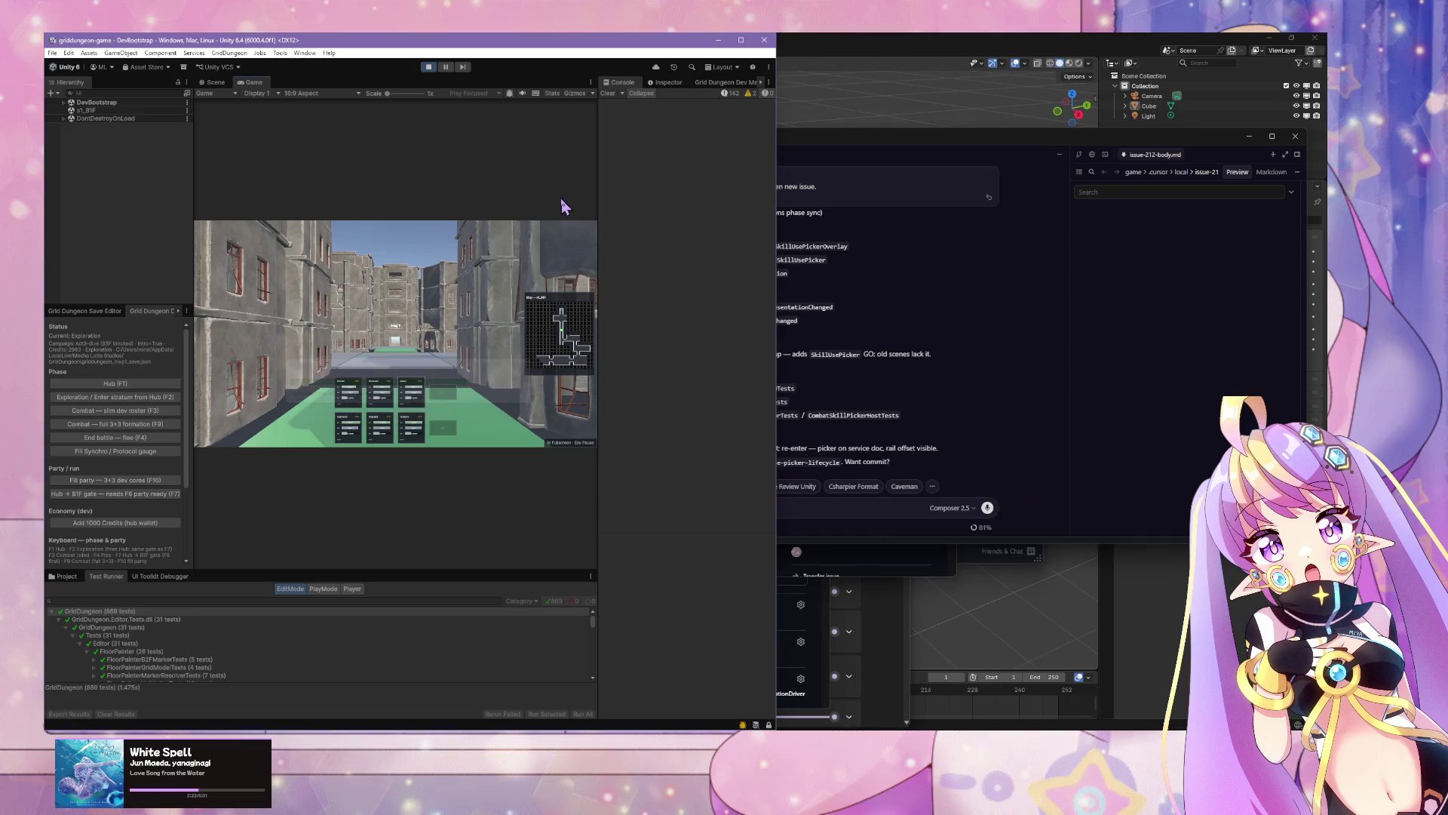
Step: Stop the running Unity game so the changed scripts recompile, then return to Cursor's agent chat
left_click(430, 67)
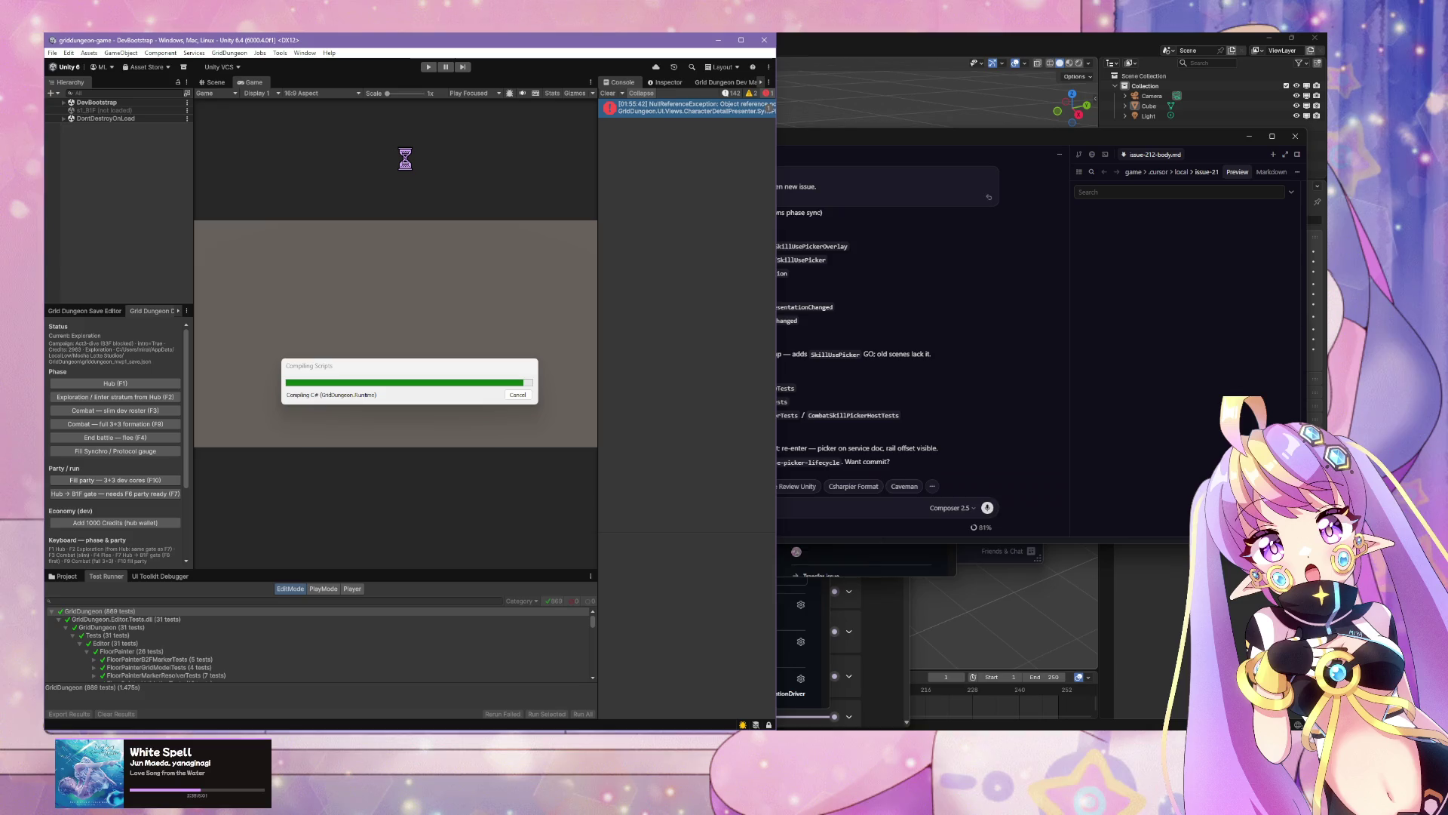
left_click(871, 447)
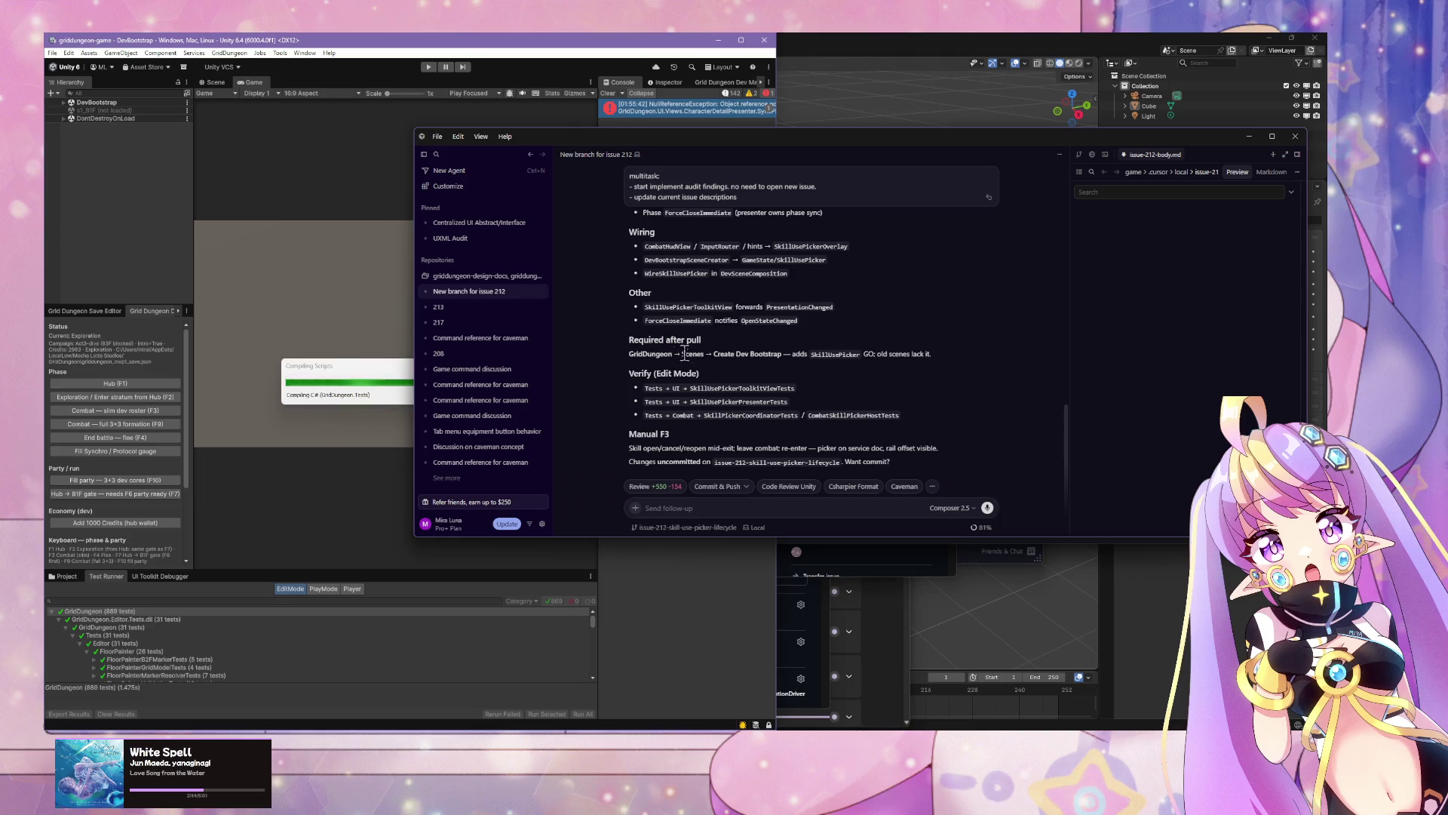
Step: Review the diffs for CombatSkillPickerHost.cs, DevSceneComposition.cs and DevBootstrapSceneCreator.cs in GitHub Desktop
key("alt+Tab")
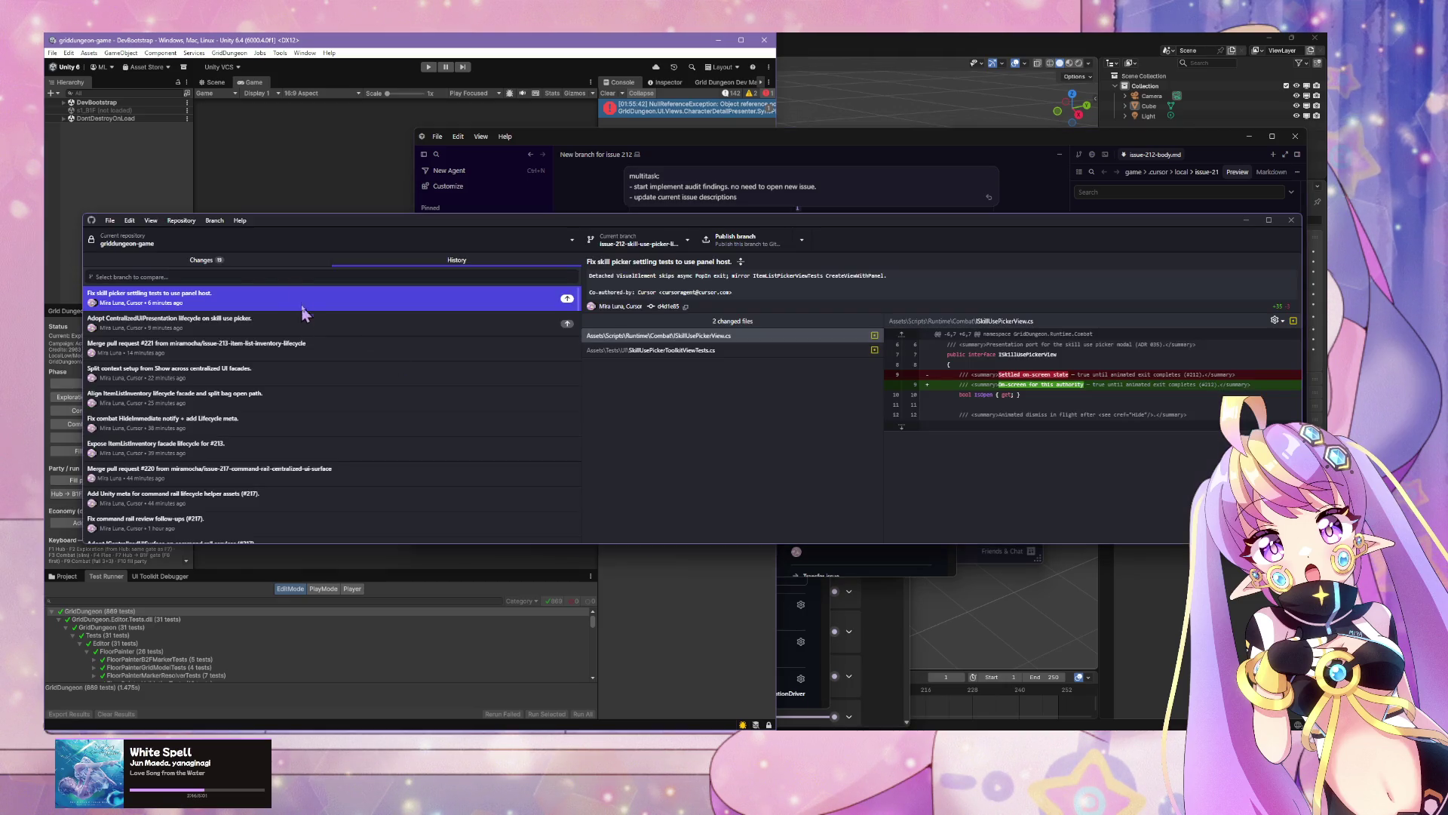
left_click(249, 261)
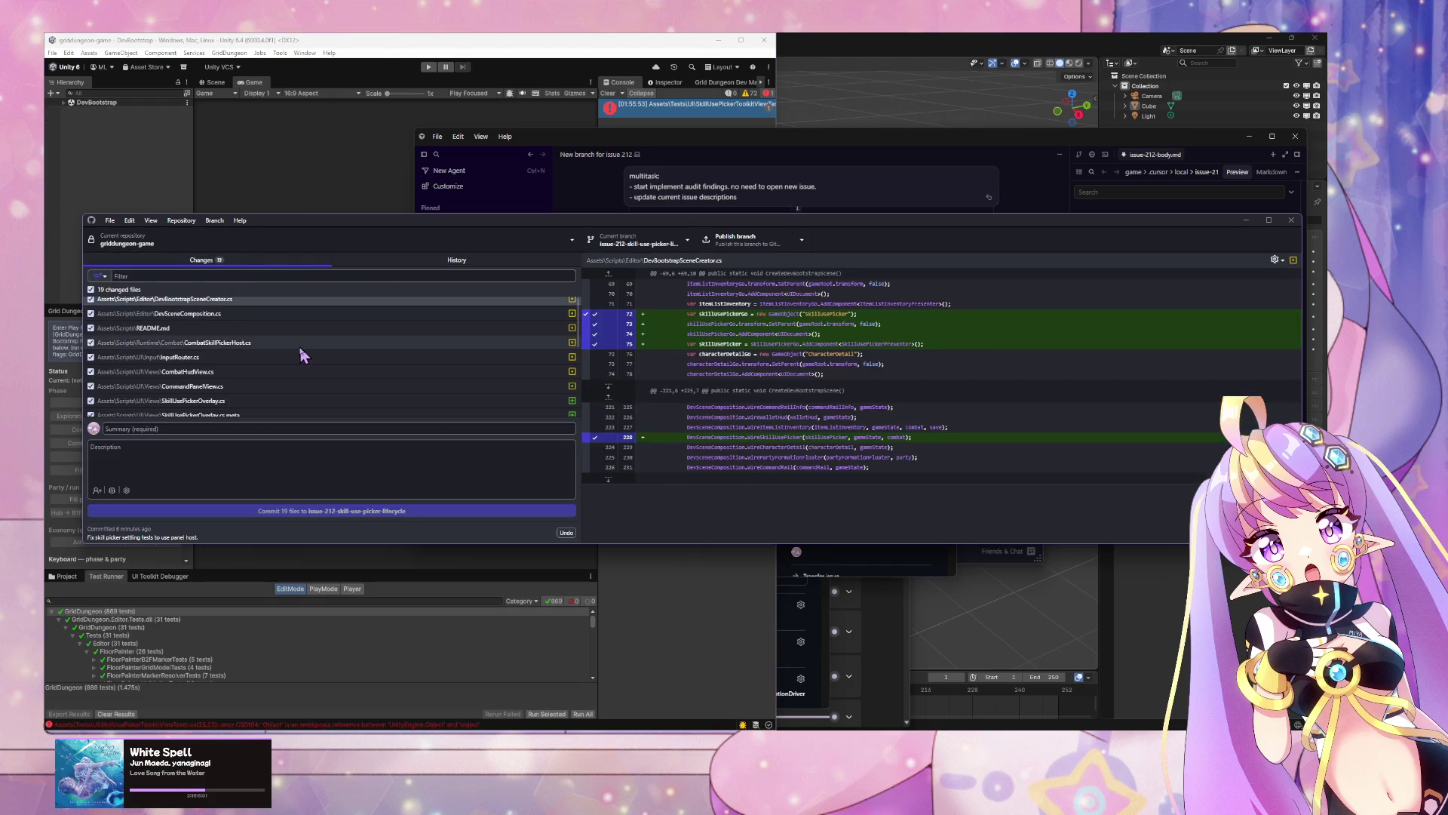
left_click(304, 344)
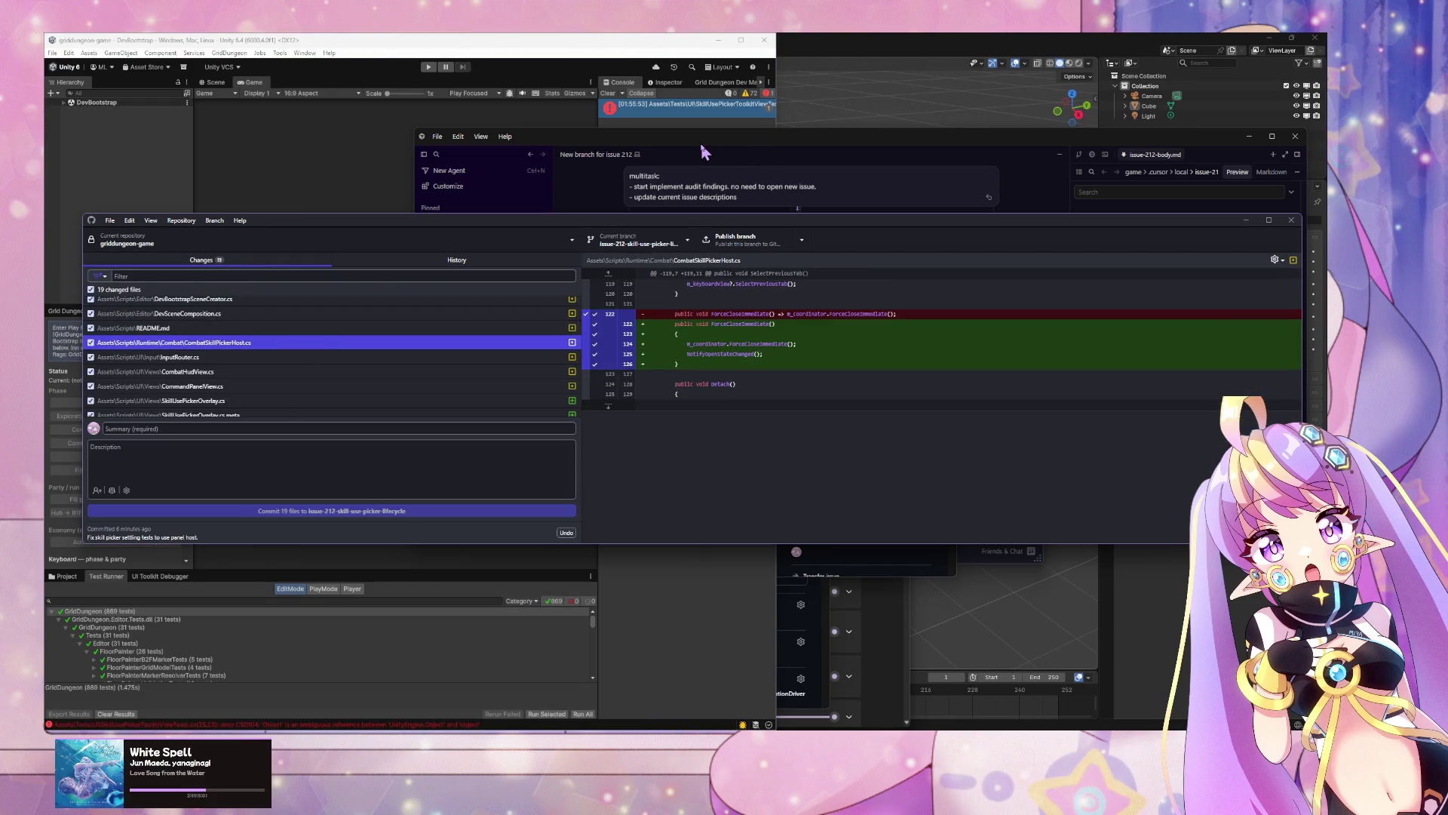
left_click(383, 318)
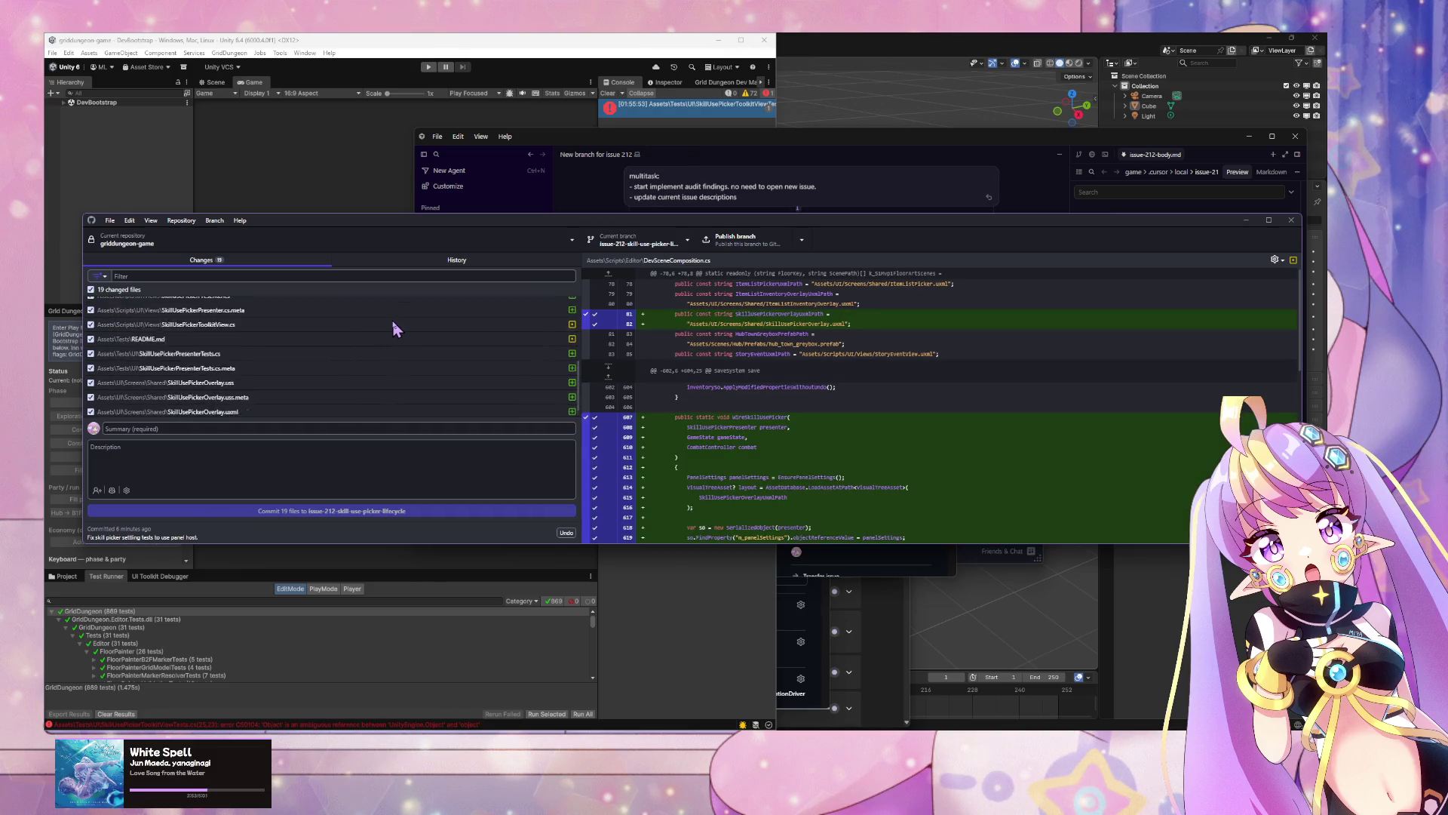
left_click(347, 307)
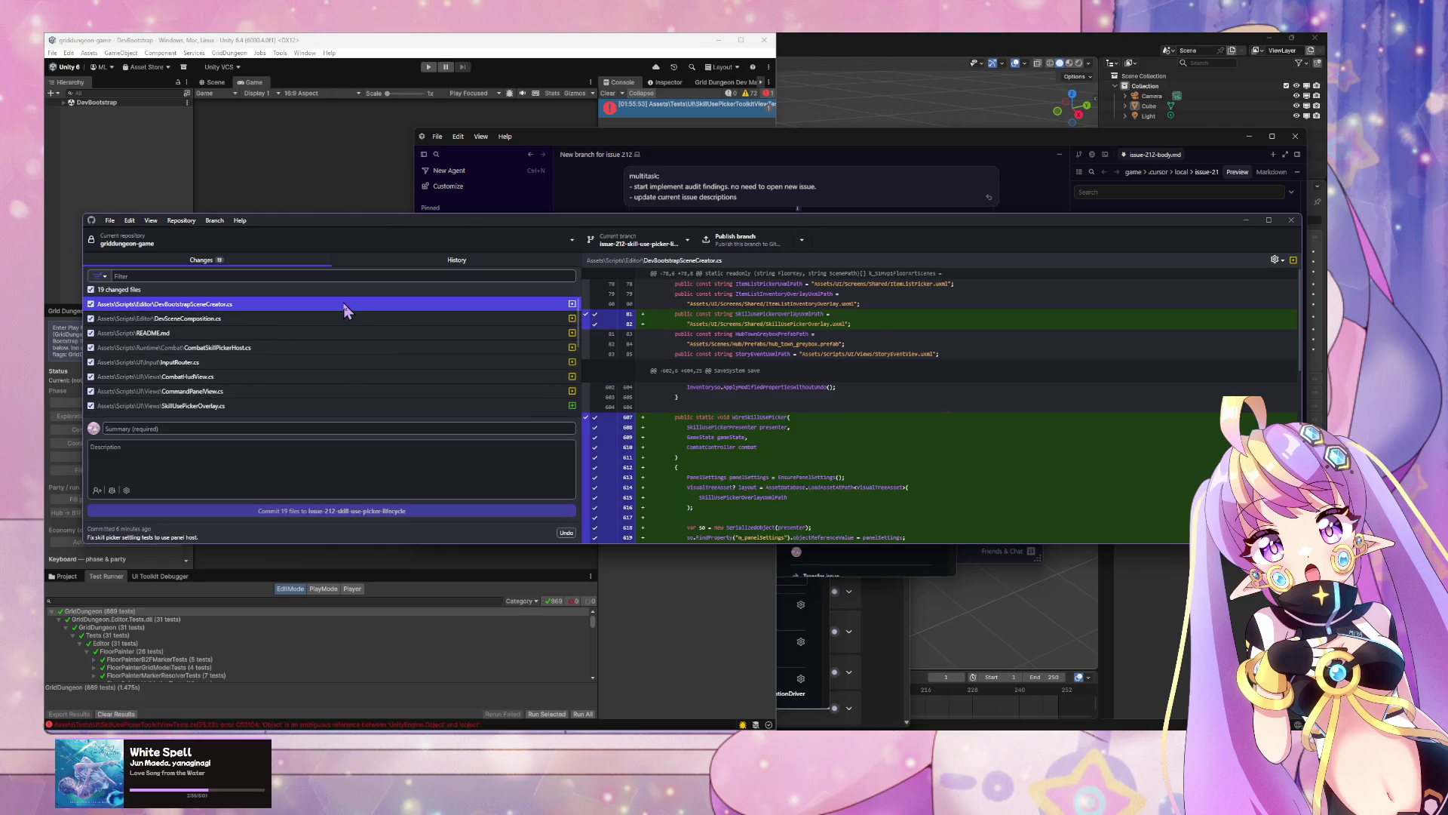
left_click(323, 317)
left_click(286, 347)
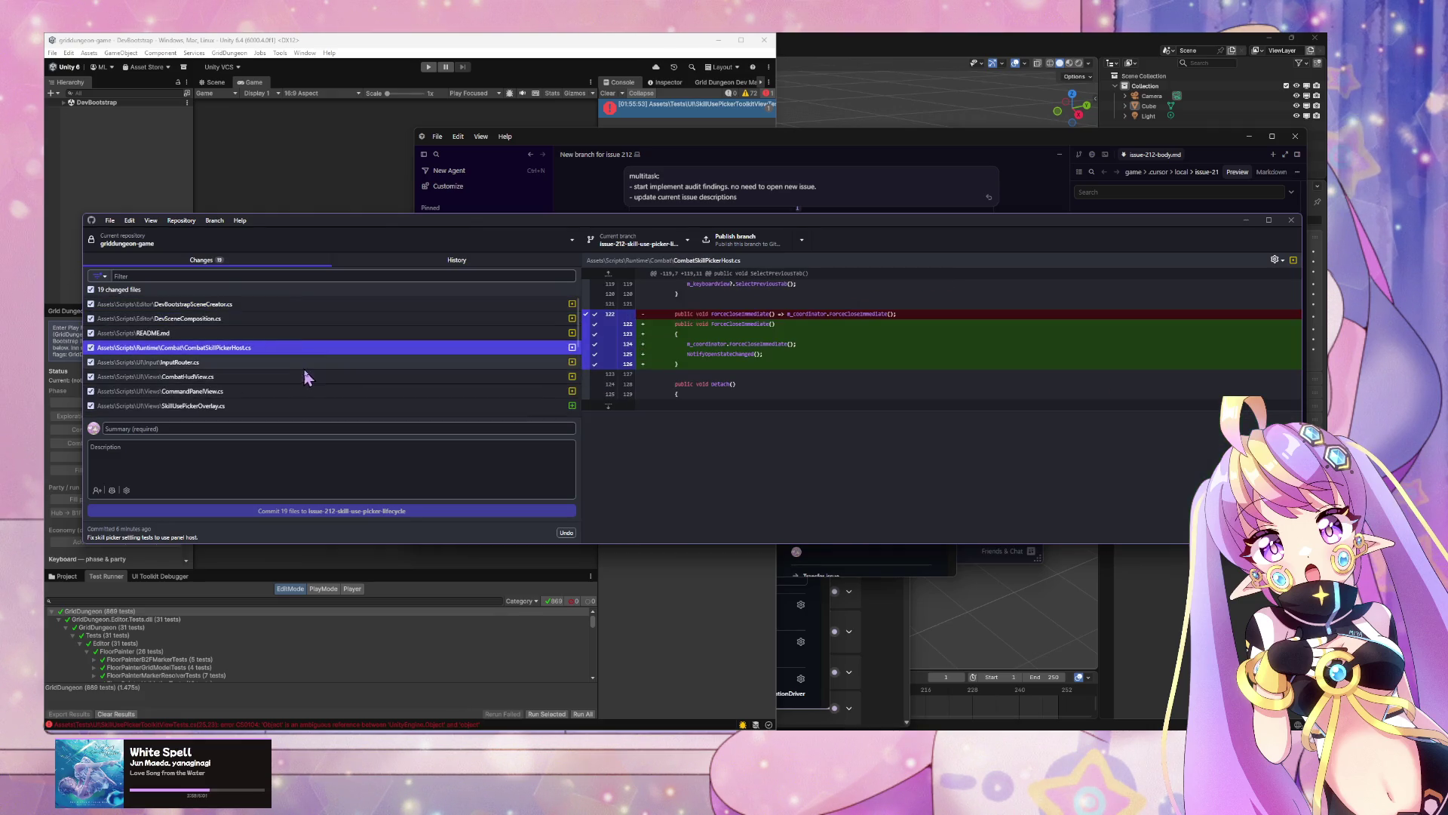
Step: Glance back at the Cursor agent chat, then minimize GitHub Desktop
left_click(614, 151)
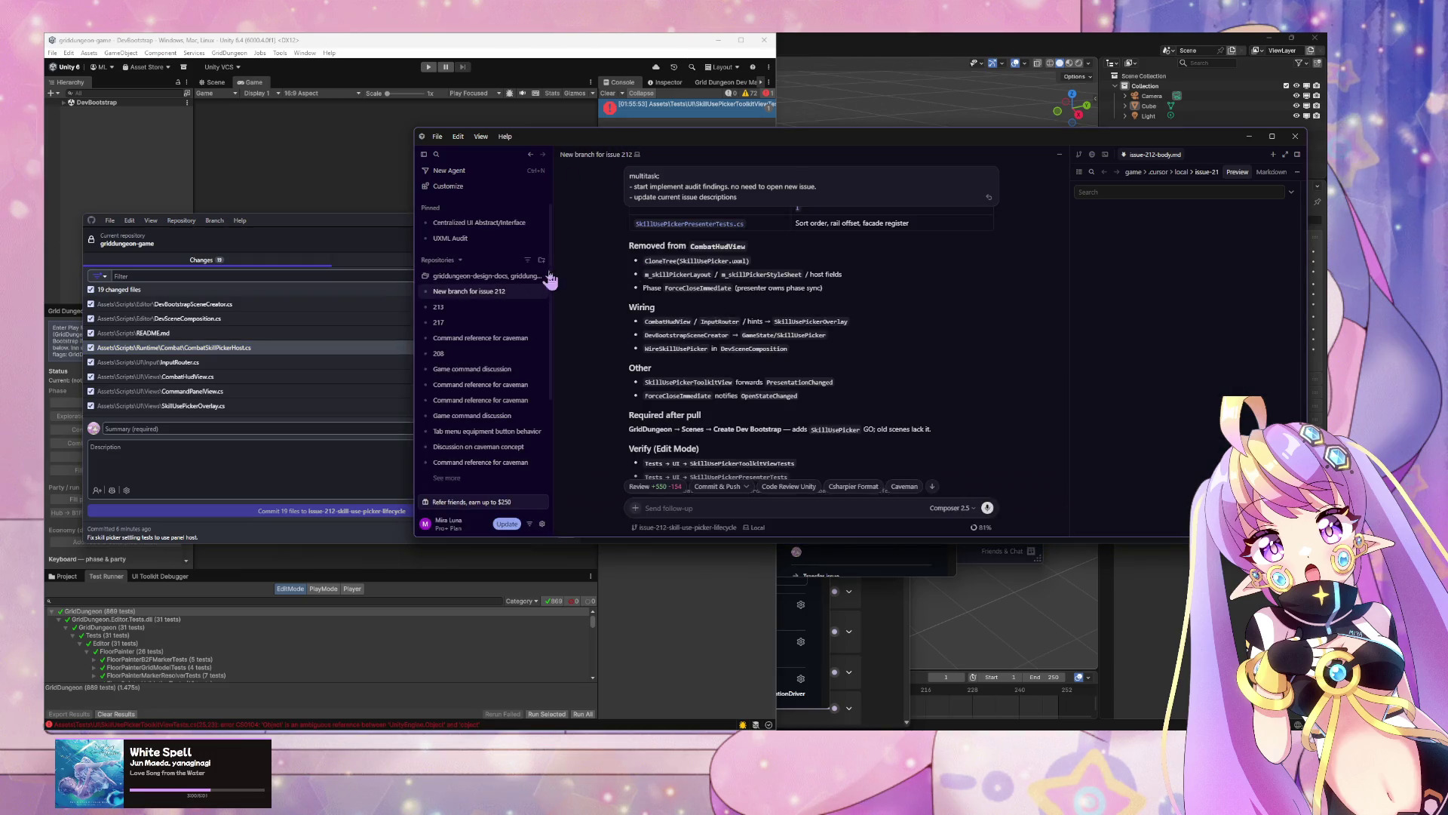
scroll(712, 320, "down", 1)
left_click(357, 234)
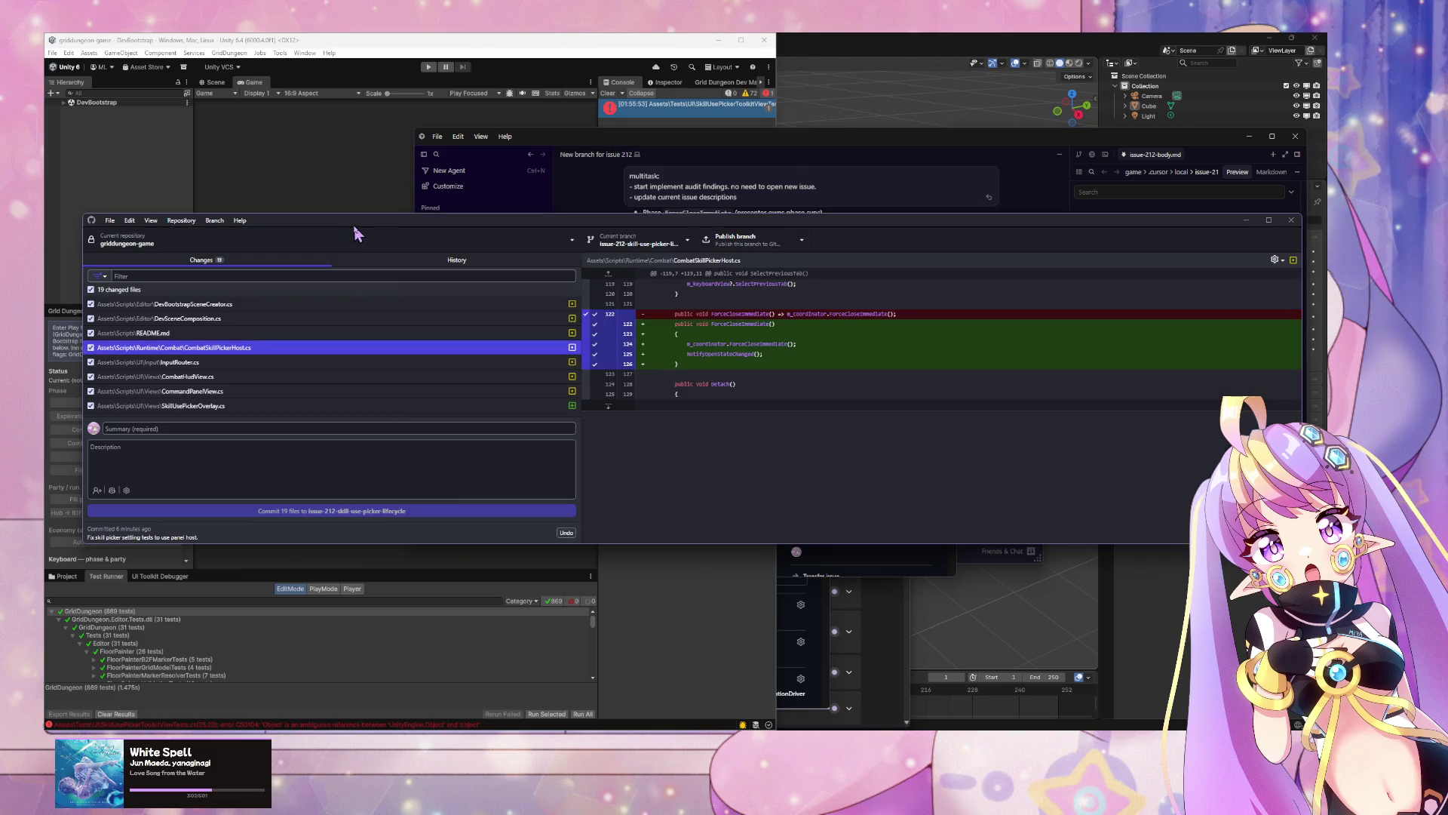
left_click(1247, 220)
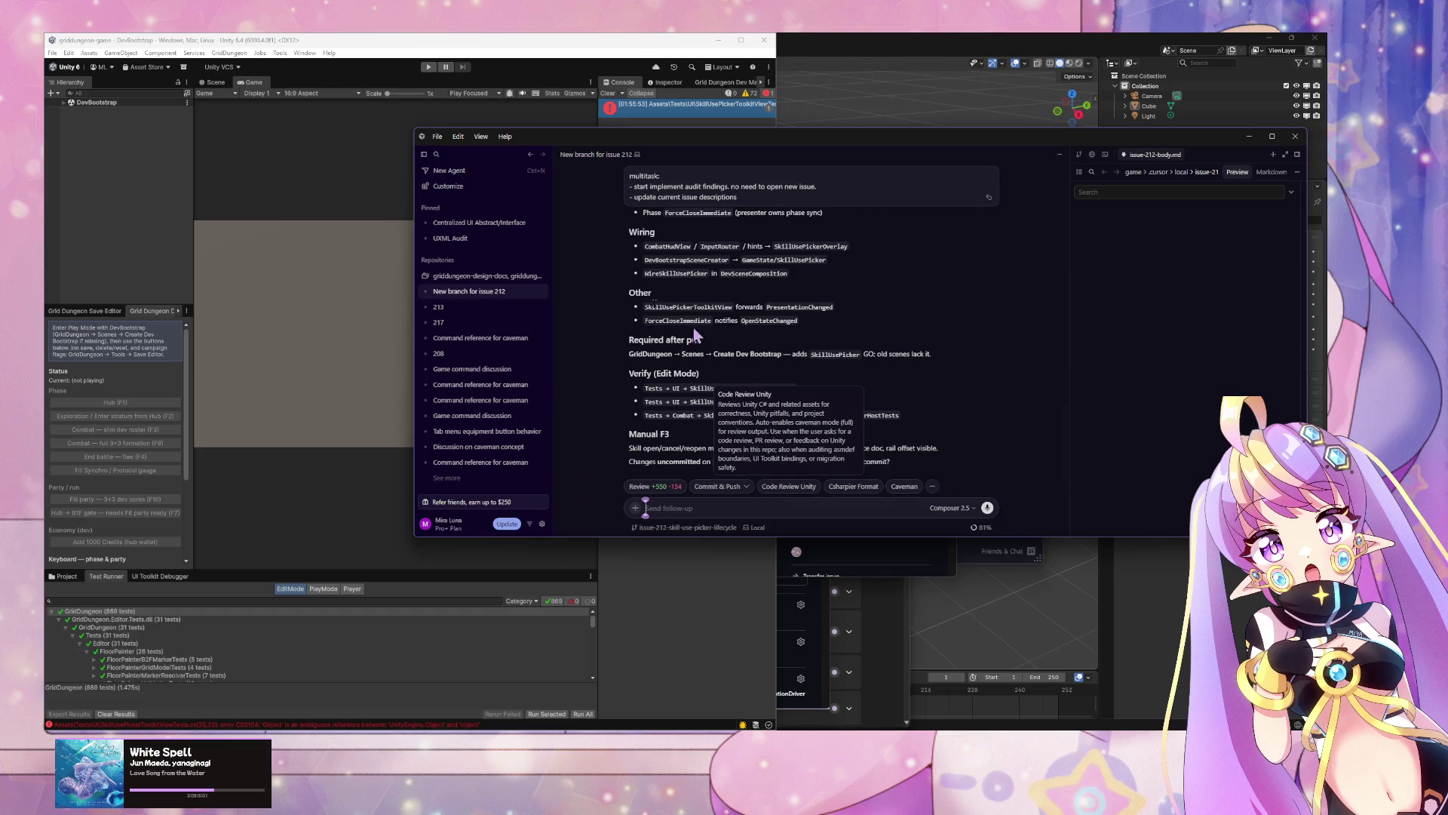
Step: Run the whole GridDungeon test suite in Unity and read the CS0104 ambiguous 'Object' error
left_click(359, 198)
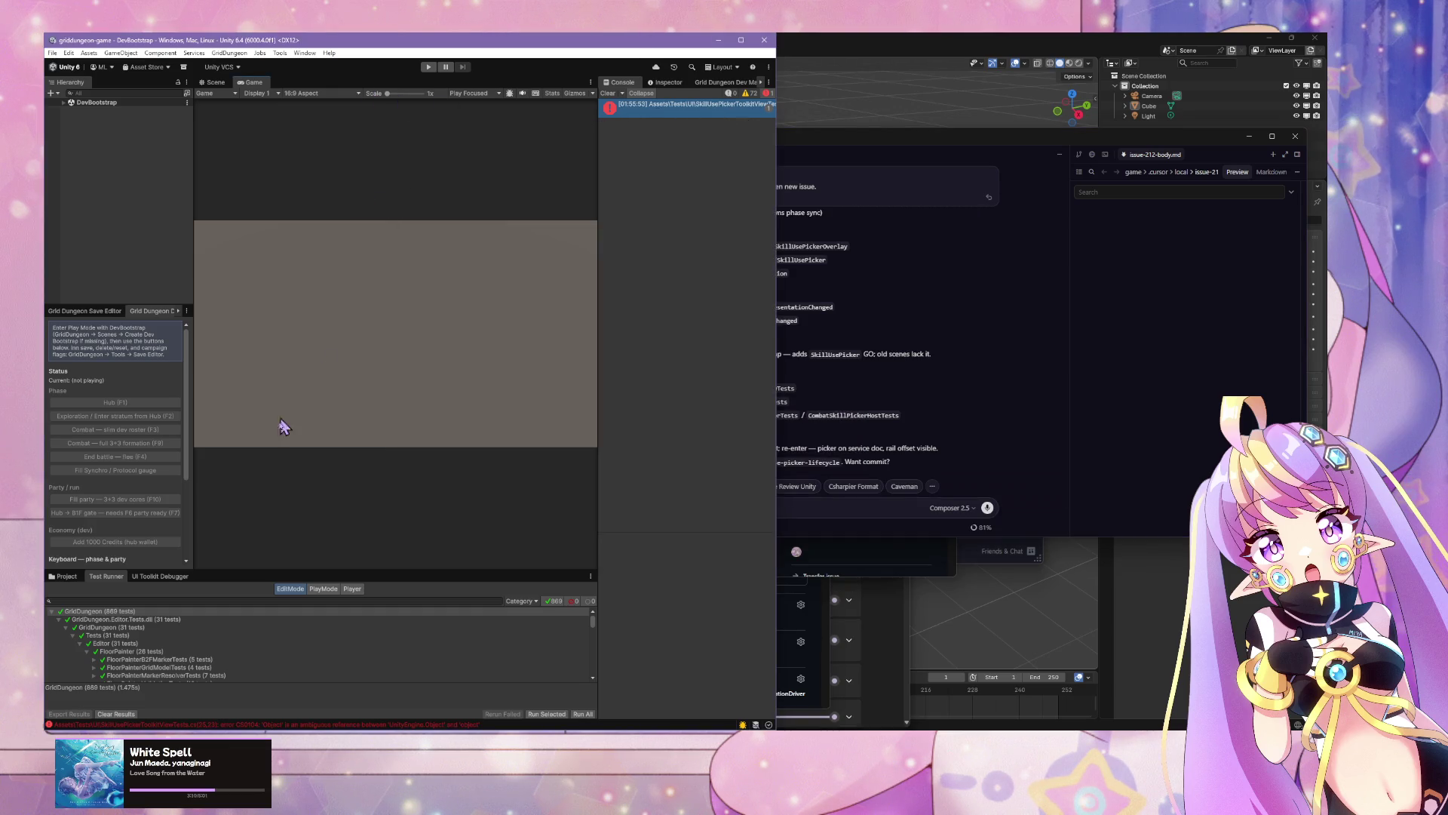
right_click(140, 612)
left_click(158, 620)
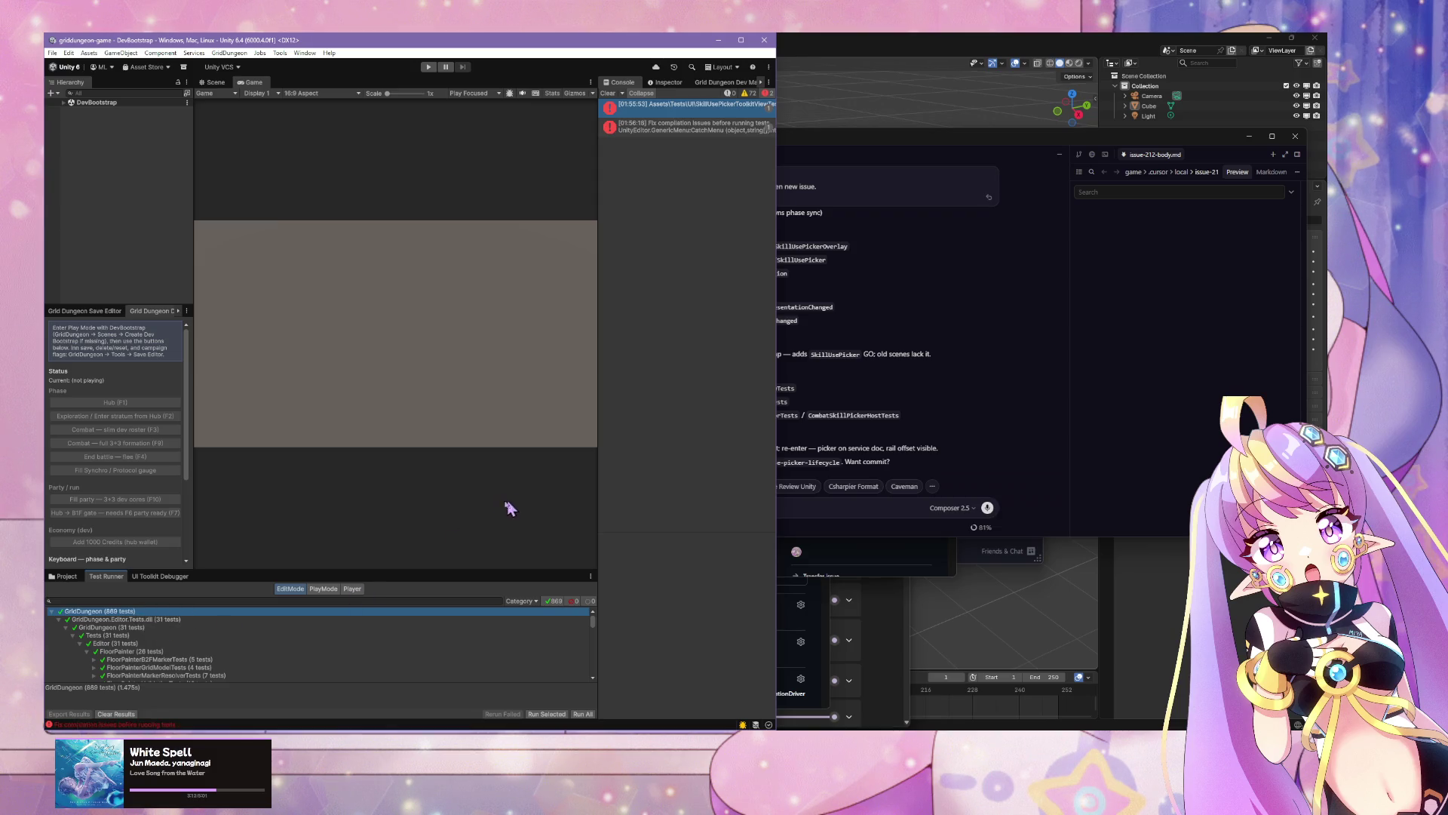
left_click(638, 104)
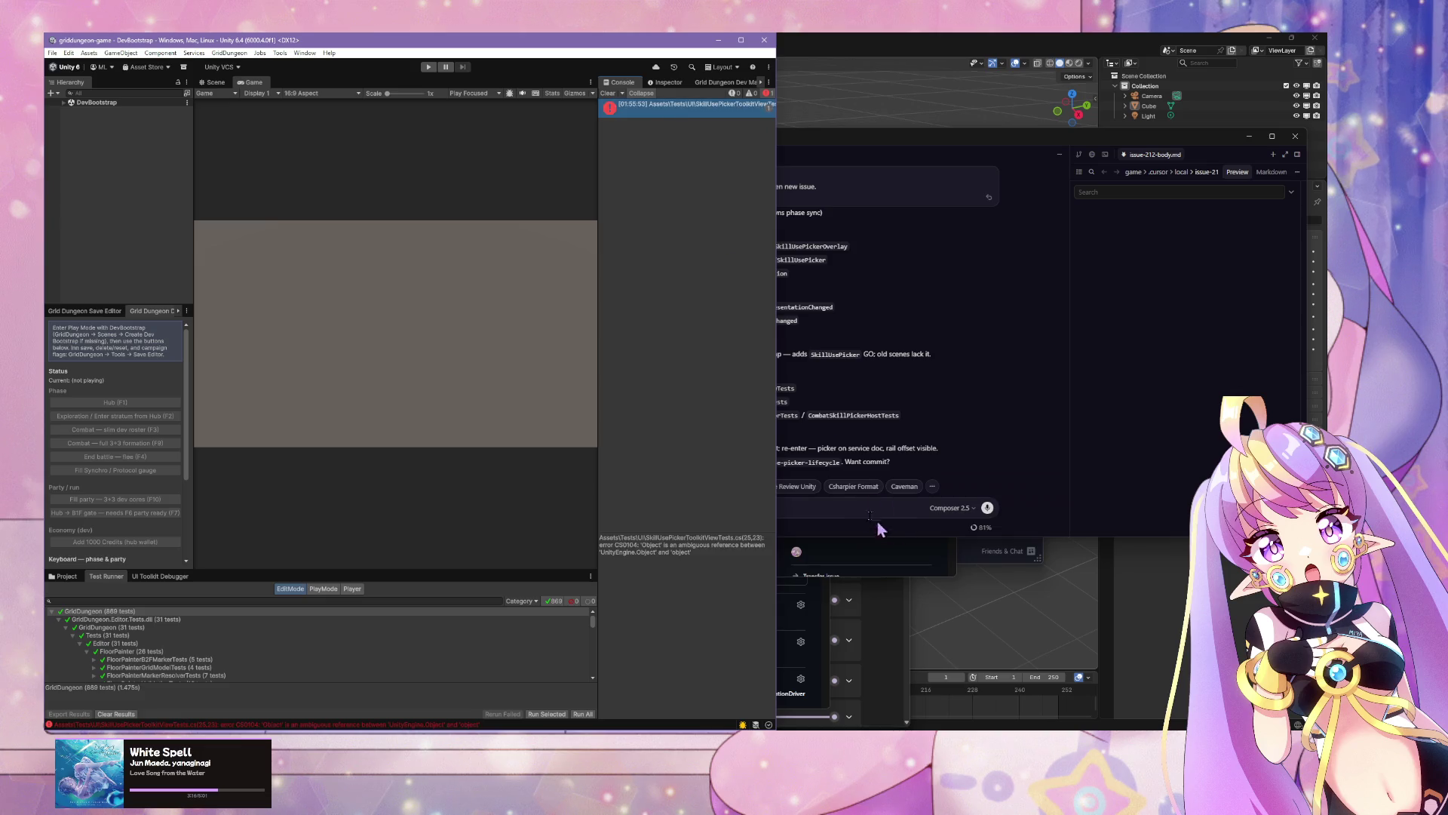
Step: Paste the CS0104 compile error into Cursor's follow-up box and send it to the agent
left_click(859, 504)
type("compile error")
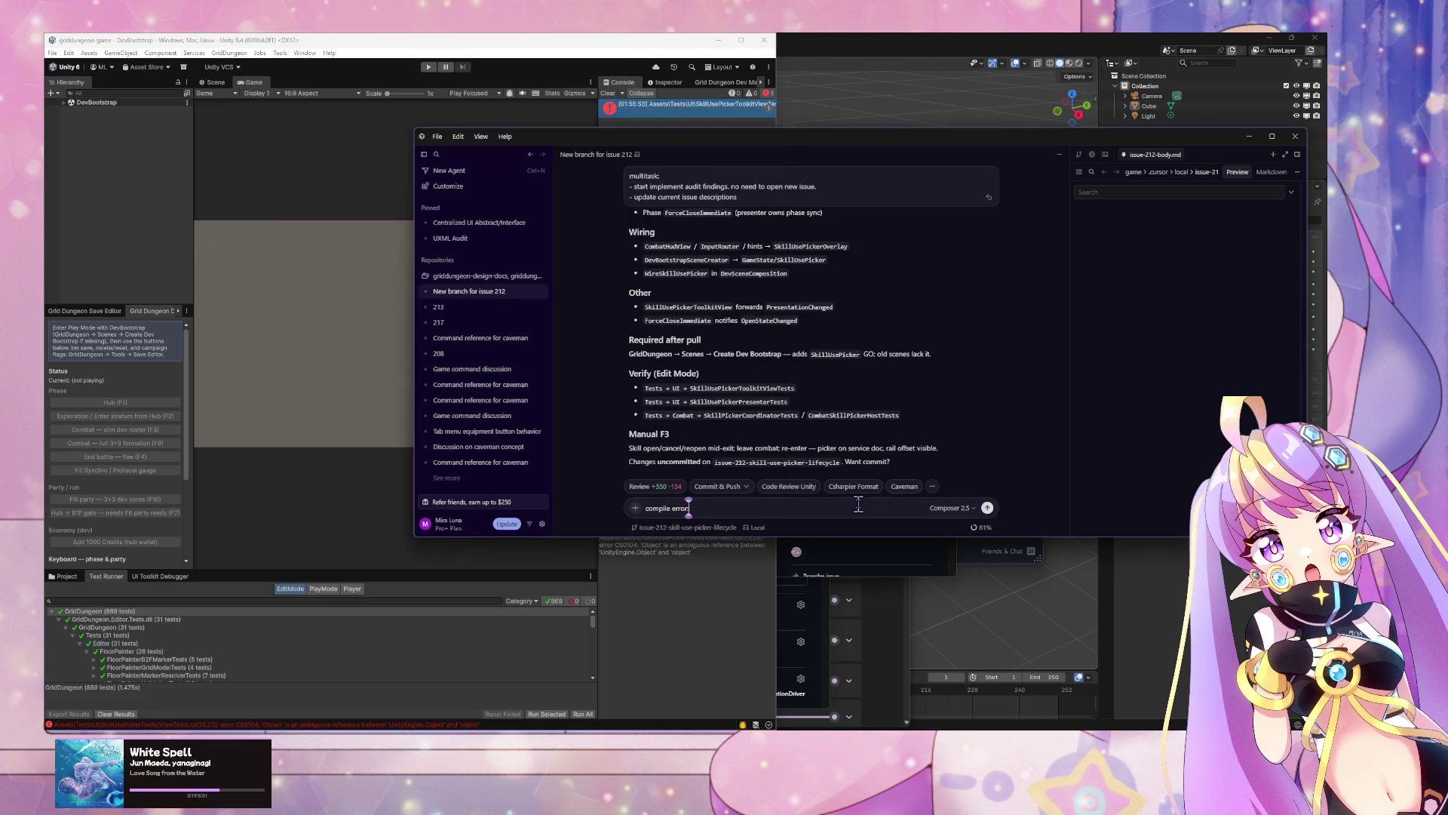
type(":")
key("shift+Return")
type("Assets\\Tests\\UI\\SkillUsePickerToolkitViewTests.cs(25,23): error CS0104: 'Object' is an ambiguous reference between 'UnityEngine.Object' and 'object'")
key("Return")
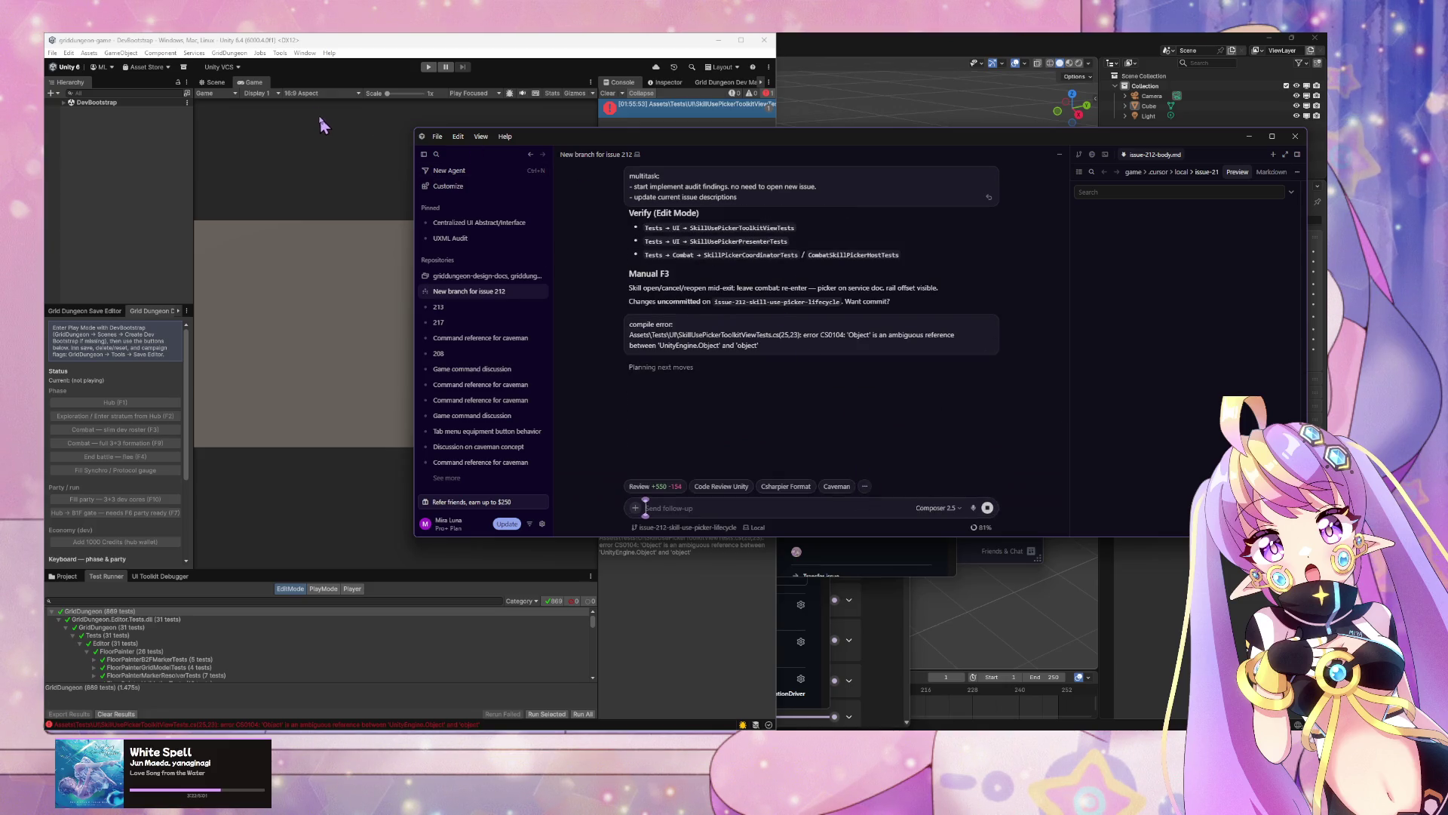
left_click(229, 52)
Step: Regenerate the scene with GridDungeon > Scenes > Create Dev Bootstrap and check the agent's fix
mouse_move(252, 162)
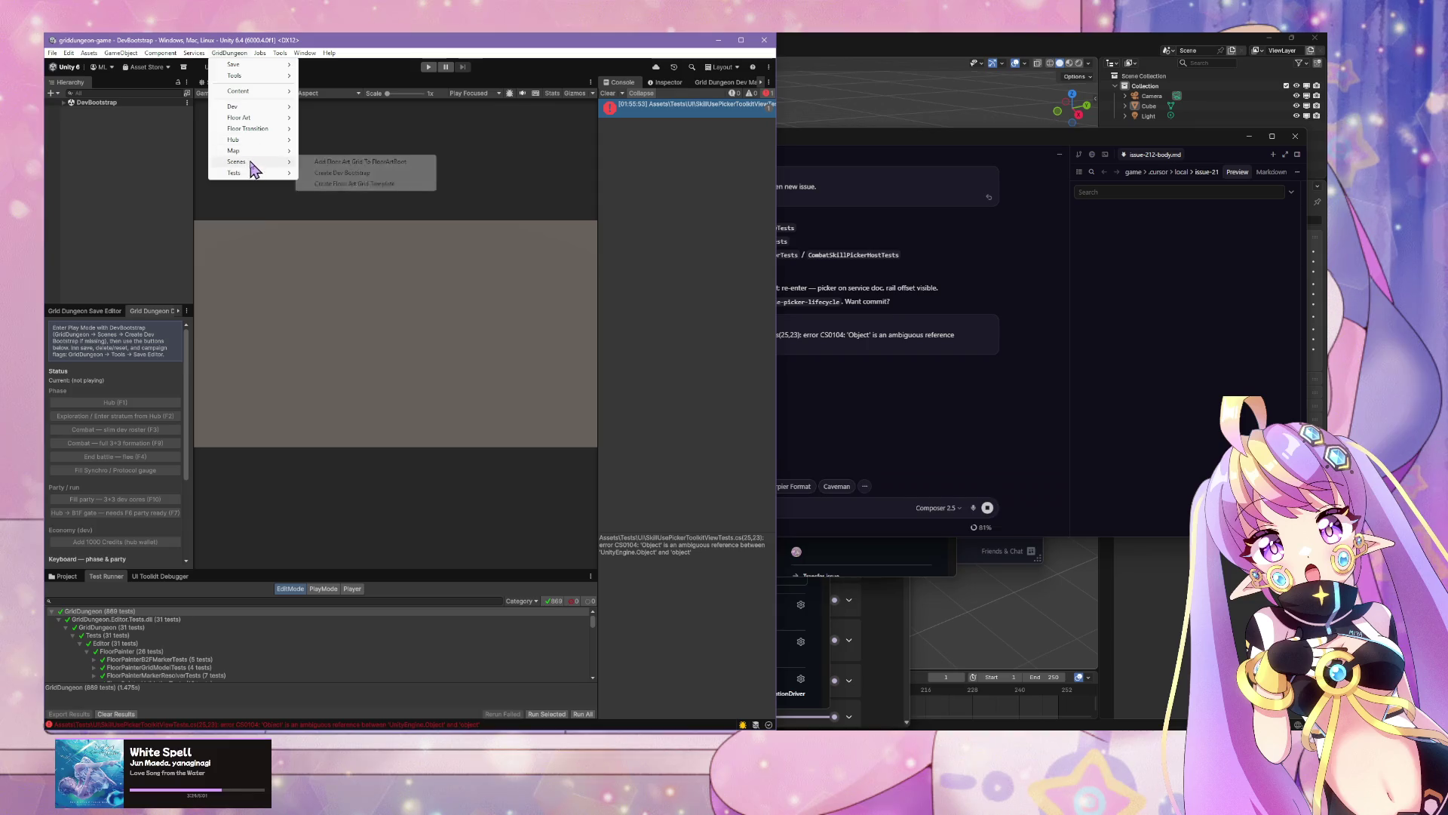
left_click(332, 173)
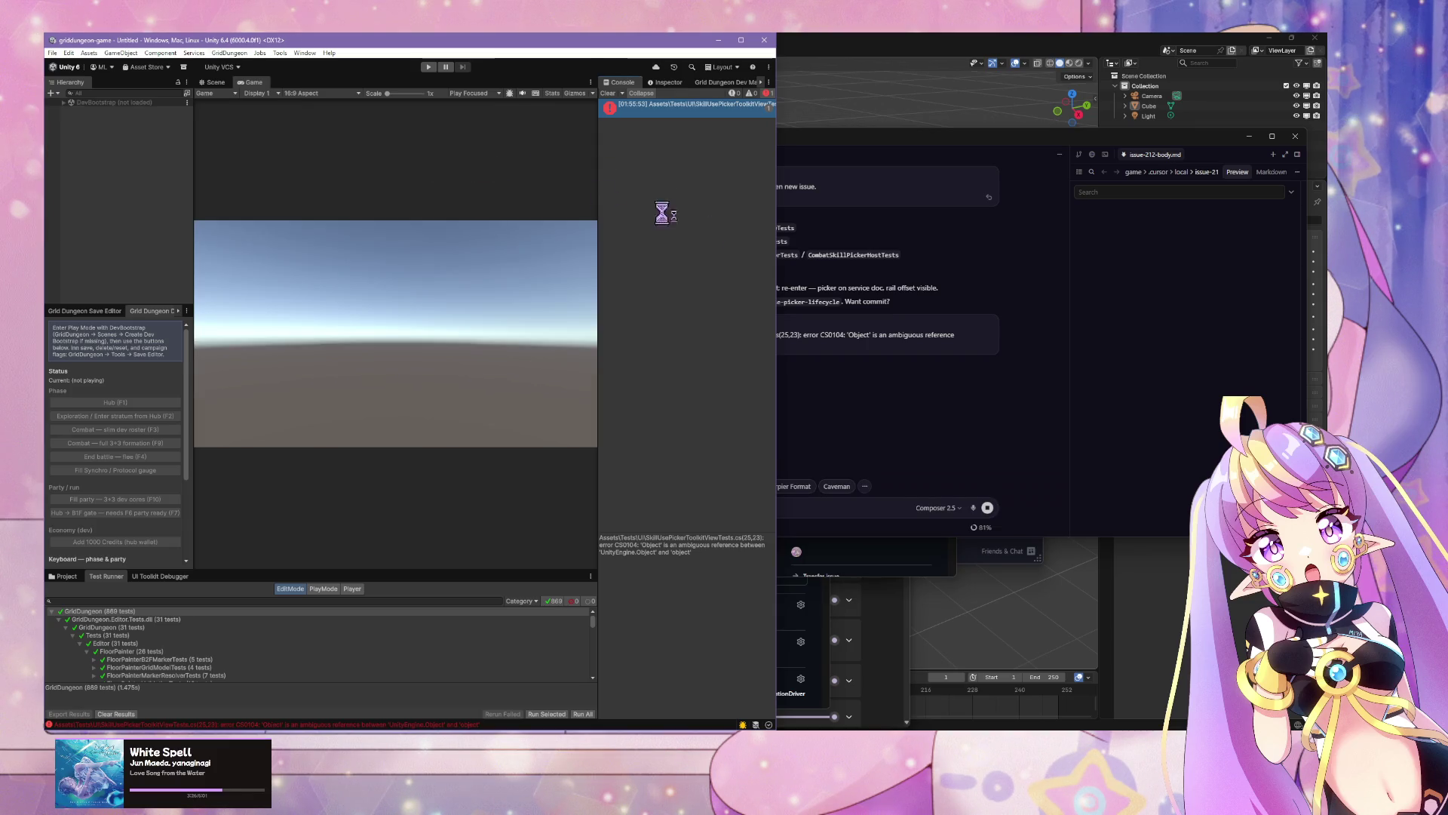
left_click(1011, 372)
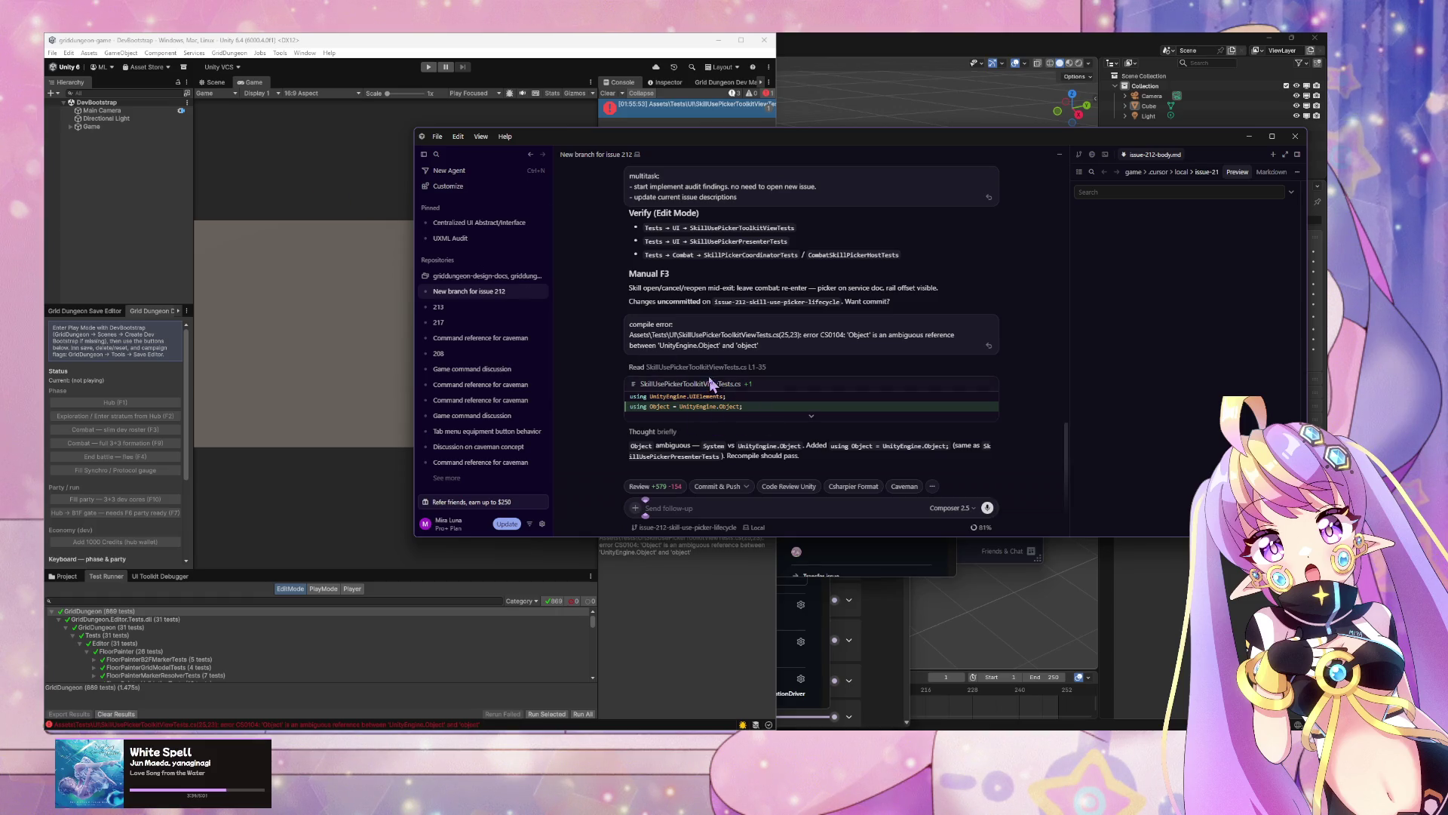
Step: Let Unity recompile the Object alias fix, then run all 873 GridDungeon tests again
left_click(296, 190)
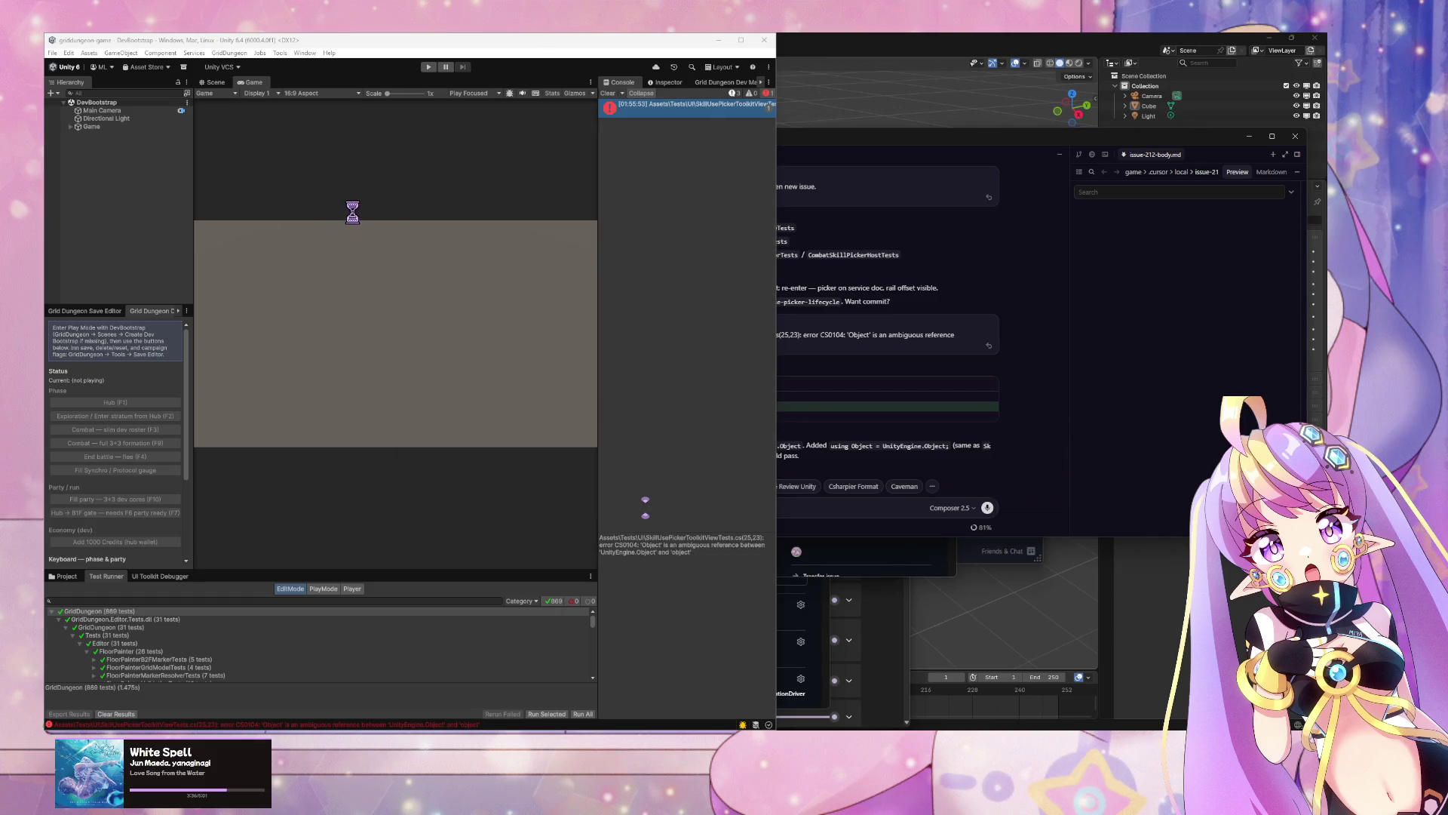
left_click(1166, 379)
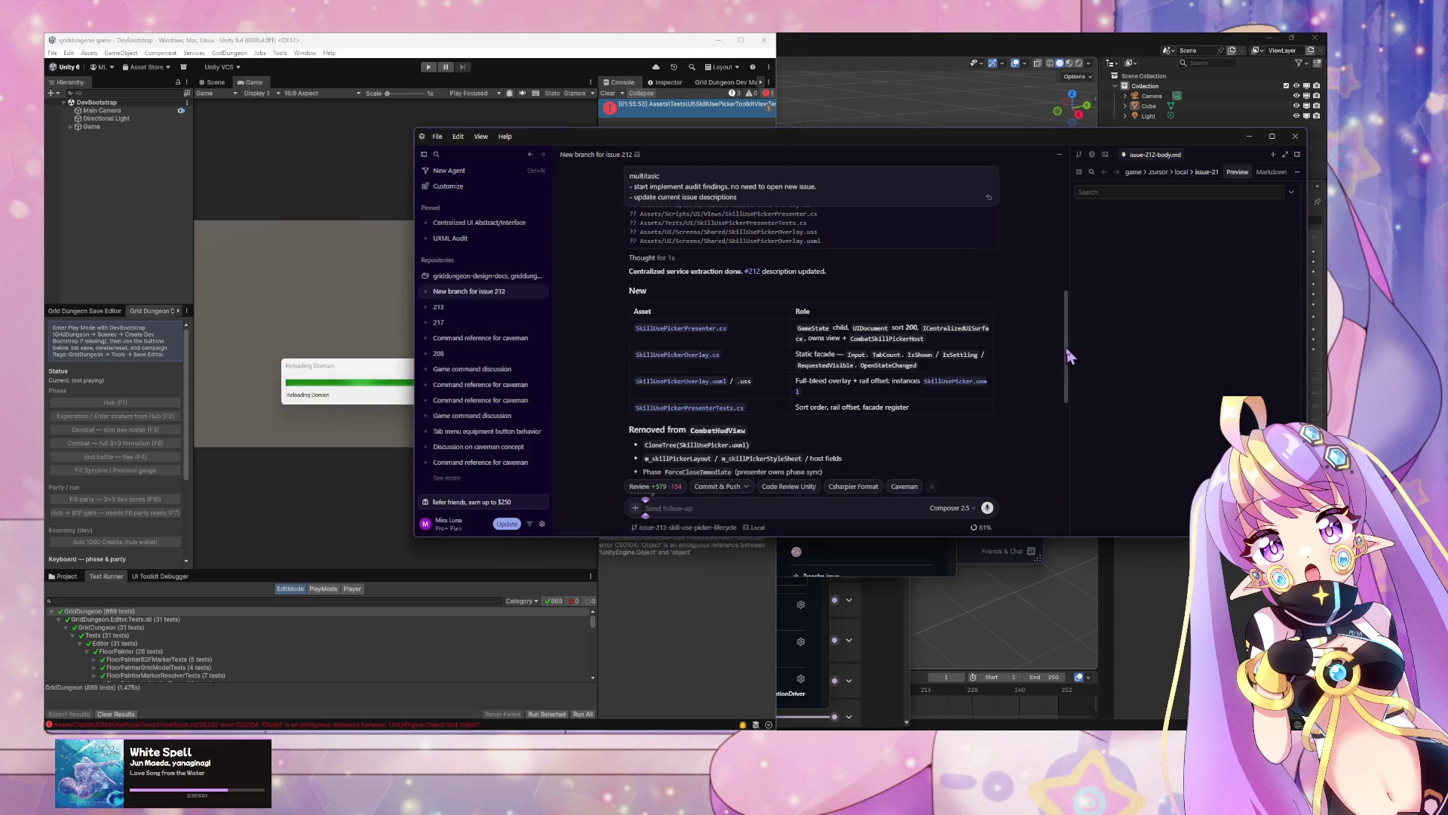
scroll(934, 316, "up", 3)
scroll(924, 317, "down", 2)
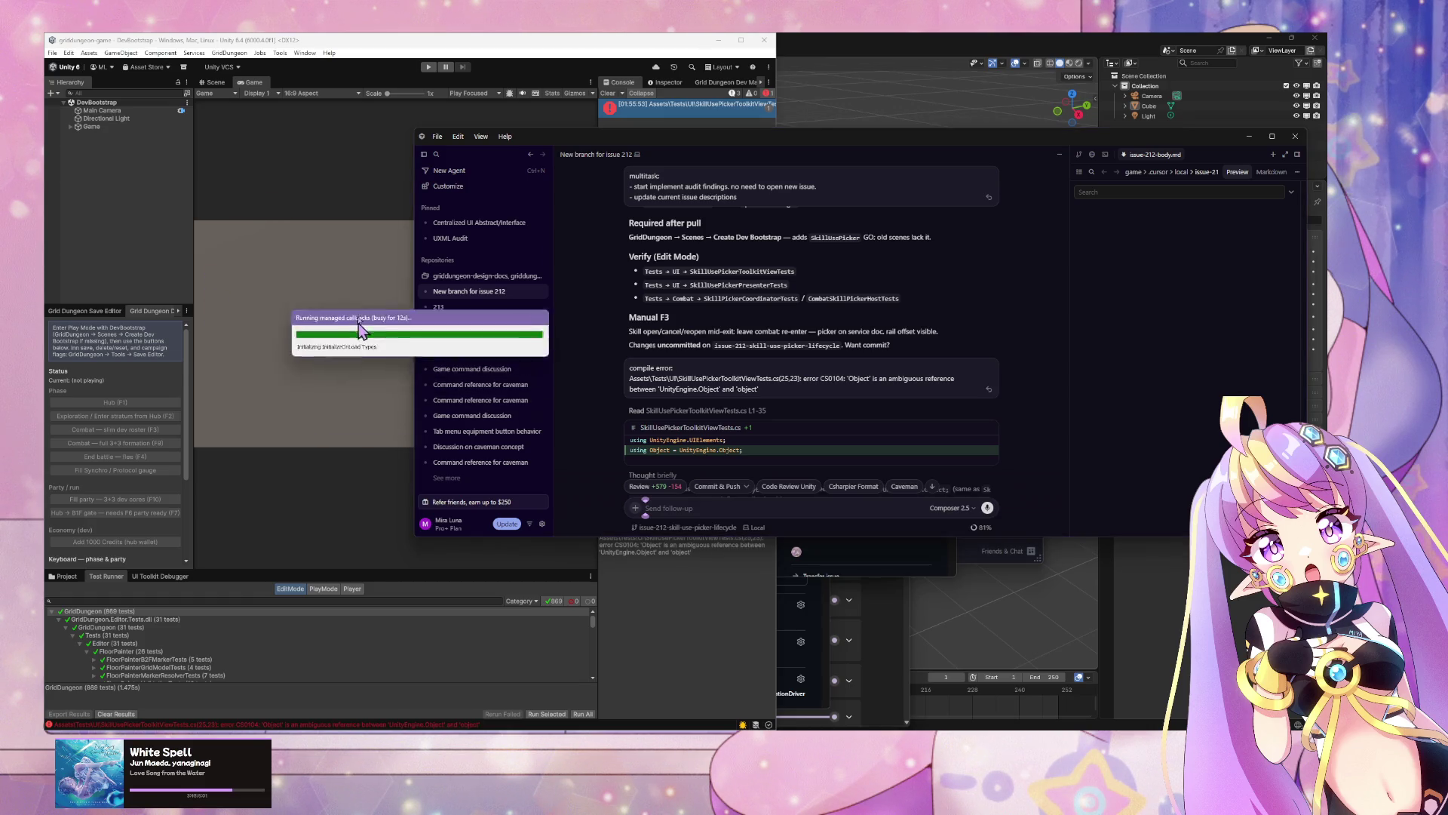
left_click_drag(350, 377, 287, 167)
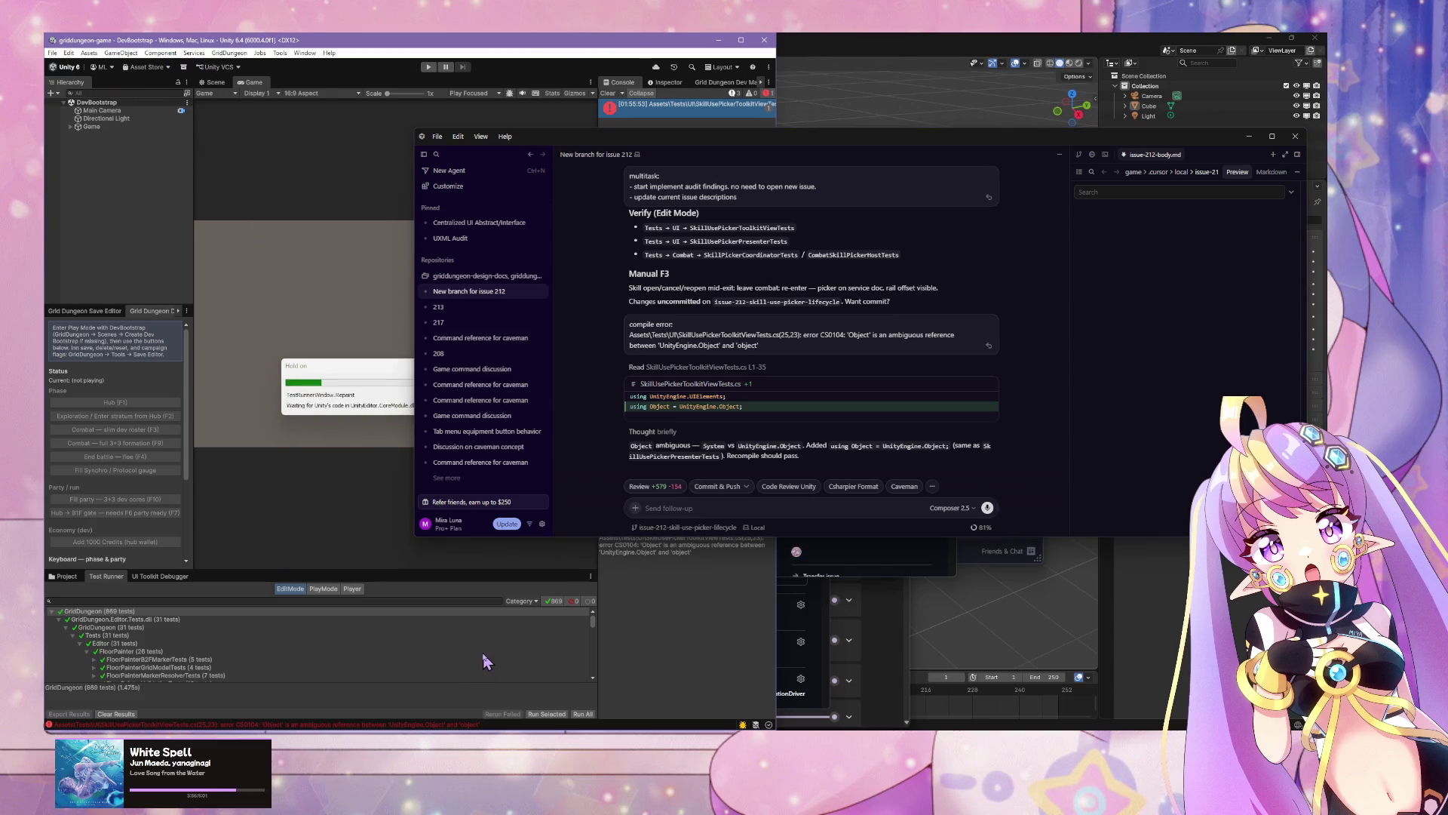
left_click(585, 716)
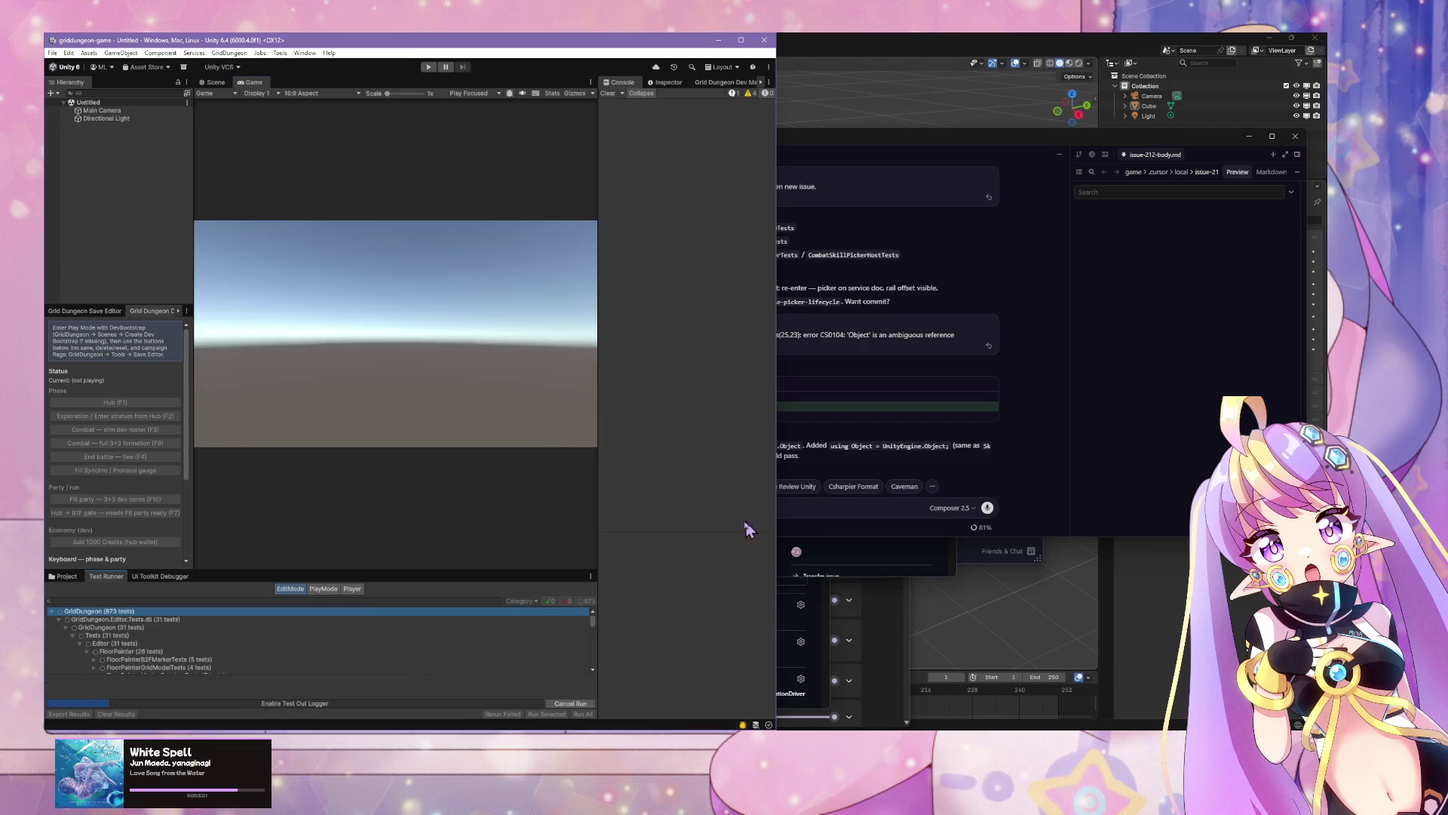
Step: Ask the agent 'validation steps?' and scroll through its #212 Edit Mode, Play Mode and sign-off plan
left_click(837, 515)
type("test")
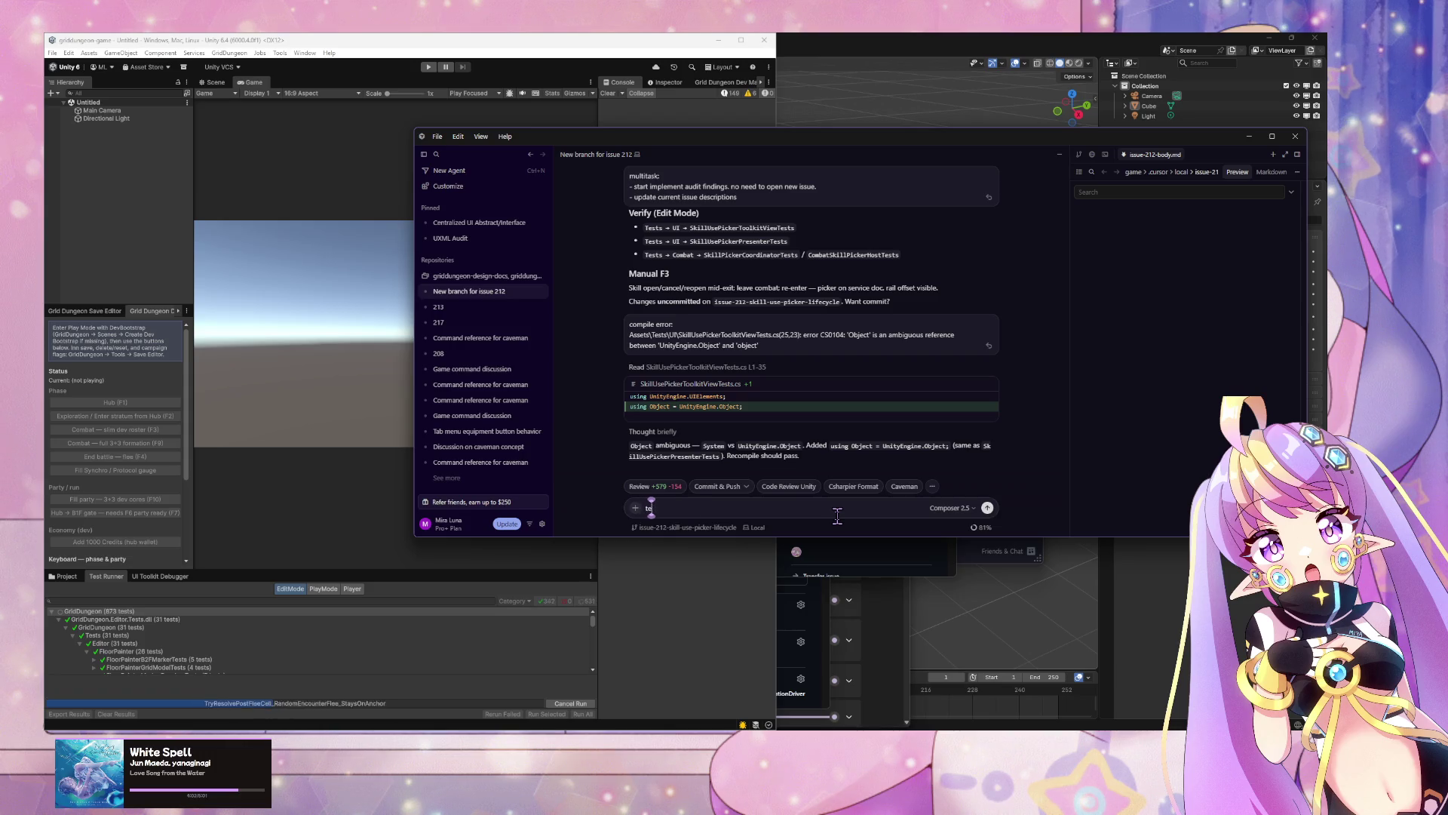
key("BackSpace")
key("BackSpace")
key("BackSpace")
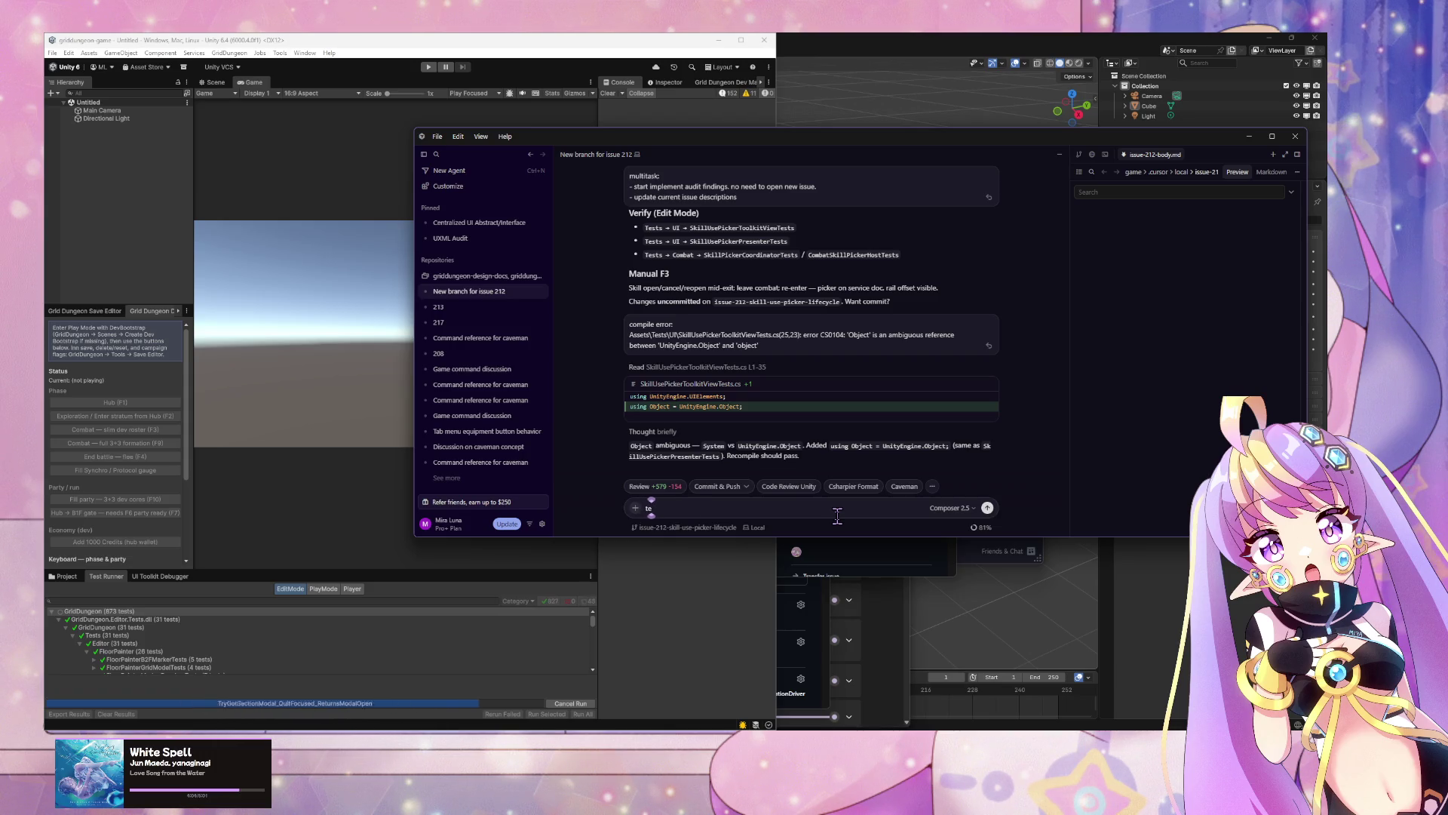
type("lidation")
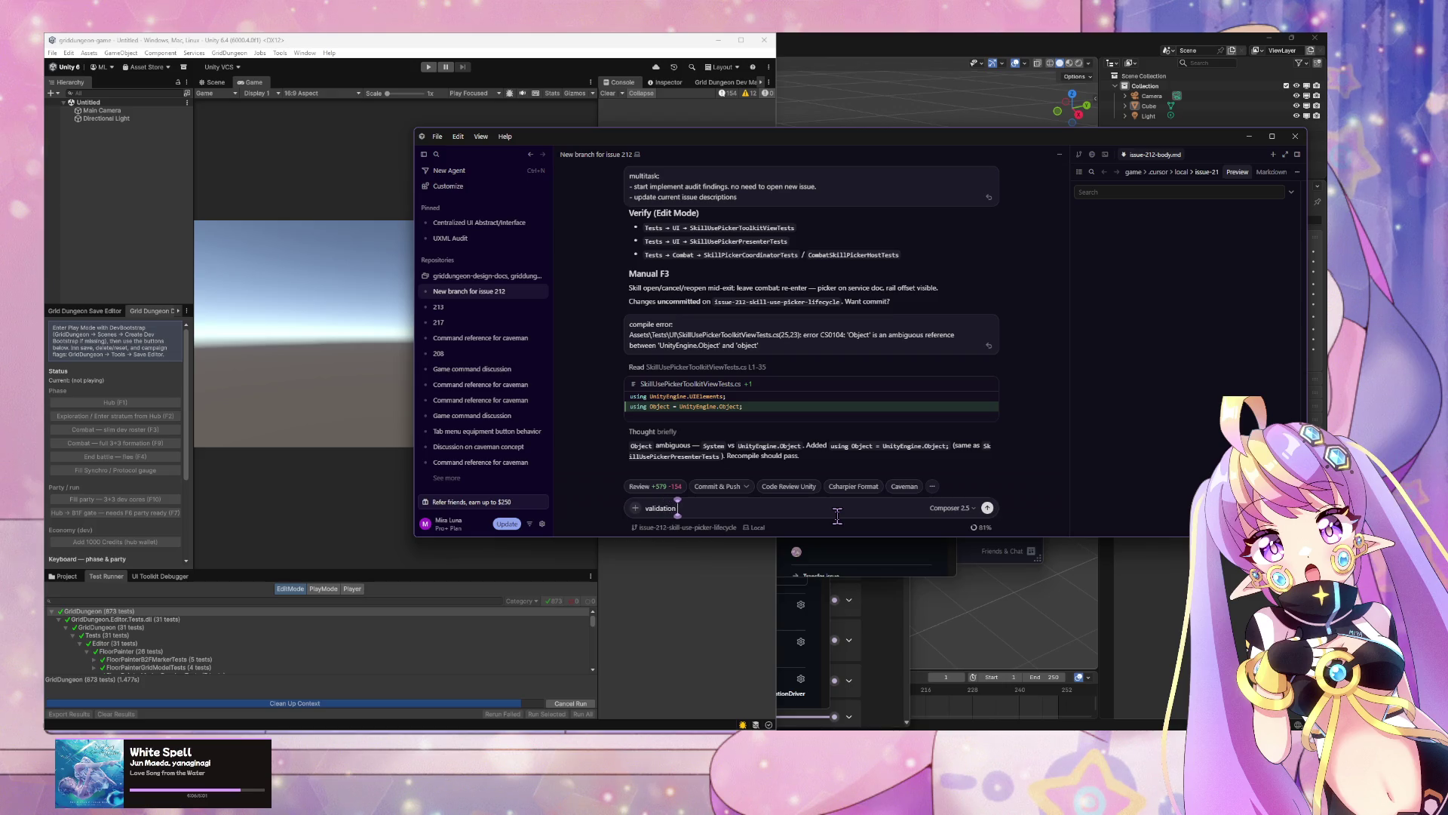
type(" steps?")
key("Return")
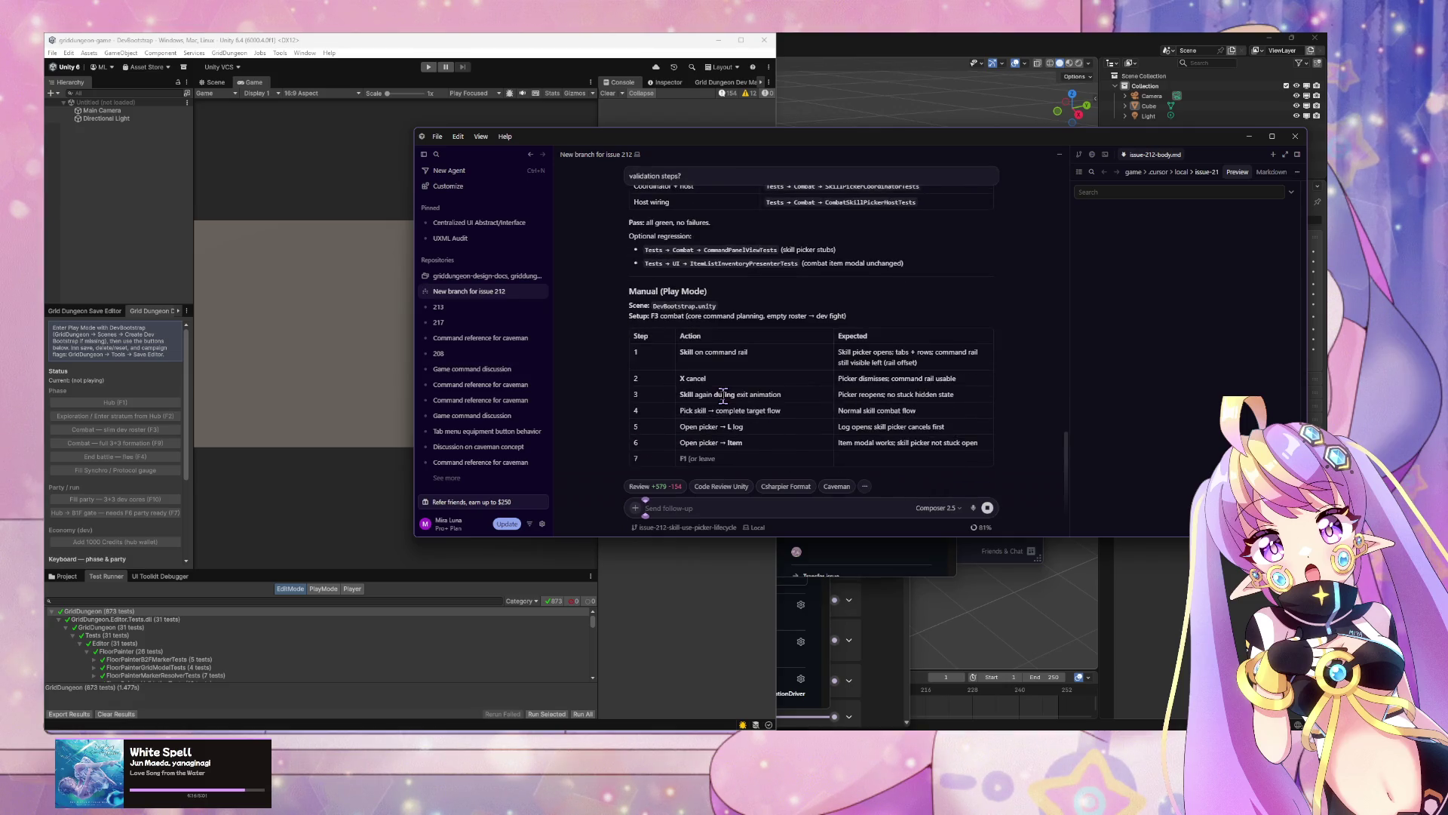
scroll(724, 400, "up", 5)
scroll(726, 404, "up", 10)
scroll(724, 400, "up", 10)
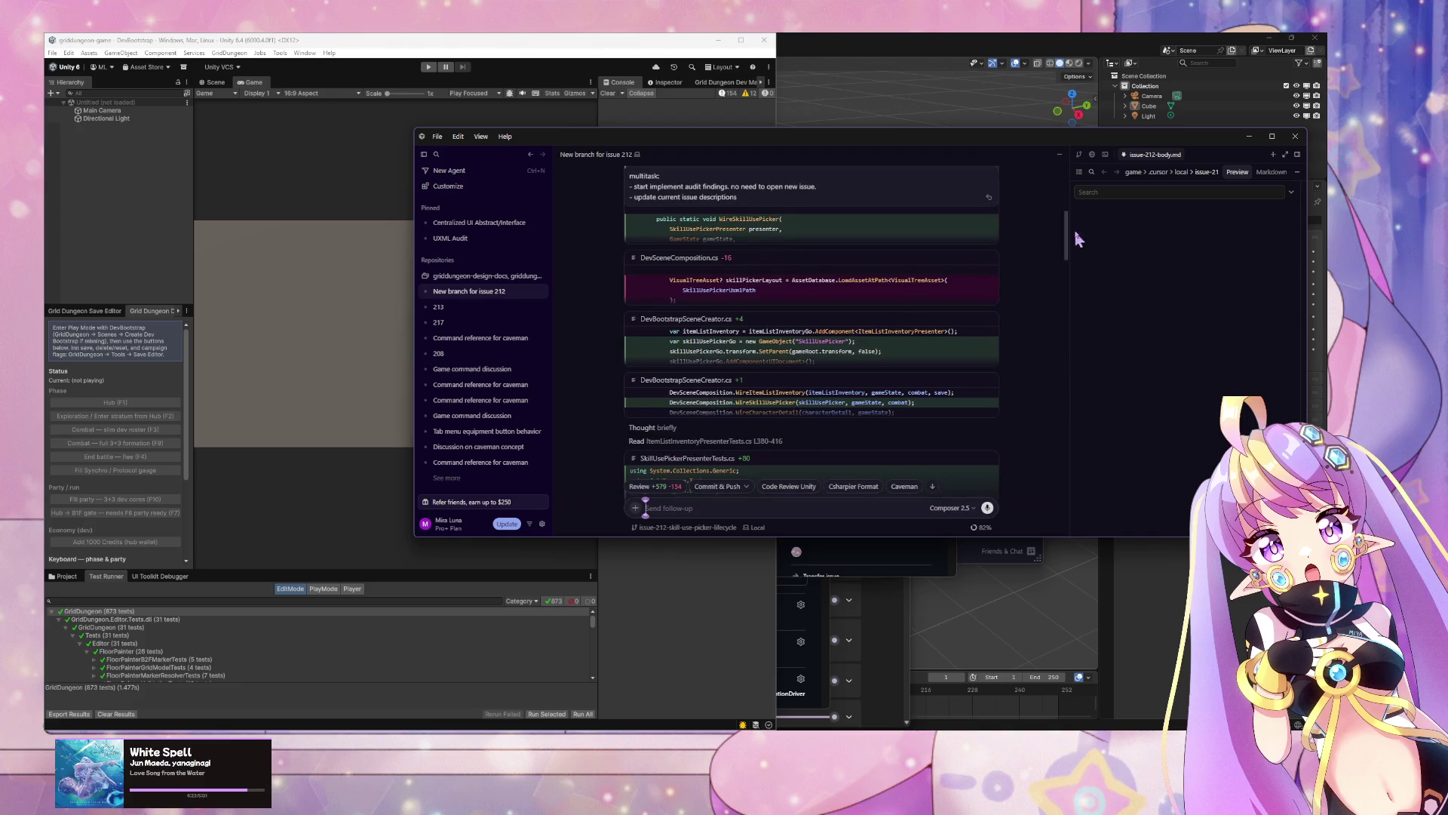
mouse_move(1064, 236)
left_mouse_down()
mouse_move(1088, 418)
mouse_move(1043, 538)
left_mouse_up()
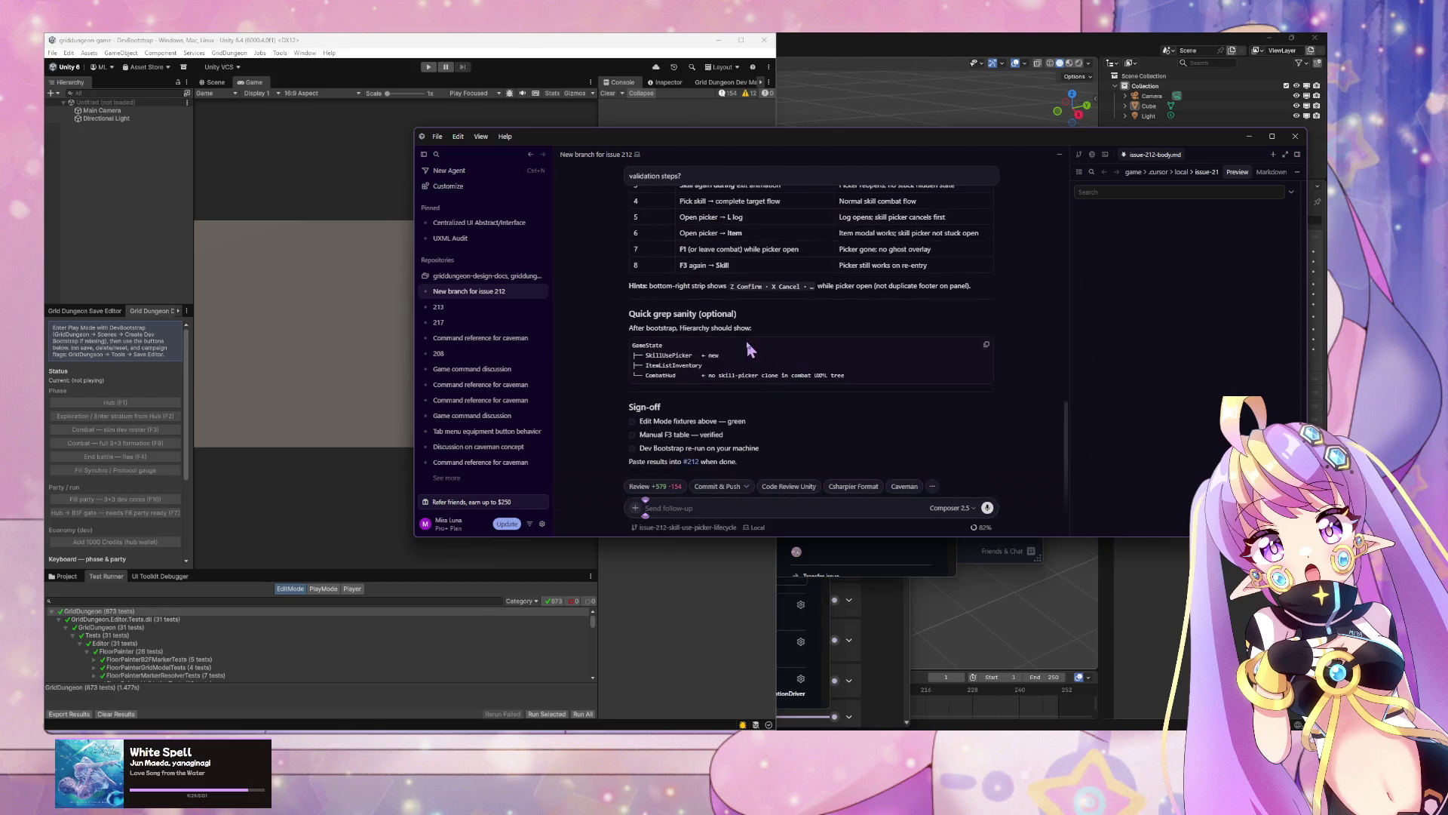
scroll(751, 348, "up", 4)
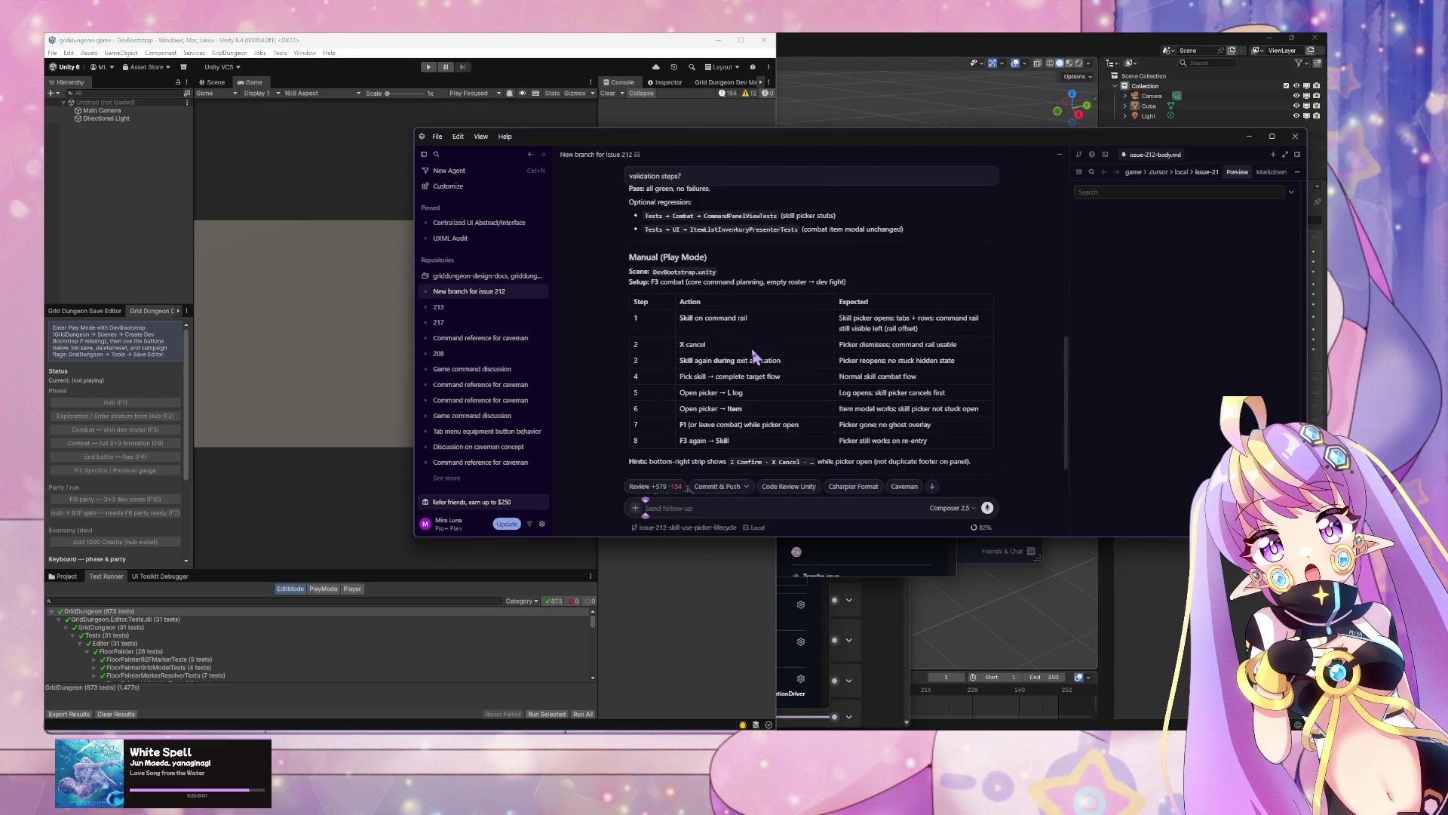